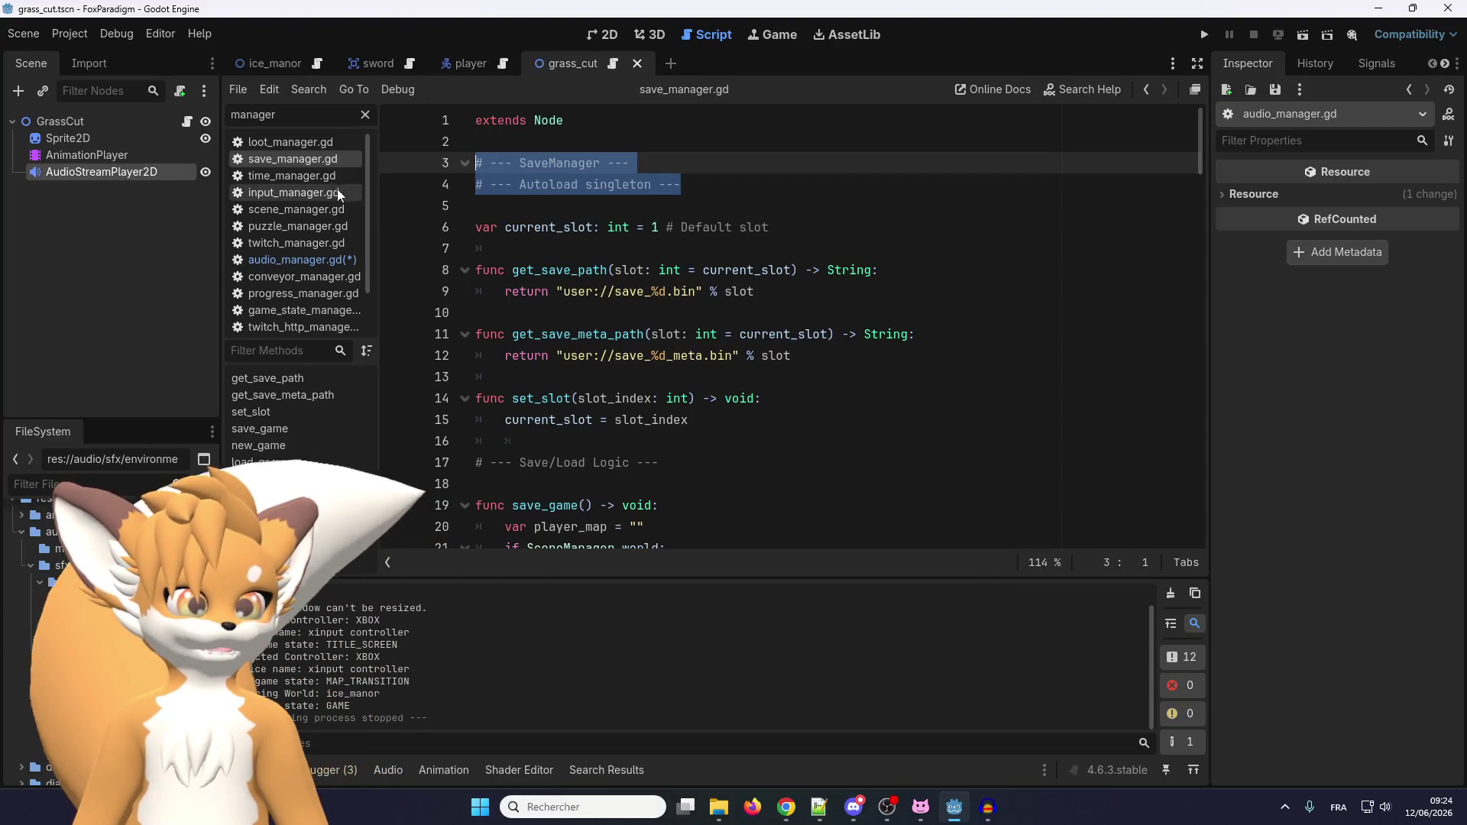
# Open audio_manager.gd, add a blank line after its AudioManager header comments, and save it.
pyautogui.click(314, 261)
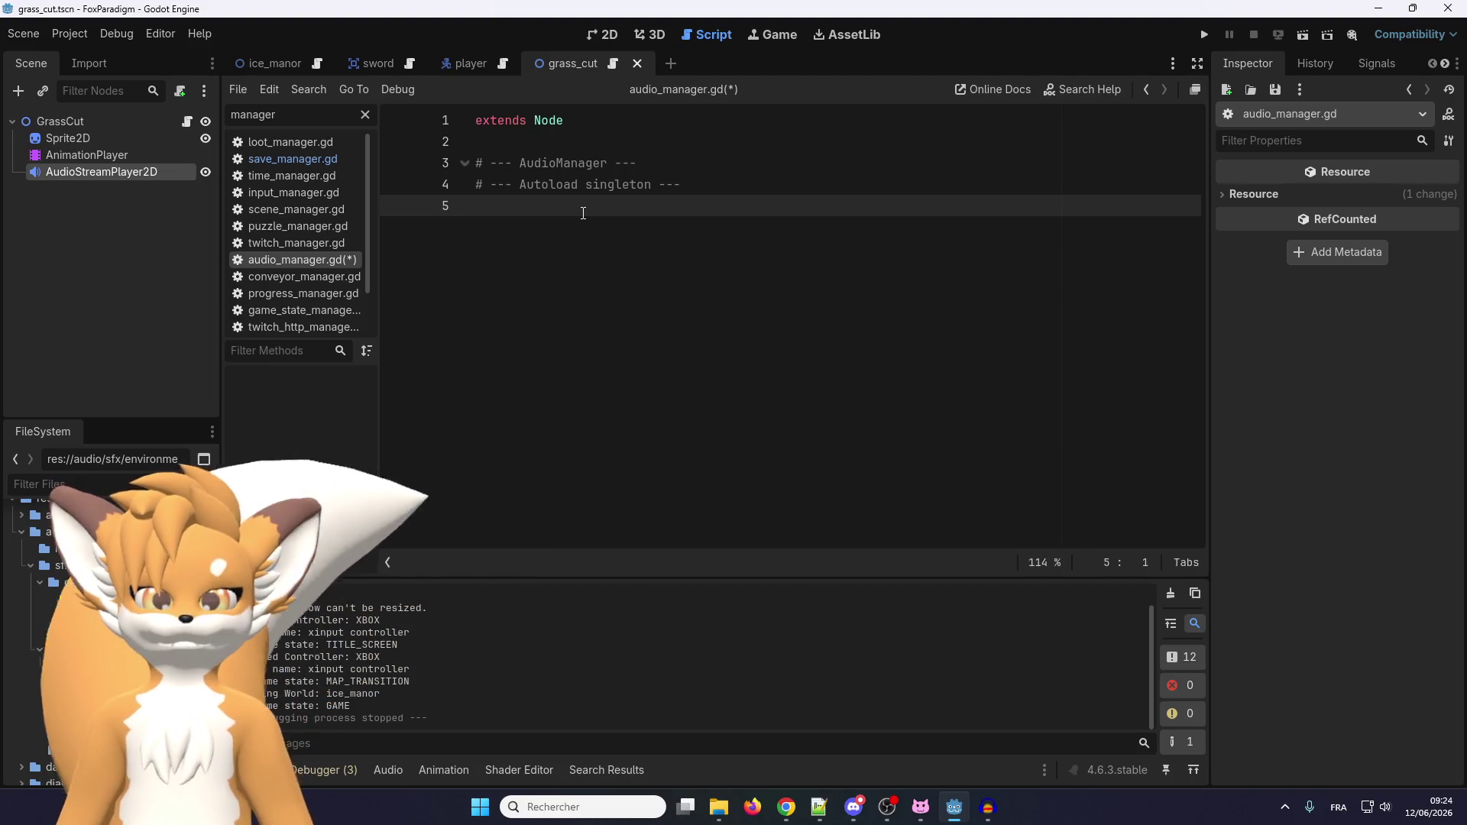
pyautogui.press('Return')
pyautogui.hotkey('ctrl', 's')
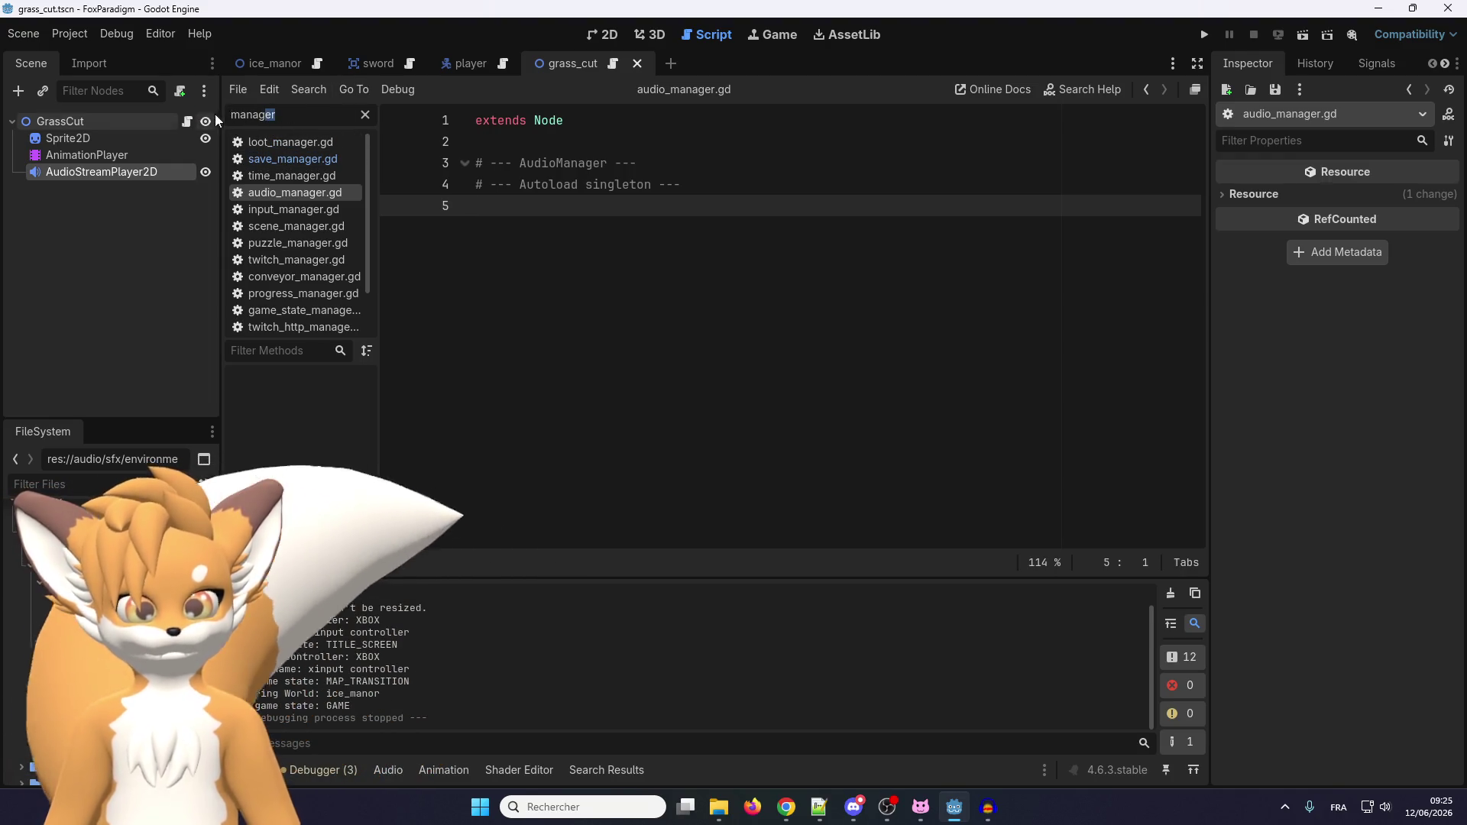
# Filter the script list to 'audio' and open player_audio_manager.gd.
pyautogui.doubleClick(244, 114)
pyautogui.write('audio')
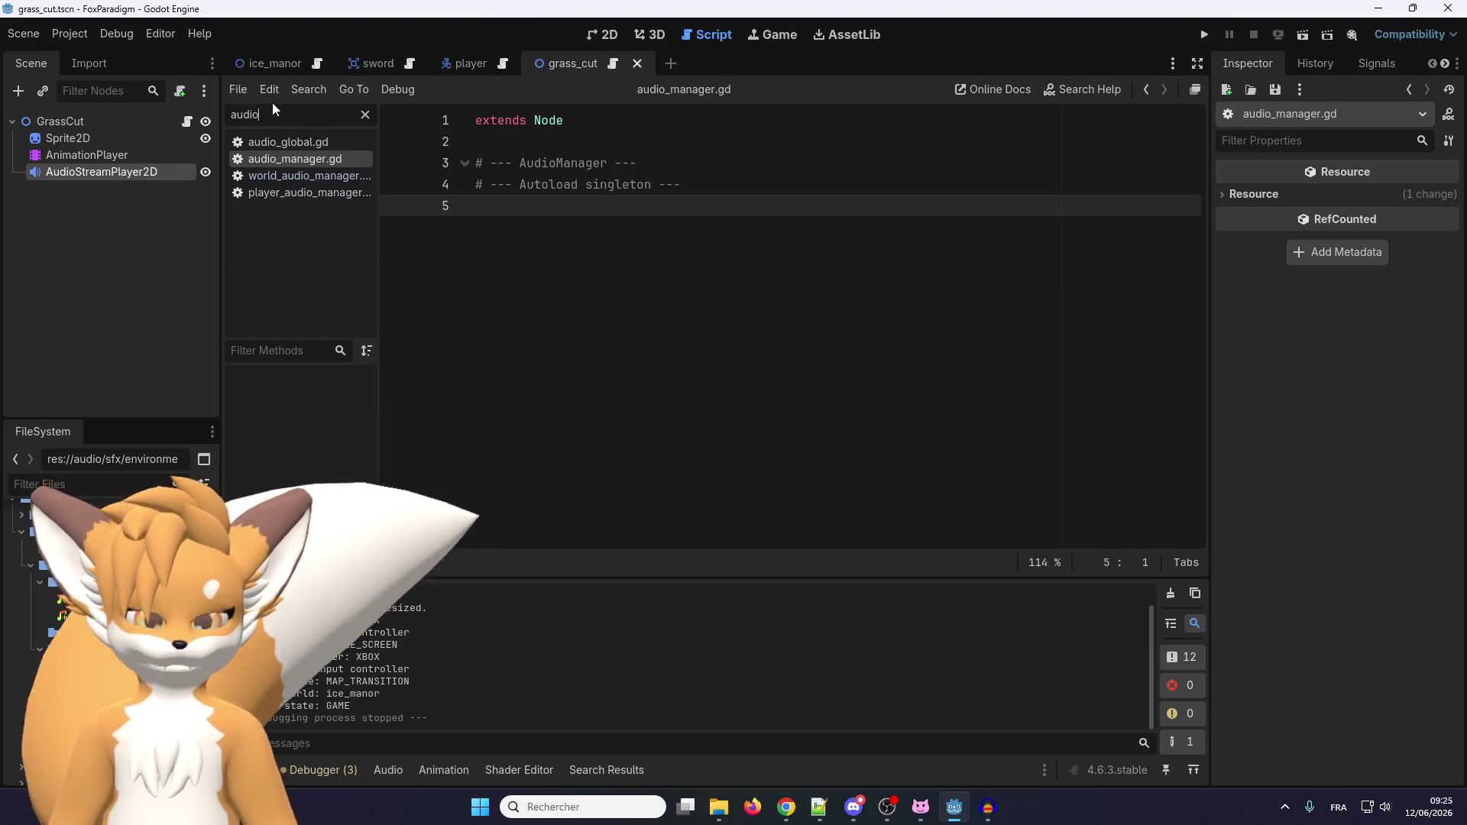
pyautogui.click(321, 192)
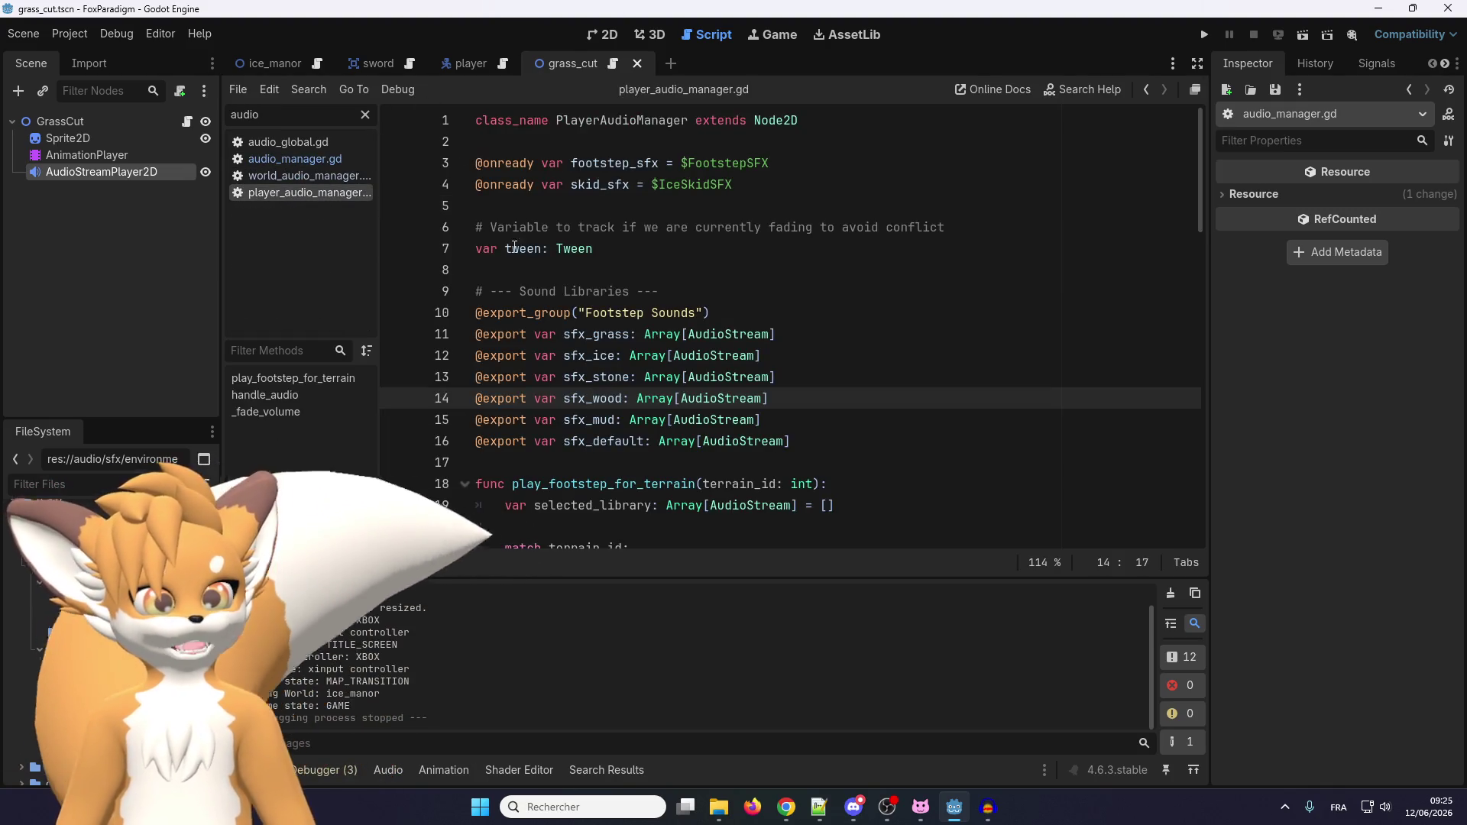
pyautogui.click(700, 264)
# Read through player_audio_manager.gd's code, then return to audio_manager.gd.
pyautogui.scroll(-6, 671, 249)
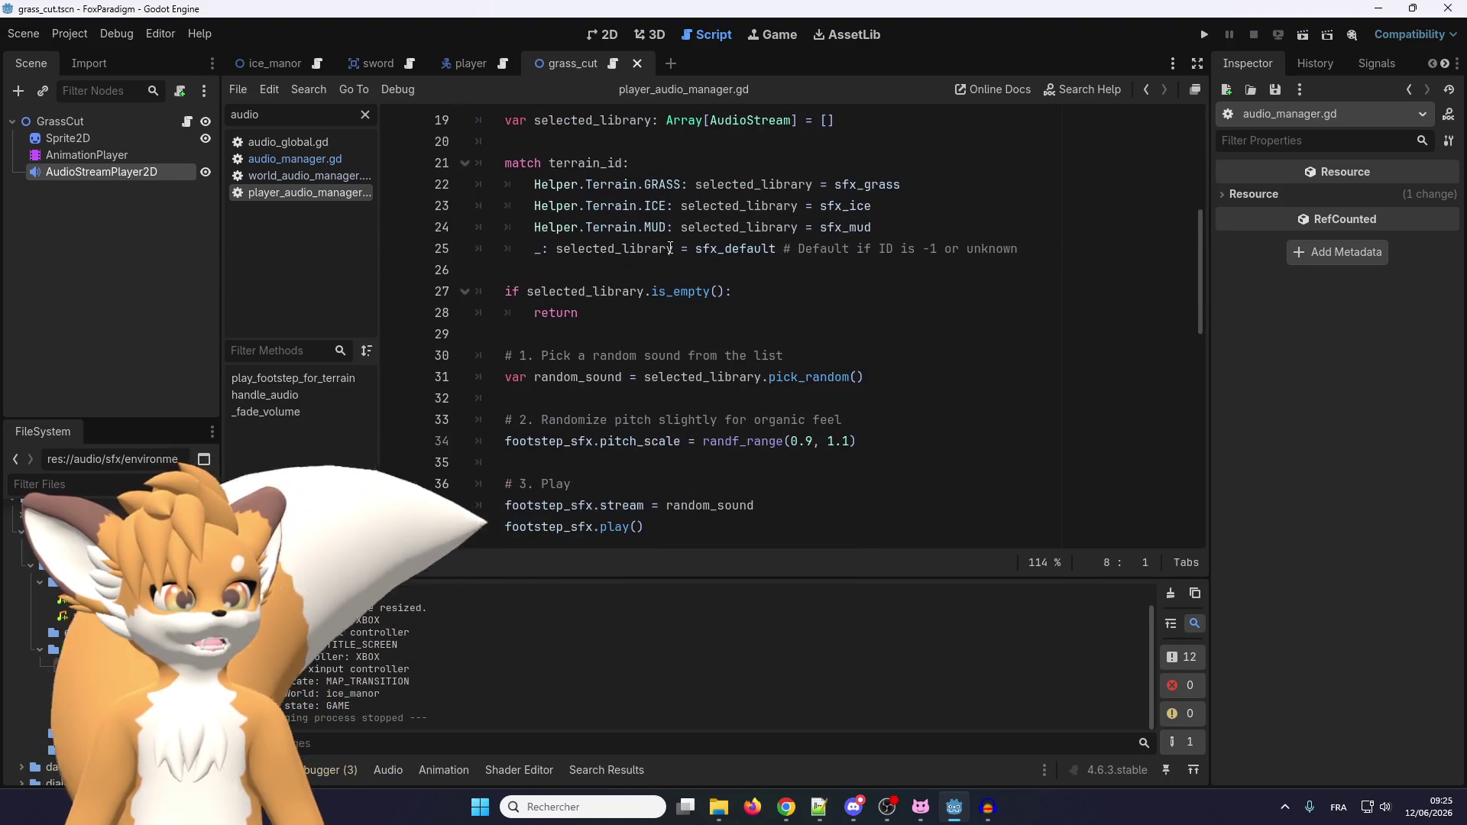
pyautogui.scroll(2, 671, 249)
pyautogui.scroll(-5, 619, 215)
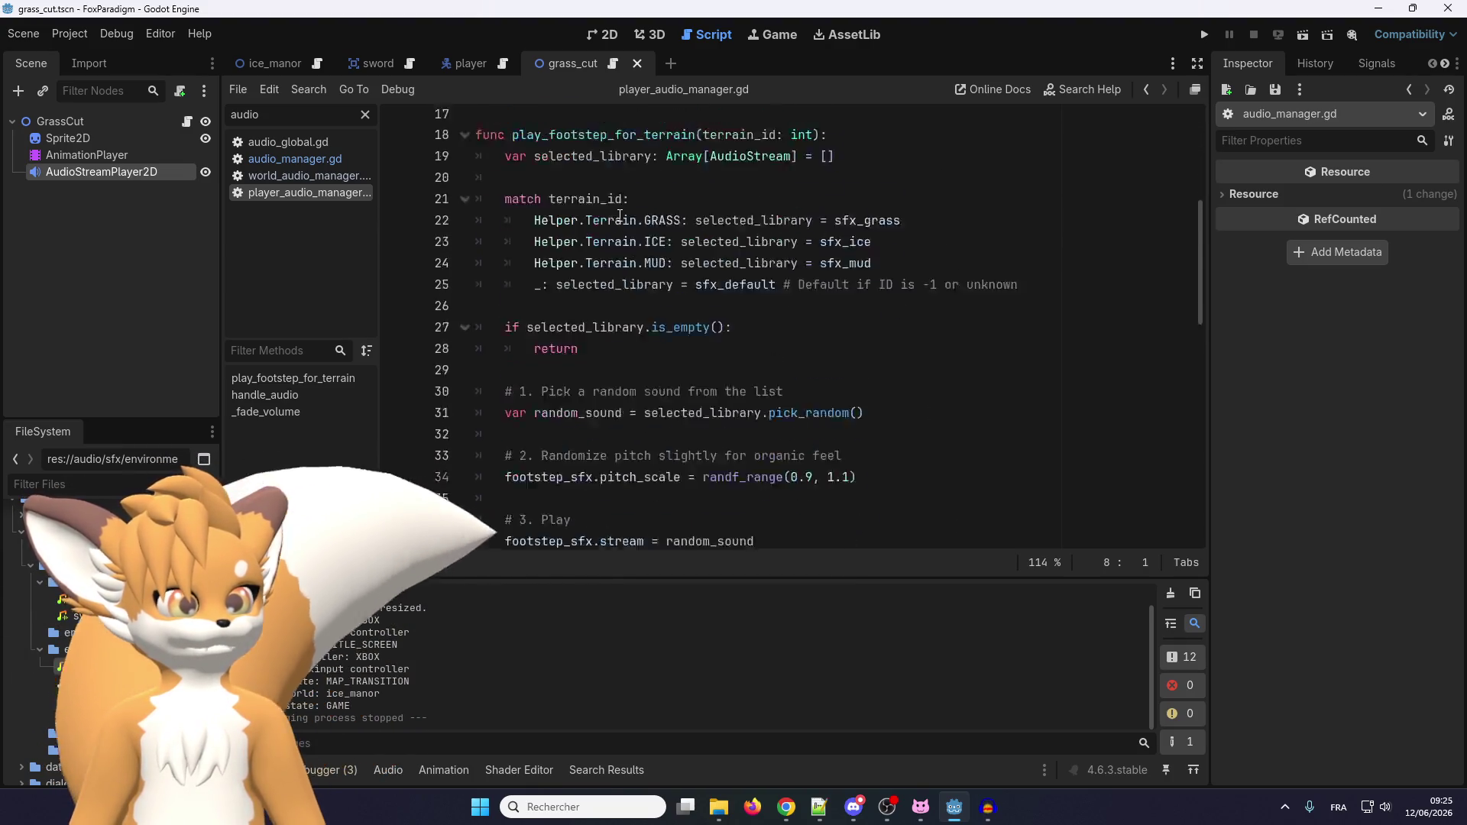
pyautogui.scroll(-1, 620, 214)
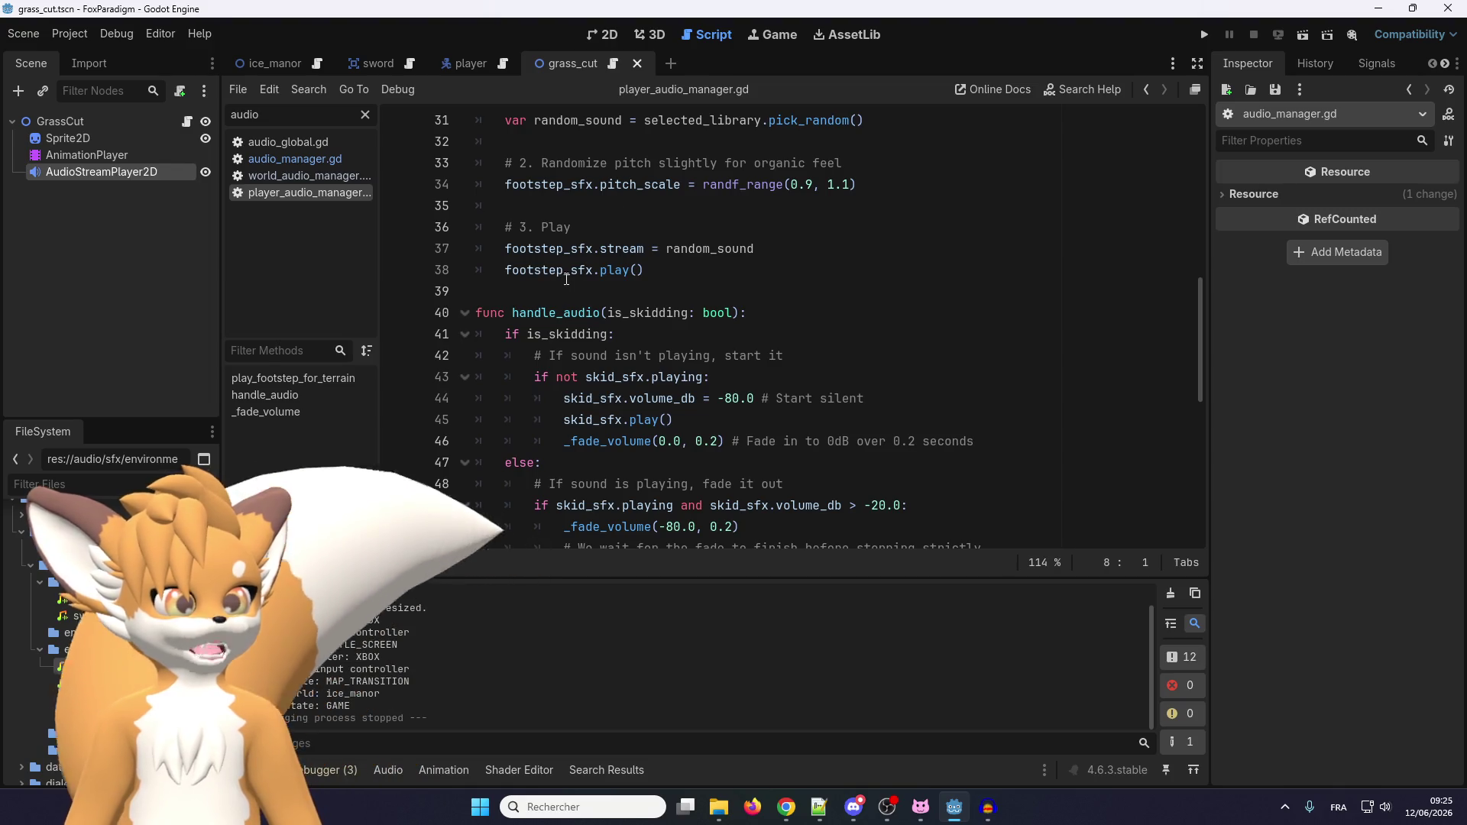
pyautogui.scroll(-4, 562, 323)
pyautogui.scroll(-2, 561, 323)
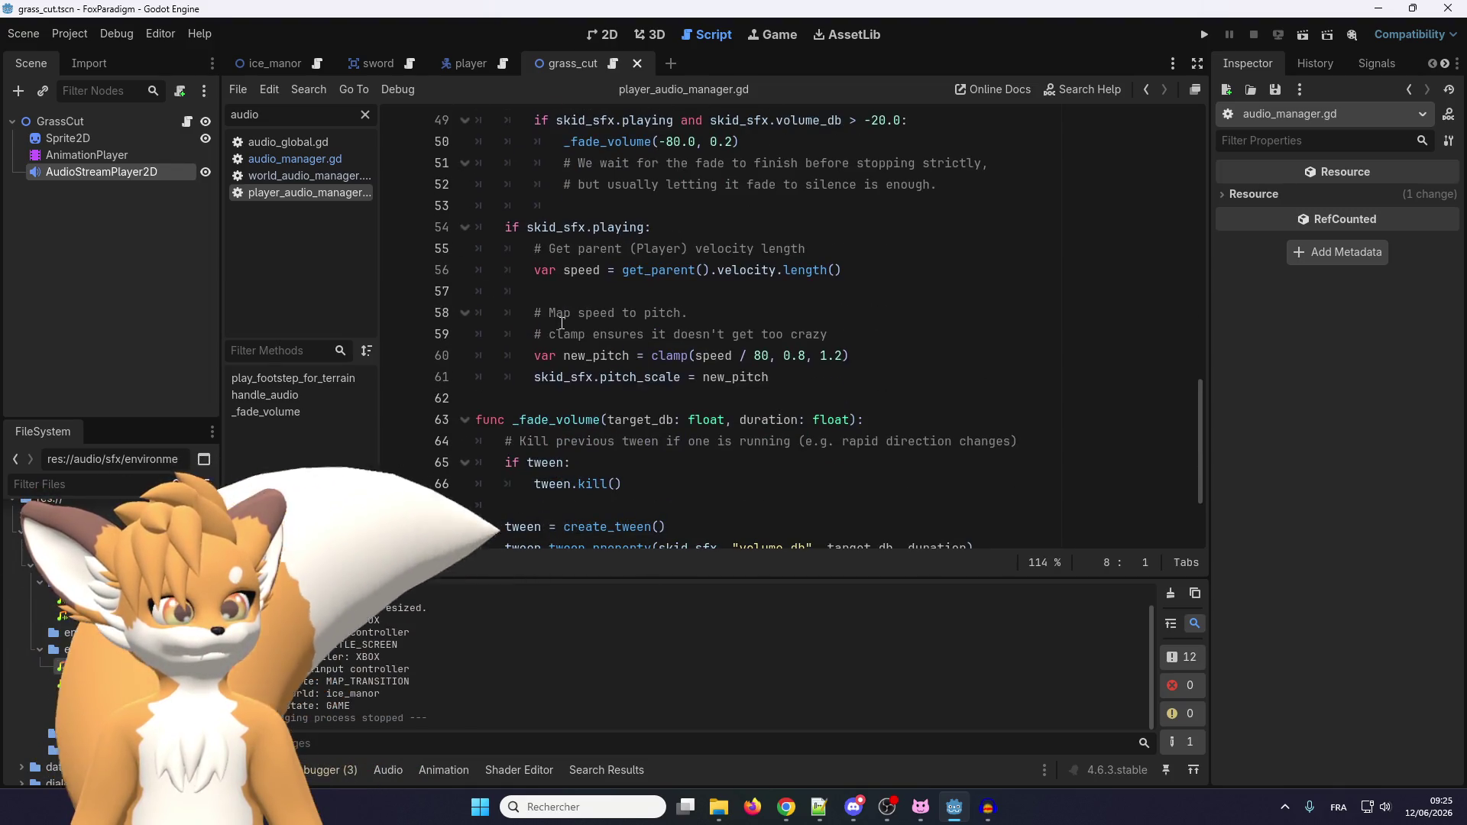
pyautogui.scroll(-2, 561, 323)
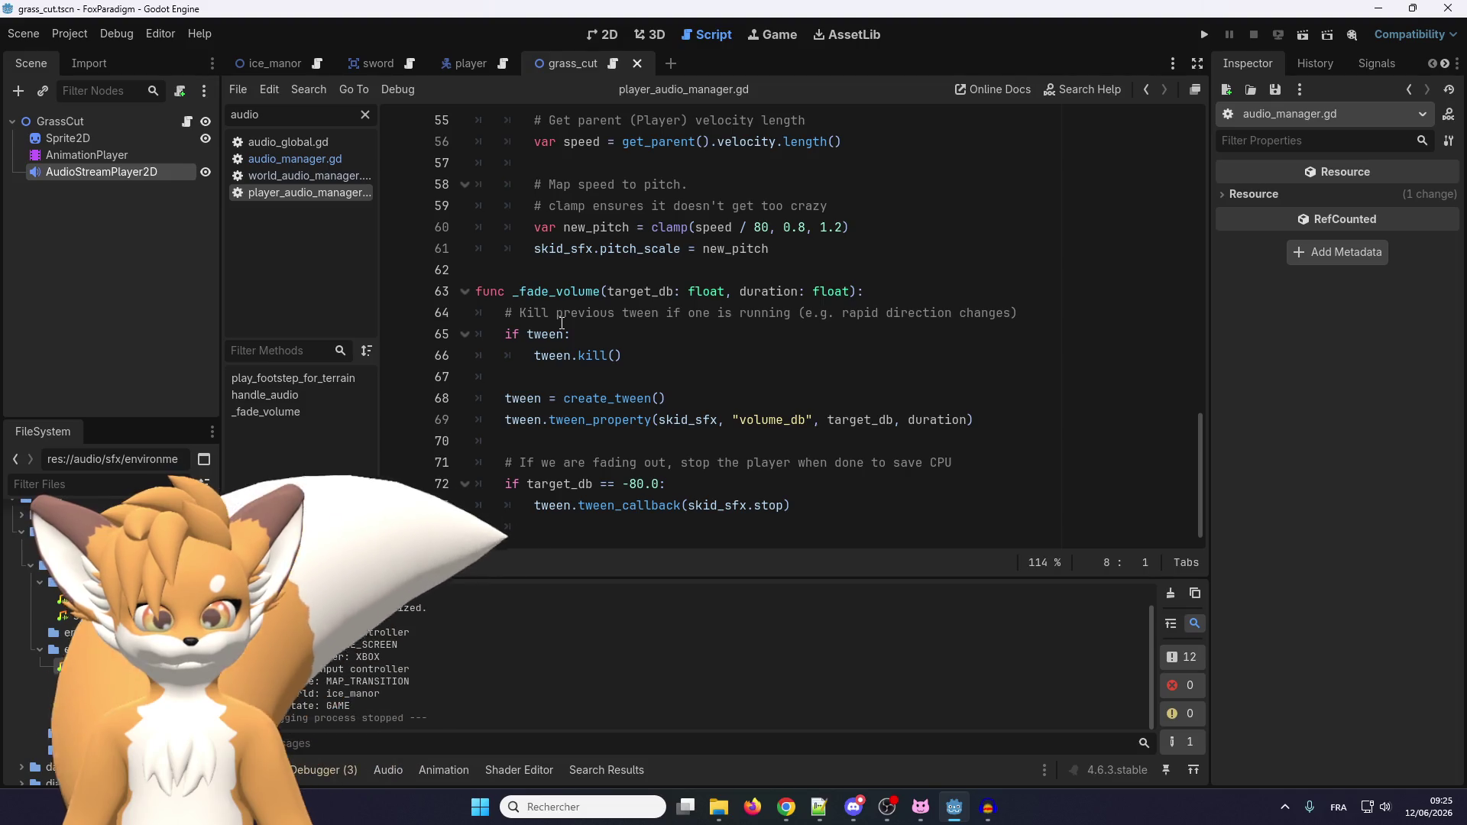
pyautogui.scroll(-1, 561, 323)
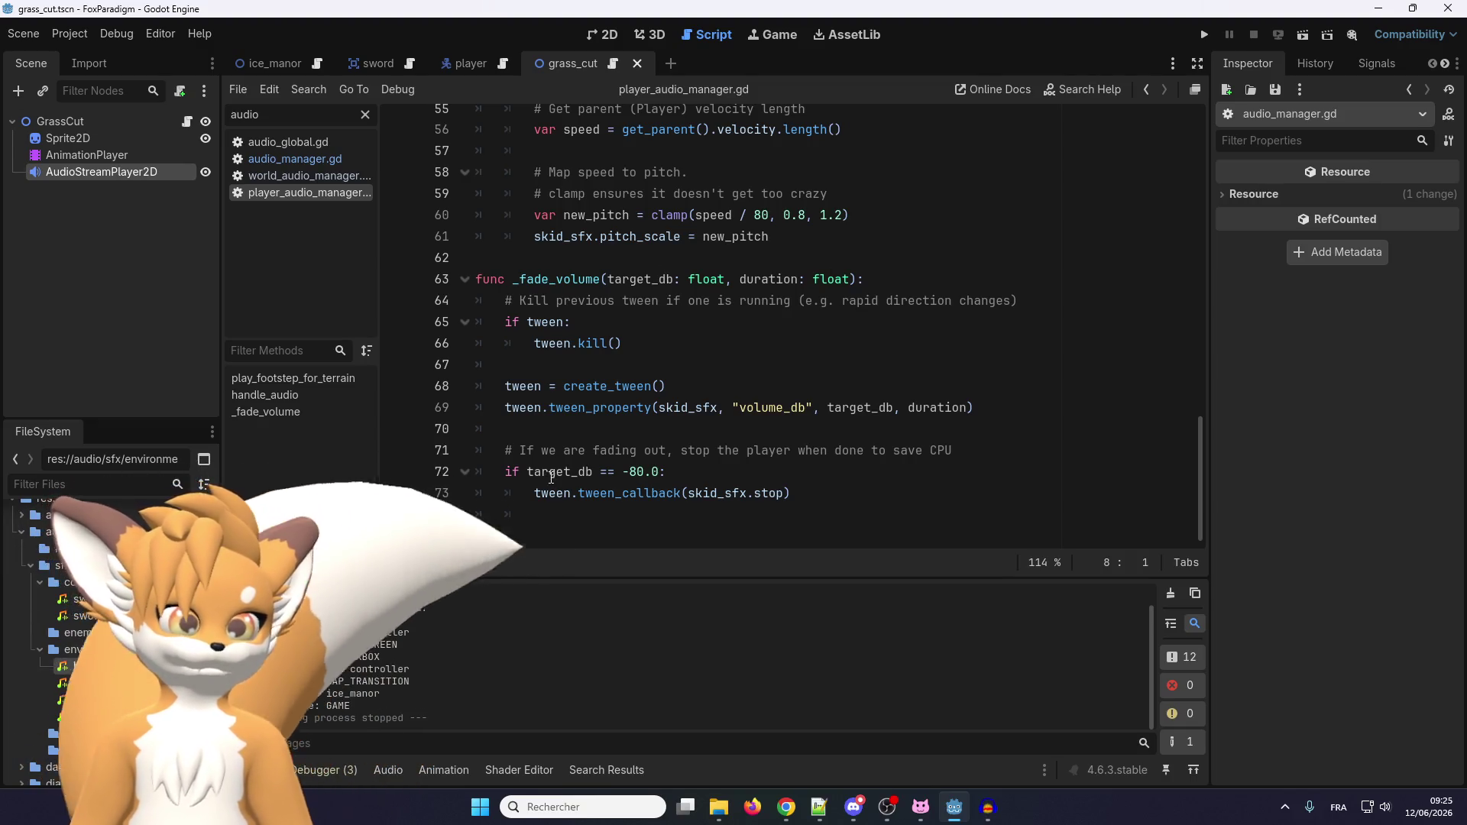
pyautogui.moveTo(551, 469)
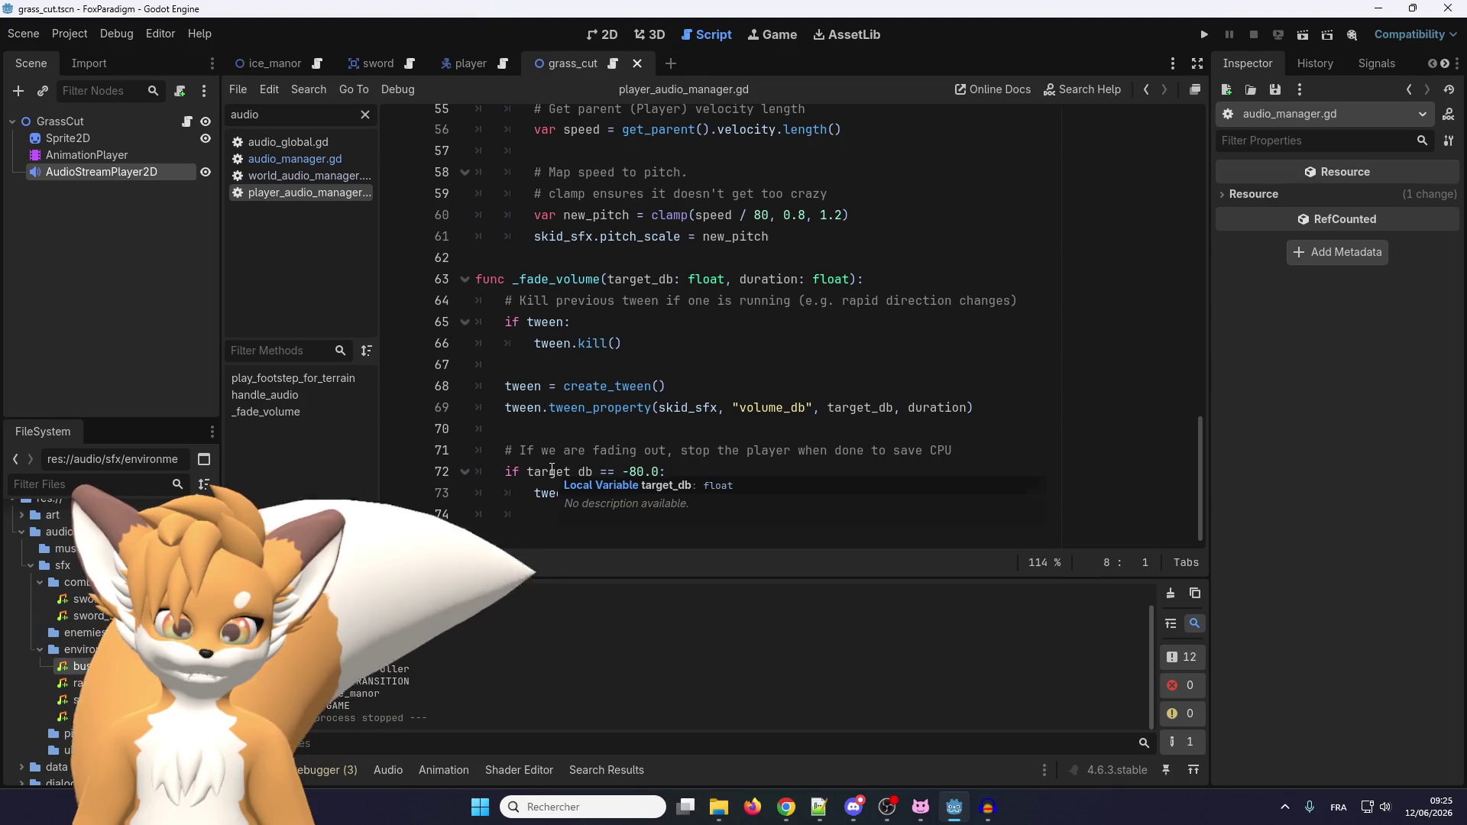
pyautogui.scroll(15, 552, 469)
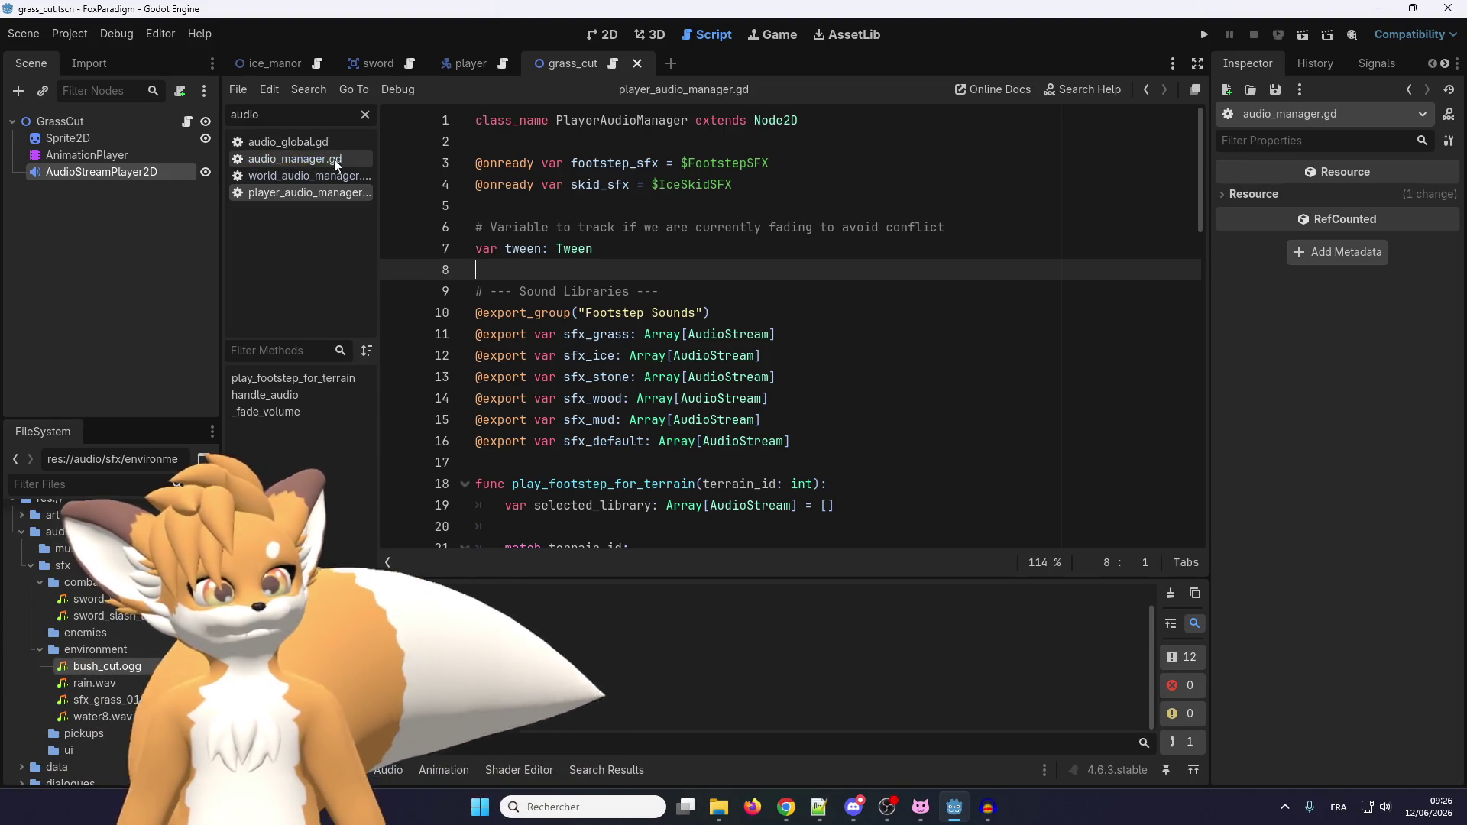
pyautogui.click(285, 159)
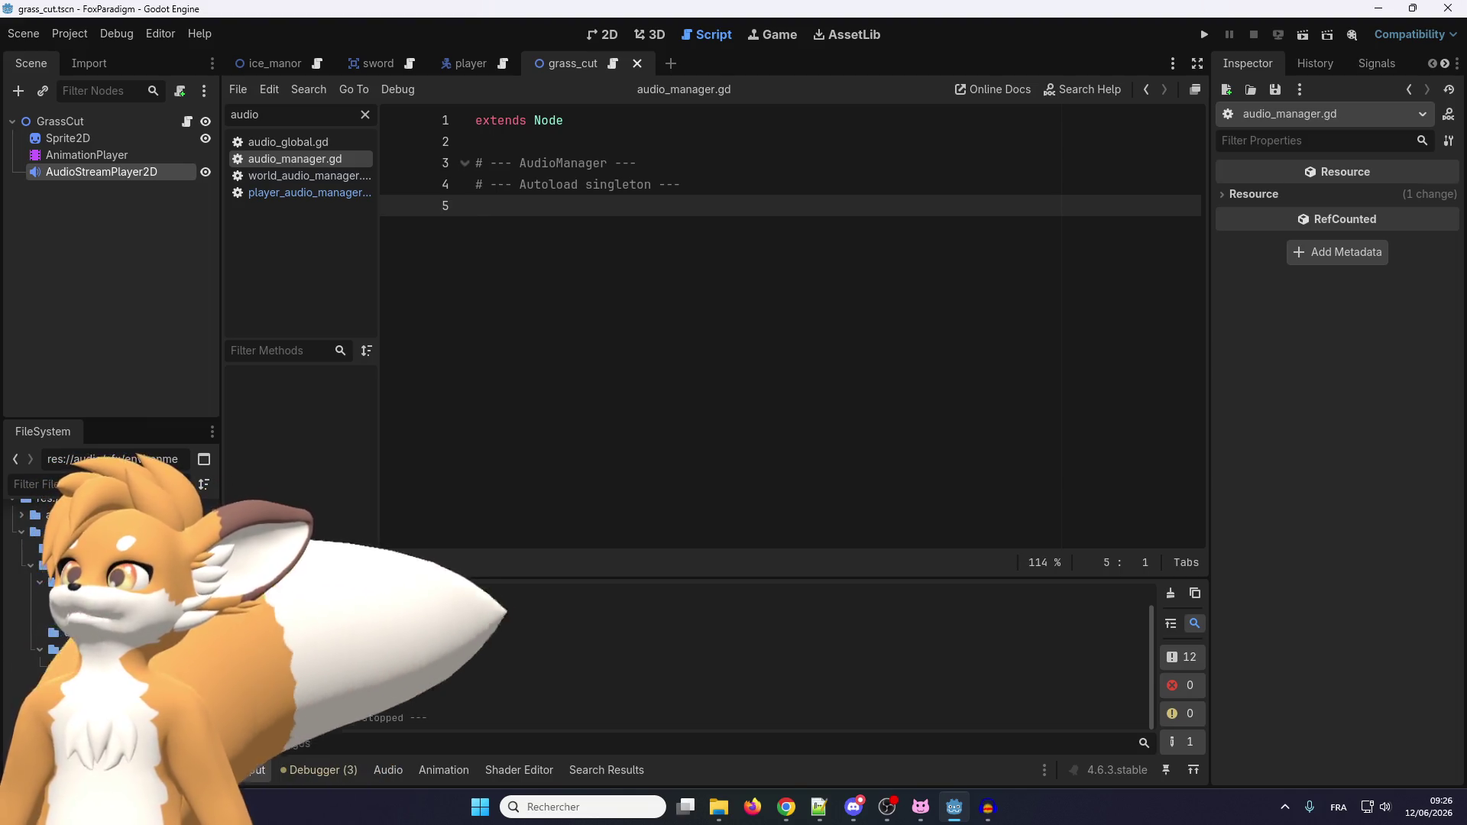
# Switch from Godot to the ChatGPT browser window.
pyautogui.hotkey('alt', 'Tab')
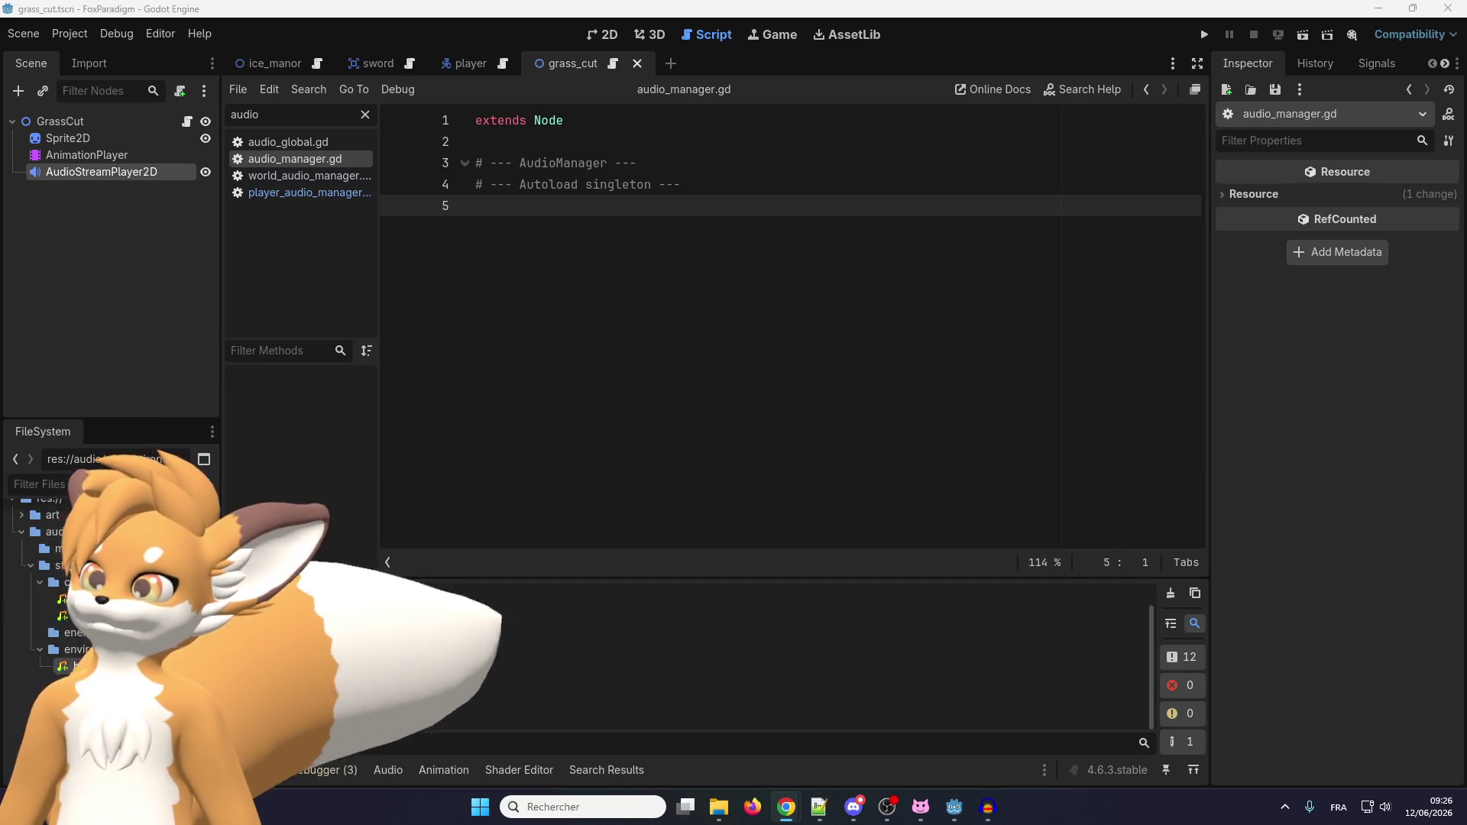
pyautogui.hotkey('alt', 'Tab')
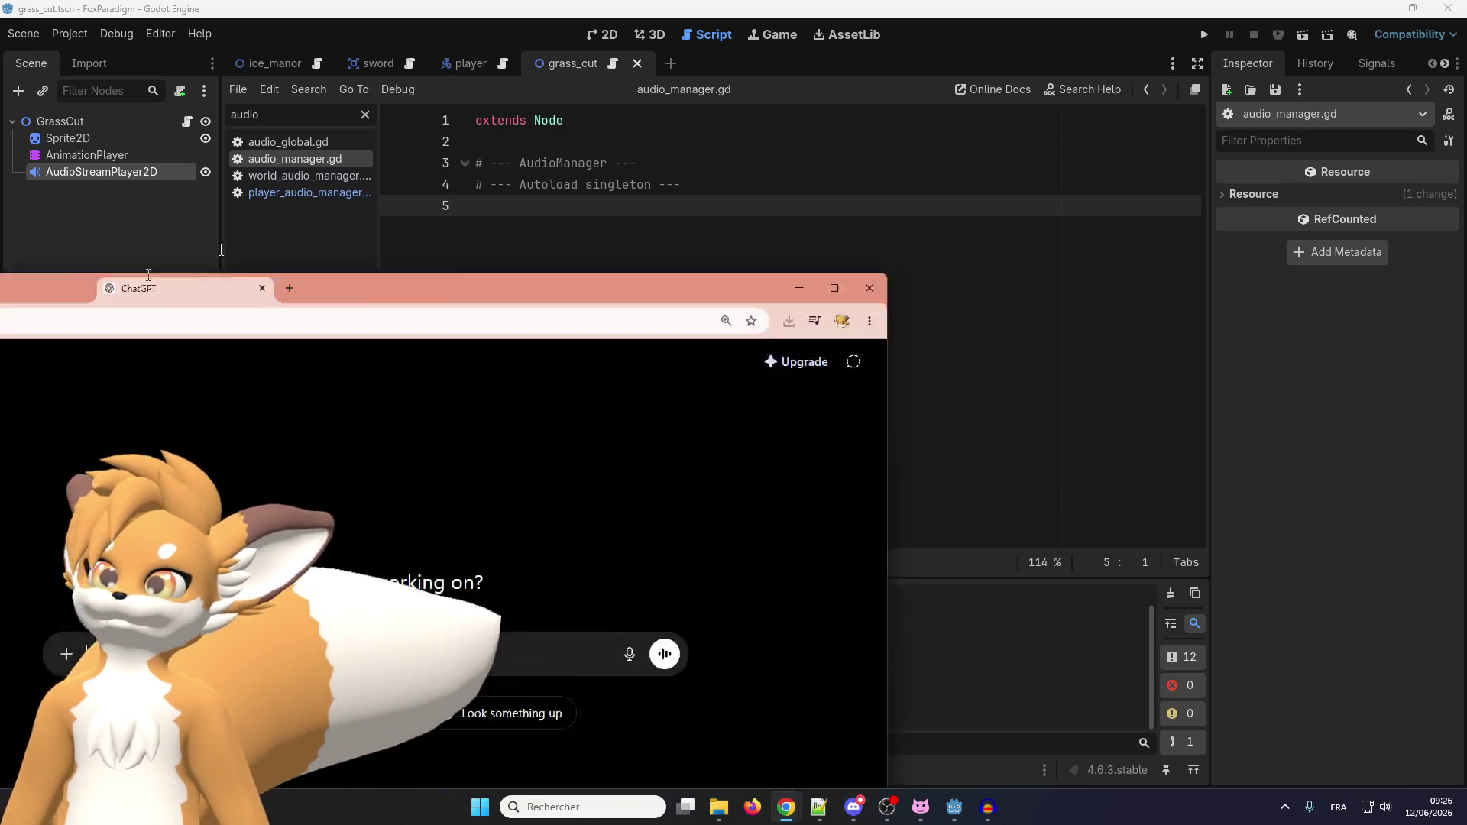
# Maximize the browser and ask ChatGPT for an AudioManager script for a 2D Zelda-like Godot 4 game.
pyautogui.doubleClick(602, 56)
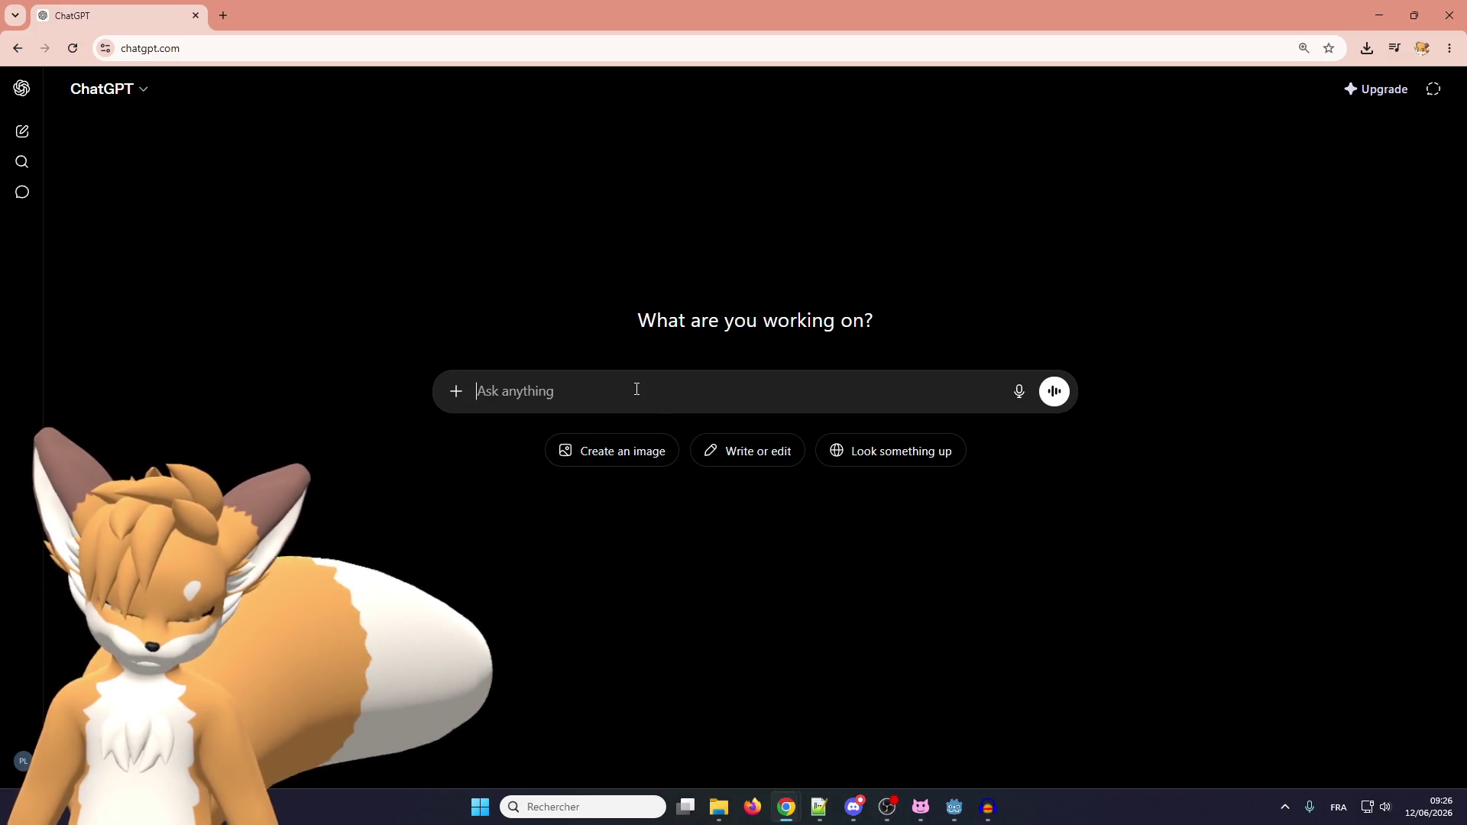
pyautogui.write('Can you c')
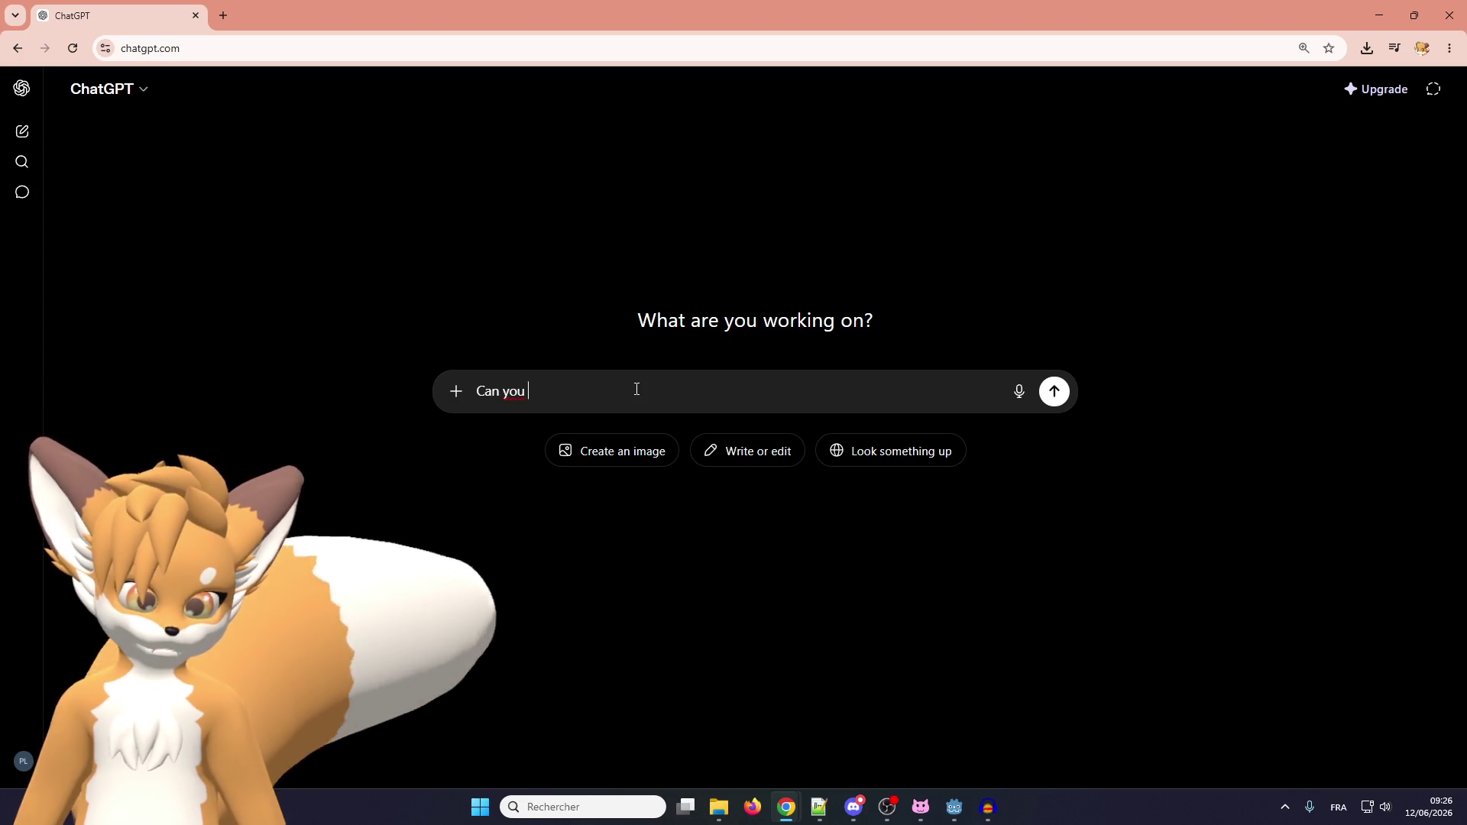
pyautogui.write('rea')
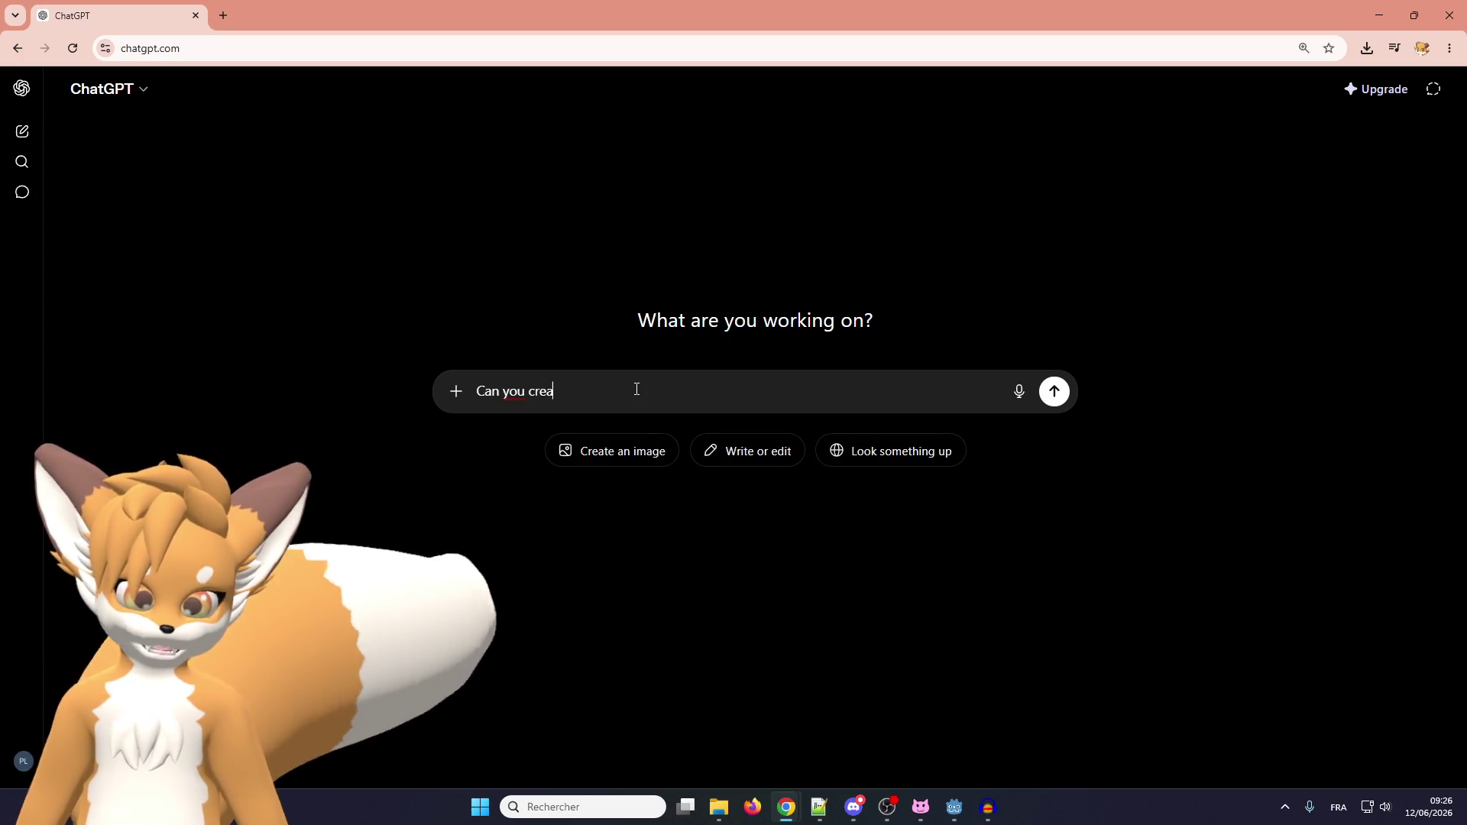
pyautogui.write('te a ')
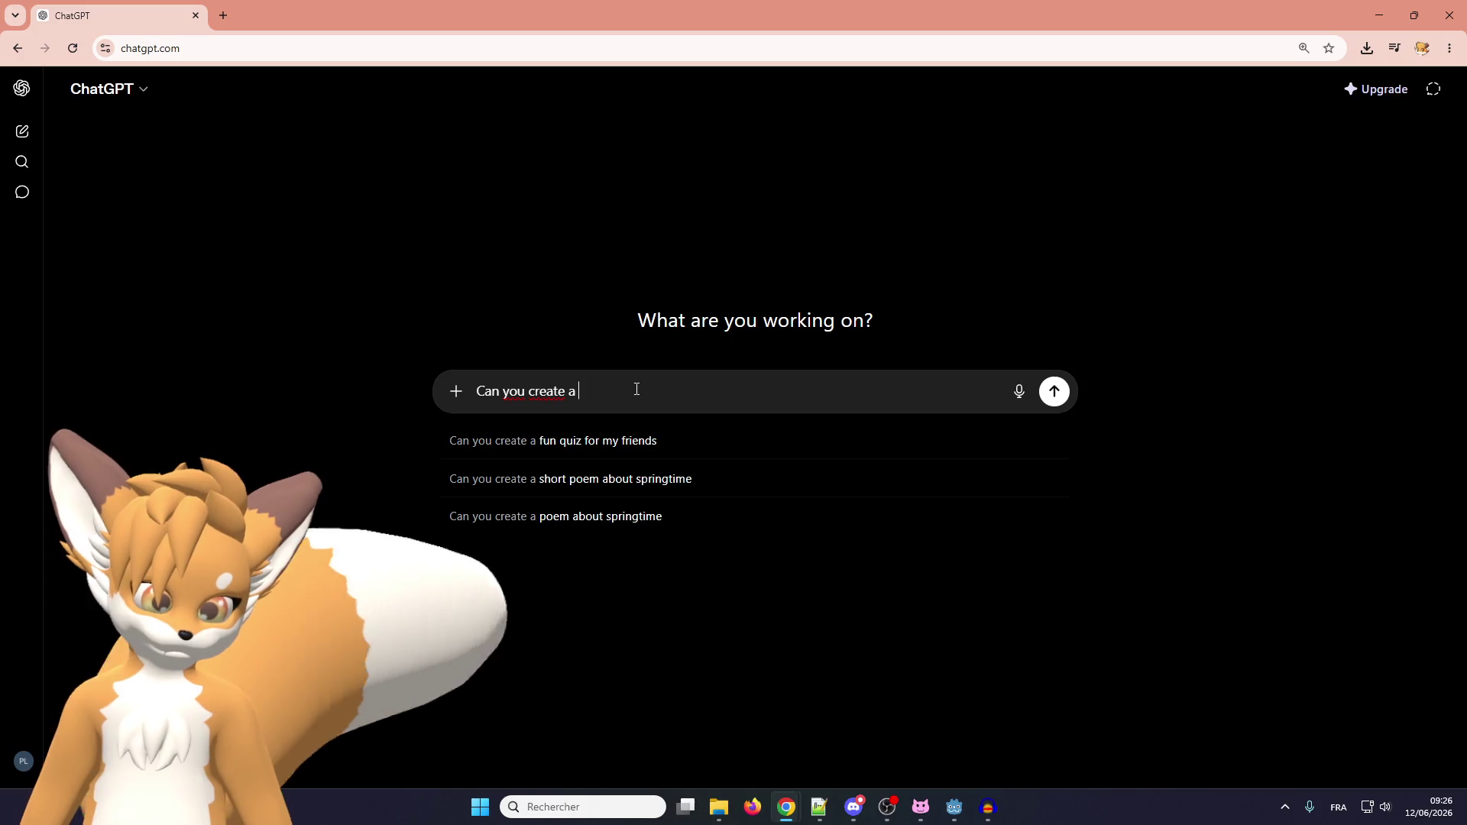
pyautogui.write('AudioMan')
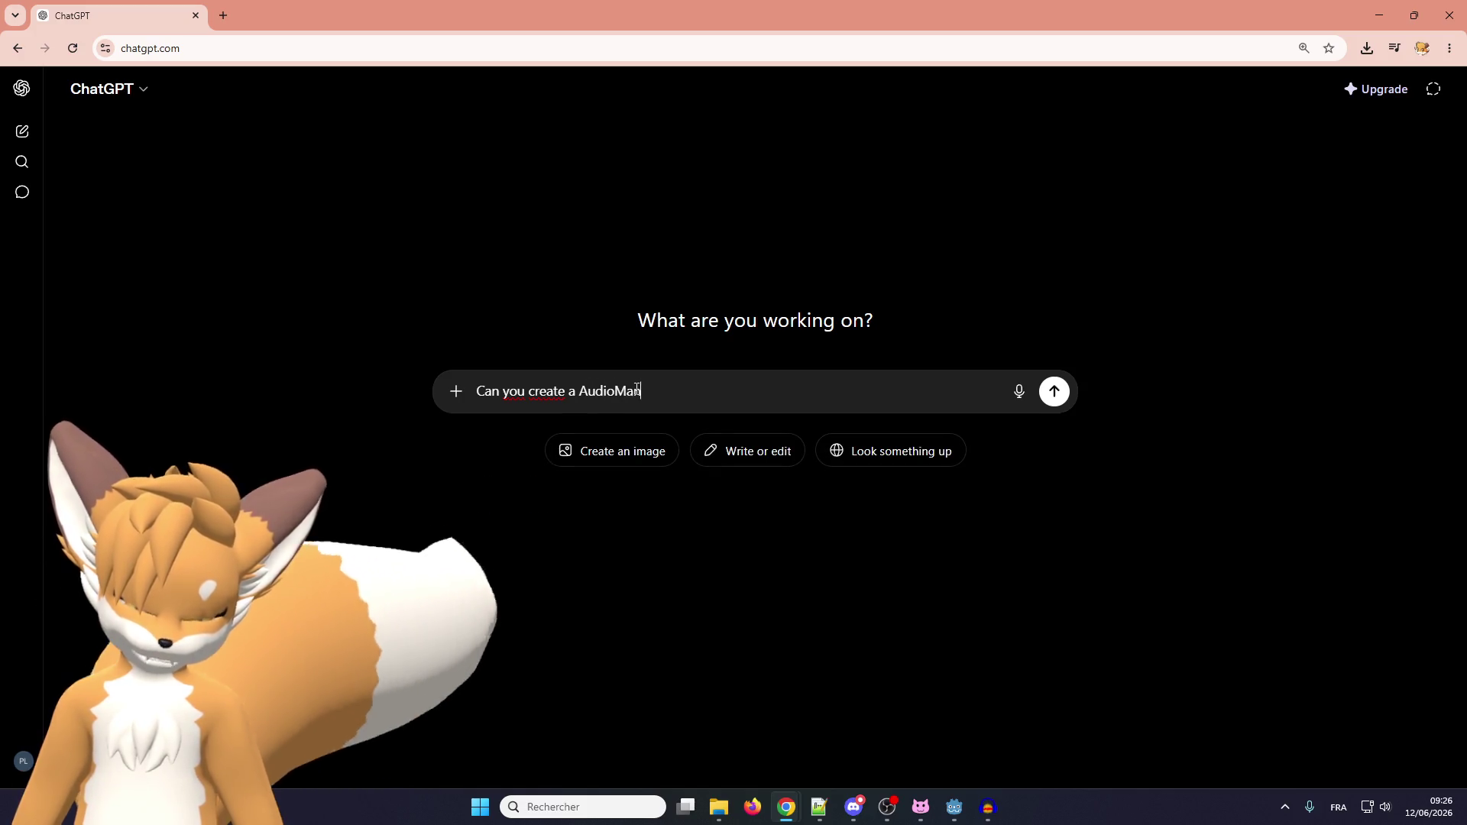
pyautogui.write('ager sc')
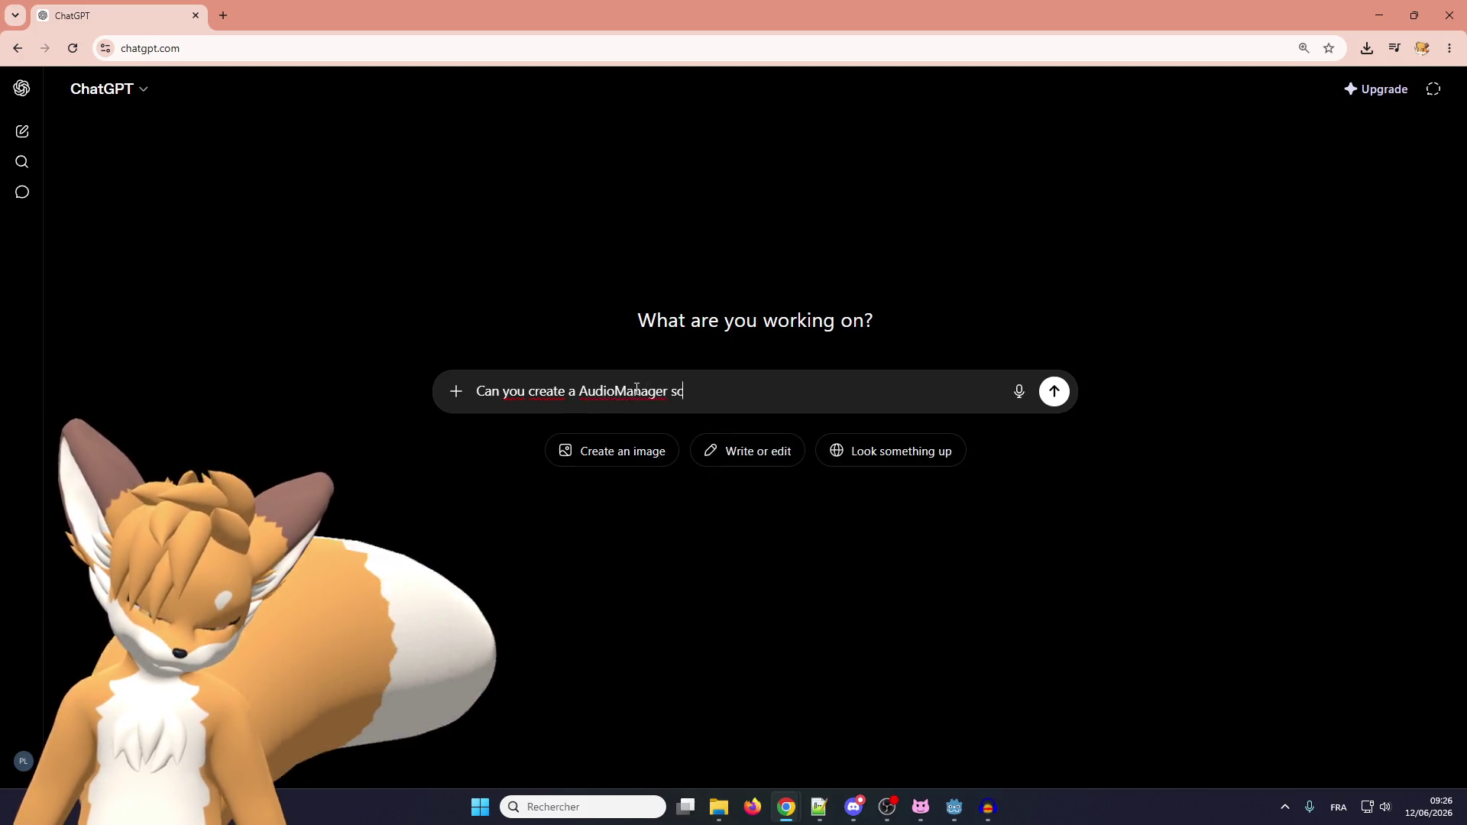
pyautogui.write('ript for a ')
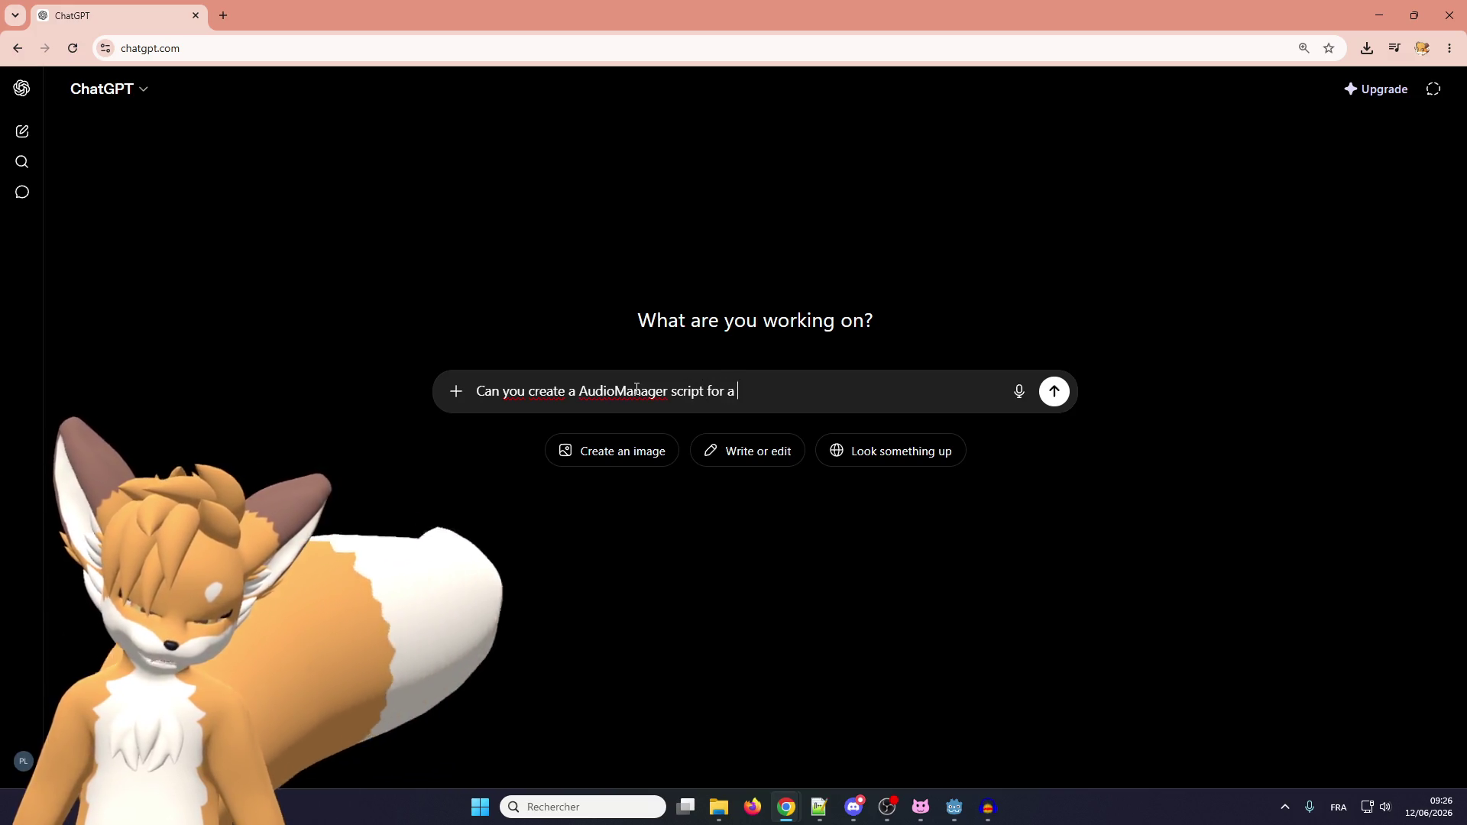
pyautogui.write('2D Zelda-like game for Godot 4?')
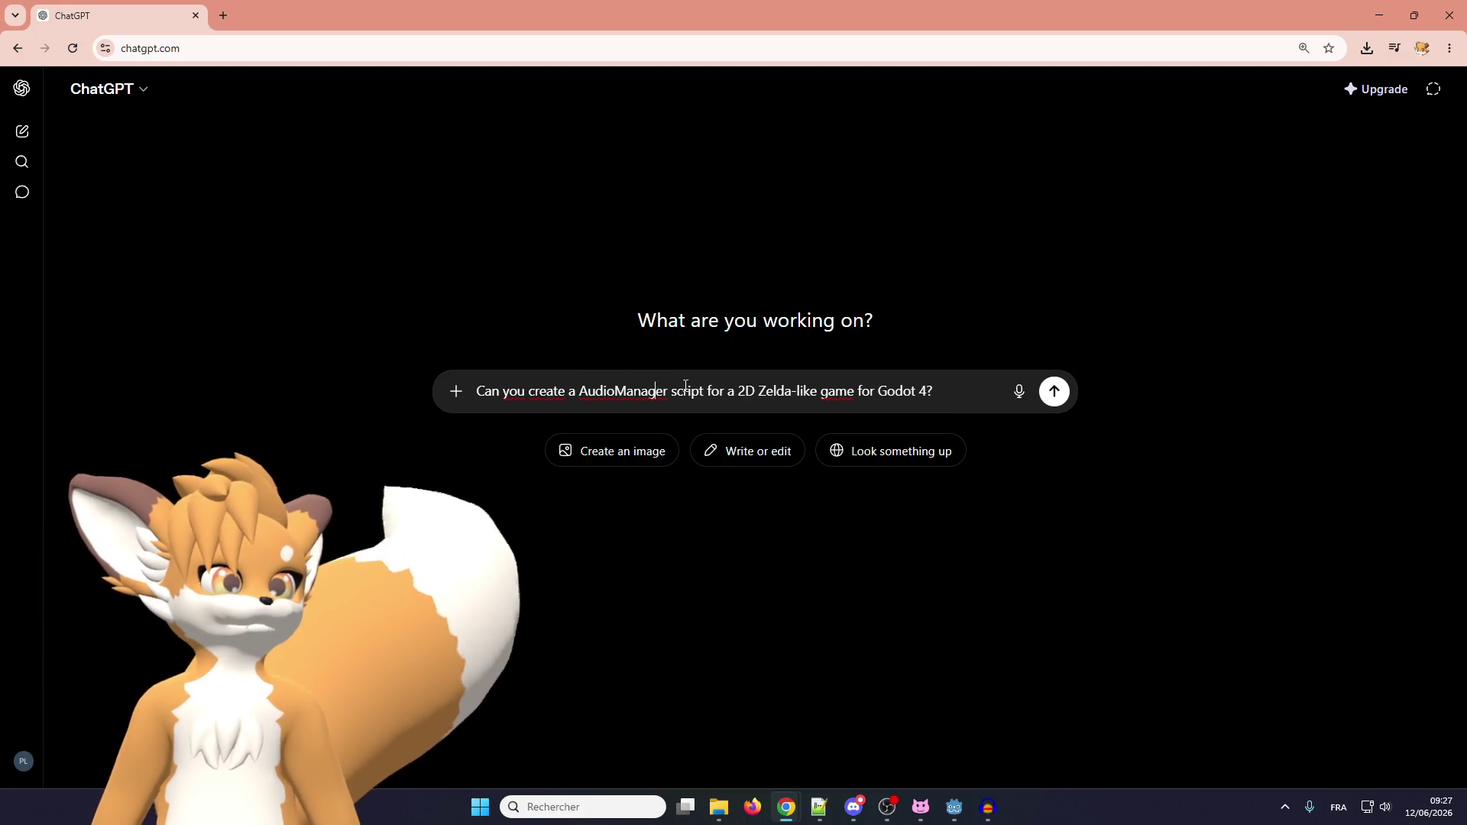
pyautogui.click(1054, 393)
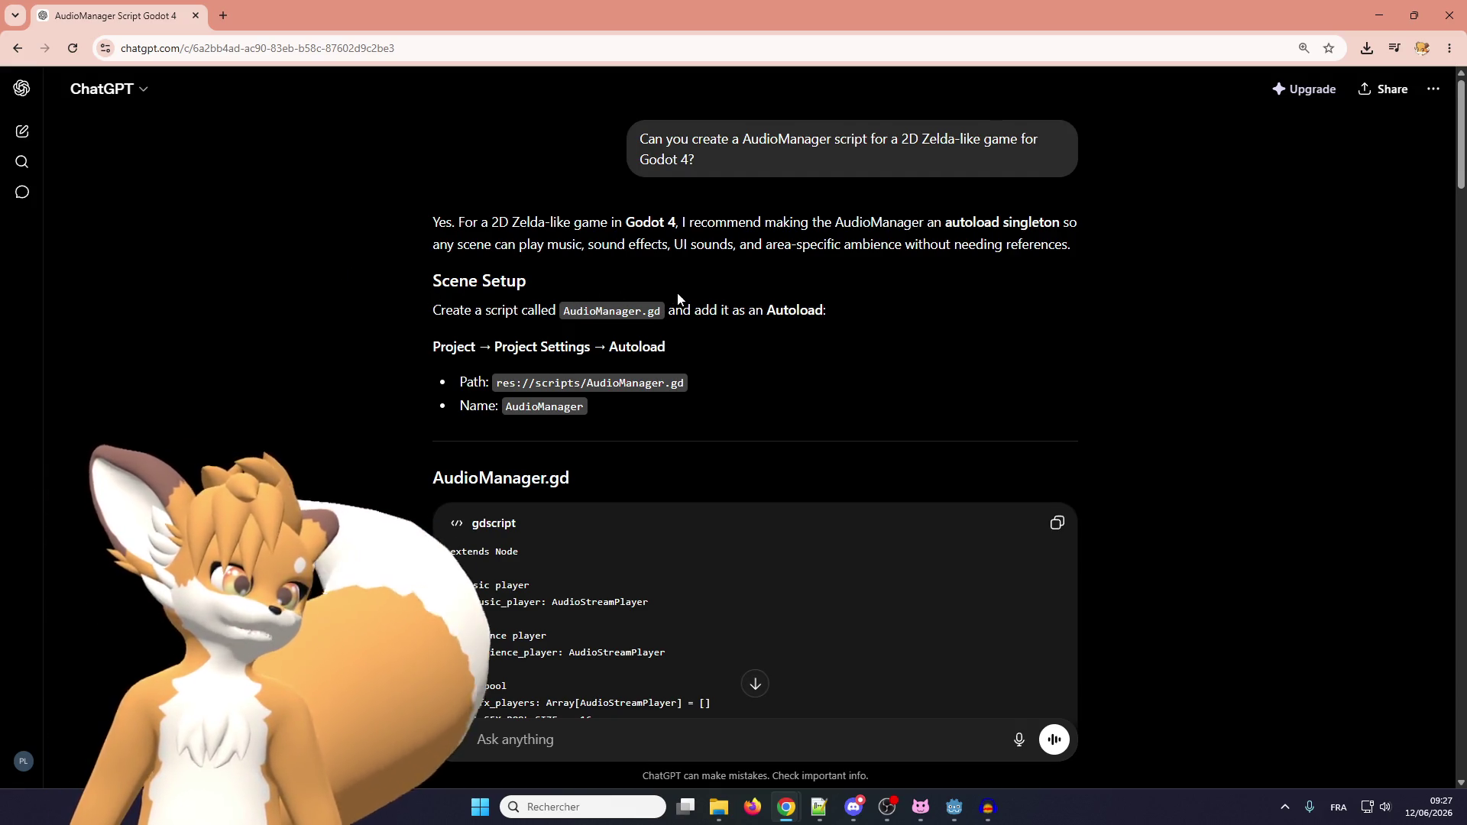
# Copy ChatGPT's AudioManager.gd code block and return to the Godot editor.
pyautogui.scroll(-2, 677, 298)
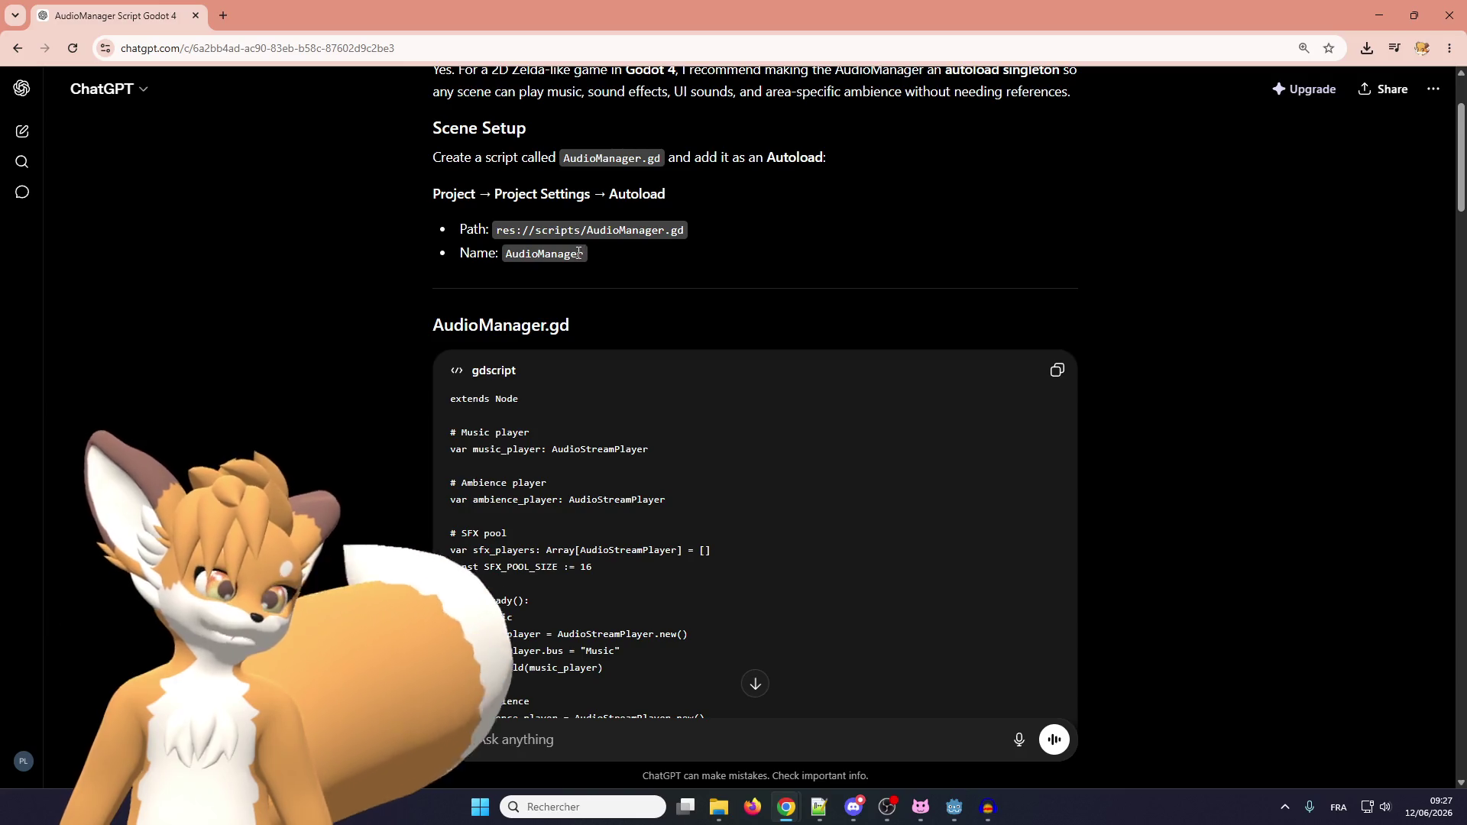
pyautogui.scroll(-2, 579, 252)
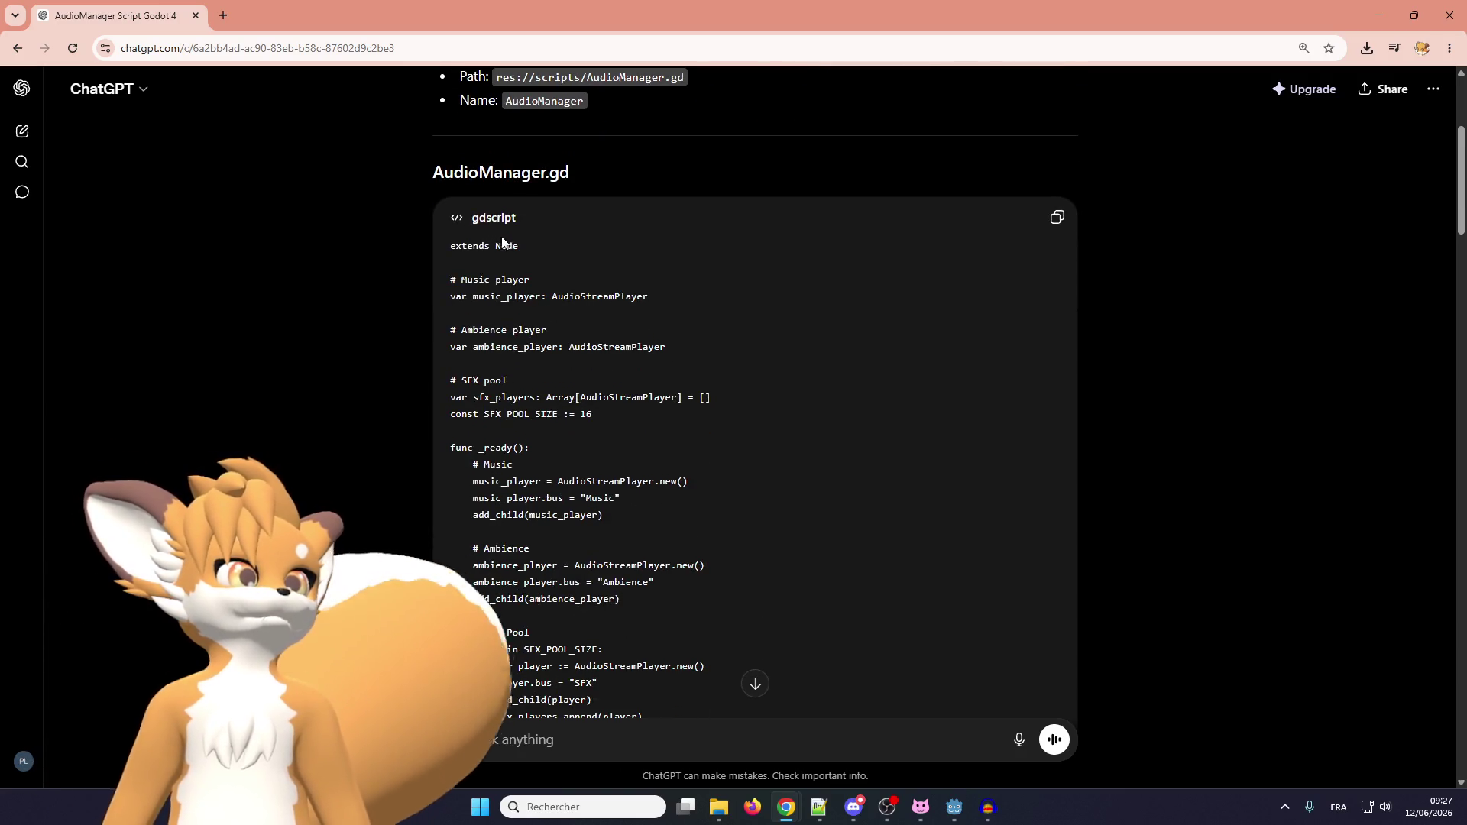
pyautogui.scroll(-1, 501, 241)
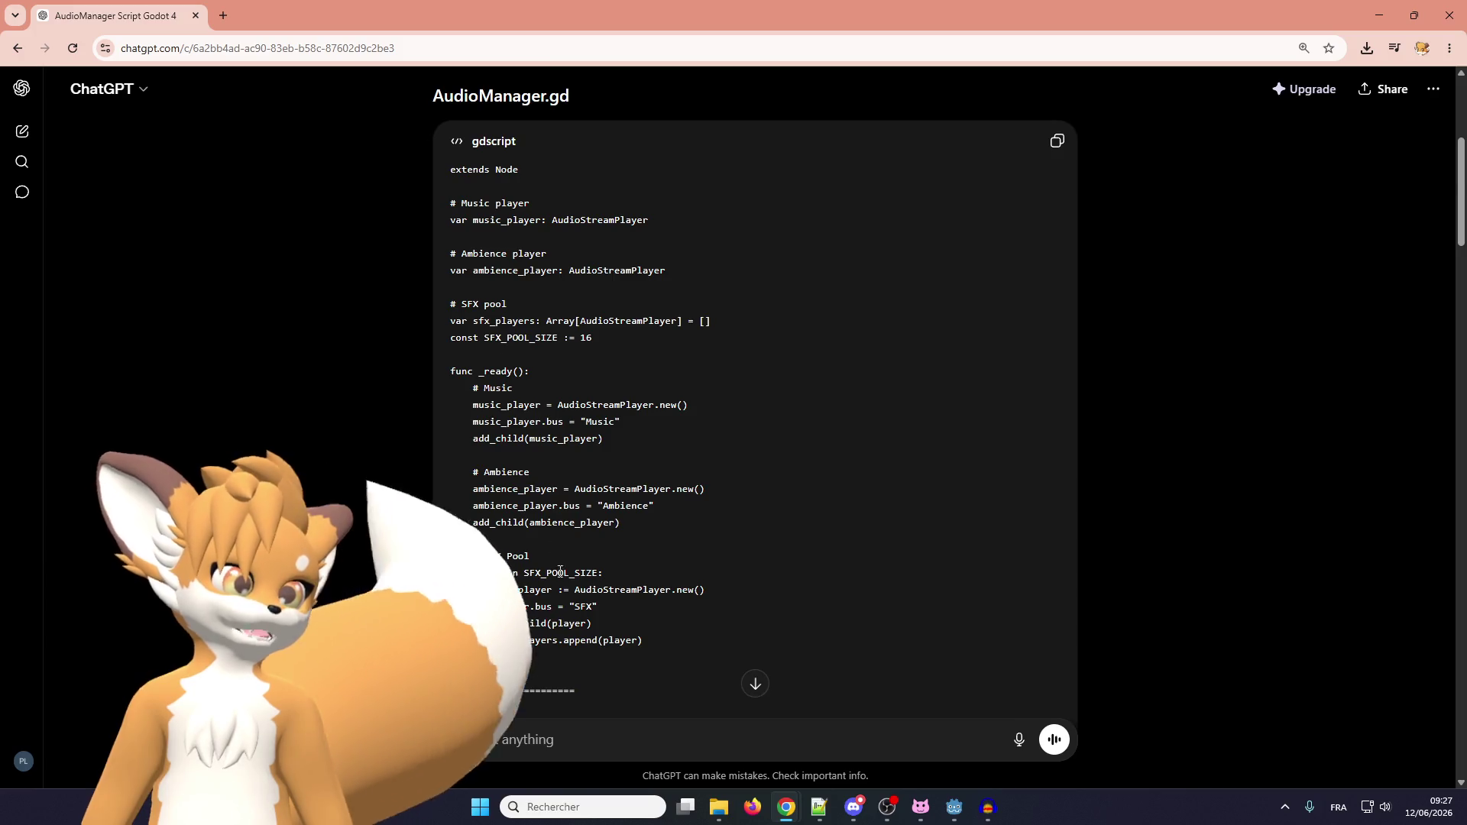
pyautogui.scroll(-15, 560, 402)
pyautogui.scroll(-18, 560, 403)
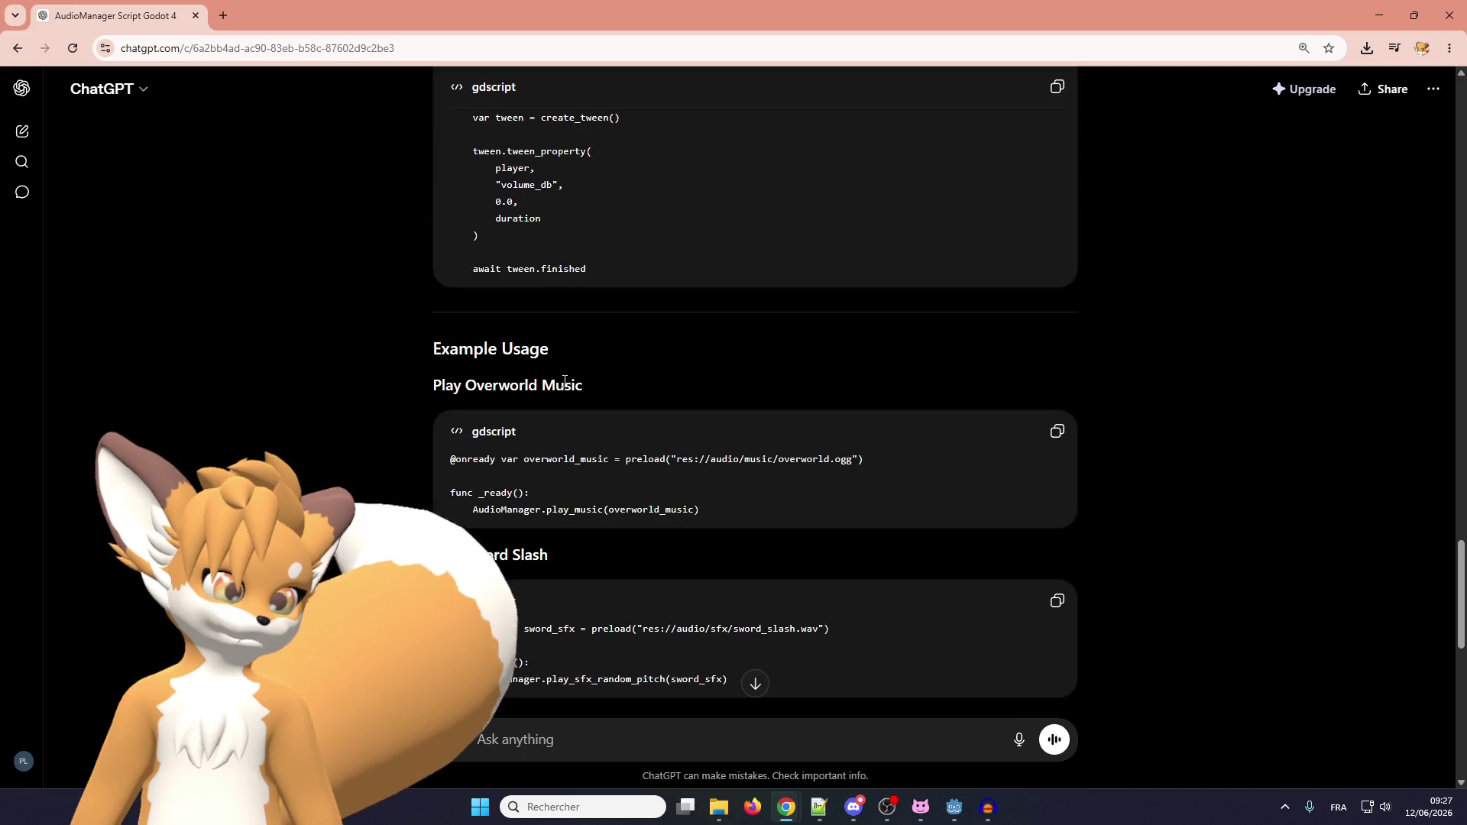
pyautogui.scroll(2, 561, 392)
pyautogui.click(1057, 89)
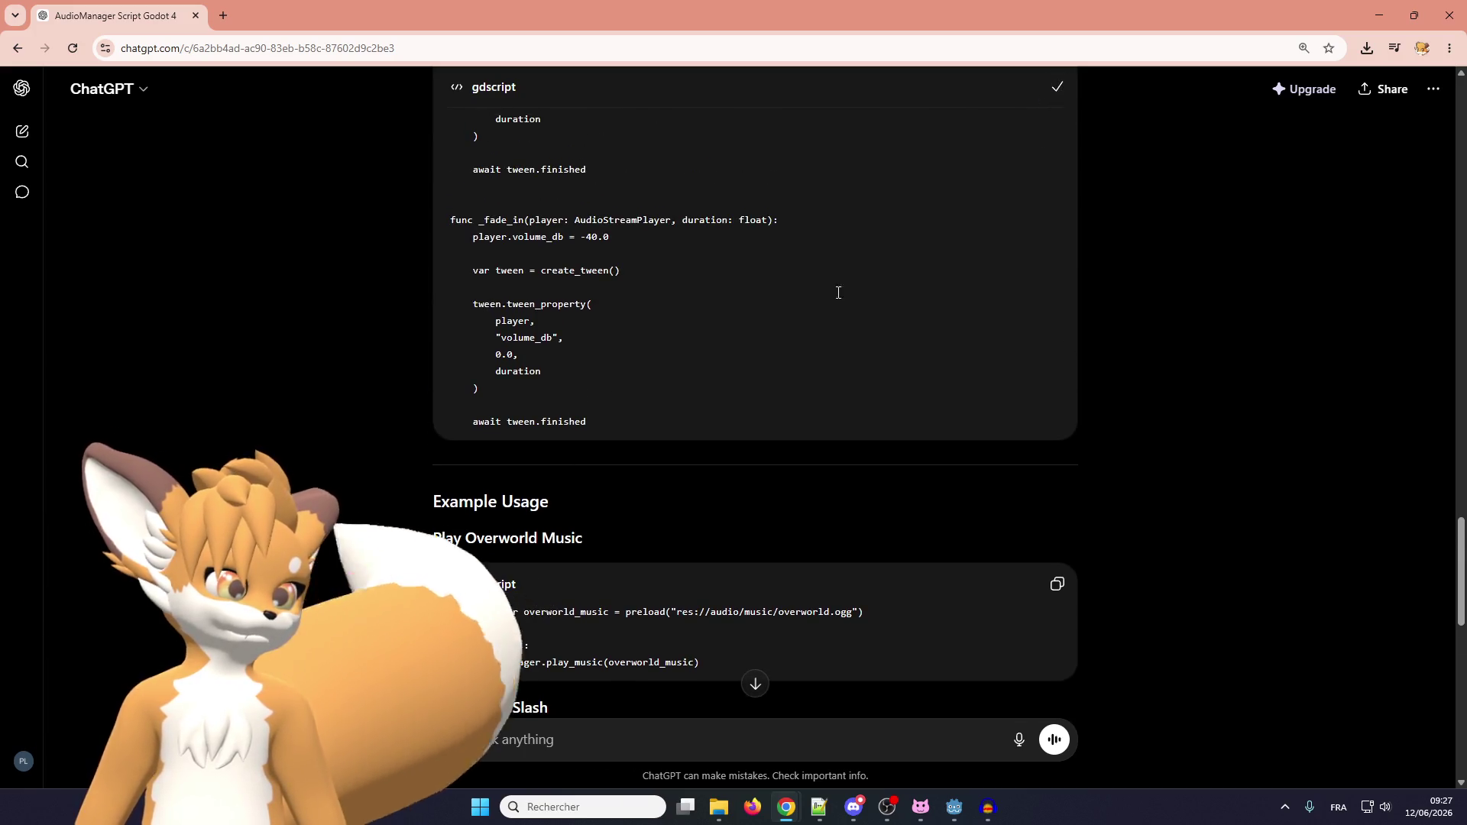
pyautogui.click(954, 814)
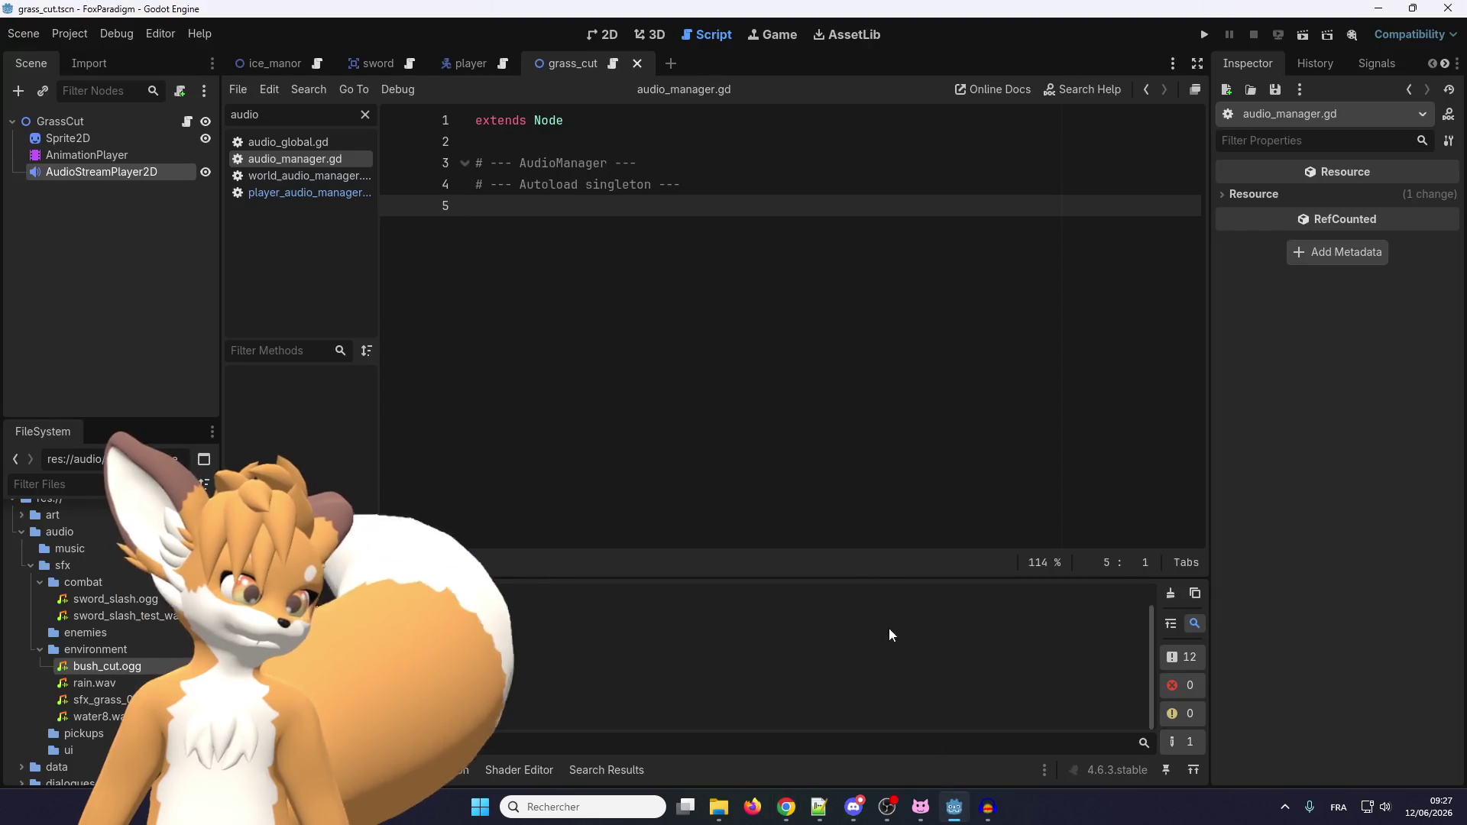
# Paste the AudioManager code under the header, remove the duplicate extends Node, and open Autoload settings.
pyautogui.press('Return')
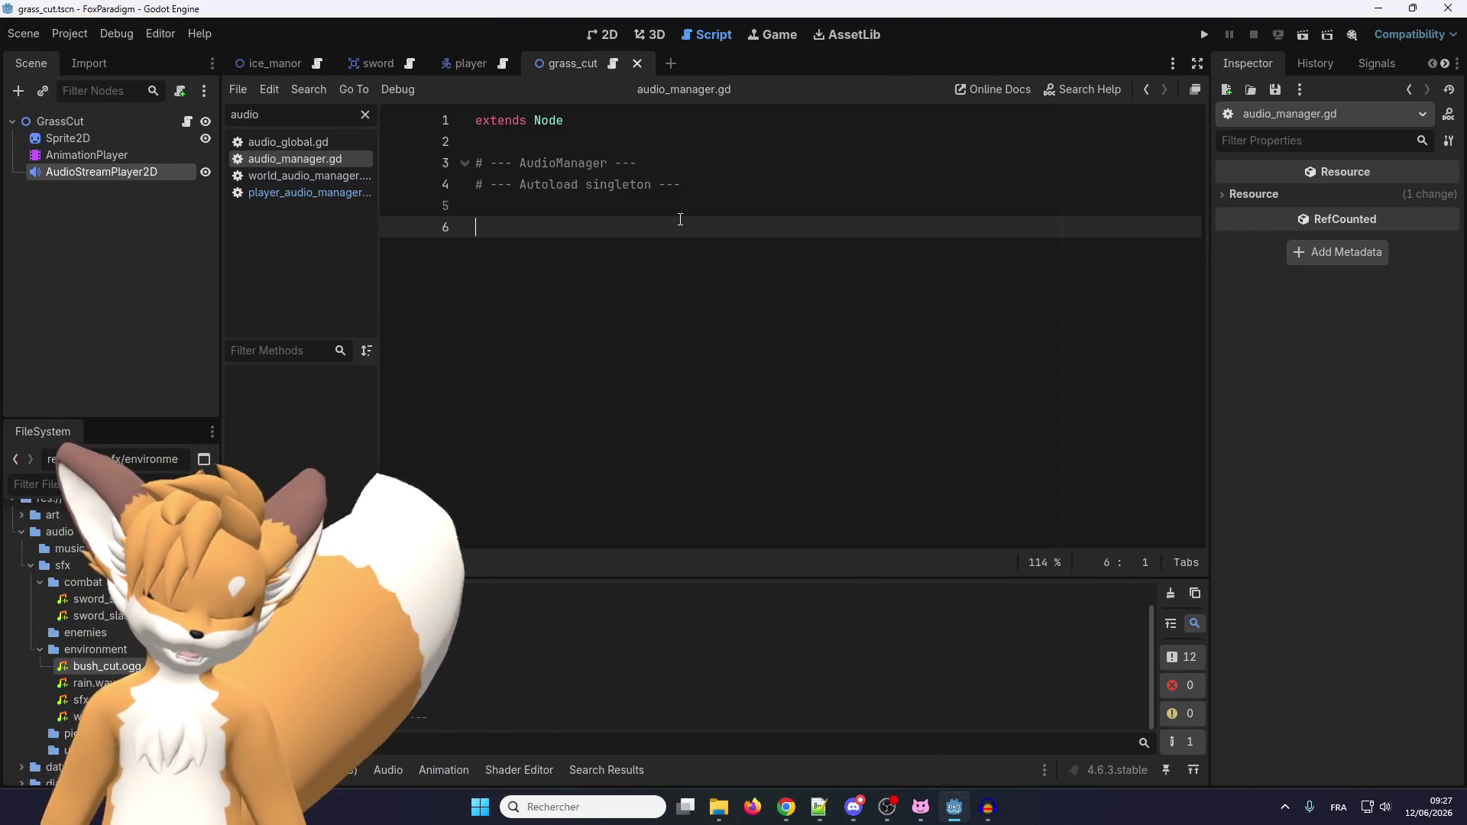
pyautogui.hotkey('ctrl', 'v')
pyautogui.scroll(20, 634, 290)
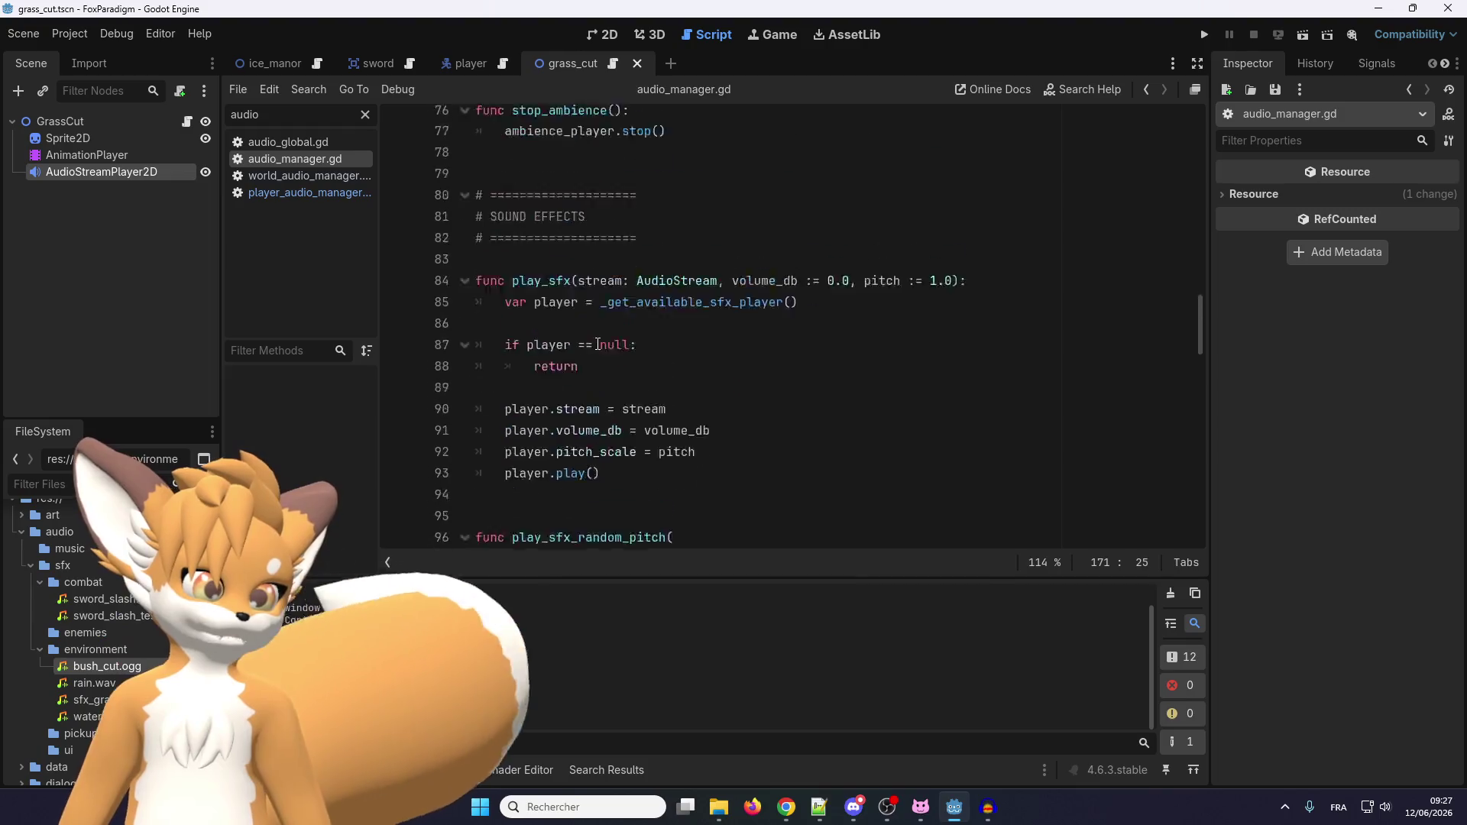
pyautogui.scroll(15, 583, 325)
pyautogui.moveTo(566, 227)
pyautogui.mouseDown()
pyautogui.moveTo(504, 226)
pyautogui.moveTo(476, 206)
pyautogui.mouseUp()
pyautogui.press('BackSpace')
pyautogui.press('BackSpace')
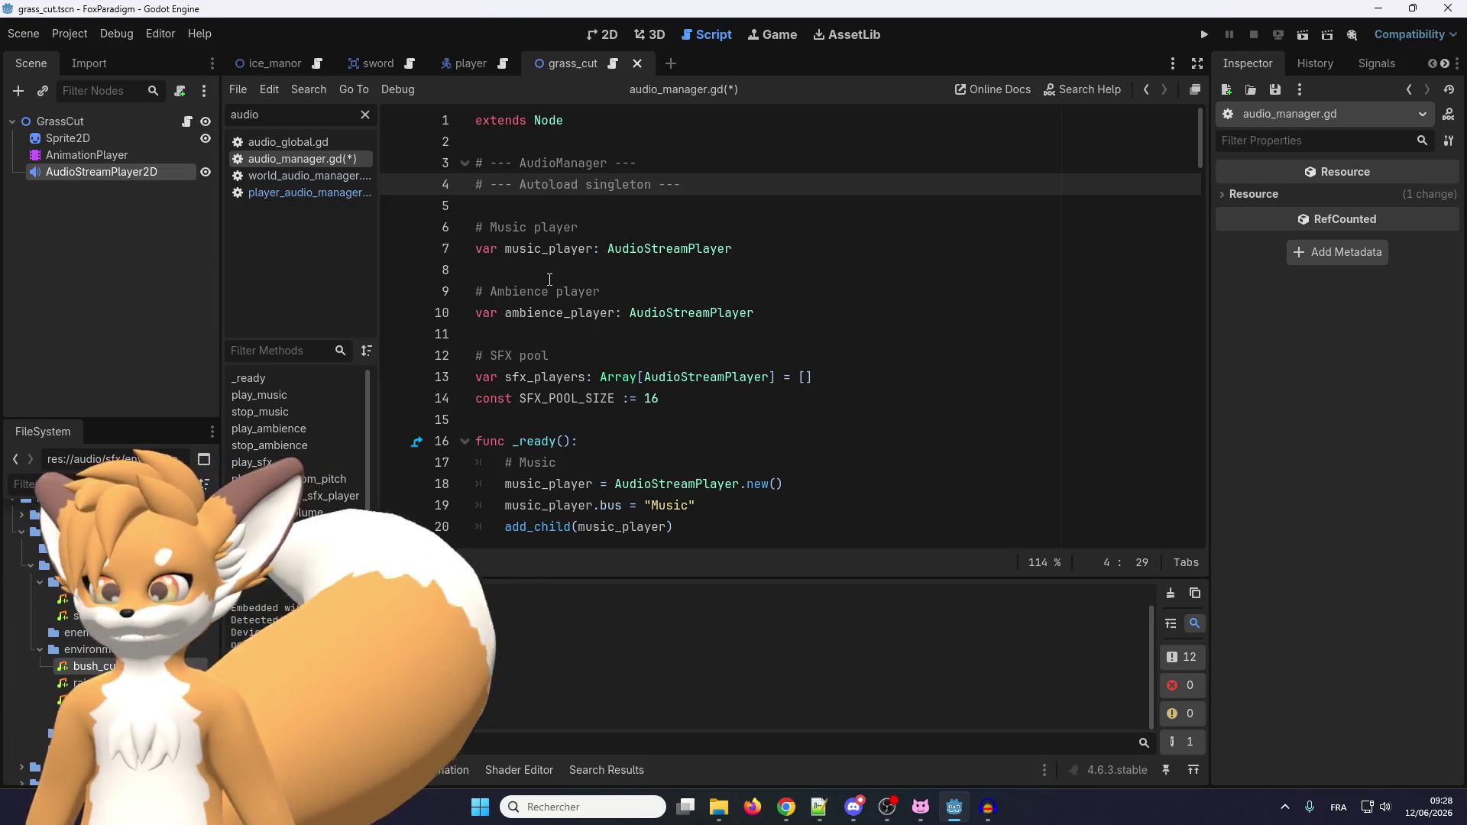
pyautogui.click(82, 34)
pyautogui.click(92, 58)
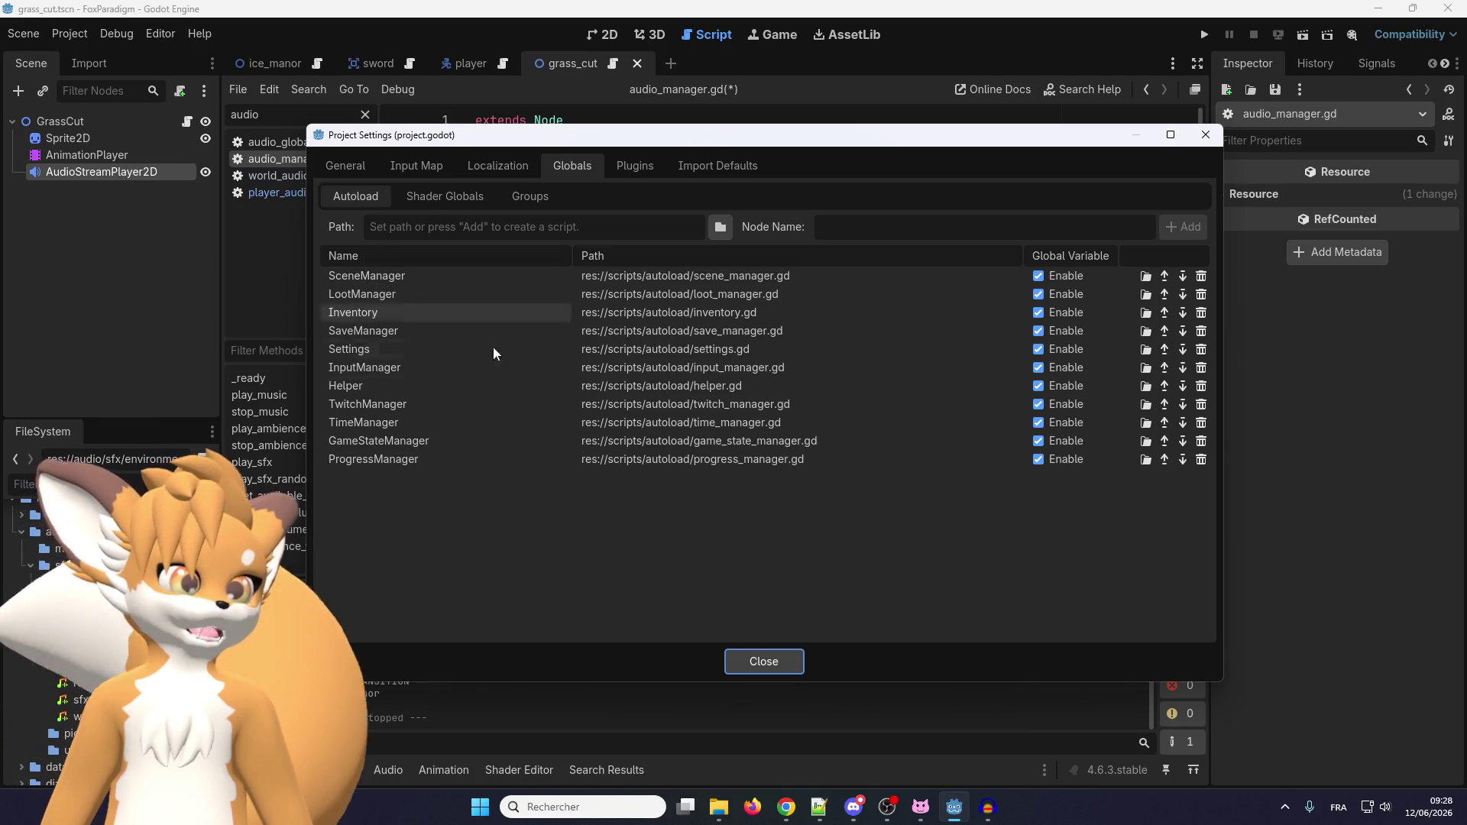
pyautogui.click(773, 660)
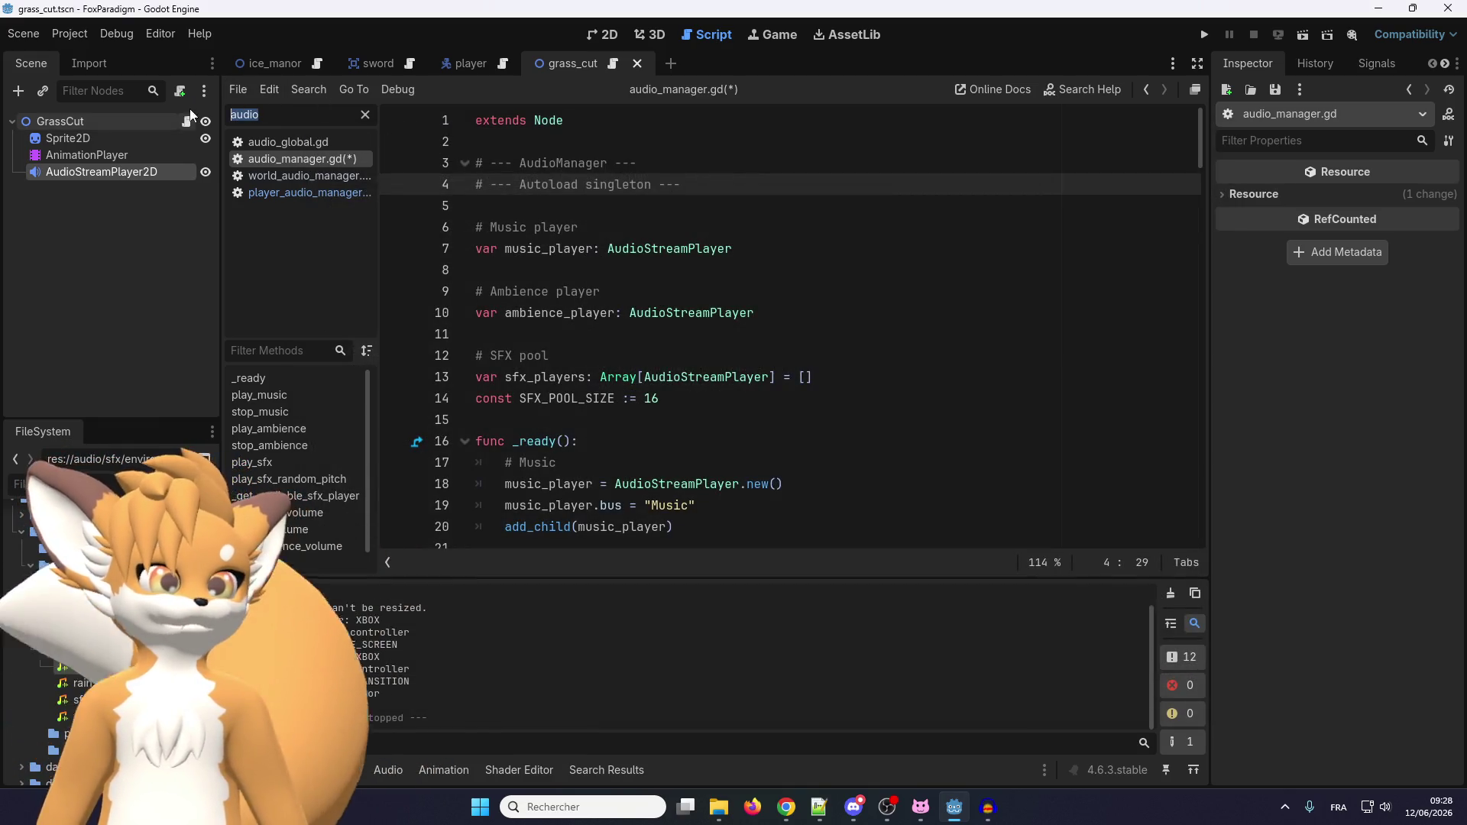
# Filter the script list for 'scenemanager' and look through scene_manager.gd.
pyautogui.write('sceneman')
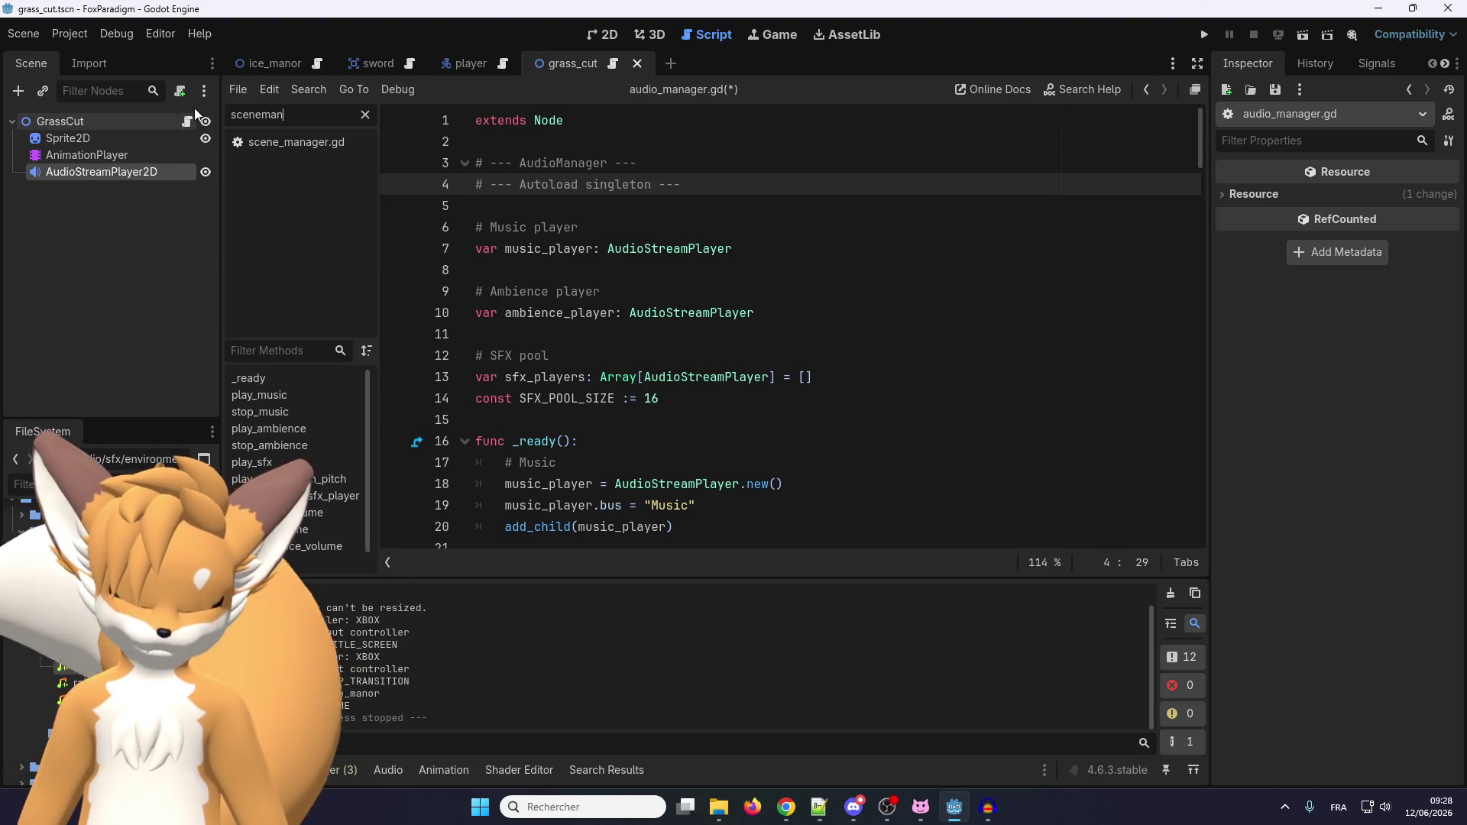
pyautogui.write('ager')
pyautogui.click(278, 139)
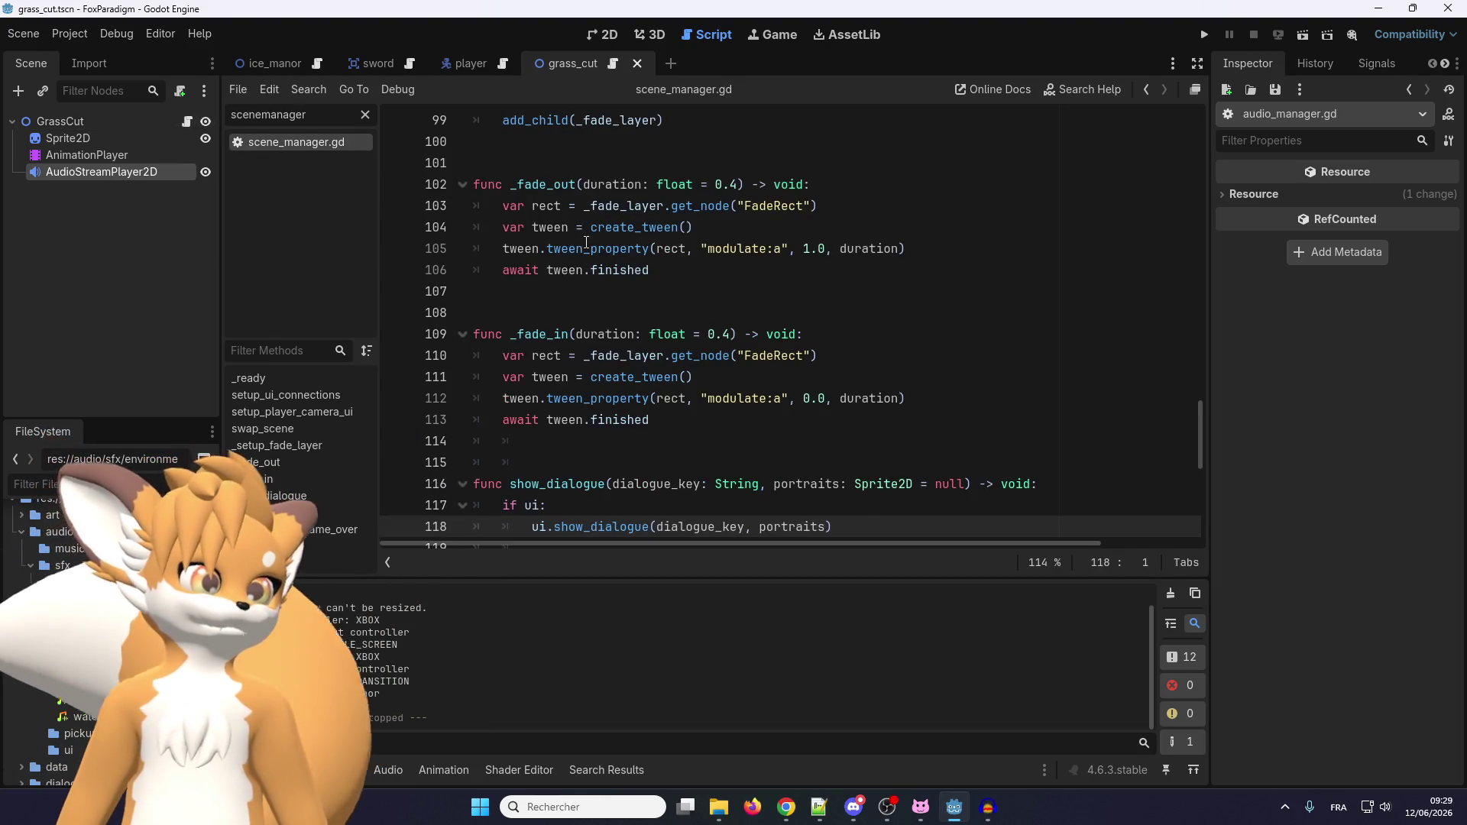
pyautogui.scroll(-4, 586, 243)
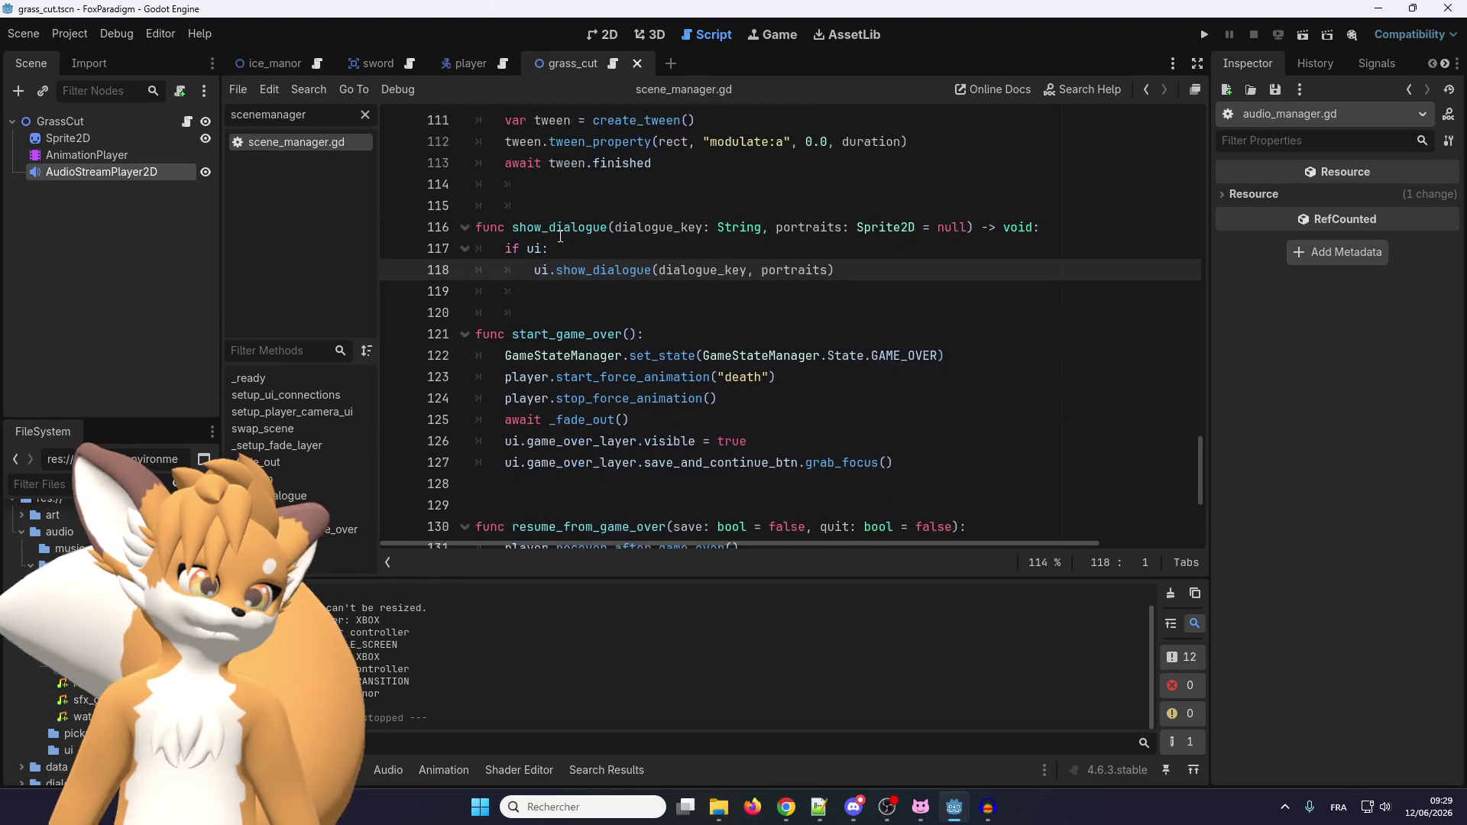
pyautogui.scroll(-4, 560, 236)
pyautogui.scroll(20, 555, 311)
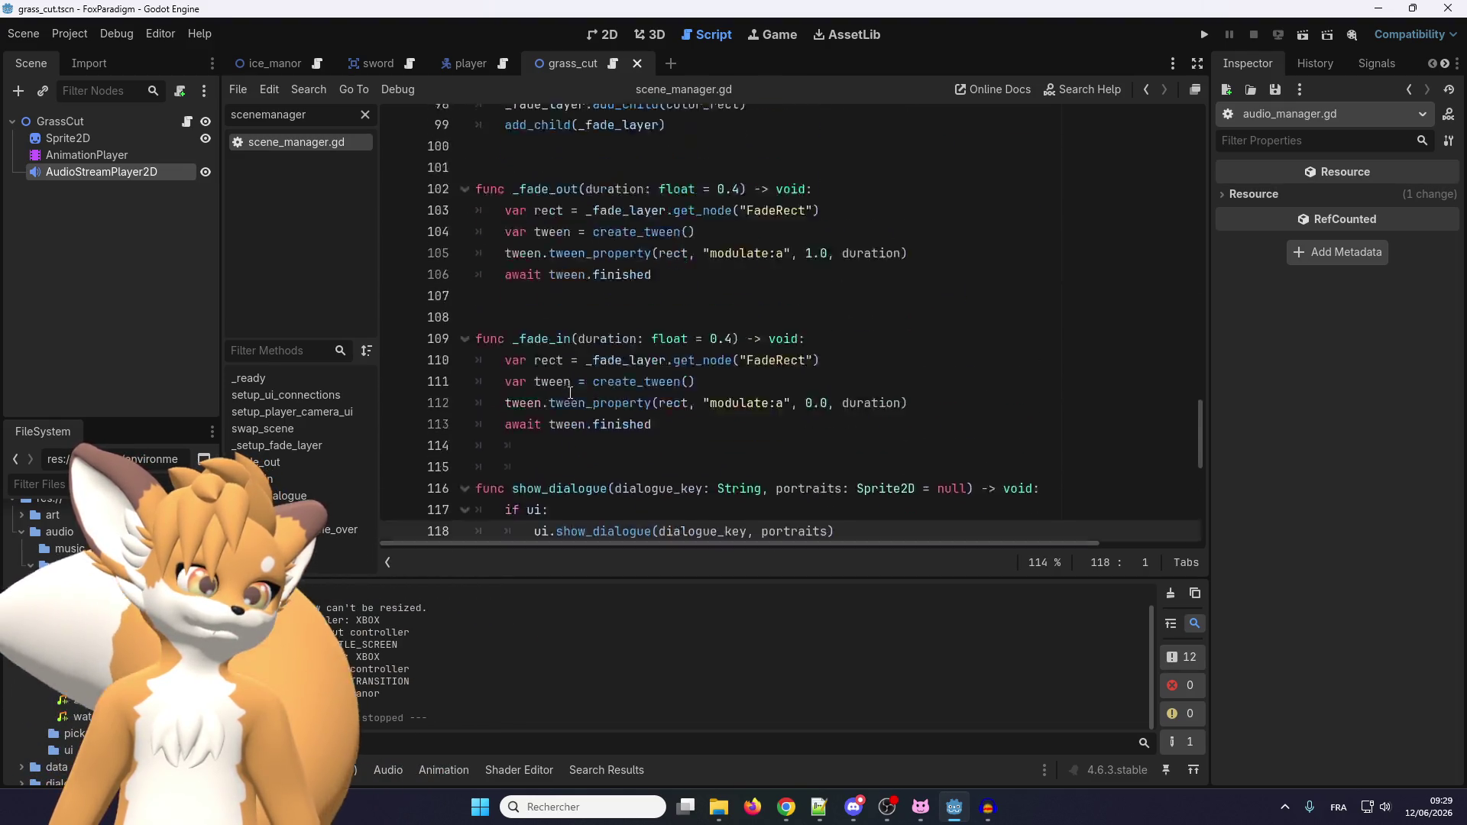
pyautogui.scroll(7, 569, 389)
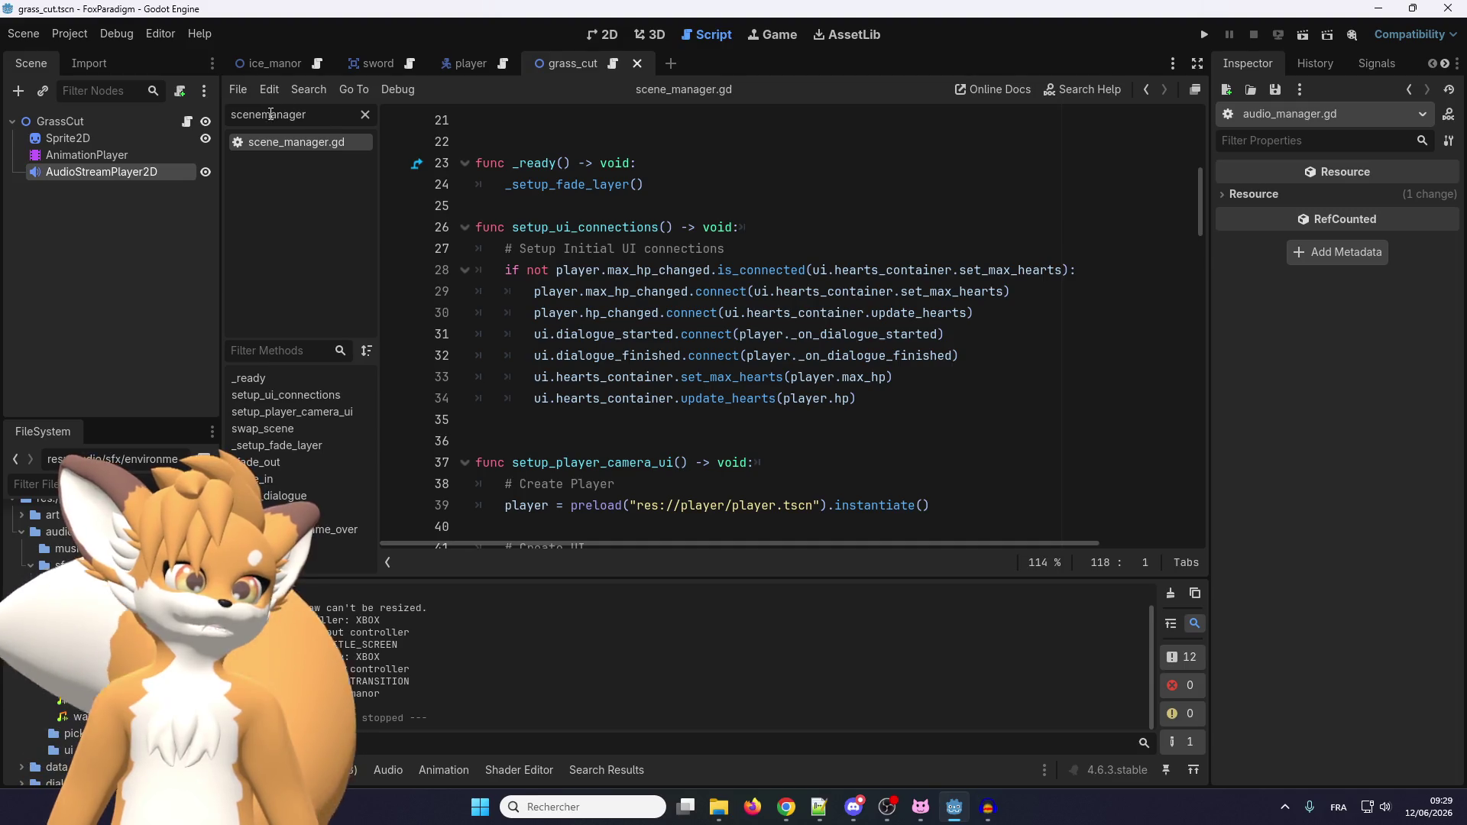
# Filter for 'game' and open game_state_manager.gd to view its State enum and set_state function.
pyautogui.write('game')
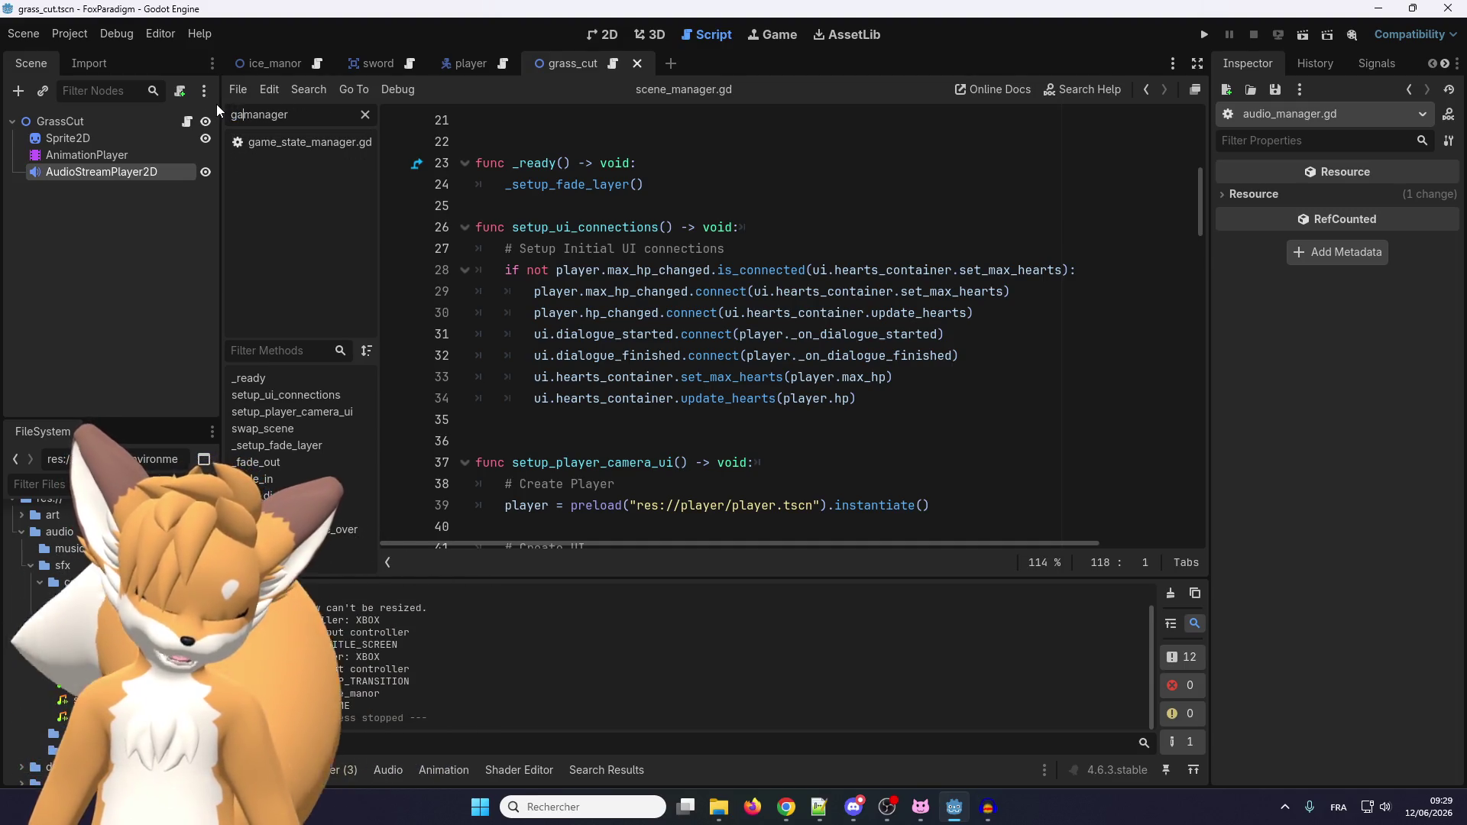
pyautogui.click(290, 141)
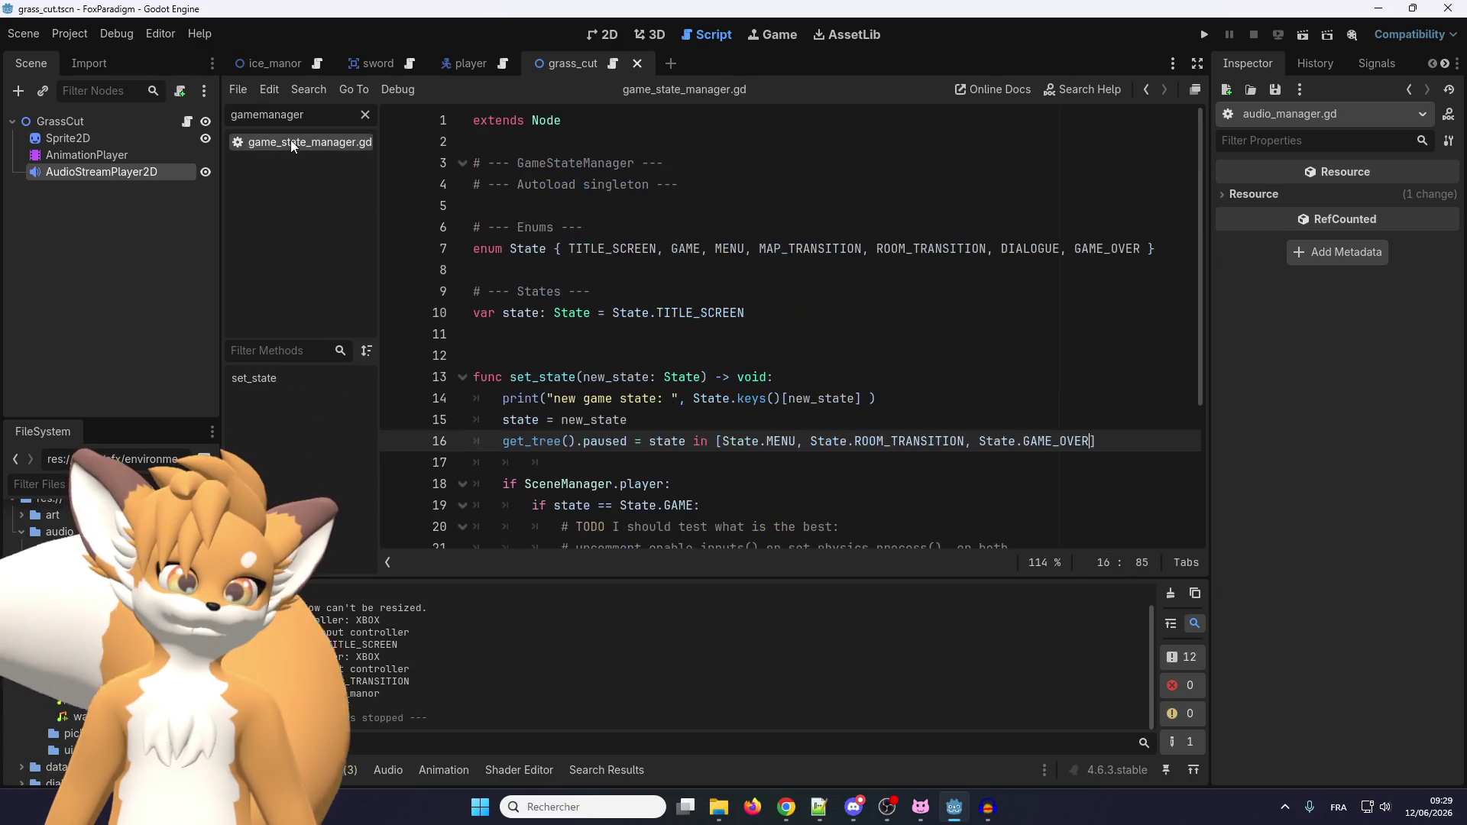
pyautogui.scroll(-3, 518, 288)
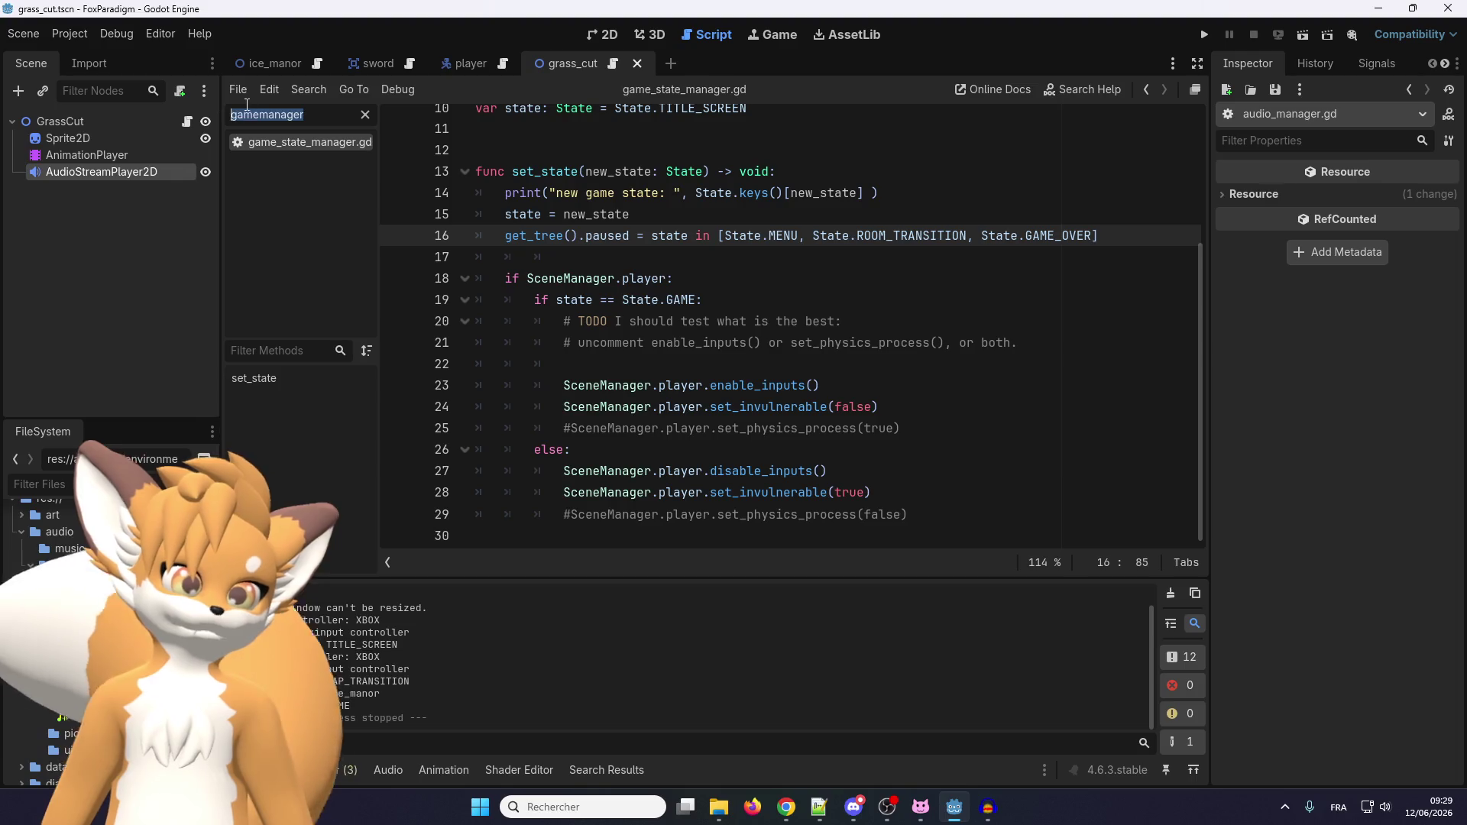
pyautogui.scroll(3, 589, 282)
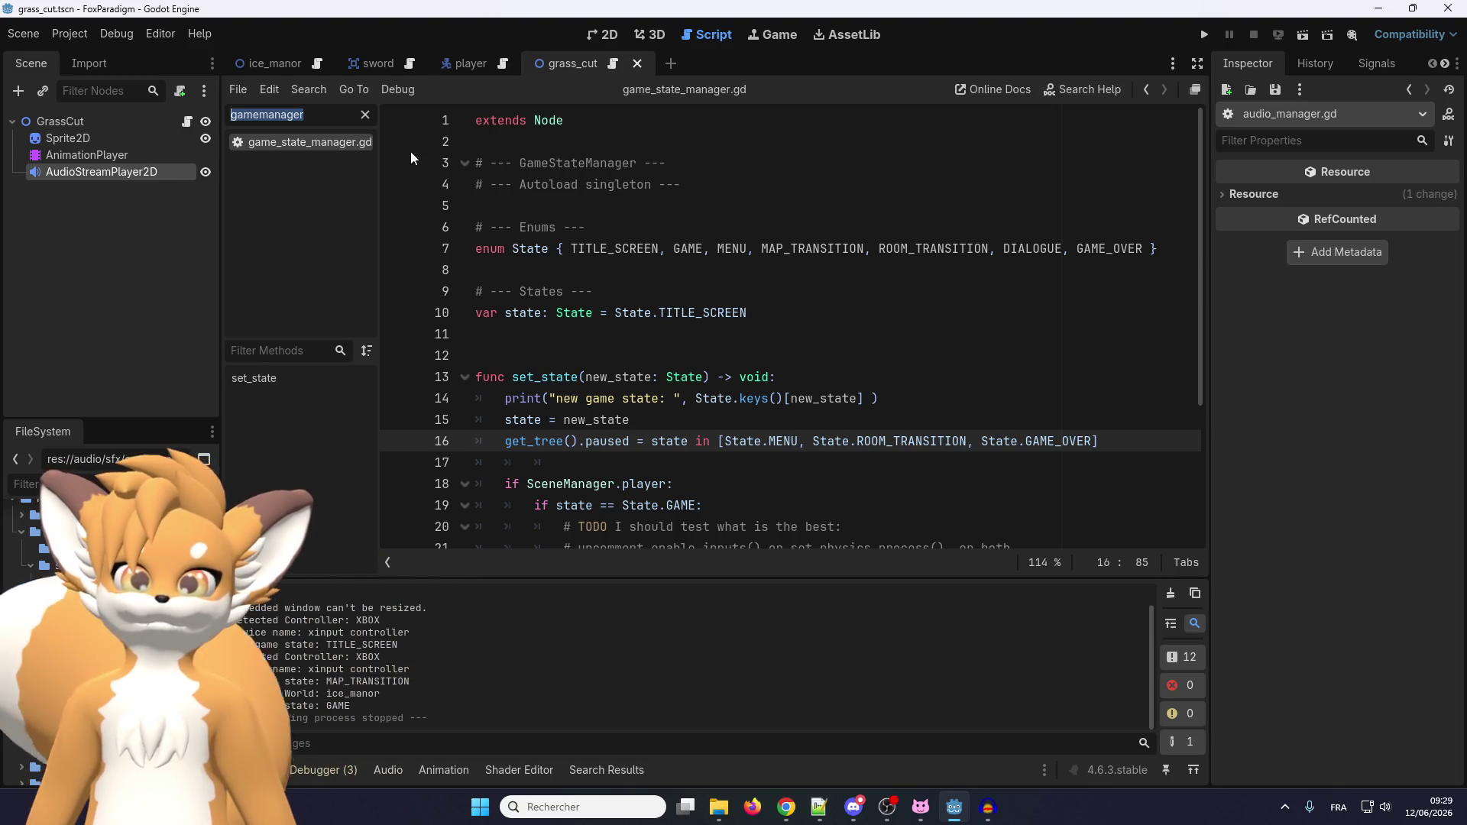
pyautogui.click(307, 113)
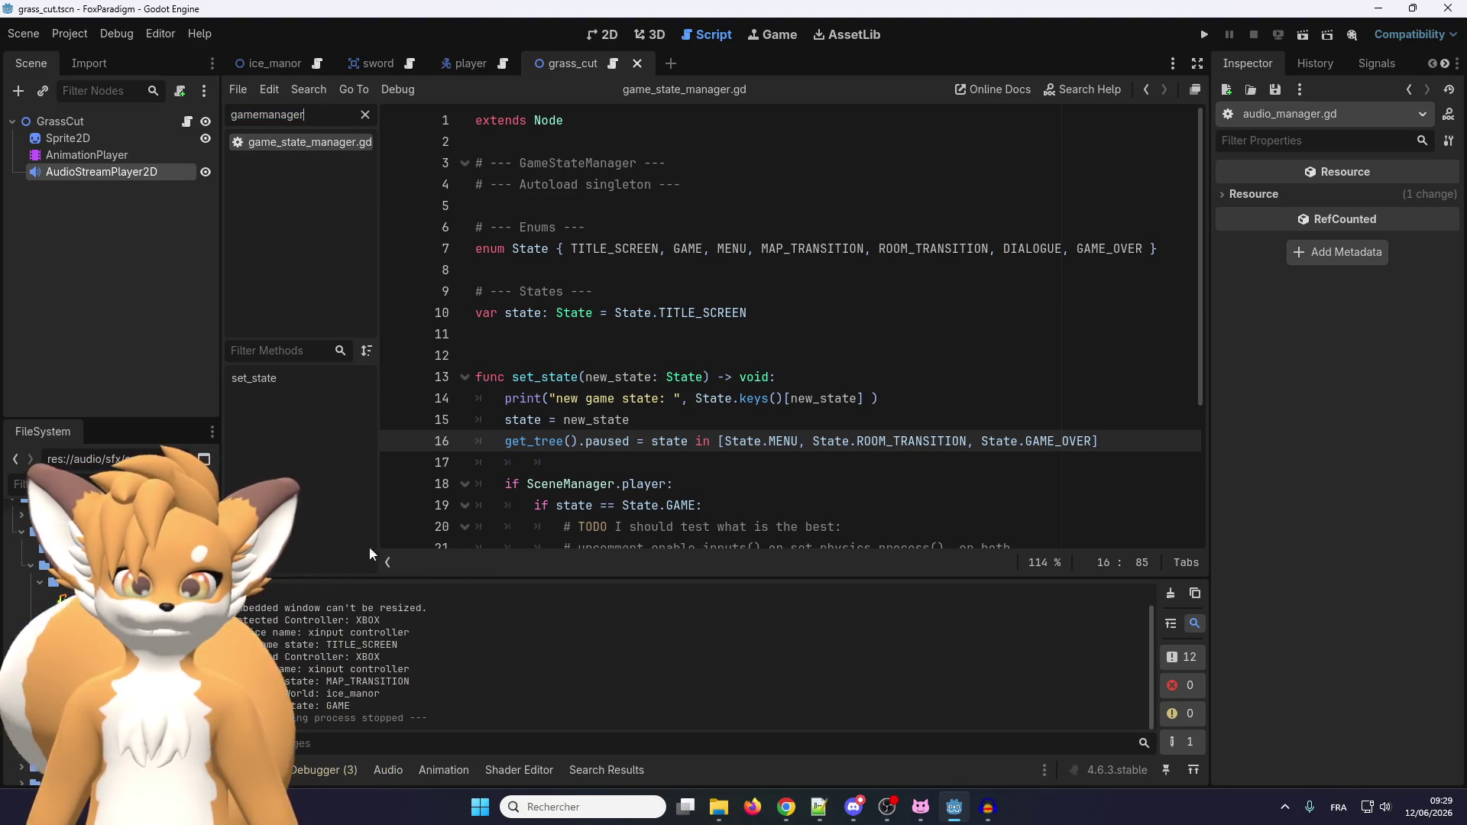
# Search all project files for 'scene_manager', which finds no matches.
pyautogui.click(541, 291)
pyautogui.hotkey('ctrl', 'shift', 'f')
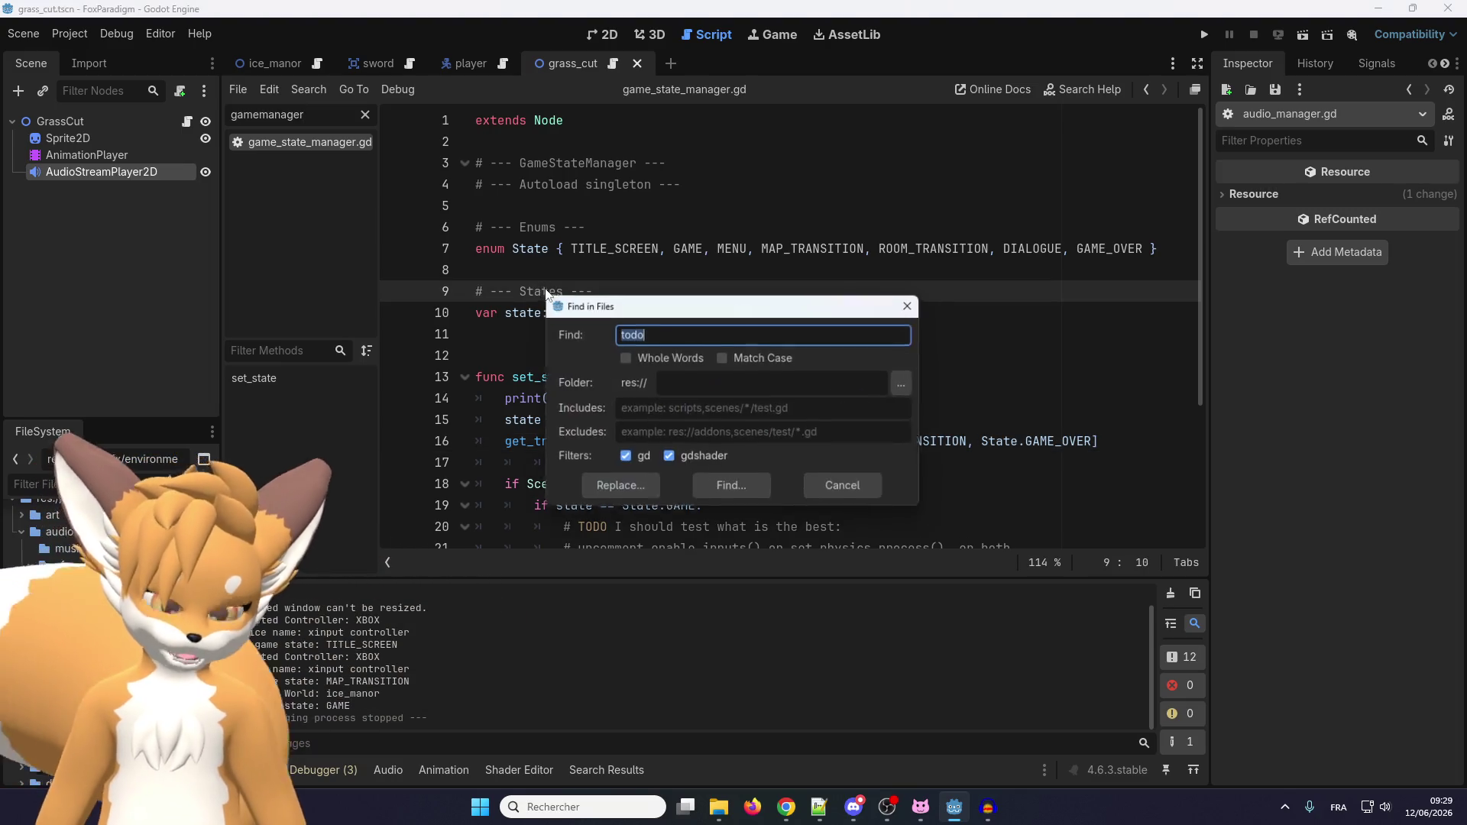
pyautogui.write('sce')
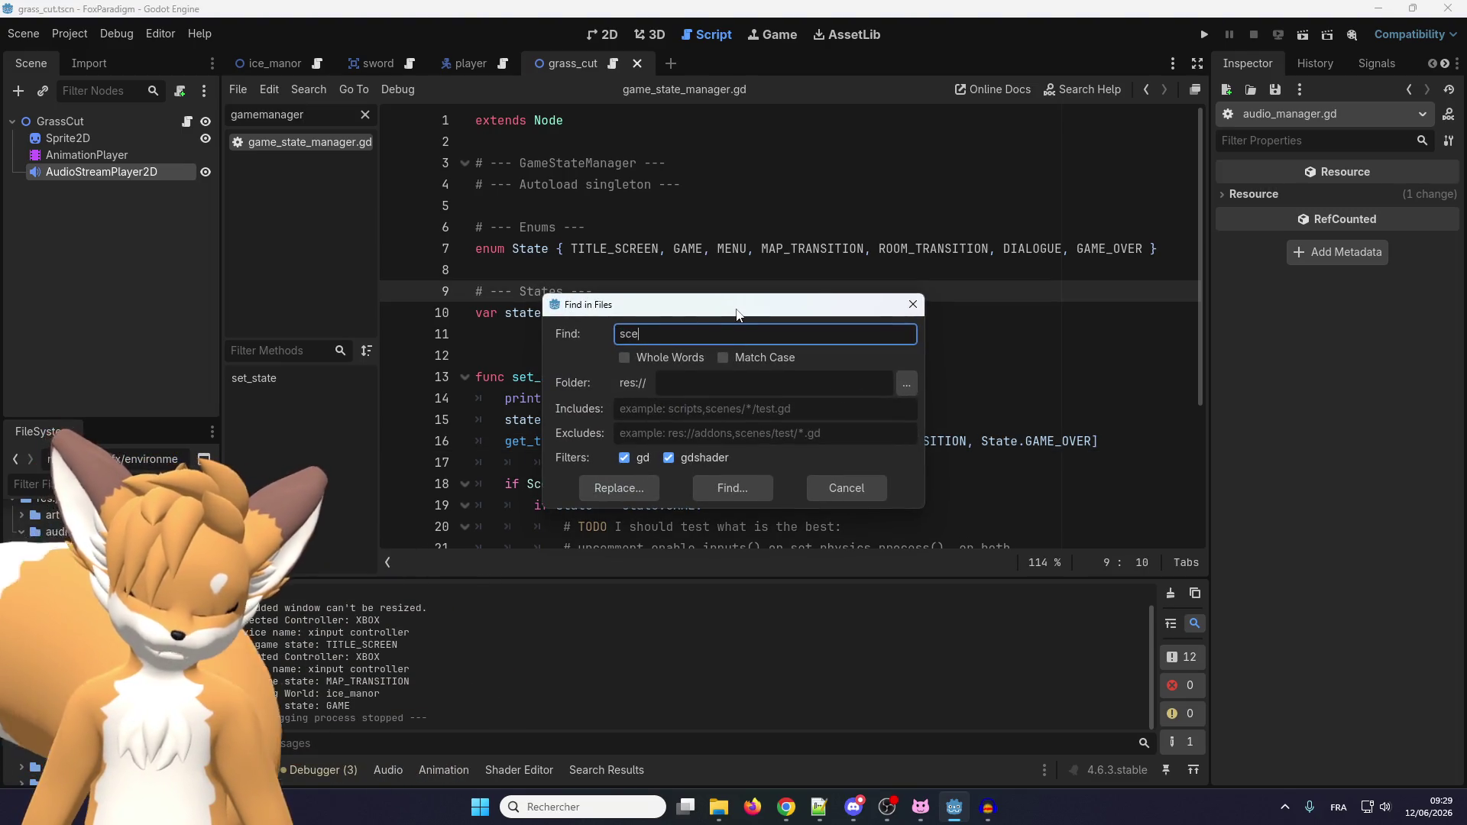
pyautogui.write('ne_manager')
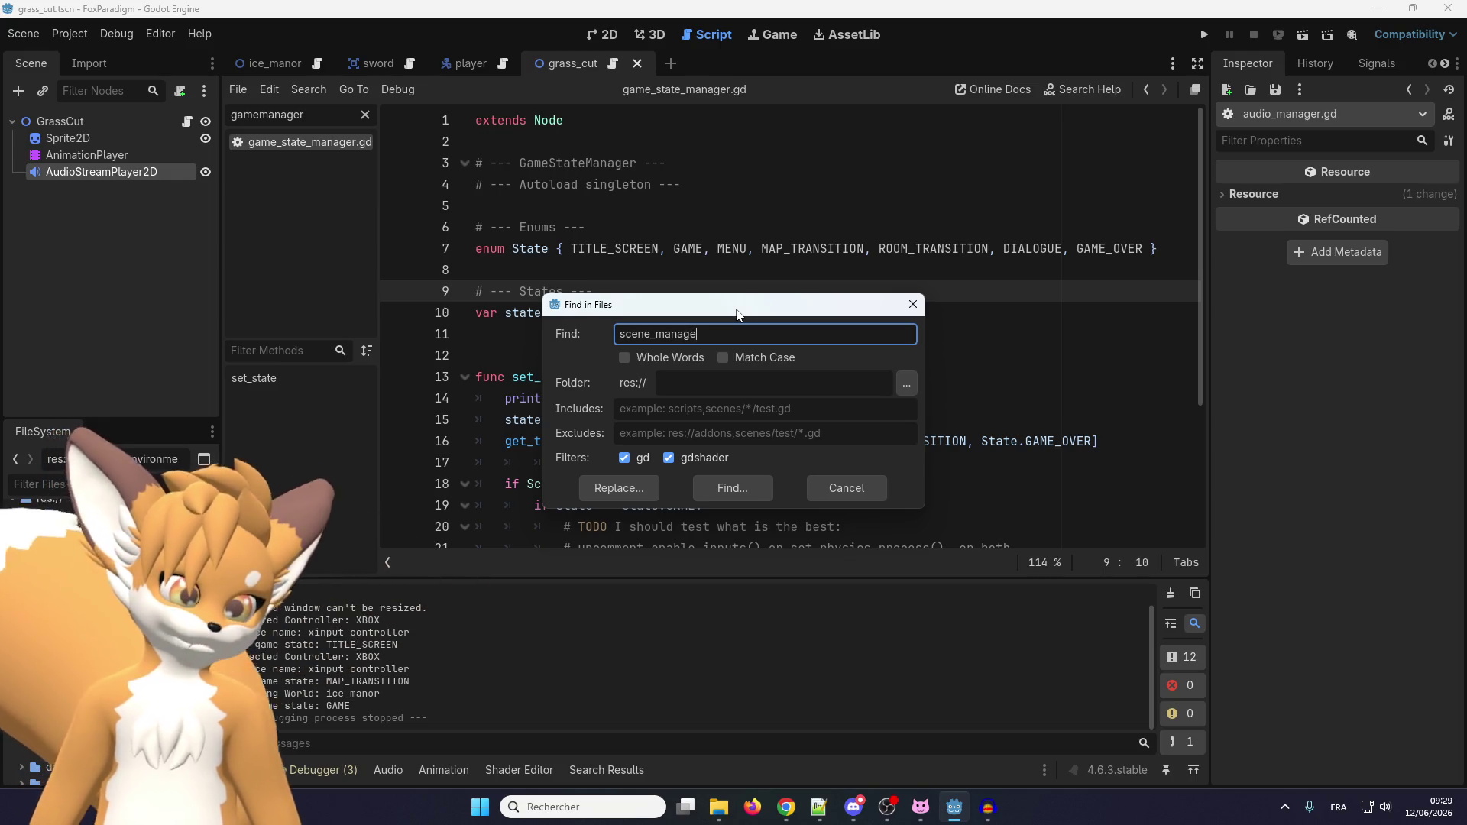
pyautogui.click(718, 492)
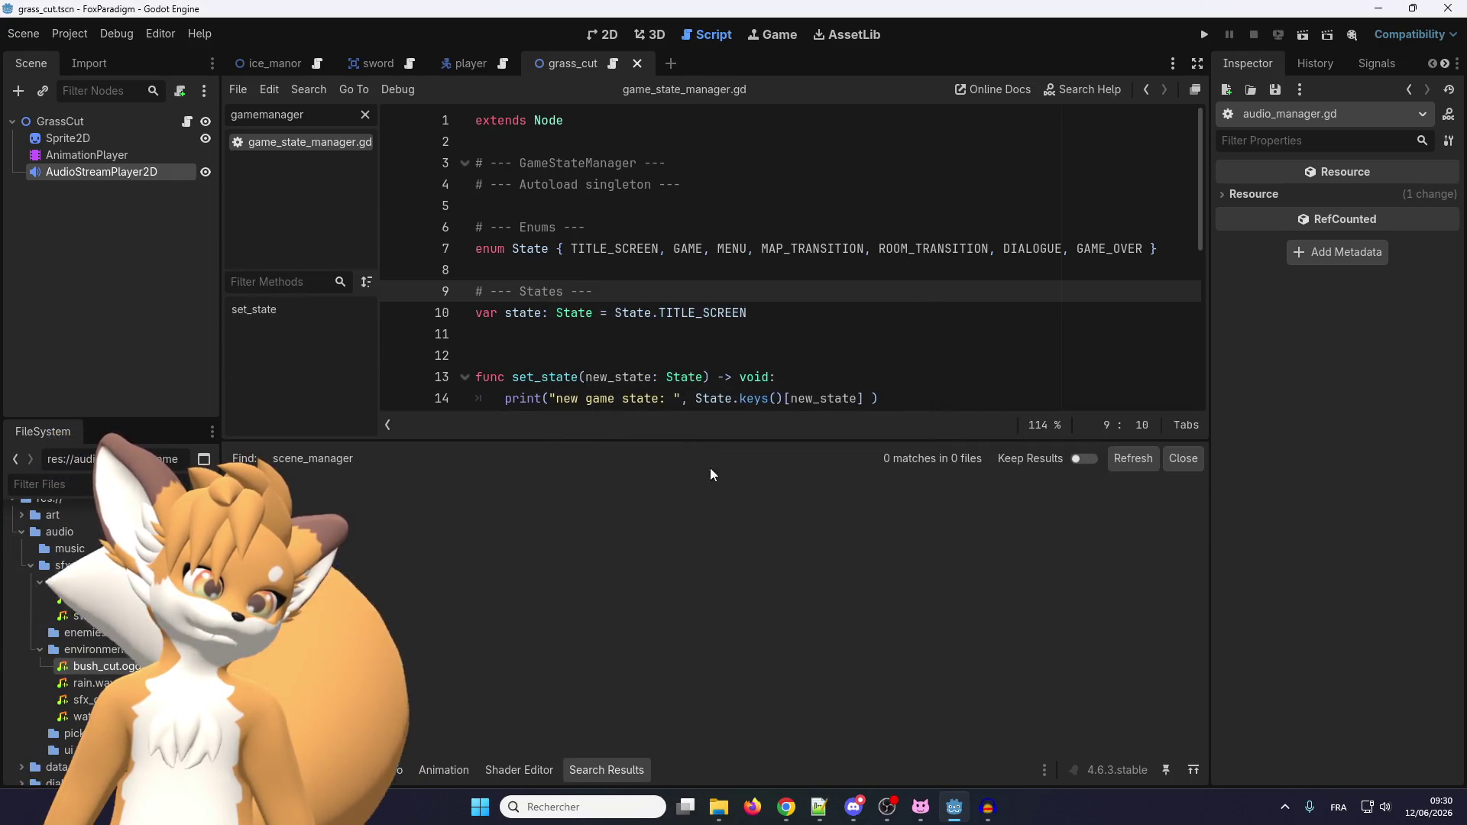
# Search all project files for 'SceneManager' instead.
pyautogui.click(635, 313)
pyautogui.hotkey('ctrl', 'shift', 'f')
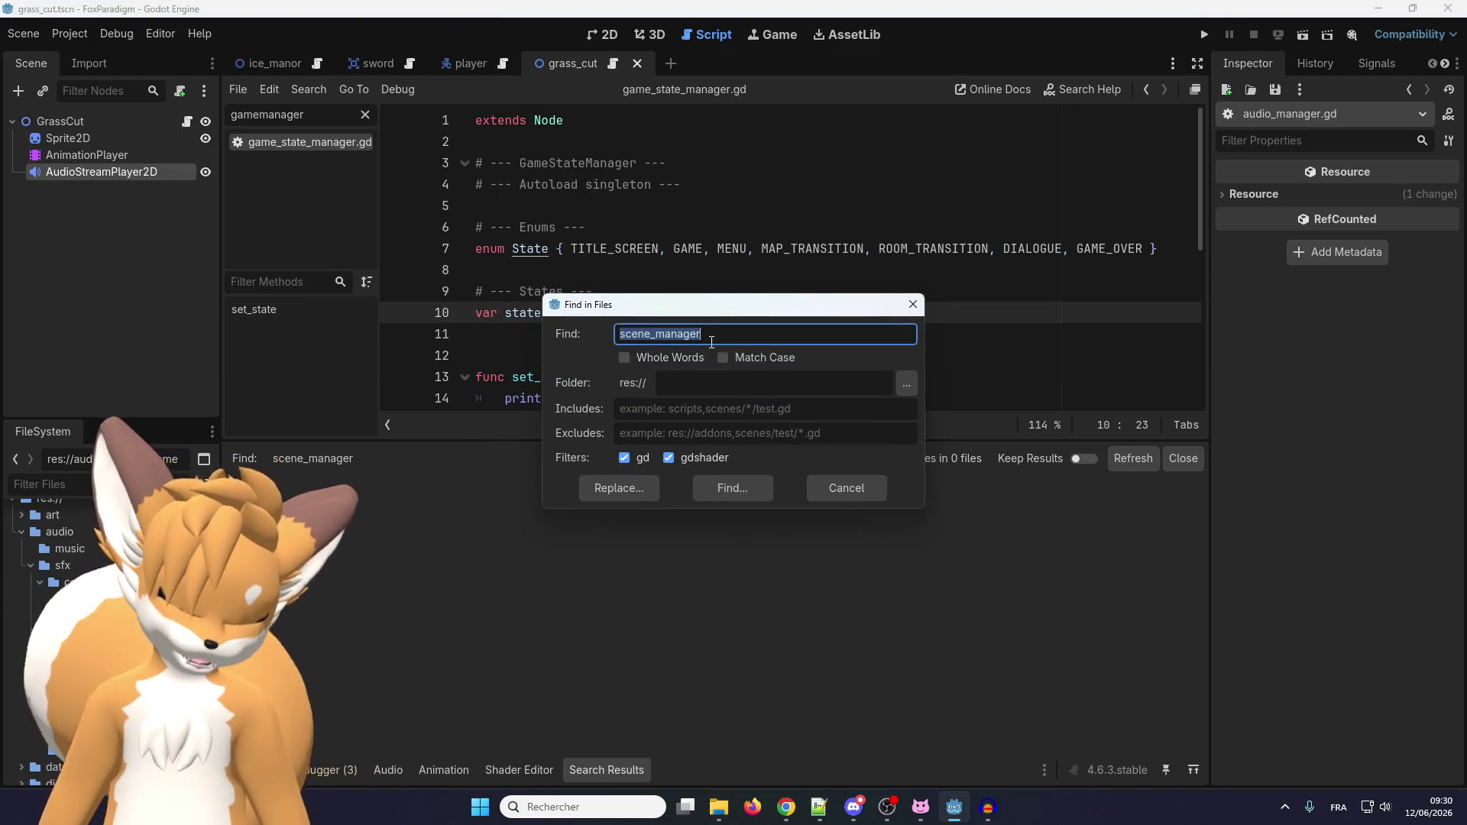
pyautogui.write('SceneManager')
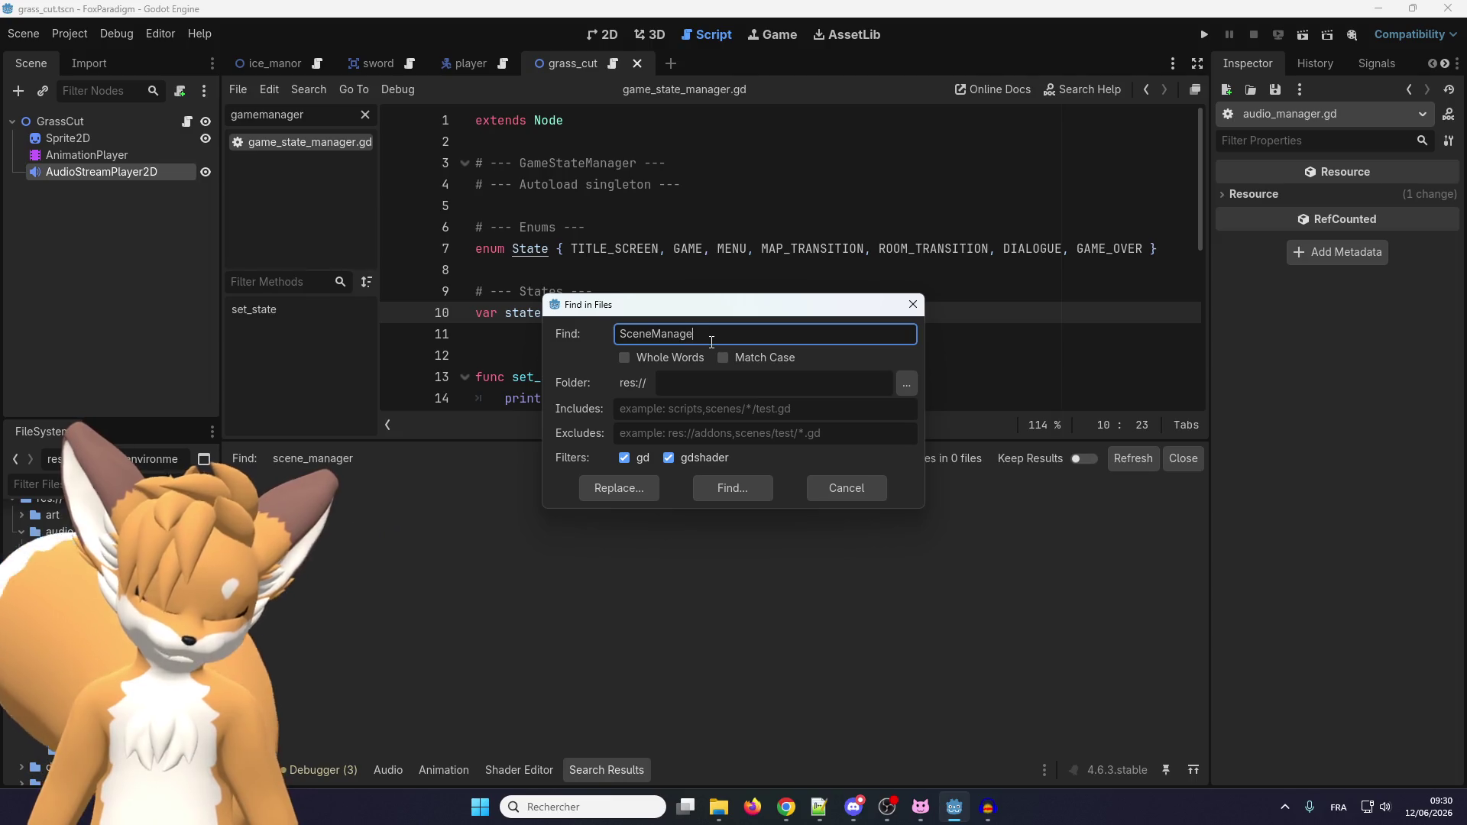
pyautogui.press('Return')
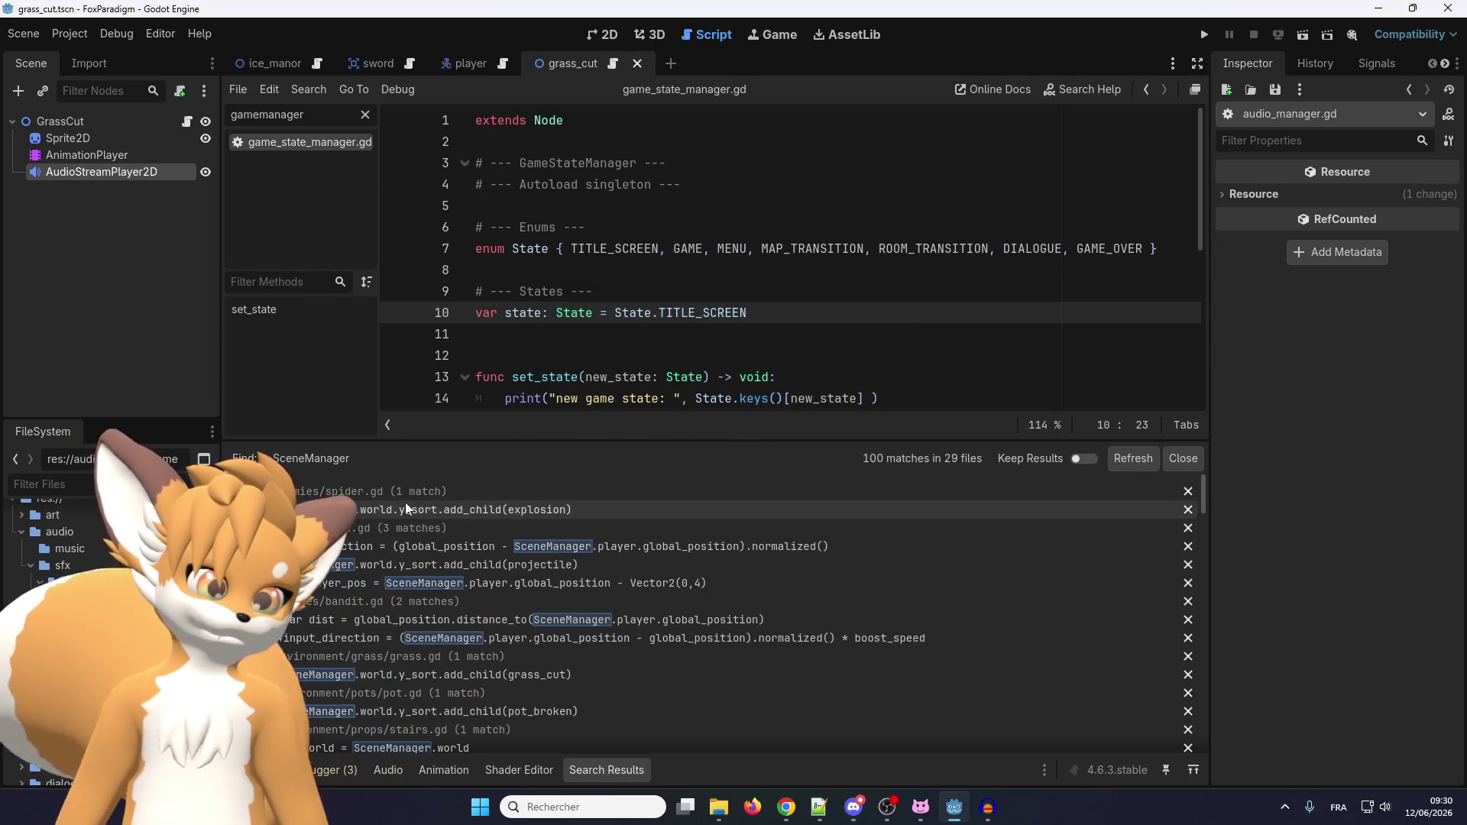
# Scroll through the 100 SceneManager matches across 29 files.
pyautogui.scroll(-2, 370, 504)
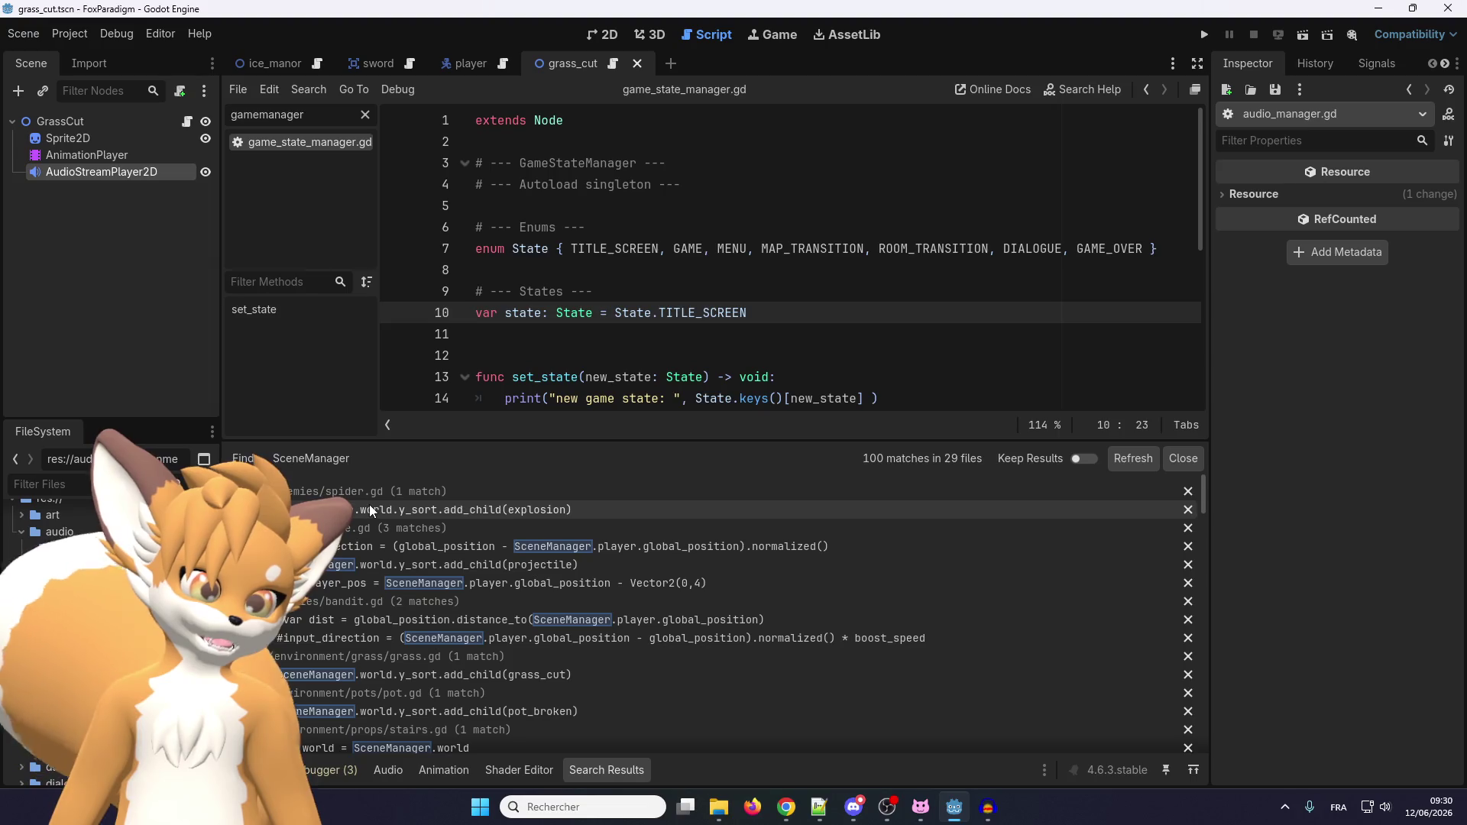
pyautogui.scroll(-8, 369, 504)
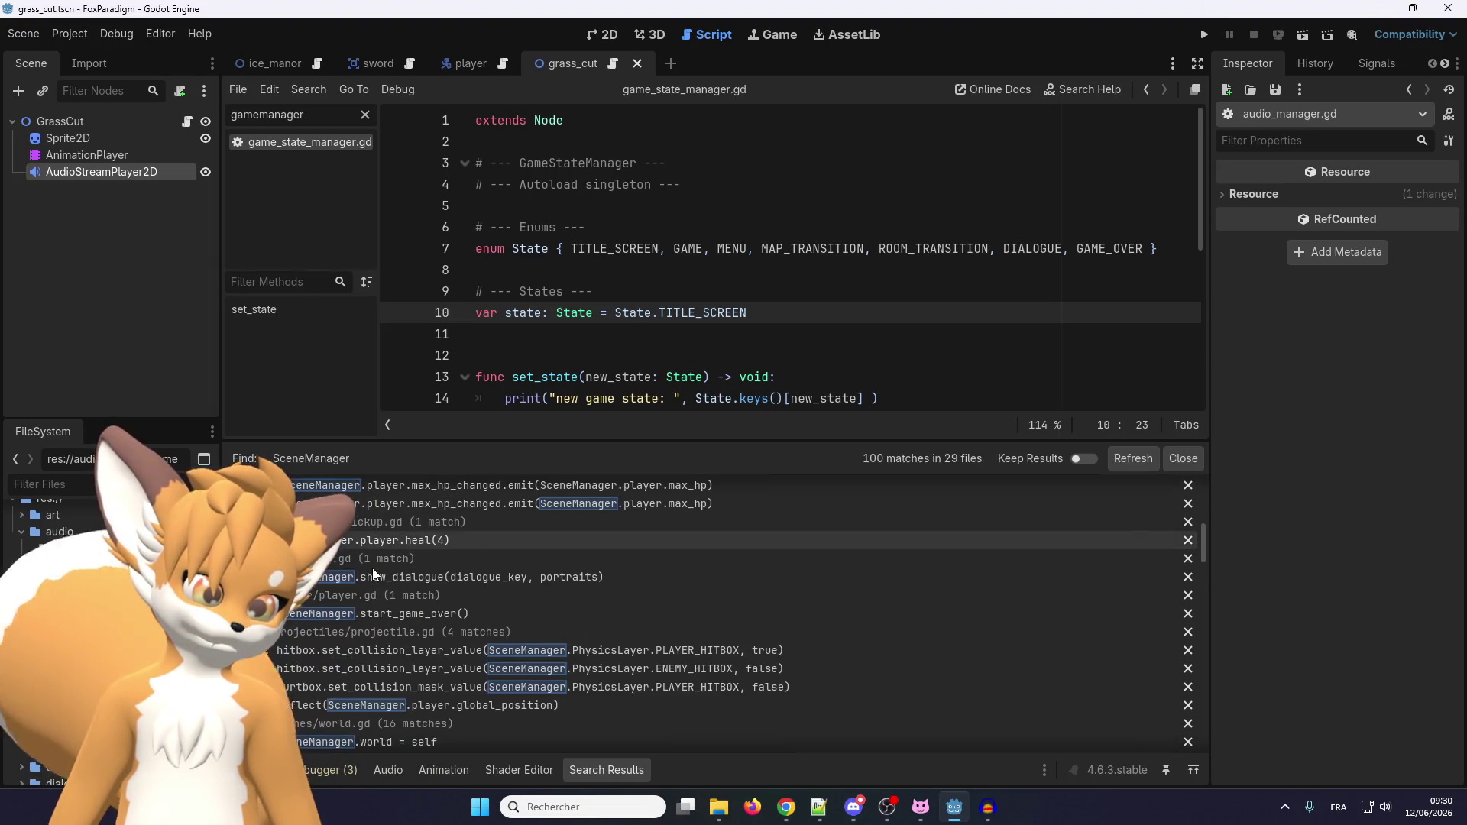
pyautogui.scroll(5, 376, 566)
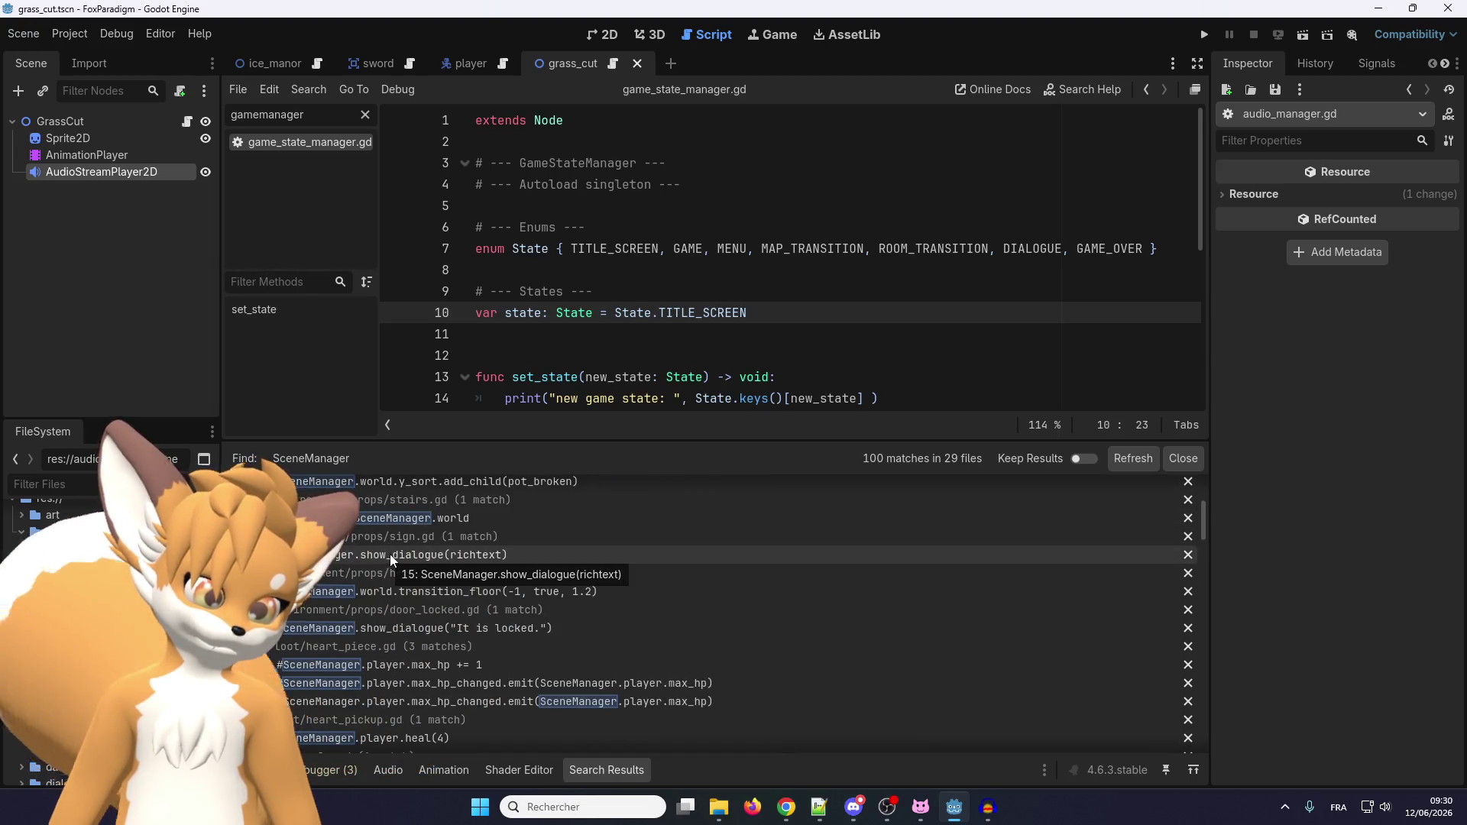
pyautogui.scroll(-10, 396, 547)
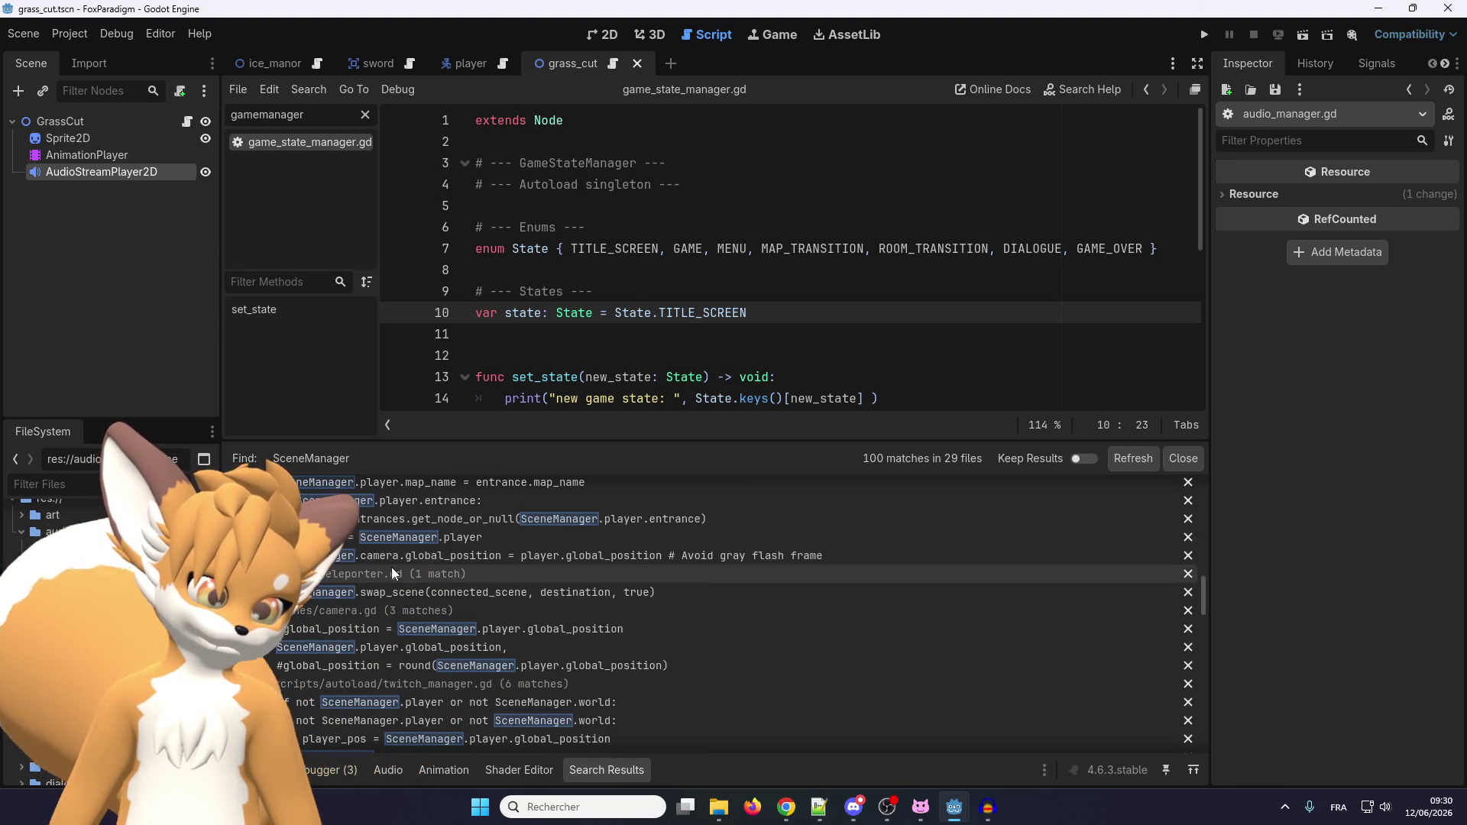
pyautogui.scroll(-10, 391, 567)
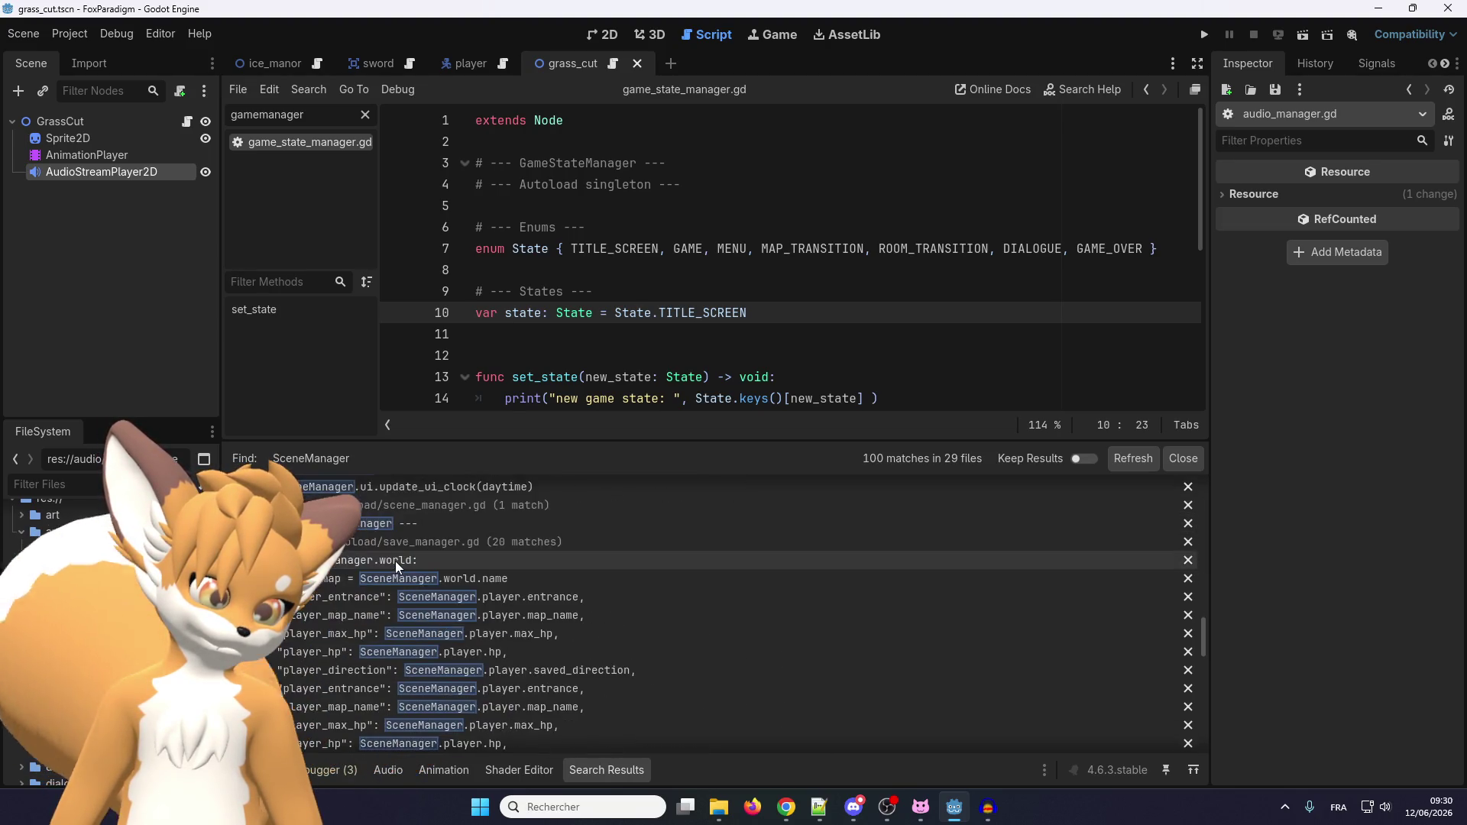
pyautogui.scroll(-10, 396, 564)
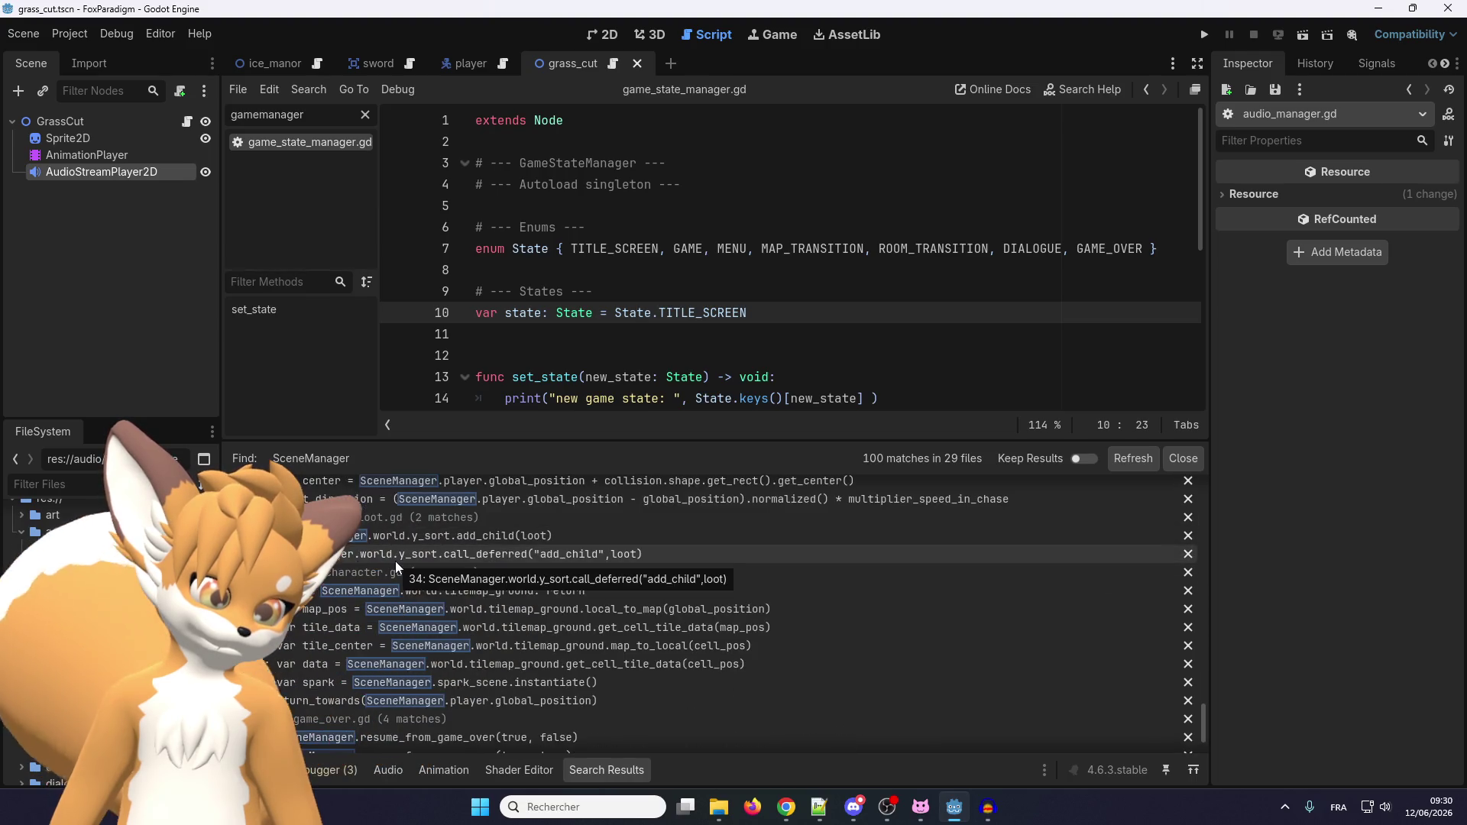
pyautogui.scroll(3, 416, 565)
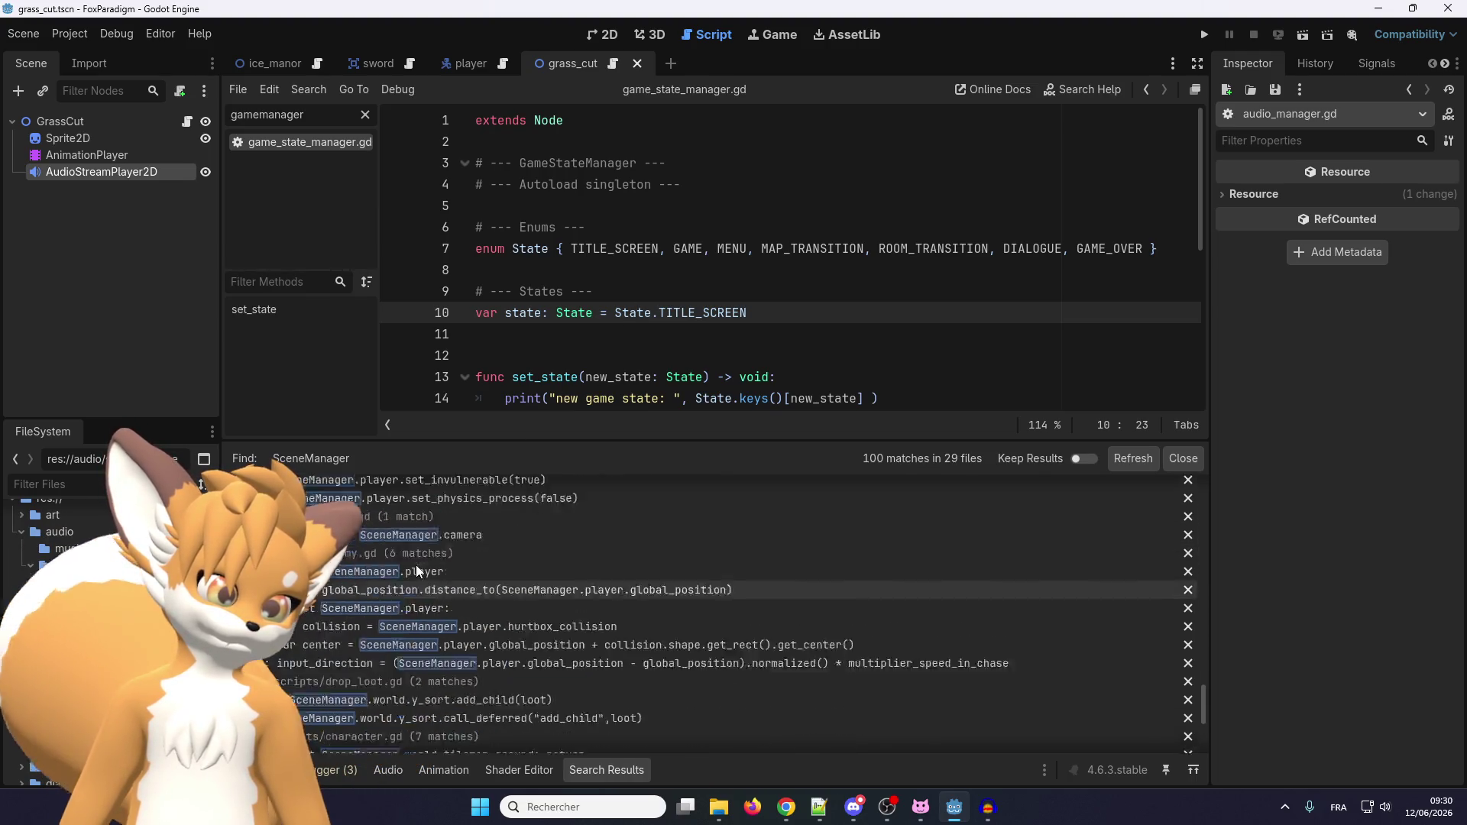
pyautogui.scroll(3, 404, 603)
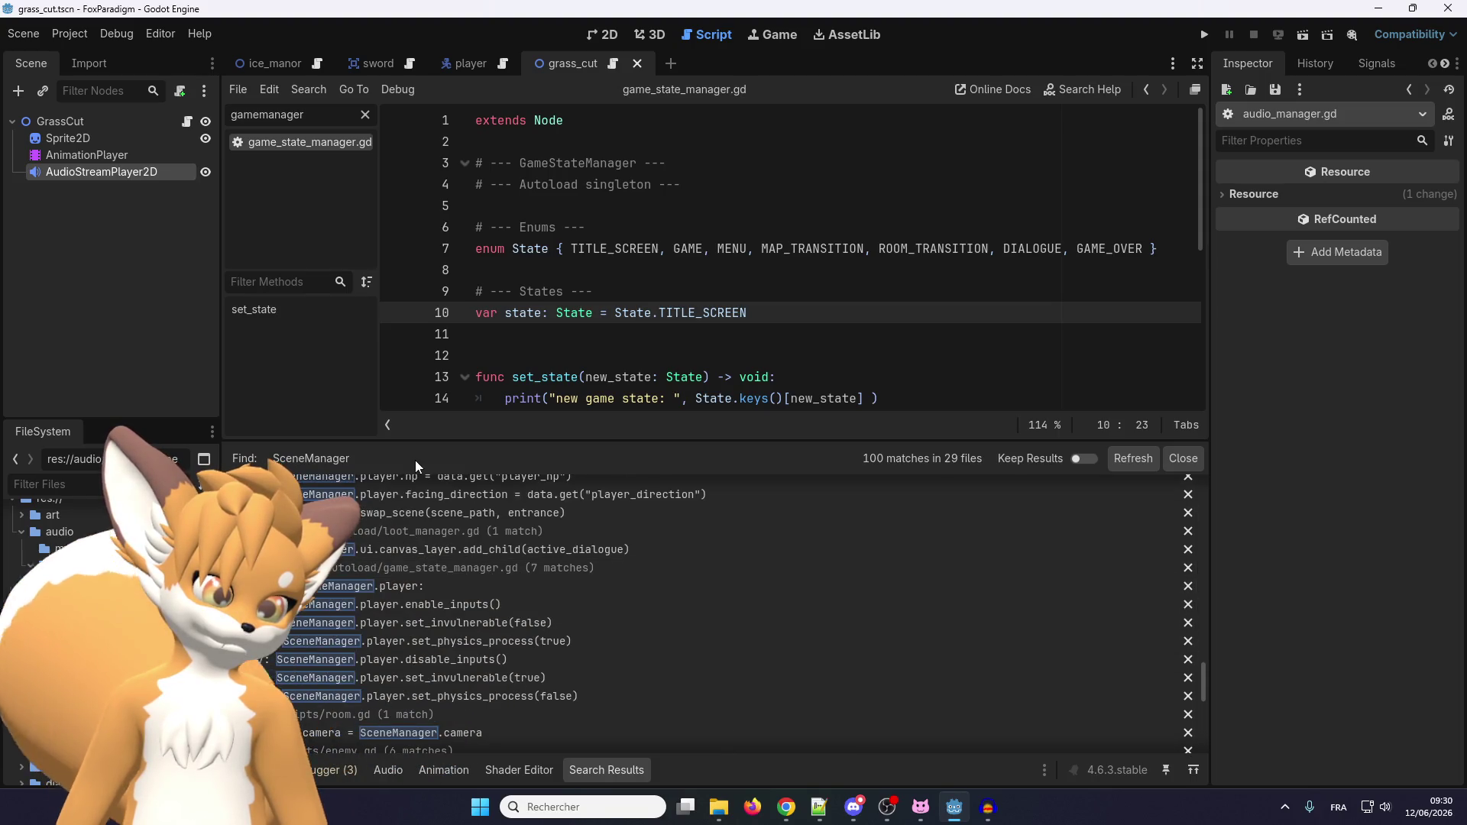
pyautogui.scroll(2, 389, 604)
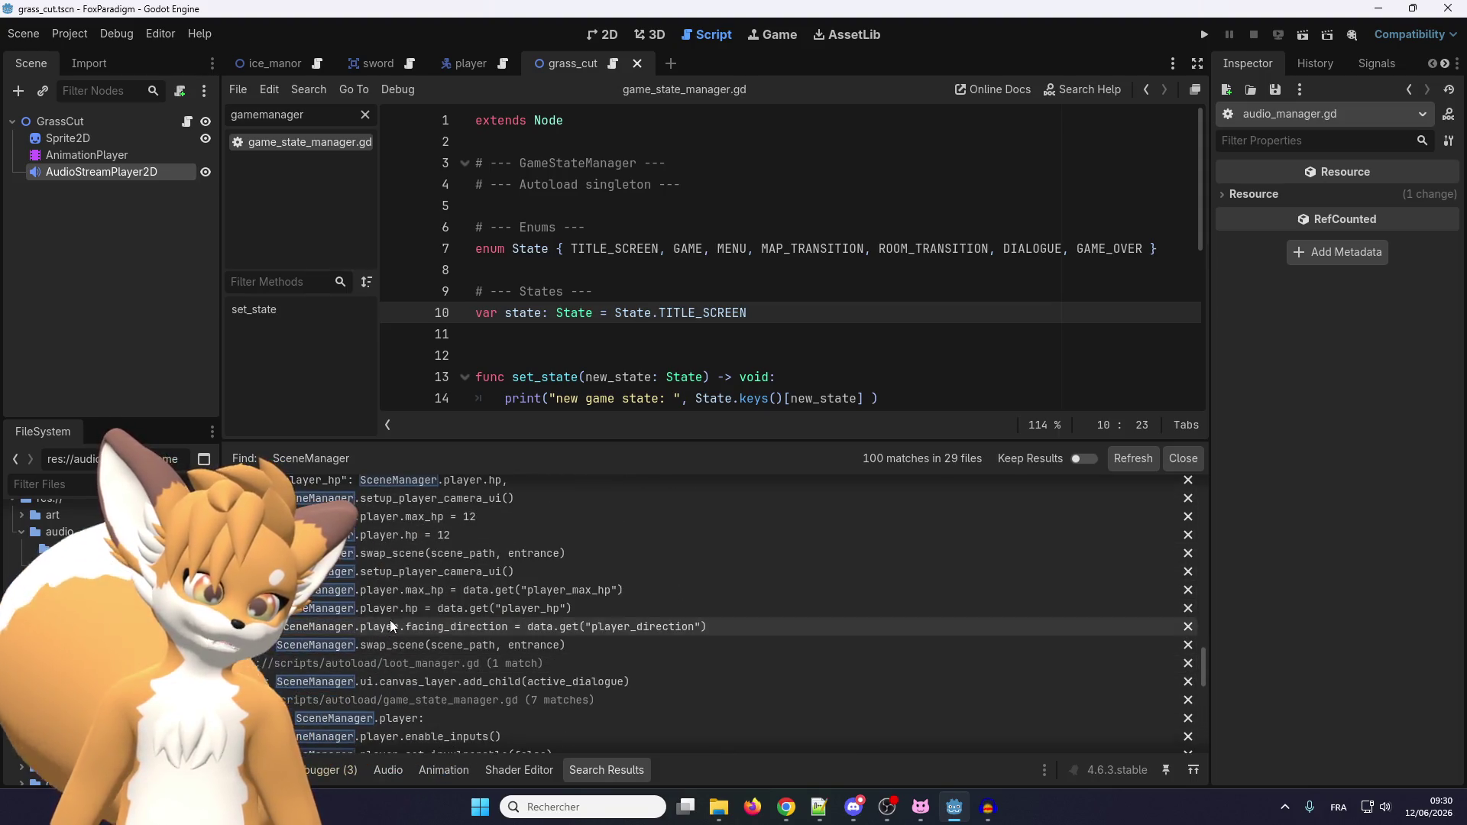
pyautogui.scroll(5, 385, 588)
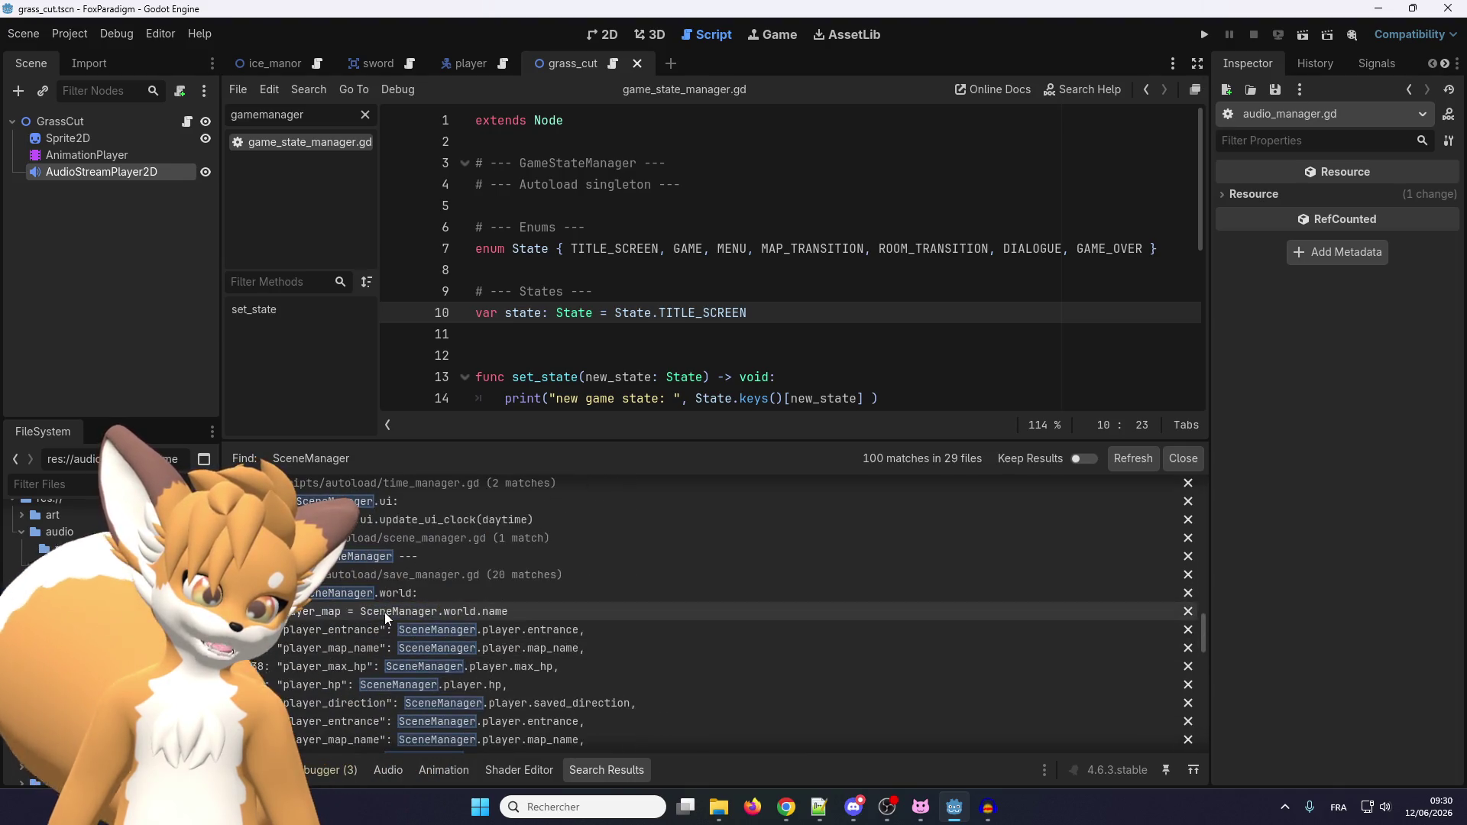
pyautogui.scroll(8, 392, 592)
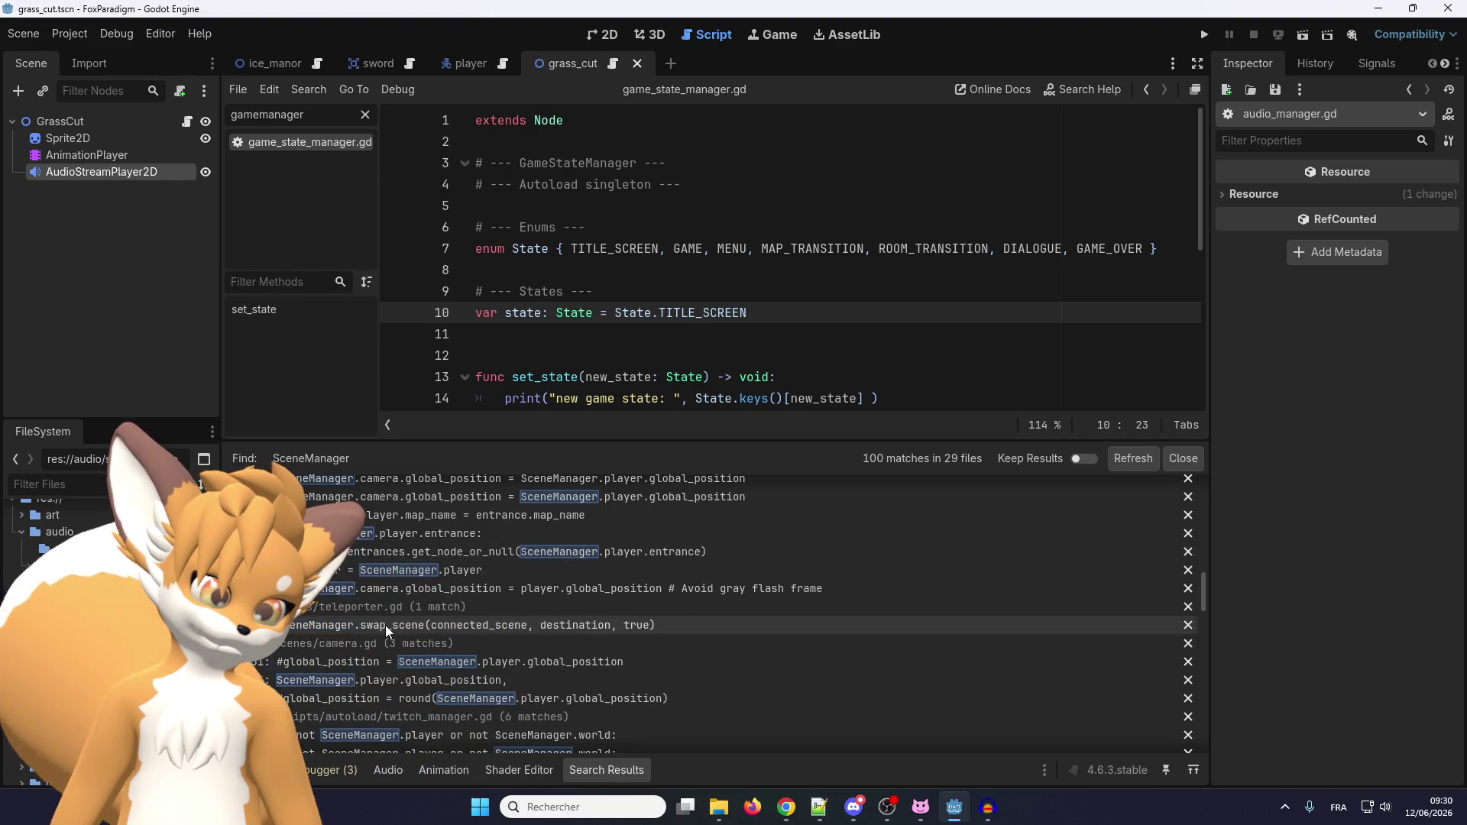
# Open teleporter.gd at its SceneManager.swap_scene(connected_scene, destination, true) call and read its code.
pyautogui.click(385, 625)
pyautogui.click(569, 333)
pyautogui.scroll(2, 569, 339)
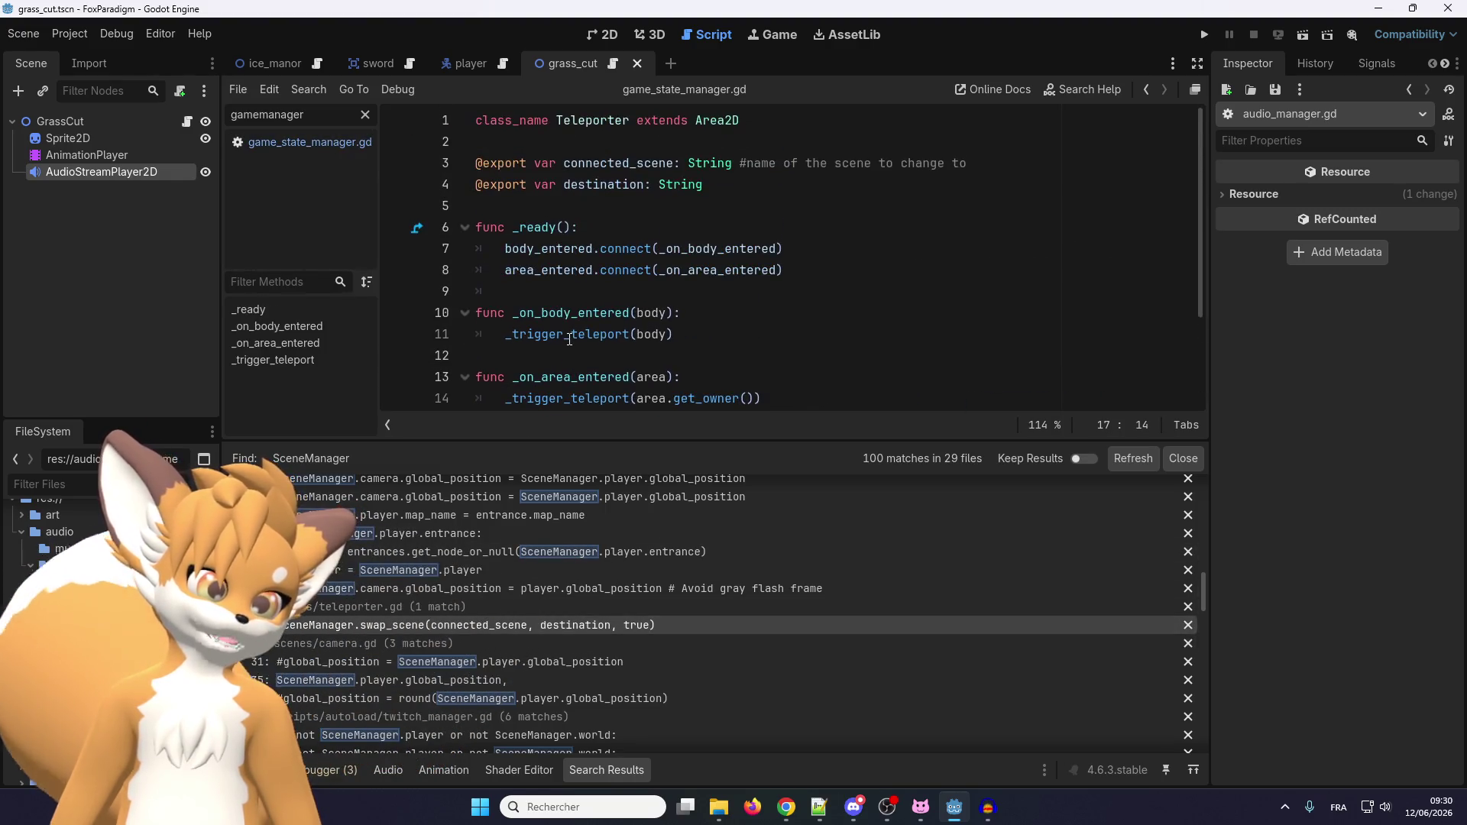
pyautogui.scroll(-2, 569, 339)
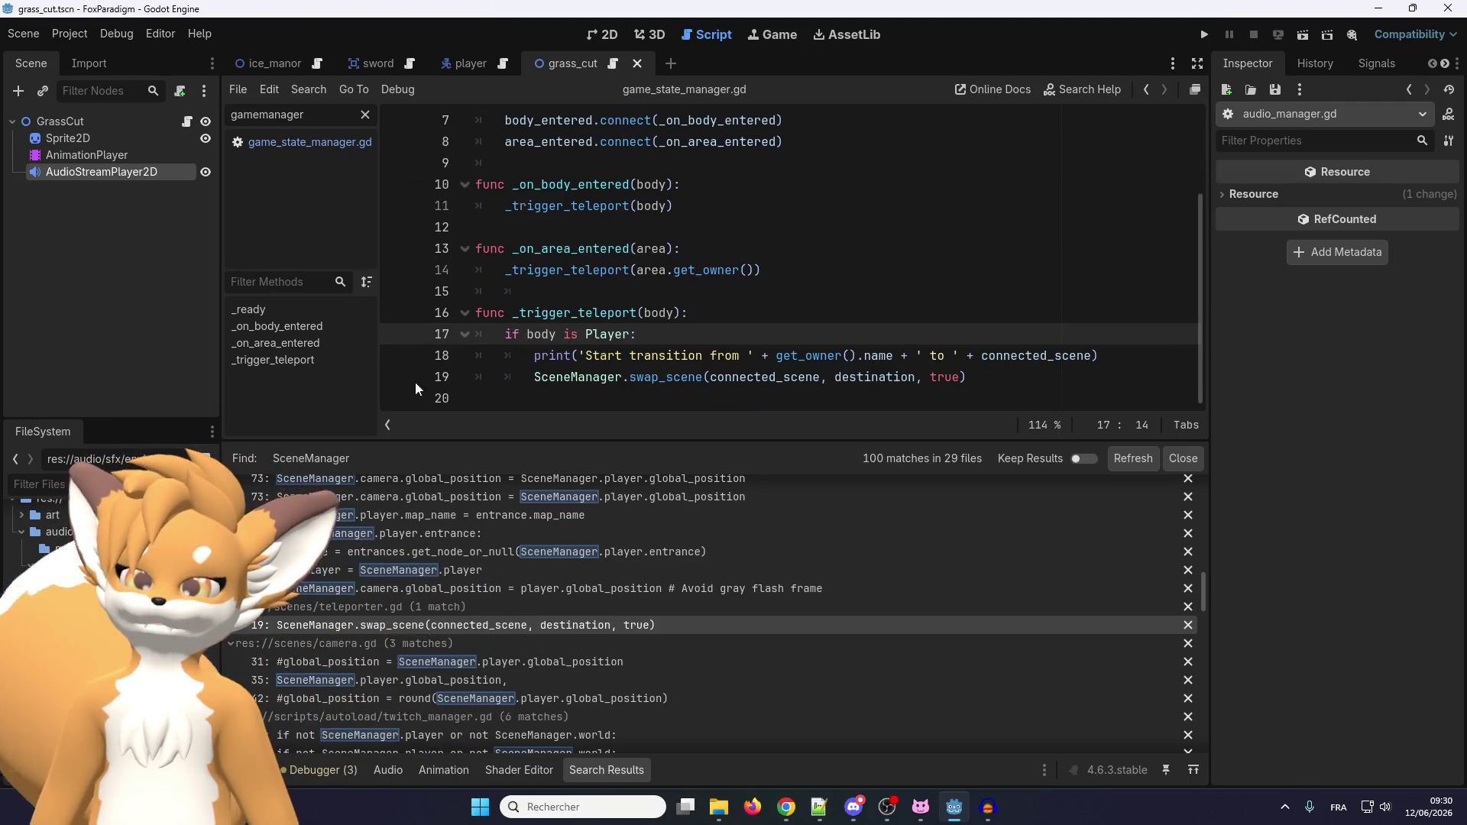
pyautogui.scroll(-4, 385, 604)
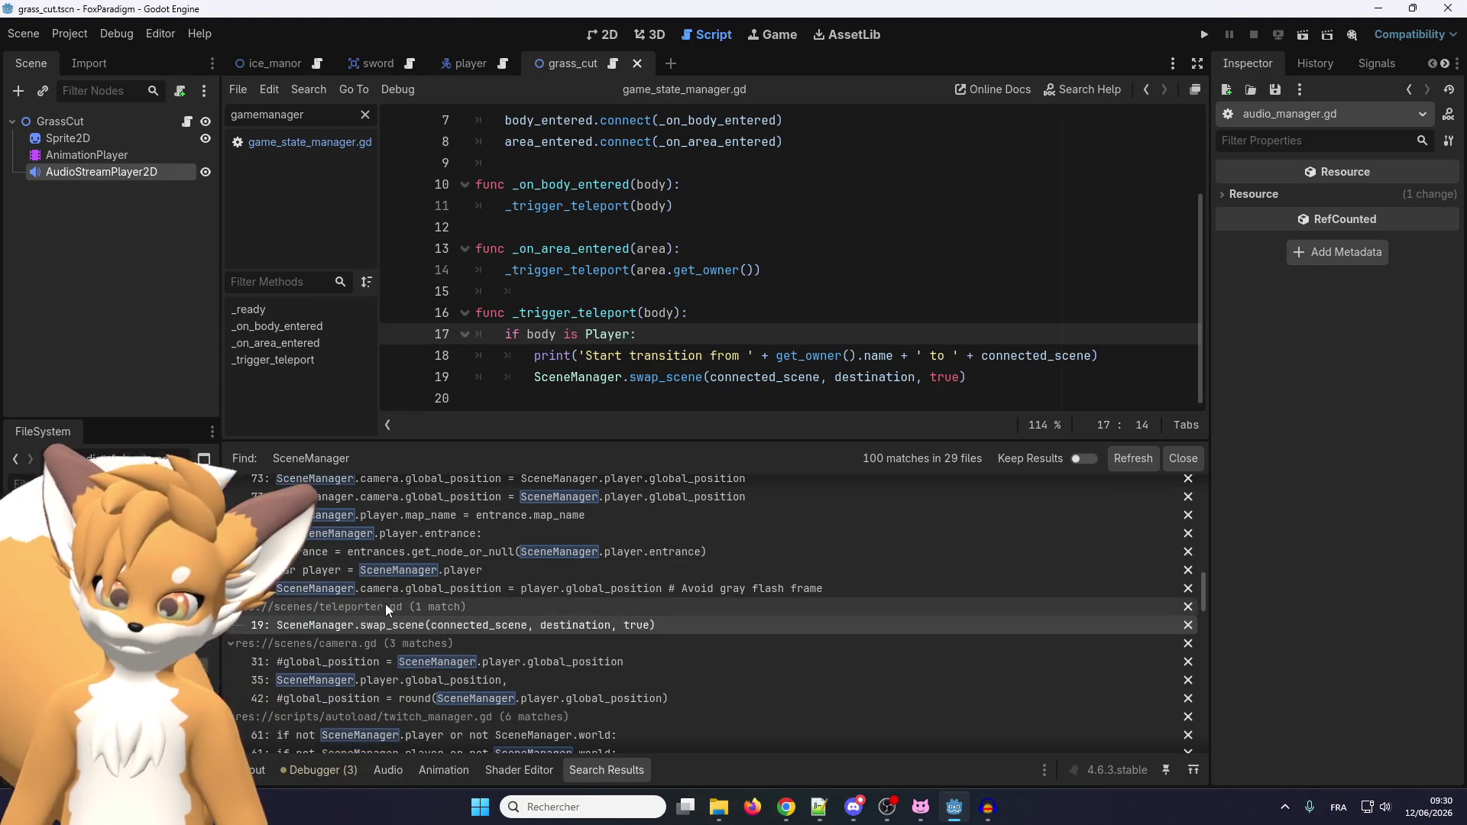
pyautogui.scroll(-15, 439, 649)
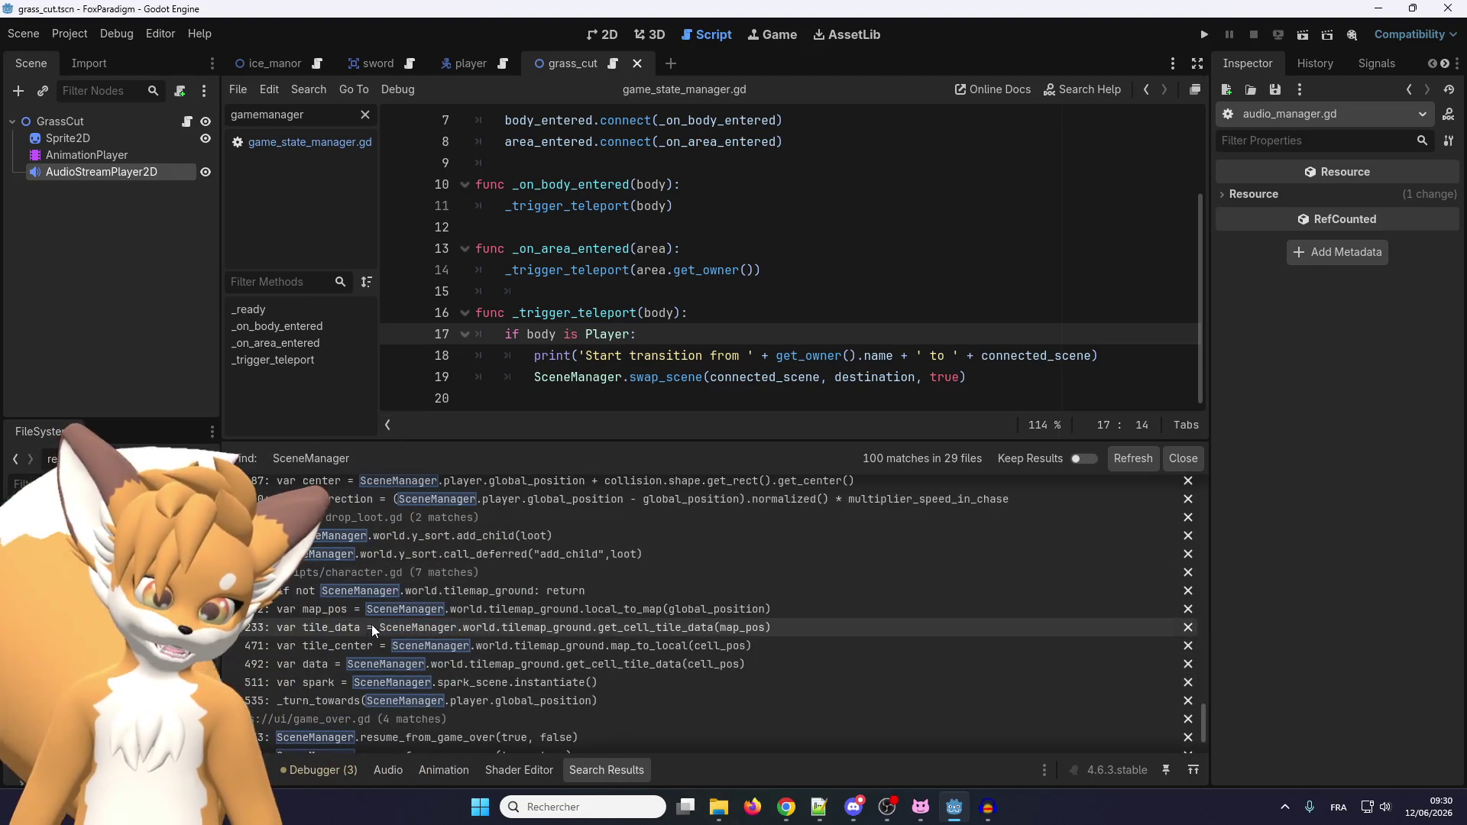
pyautogui.scroll(2, 349, 589)
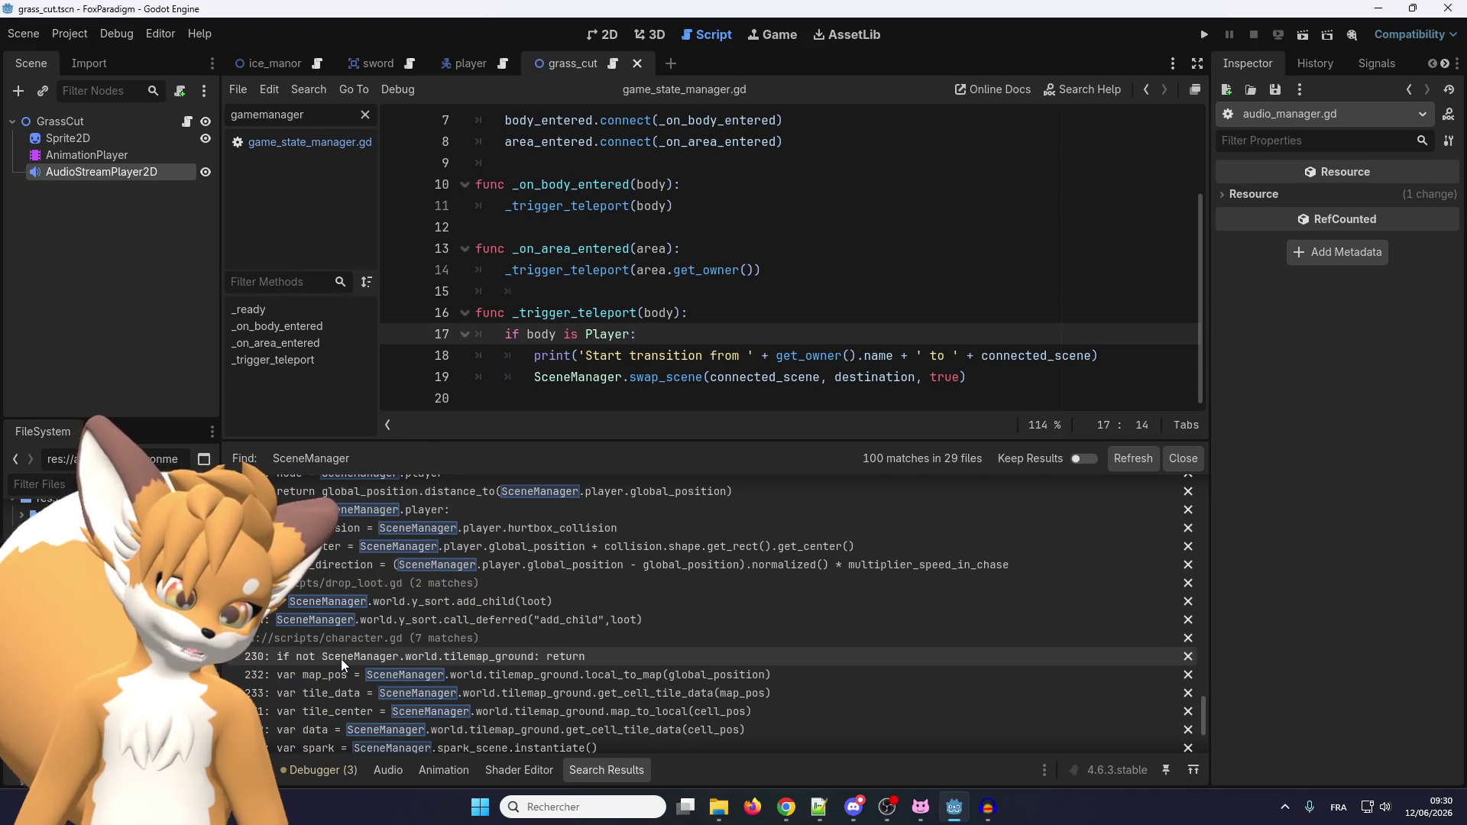
pyautogui.scroll(-1, 342, 657)
pyautogui.scroll(1, 344, 634)
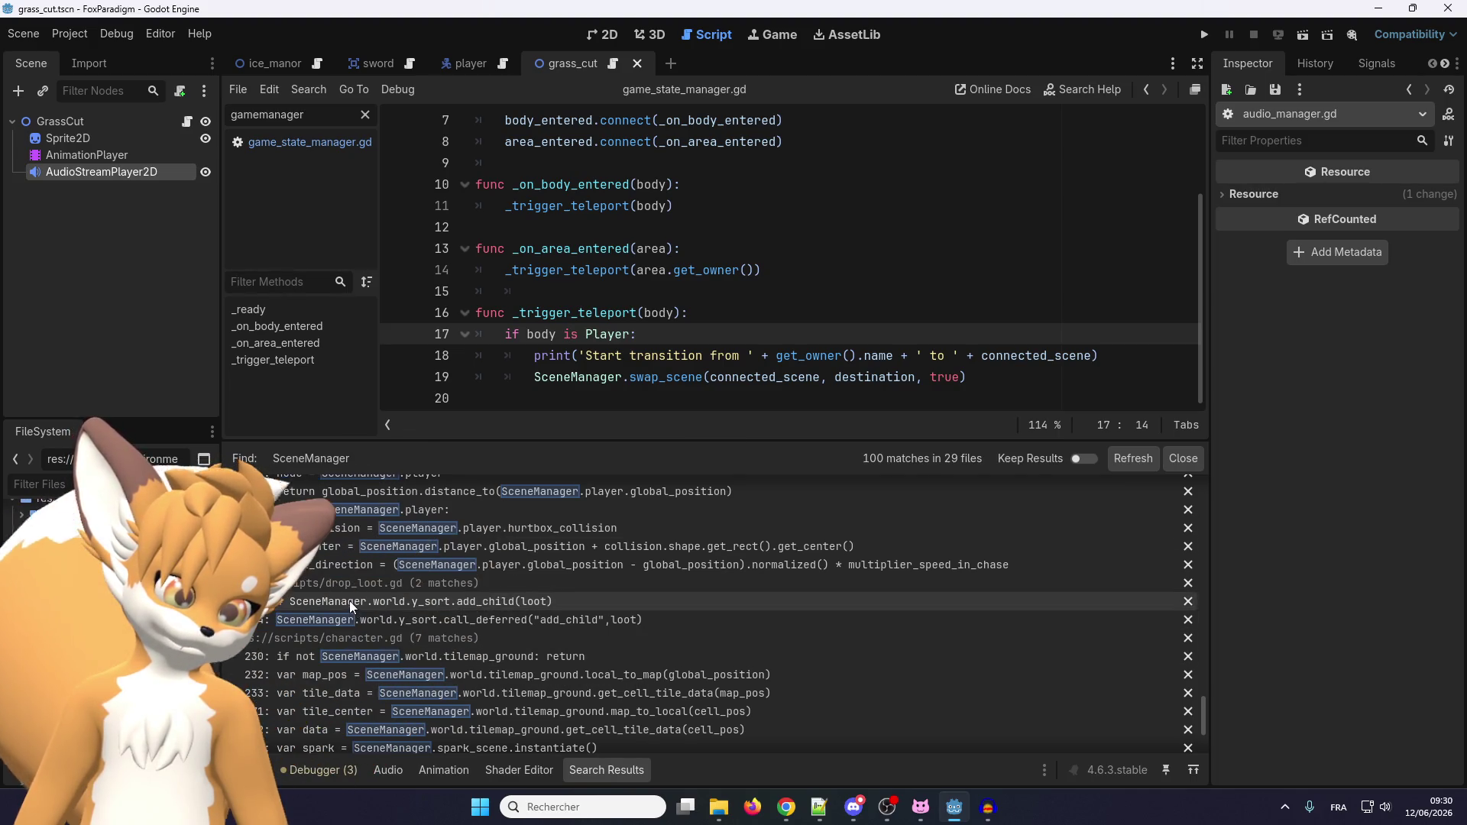
pyautogui.scroll(-3, 347, 627)
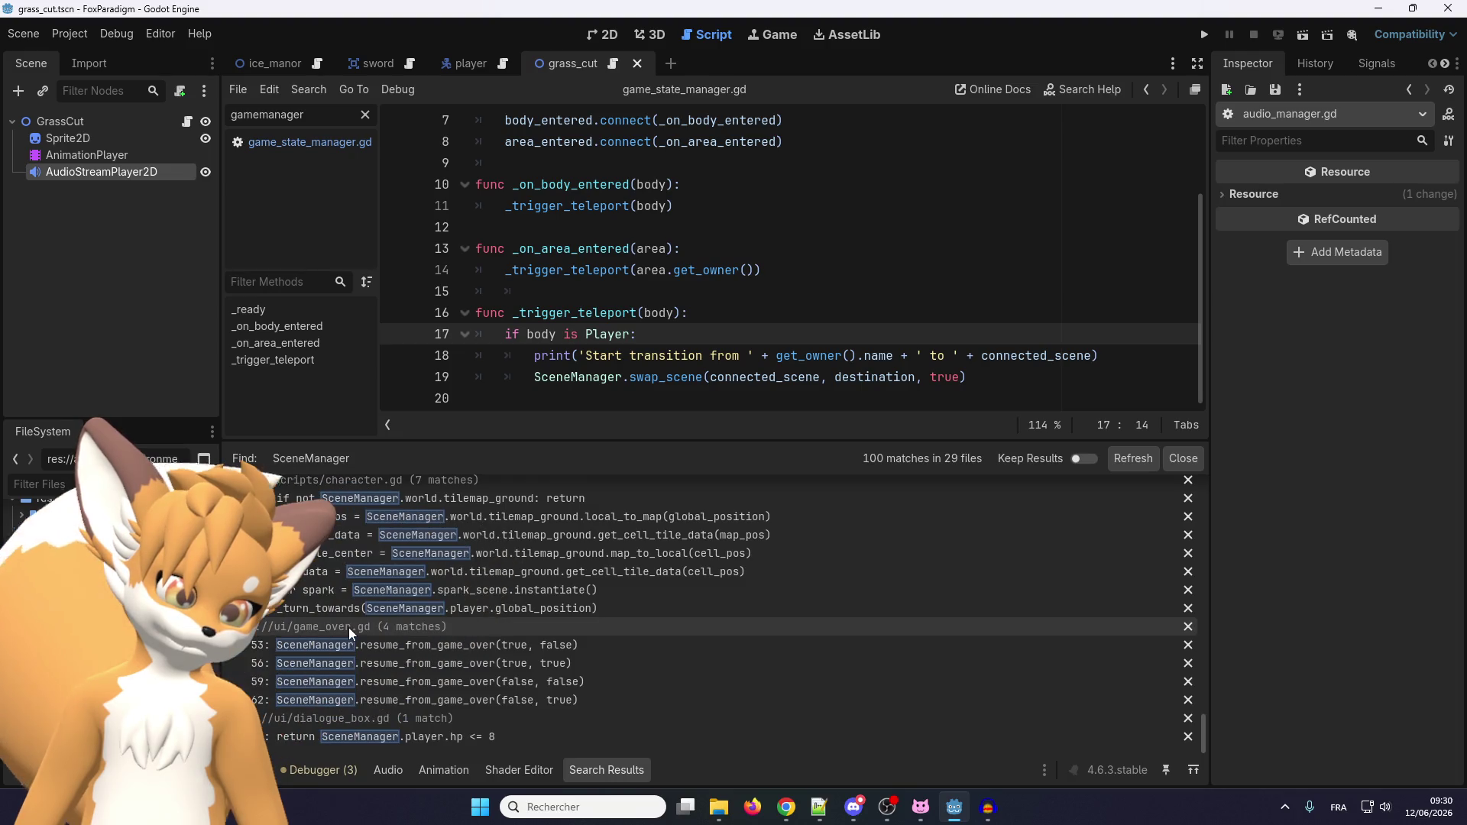
pyautogui.scroll(3, 349, 630)
pyautogui.scroll(4, 352, 634)
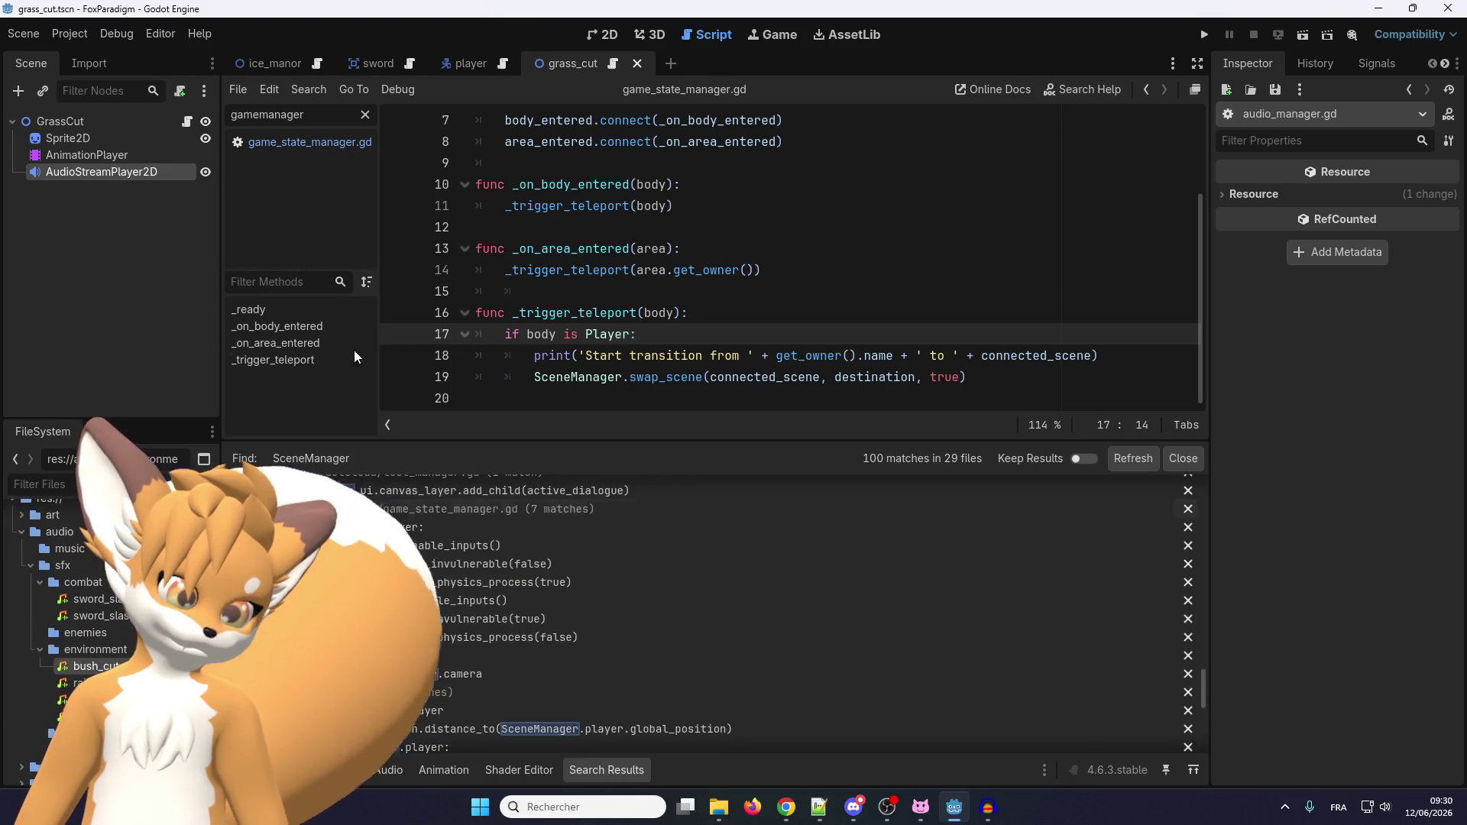
# Filter the script list to 'manager' and open input_manager.gd.
pyautogui.click(365, 114)
pyautogui.click(316, 115)
pyautogui.write('manager')
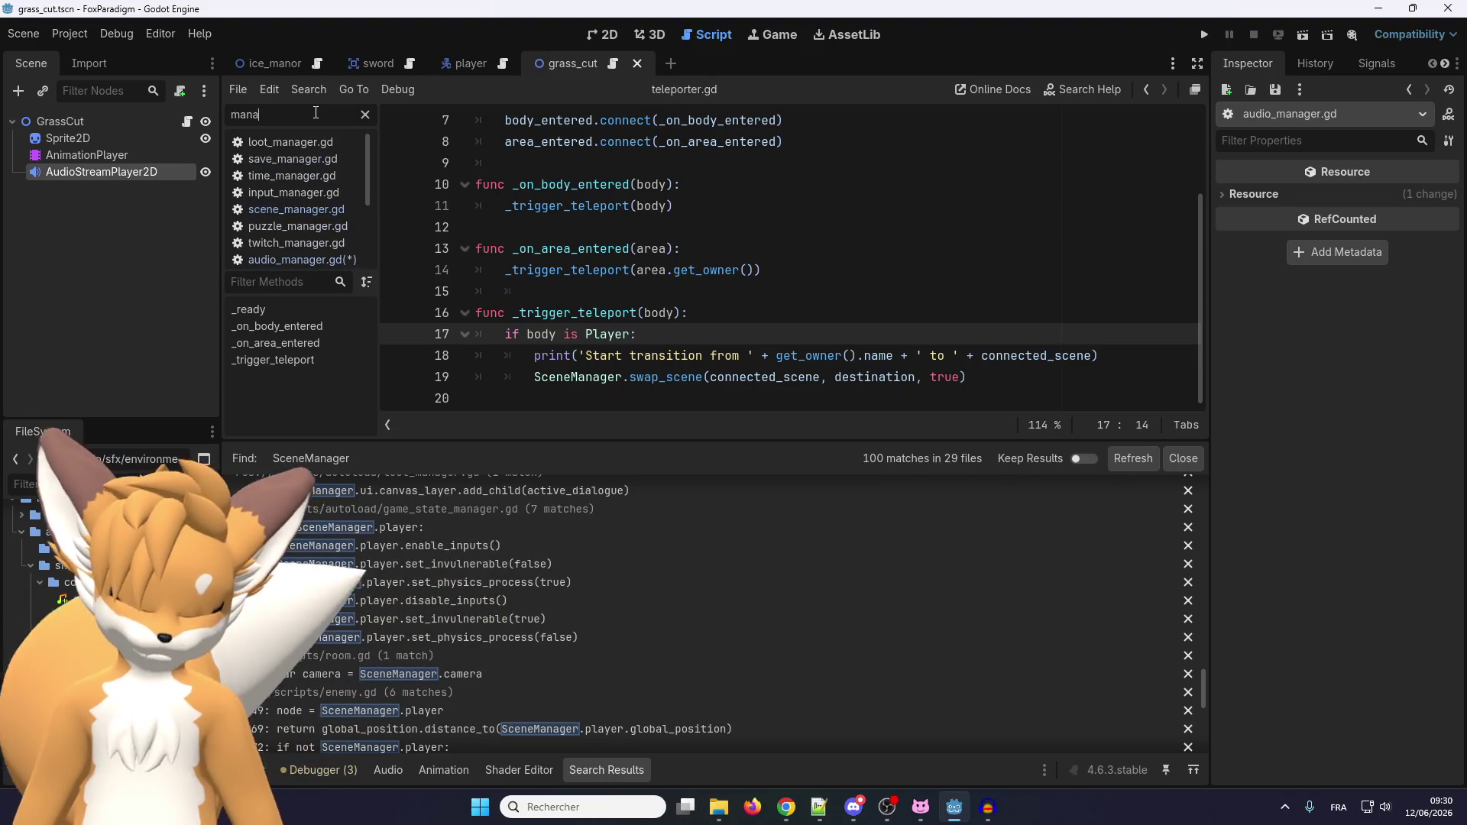
pyautogui.click(269, 195)
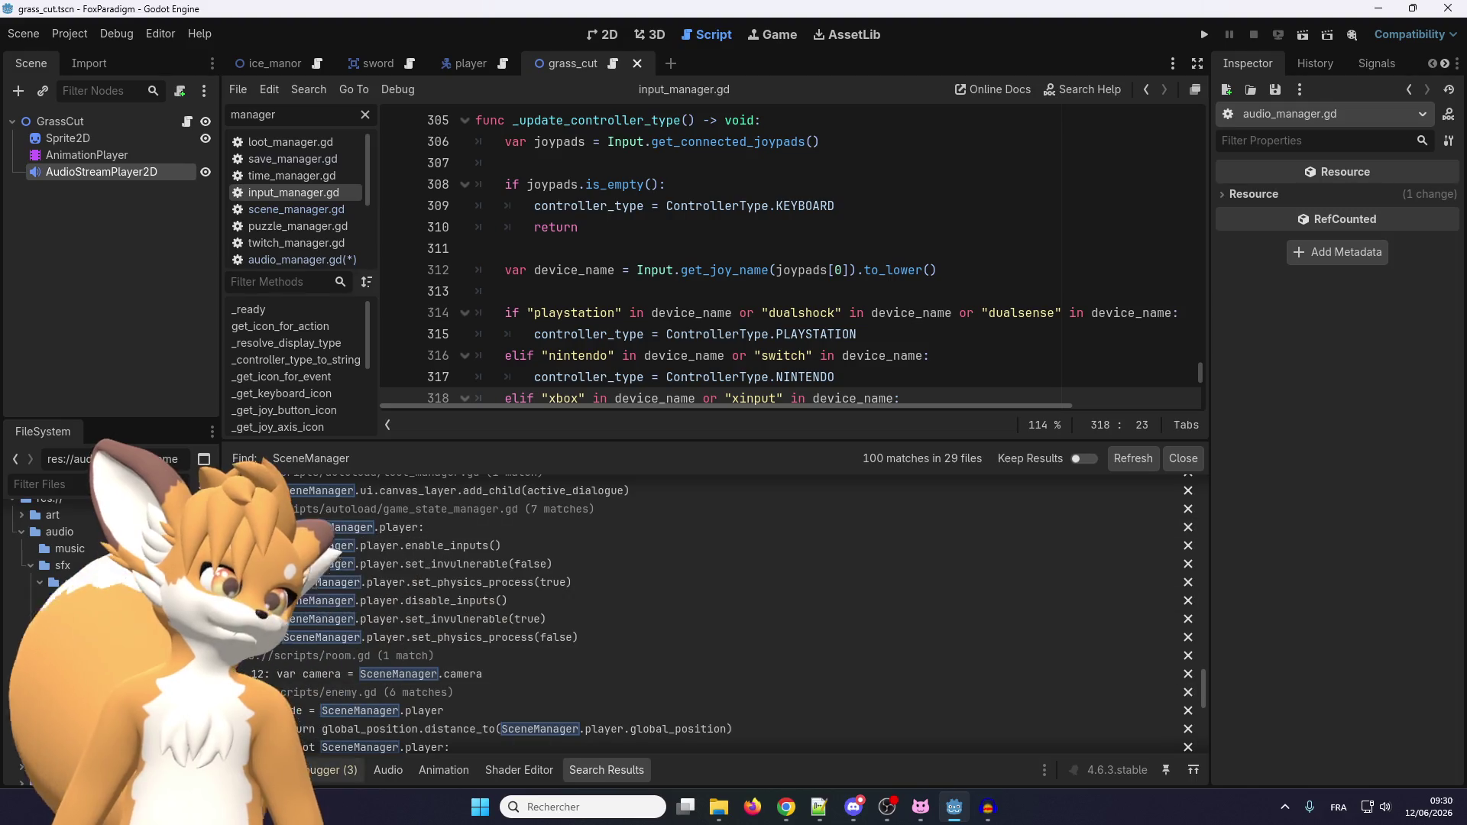
# Show the Debugger Errors panel and select the get_input_direction function name in input_manager.gd.
pyautogui.click(348, 770)
pyautogui.scroll(-5, 600, 367)
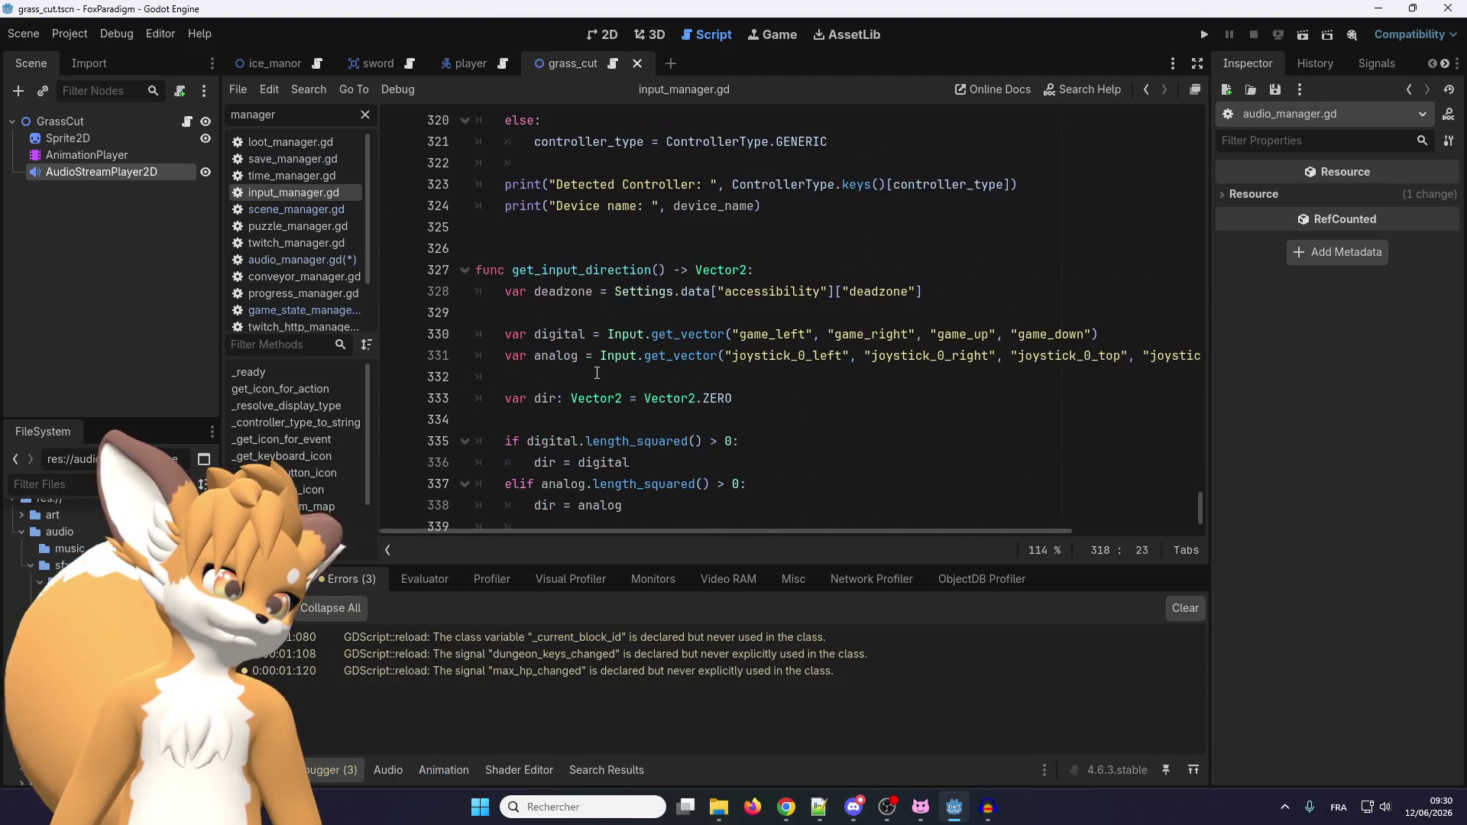
pyautogui.scroll(-2, 600, 367)
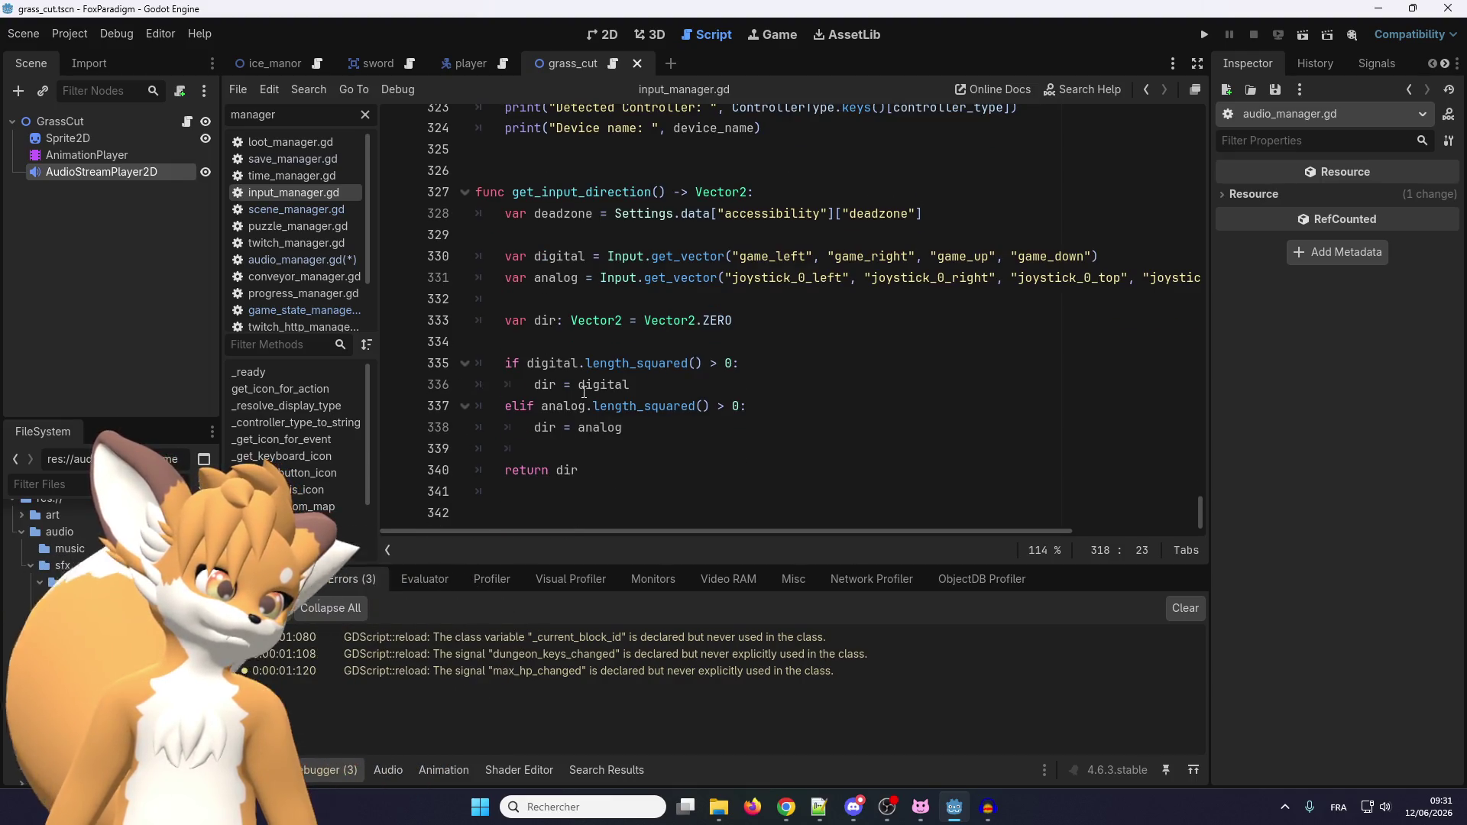
pyautogui.scroll(10, 584, 392)
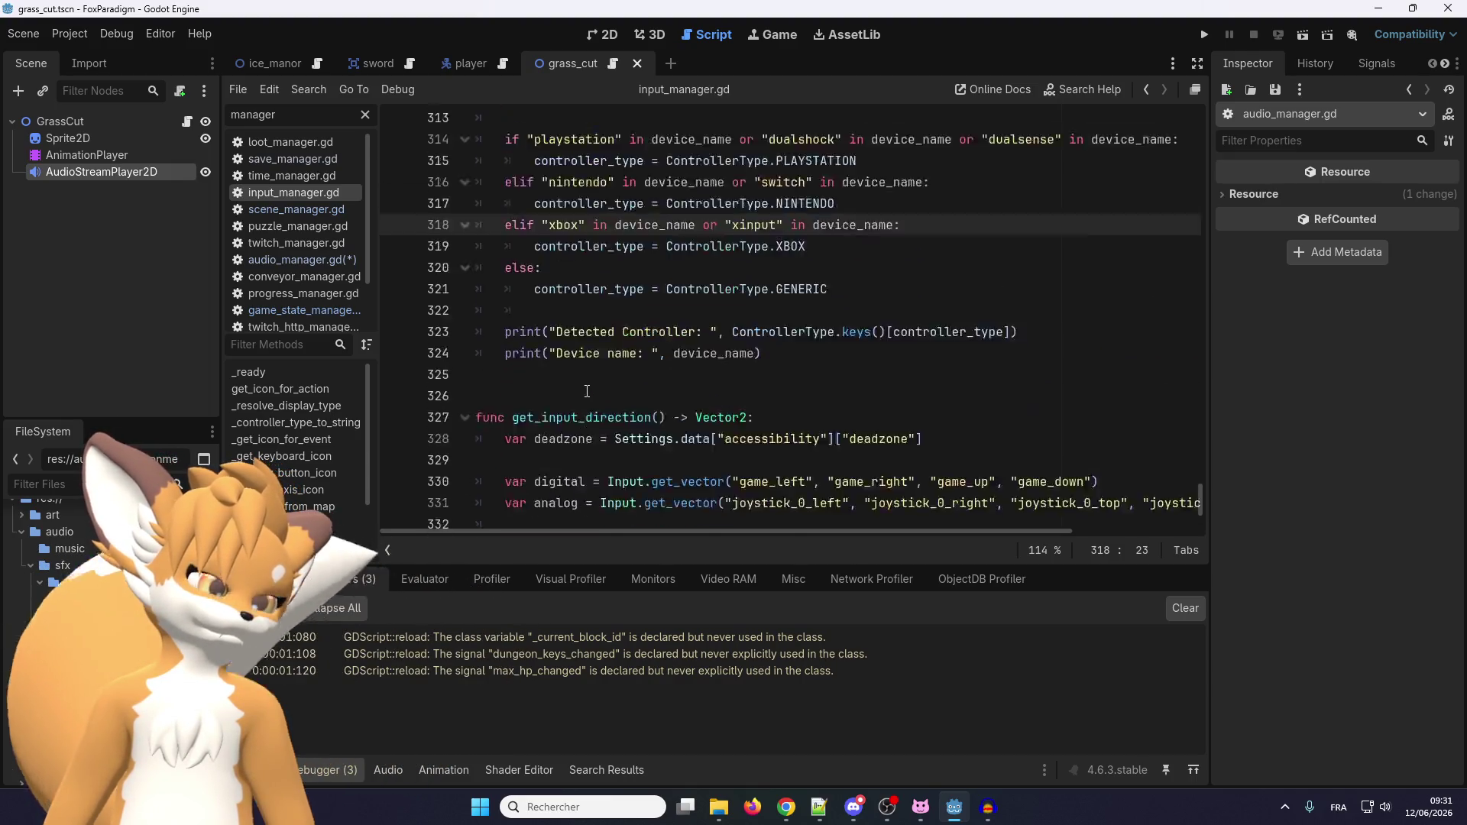
pyautogui.scroll(2, 587, 391)
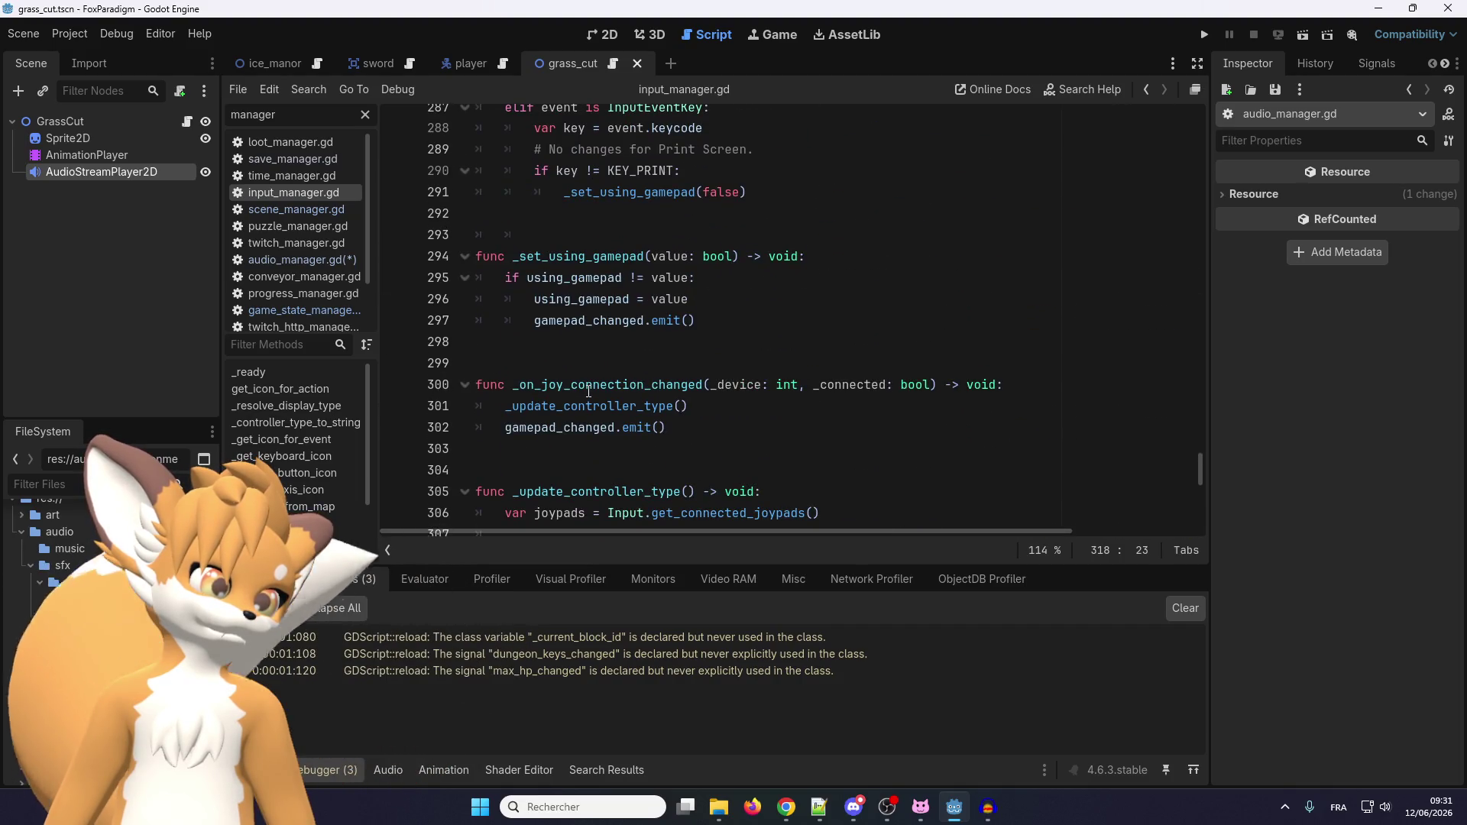
pyautogui.scroll(7, 588, 391)
pyautogui.scroll(-19, 589, 389)
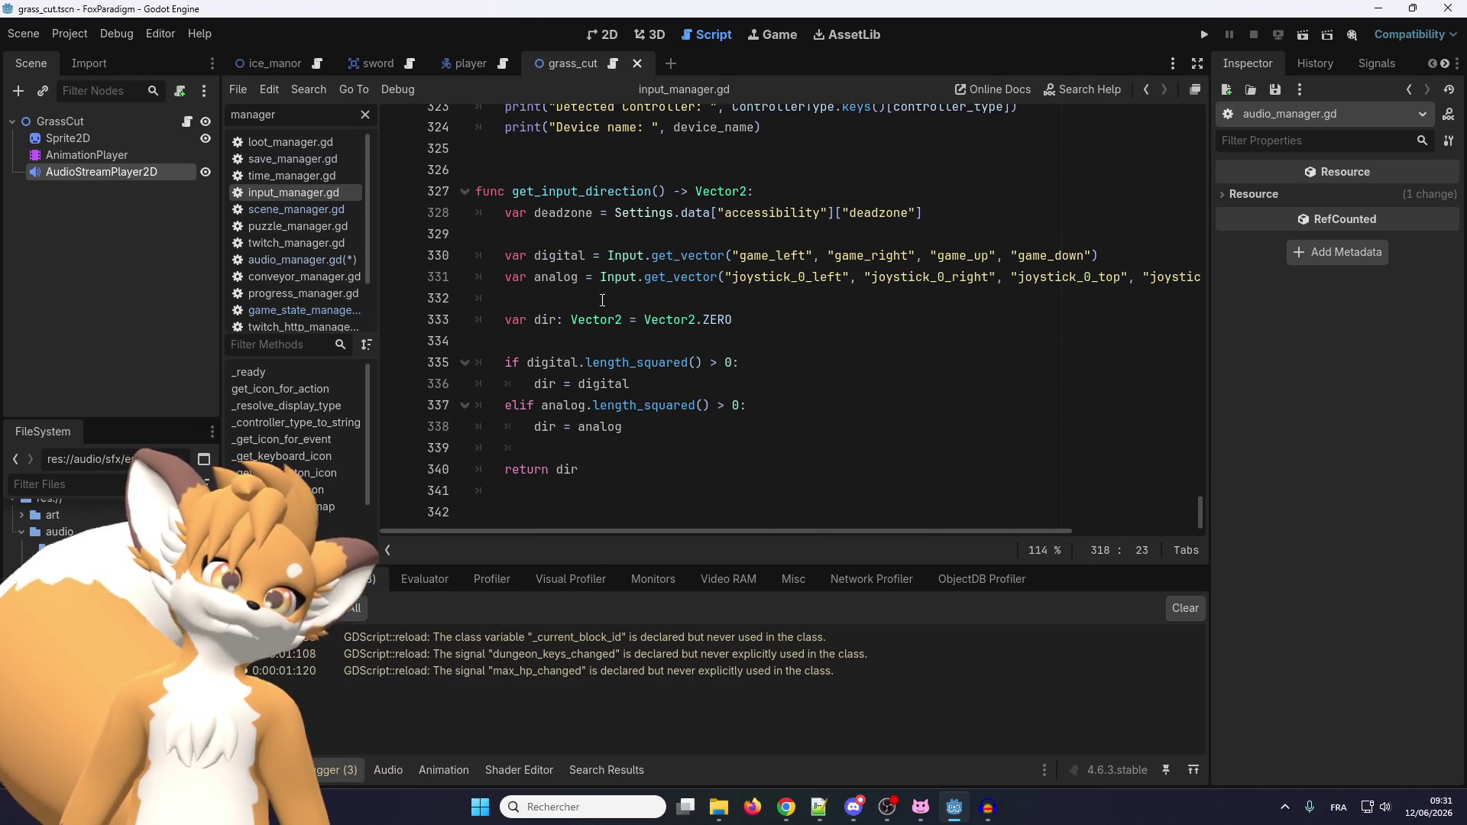
pyautogui.doubleClick(579, 191)
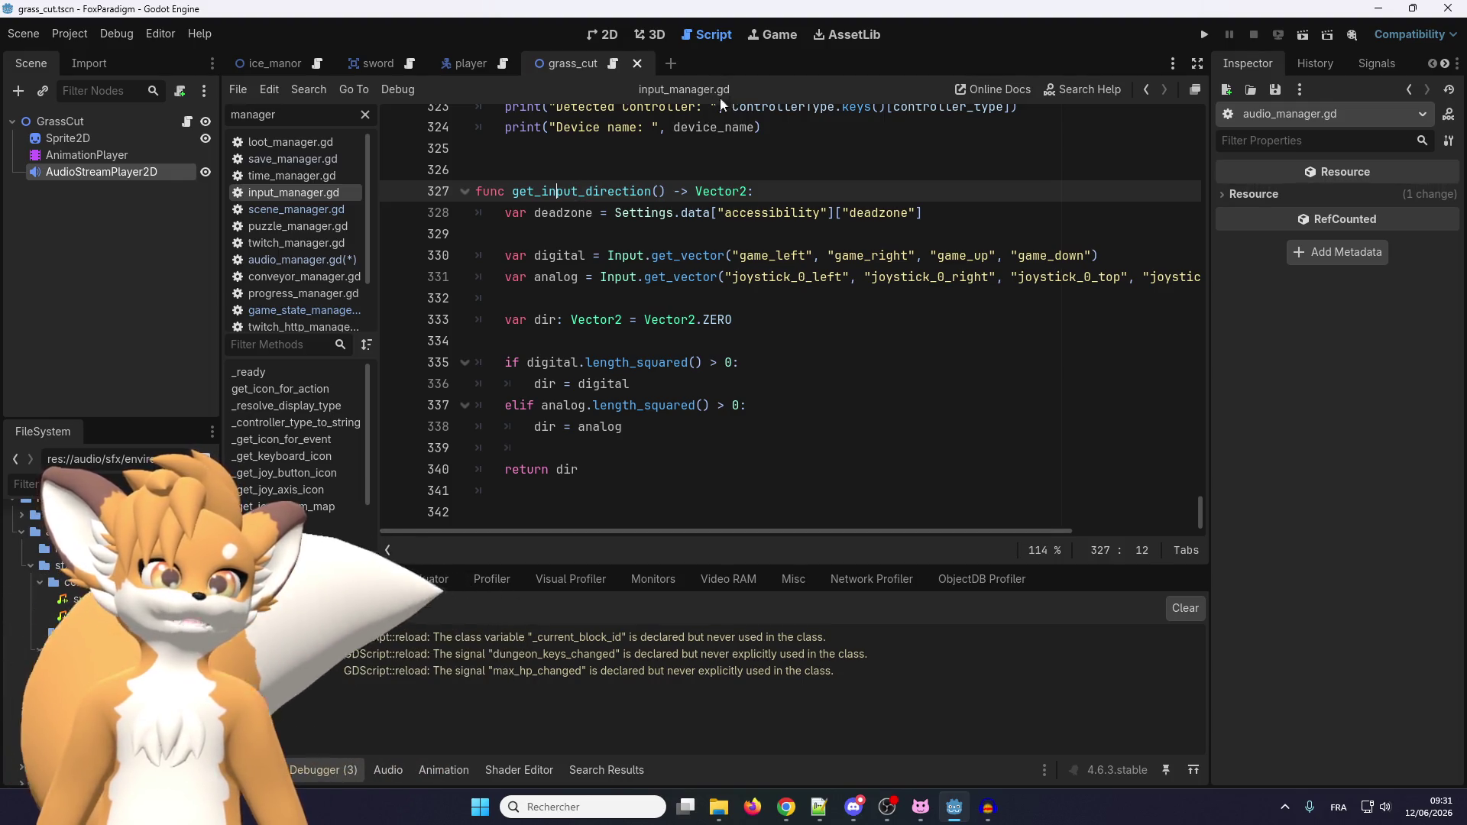
# Search the whole project for get_input_direction and jump to one of its calls.
pyautogui.doubleClick(546, 191)
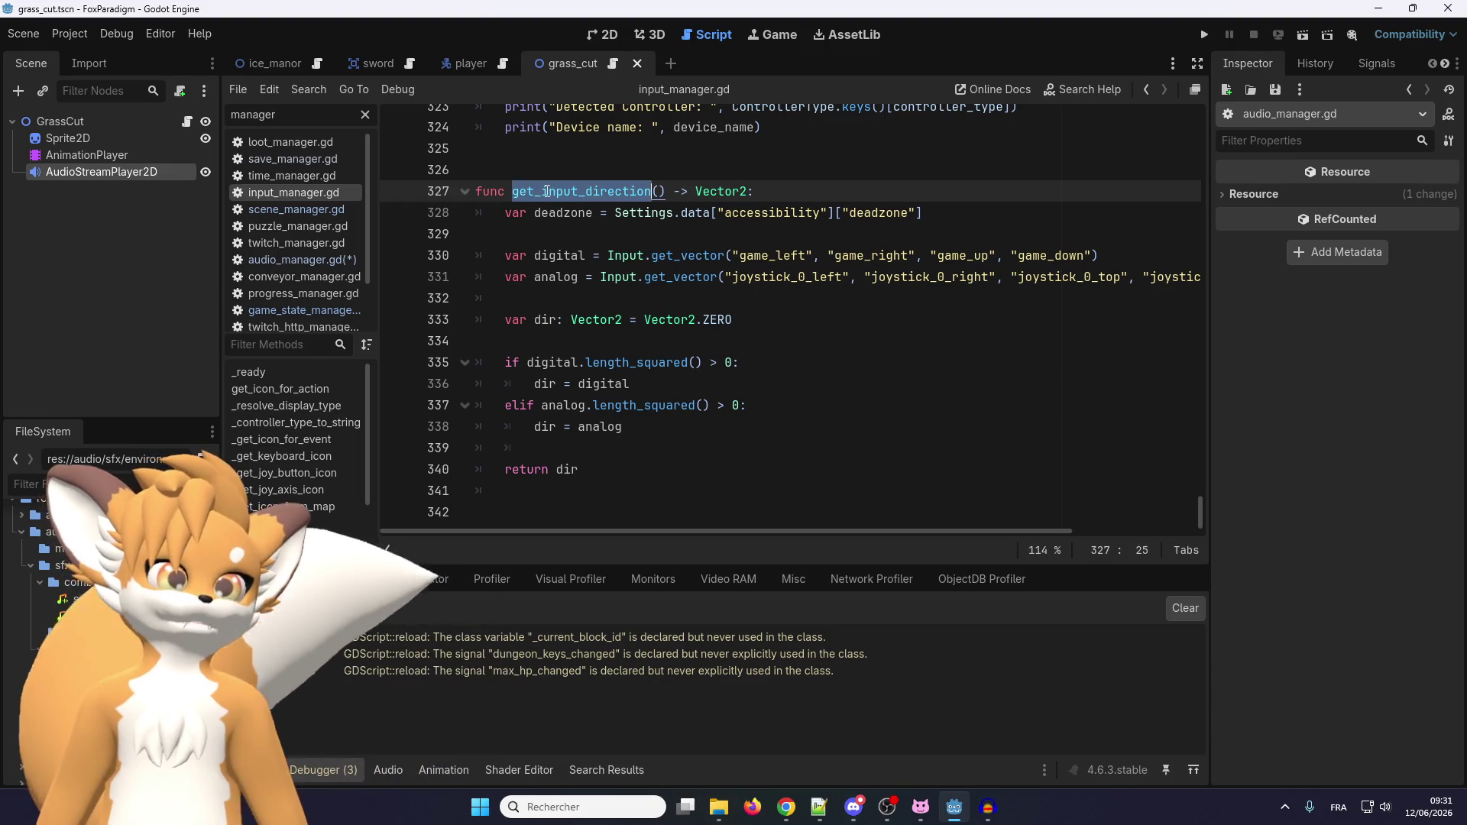
pyautogui.hotkey('ctrl', 'shift', 'f')
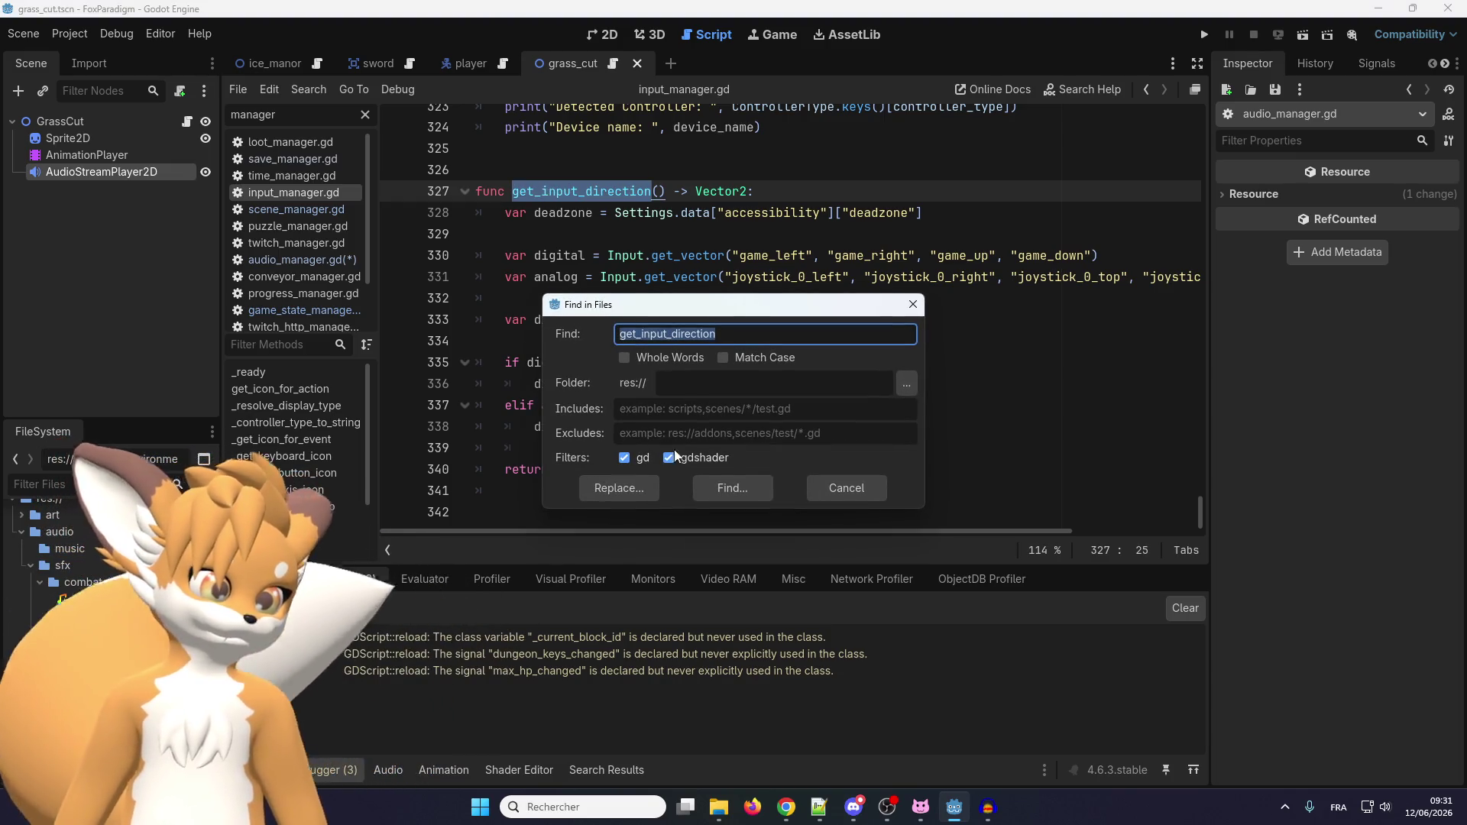
pyautogui.click(733, 486)
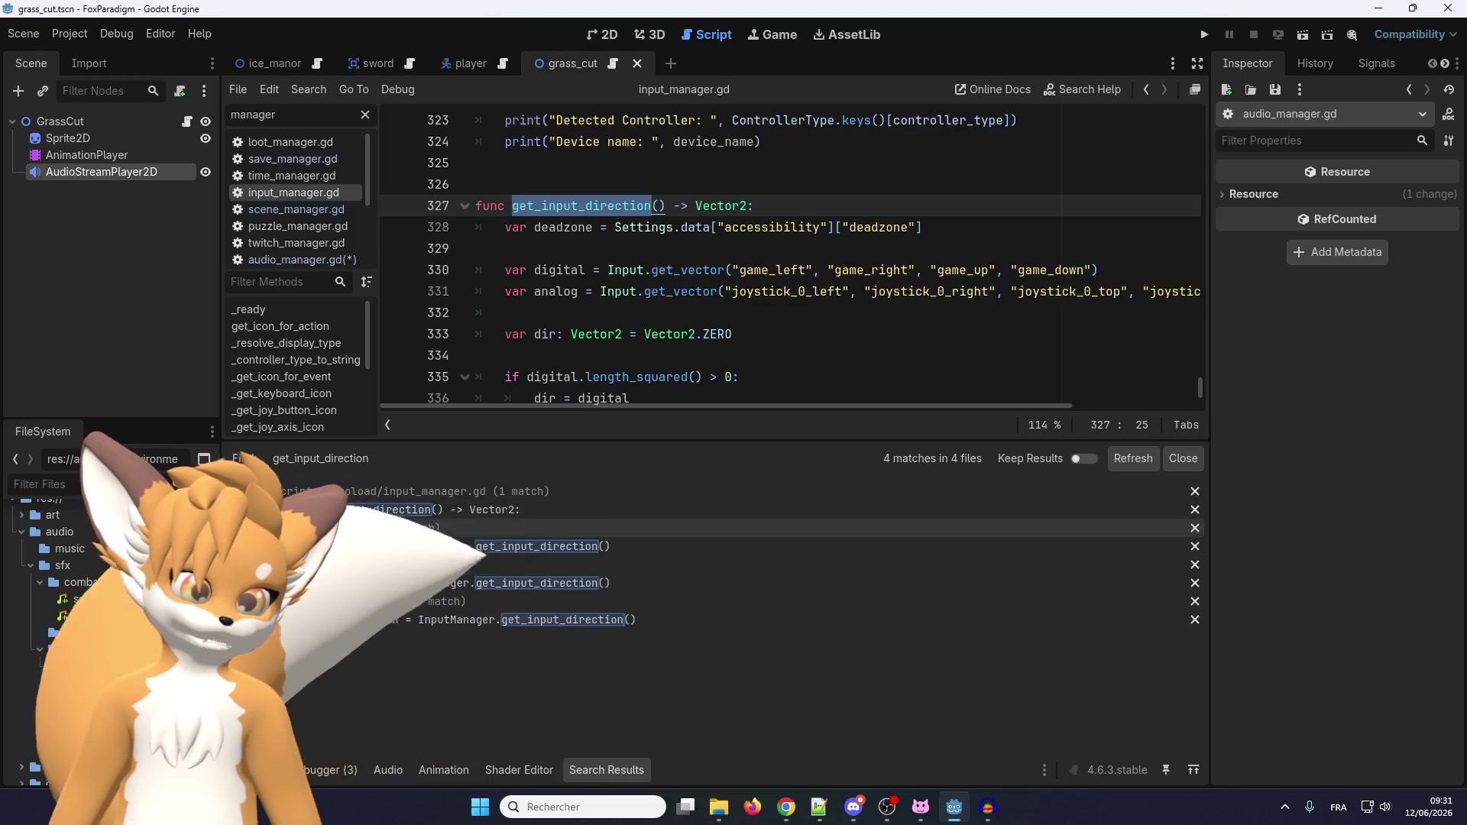
pyautogui.click(550, 582)
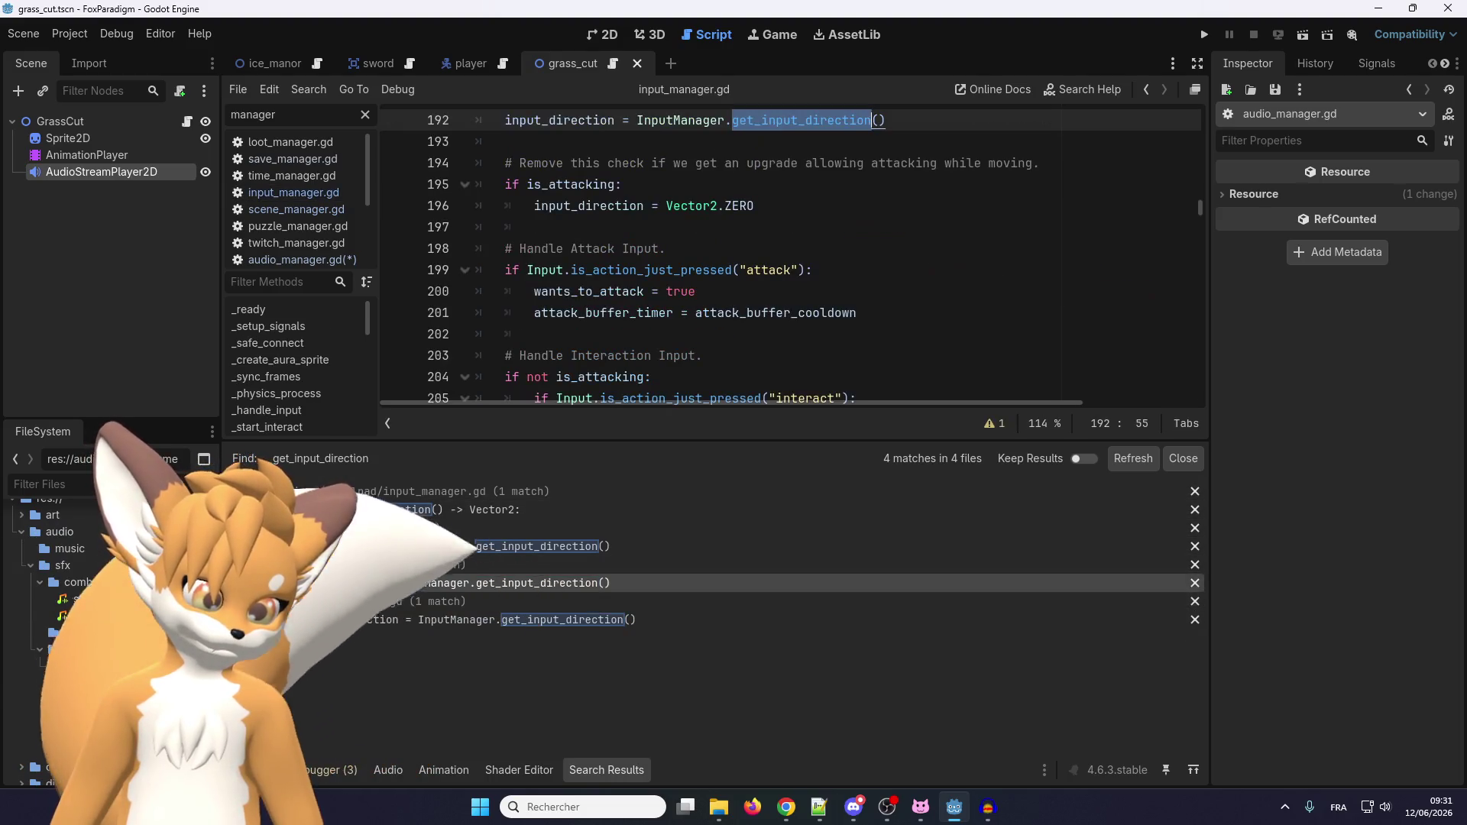
# Inspect the InputManager.get_input_direction() call on line 192 in _handle_input.
pyautogui.scroll(3, 675, 314)
pyautogui.click(675, 314)
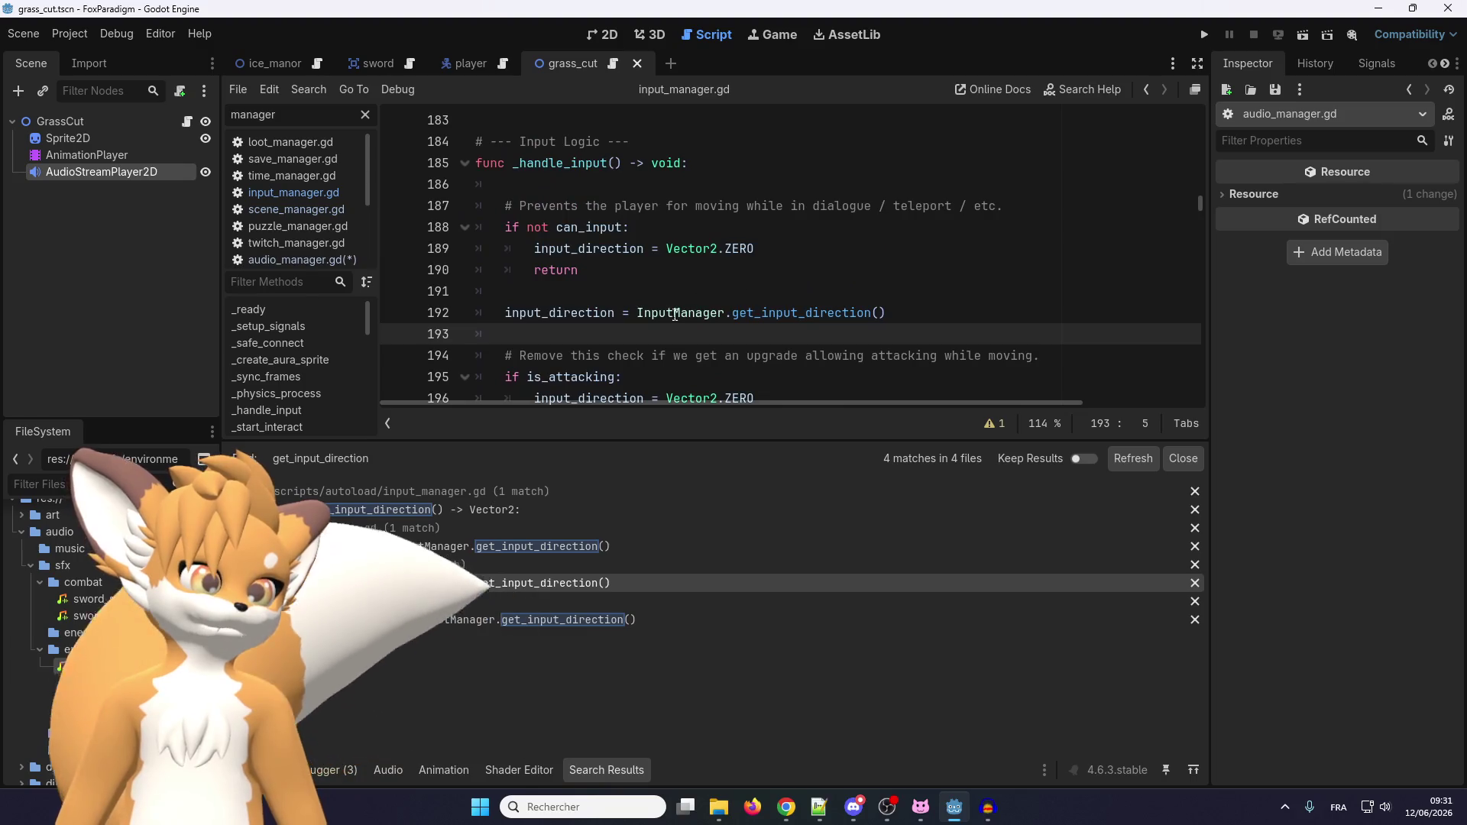
pyautogui.moveTo(638, 314); pyautogui.dragTo(927, 311)
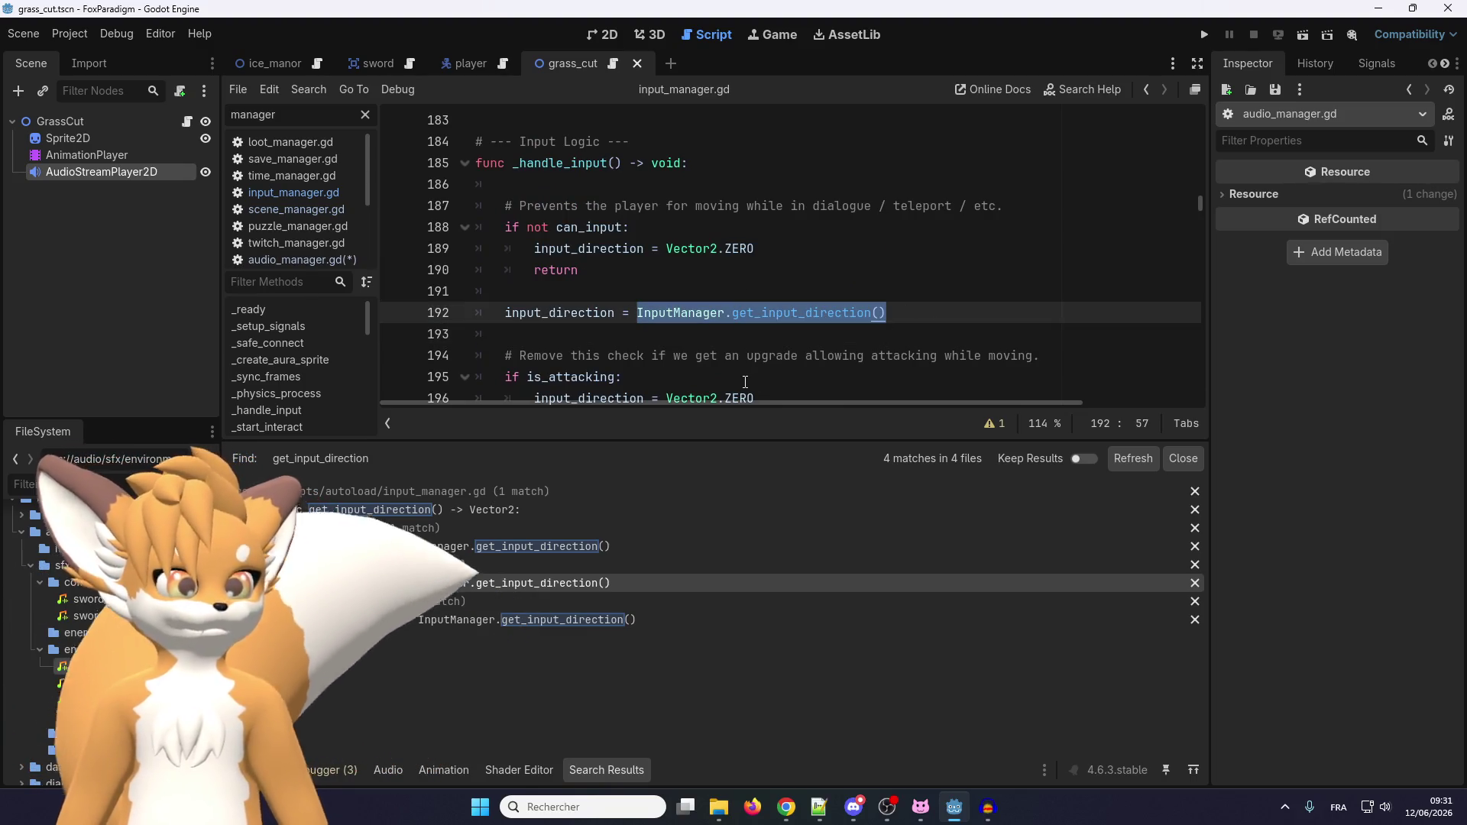
pyautogui.click(736, 353)
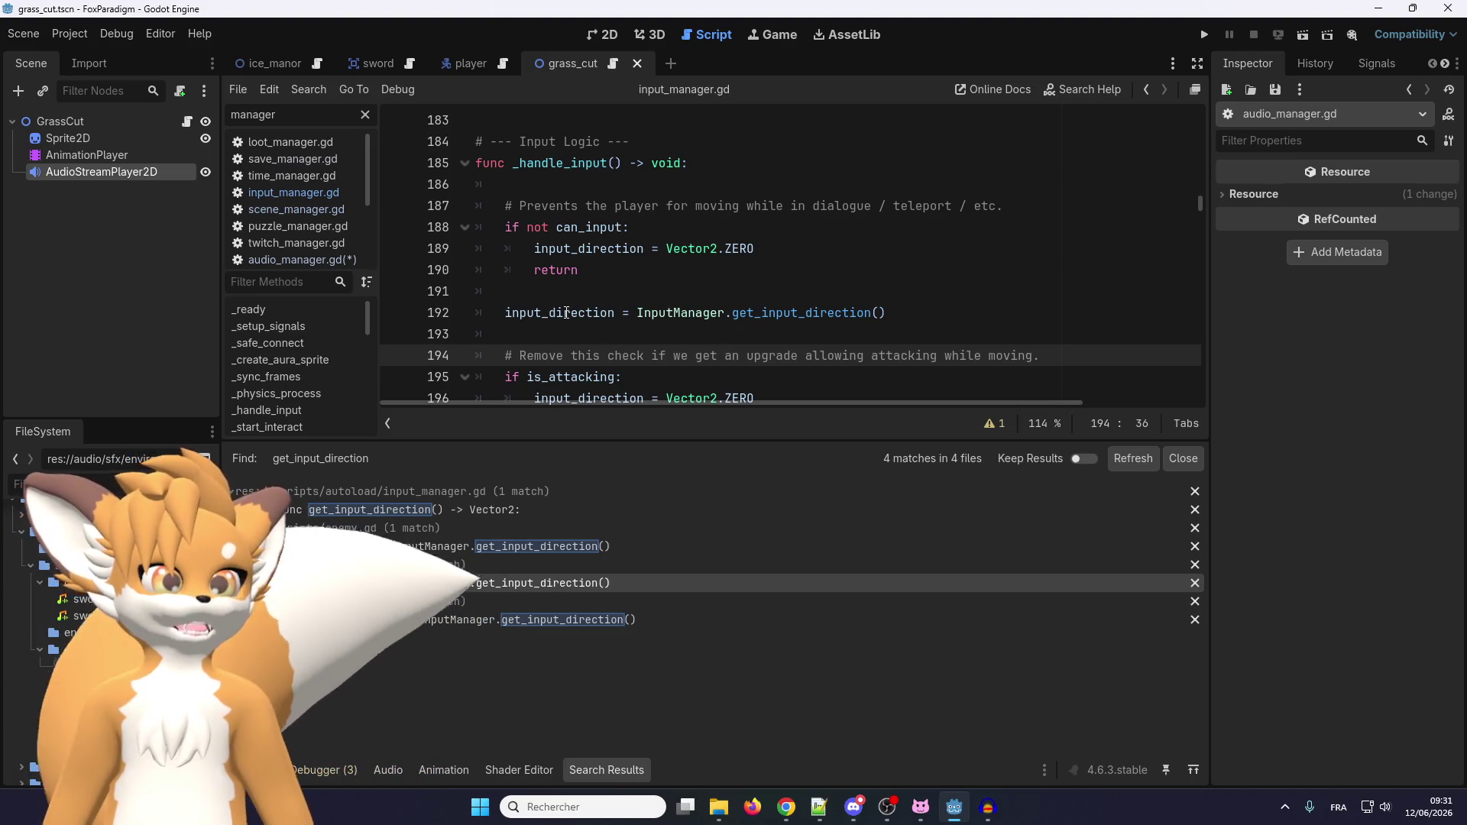
# Replace the search results with the Output log and select the script filter text.
pyautogui.moveTo(566, 313)
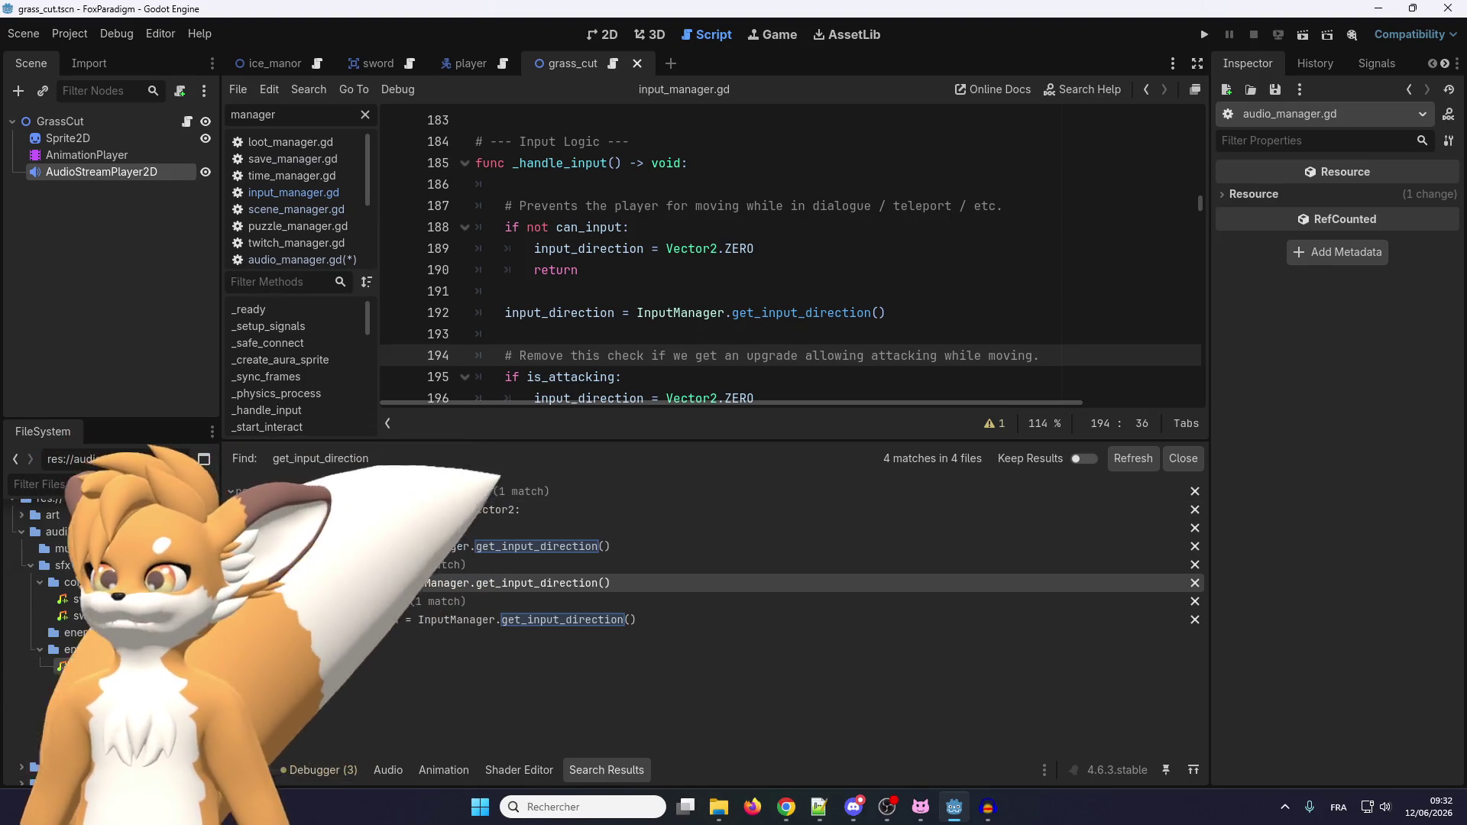
pyautogui.click(248, 769)
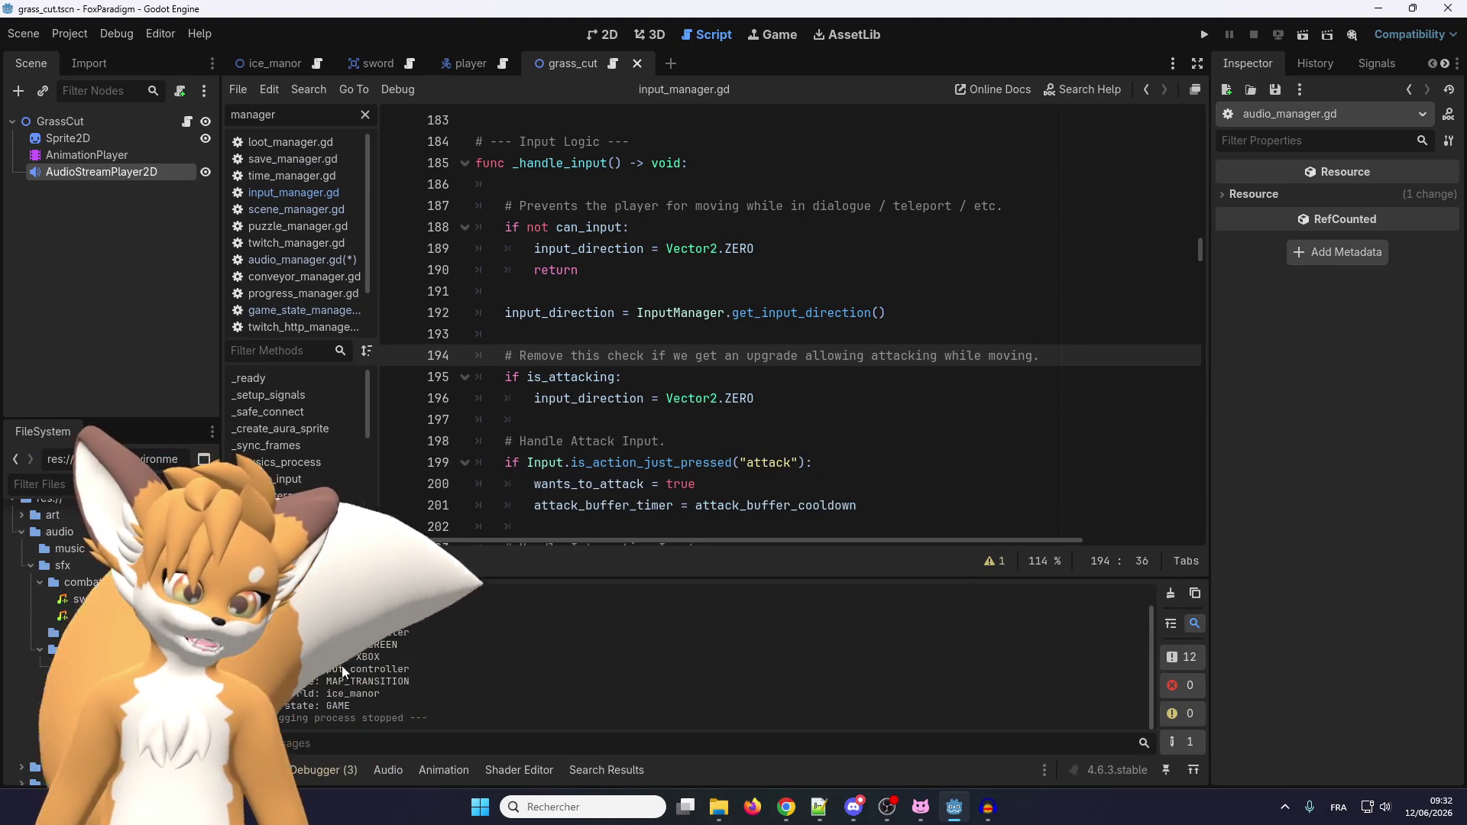
pyautogui.scroll(5, 592, 393)
pyautogui.scroll(-5, 593, 393)
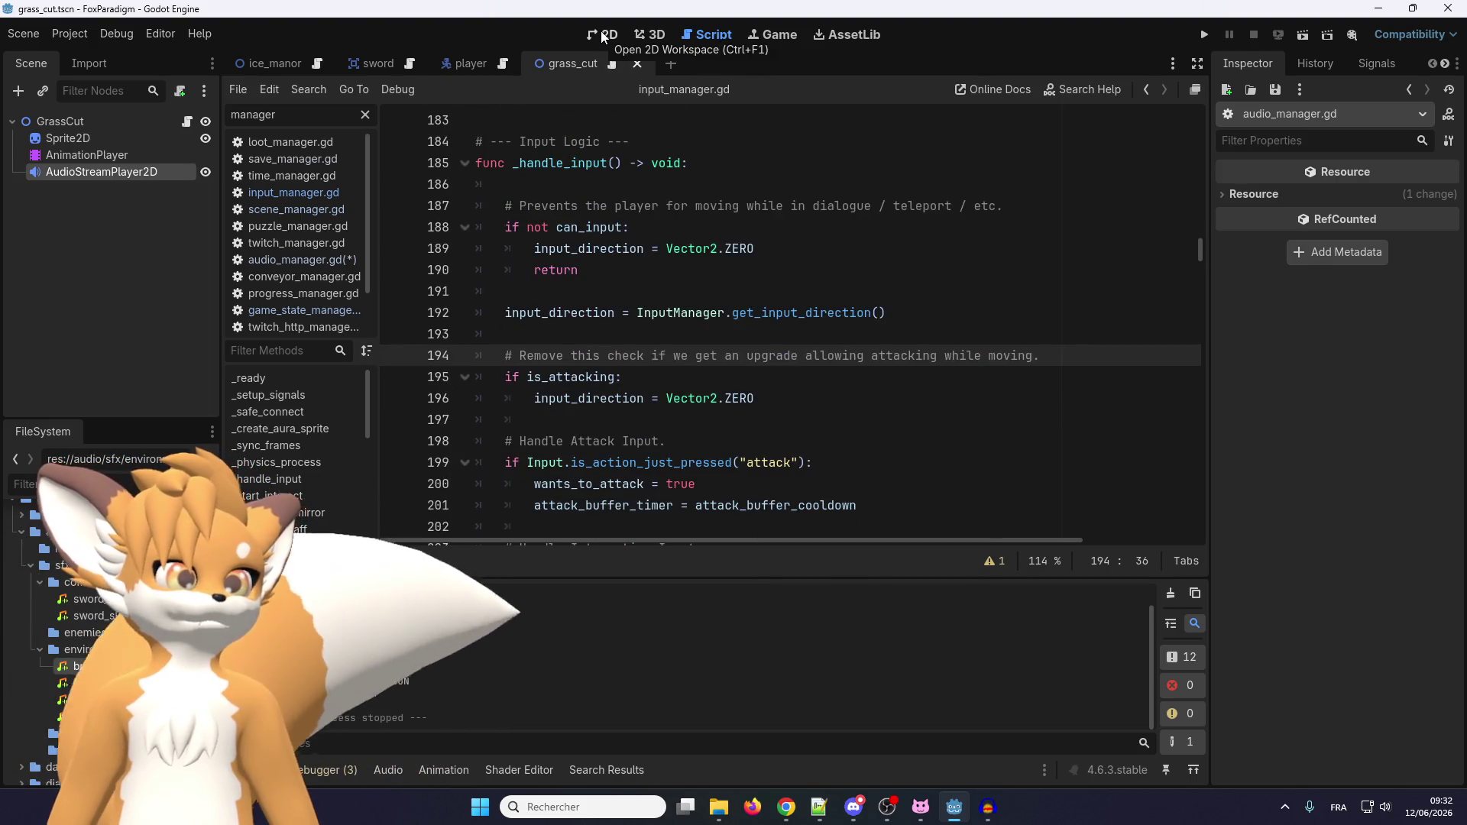
pyautogui.doubleClick(250, 114)
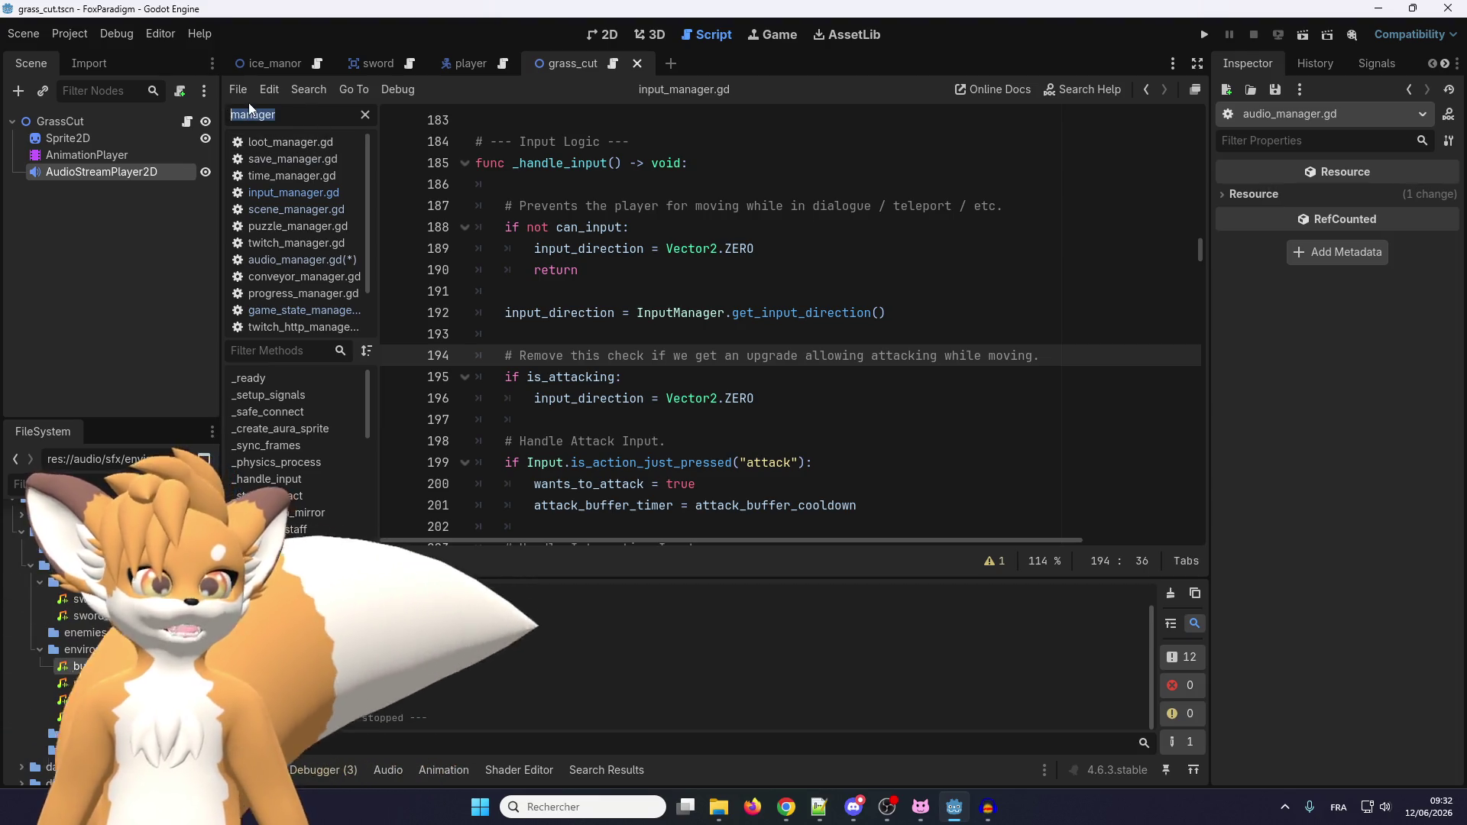
# Filter scripts by 'audio', open audio_manager.gd, check the browser, then switch to the ice_manor scene.
pyautogui.write('audio')
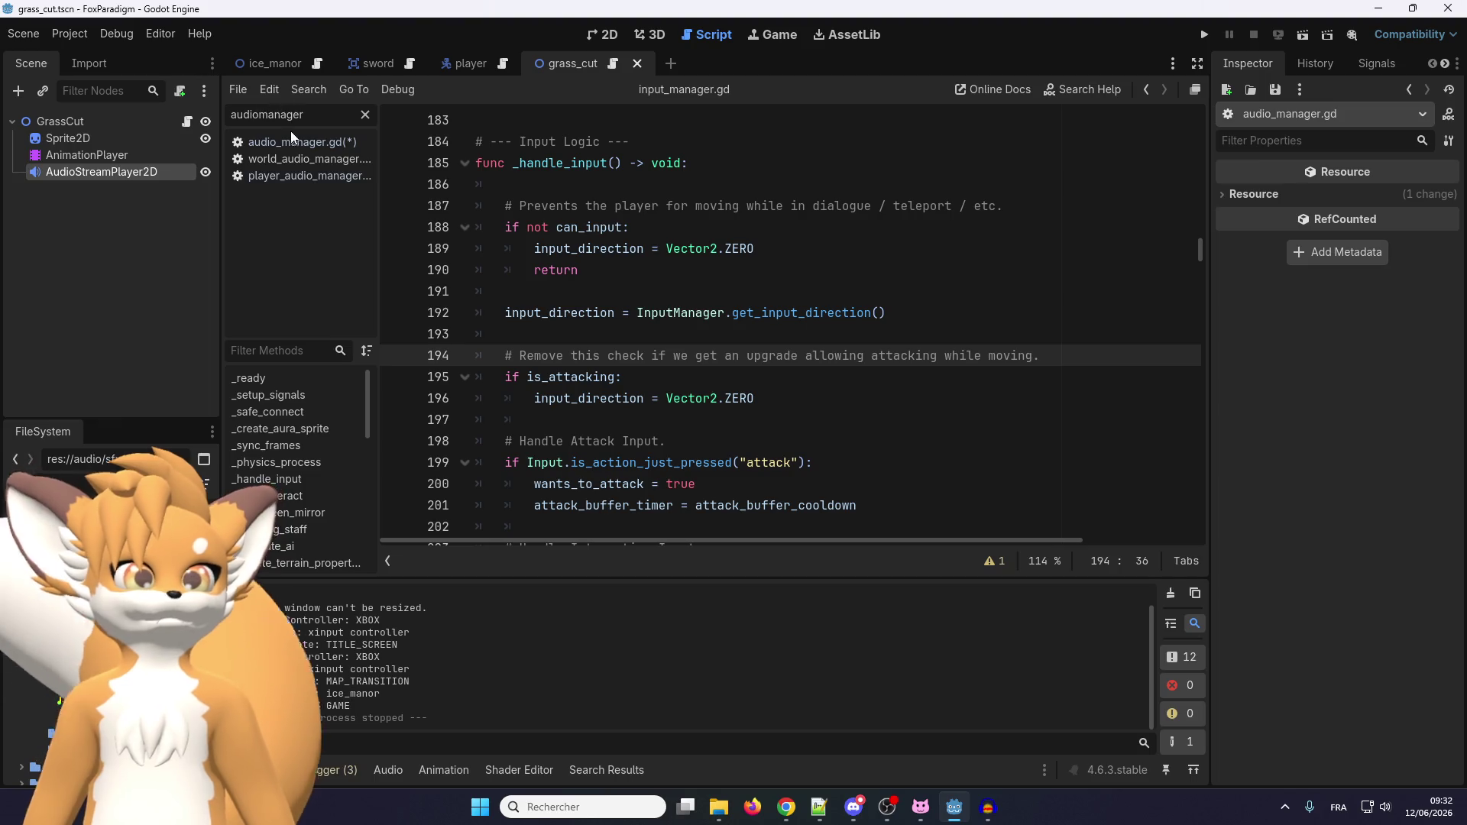
pyautogui.click(291, 143)
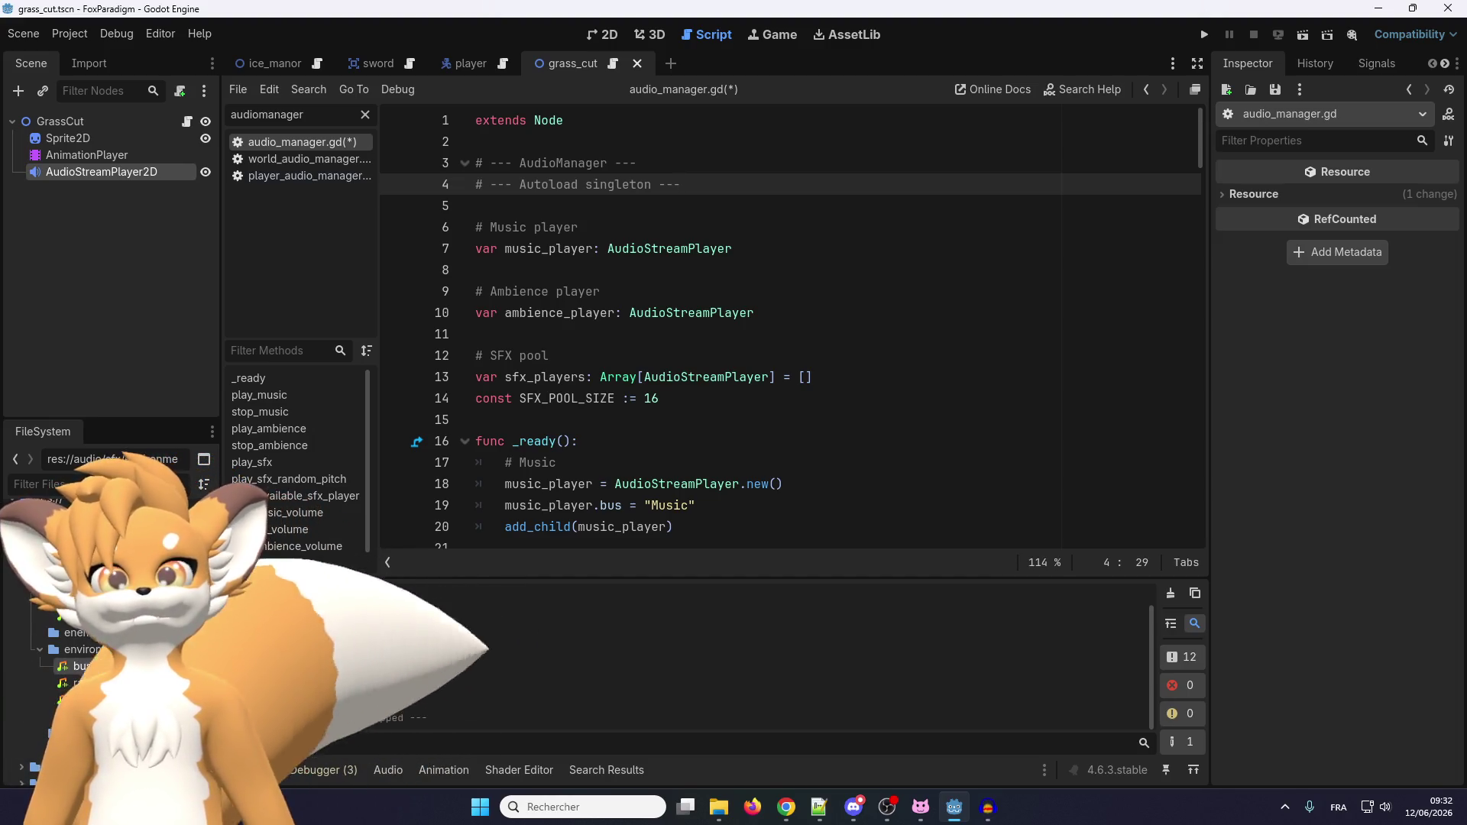
pyautogui.hotkey('alt', 'Tab')
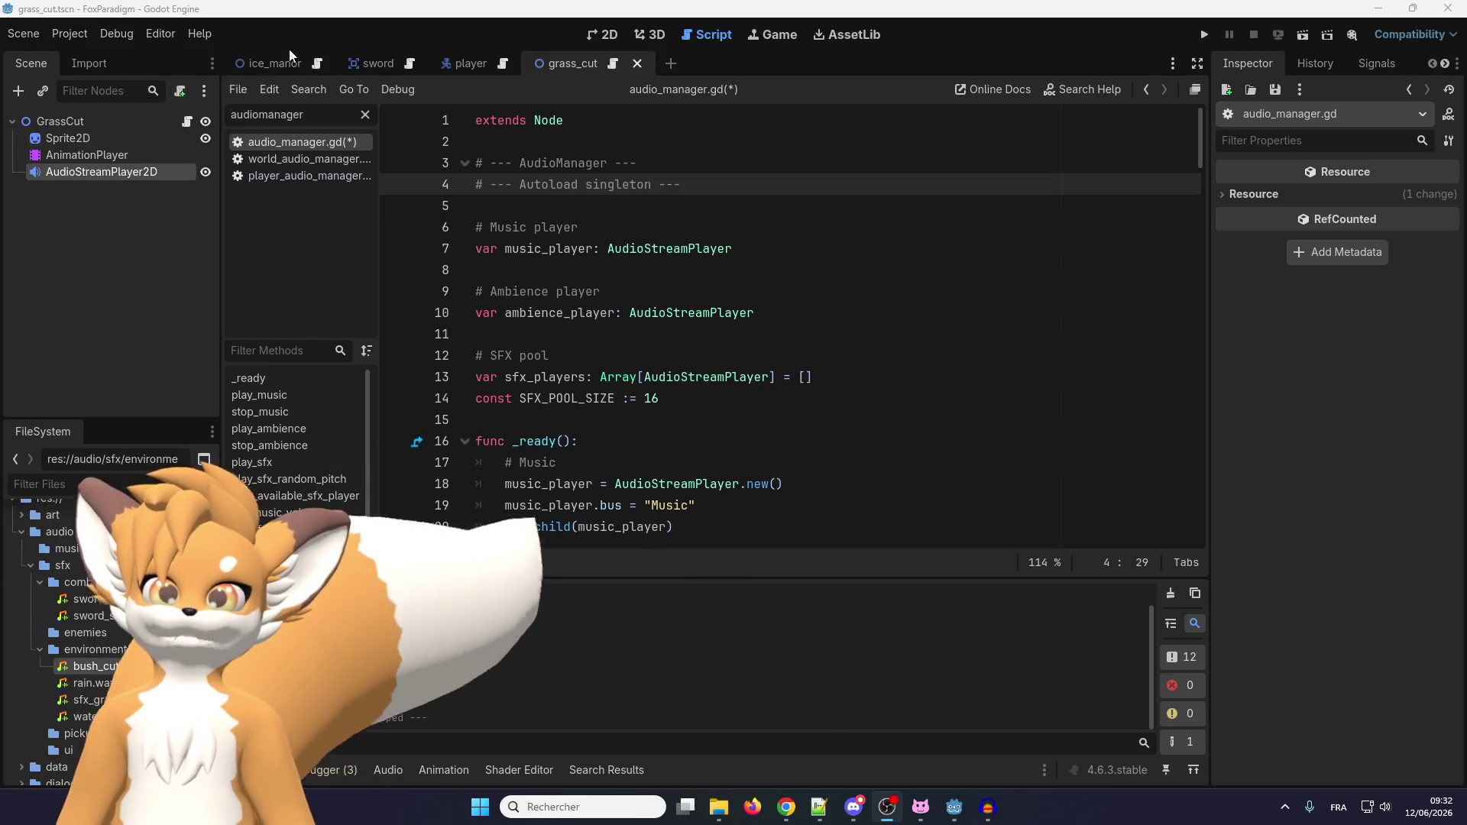
pyautogui.click(269, 65)
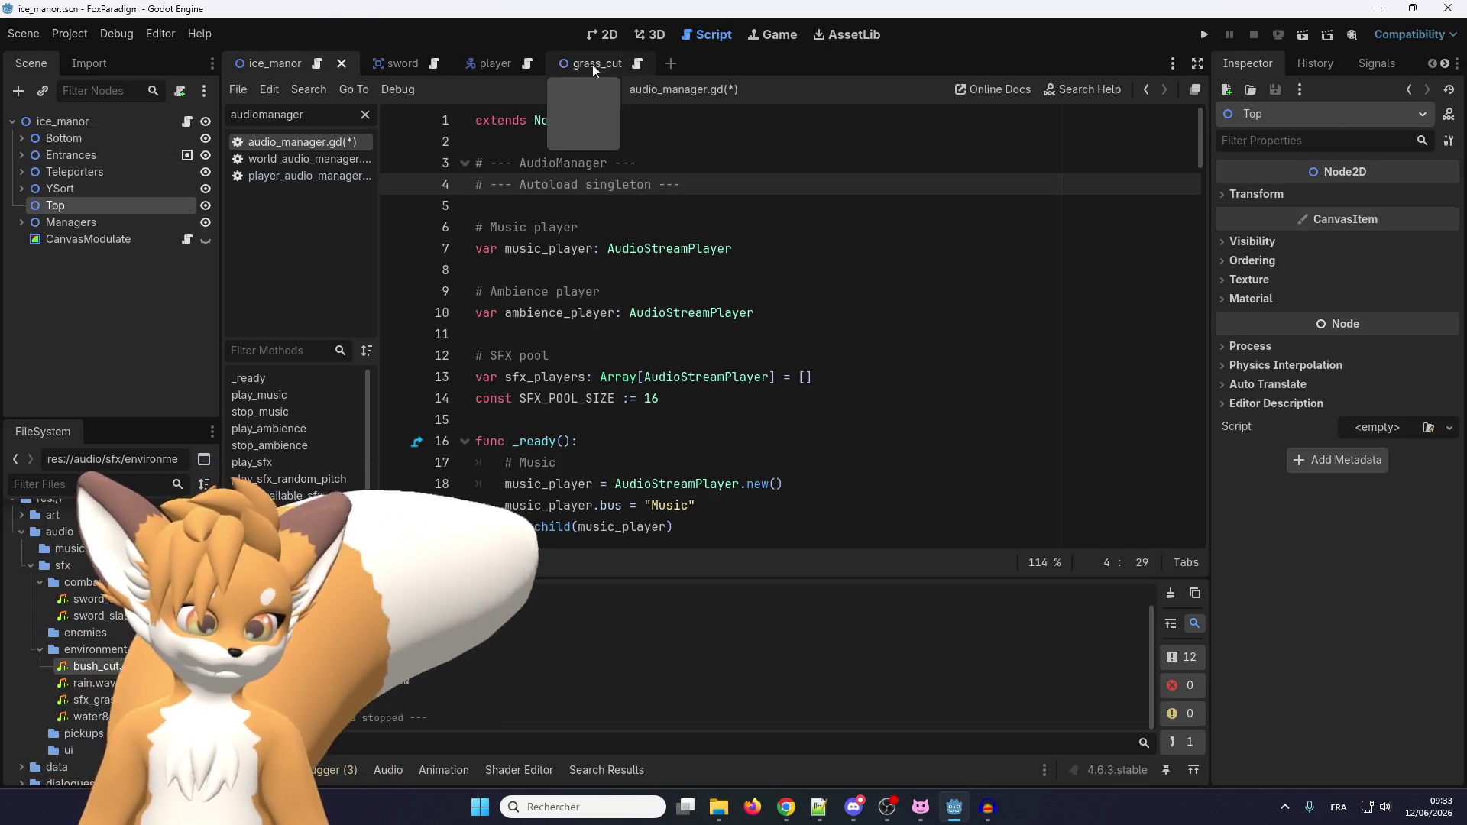
# View the ice_manor map in the 2D workspace and select its root World node.
pyautogui.click(608, 35)
pyautogui.scroll(-3, 557, 158)
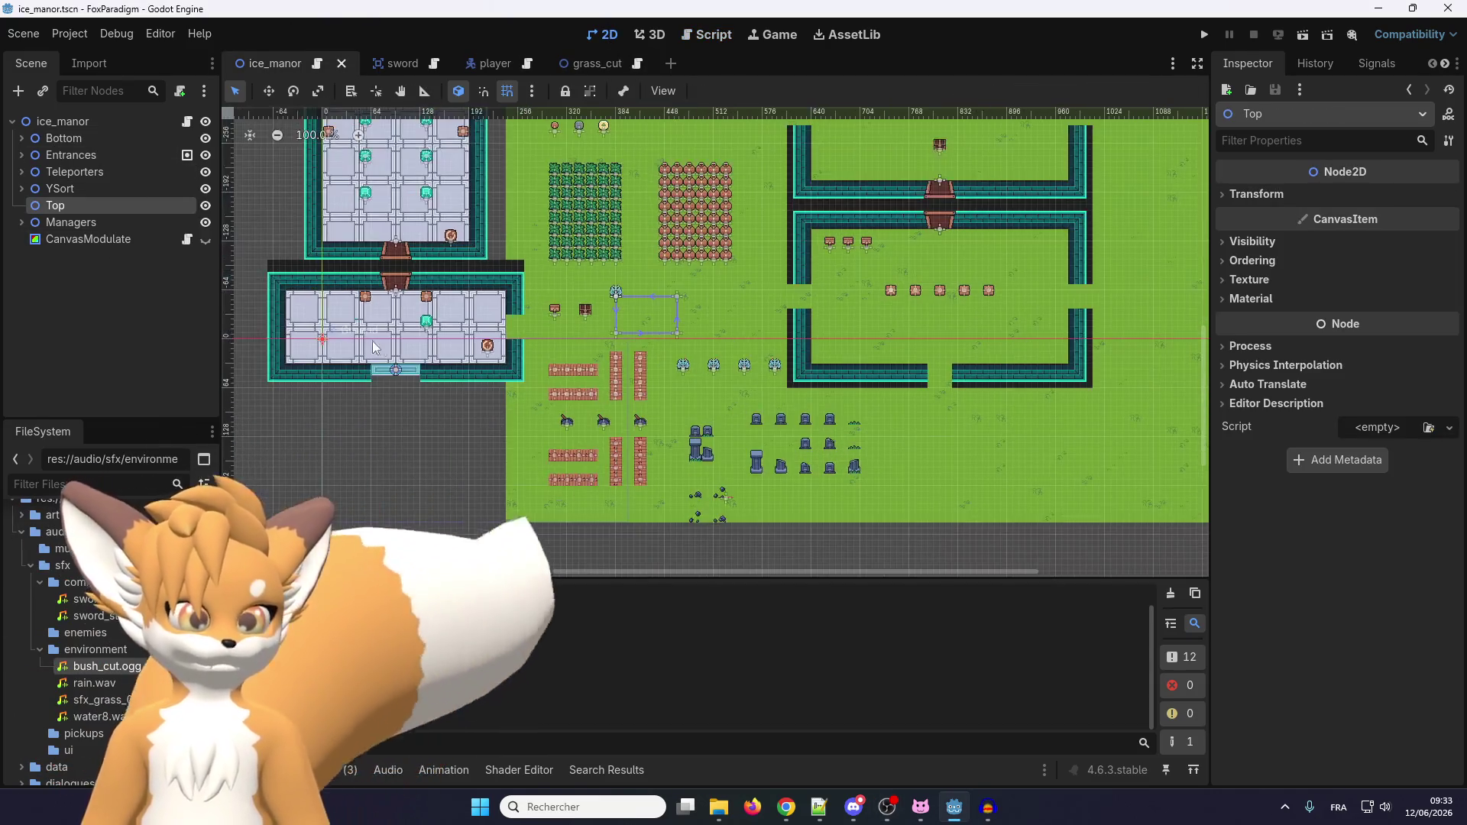
pyautogui.scroll(3, 242, 297)
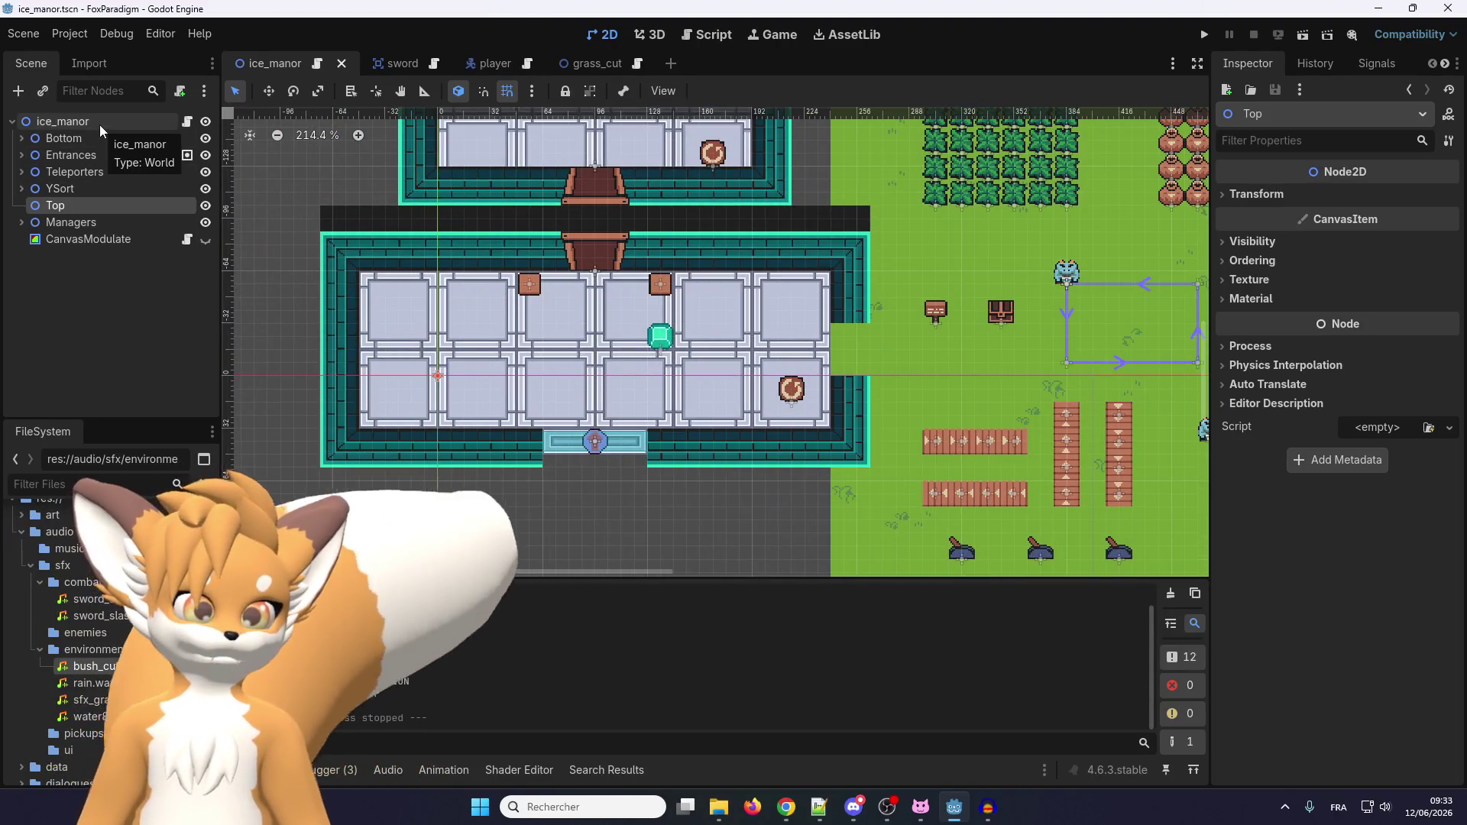
pyautogui.scroll(-4, 807, 506)
pyautogui.scroll(5, 626, 333)
pyautogui.scroll(-2, 711, 252)
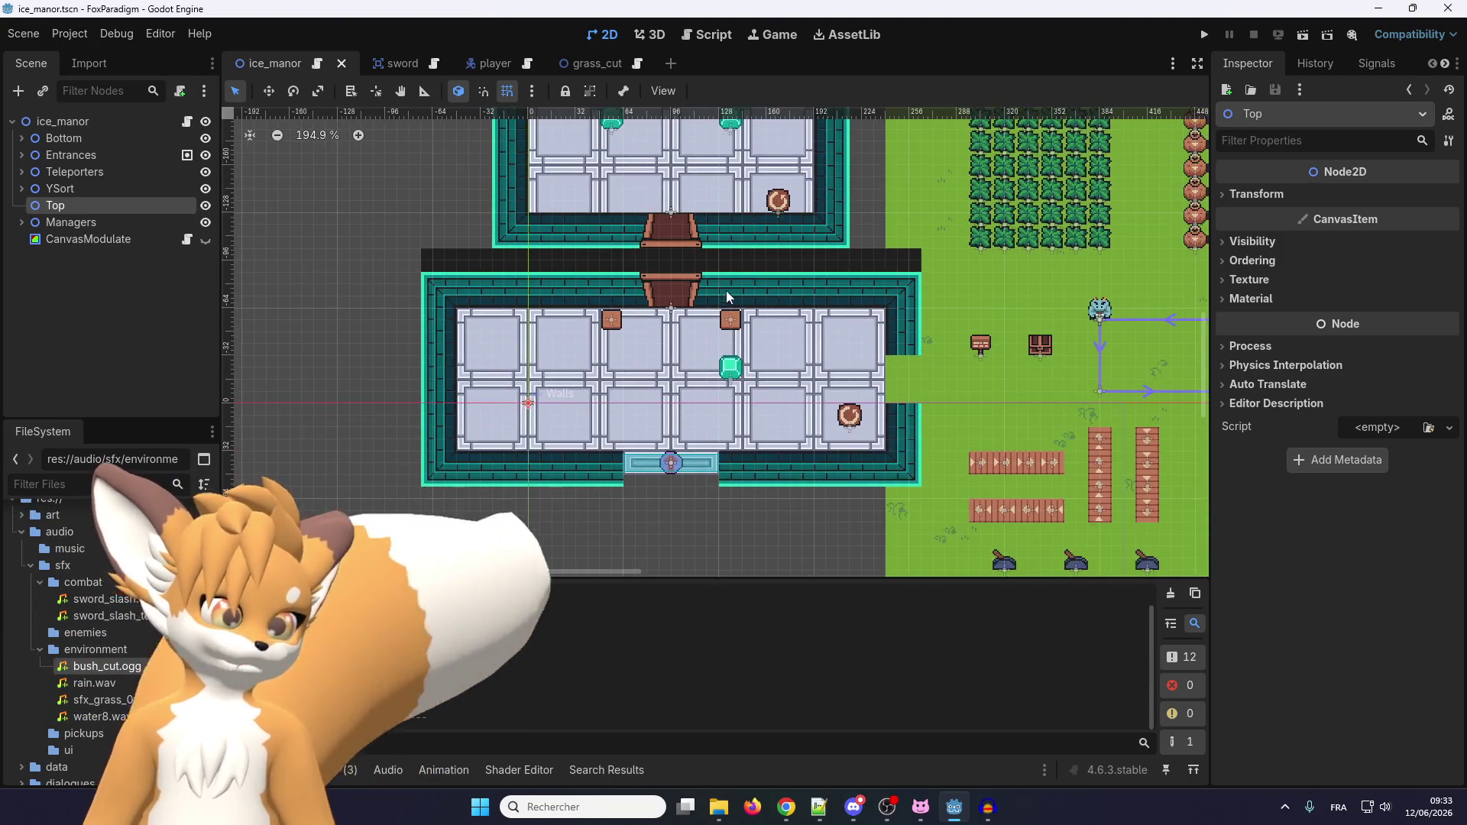
pyautogui.scroll(-2, 725, 336)
pyautogui.scroll(2, 729, 361)
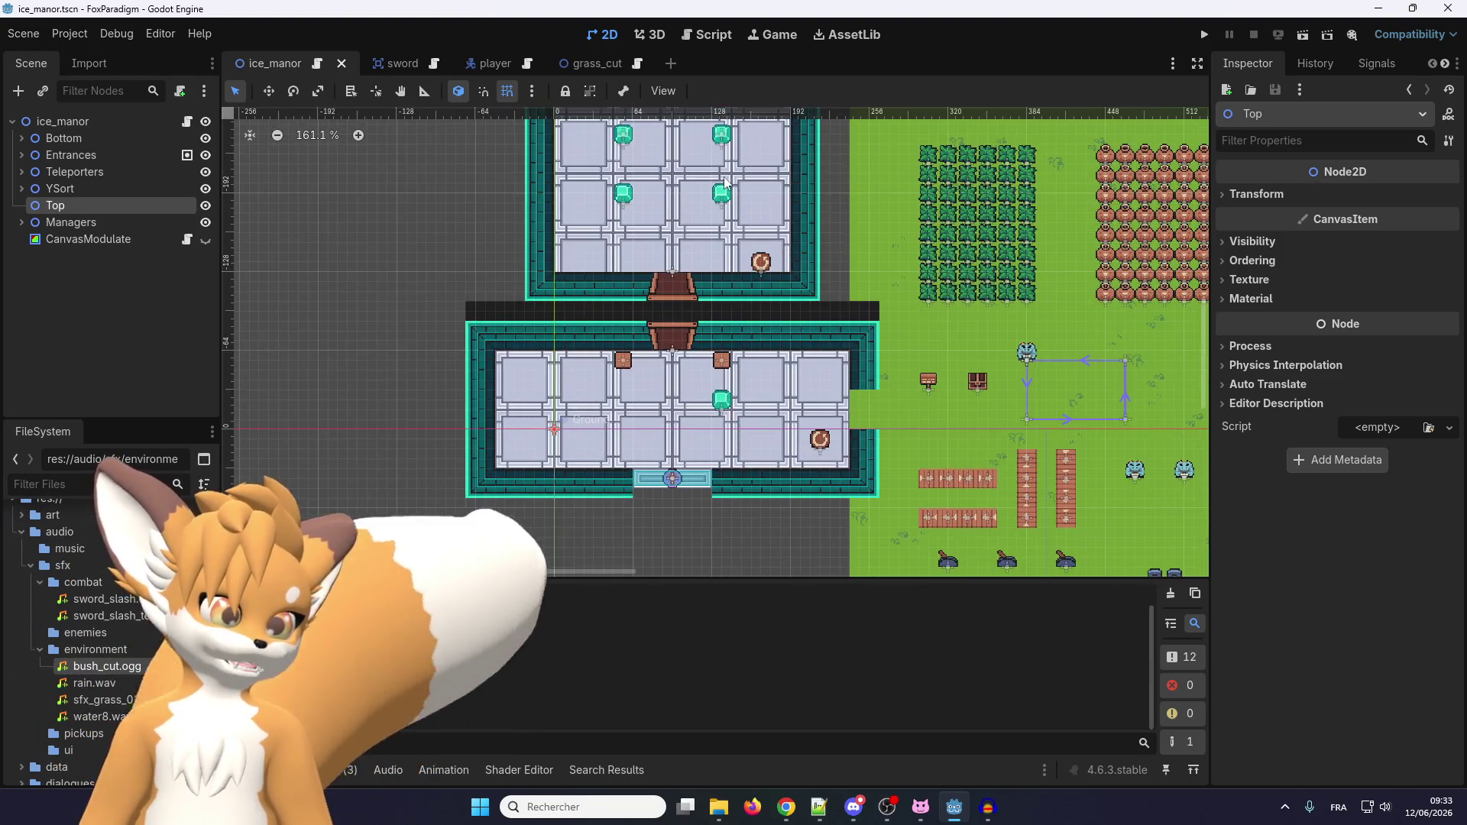
pyautogui.scroll(2, 730, 361)
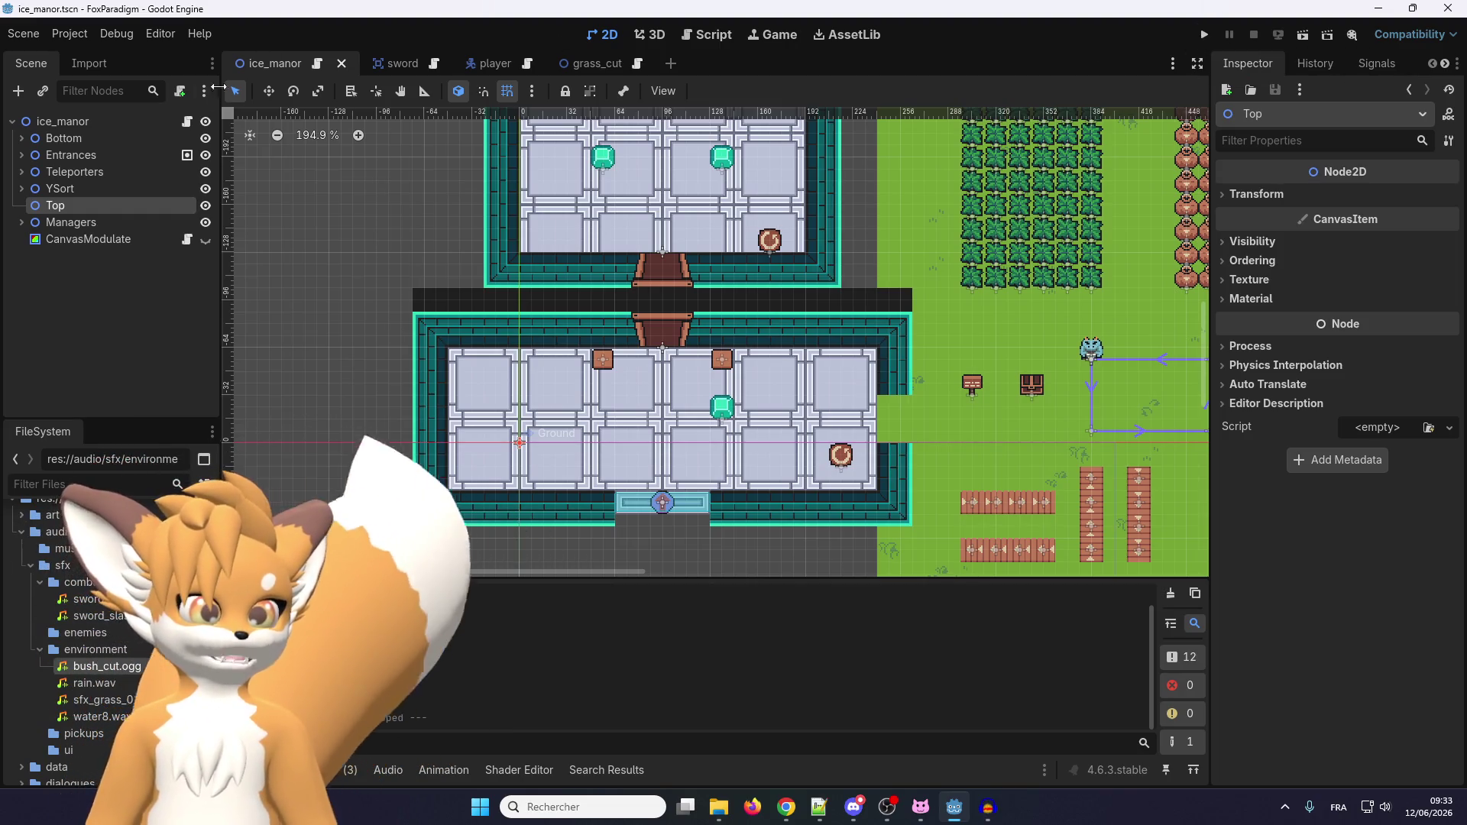
pyautogui.click(36, 124)
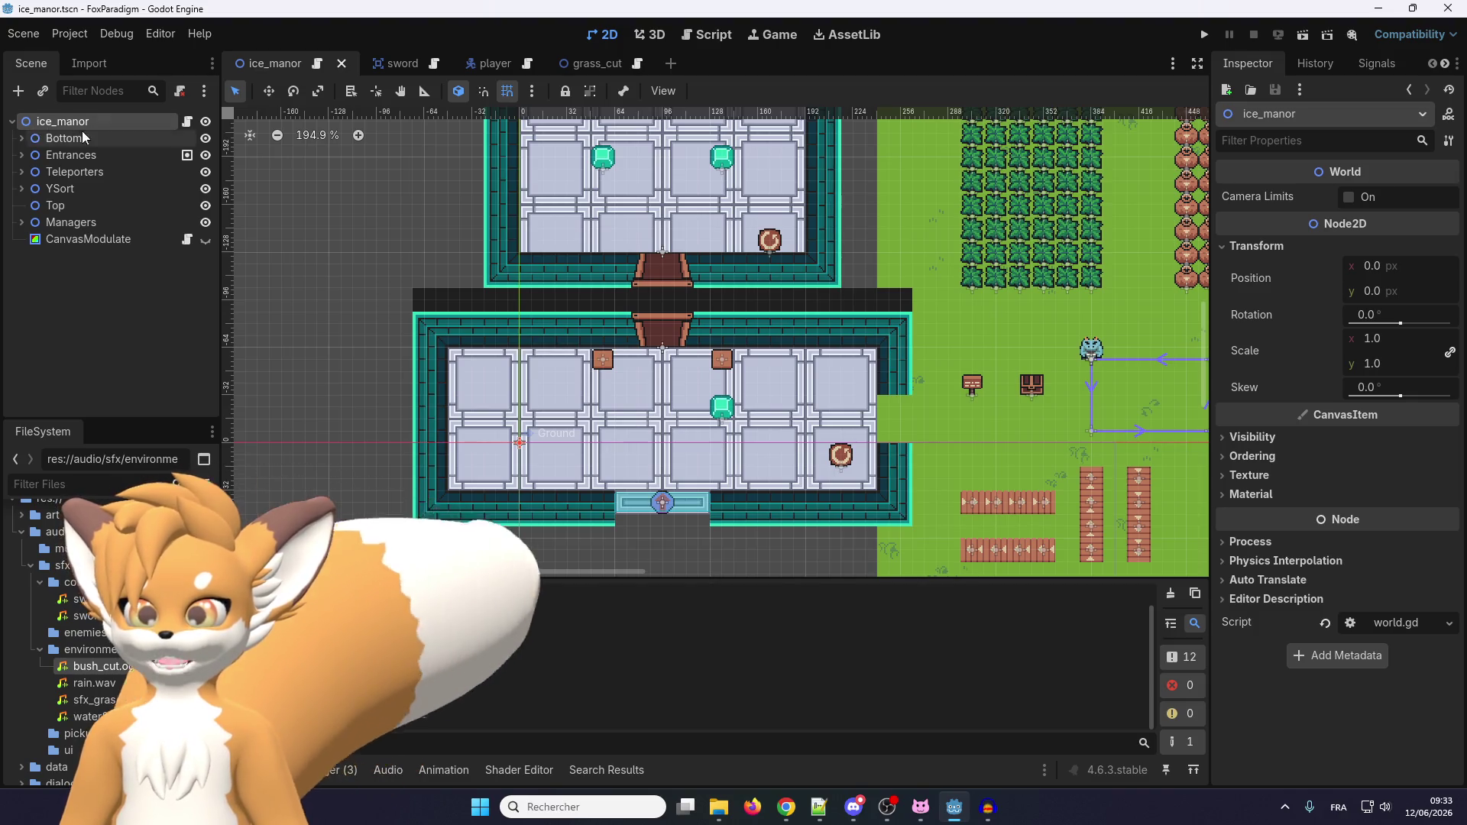
# Run the project and start playing from the Ice Manor save slot.
pyautogui.click(1204, 34)
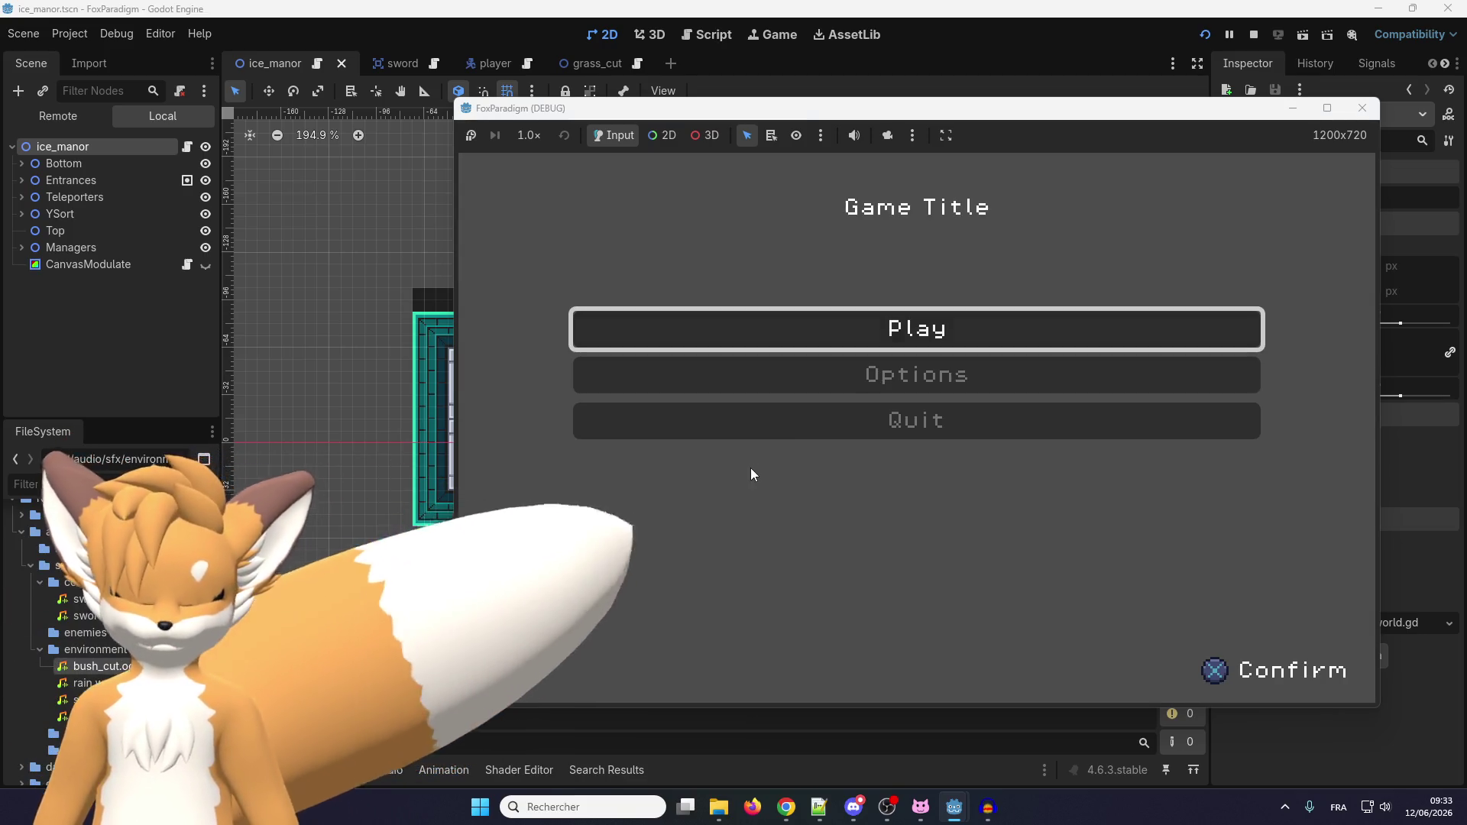
pyautogui.press('Return')
pyautogui.press('Return')
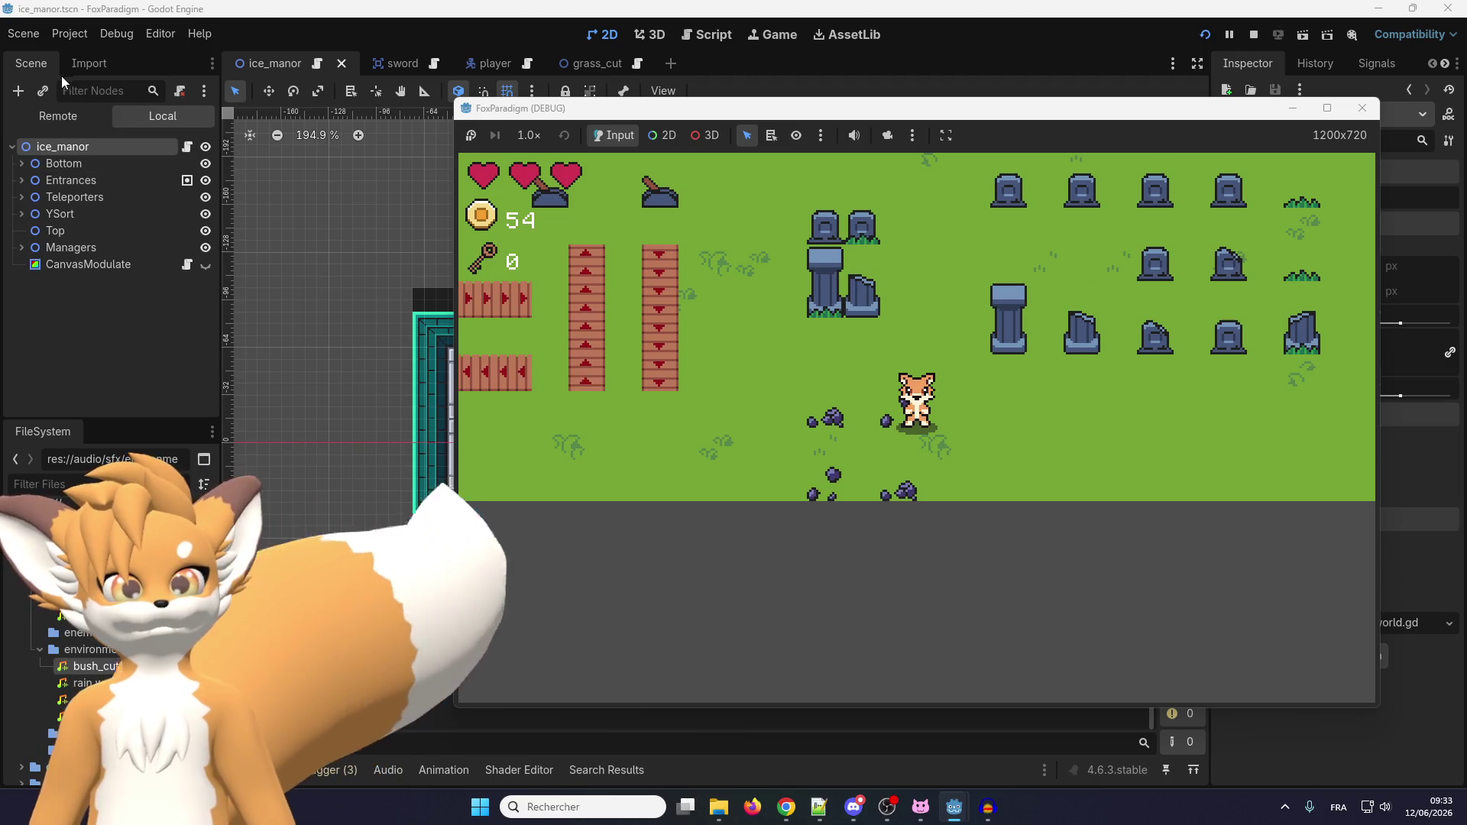
pyautogui.click(86, 307)
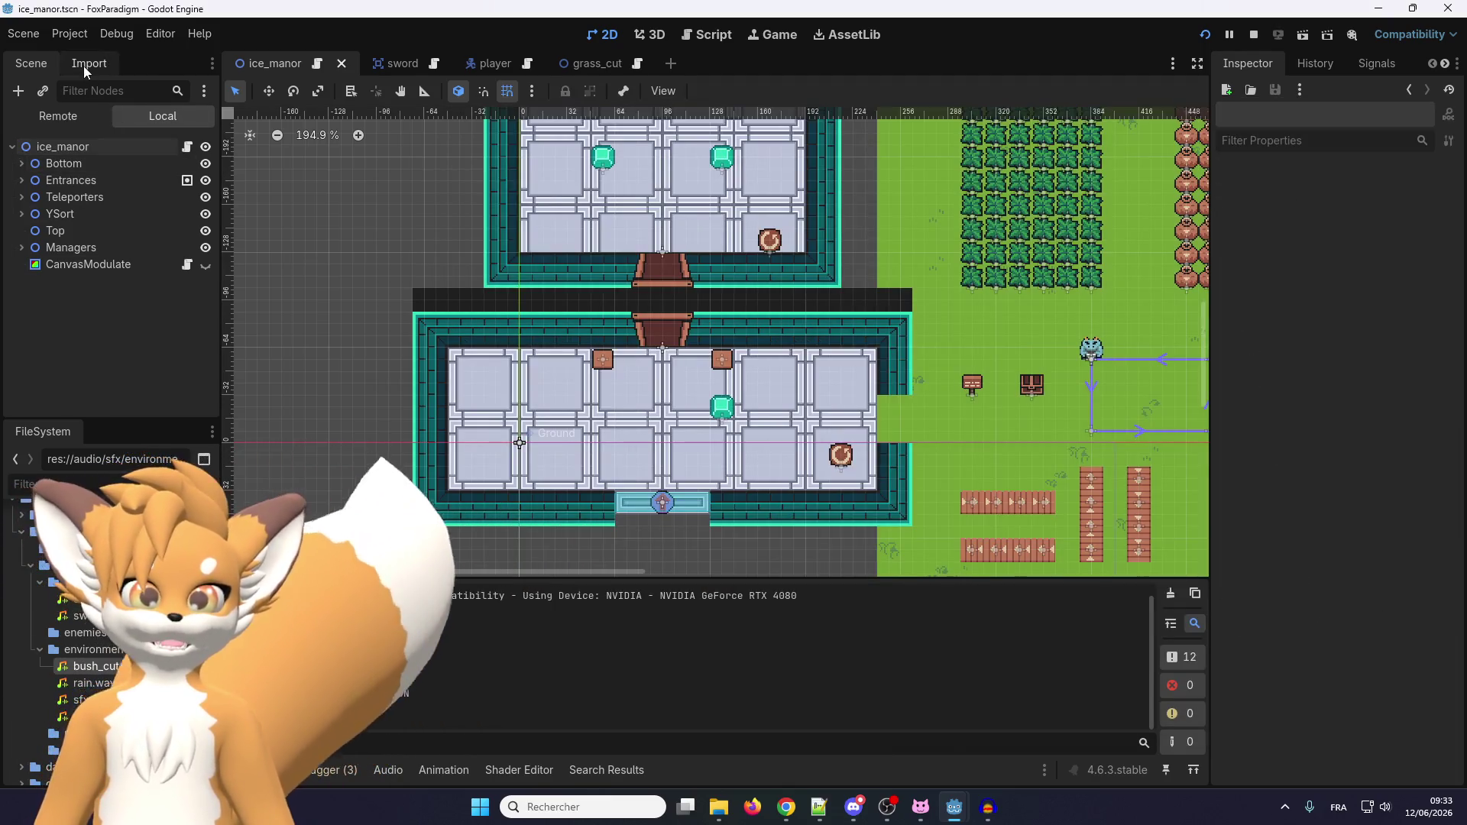
pyautogui.click(55, 118)
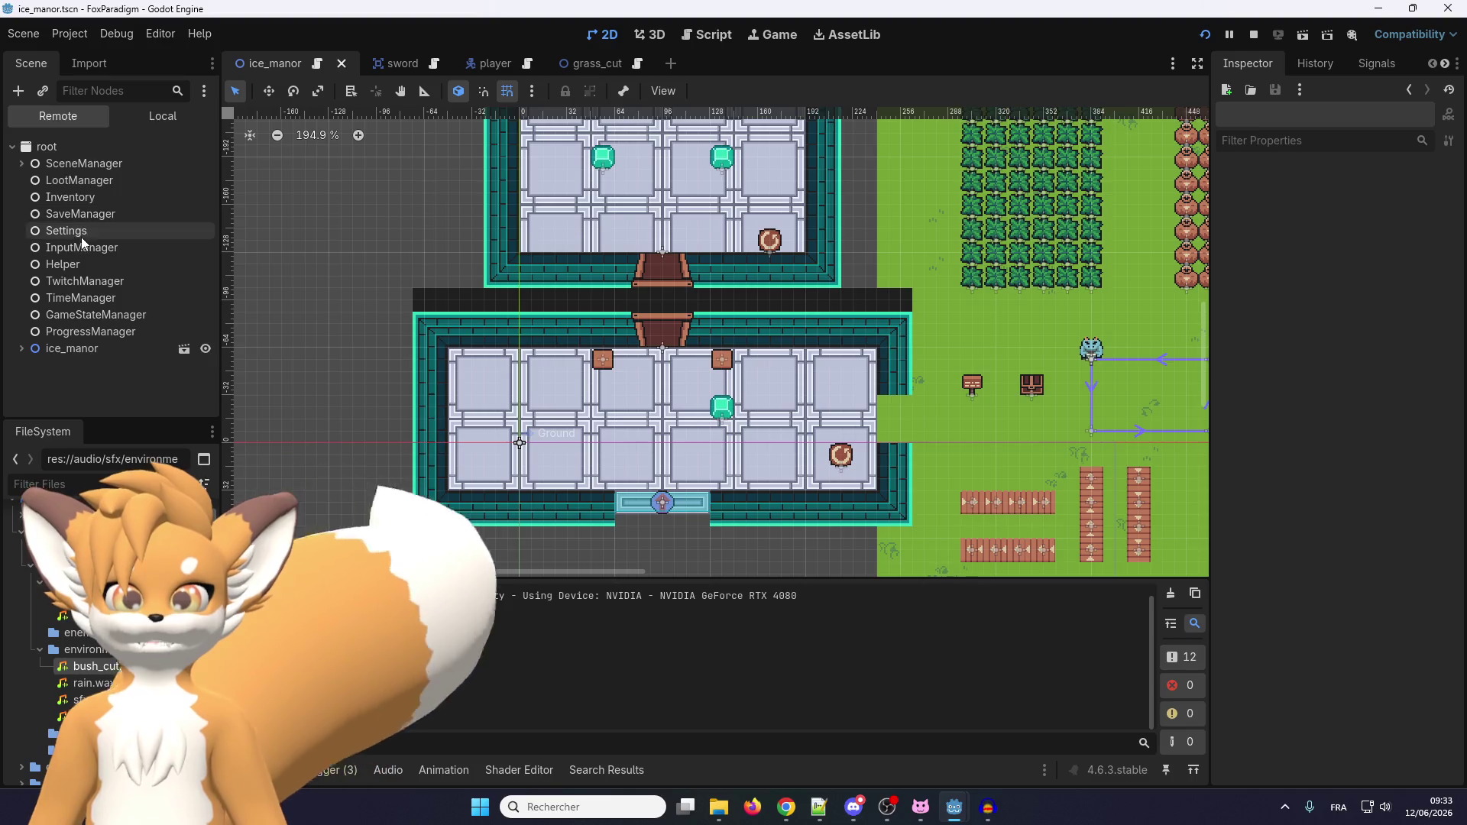
pyautogui.click(45, 147)
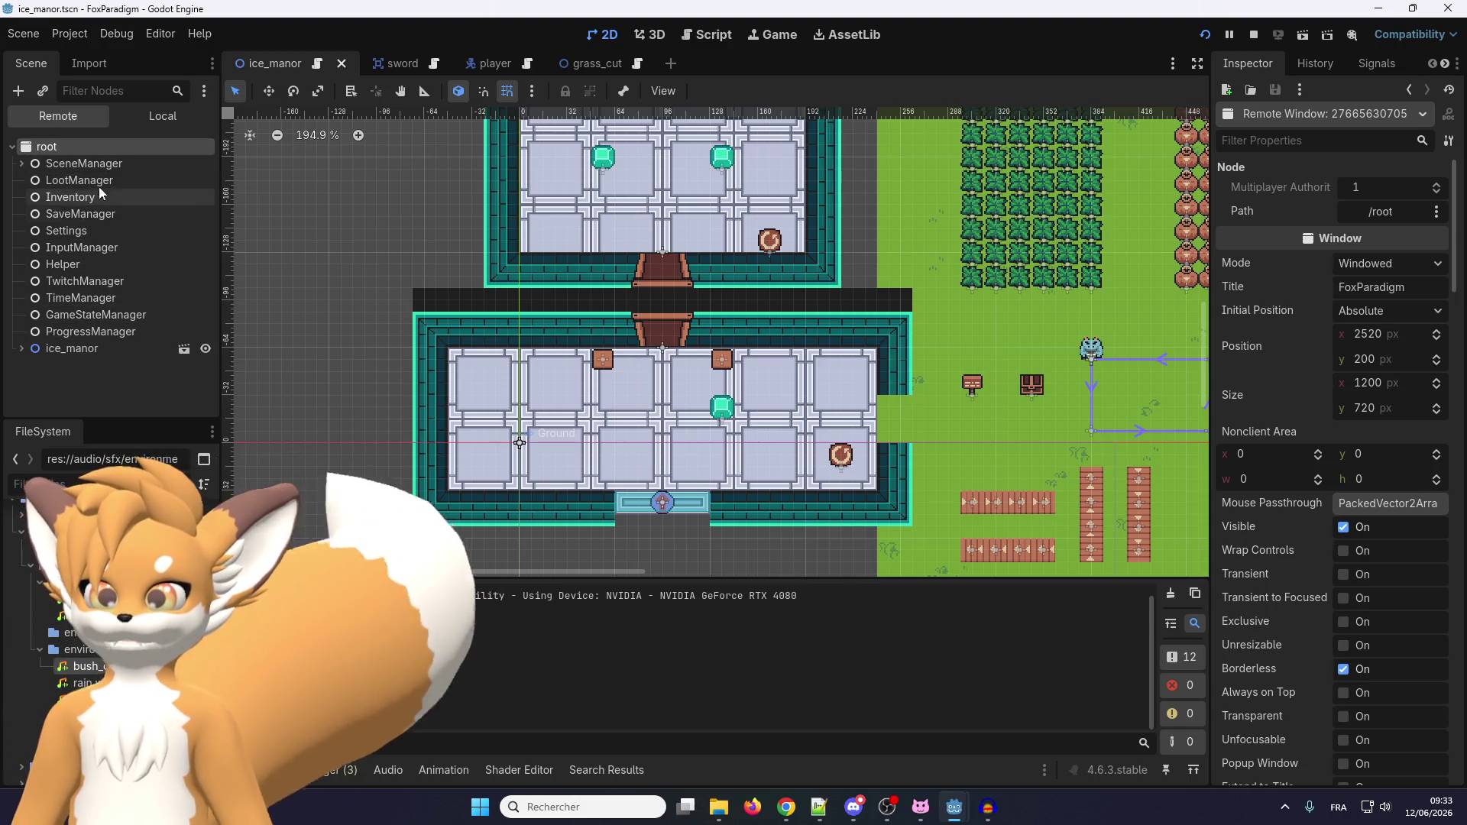
pyautogui.click(21, 164)
pyautogui.click(31, 180)
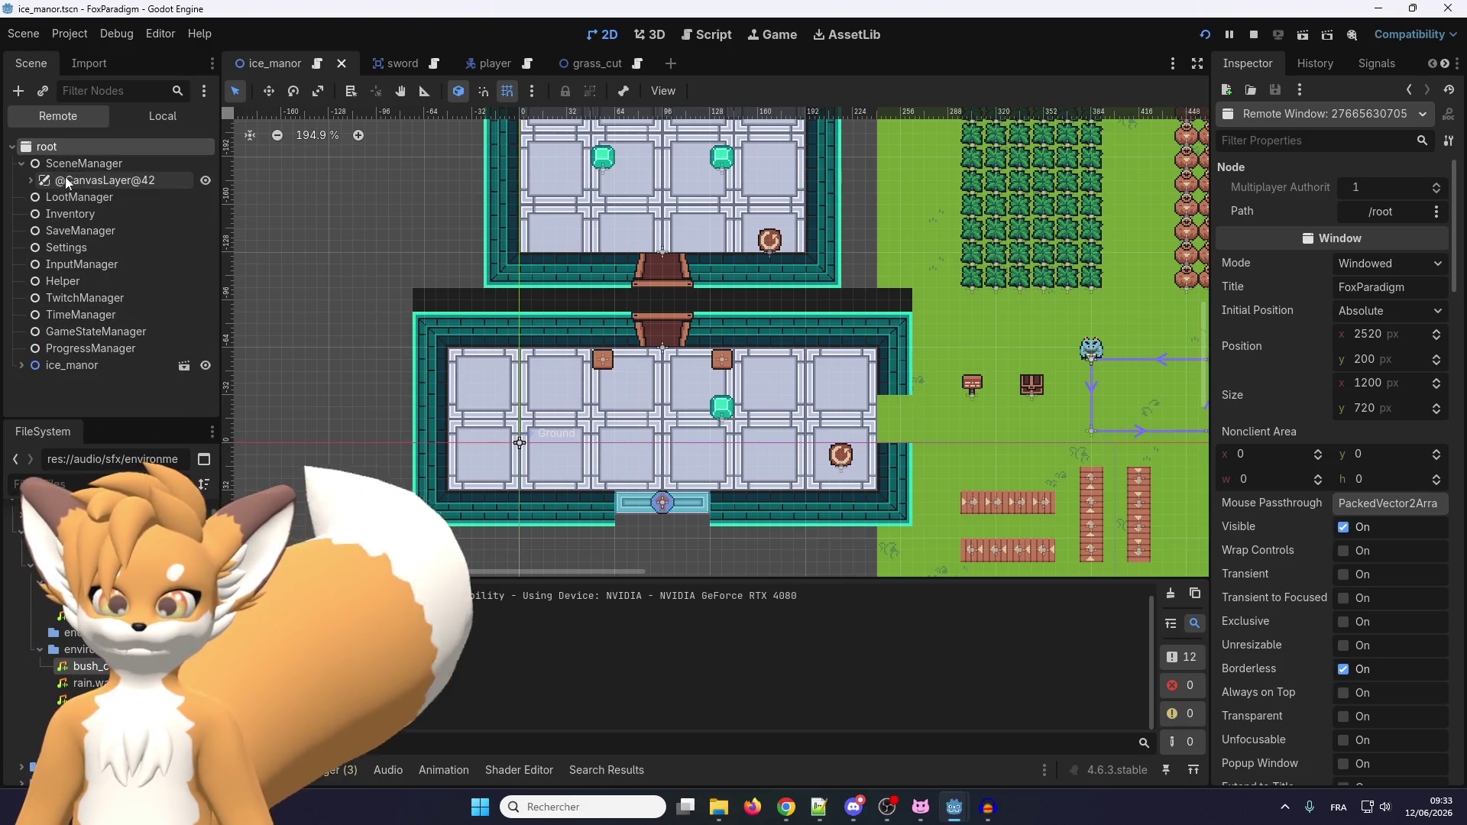
pyautogui.click(65, 176)
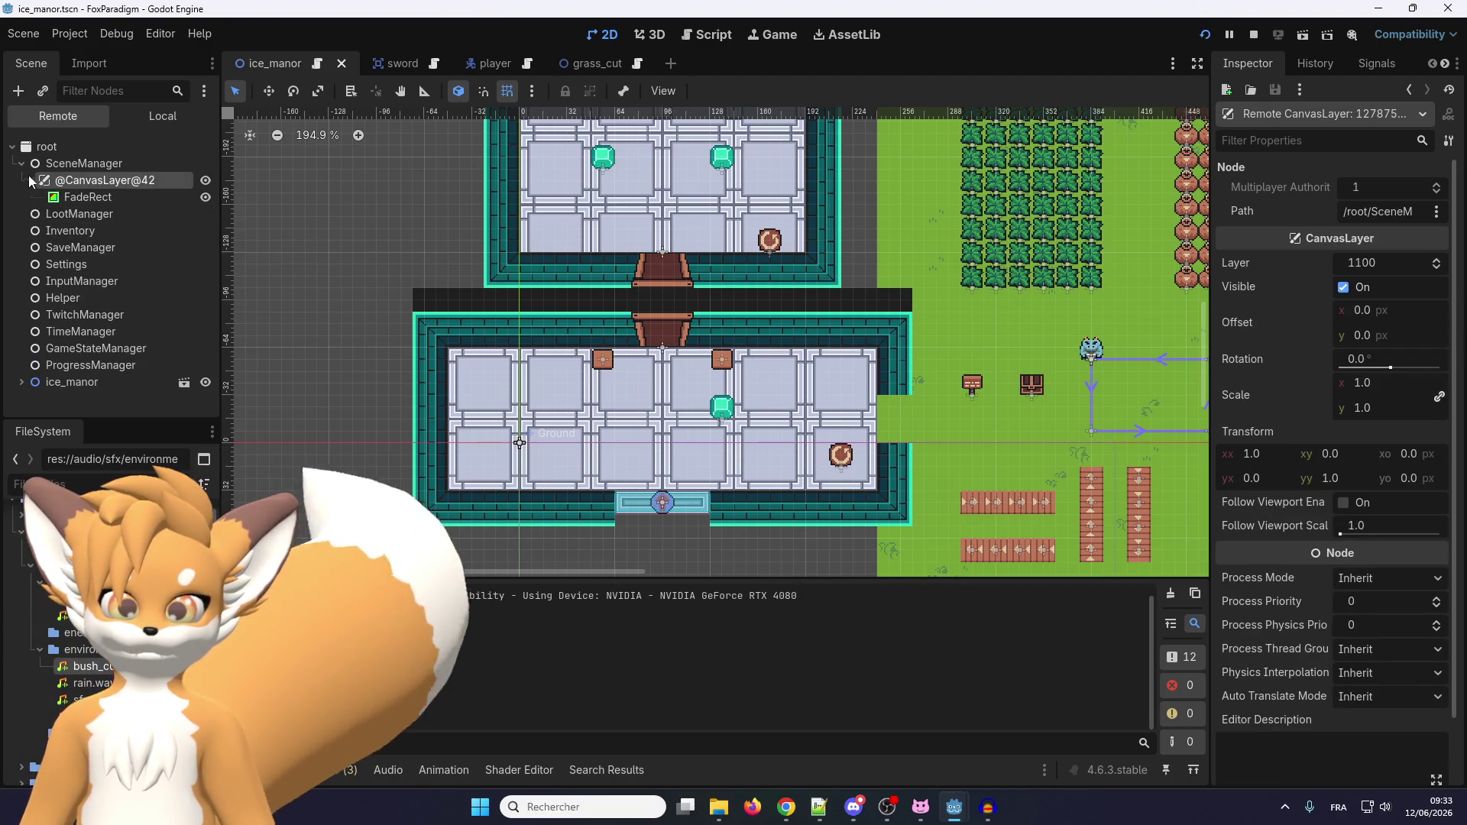
pyautogui.click(21, 163)
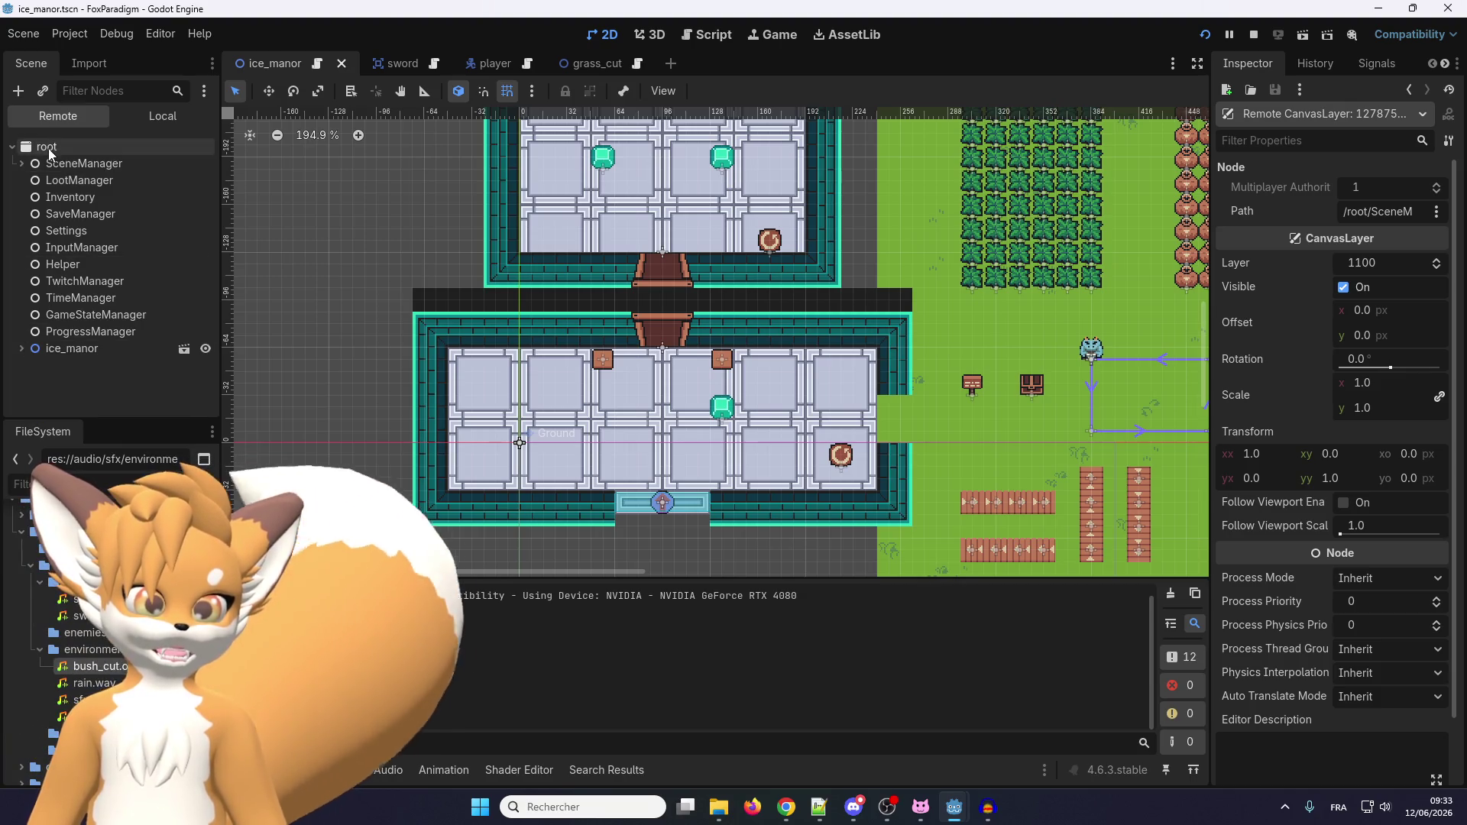
# Inspect the live ice_manor node and its children, comparing with the root window.
pyautogui.click(27, 350)
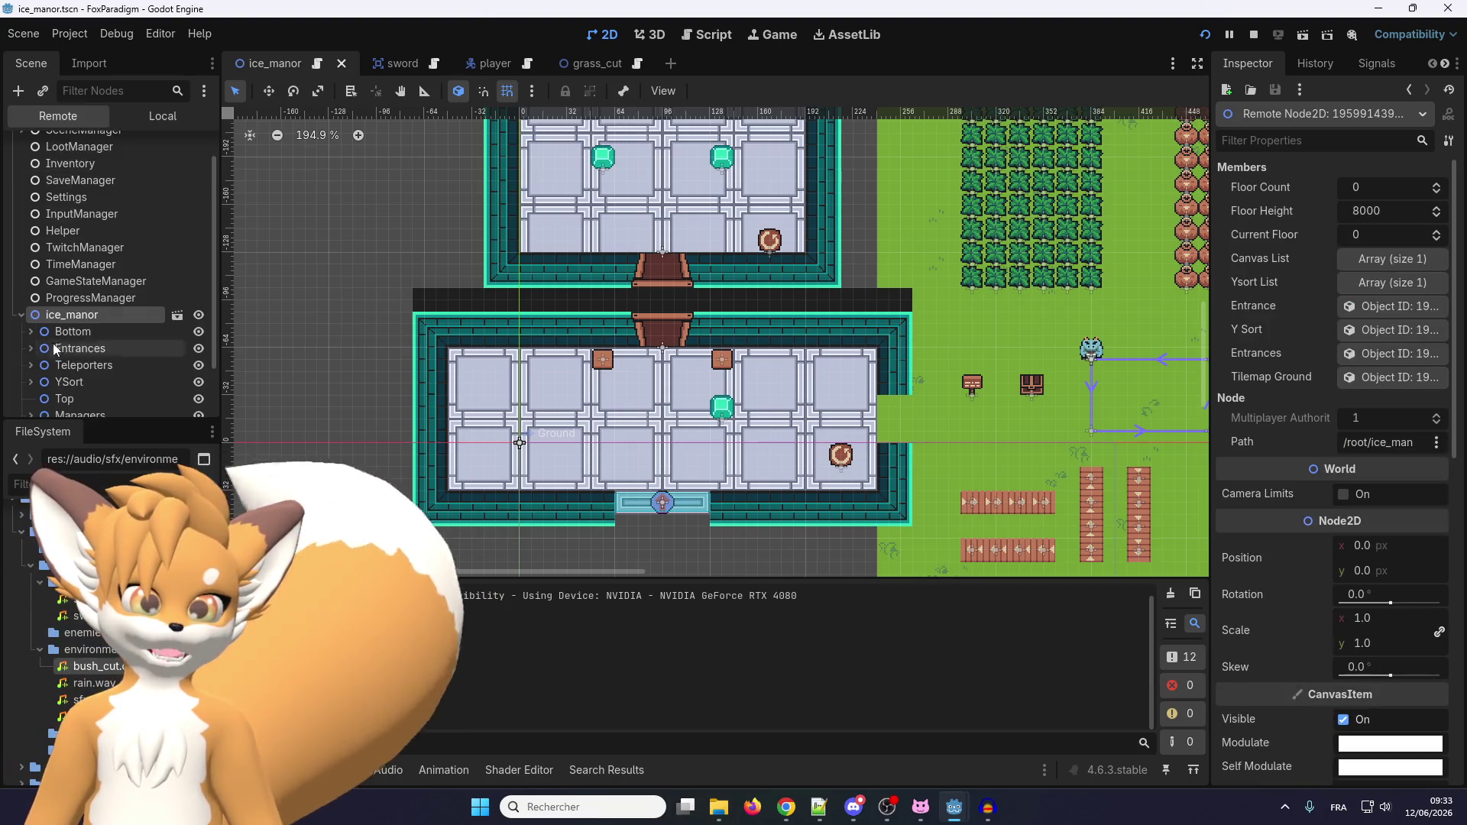
pyautogui.scroll(-3, 67, 306)
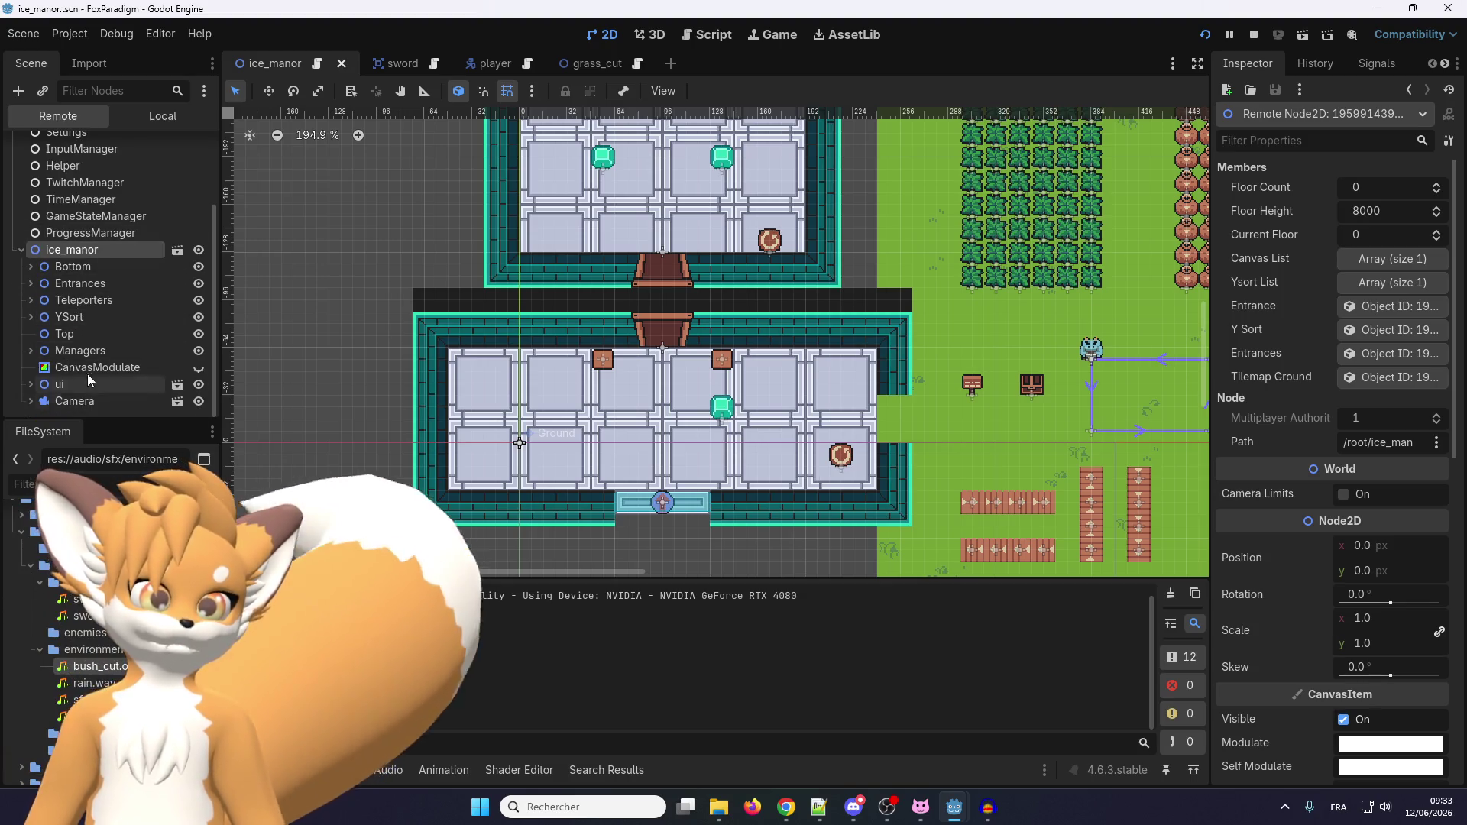
pyautogui.scroll(3, 87, 370)
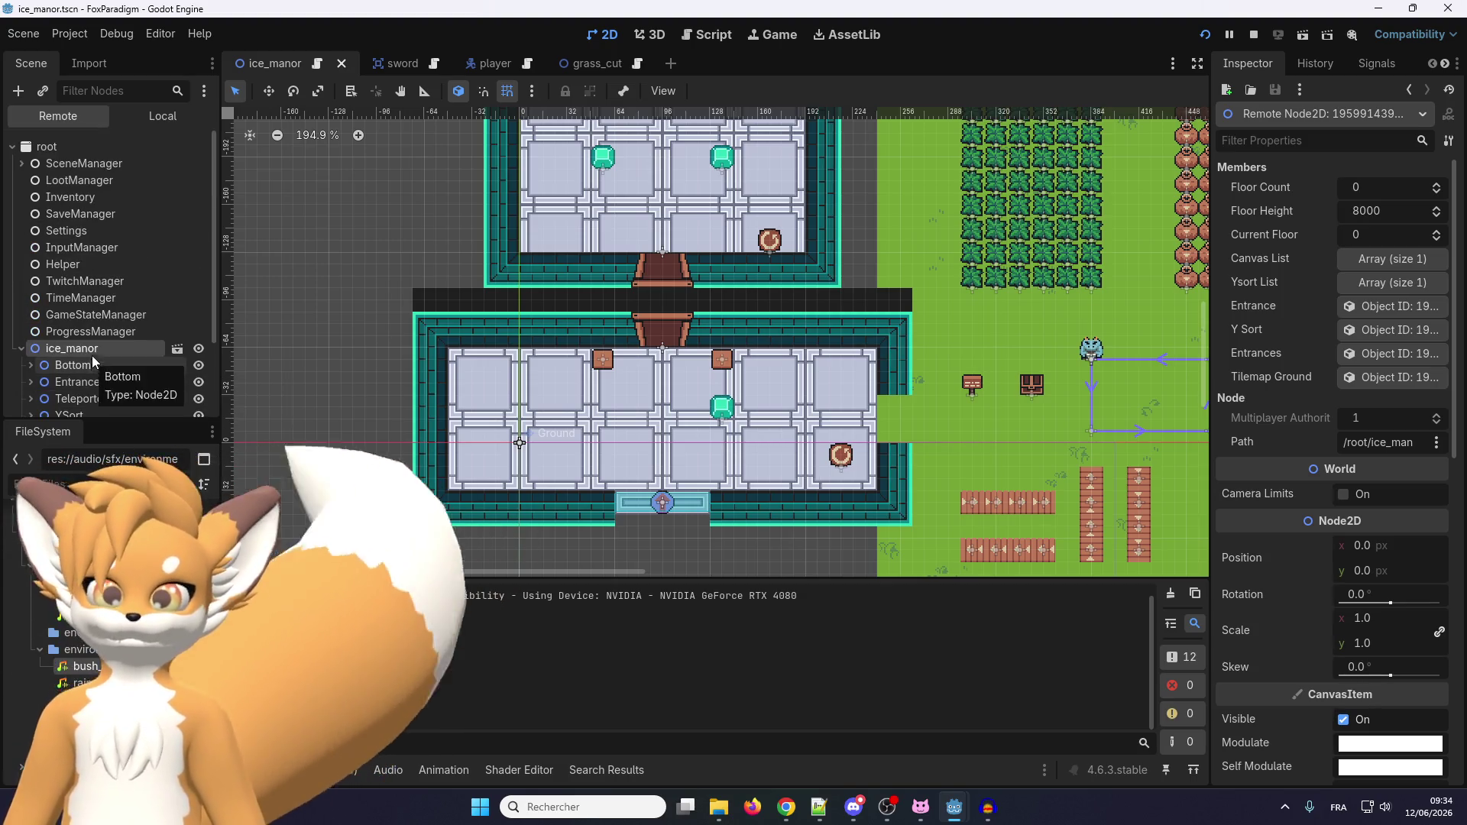
pyautogui.click(50, 145)
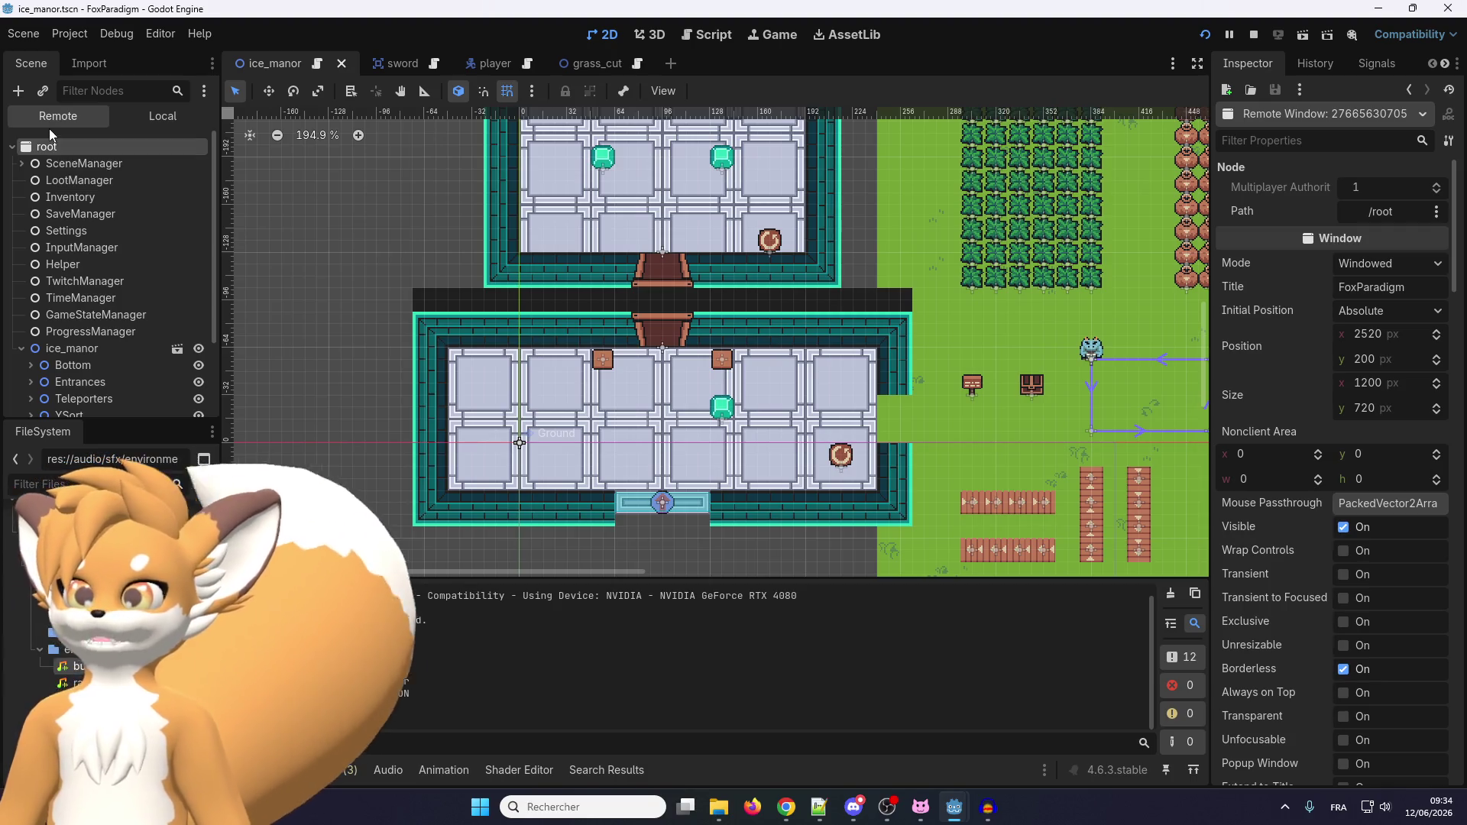
pyautogui.click(80, 349)
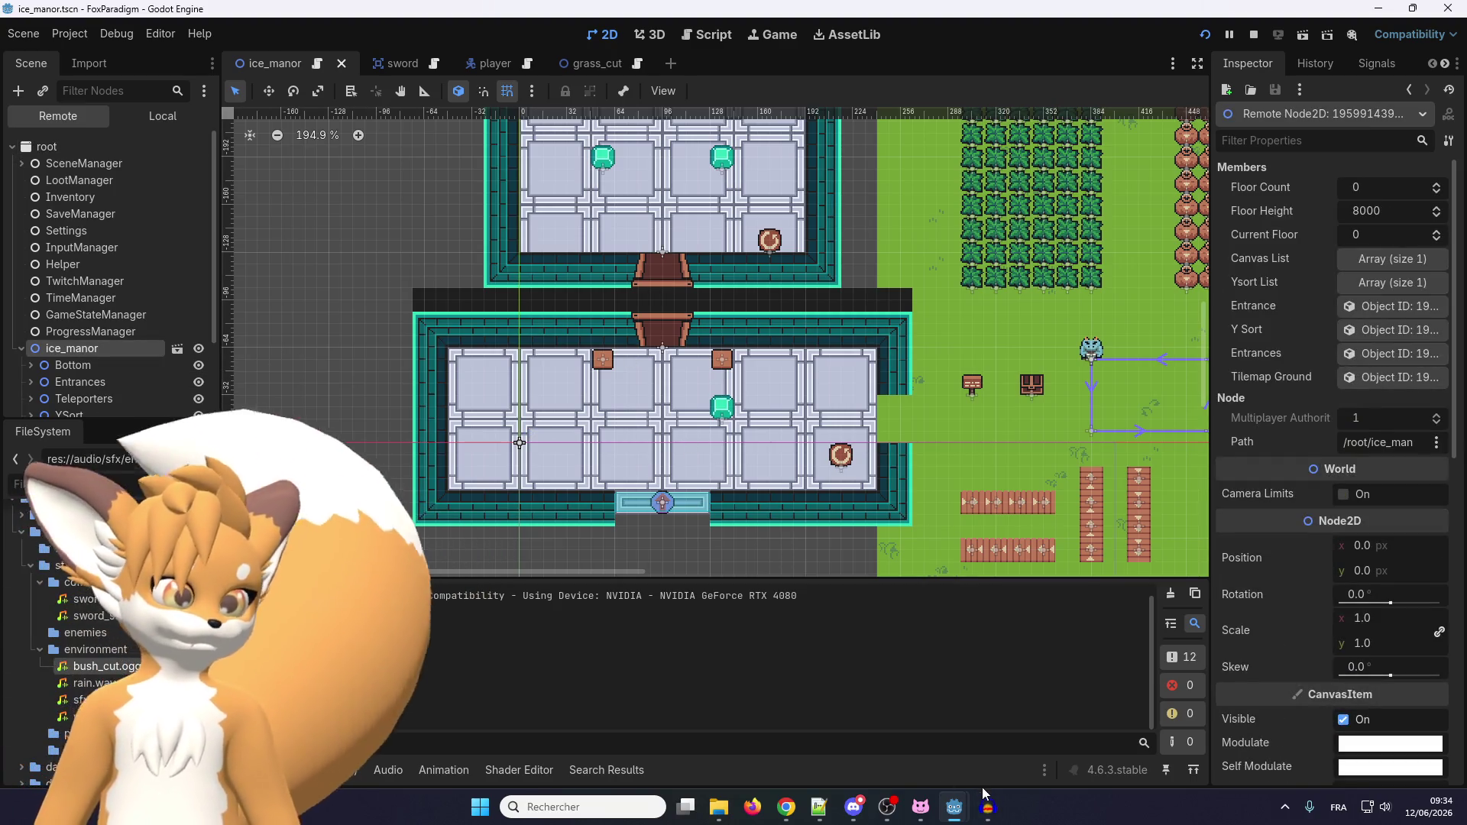
# Walk the fox left and up onto the teleporter, then expand debug_room in the live tree.
pyautogui.moveTo(959, 812)
pyautogui.click(998, 753)
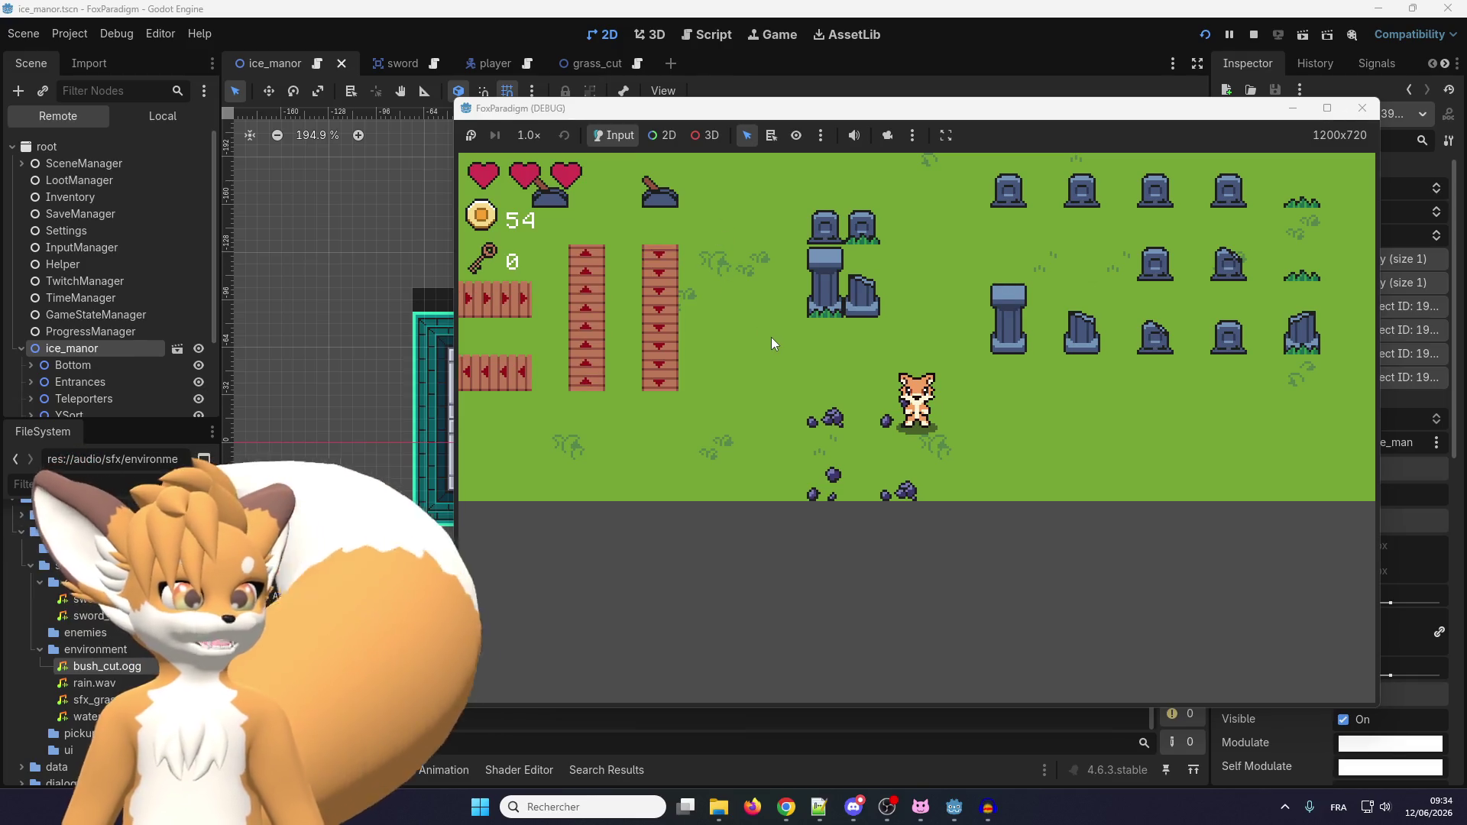
pyautogui.press('Left')
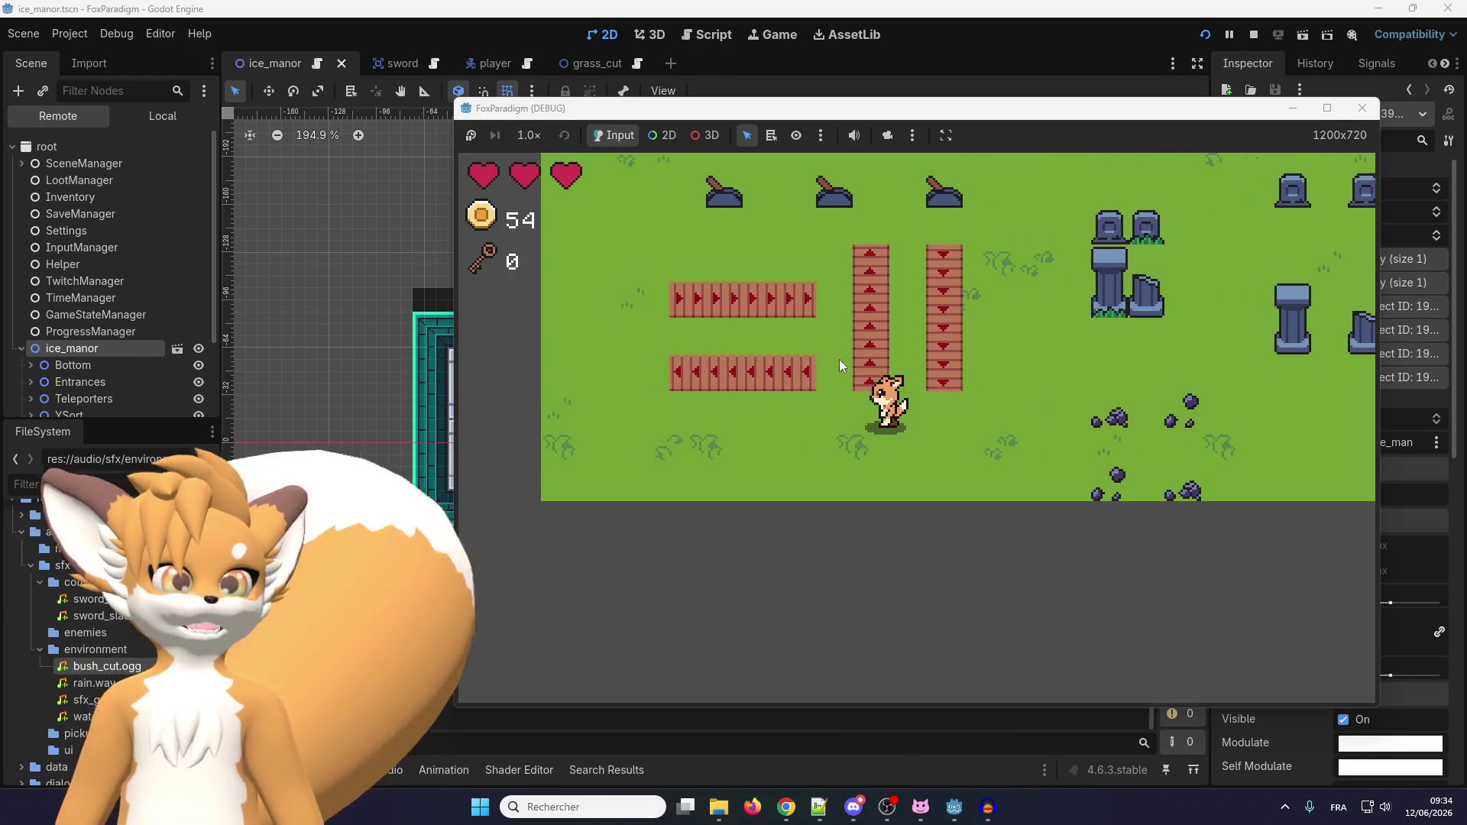
pyautogui.press('Up')
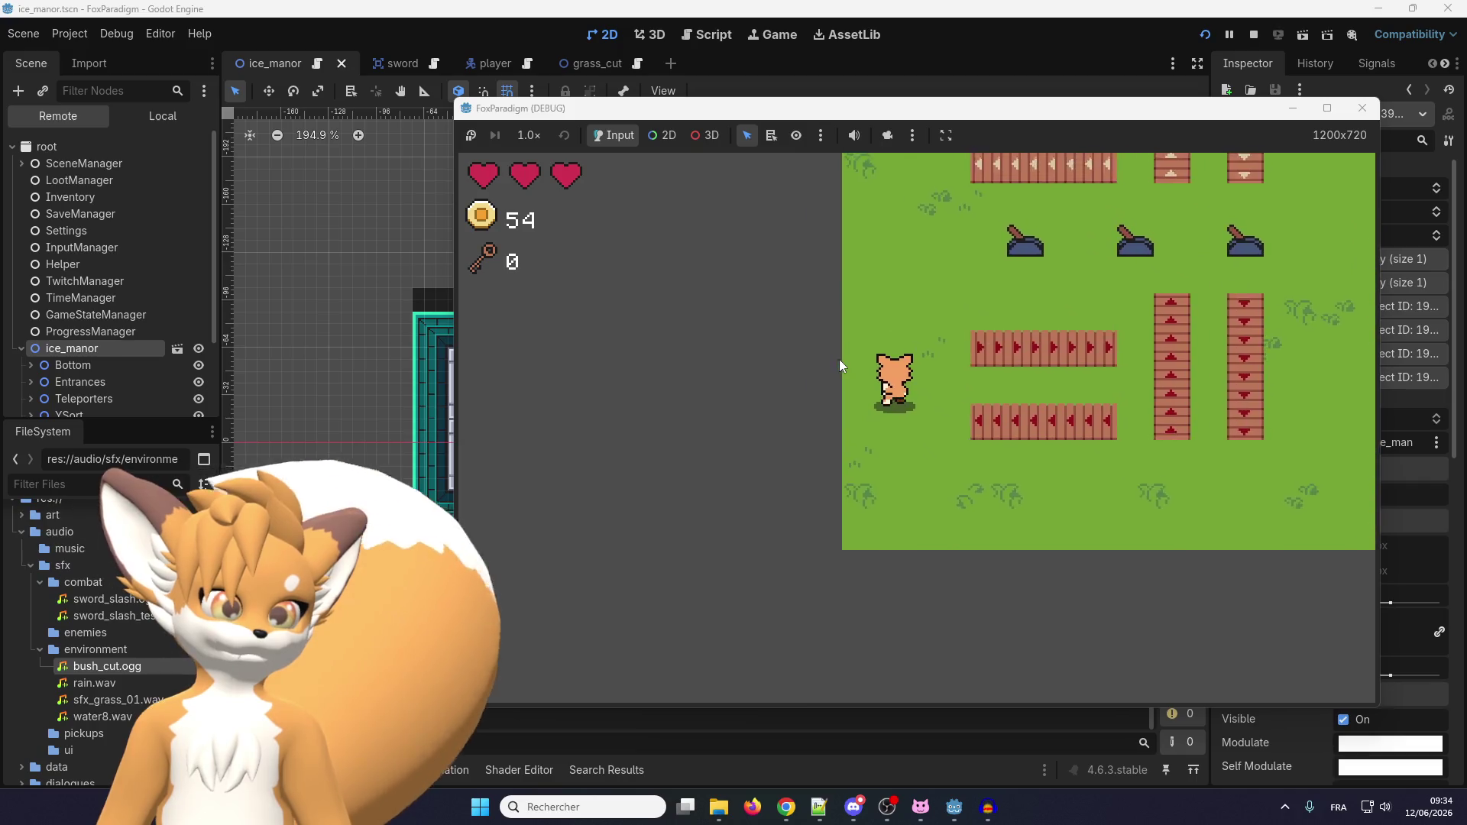
pyautogui.press('Left')
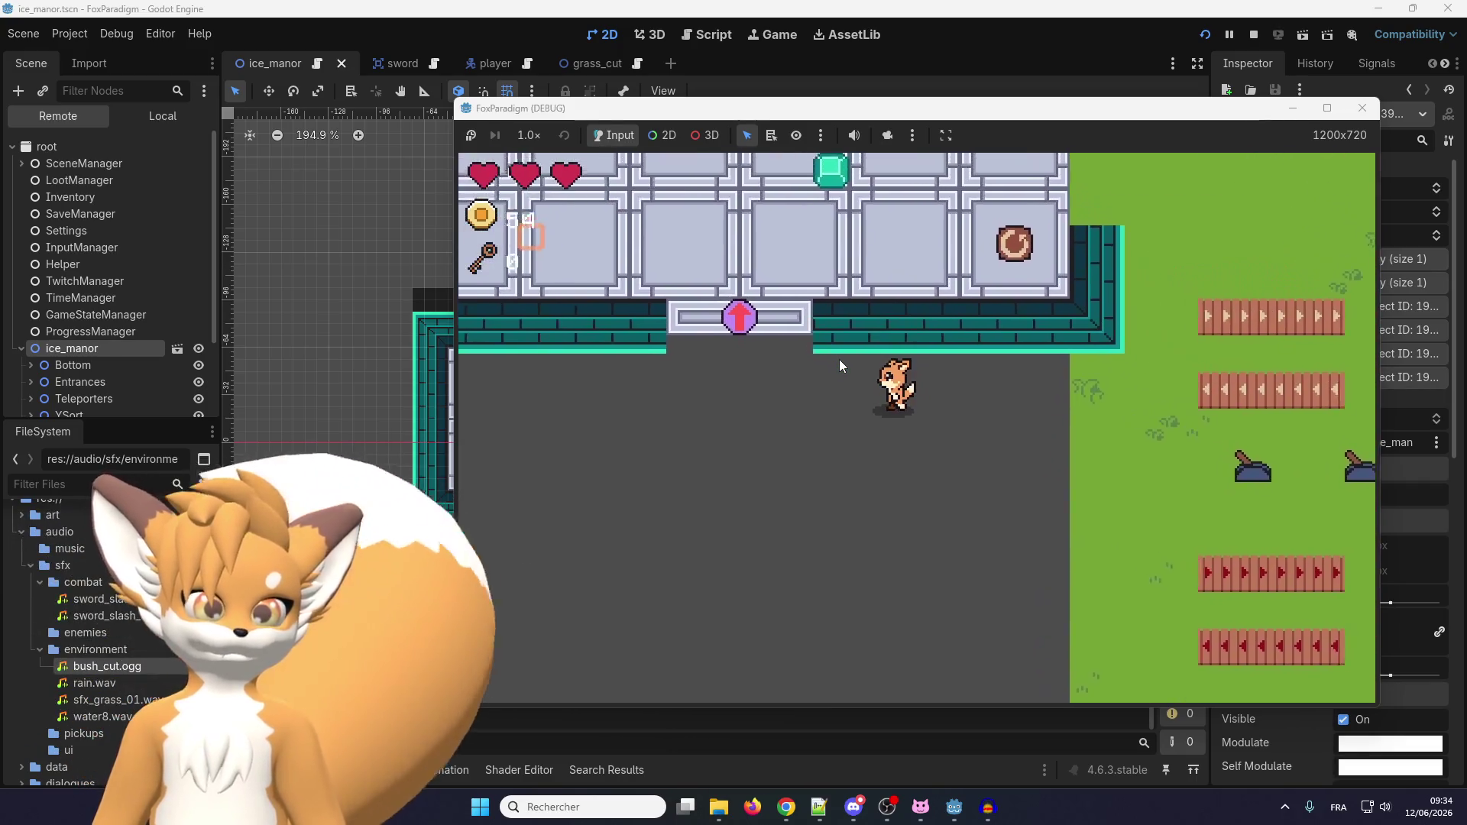
pyautogui.press('Up')
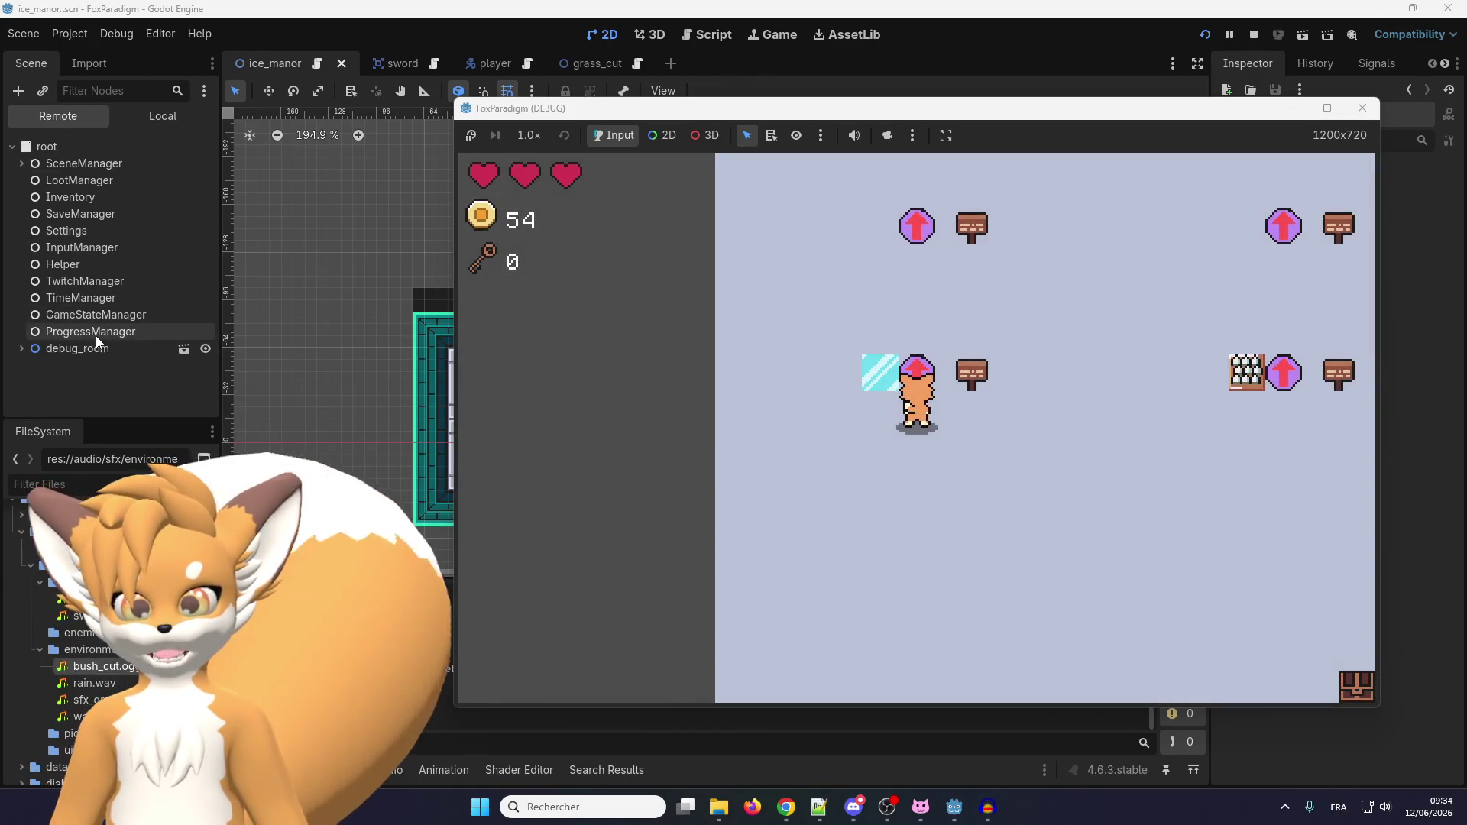
pyautogui.click(21, 348)
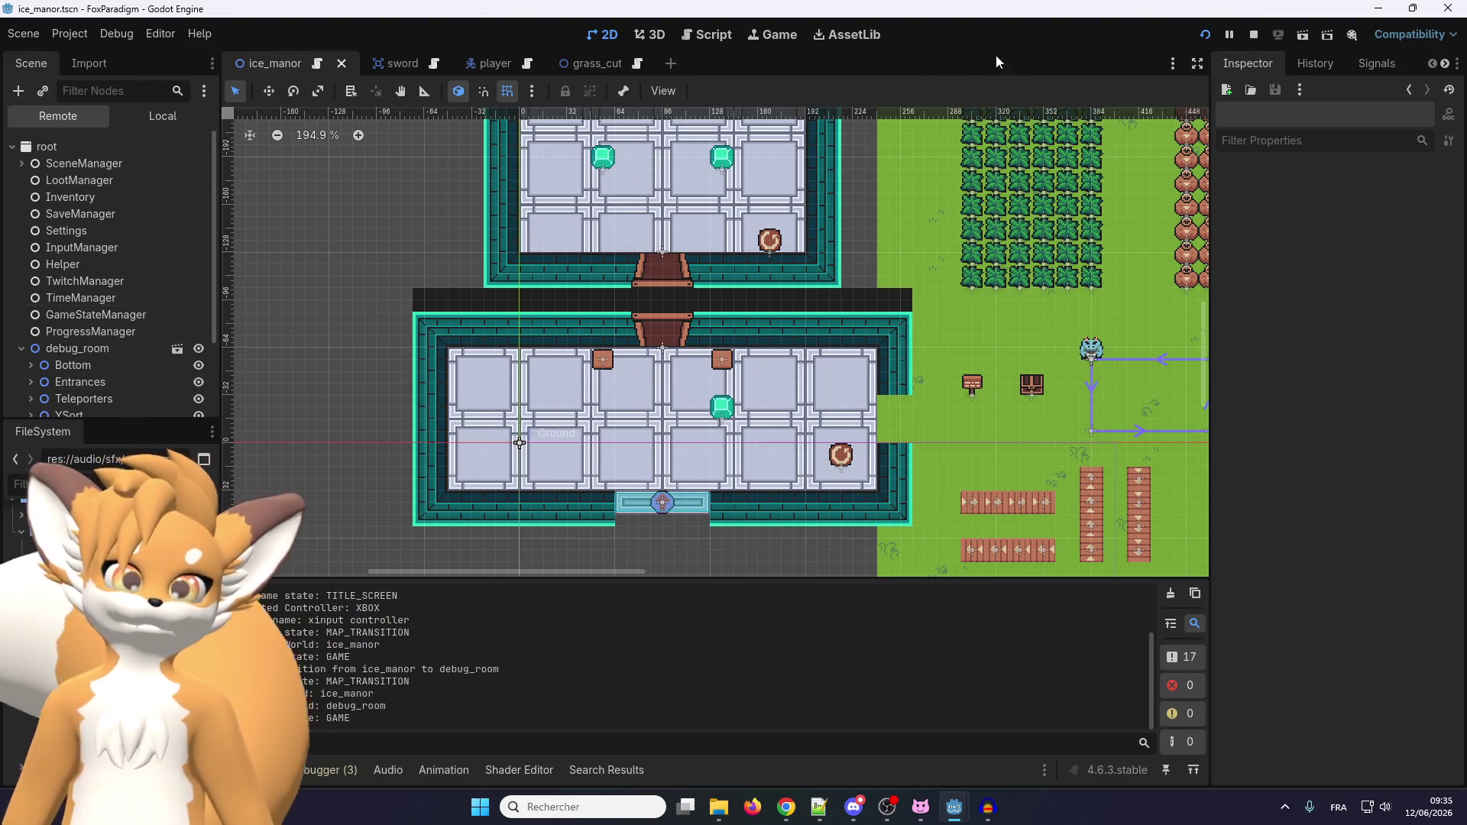
# Stop the game run and return to the edited ice_manor scene tree.
pyautogui.click(1255, 34)
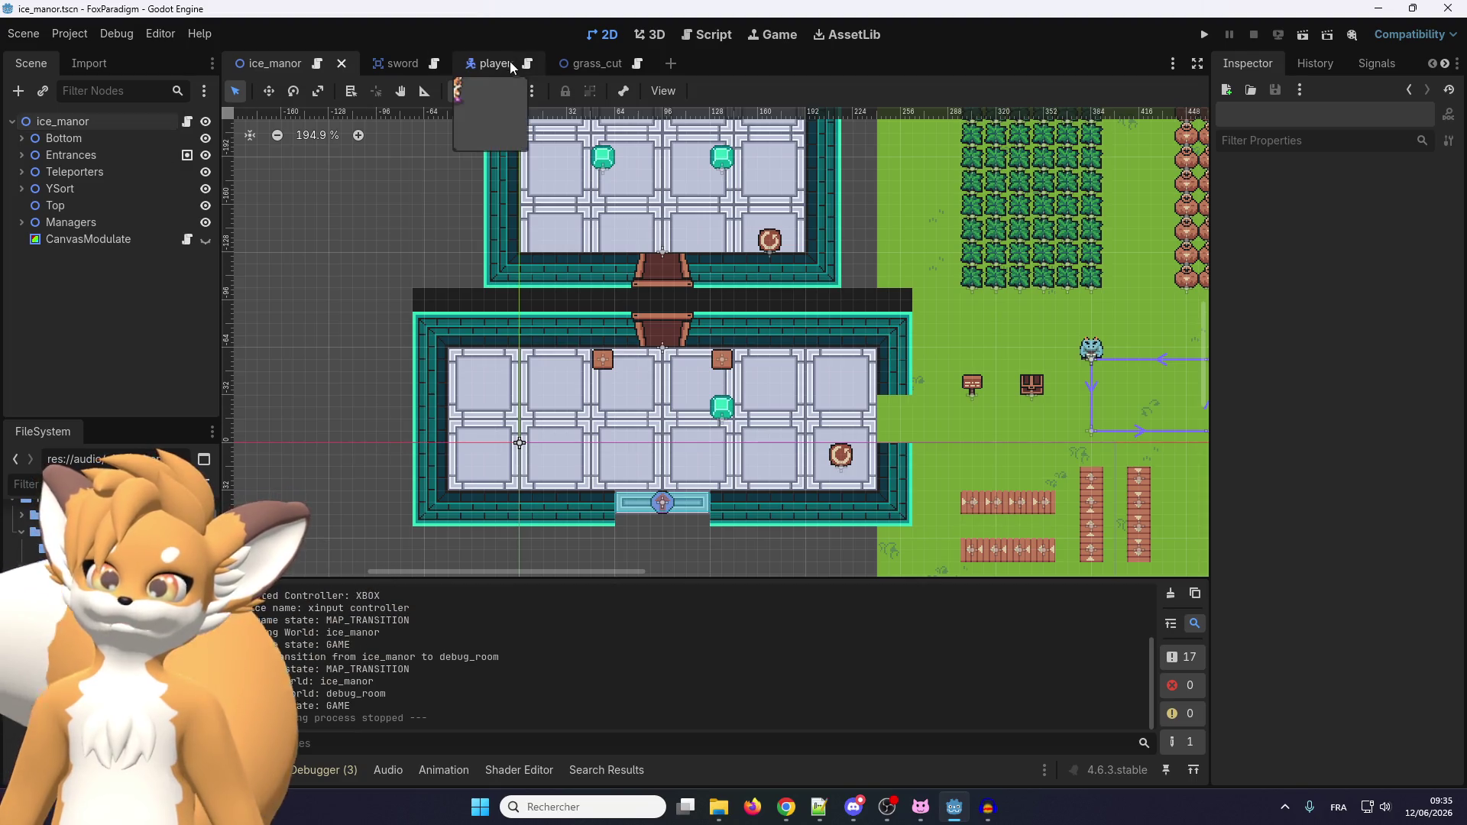
pyautogui.click(505, 89)
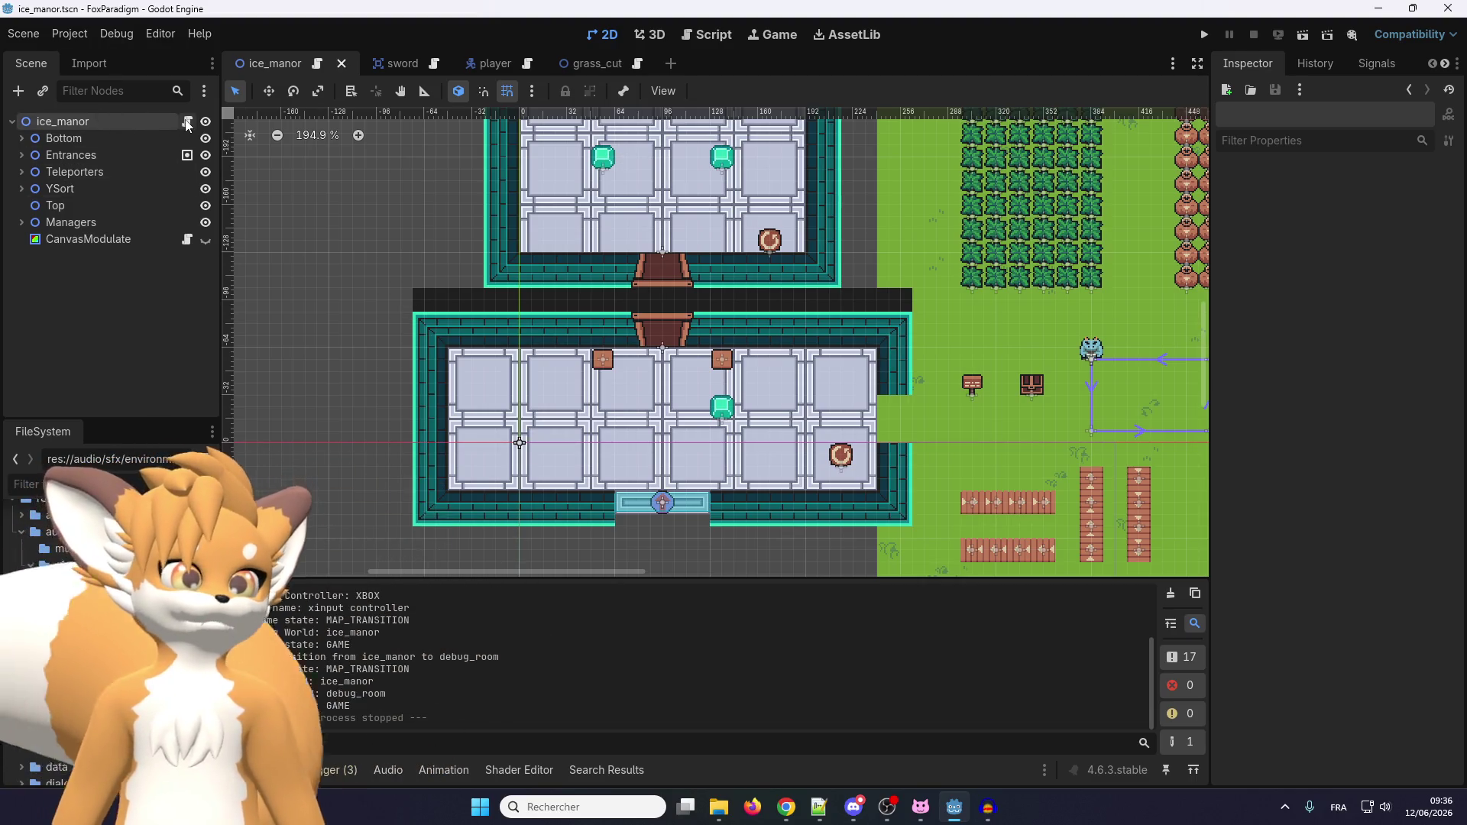
# In the Script workspace, filter scripts by 'scene' and open scene_manager.gd.
pyautogui.click(318, 67)
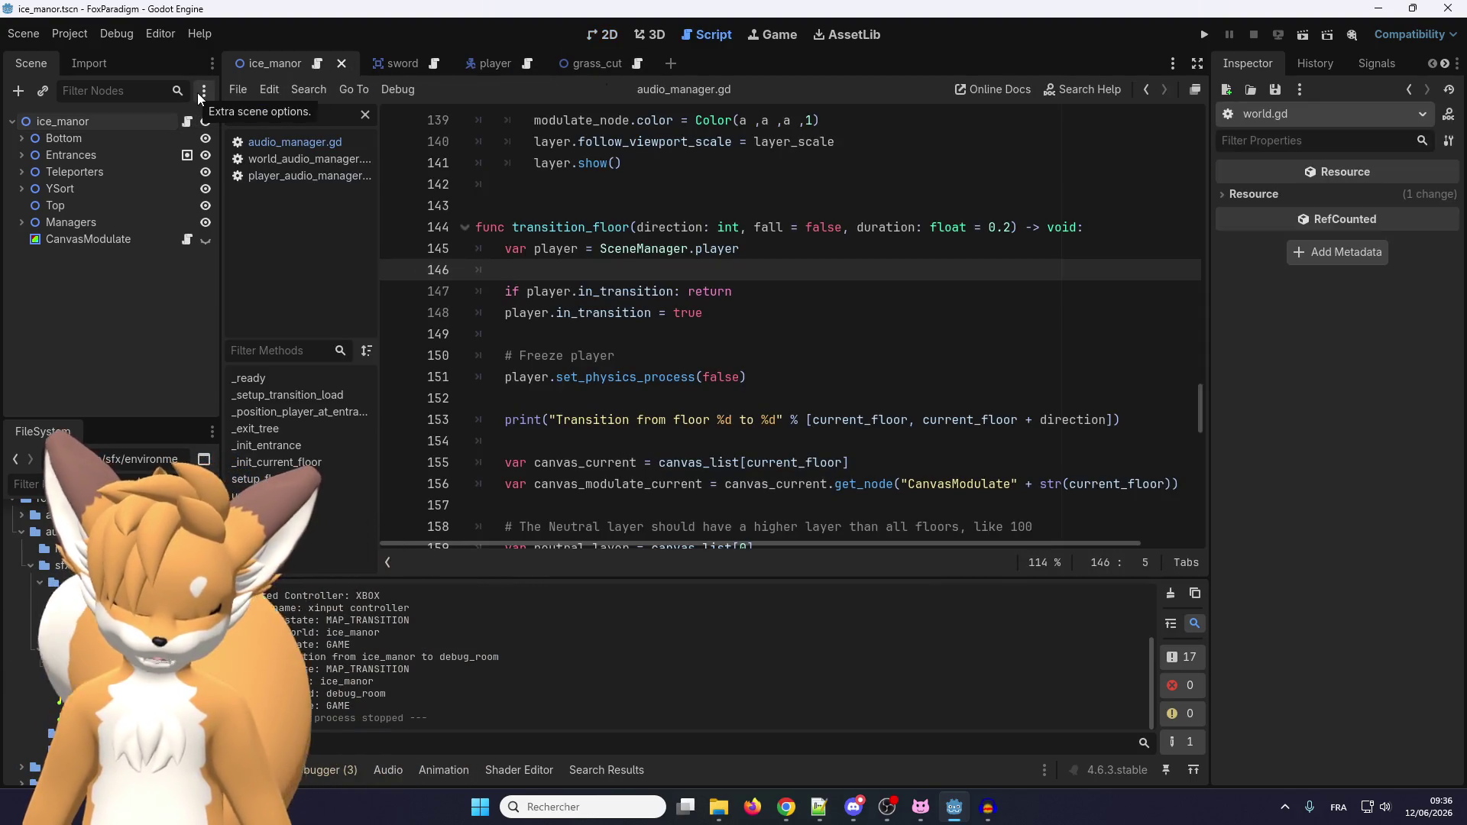
pyautogui.press('BackSpace')
pyautogui.press('BackSpace')
pyautogui.press('BackSpace')
pyautogui.write('scene')
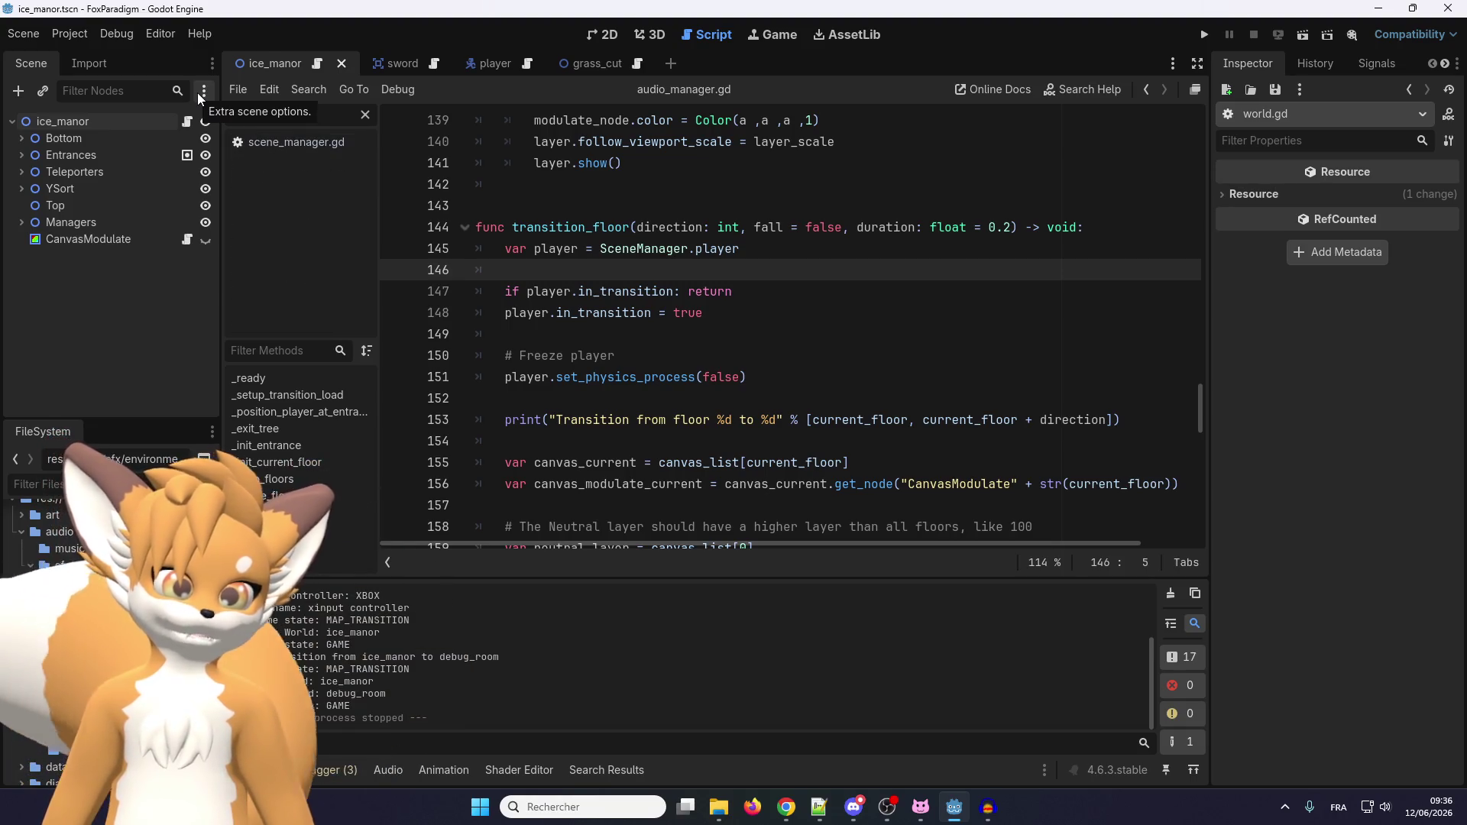
pyautogui.click(327, 151)
# Scroll to swap_scene and select the change_scene_to_file call on line 77.
pyautogui.scroll(-7, 572, 285)
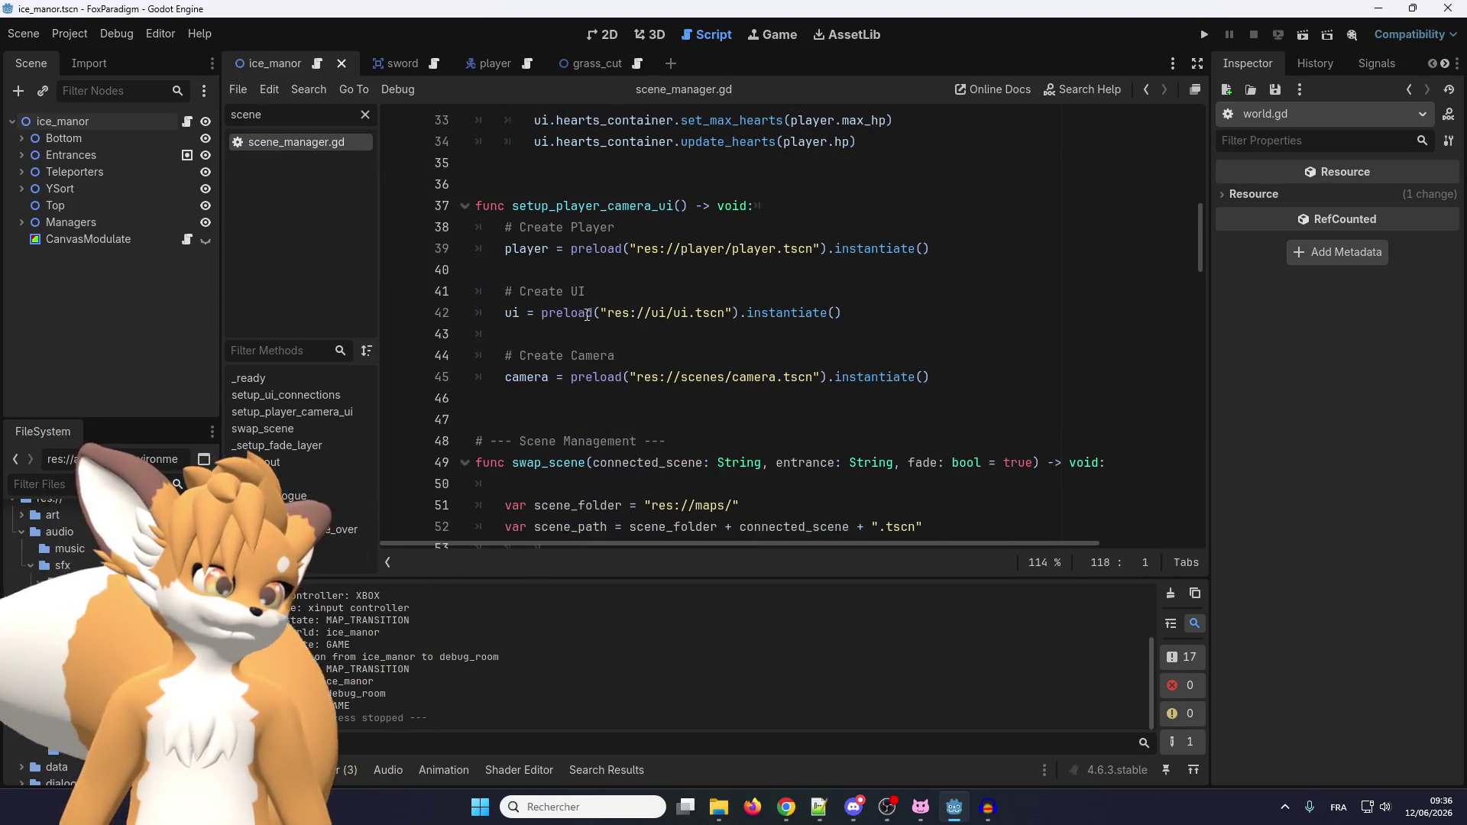
pyautogui.scroll(-3, 573, 285)
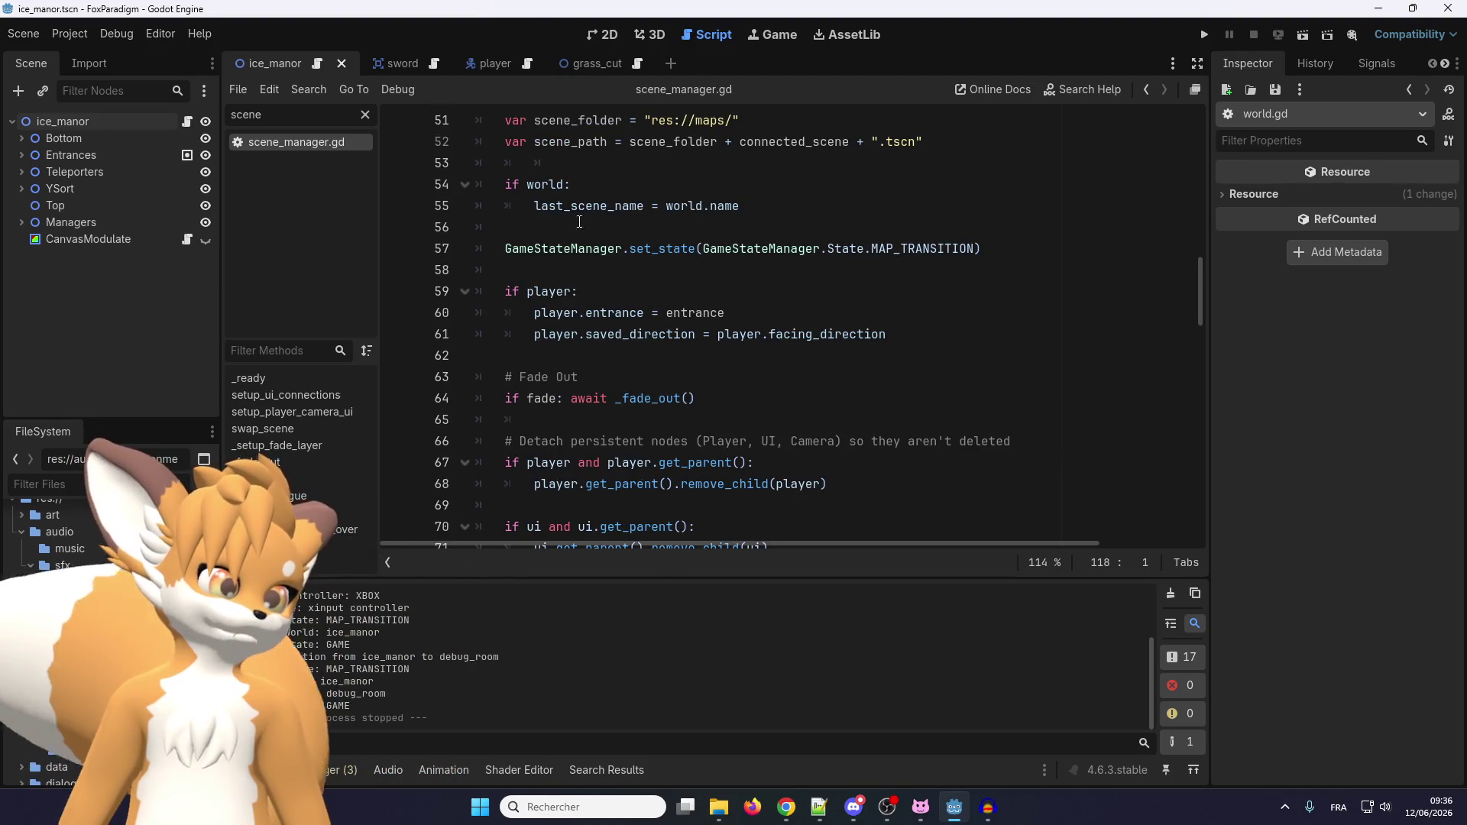
pyautogui.scroll(2, 586, 286)
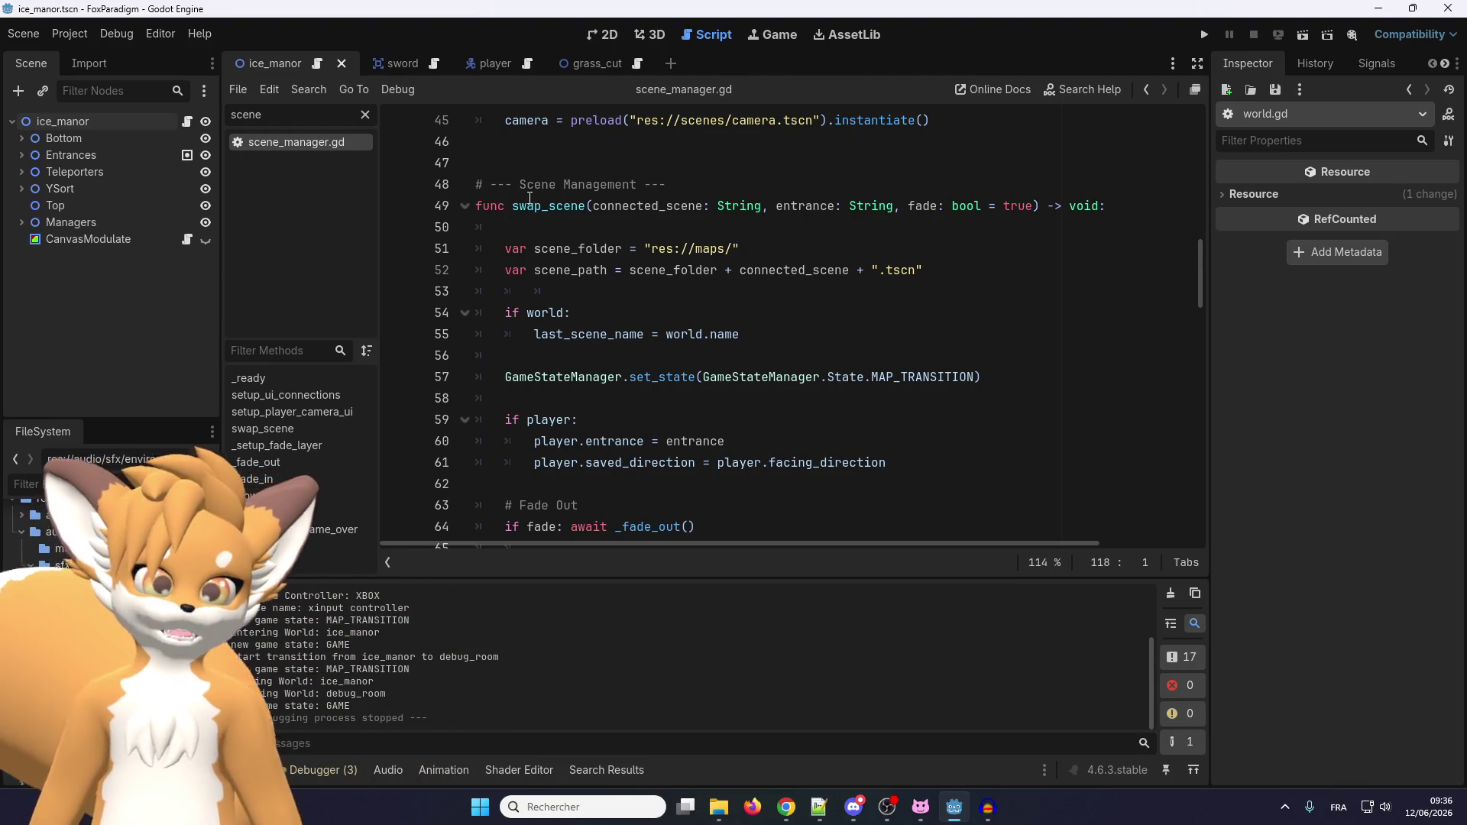
pyautogui.scroll(-4, 534, 206)
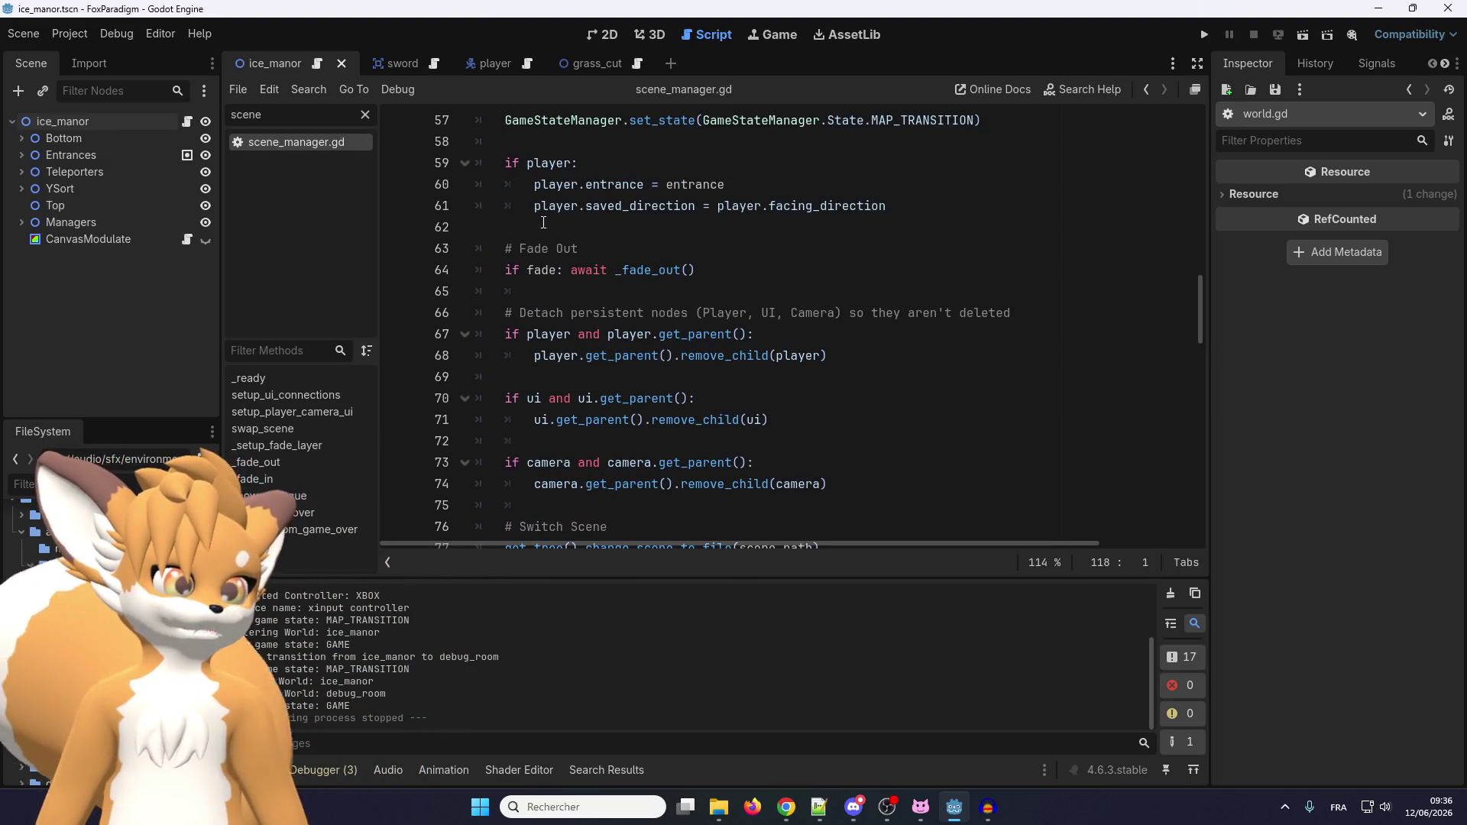
pyautogui.scroll(-5, 544, 222)
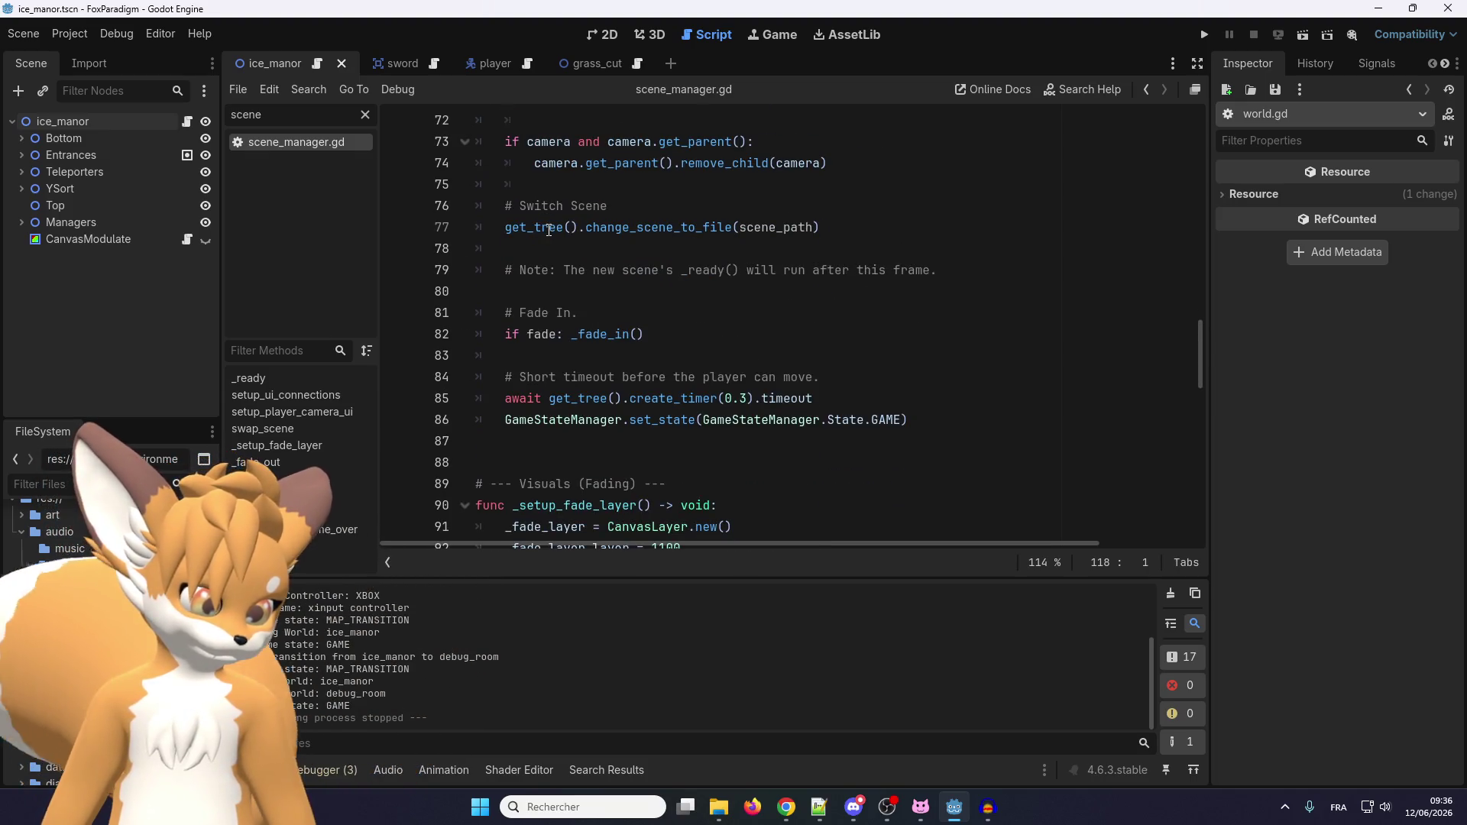
pyautogui.scroll(5, 549, 230)
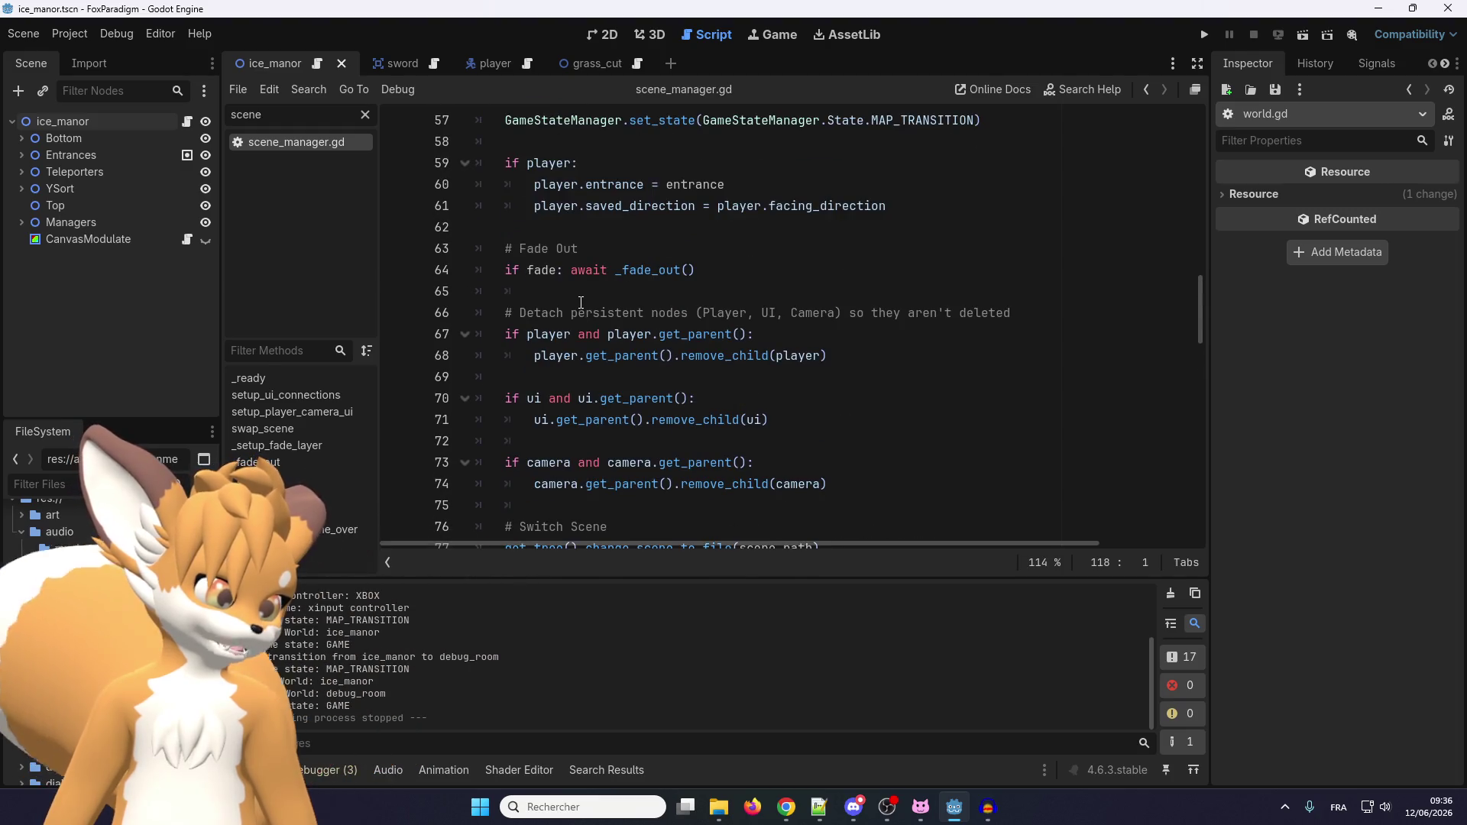
pyautogui.scroll(2, 581, 303)
pyautogui.scroll(1, 587, 259)
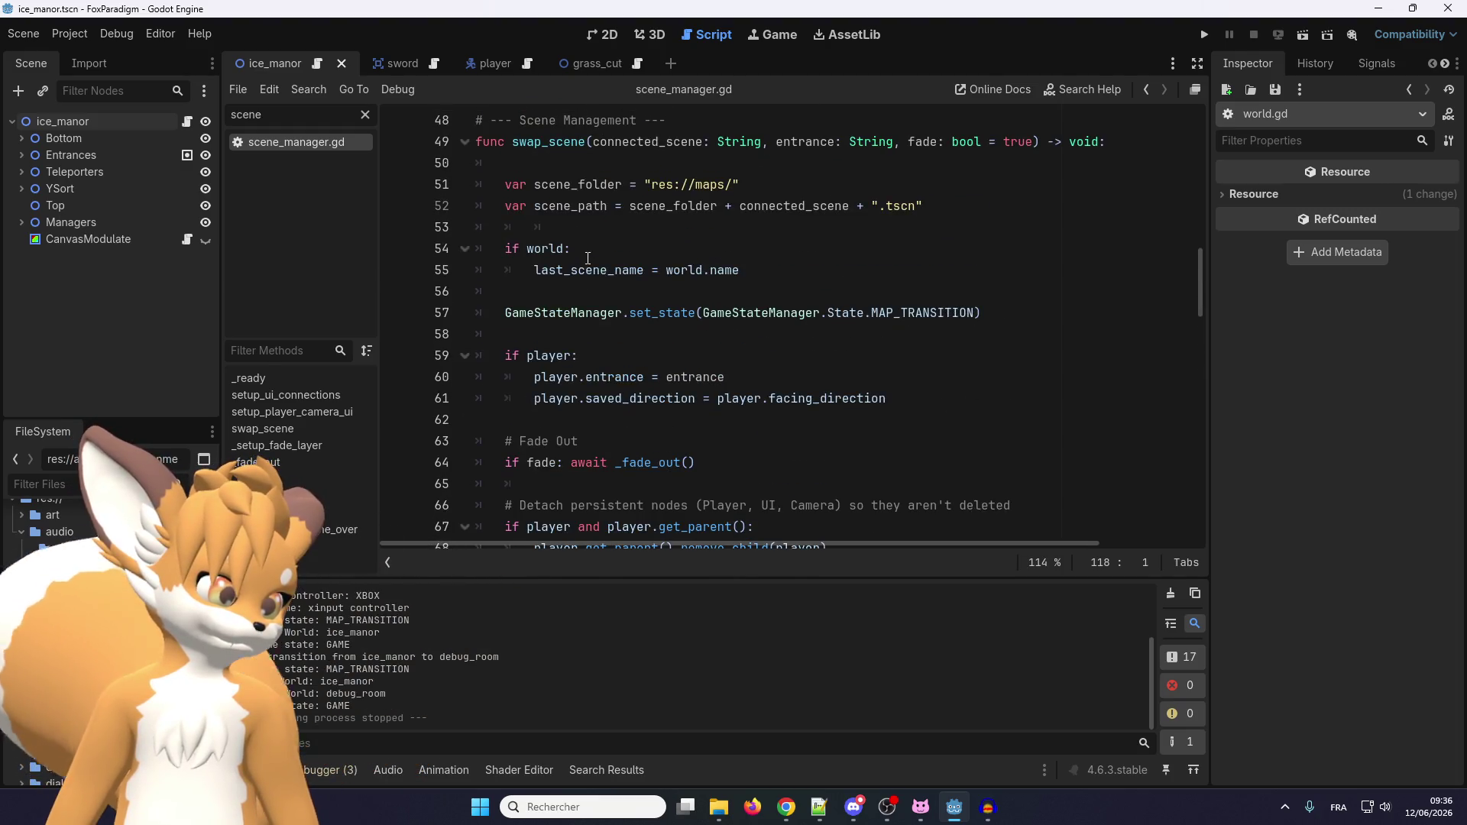
pyautogui.scroll(-6, 581, 305)
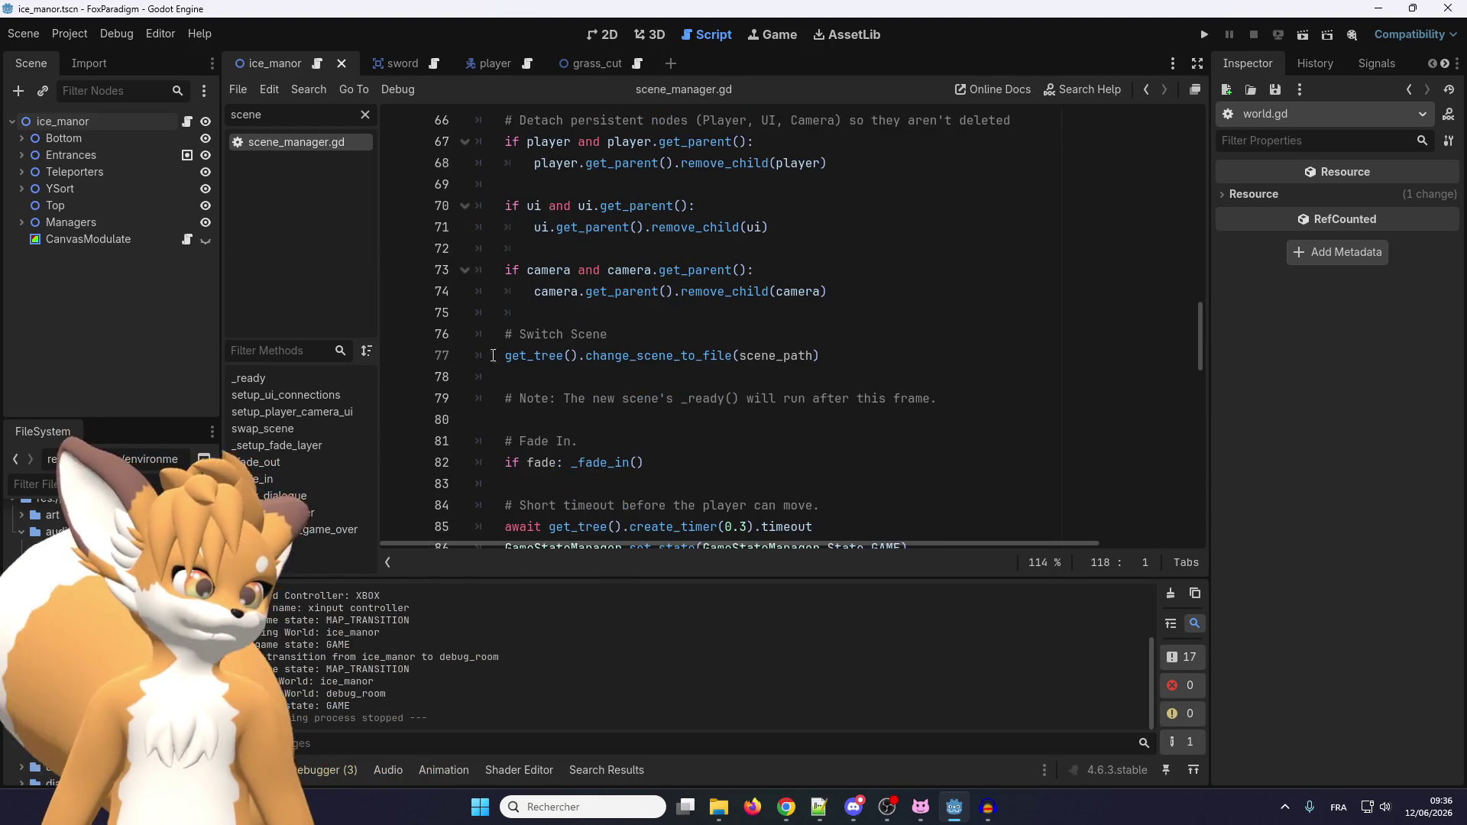
pyautogui.moveTo(506, 355); pyautogui.dragTo(819, 355)
pyautogui.click(820, 355)
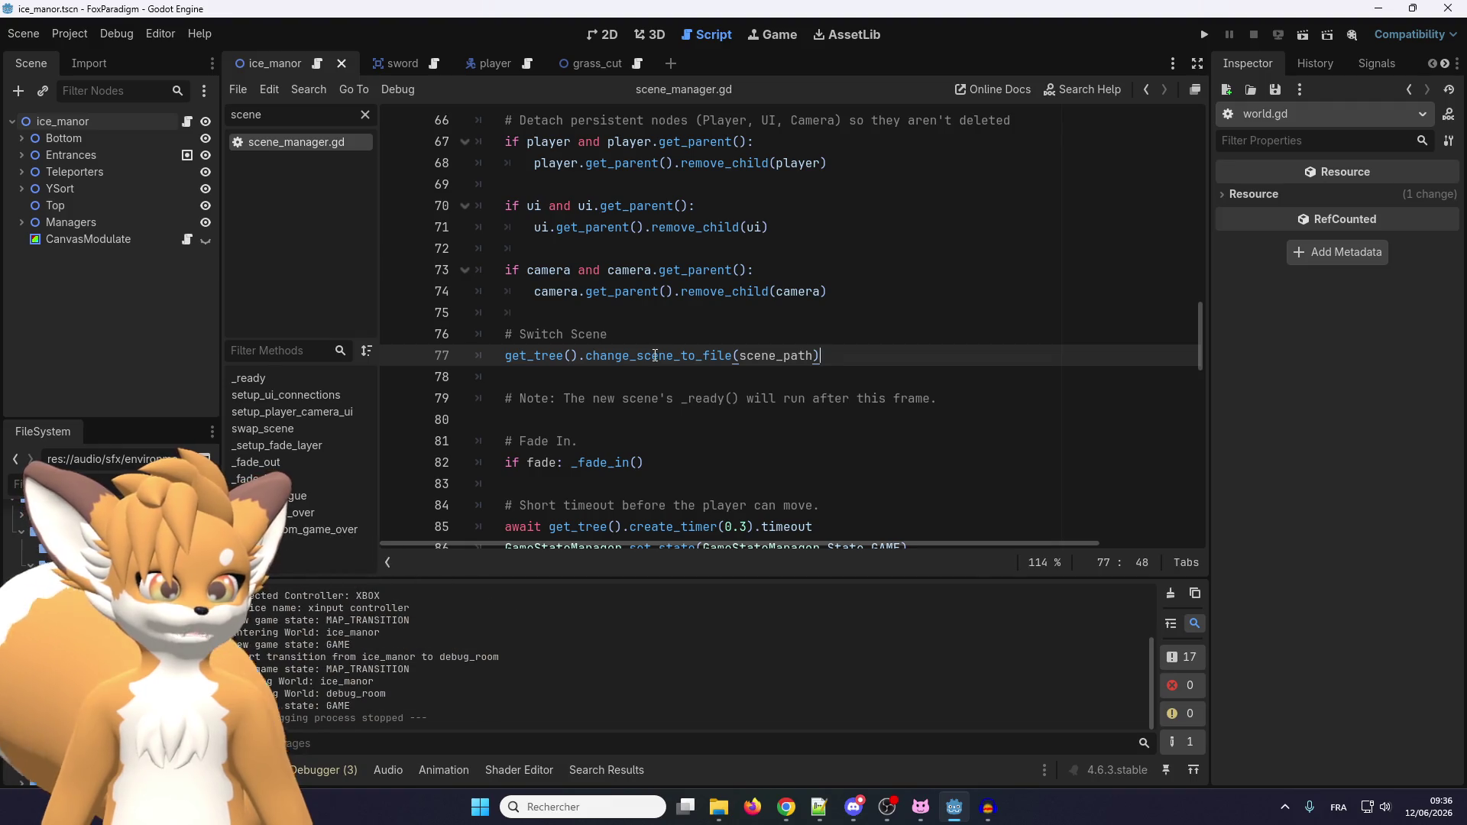
pyautogui.rightClick(665, 355)
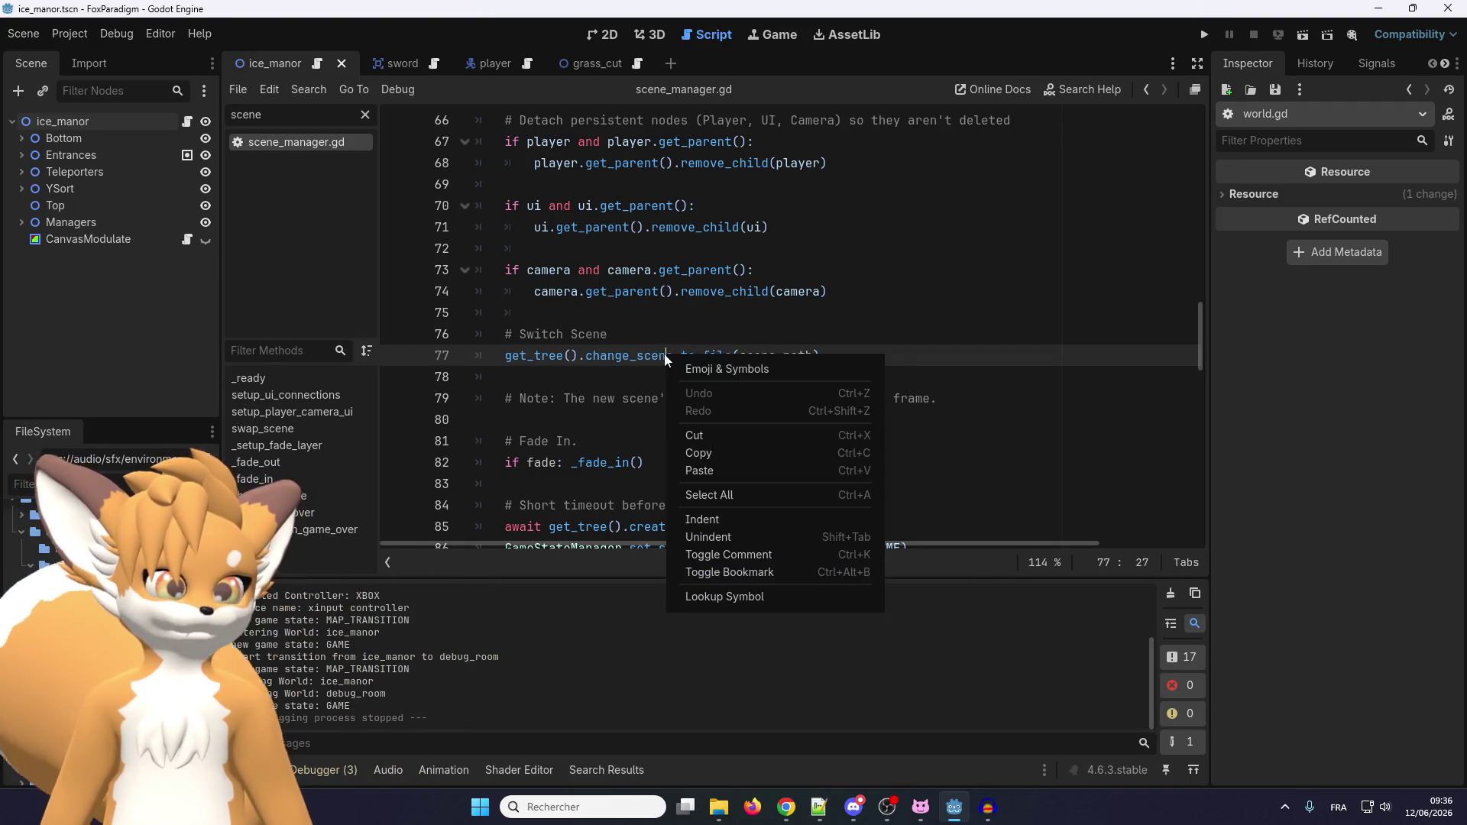
pyautogui.press('Escape')
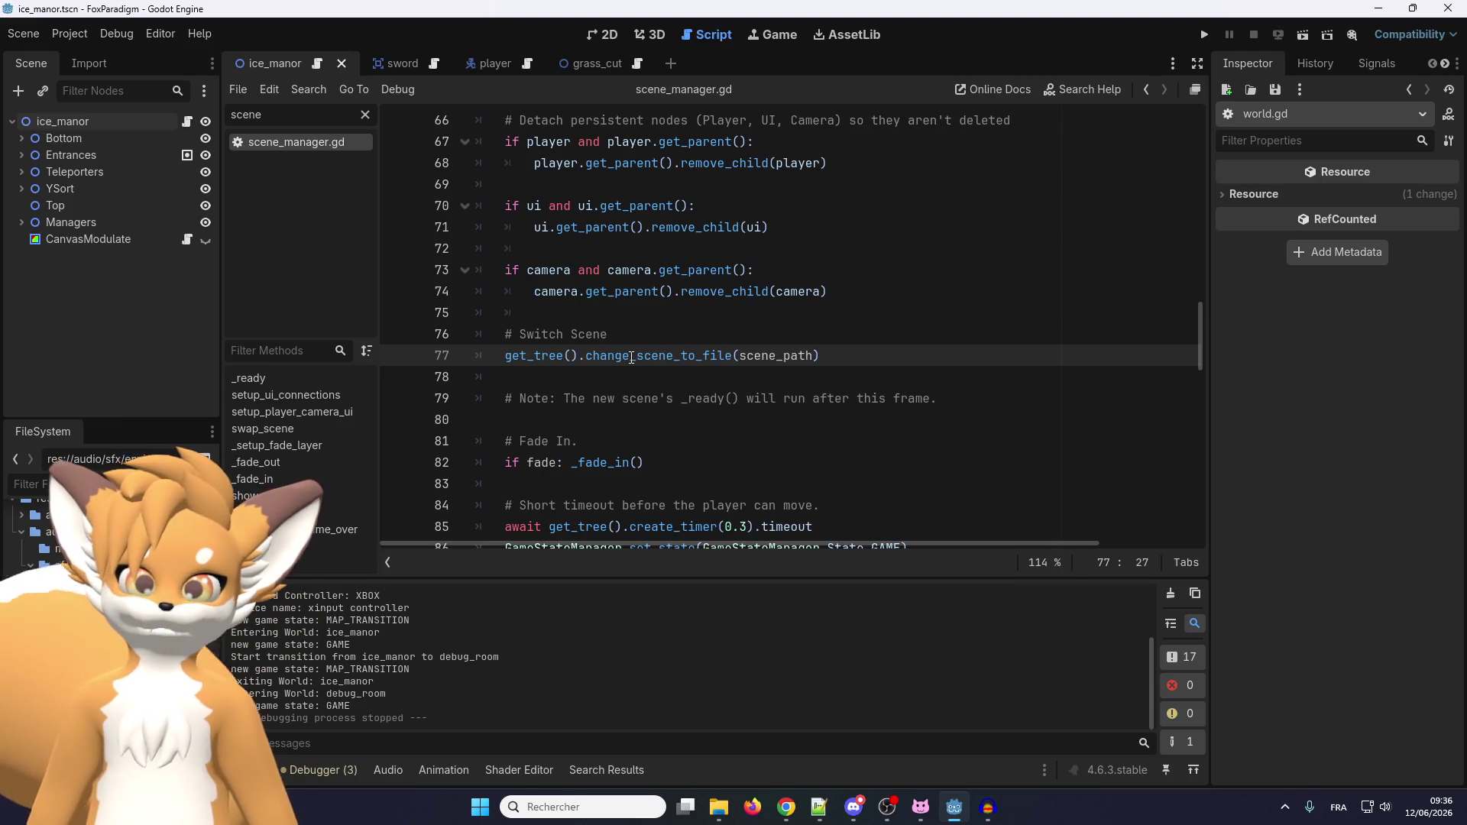
pyautogui.moveTo(619, 359)
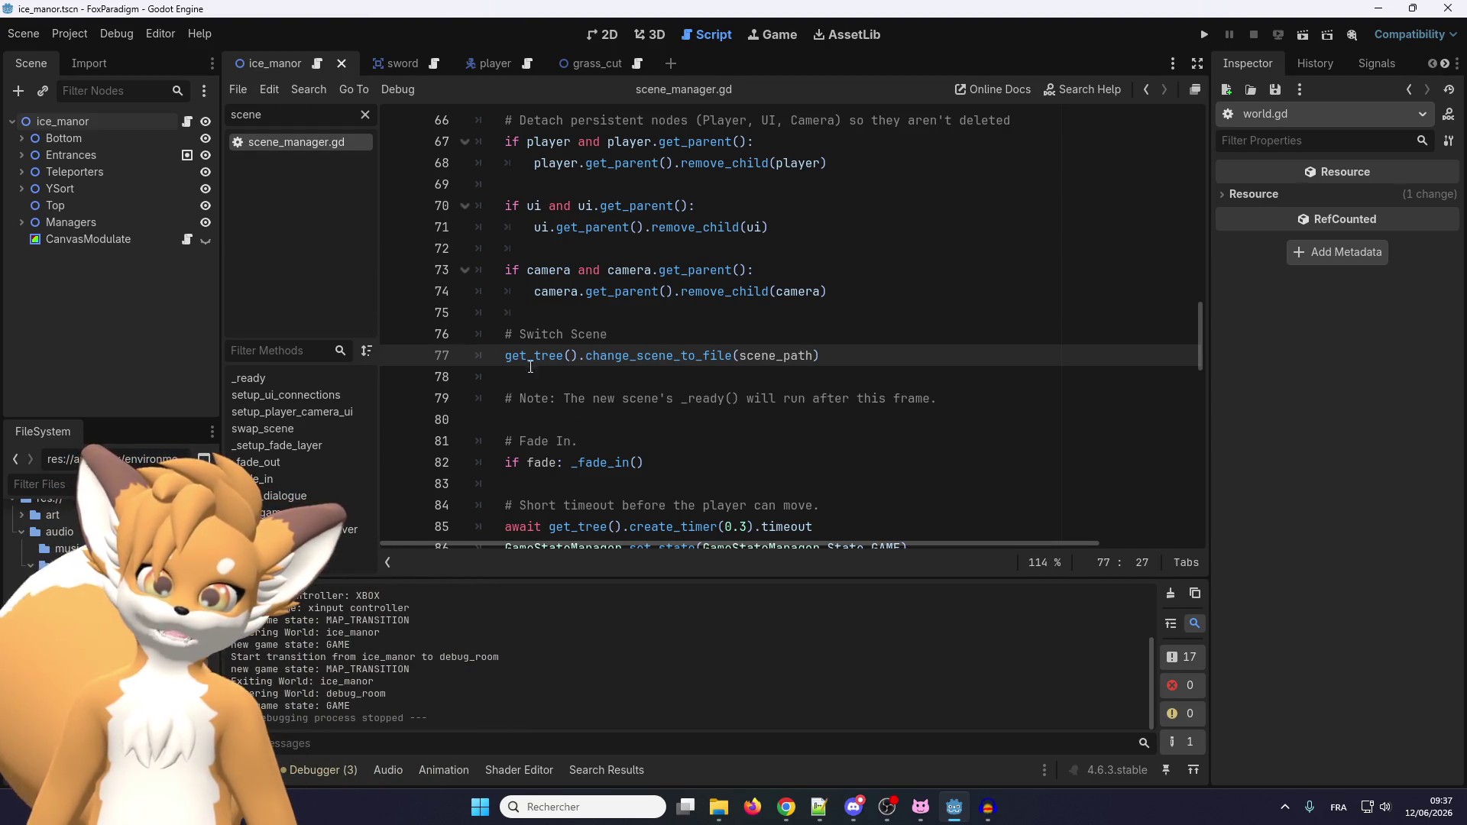
pyautogui.moveTo(507, 356); pyautogui.dragTo(839, 351)
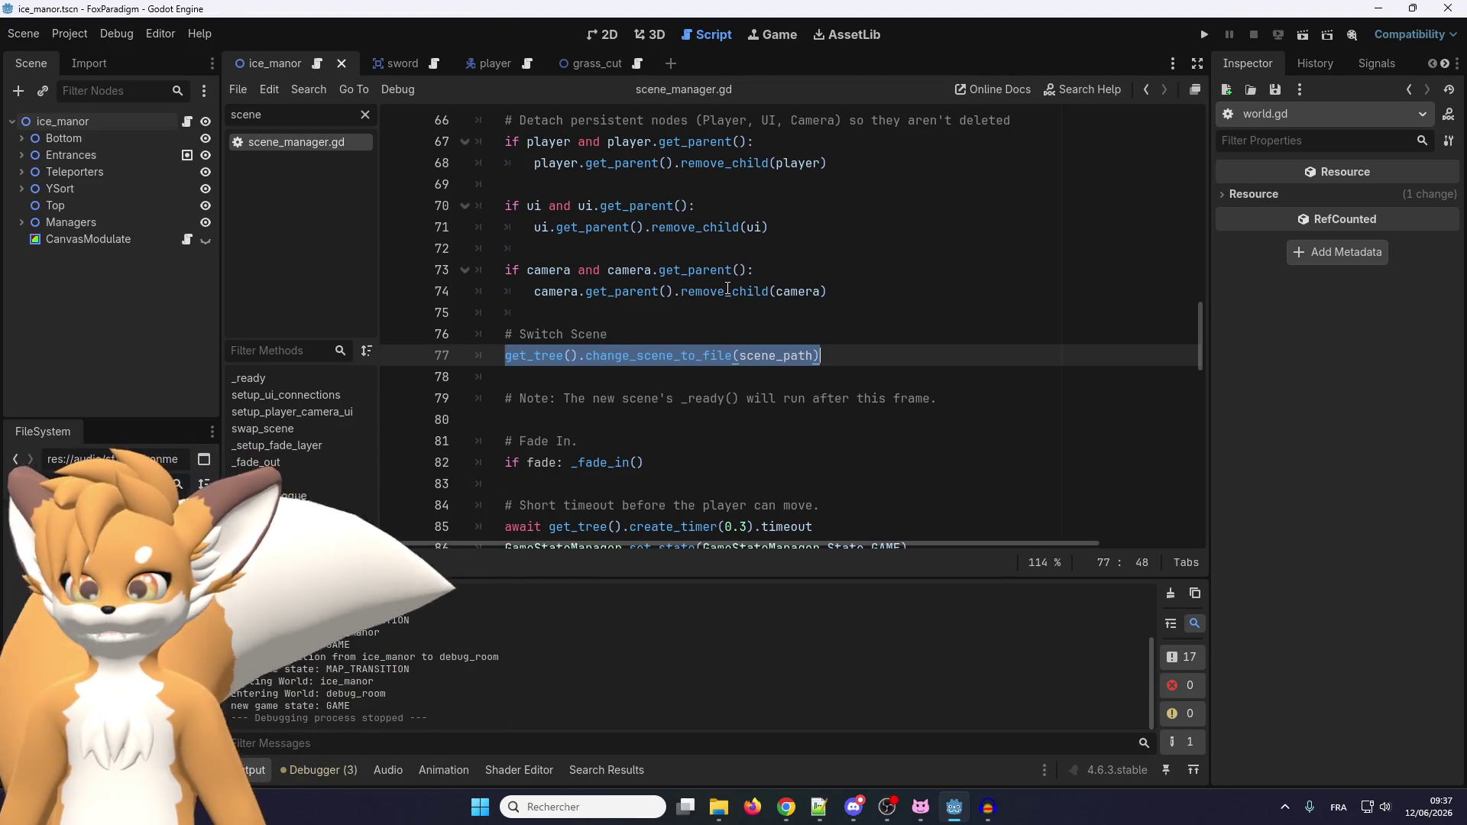
pyautogui.click(625, 340)
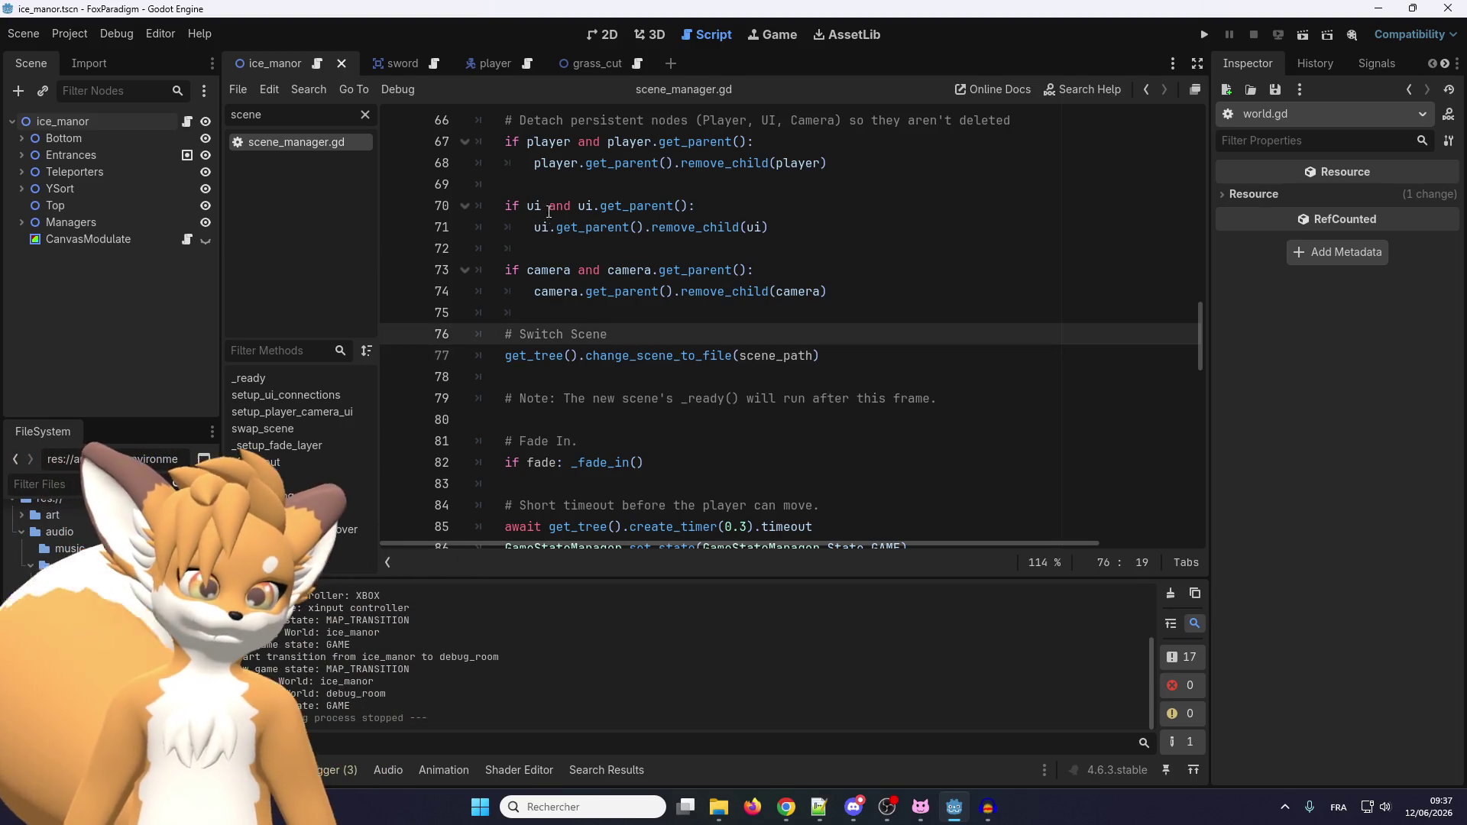
pyautogui.scroll(2, 608, 345)
pyautogui.scroll(-2, 607, 343)
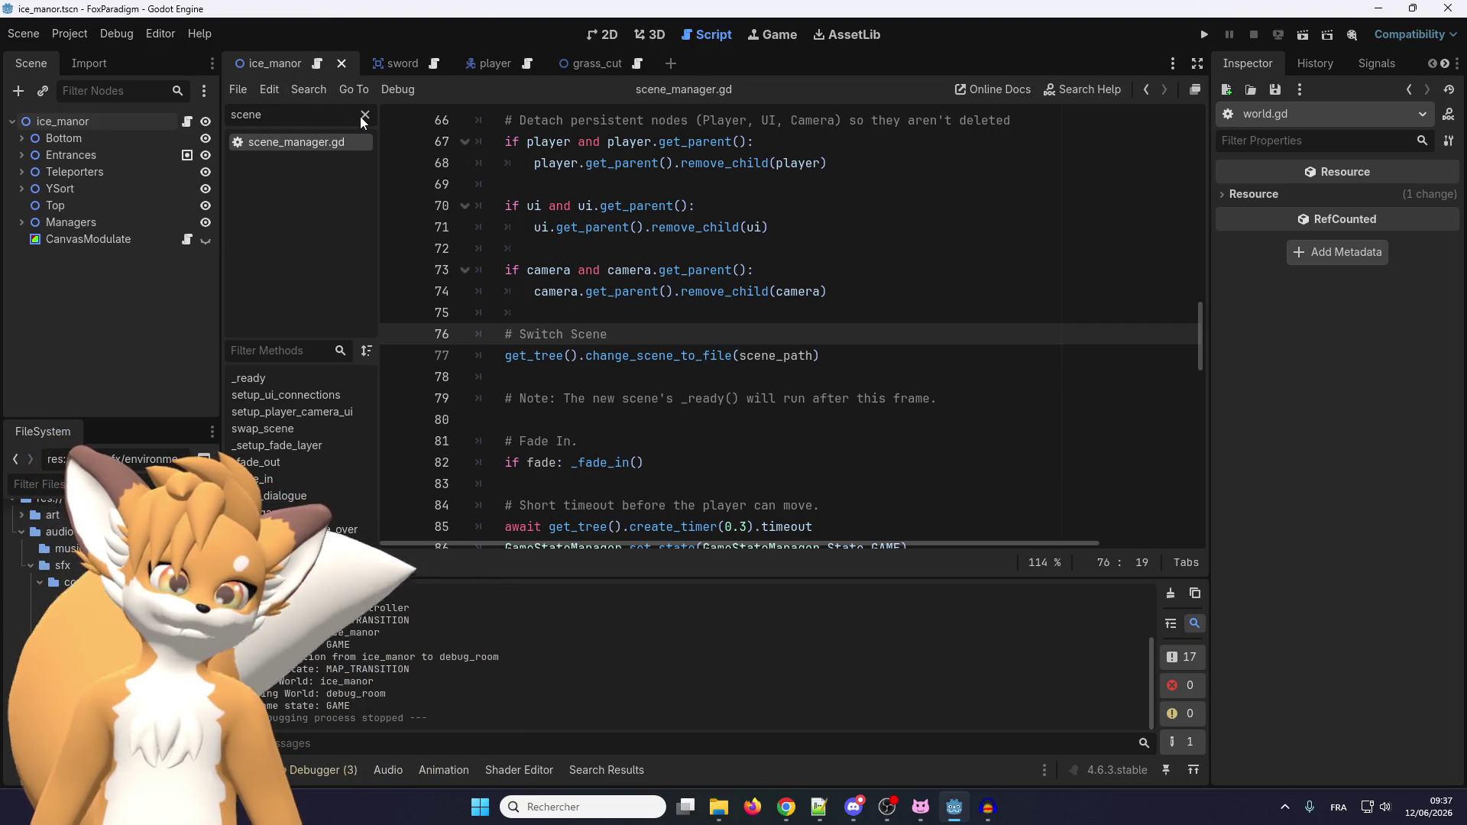
pyautogui.click(364, 115)
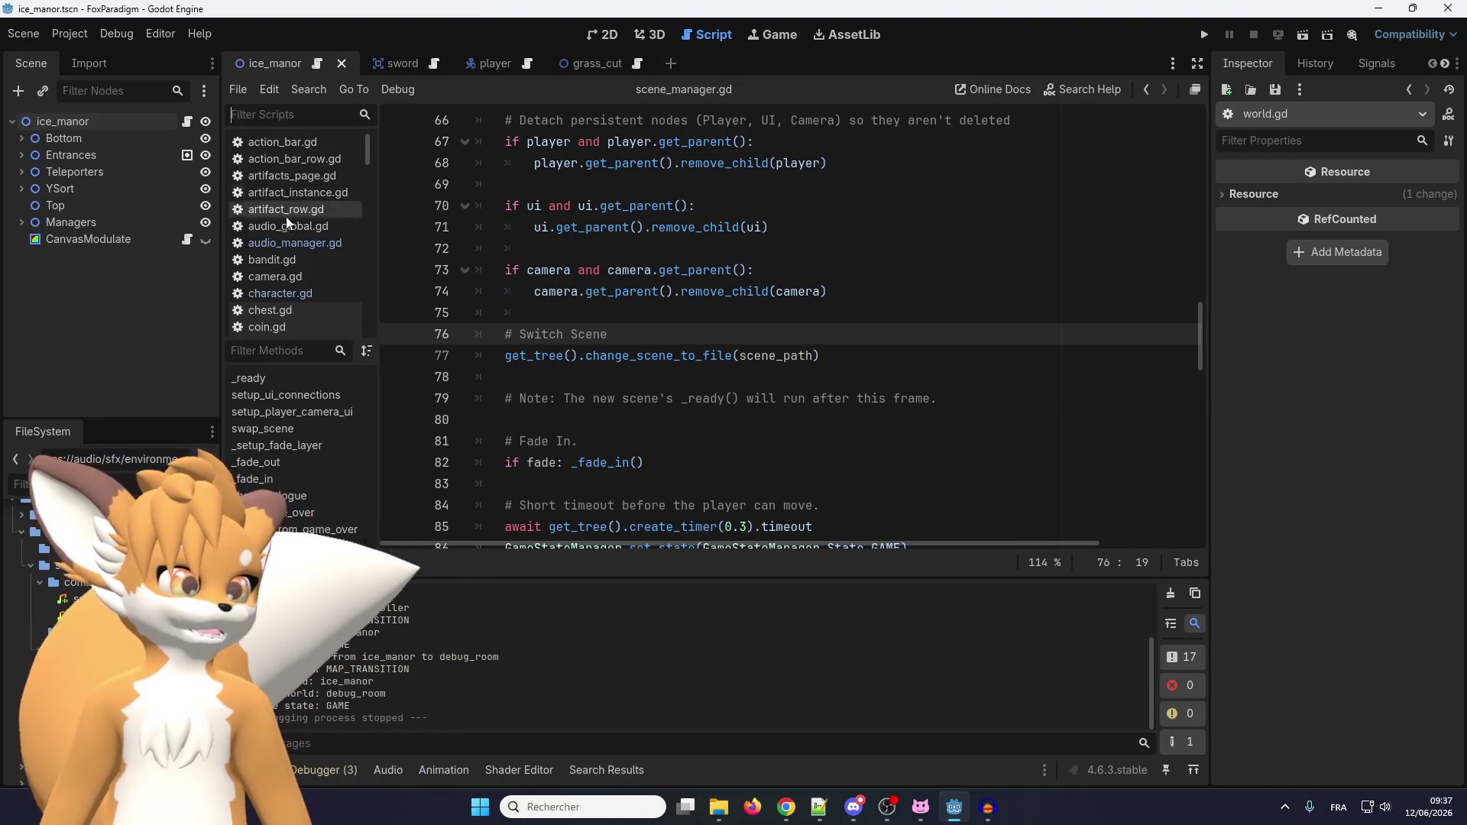
pyautogui.click(290, 244)
pyautogui.click(541, 263)
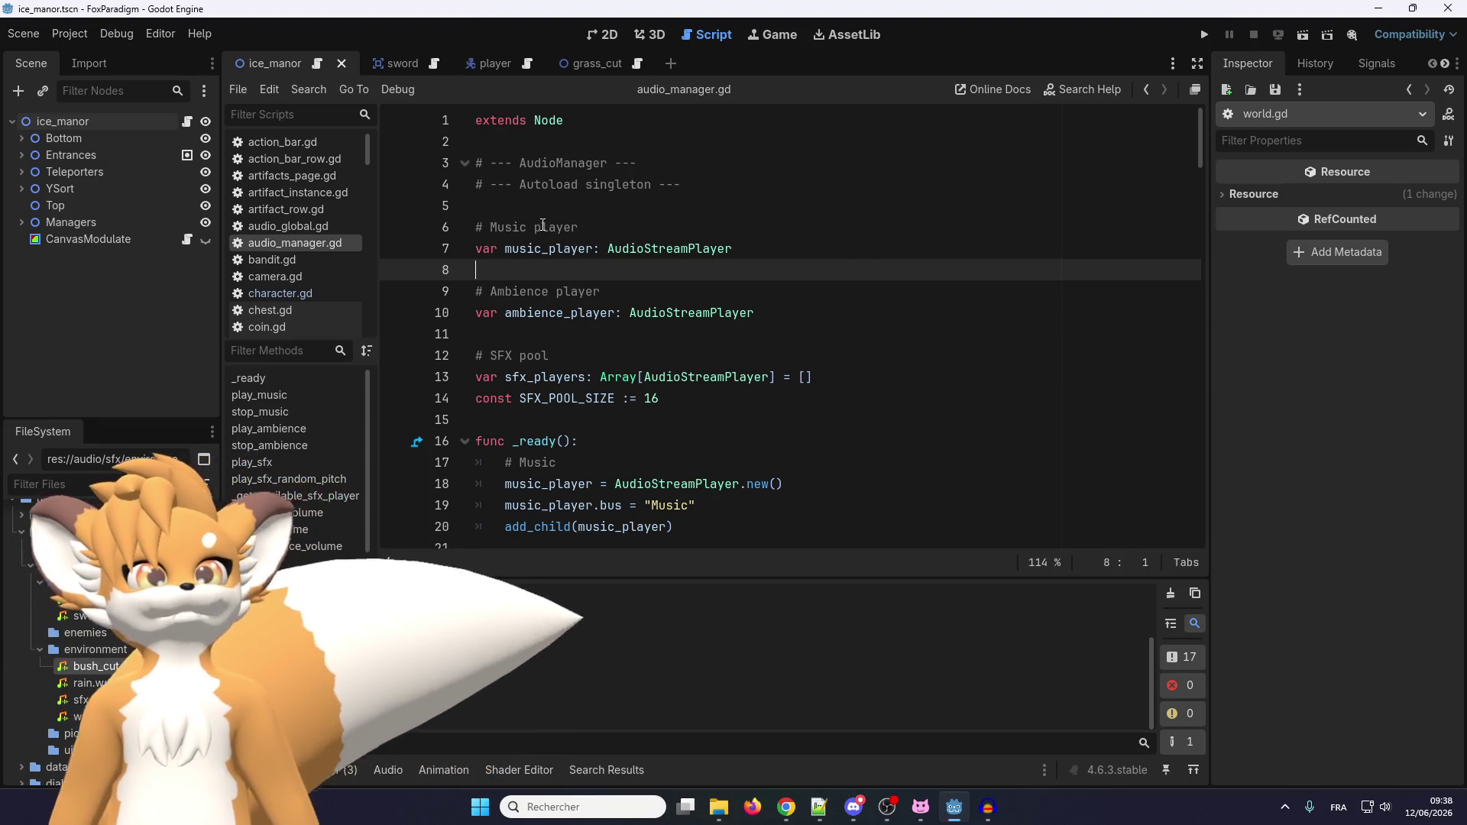
pyautogui.click(571, 342)
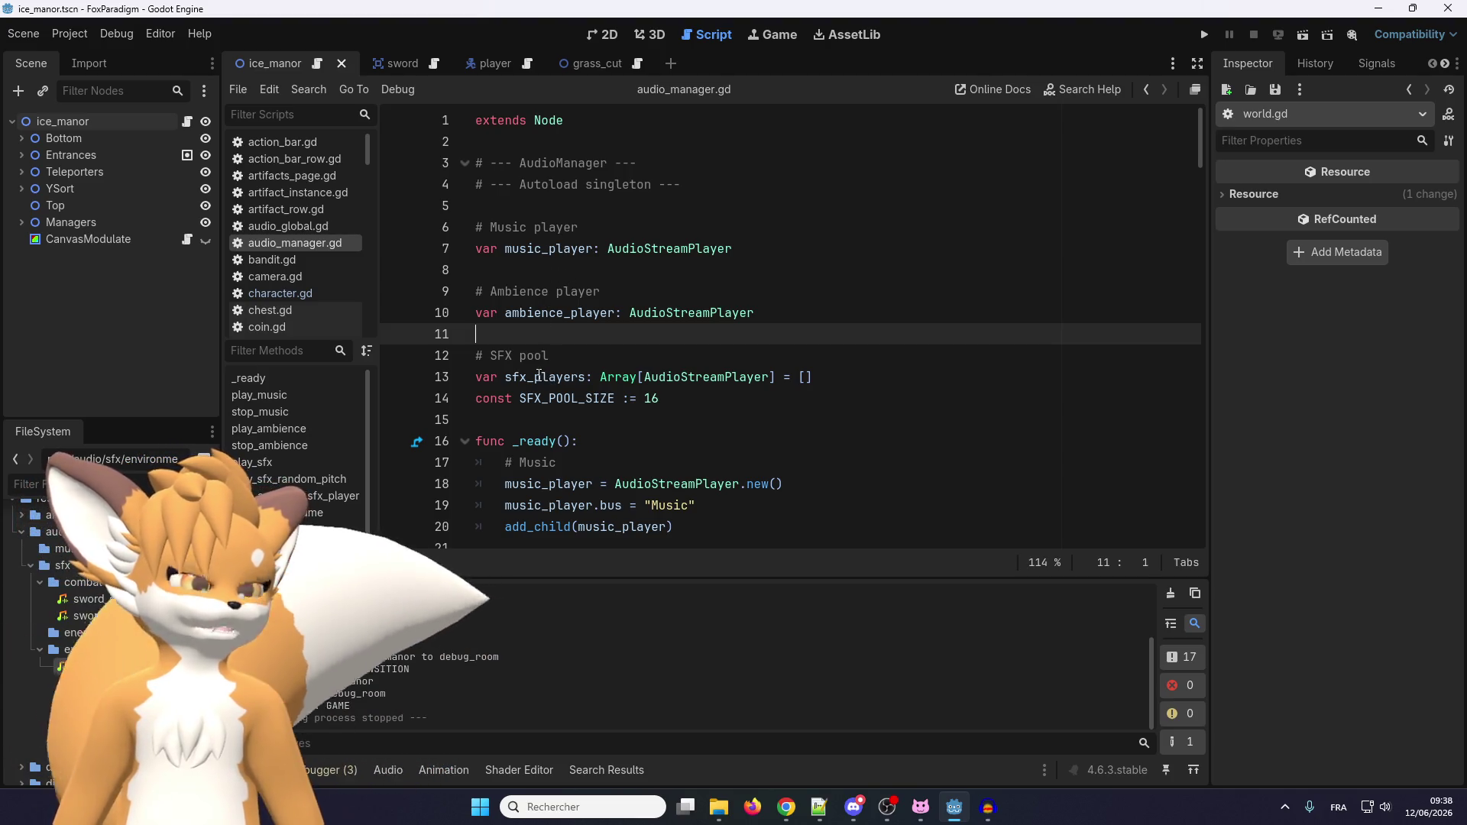
pyautogui.scroll(-1, 706, 363)
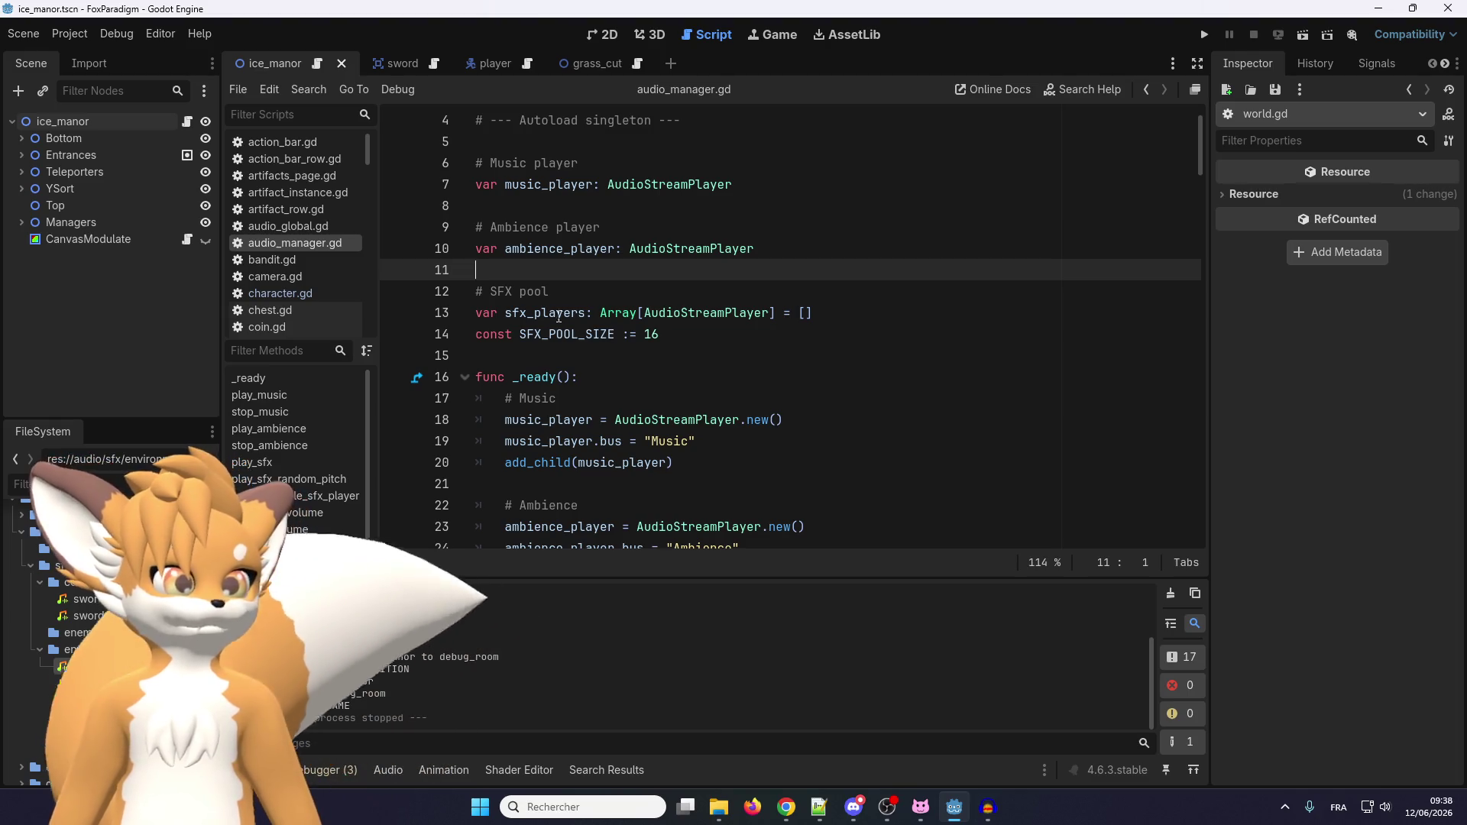
pyautogui.doubleClick(535, 316)
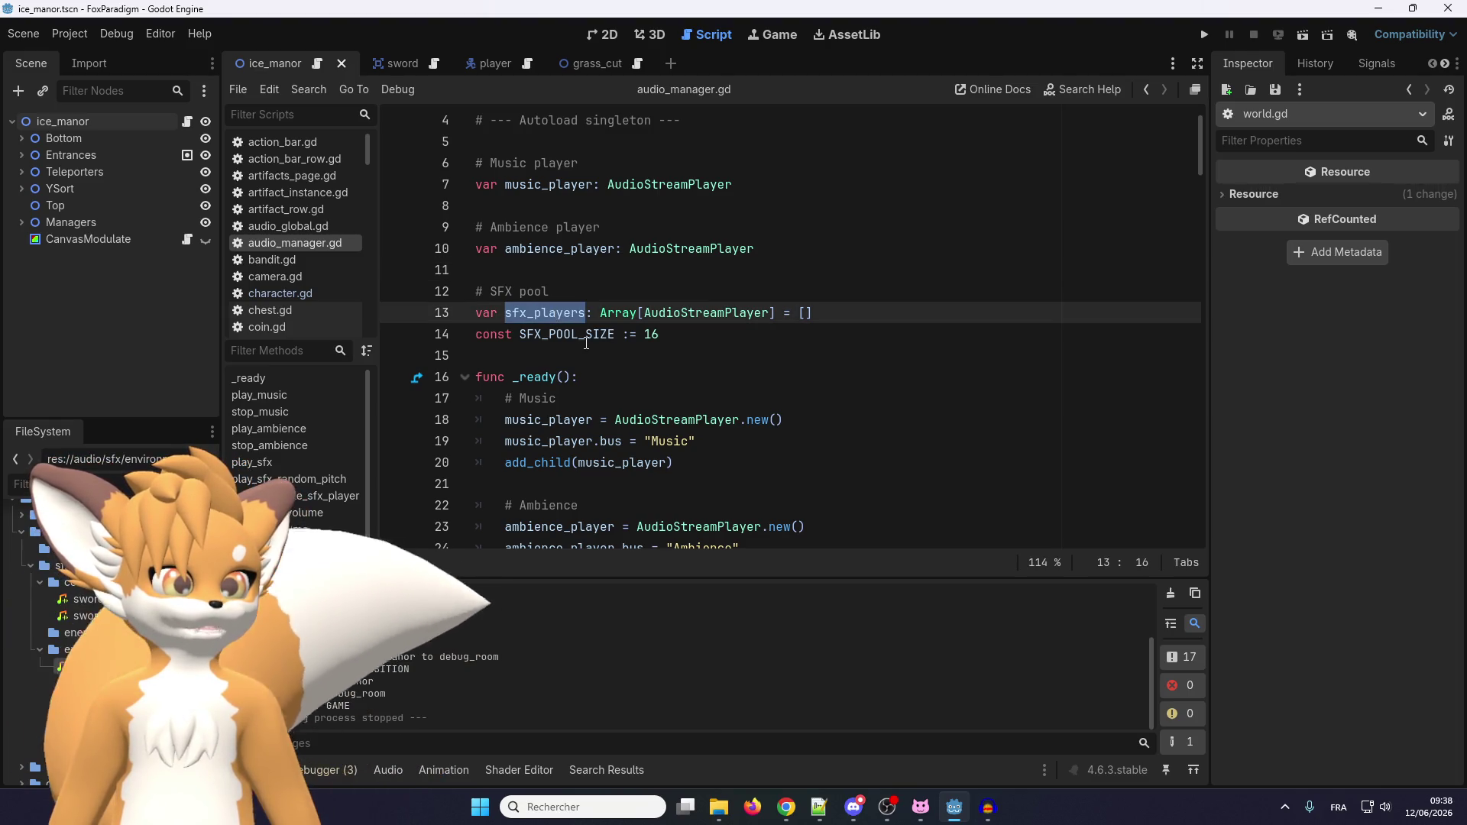
pyautogui.click(567, 336)
pyautogui.doubleClick(566, 337)
pyautogui.press('End')
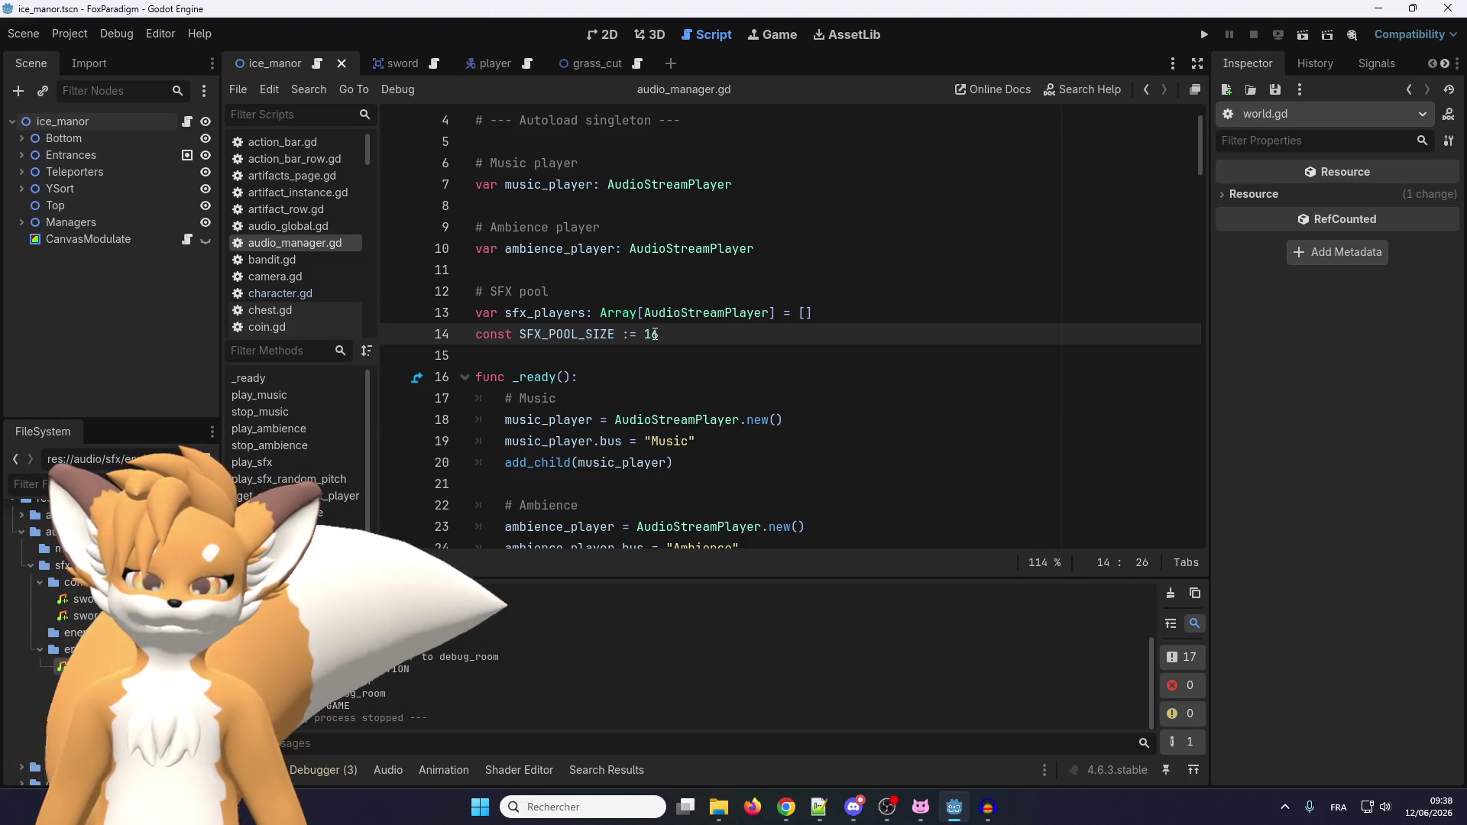
pyautogui.scroll(1, 655, 333)
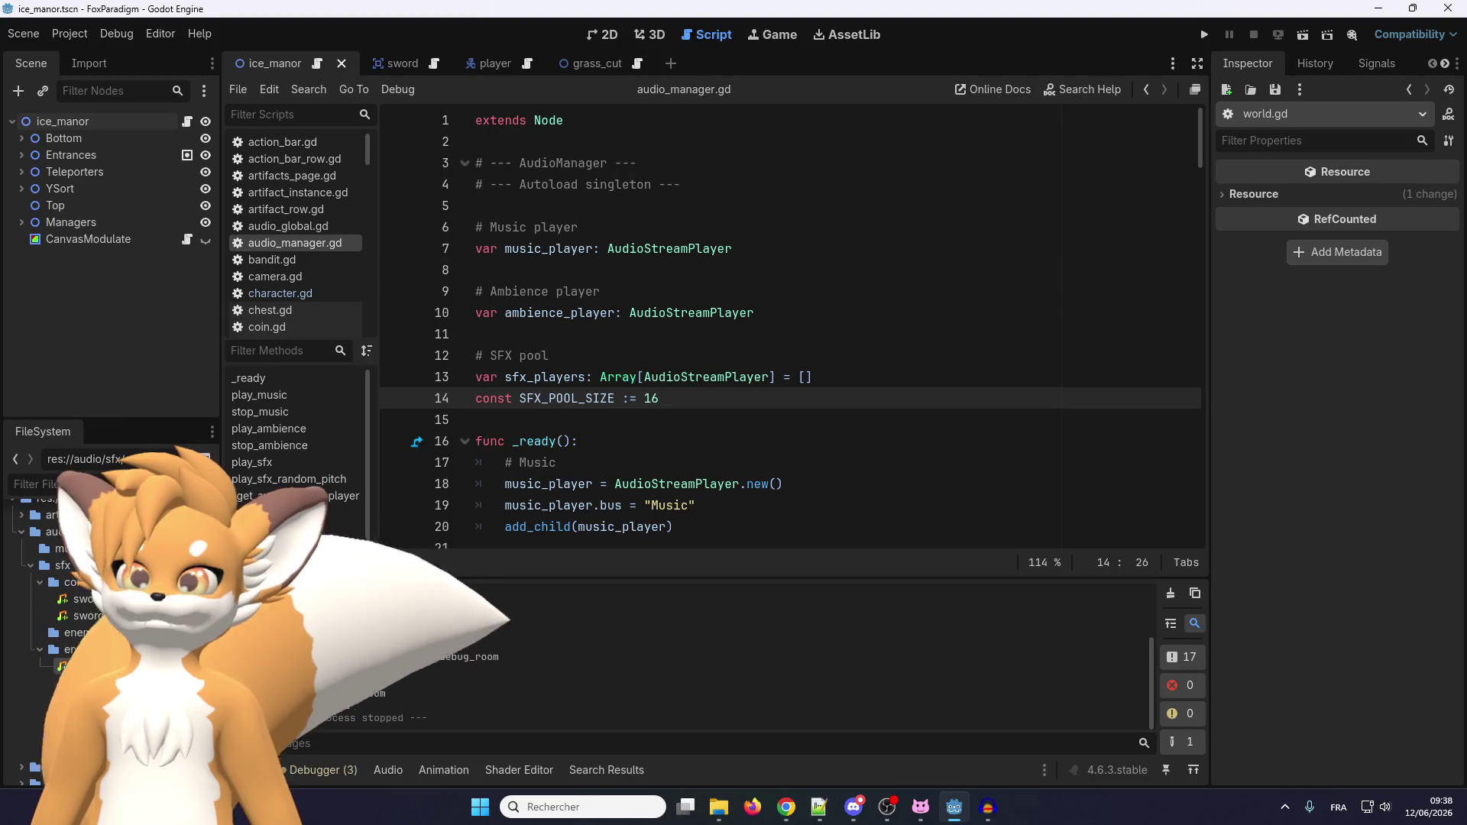
pyautogui.scroll(-1, 630, 369)
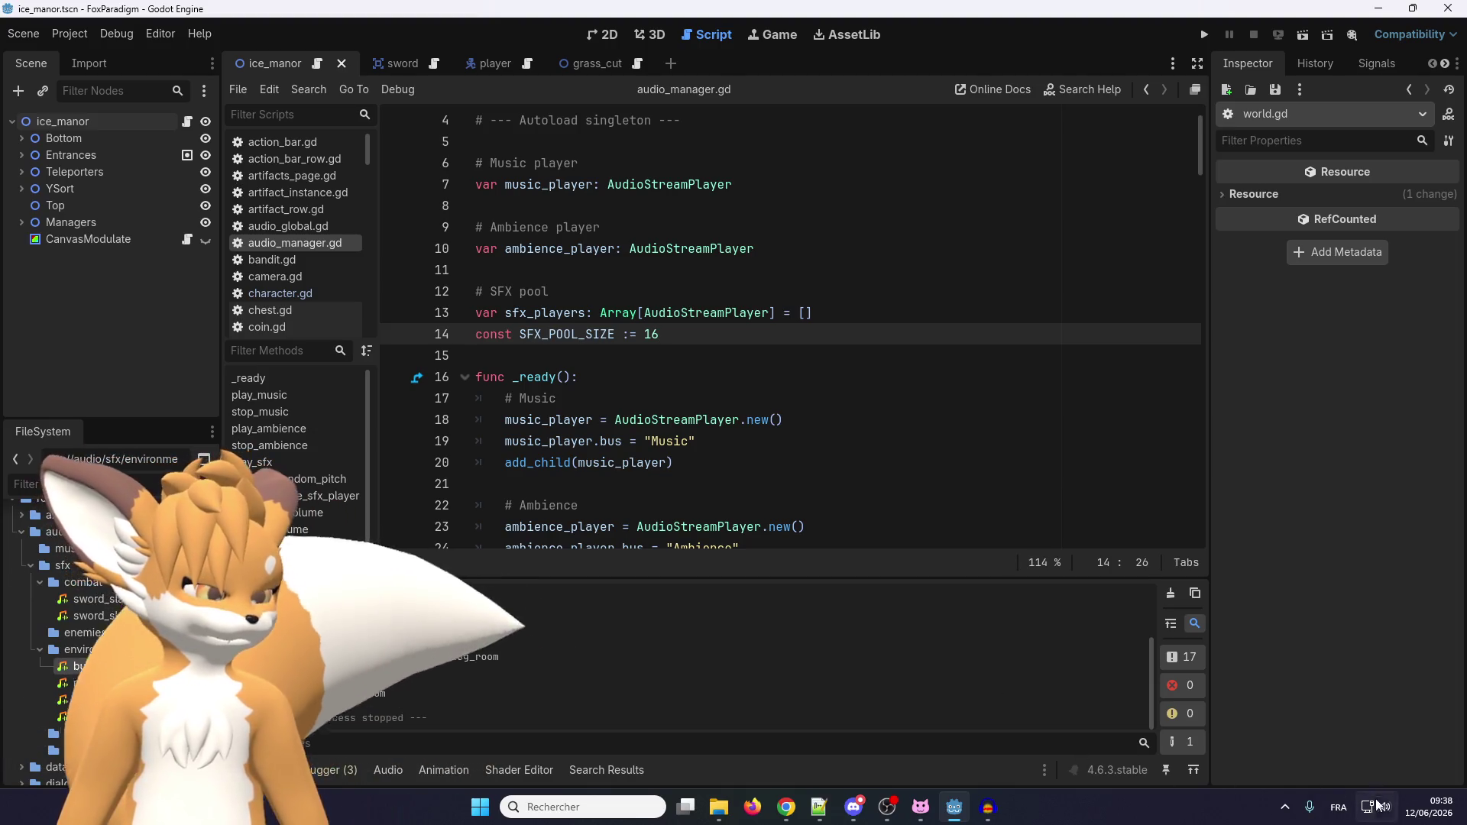
pyautogui.click(1422, 806)
pyautogui.click(1392, 816)
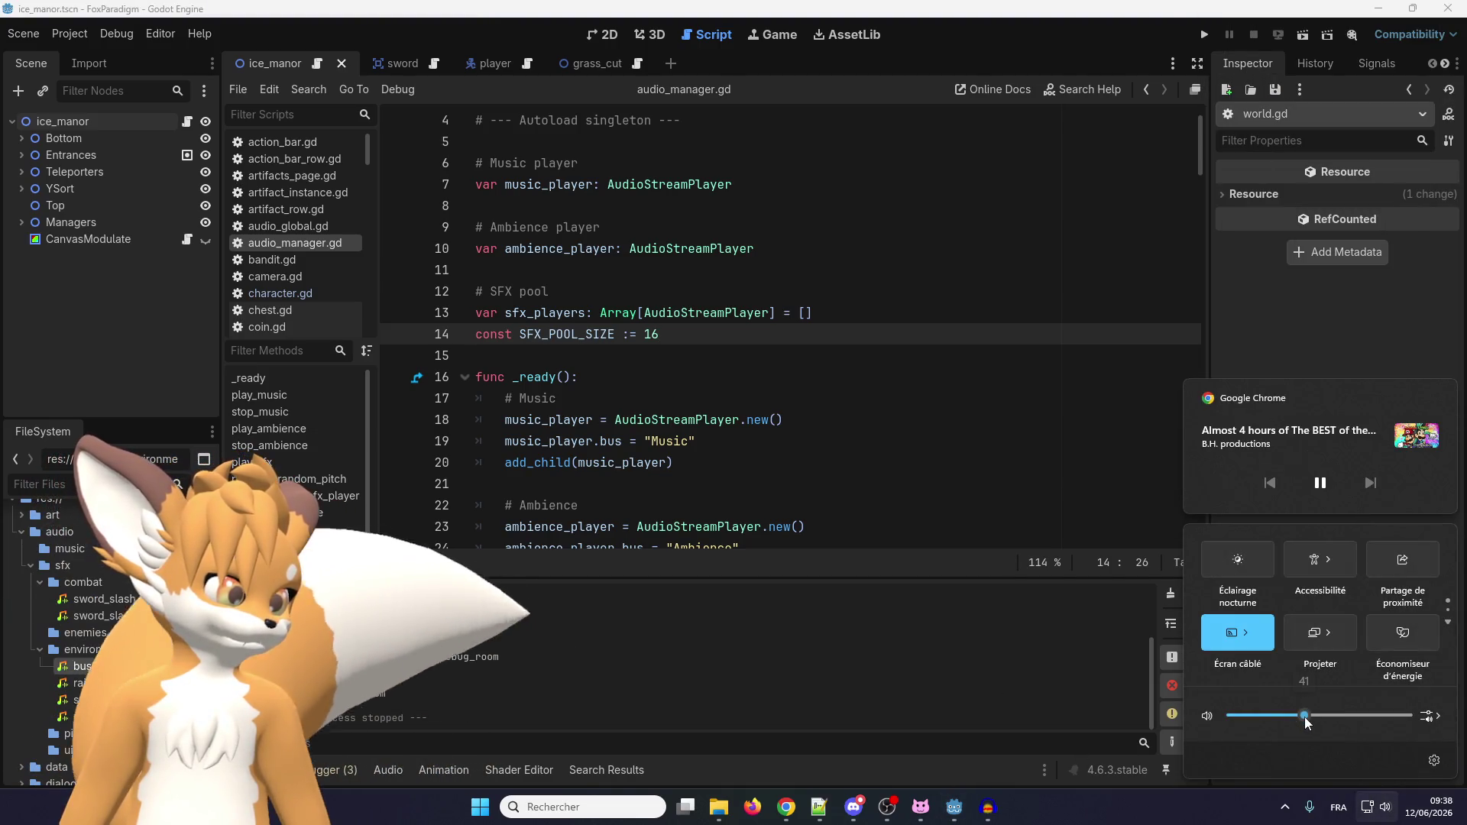
pyautogui.click(787, 419)
pyautogui.scroll(-2, 559, 312)
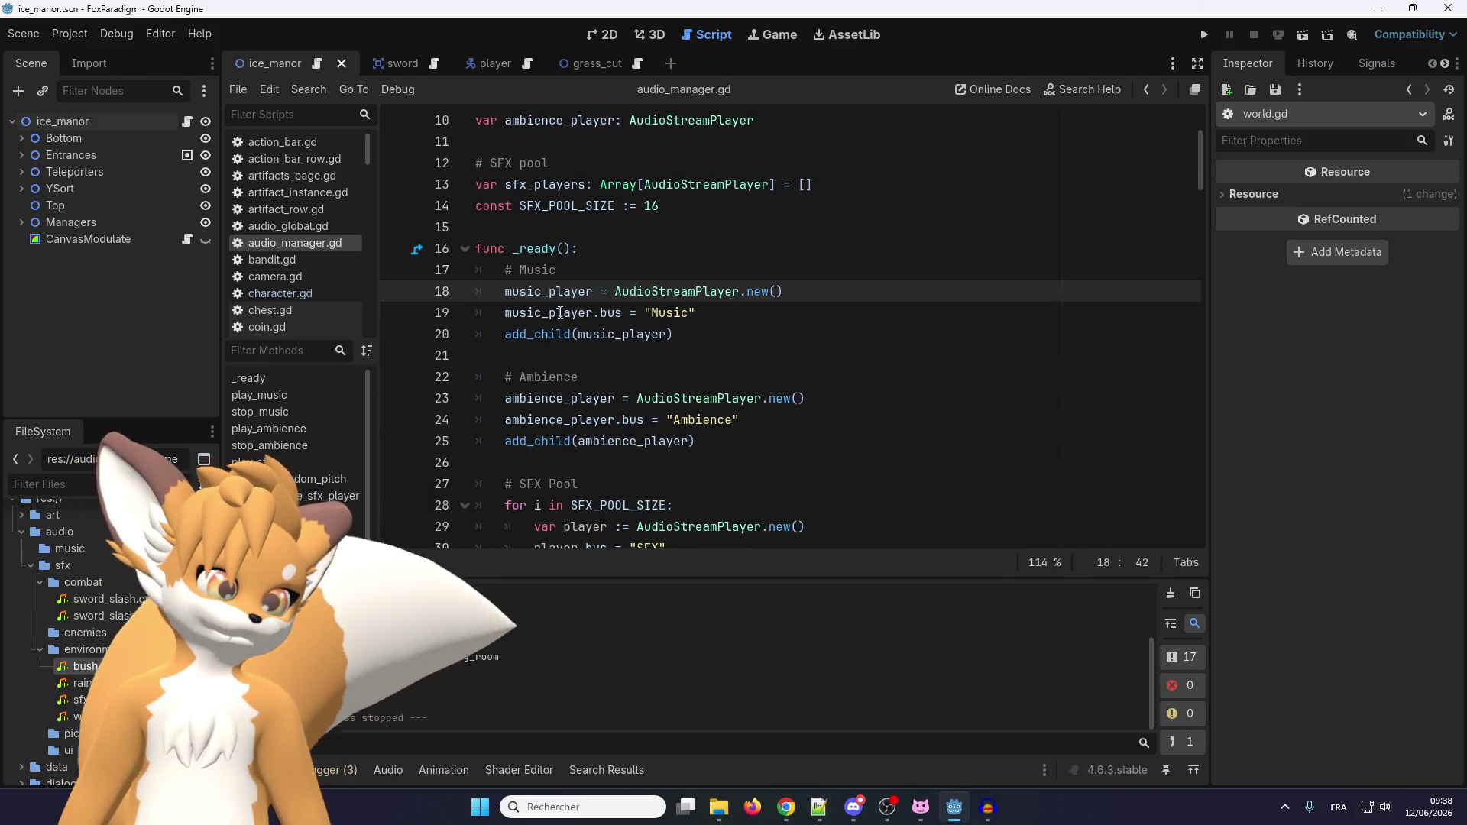
pyautogui.moveTo(546, 306)
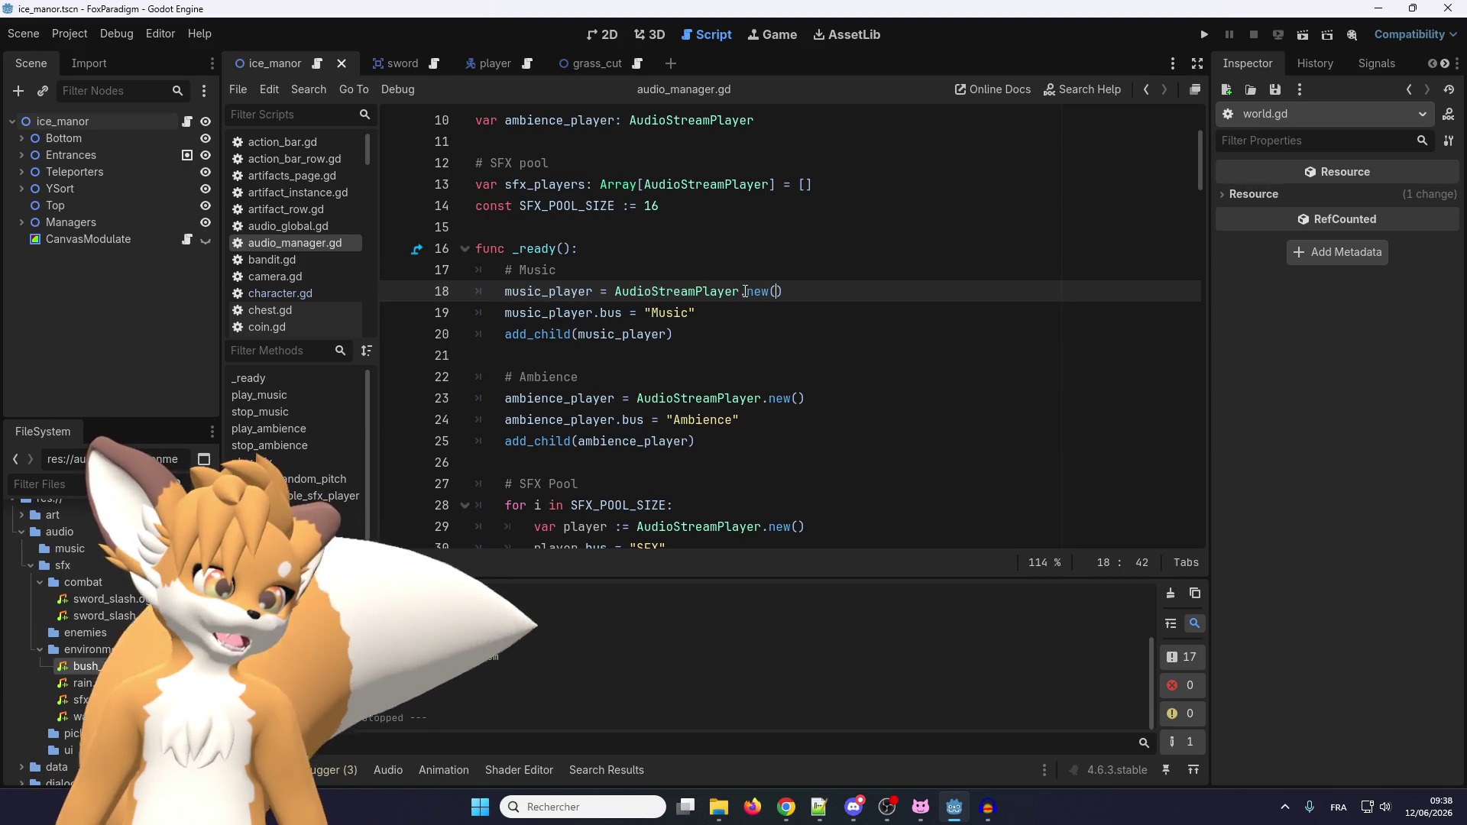
pyautogui.scroll(-1, 543, 295)
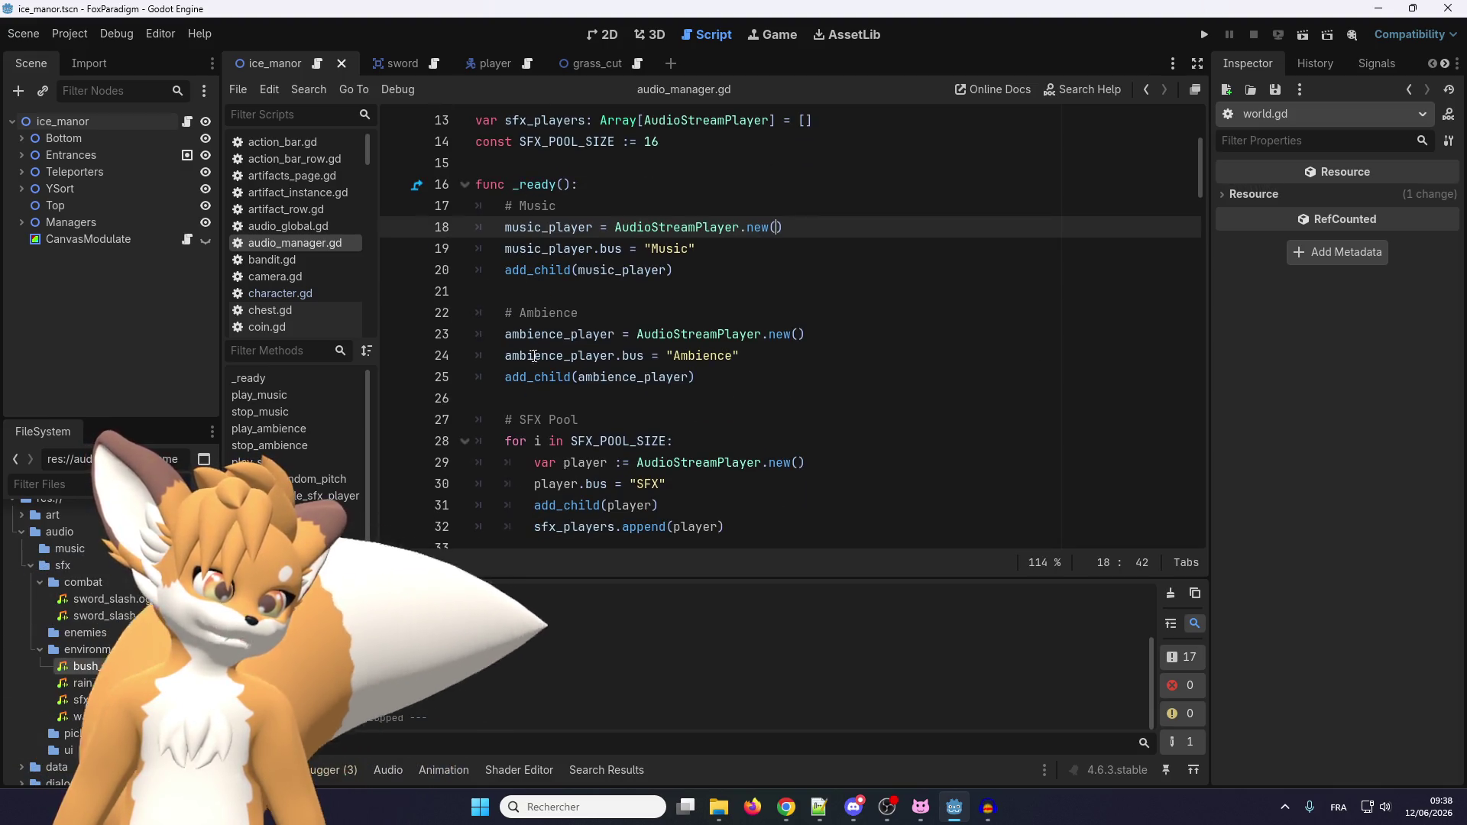
pyautogui.scroll(-2, 574, 337)
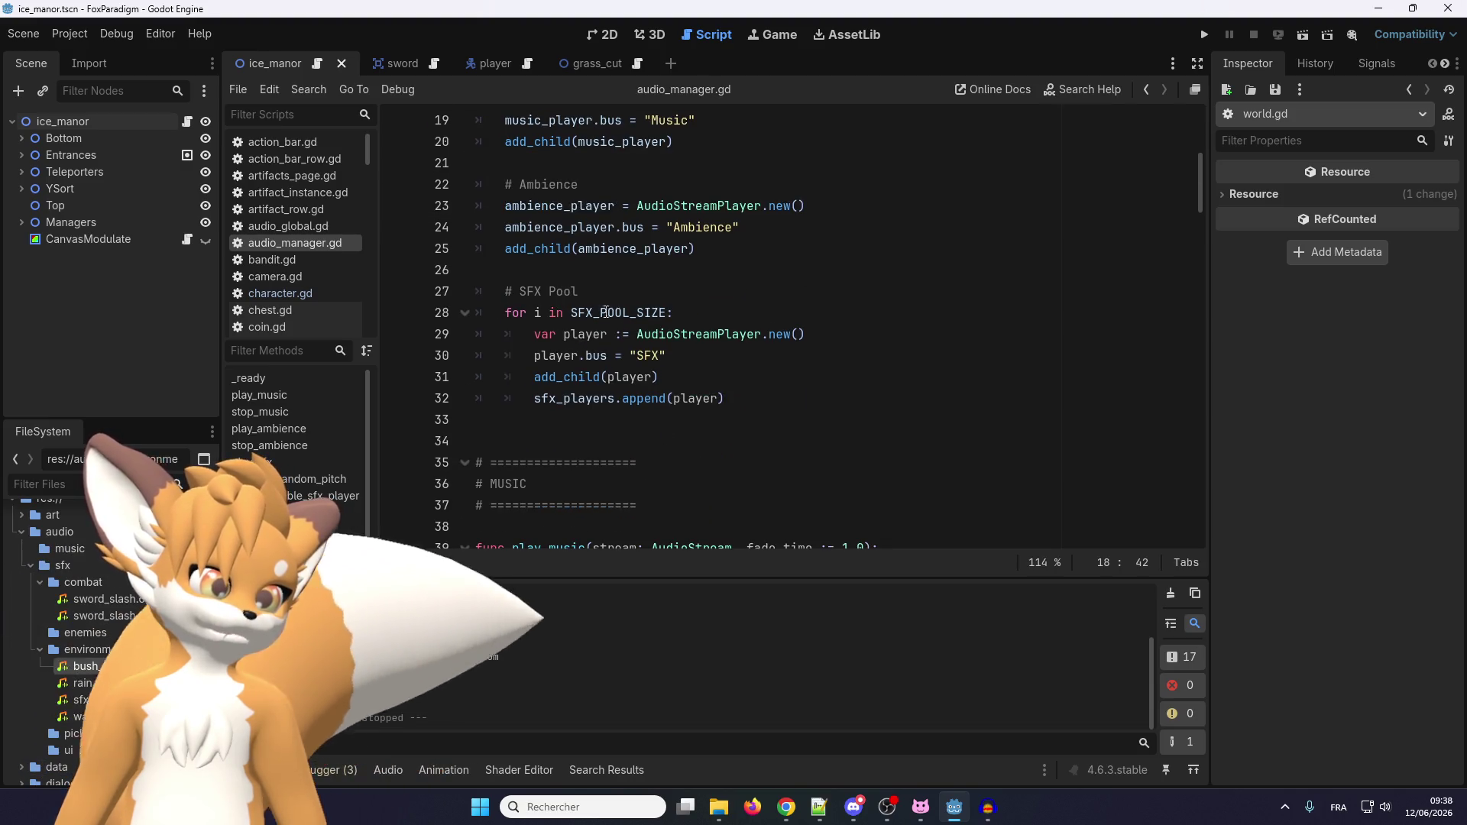
pyautogui.click(689, 377)
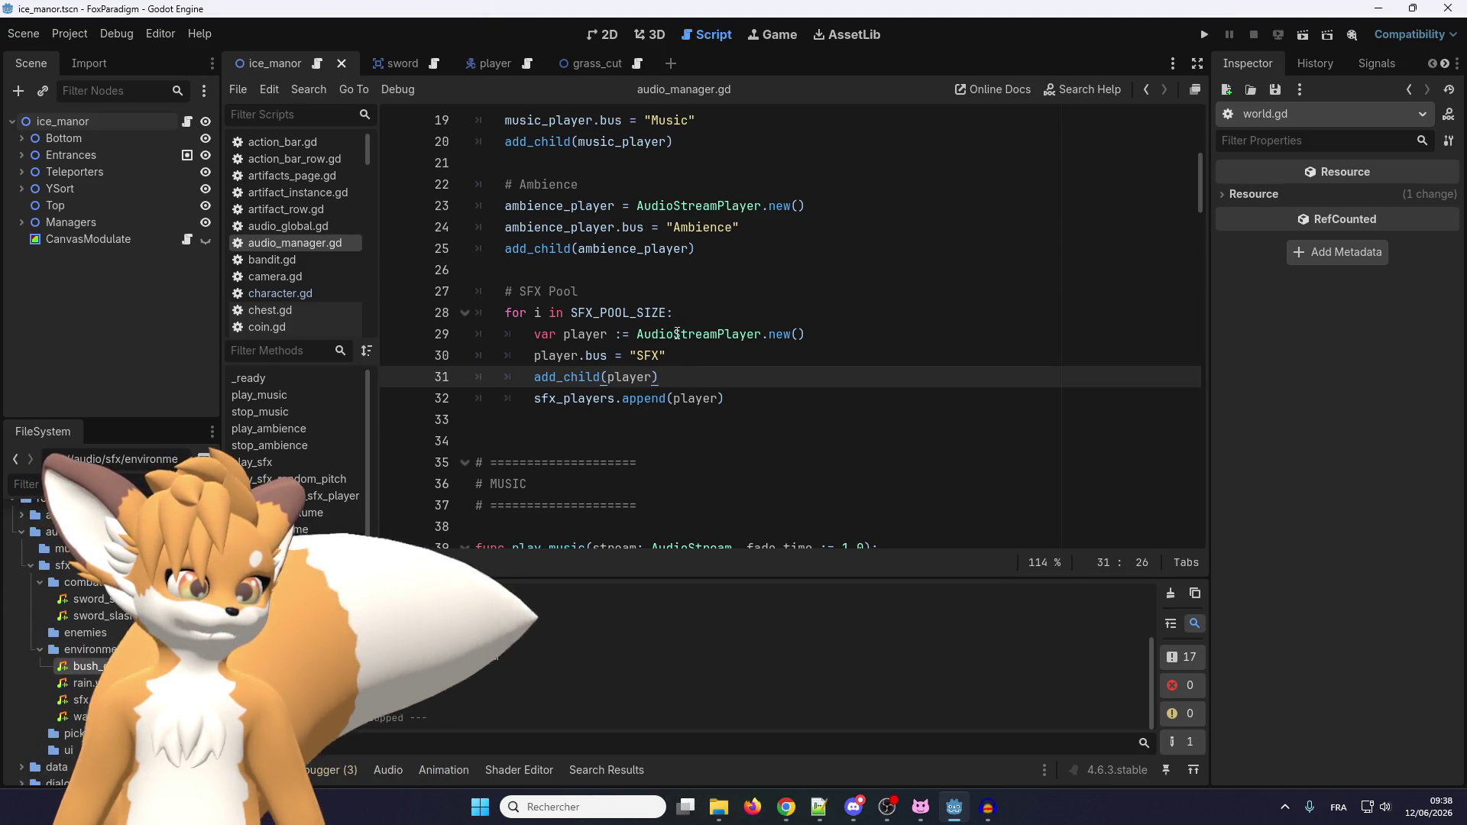
pyautogui.moveTo(677, 334)
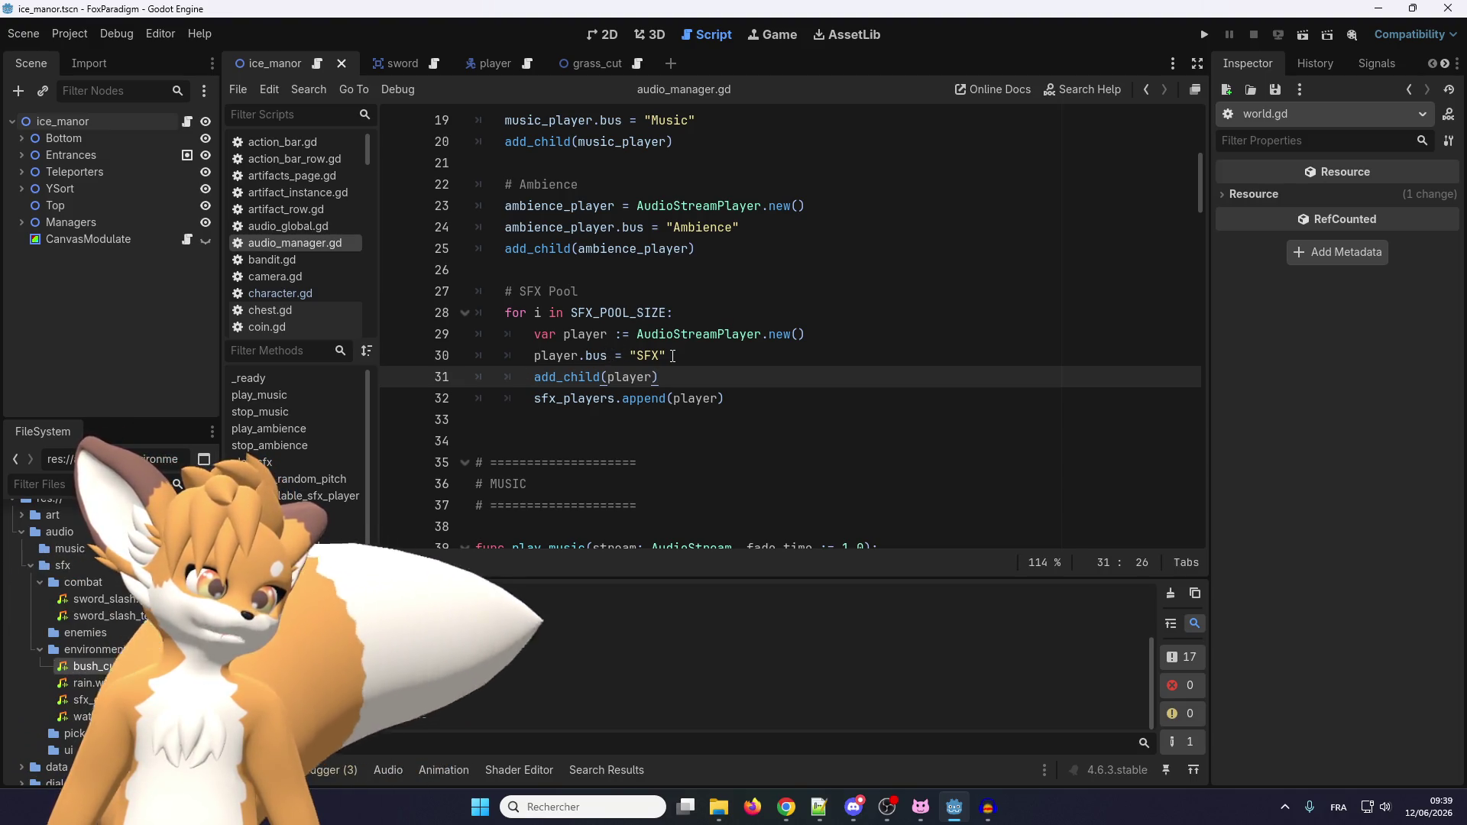
pyautogui.scroll(-5, 94, 662)
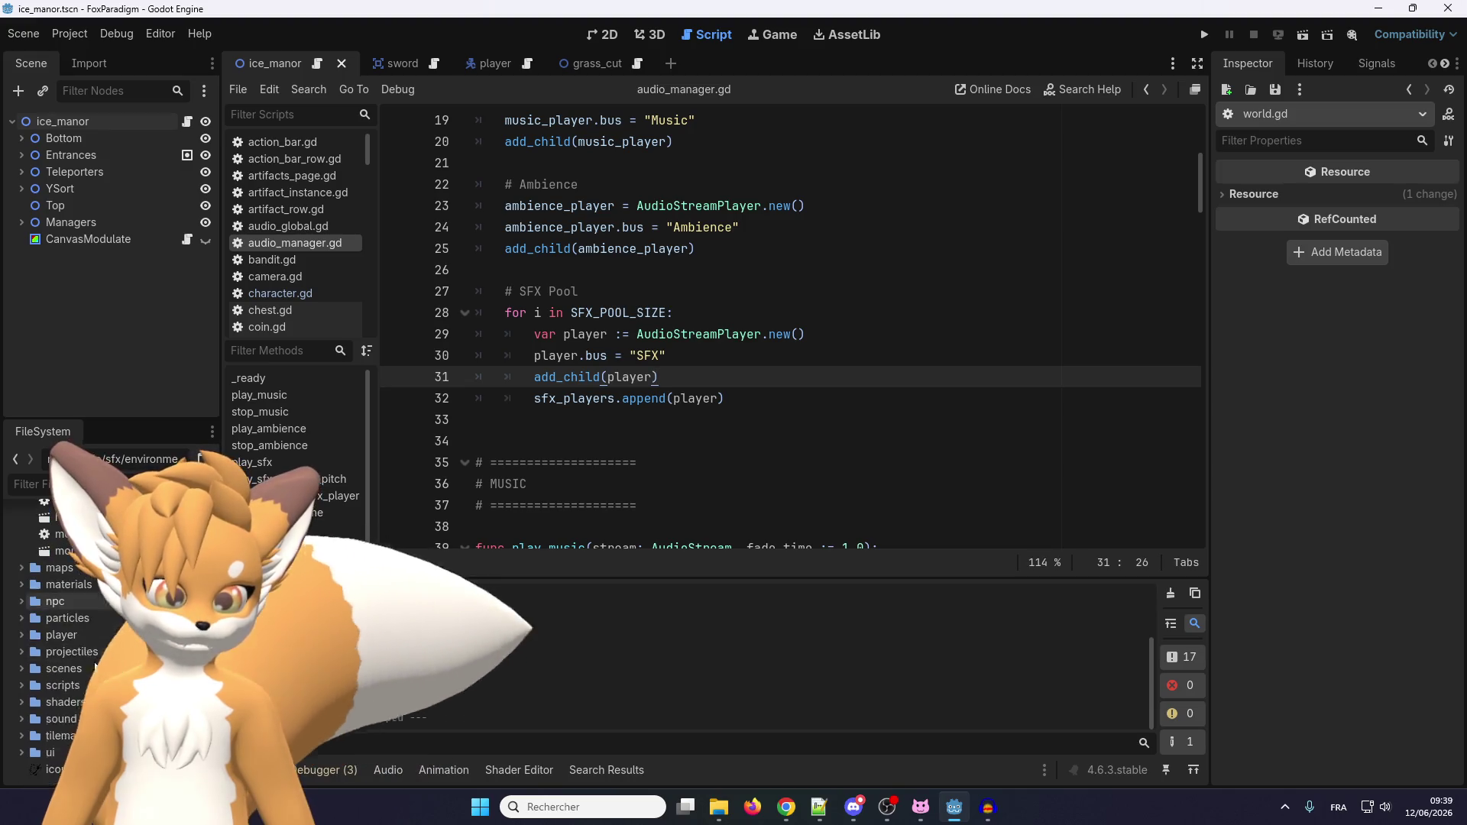
# Open sound/default_bus_layout.tres and examine the Ambiance bus name, checking it against the browser.
pyautogui.click(22, 718)
pyautogui.click(61, 735)
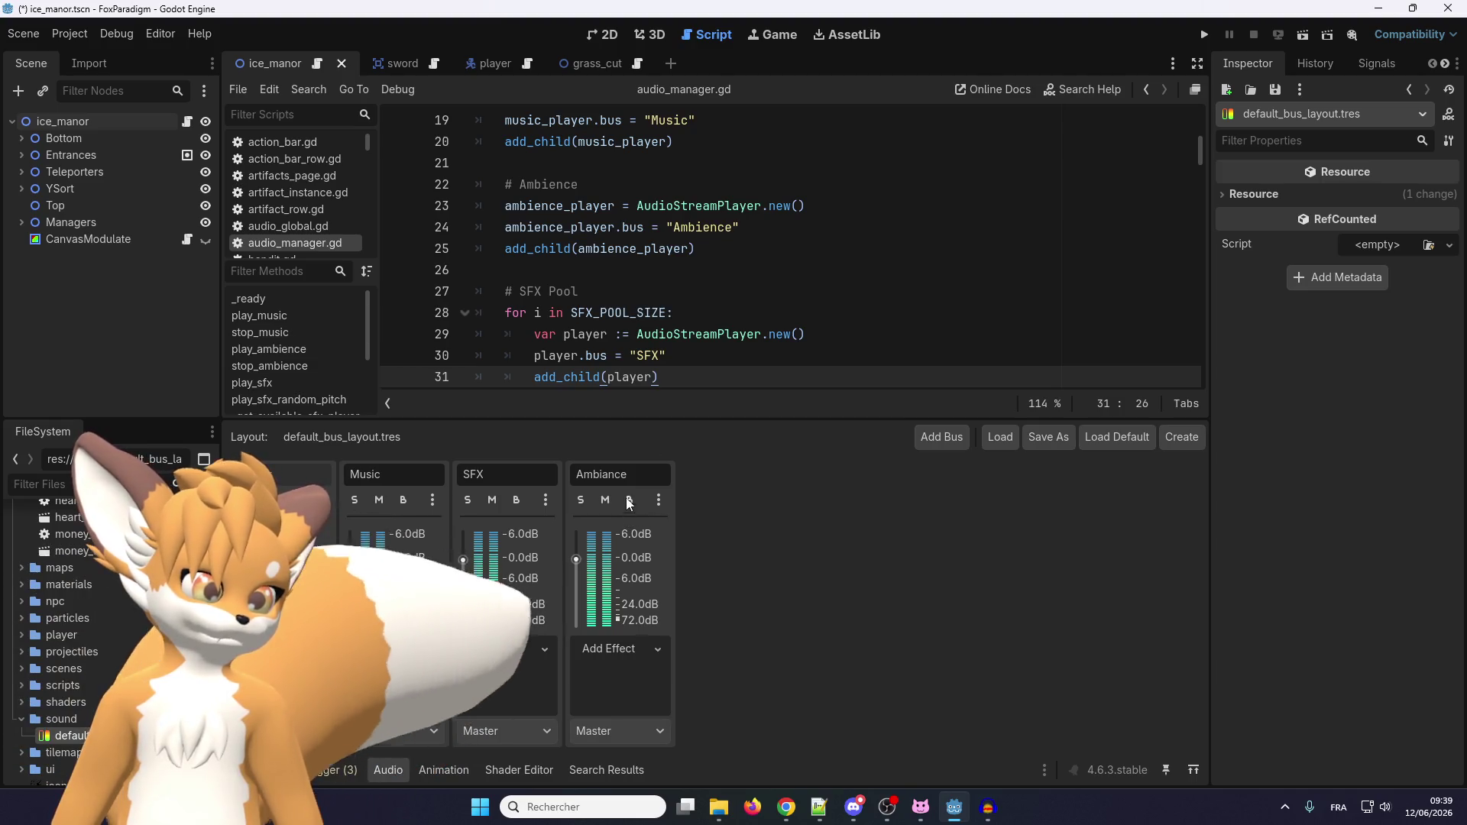
pyautogui.doubleClick(601, 475)
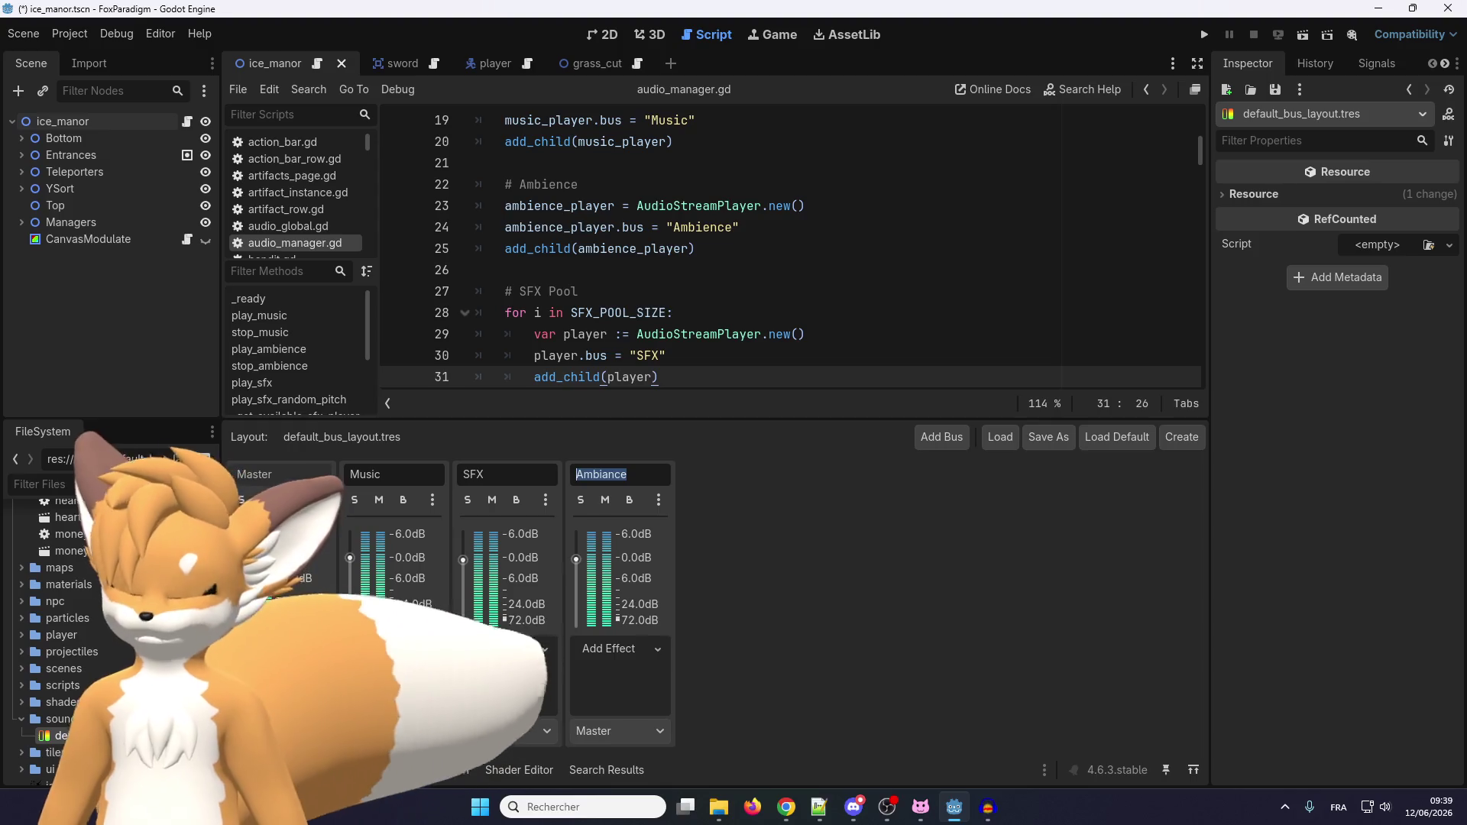
pyautogui.hotkey('alt', 'Tab')
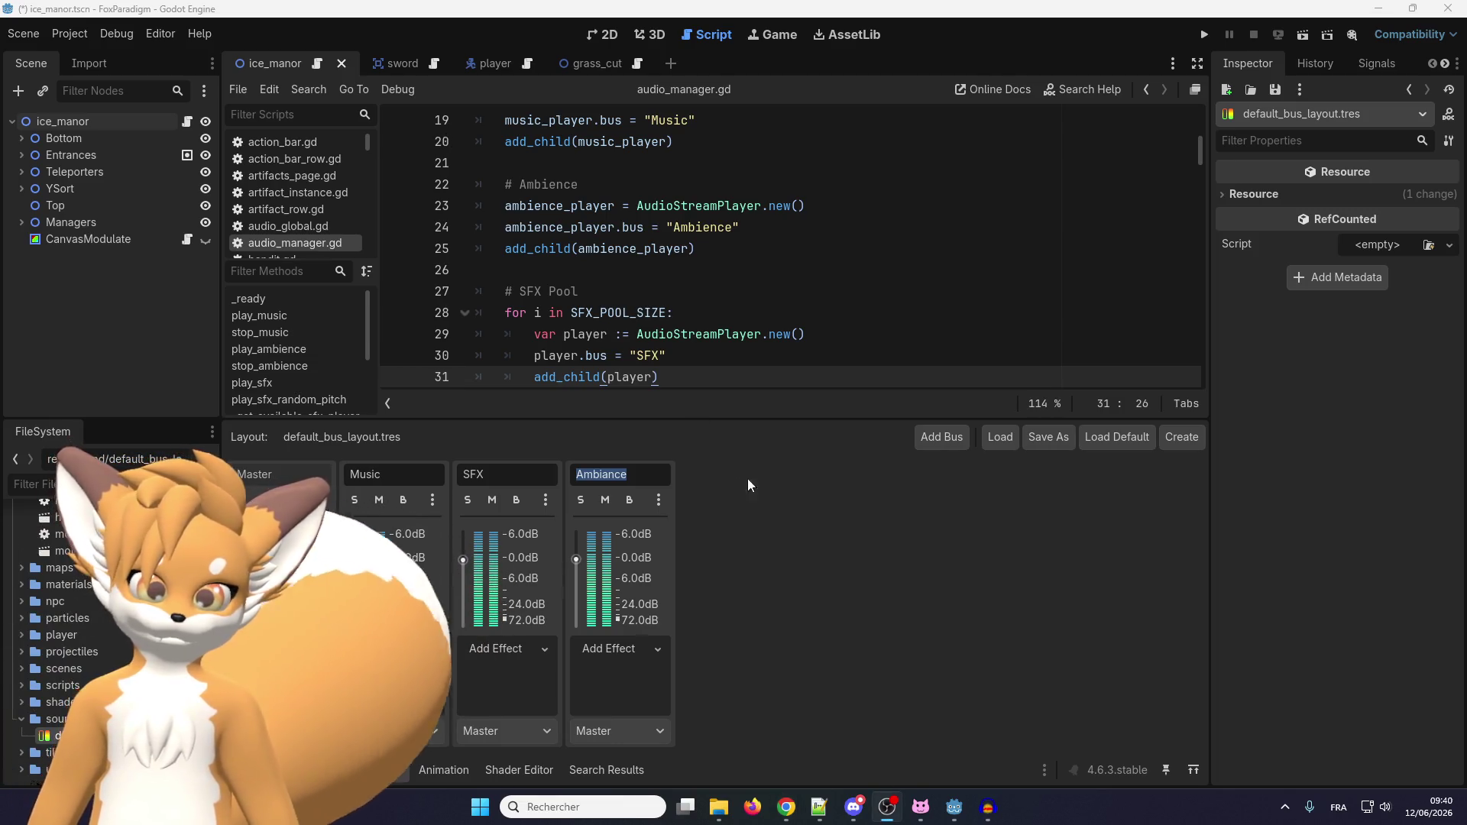
# Return to the ambience player setup around line 32 of the script.
pyautogui.click(601, 252)
pyautogui.scroll(-1, 601, 259)
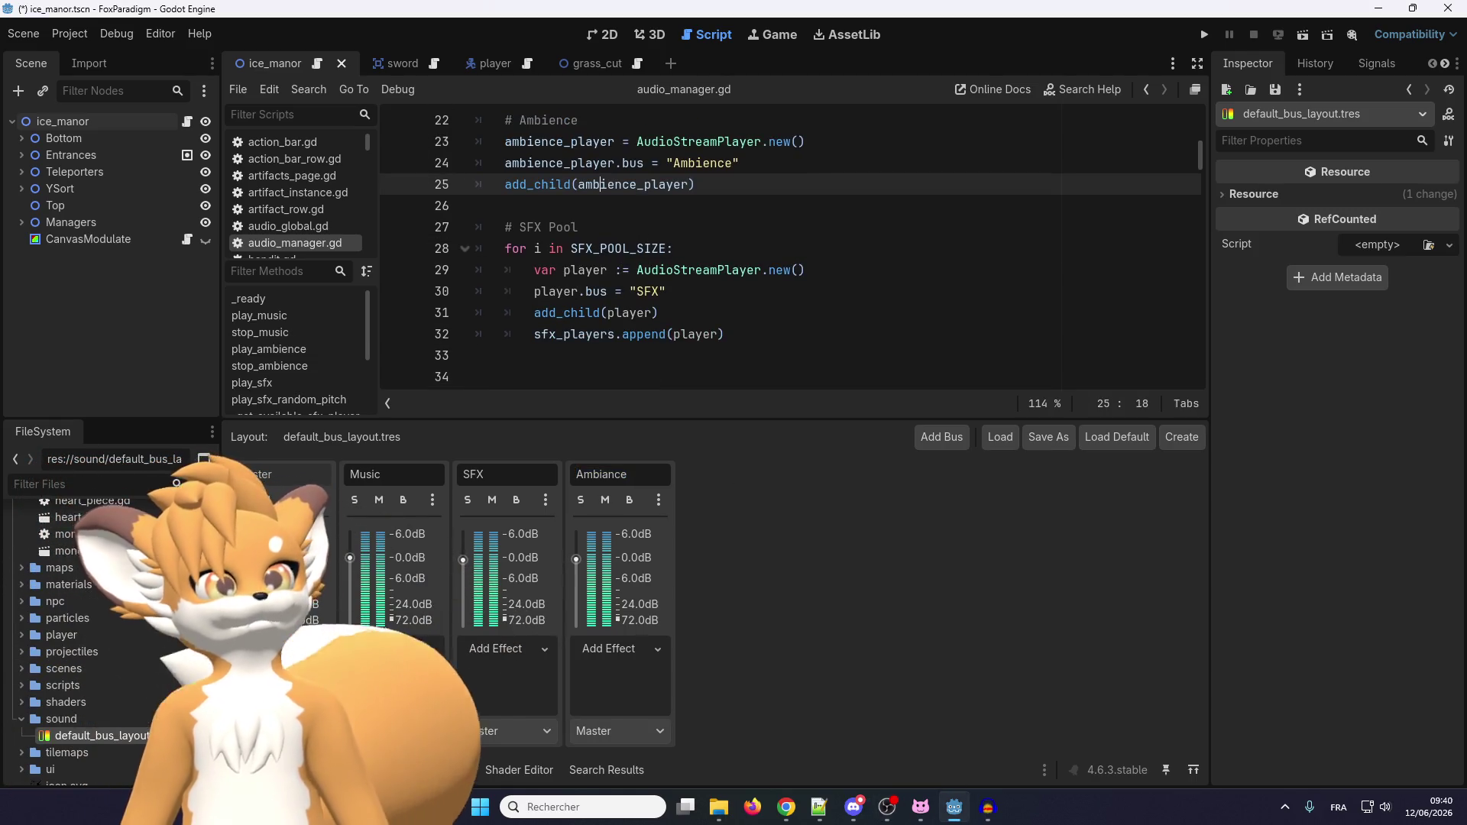
pyautogui.click(768, 329)
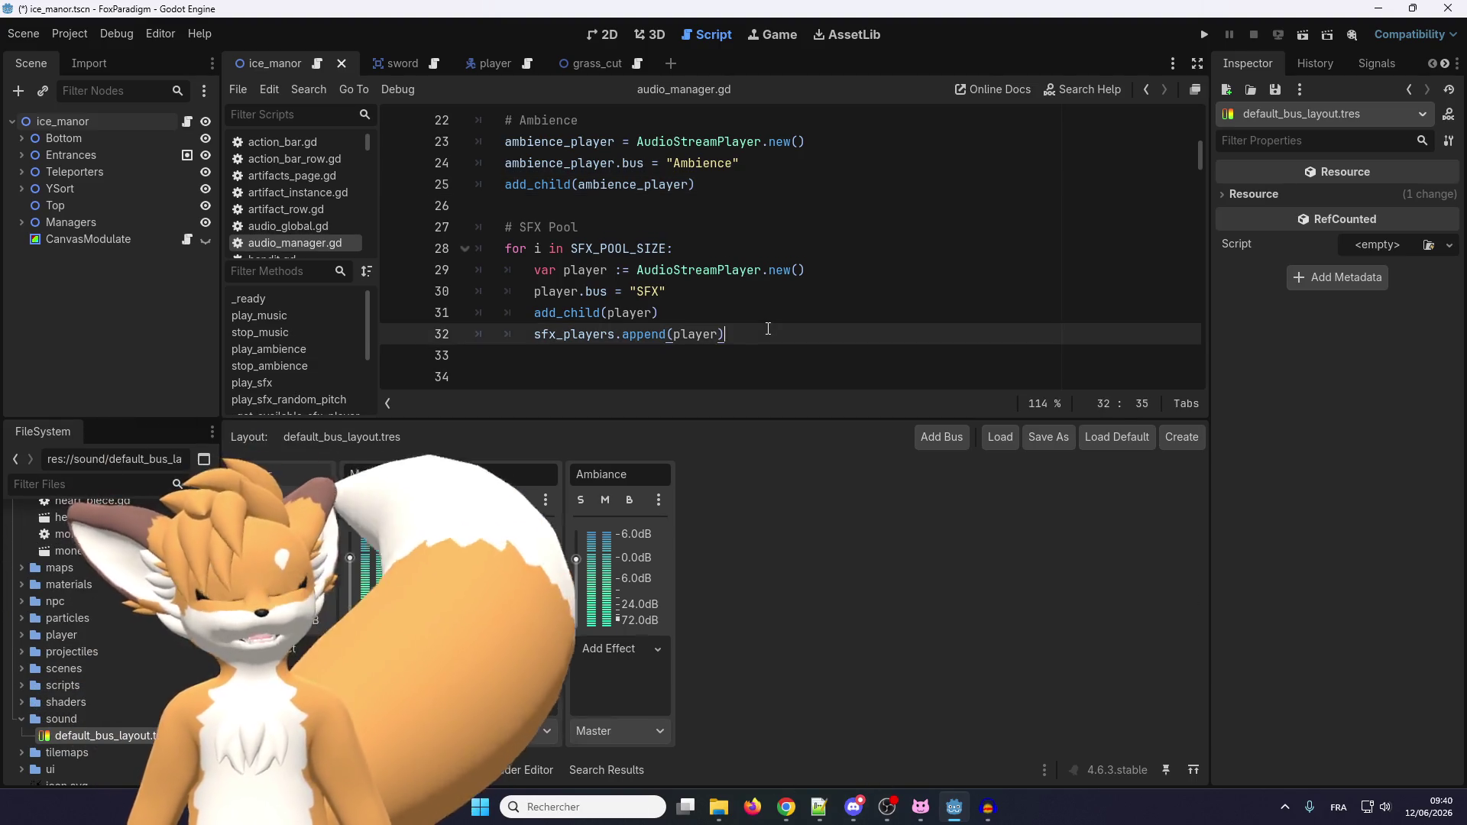
# Search the whole project for 'ambiance' and return to the script at line 30.
pyautogui.hotkey('ctrl', 'shift', 'f')
pyautogui.write('ambiance')
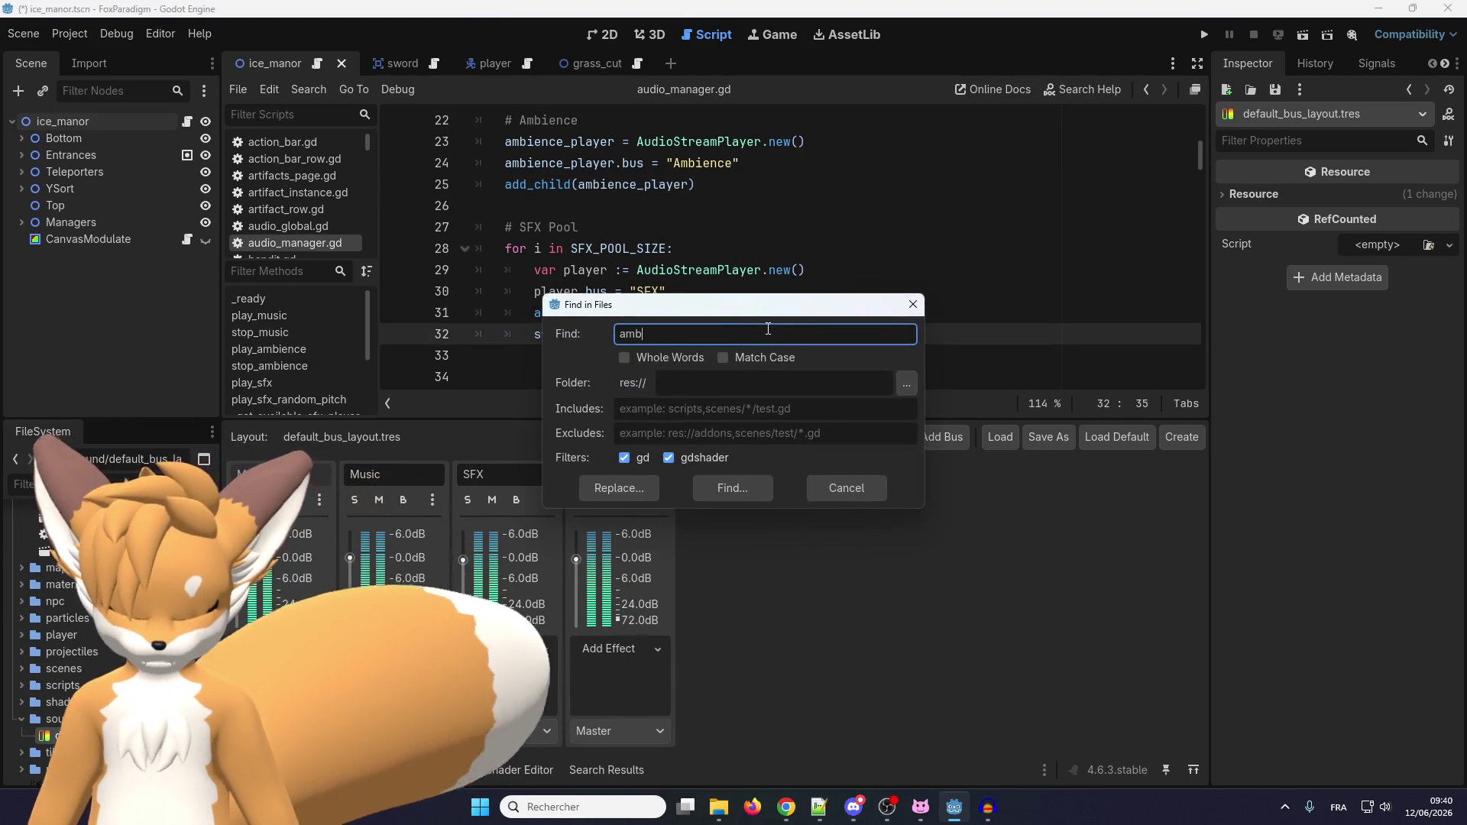
pyautogui.click(754, 487)
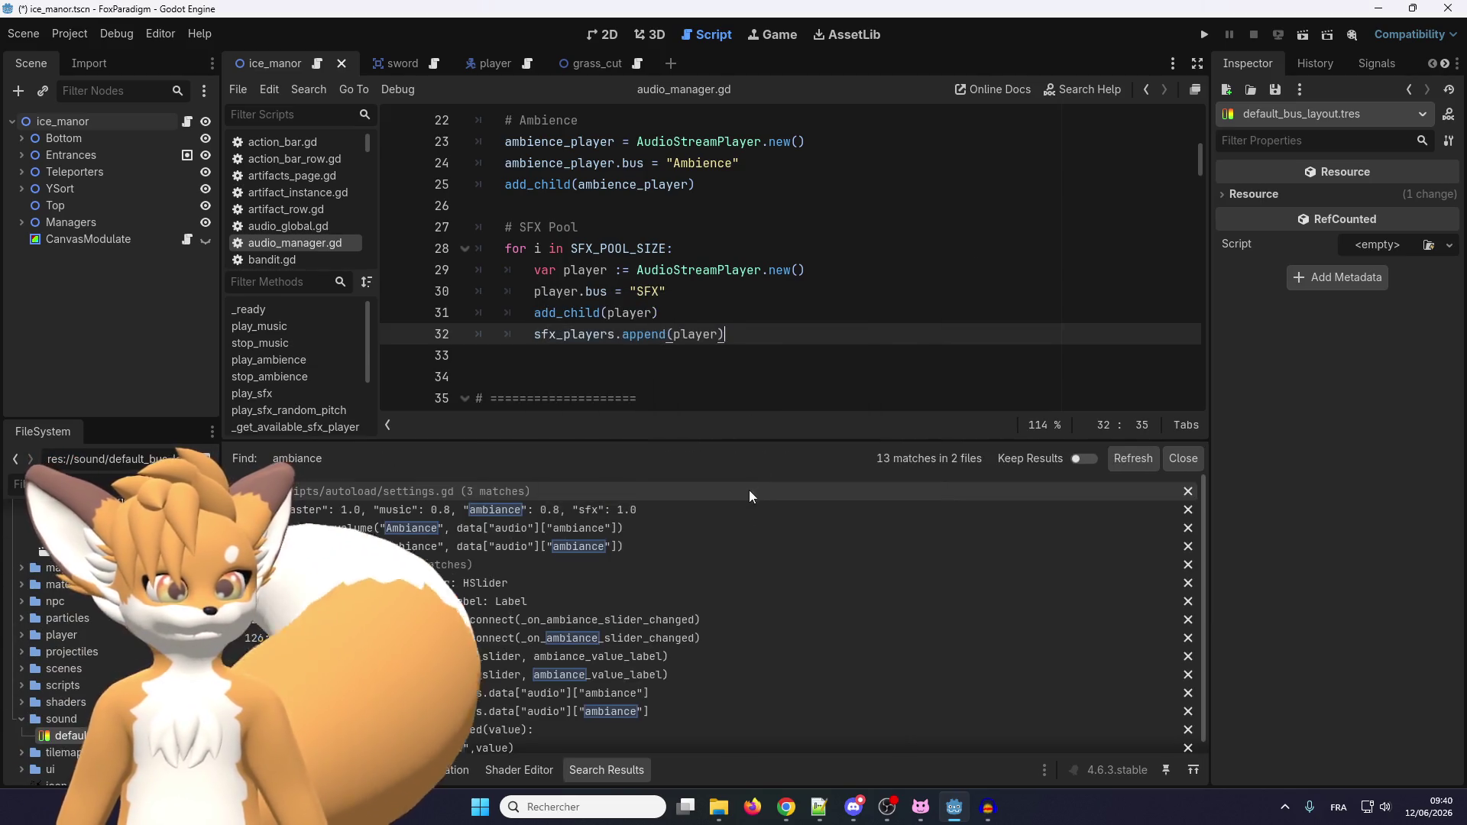
pyautogui.scroll(1, 484, 624)
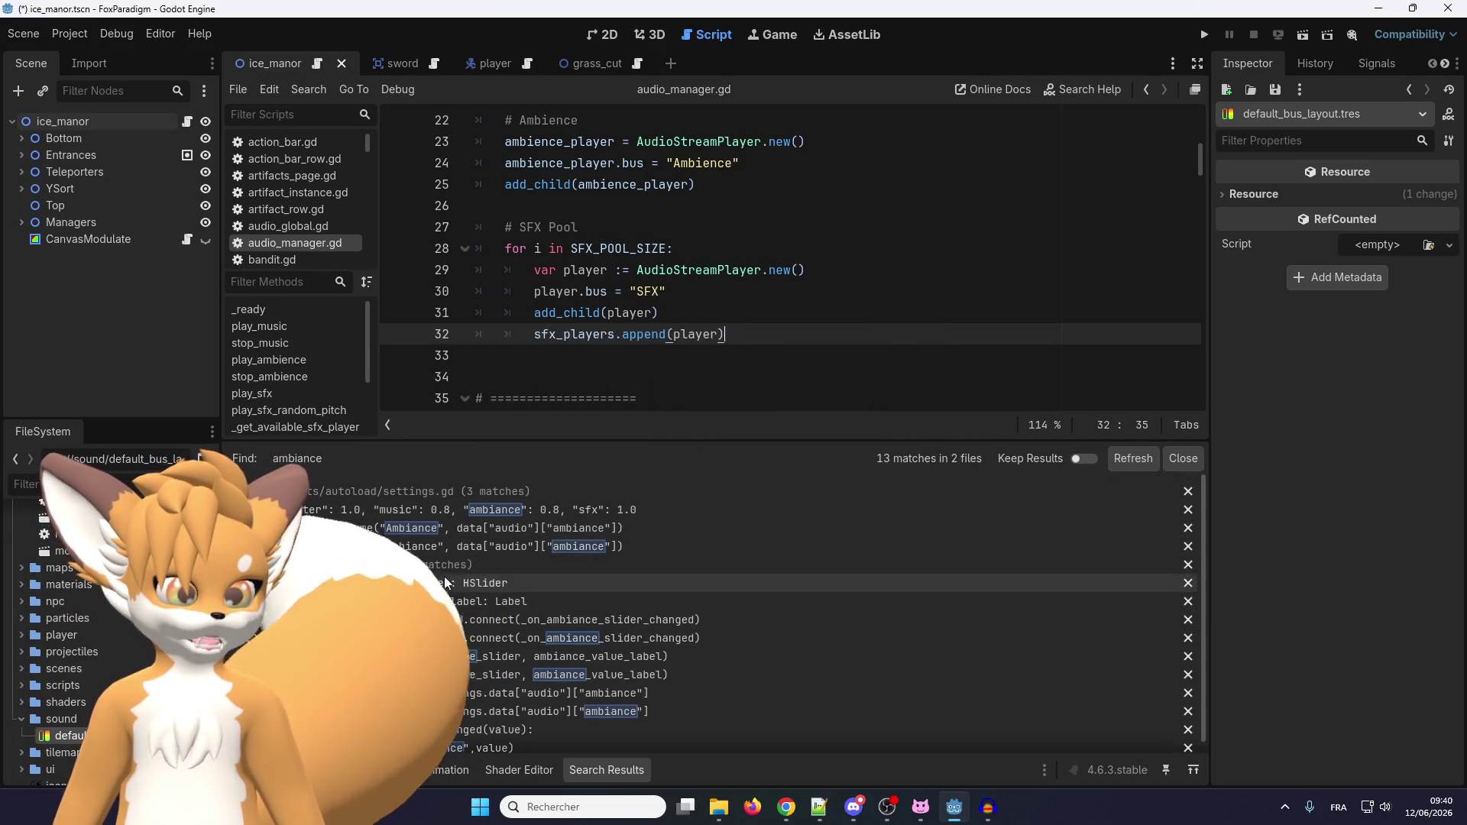
pyautogui.click(761, 293)
# Search for 'ambience', finding 15 matches in audio_manager.gd, then hide the results.
pyautogui.hotkey('ctrl', 'shift', 'f')
pyautogui.write('ambience')
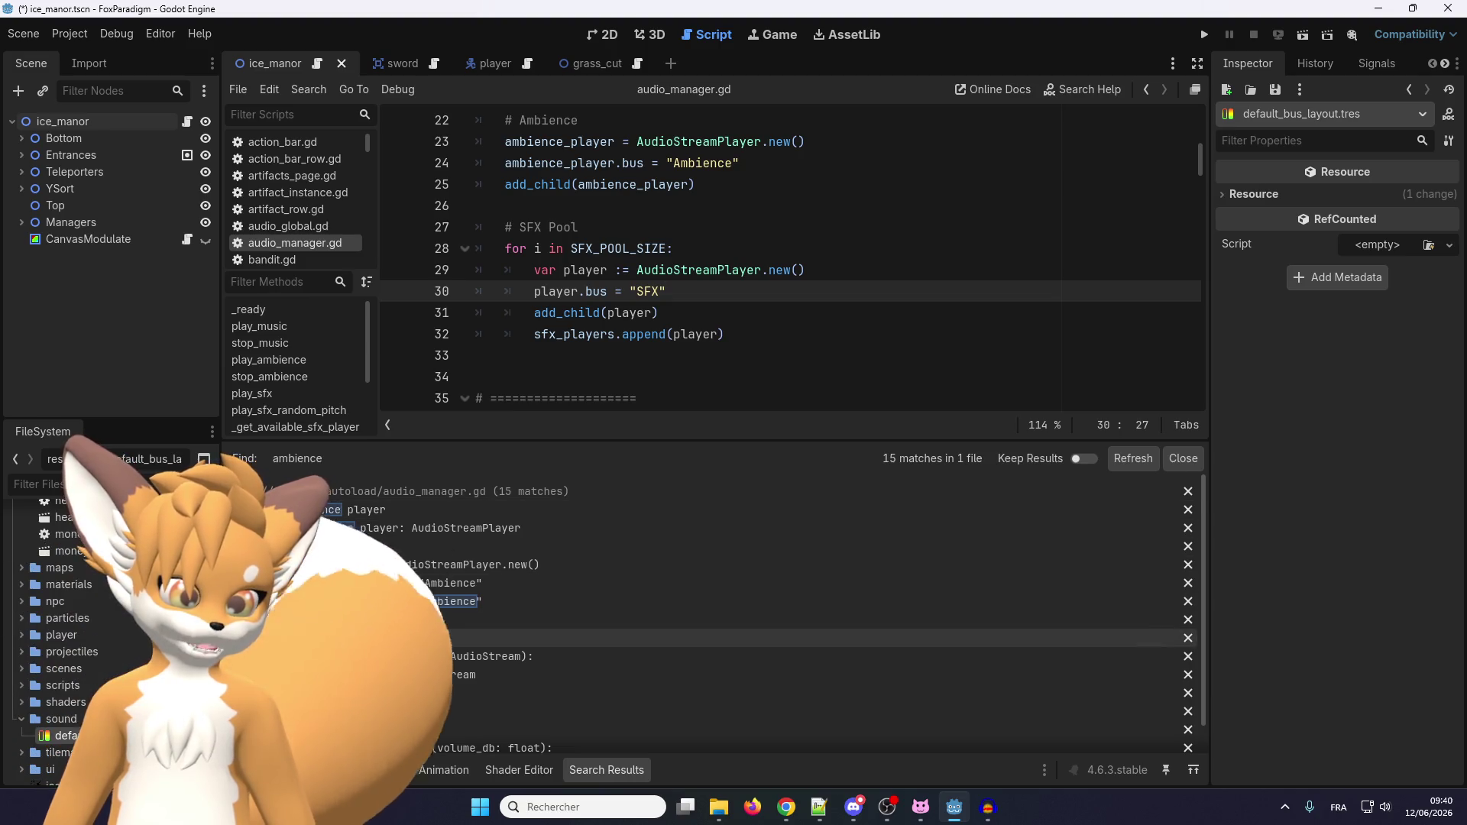
pyautogui.scroll(-1, 442, 638)
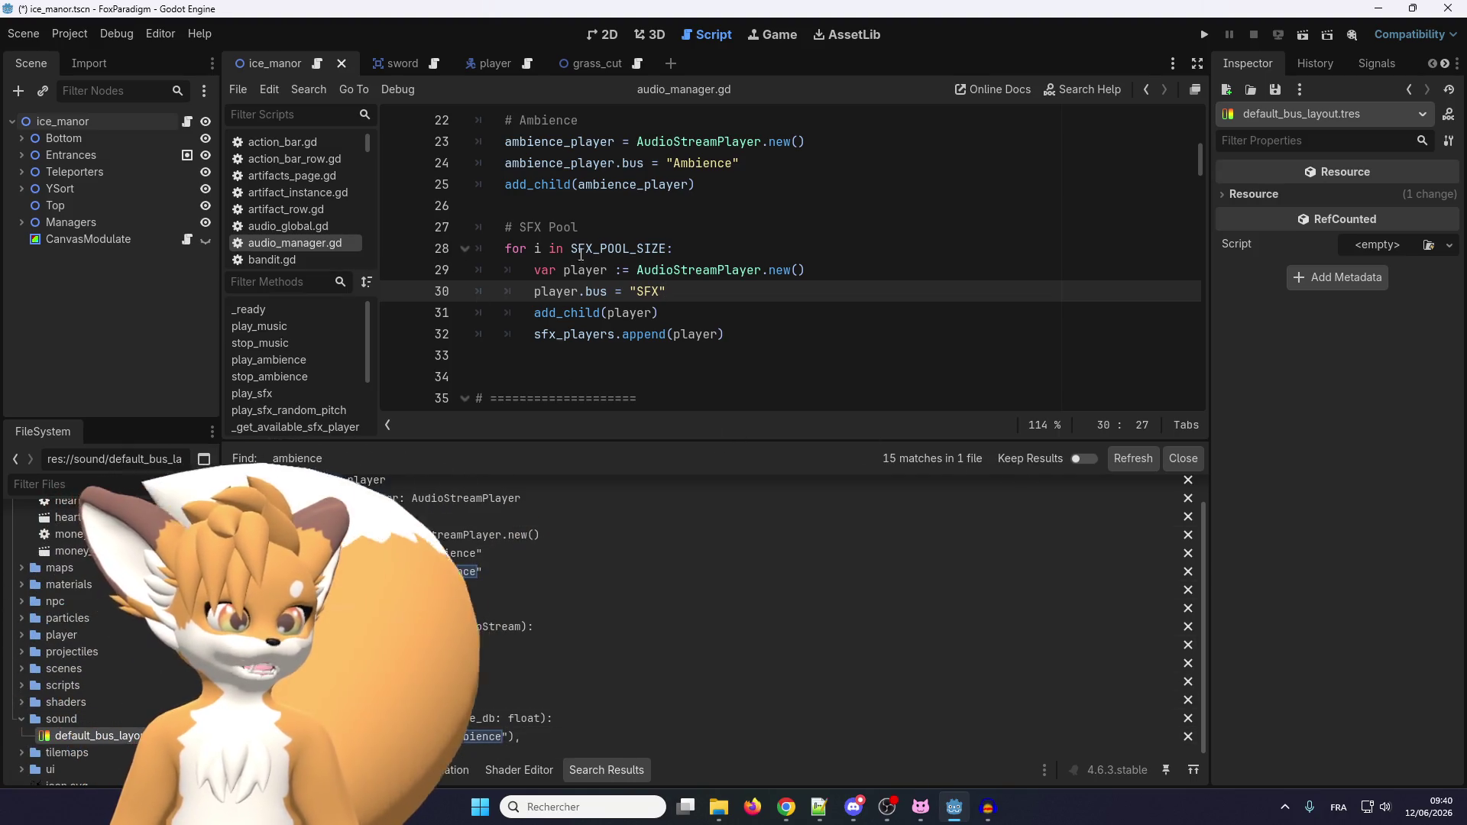
pyautogui.scroll(-2, 764, 267)
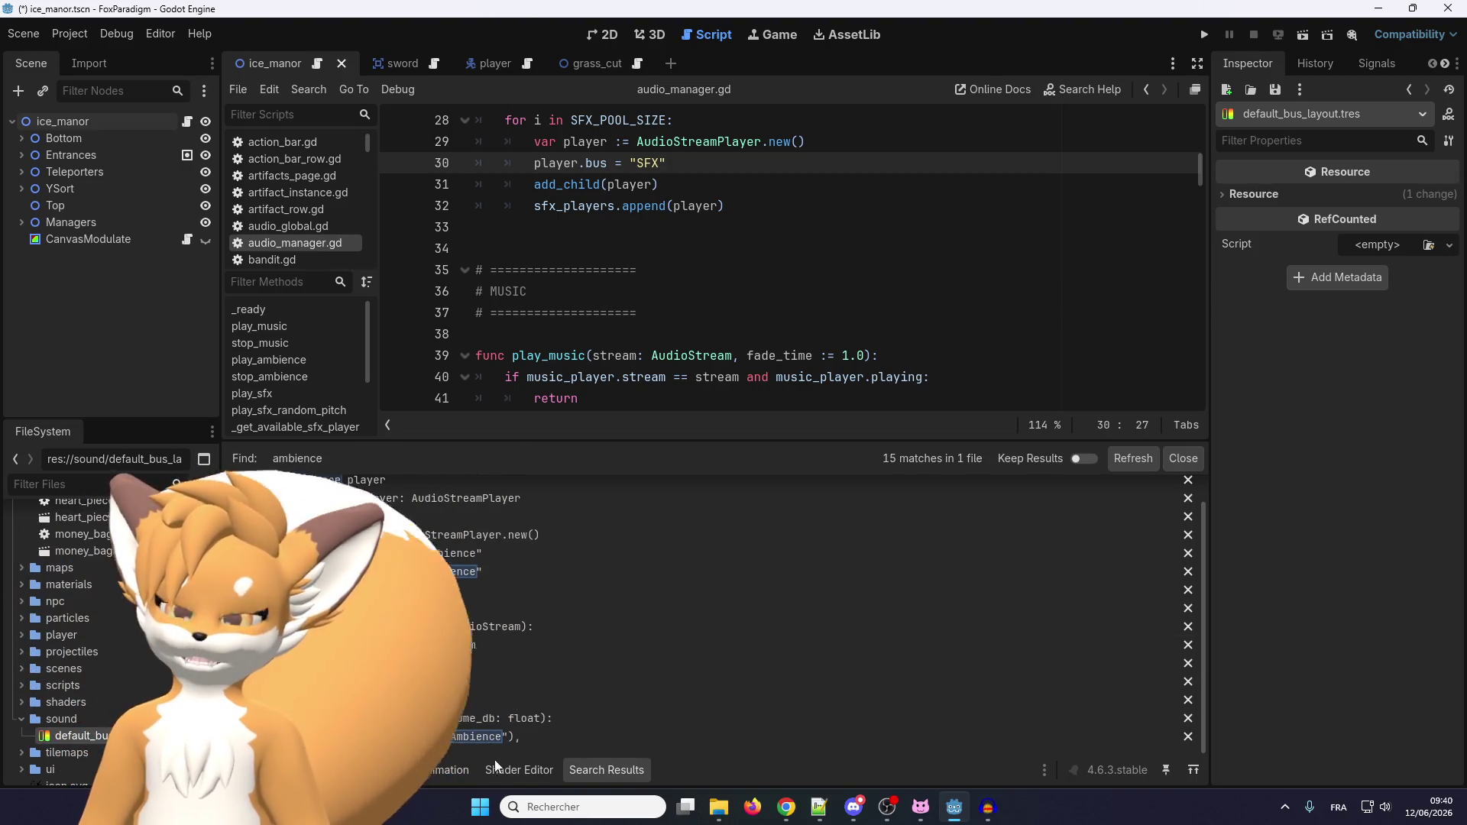
pyautogui.click(594, 773)
pyautogui.scroll(1, 616, 378)
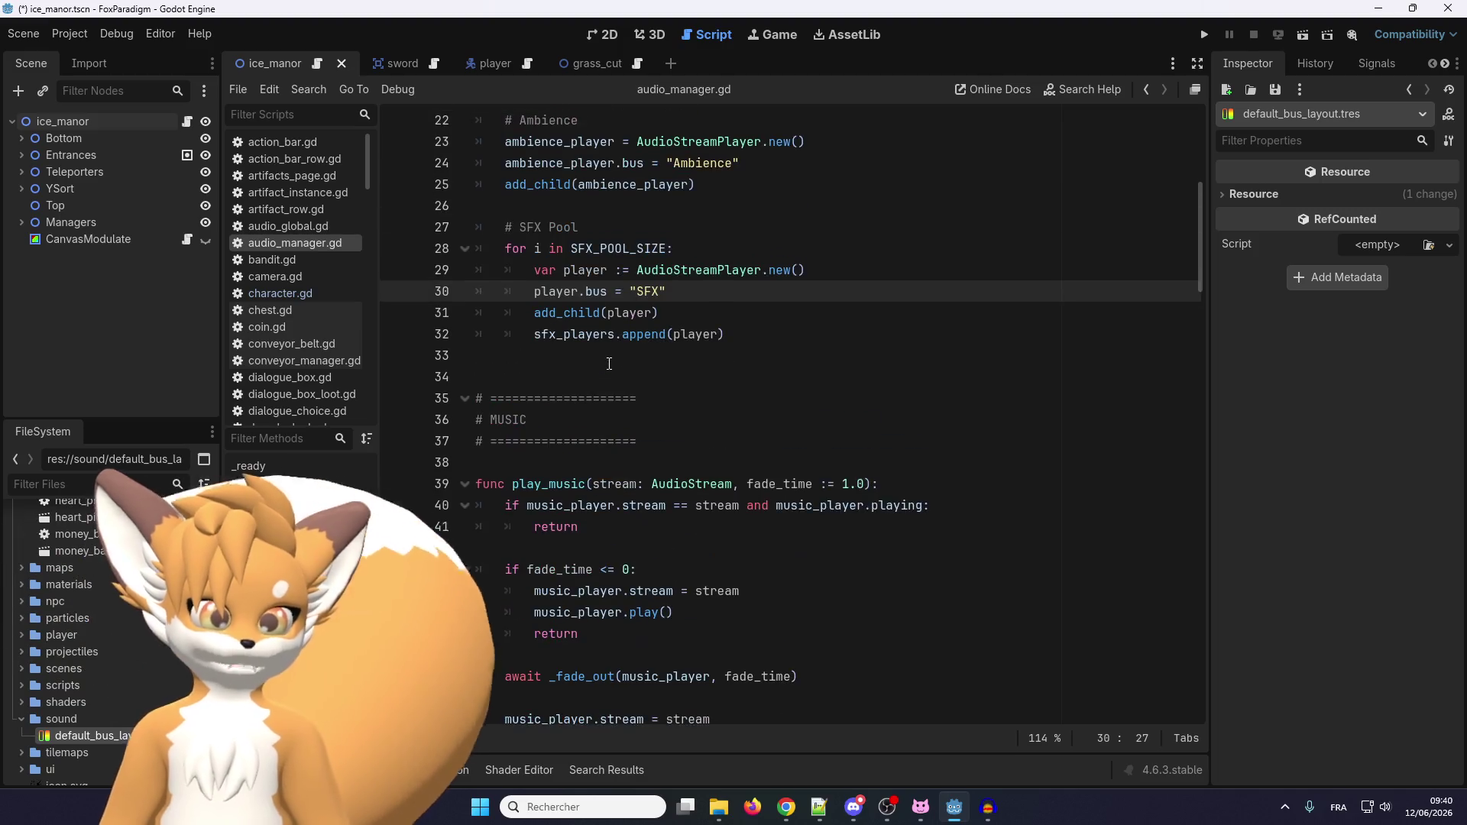
pyautogui.scroll(-1, 546, 509)
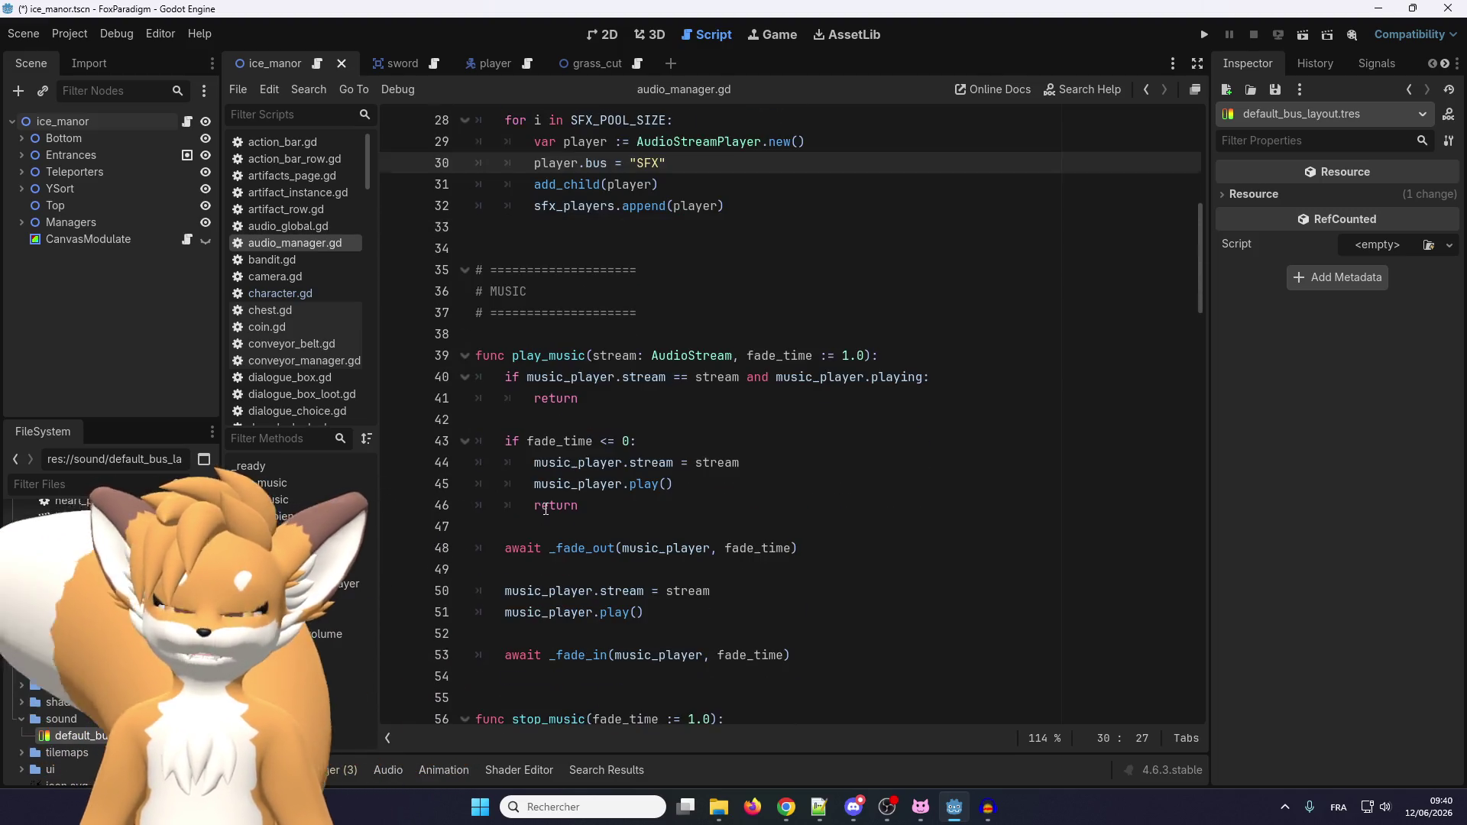
pyautogui.click(548, 363)
pyautogui.scroll(-1, 548, 369)
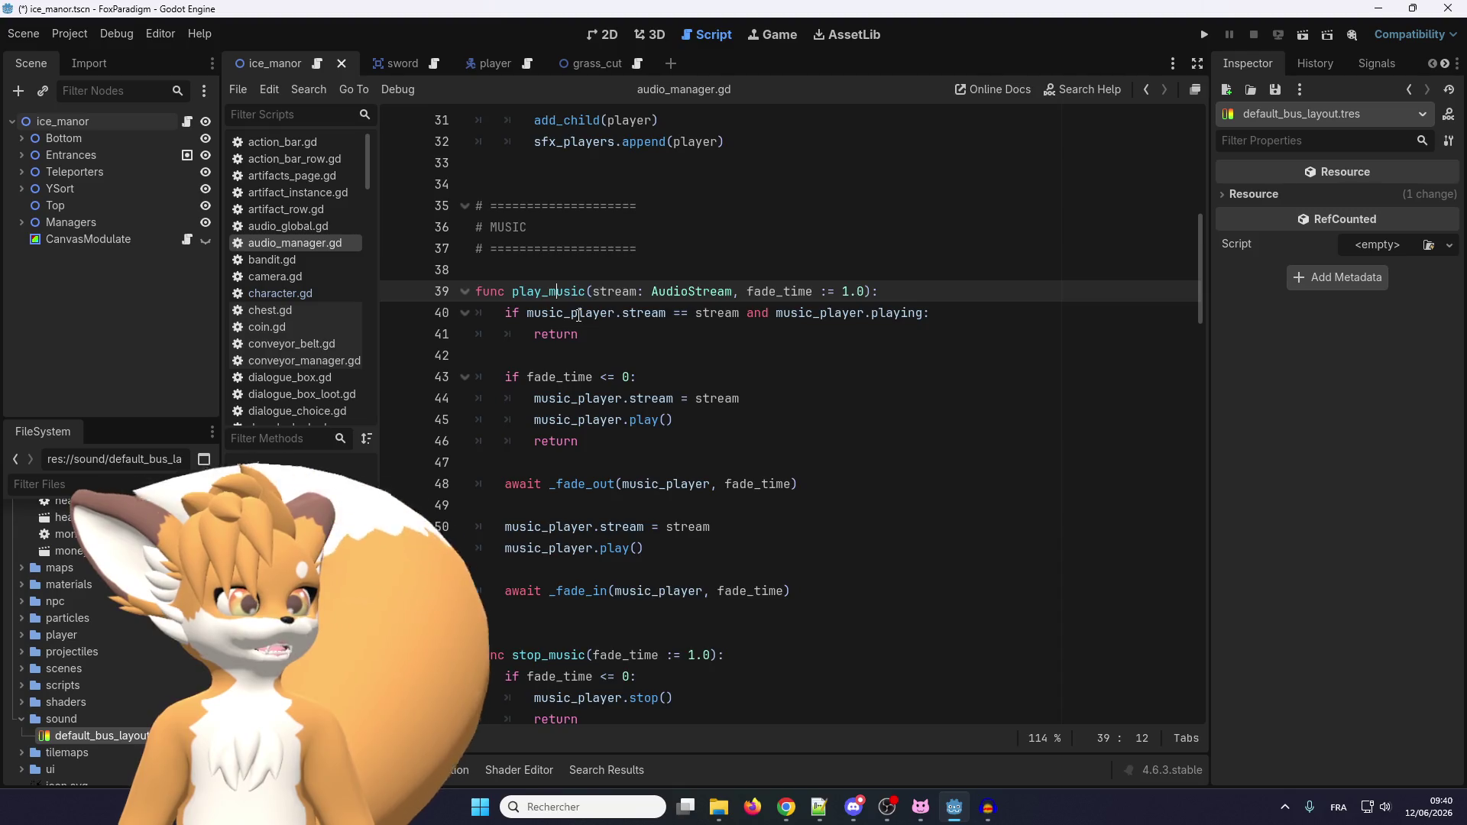
pyautogui.scroll(-1, 550, 359)
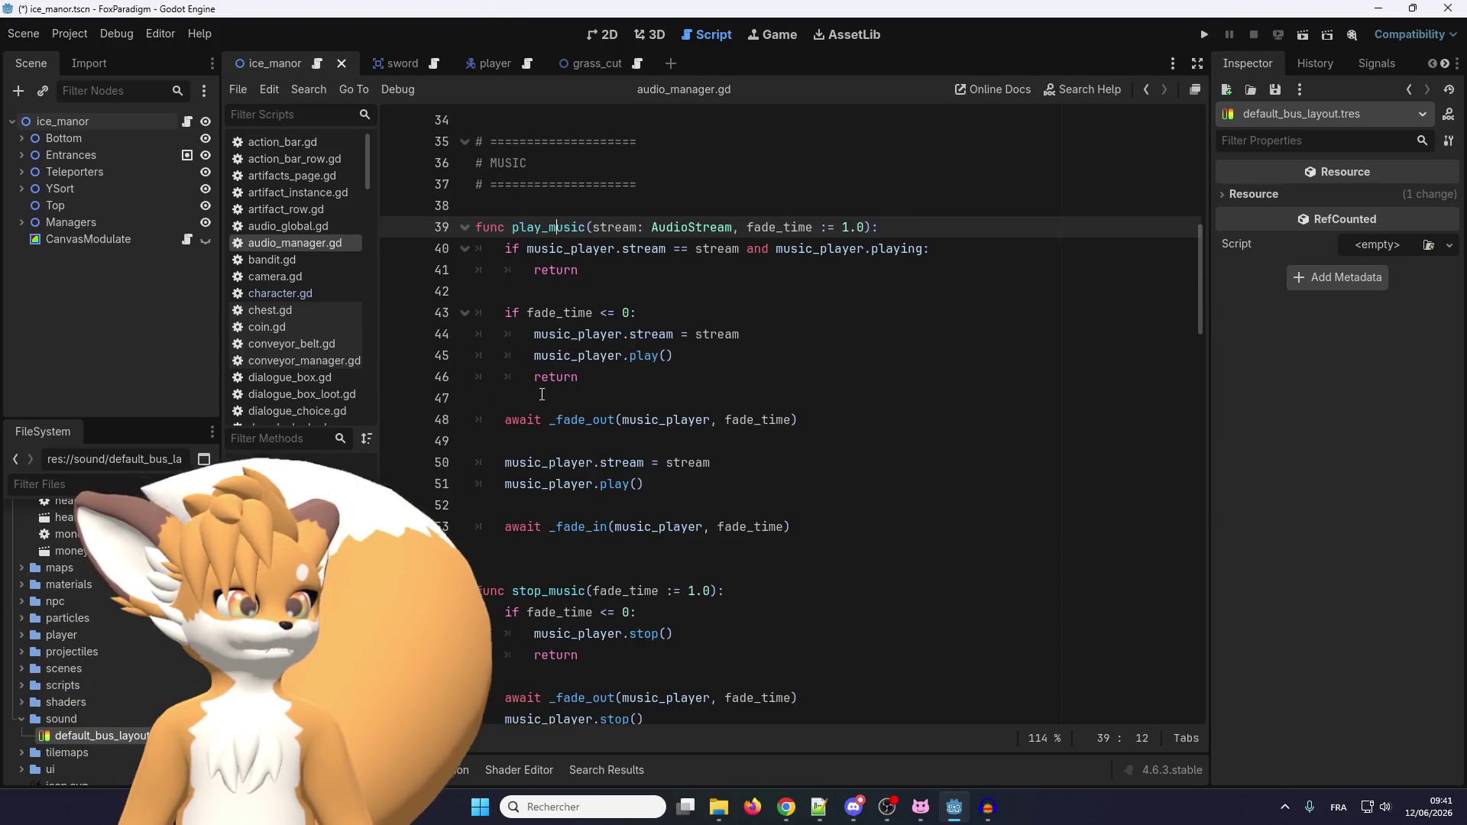
pyautogui.scroll(-2, 541, 395)
pyautogui.scroll(-2, 542, 394)
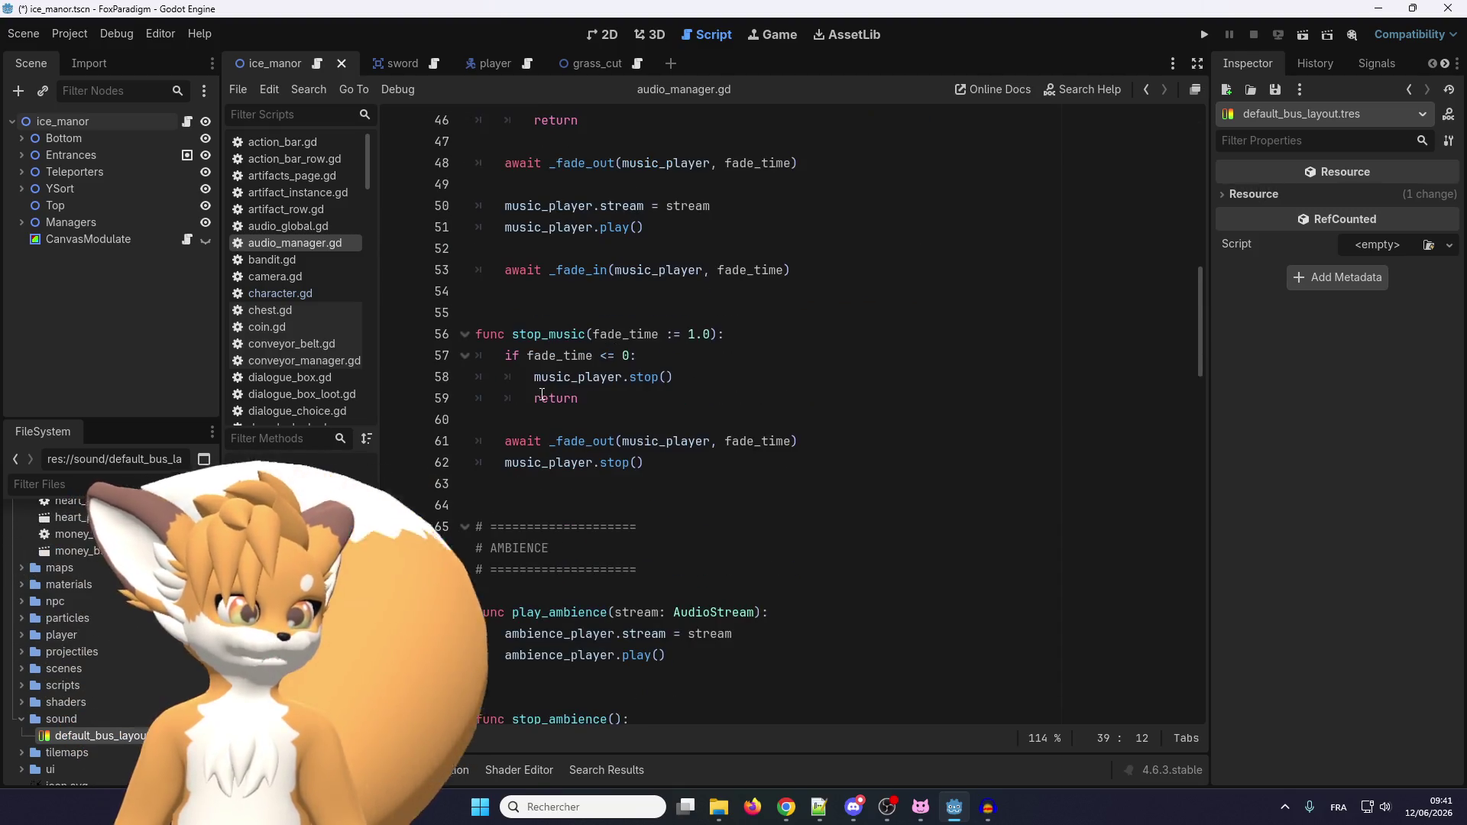
pyautogui.scroll(-6, 542, 392)
pyautogui.scroll(-4, 542, 391)
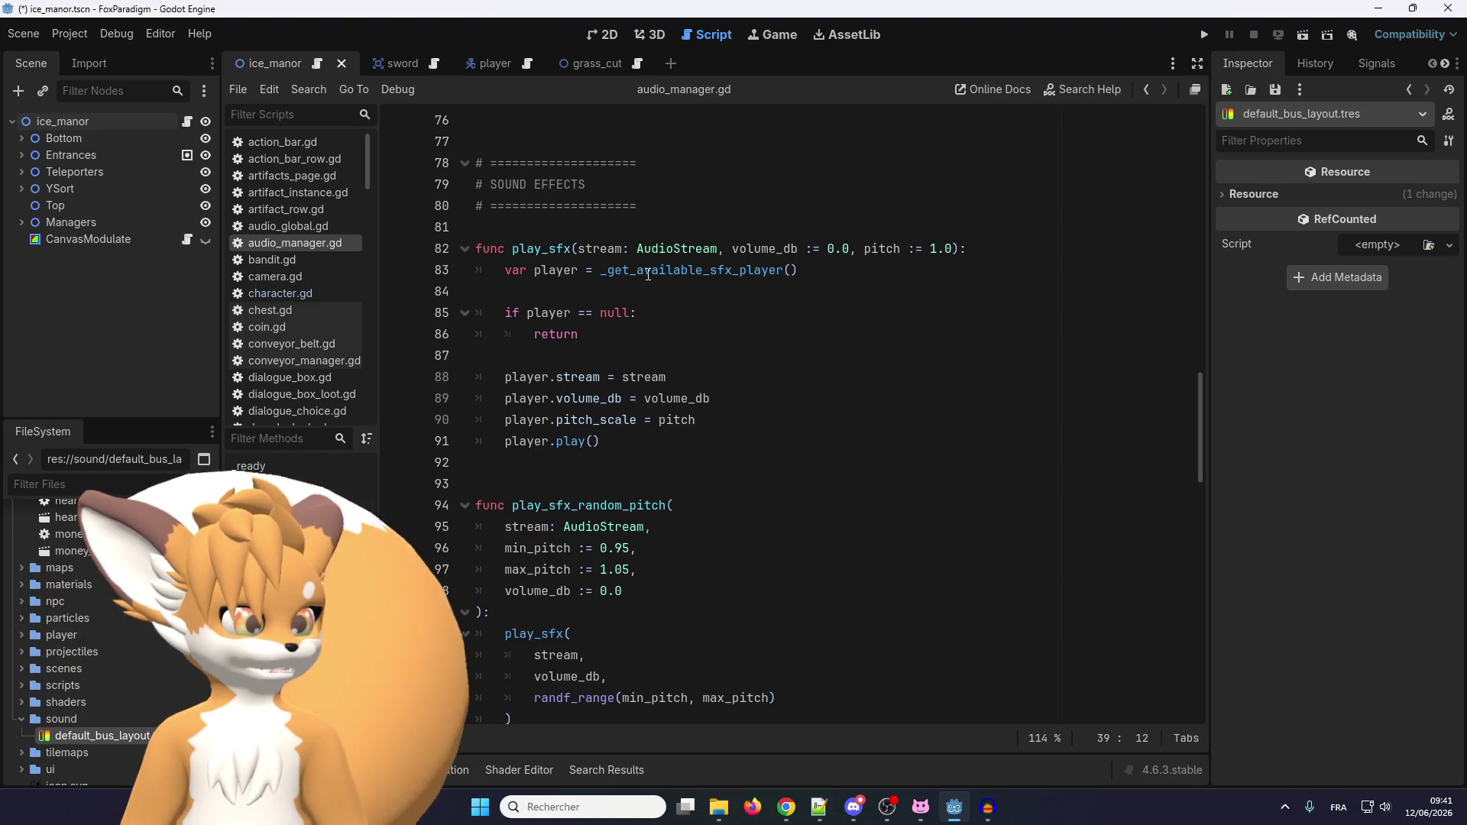
pyautogui.moveTo(647, 274)
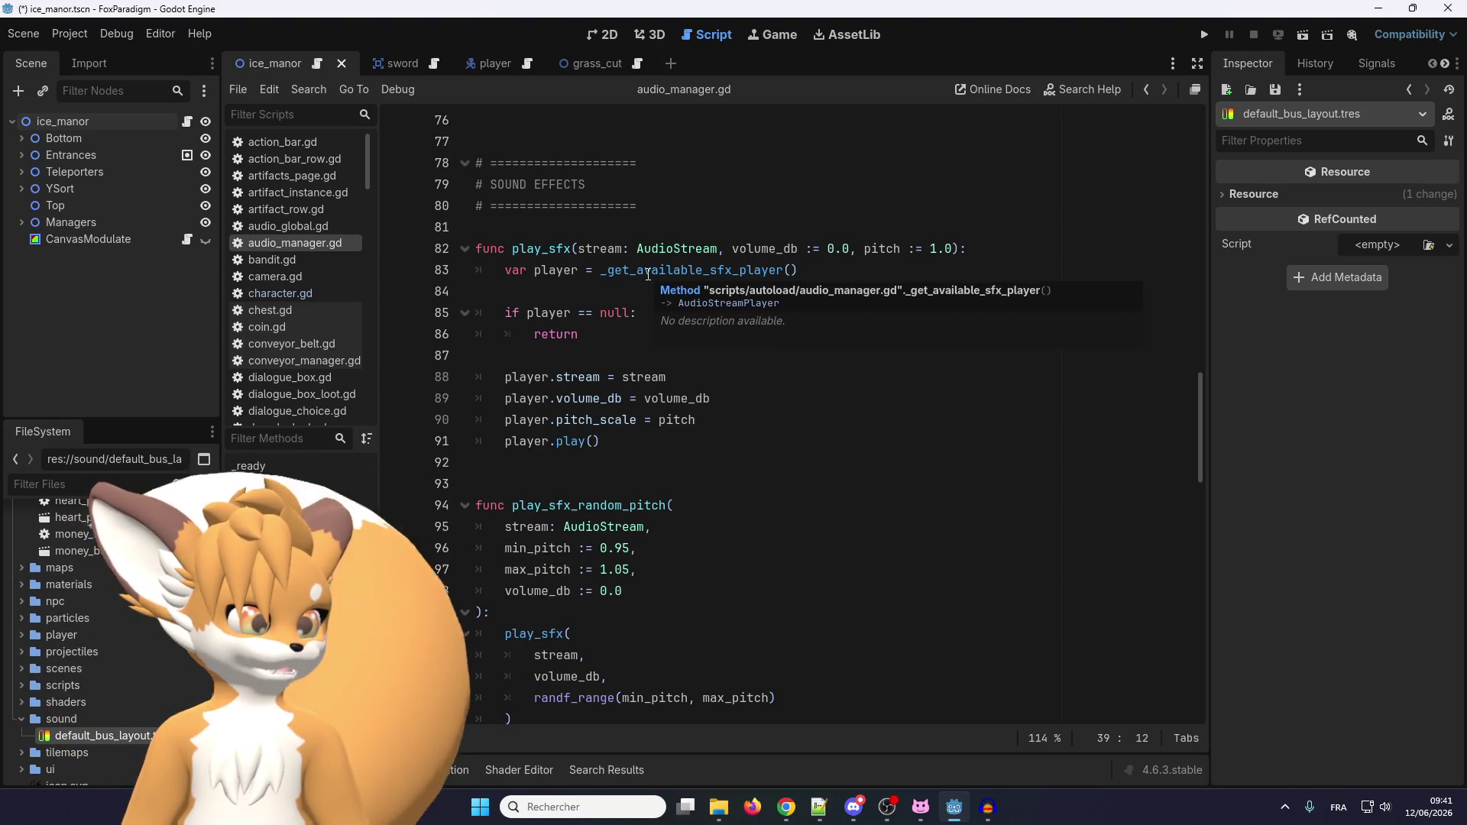
pyautogui.doubleClick(648, 274)
pyautogui.click(627, 278)
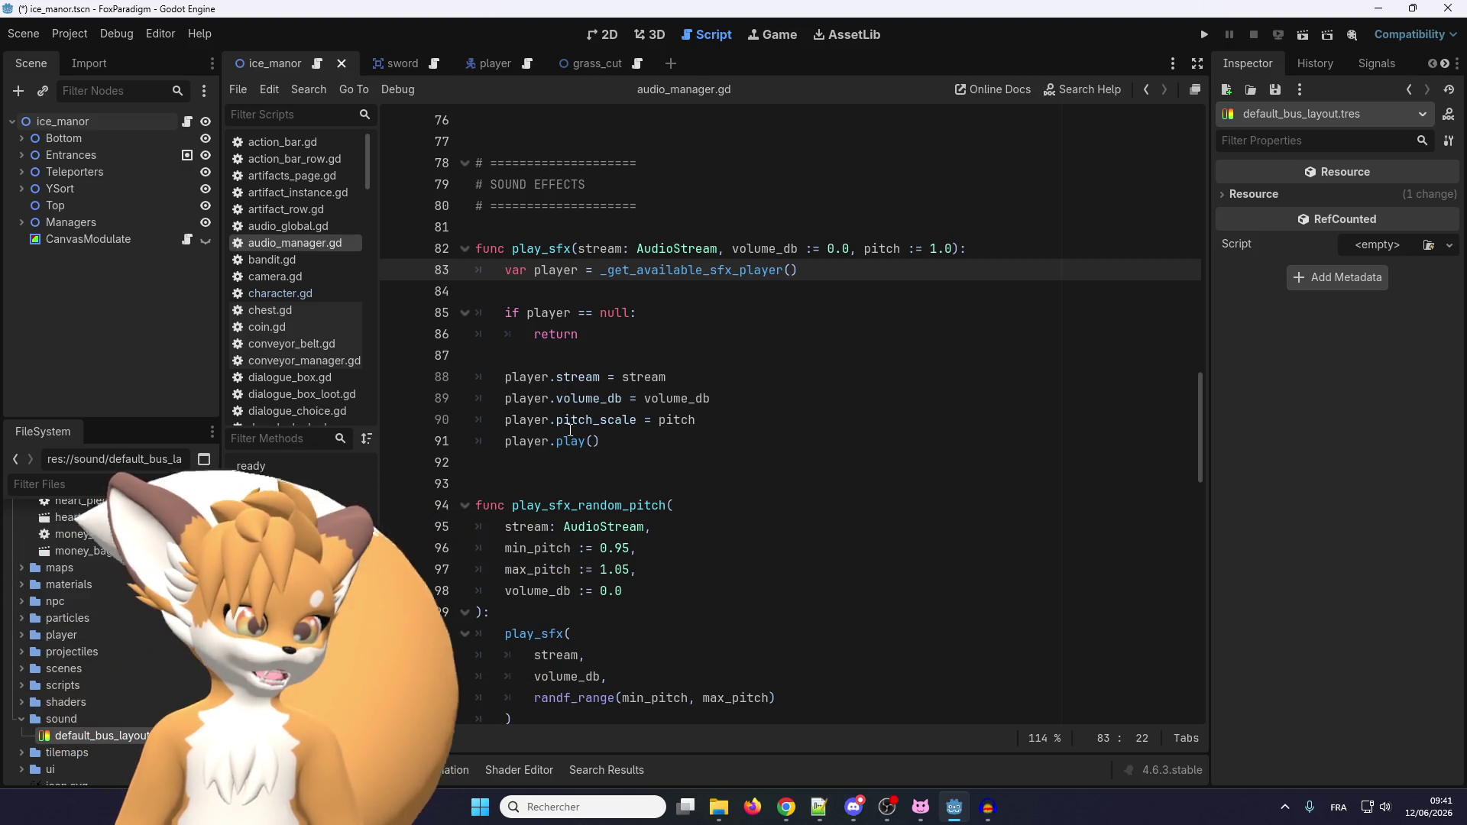
pyautogui.scroll(-1, 559, 406)
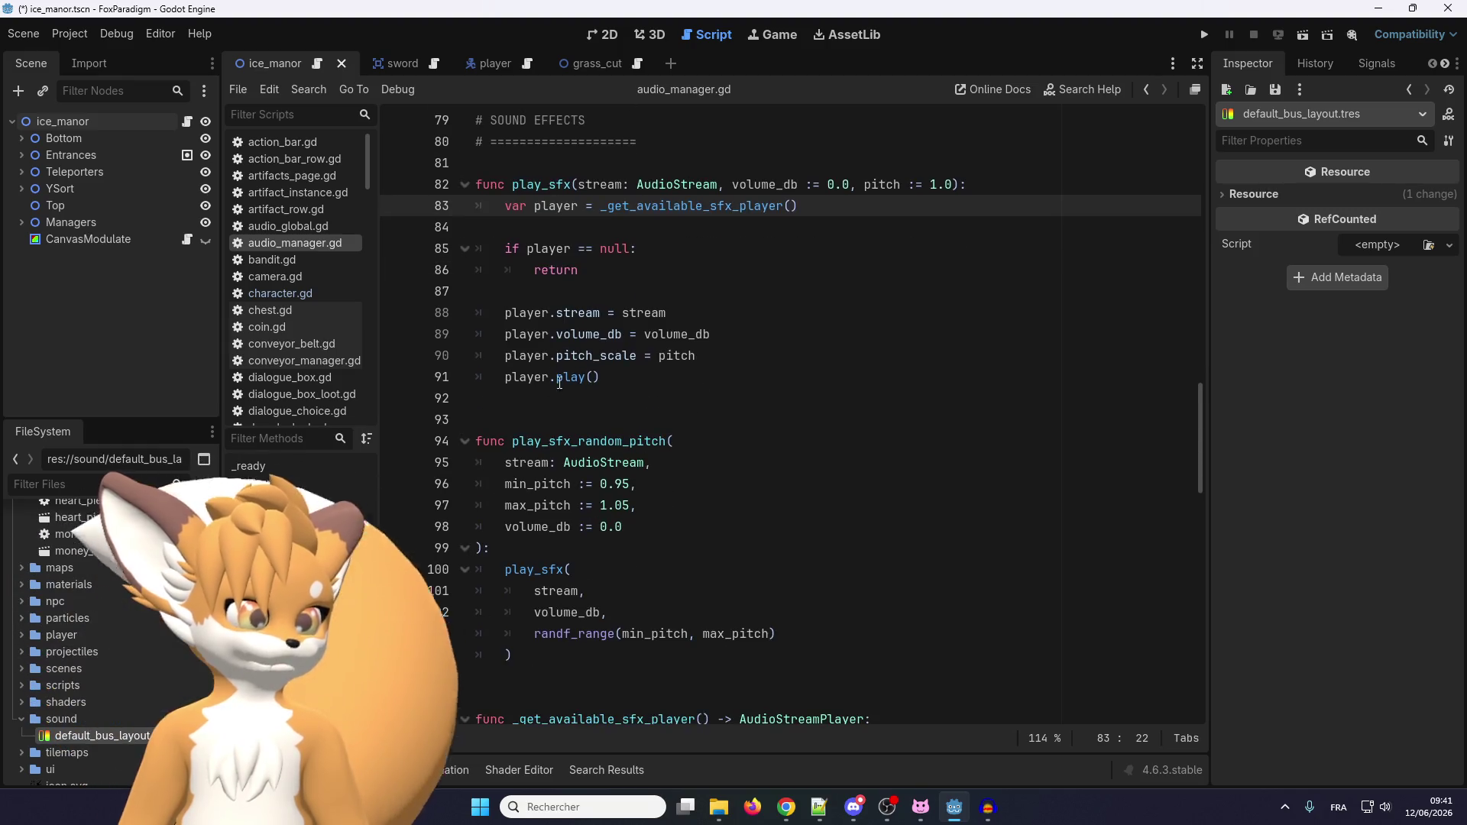
pyautogui.scroll(-1, 542, 393)
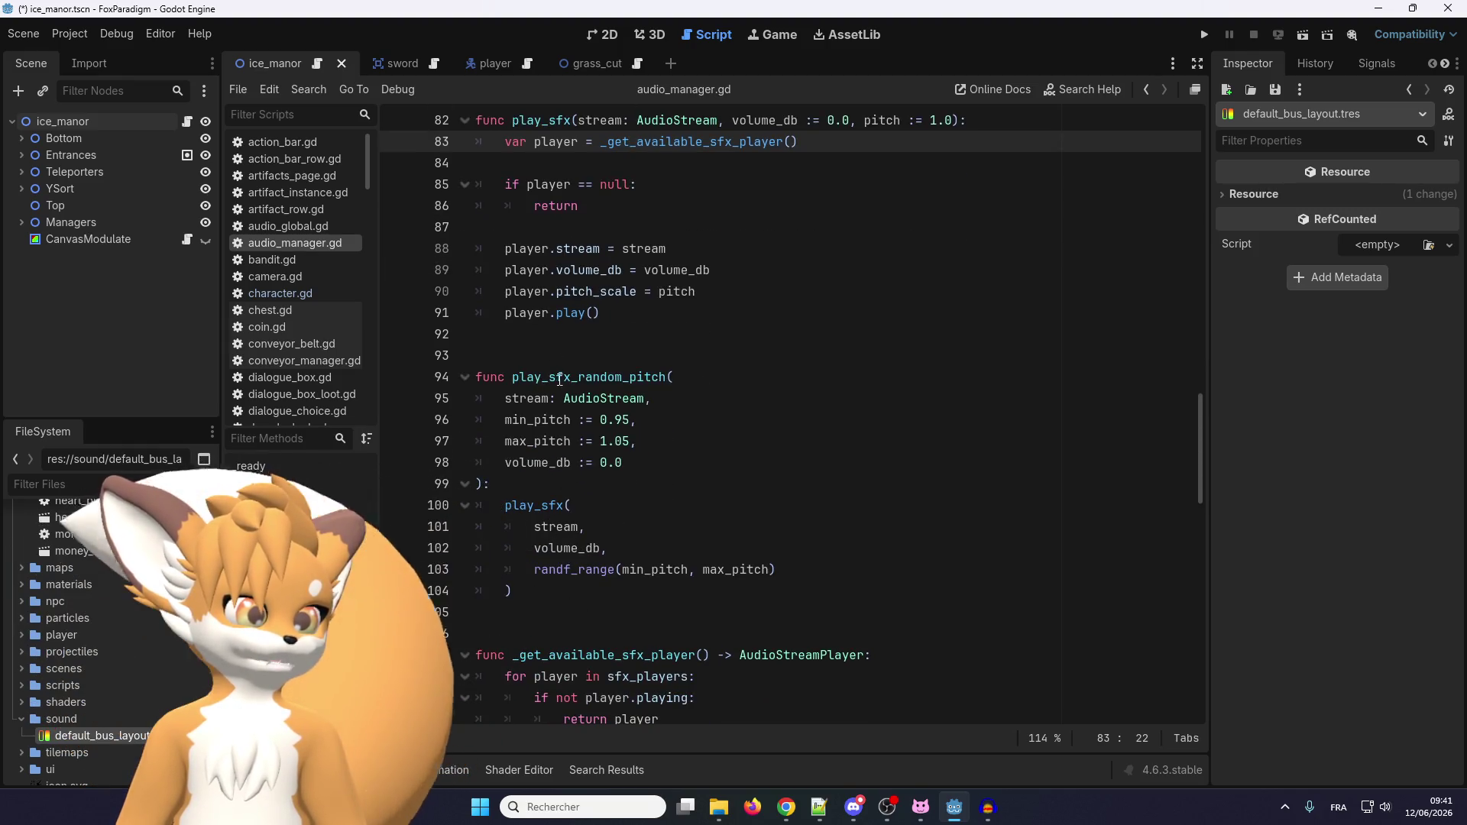
pyautogui.doubleClick(536, 378)
pyautogui.click(619, 467)
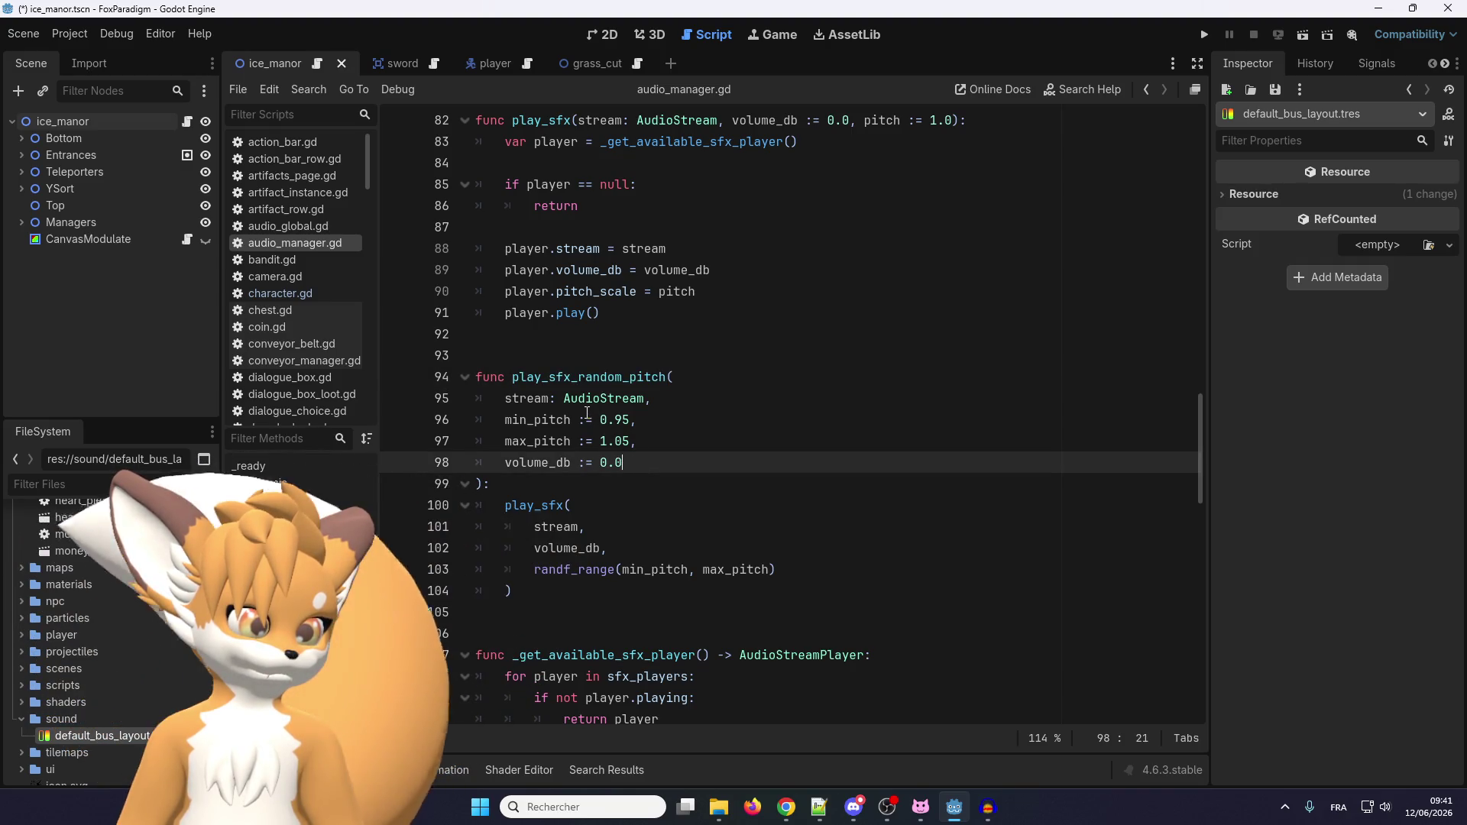
pyautogui.scroll(1, 586, 412)
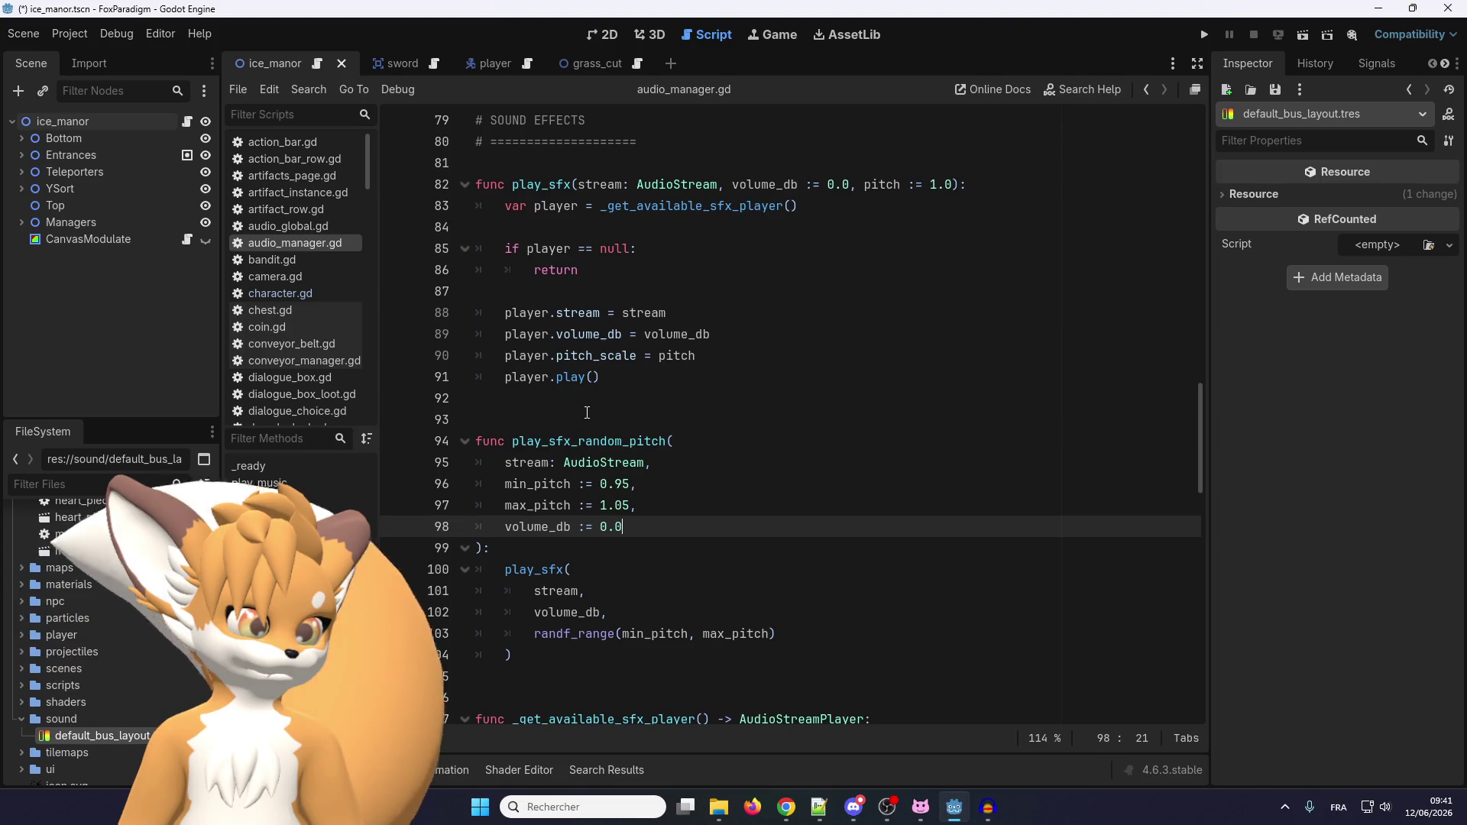
pyautogui.scroll(-5, 586, 413)
pyautogui.scroll(1, 585, 413)
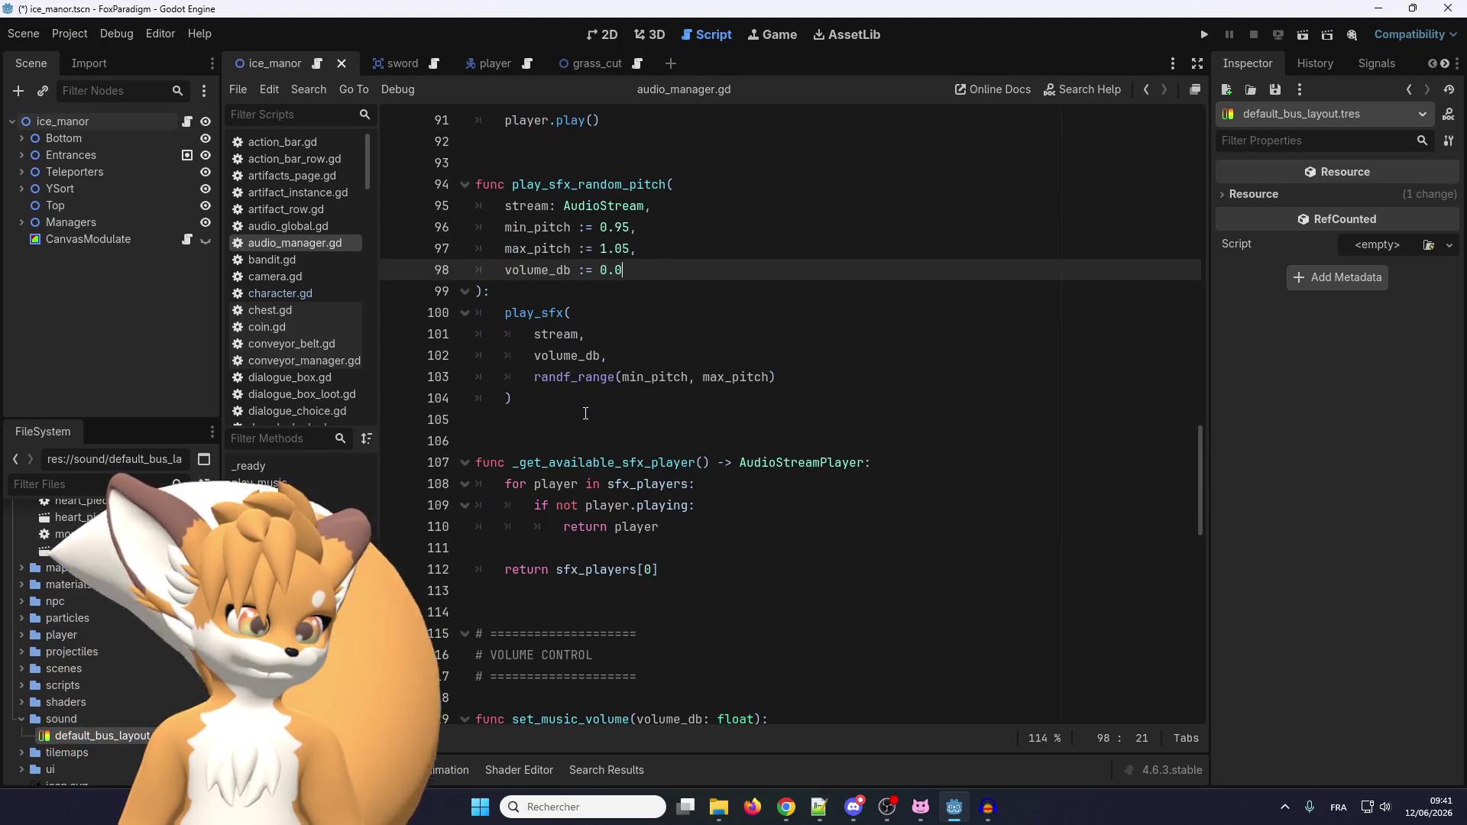
pyautogui.doubleClick(573, 464)
pyautogui.click(628, 460)
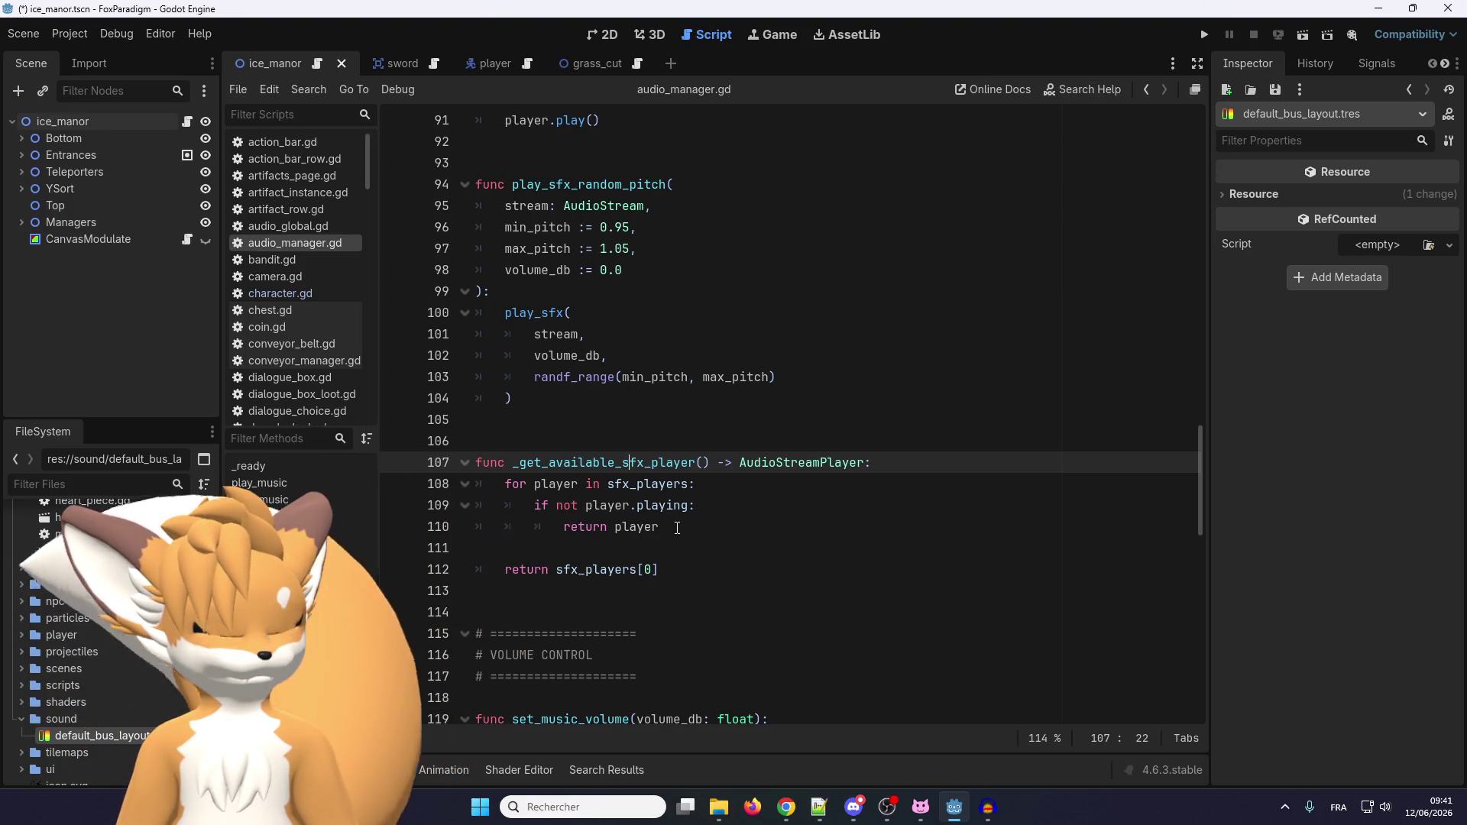
pyautogui.scroll(-2, 627, 491)
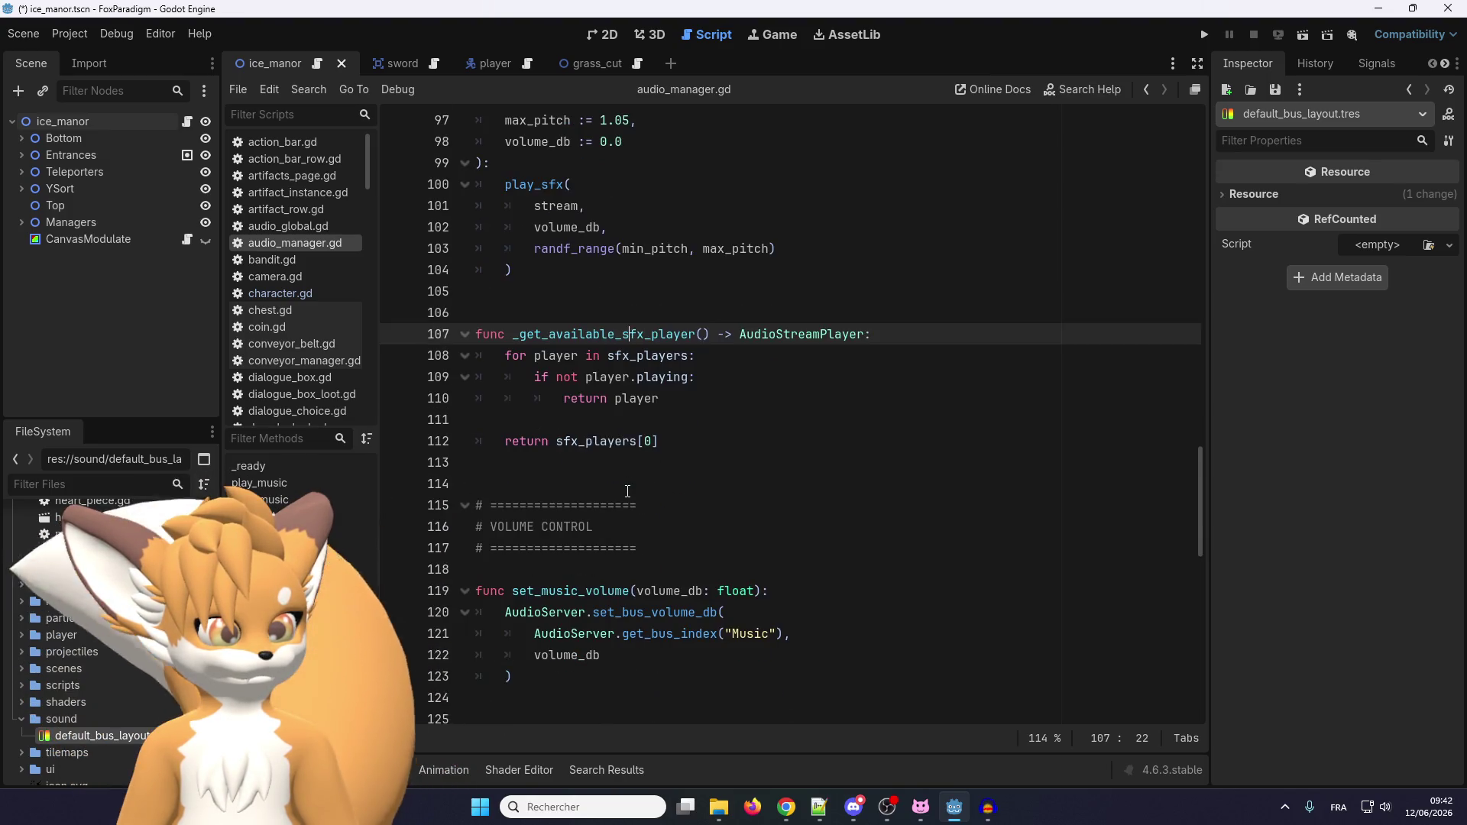
pyautogui.scroll(2, 627, 491)
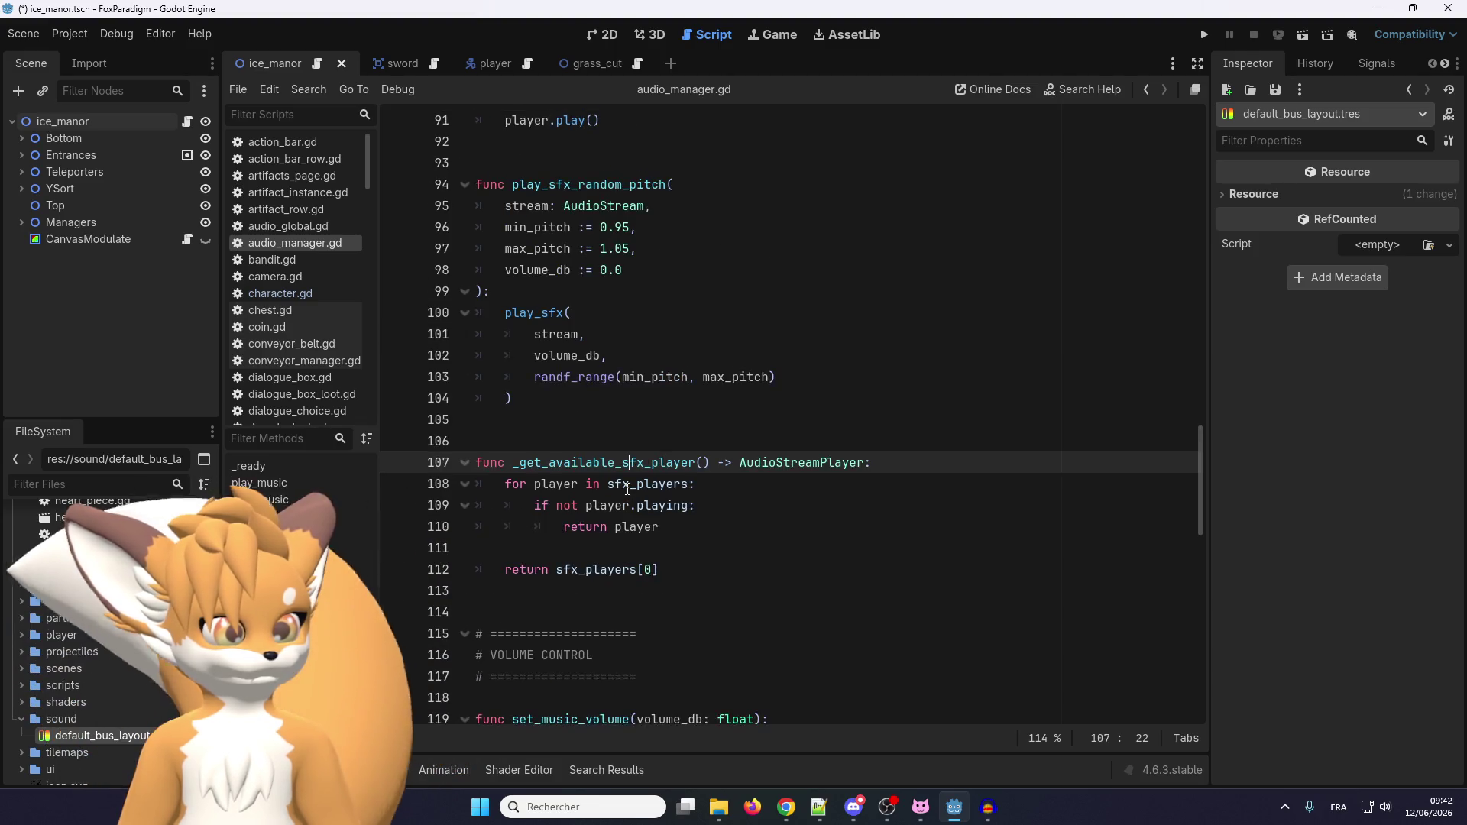
pyautogui.doubleClick(627, 483)
pyautogui.scroll(14, 626, 486)
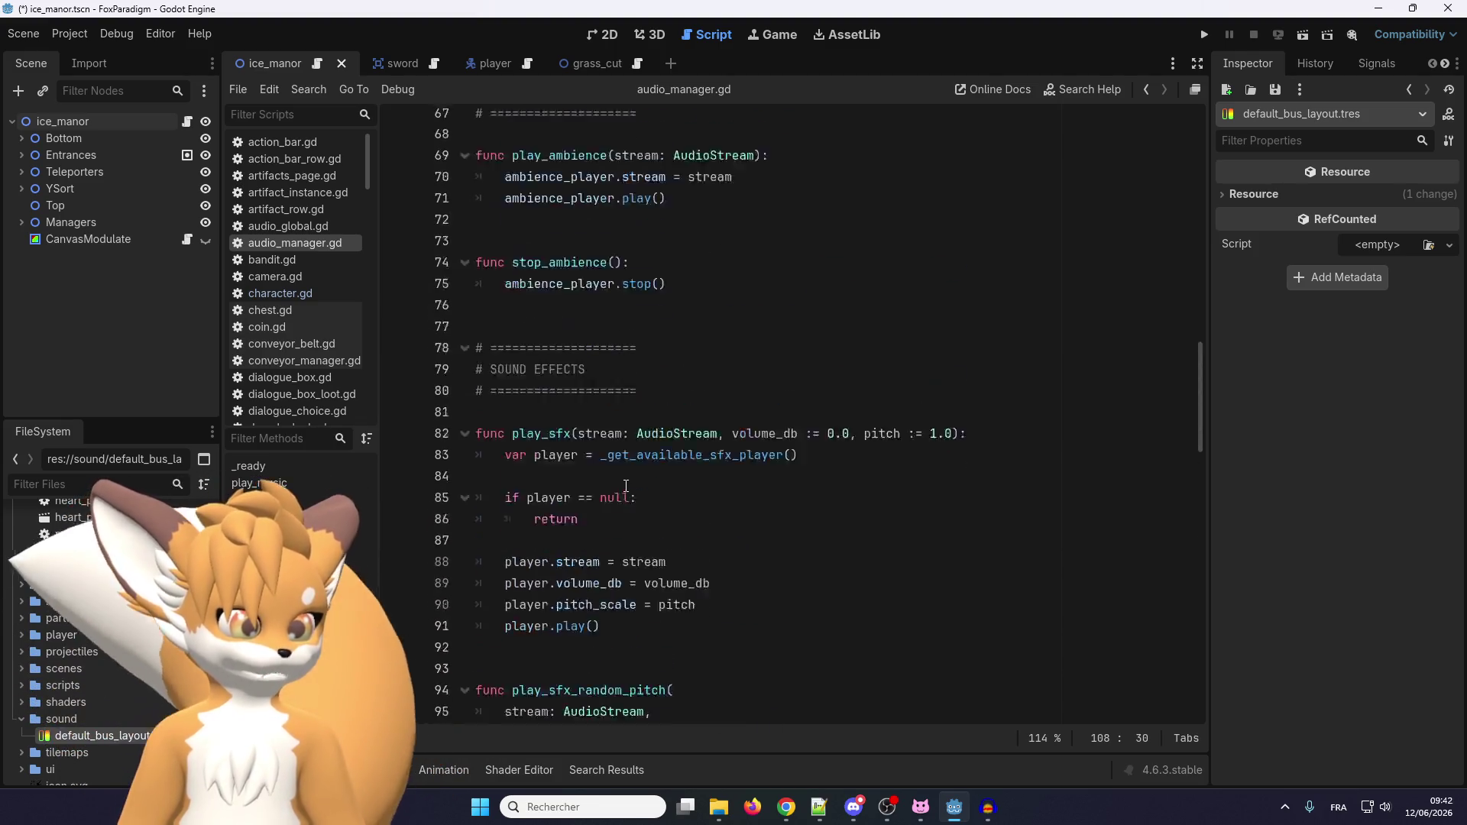
pyautogui.scroll(16, 625, 486)
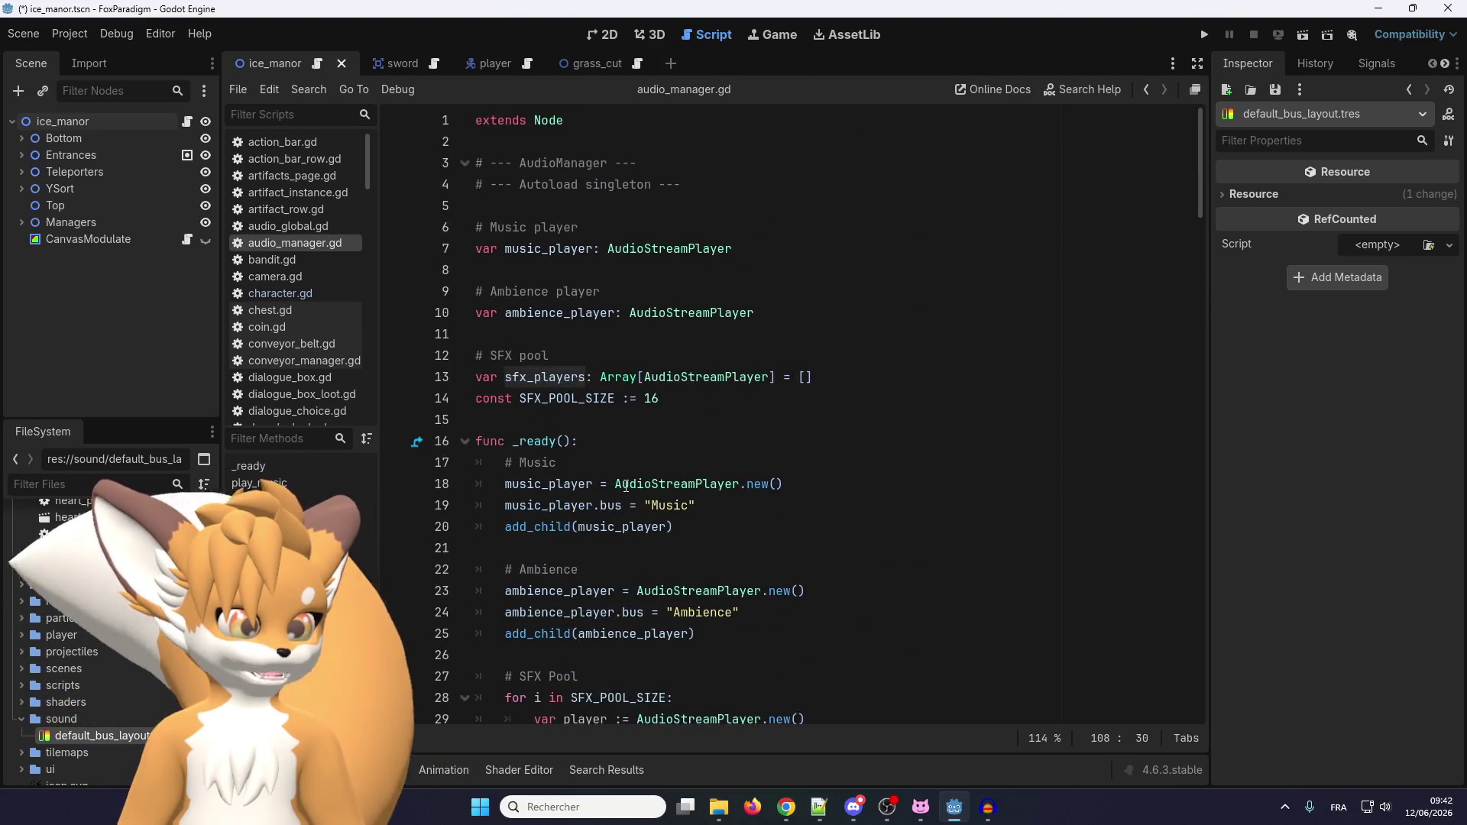
pyautogui.scroll(-4, 573, 407)
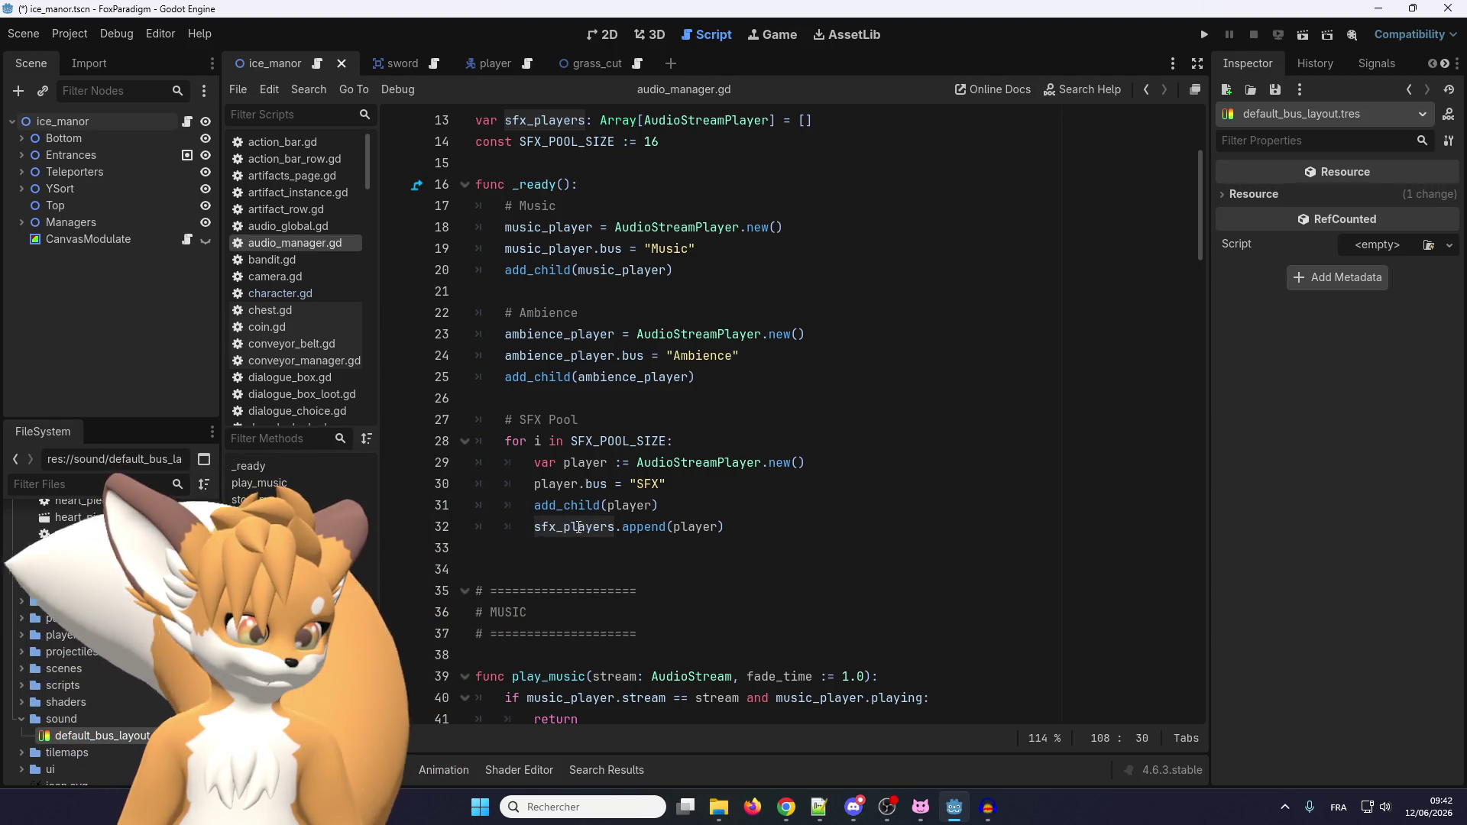
pyautogui.scroll(1, 545, 357)
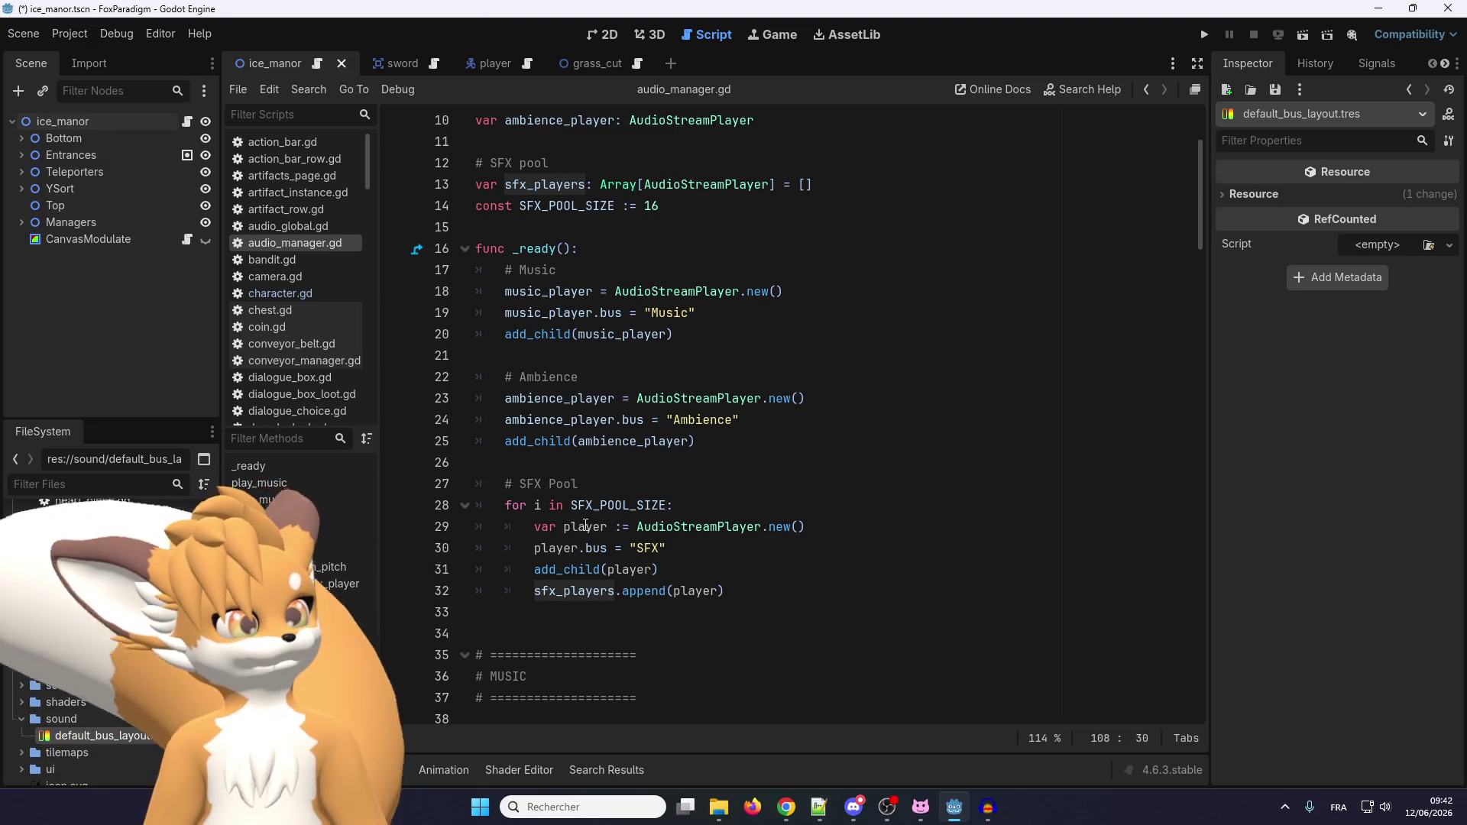
pyautogui.scroll(-1, 585, 526)
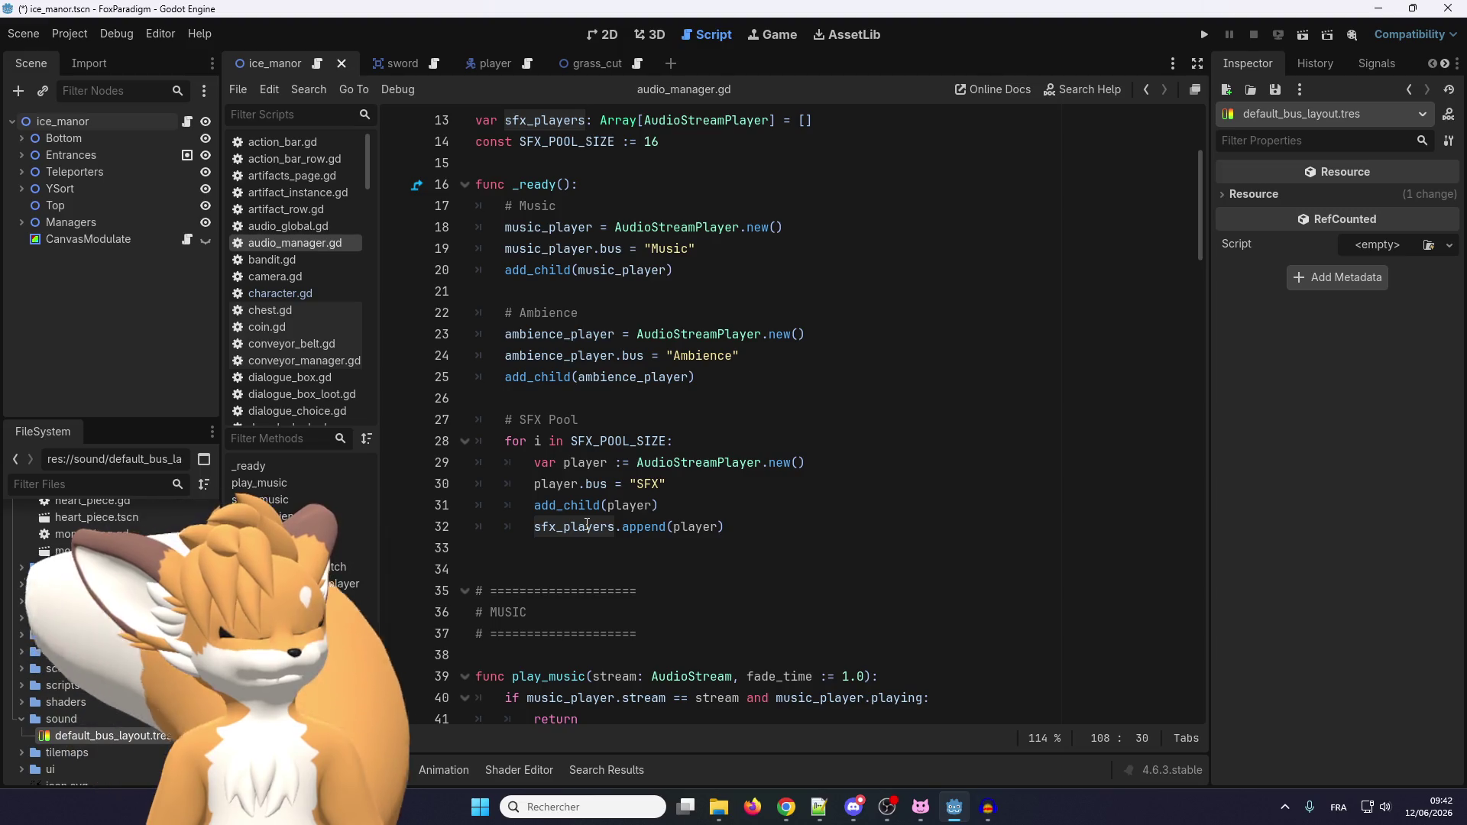
pyautogui.scroll(1, 587, 526)
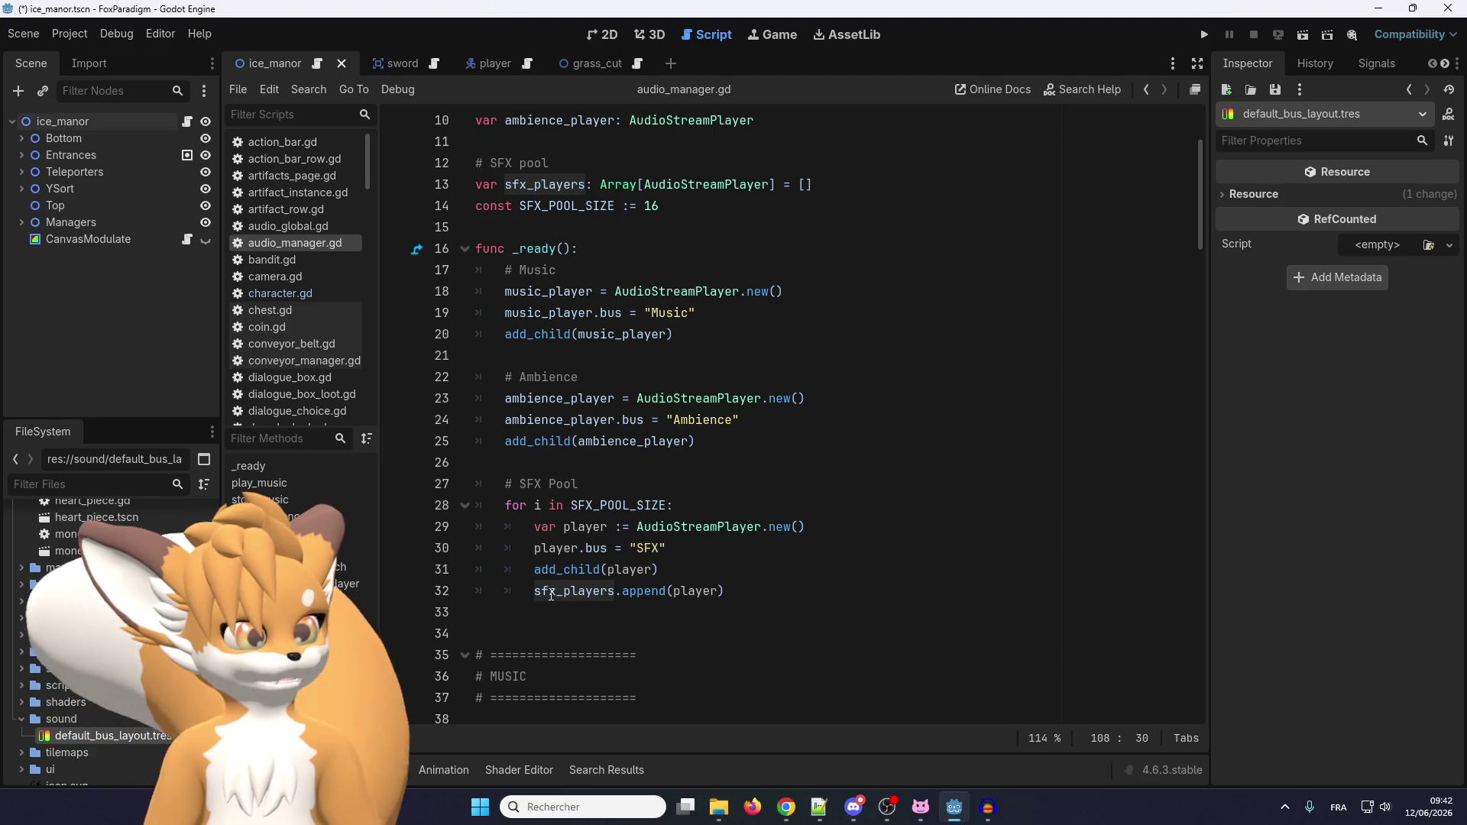
pyautogui.scroll(3, 551, 595)
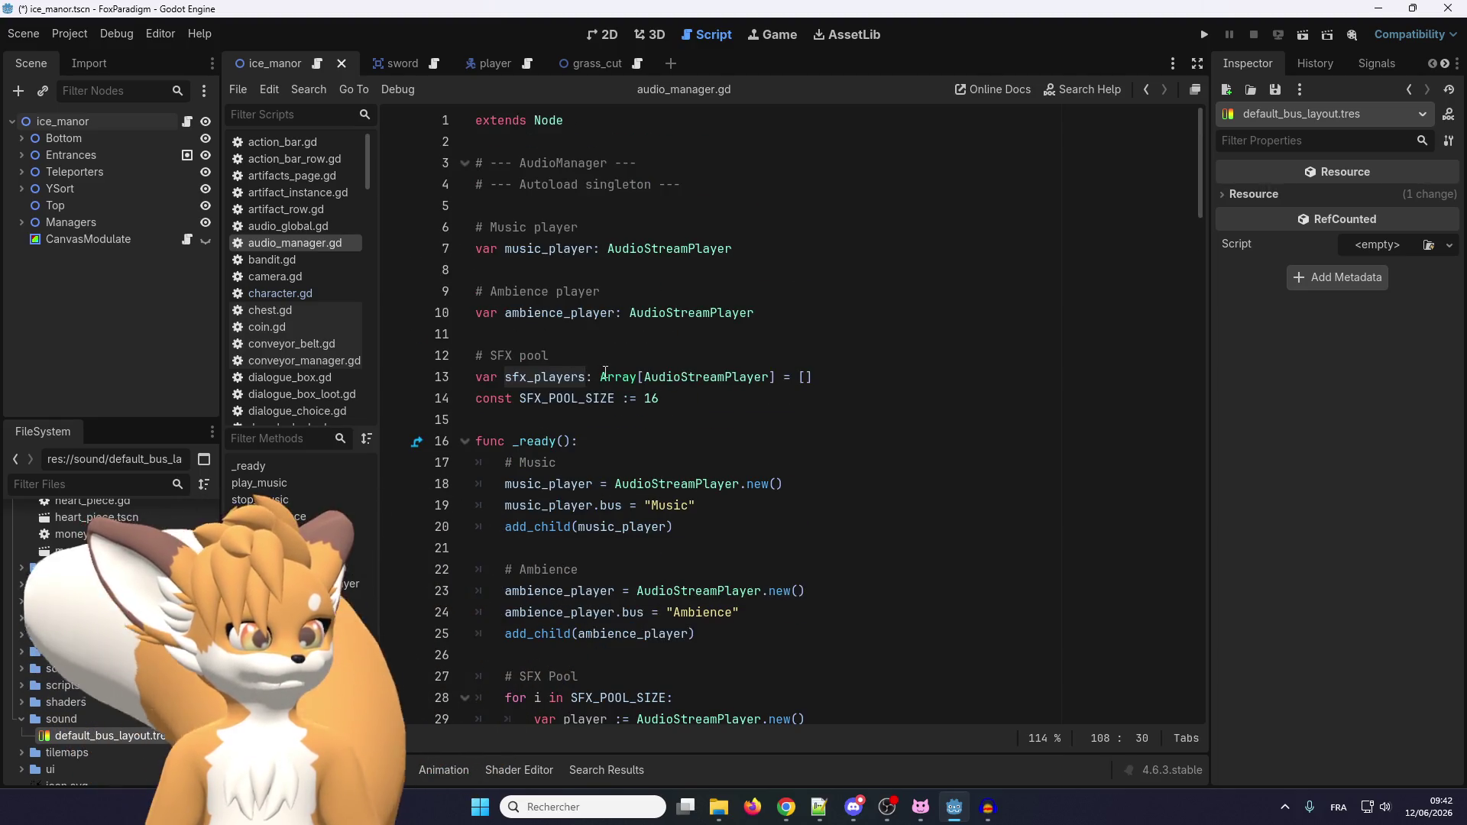
pyautogui.doubleClick(696, 377)
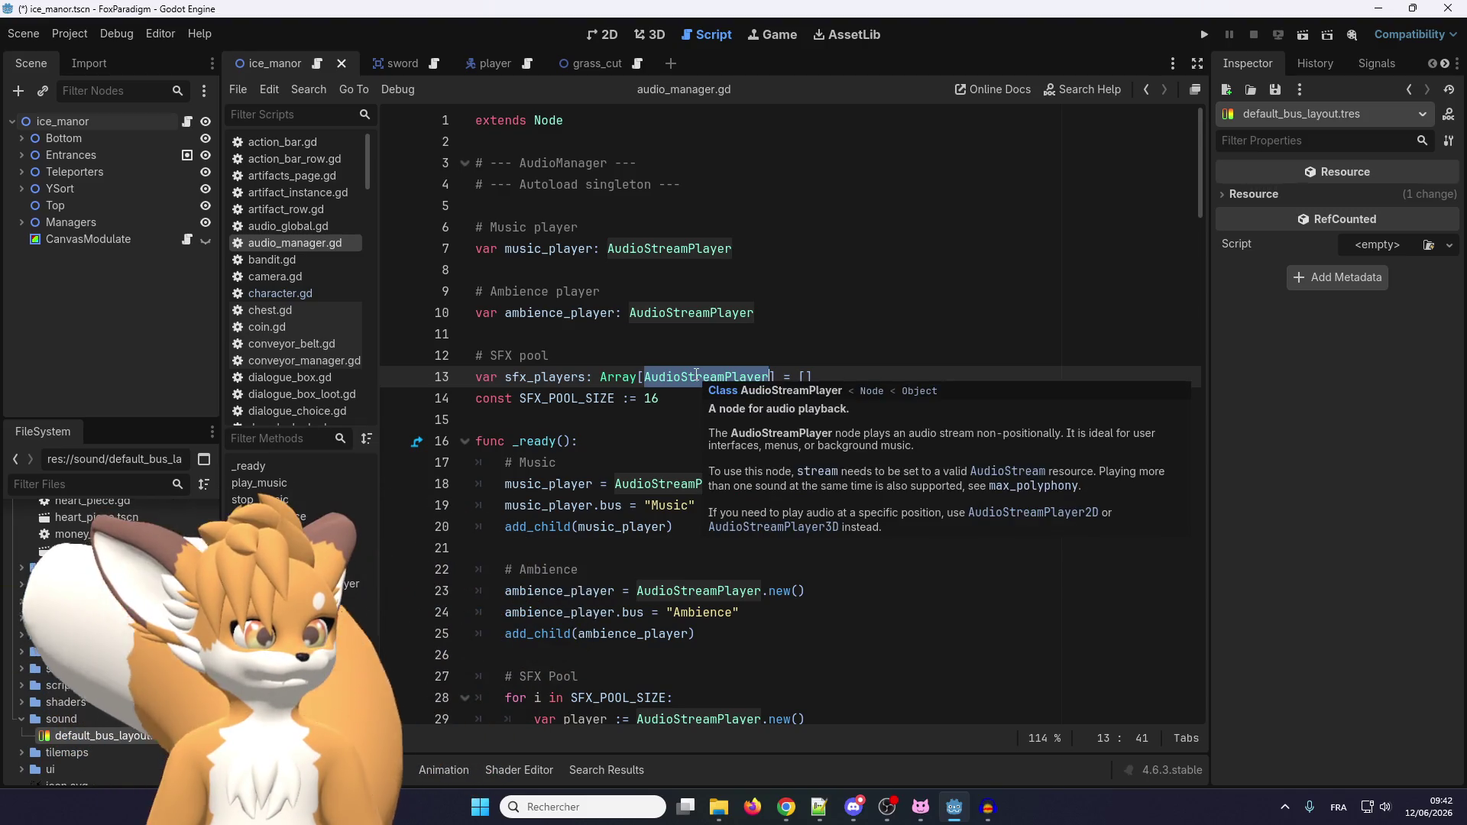
pyautogui.click(688, 377)
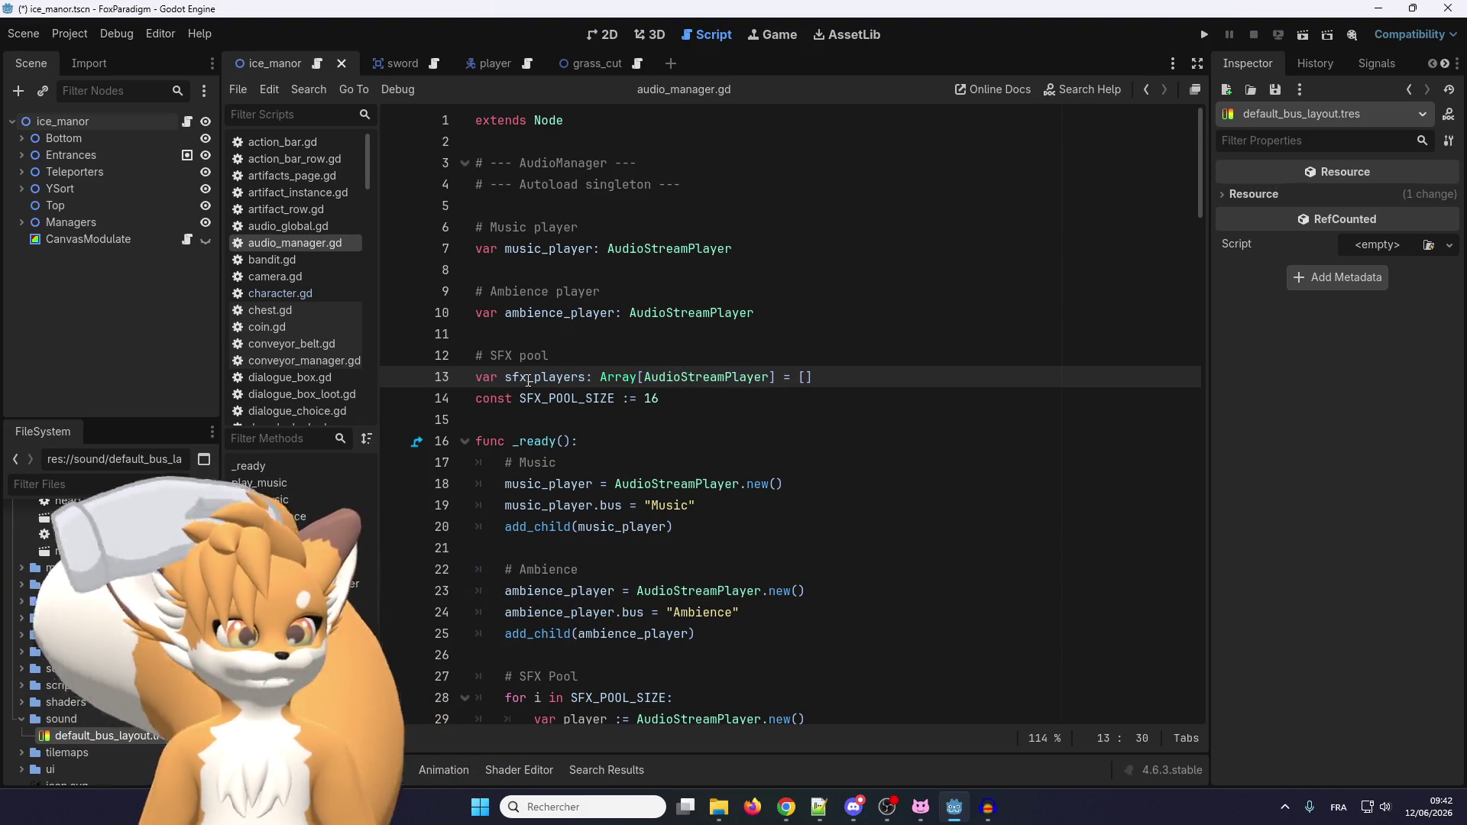
pyautogui.scroll(-2, 528, 380)
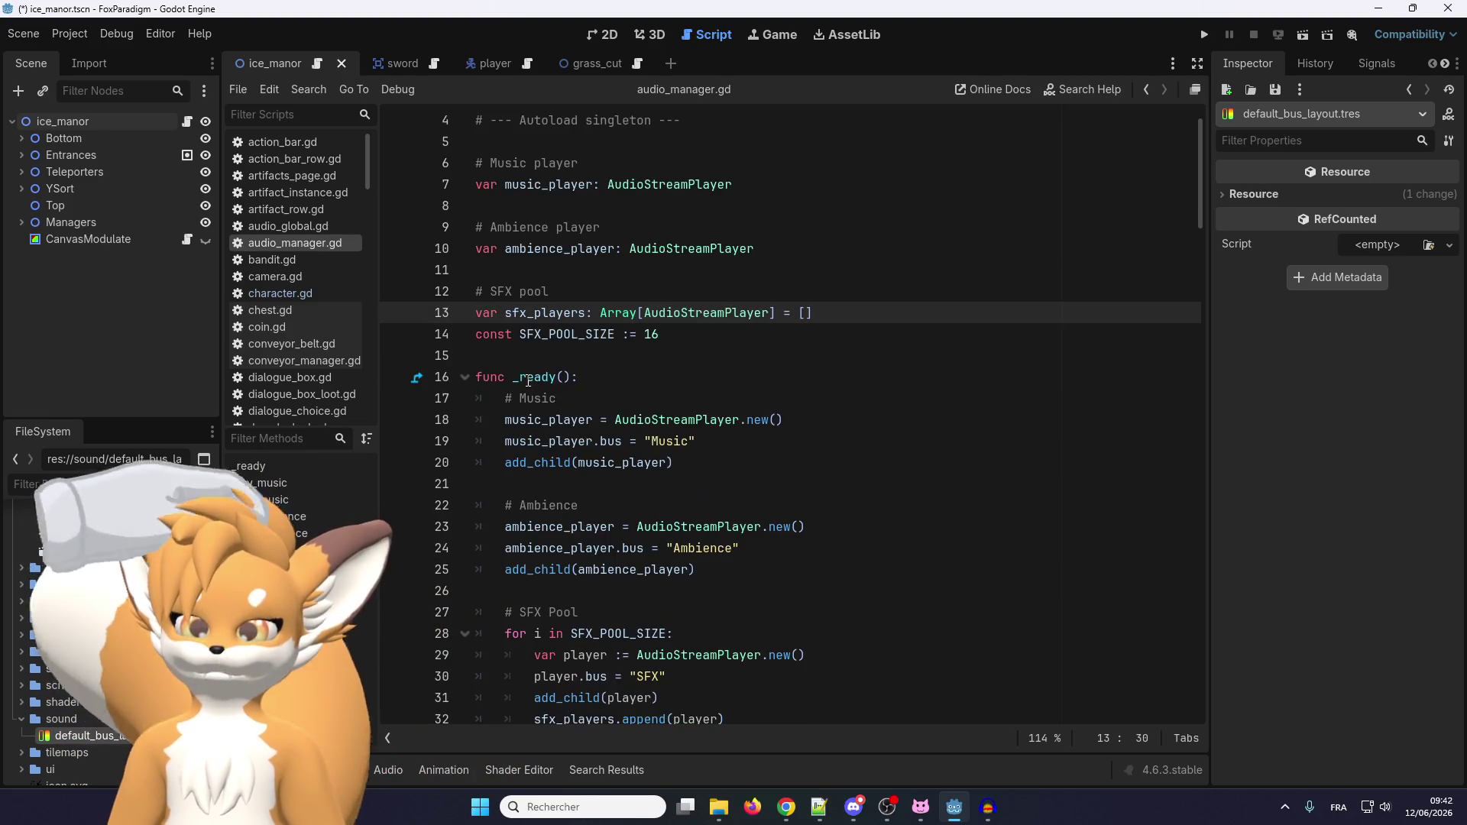
pyautogui.scroll(-2, 528, 380)
pyautogui.scroll(-2, 528, 380)
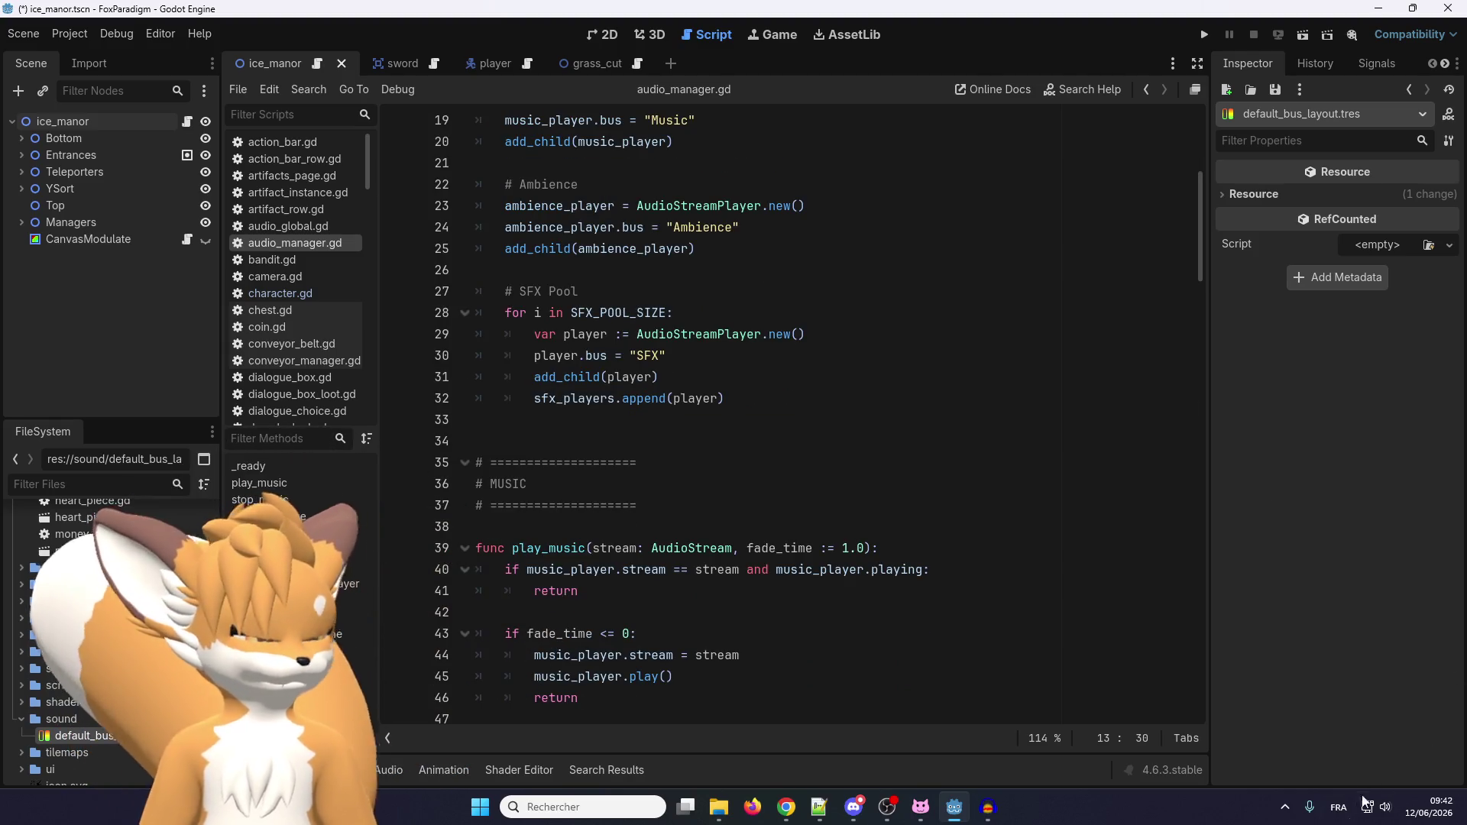
pyautogui.click(1367, 806)
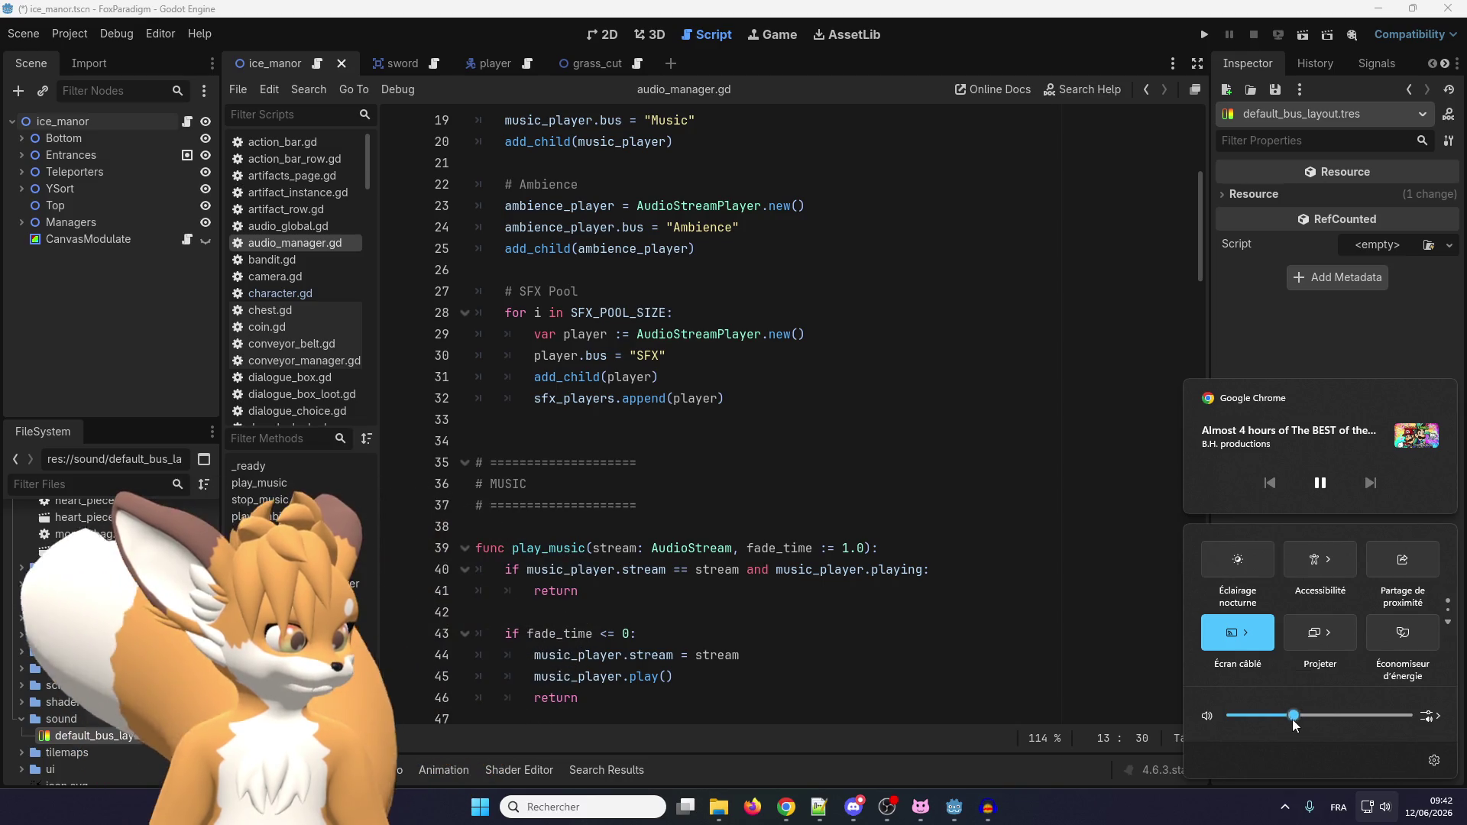
pyautogui.click(1428, 807)
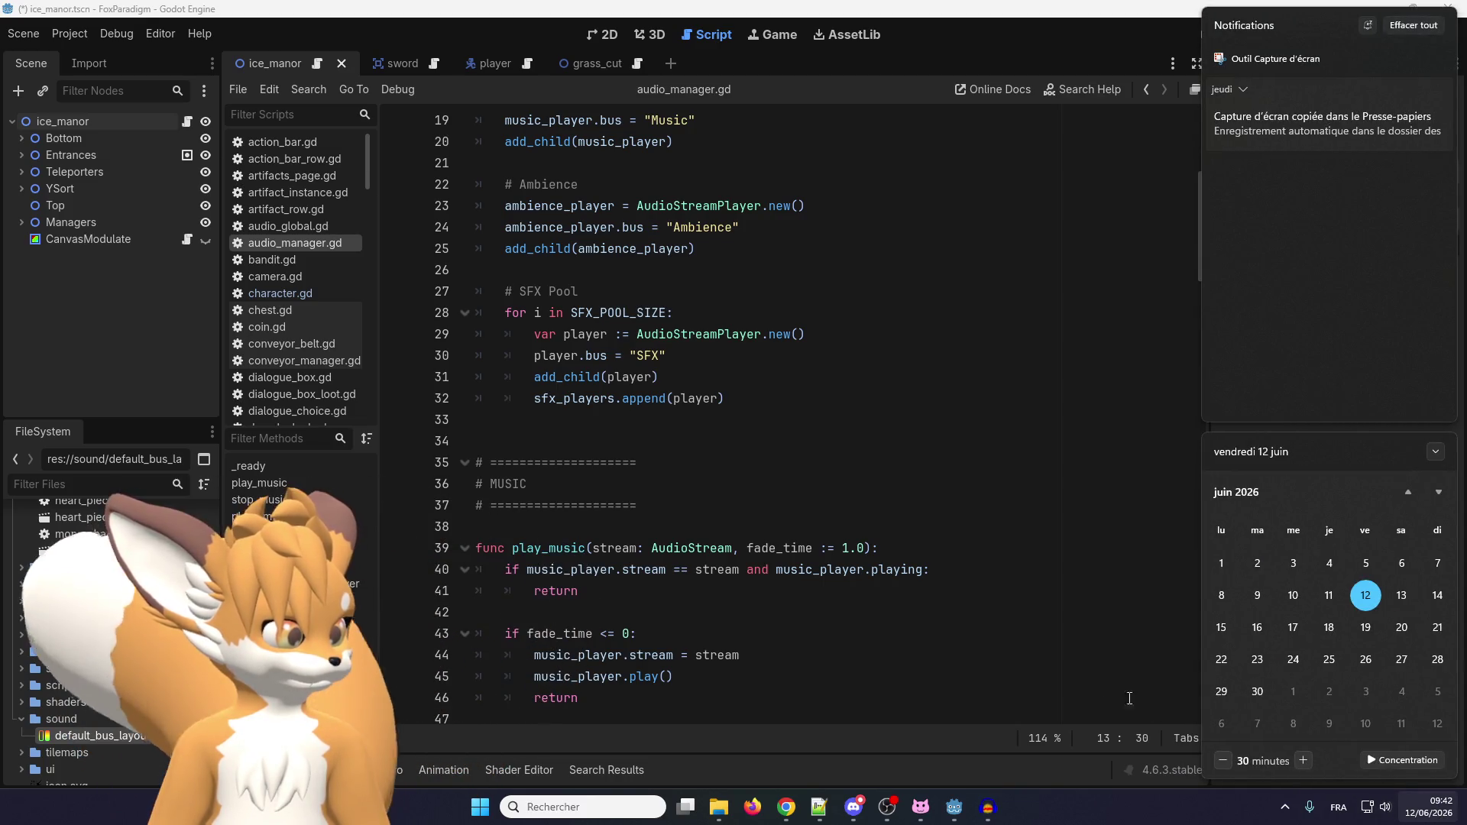
pyautogui.click(778, 530)
pyautogui.scroll(-8, 630, 505)
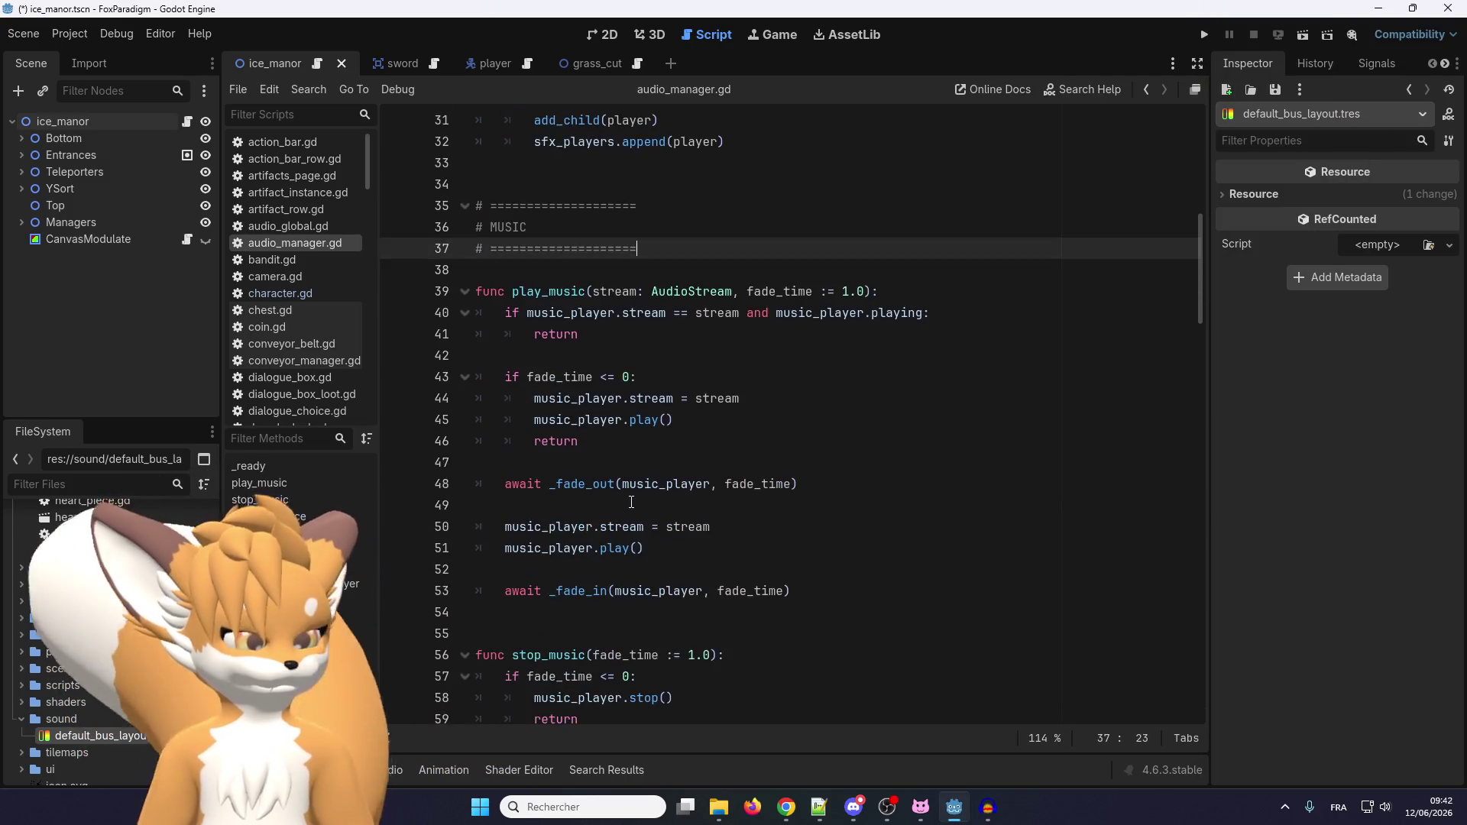
pyautogui.scroll(-4, 630, 502)
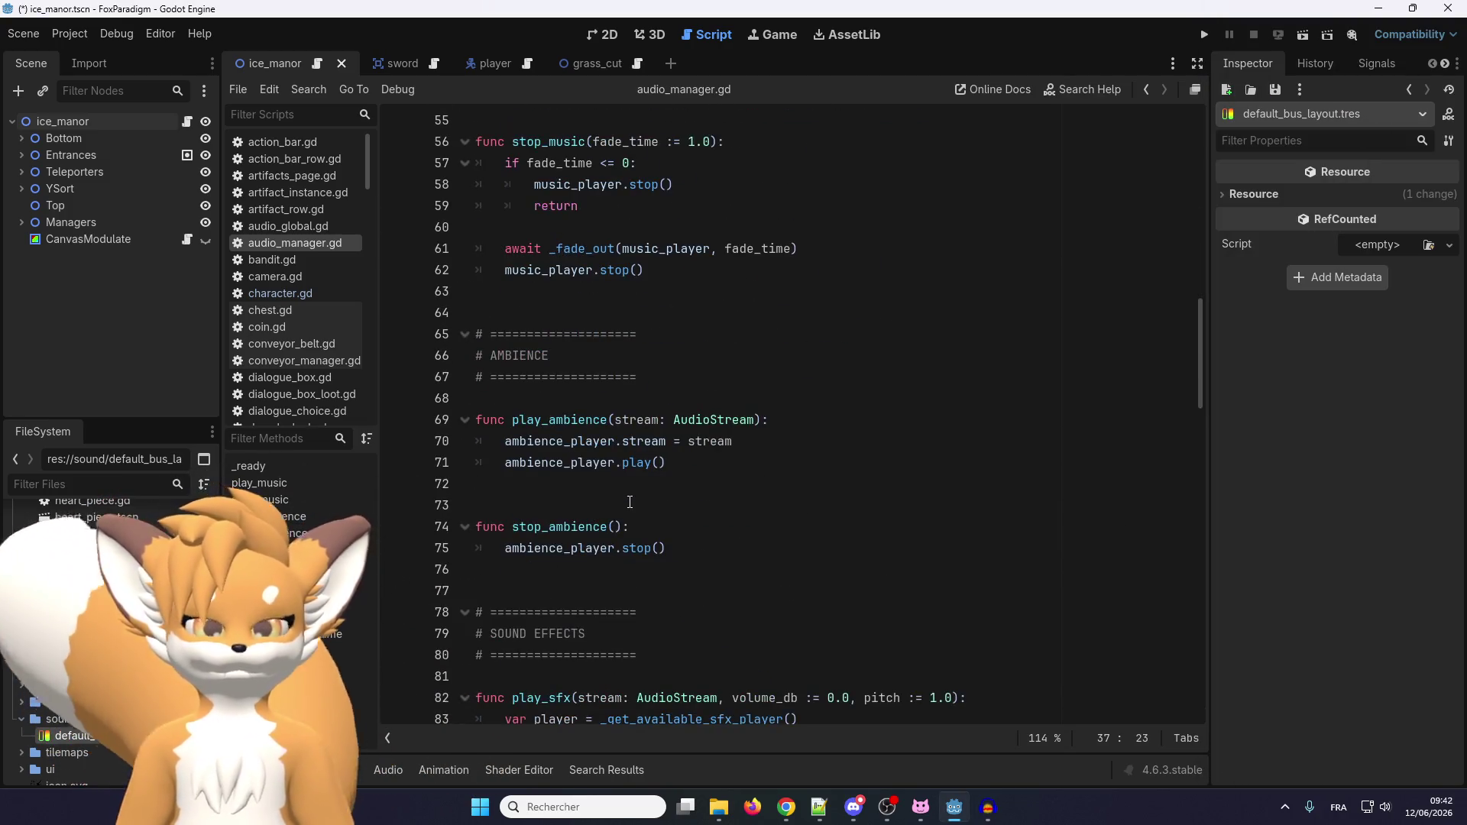
pyautogui.scroll(4, 631, 502)
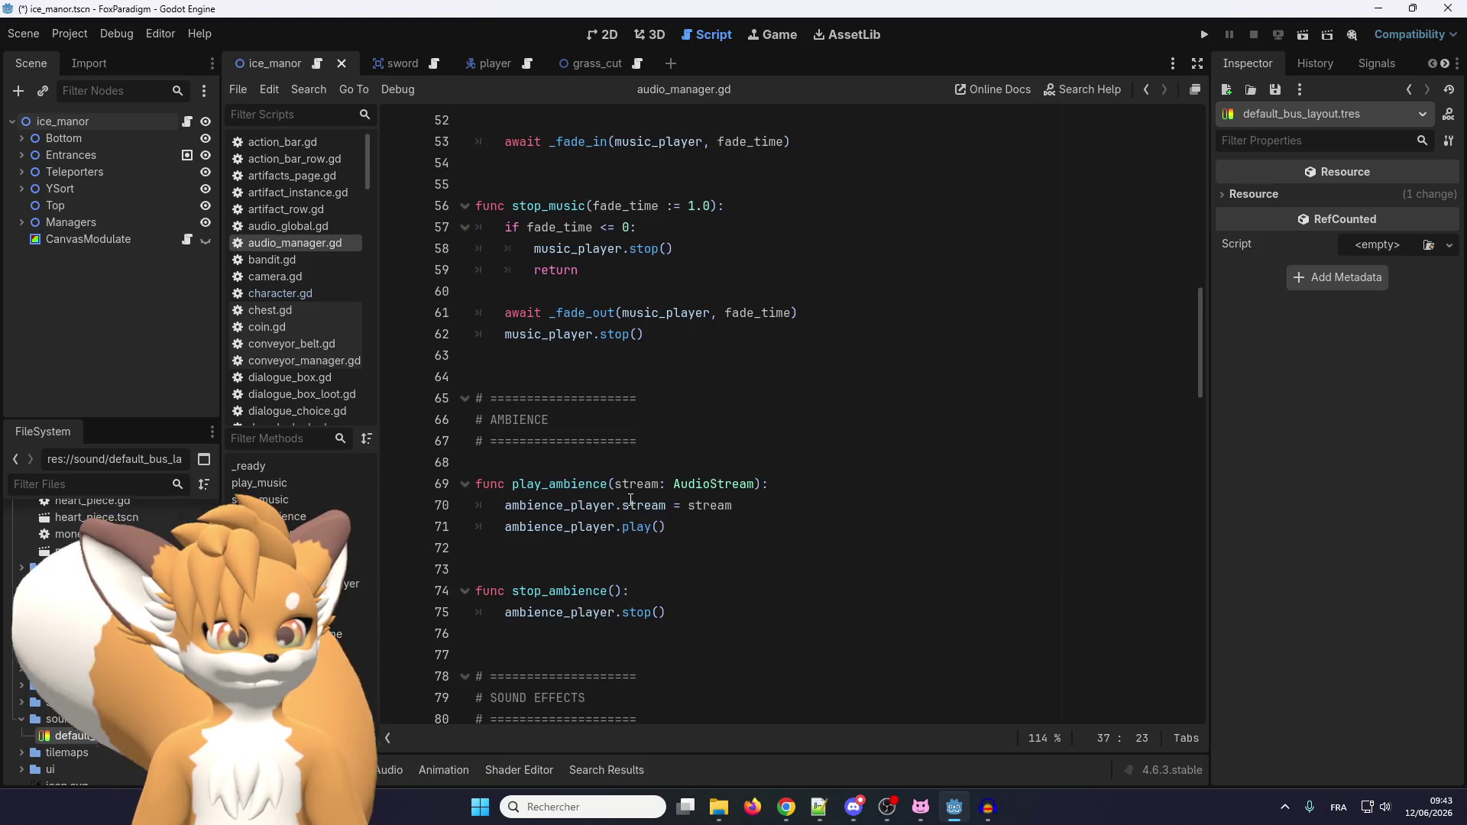
pyautogui.scroll(-15, 634, 501)
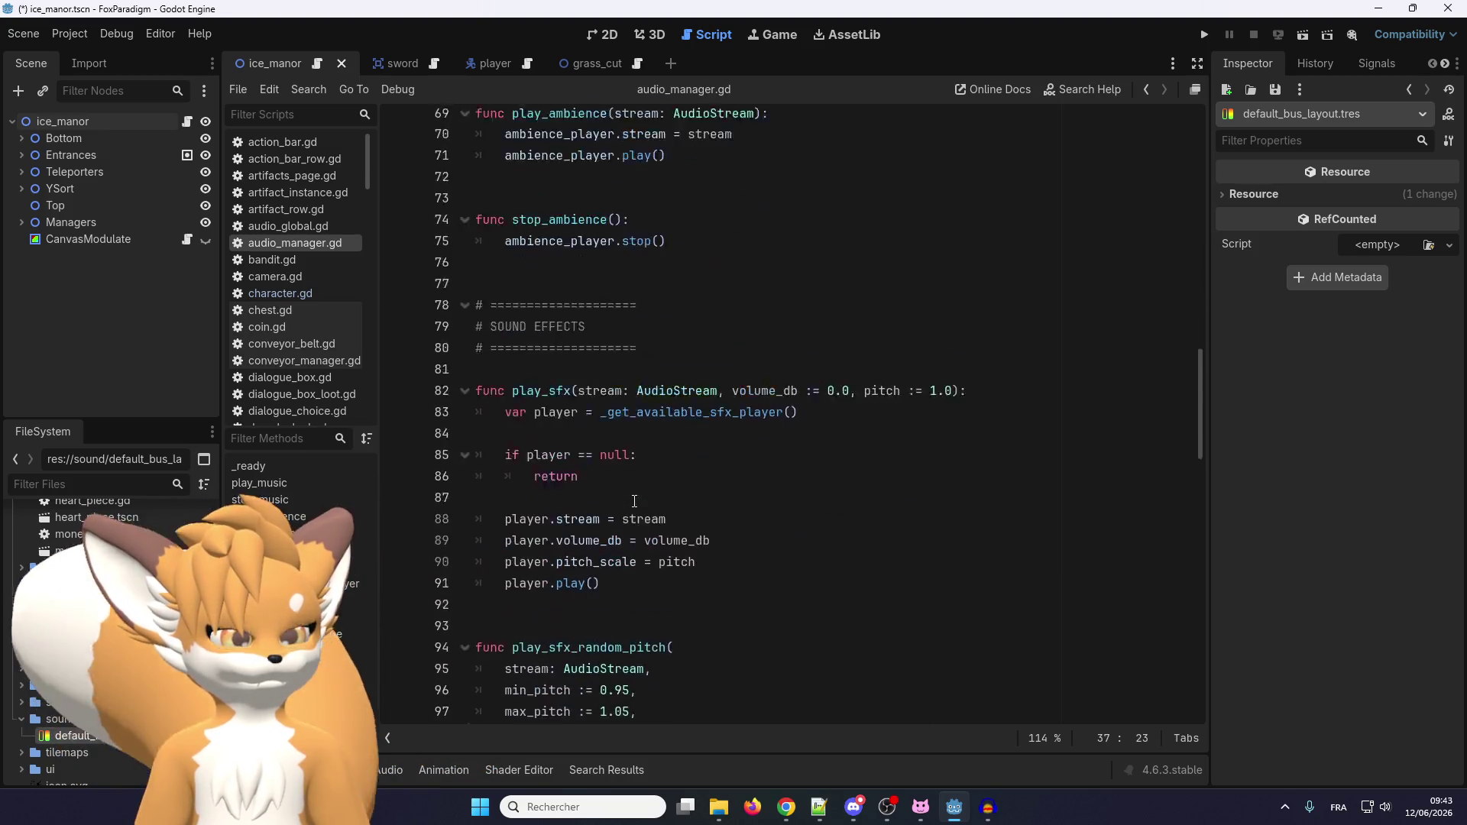
pyautogui.scroll(-1, 700, 555)
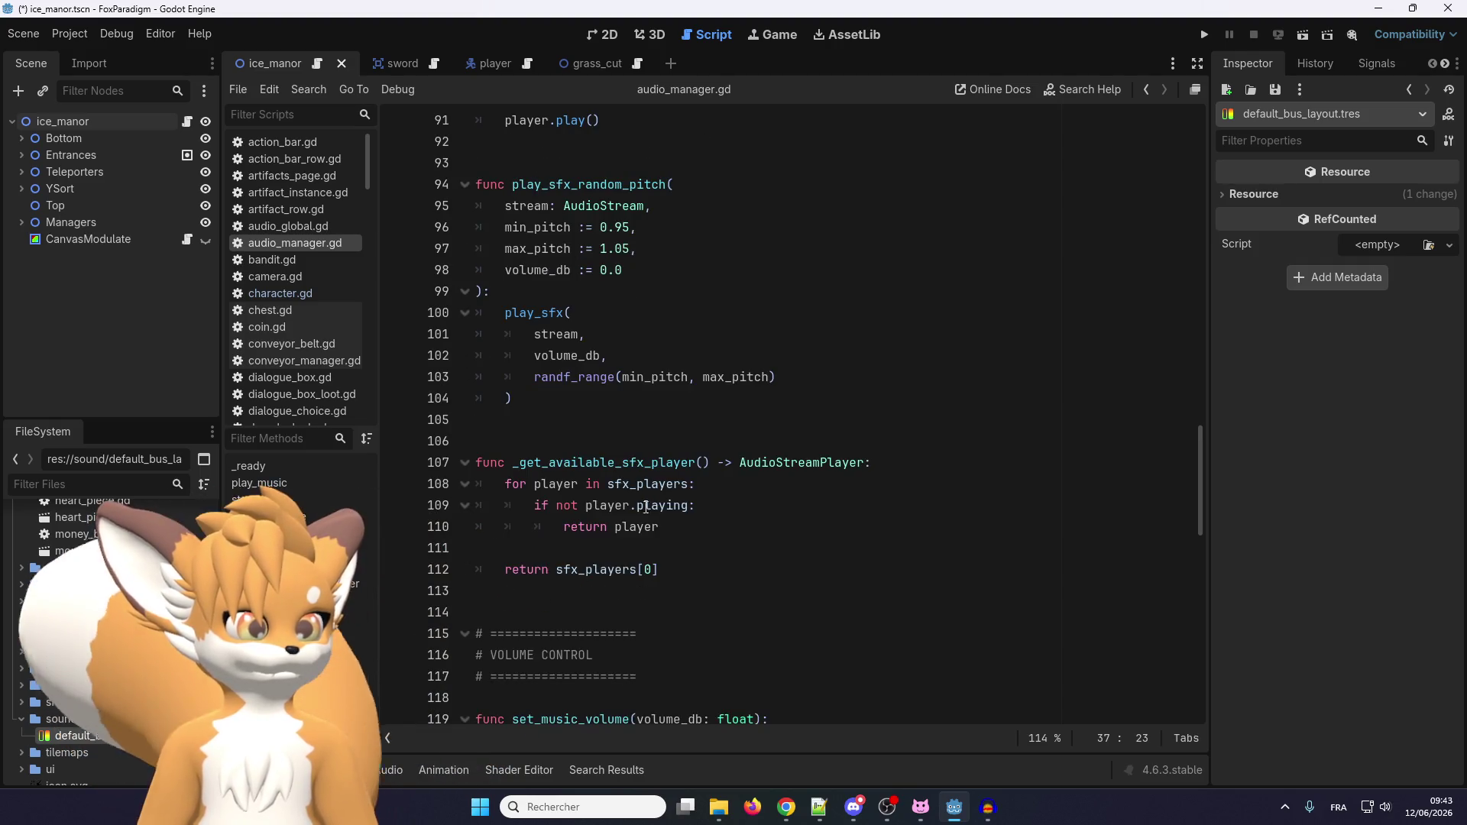
pyautogui.scroll(-4, 604, 466)
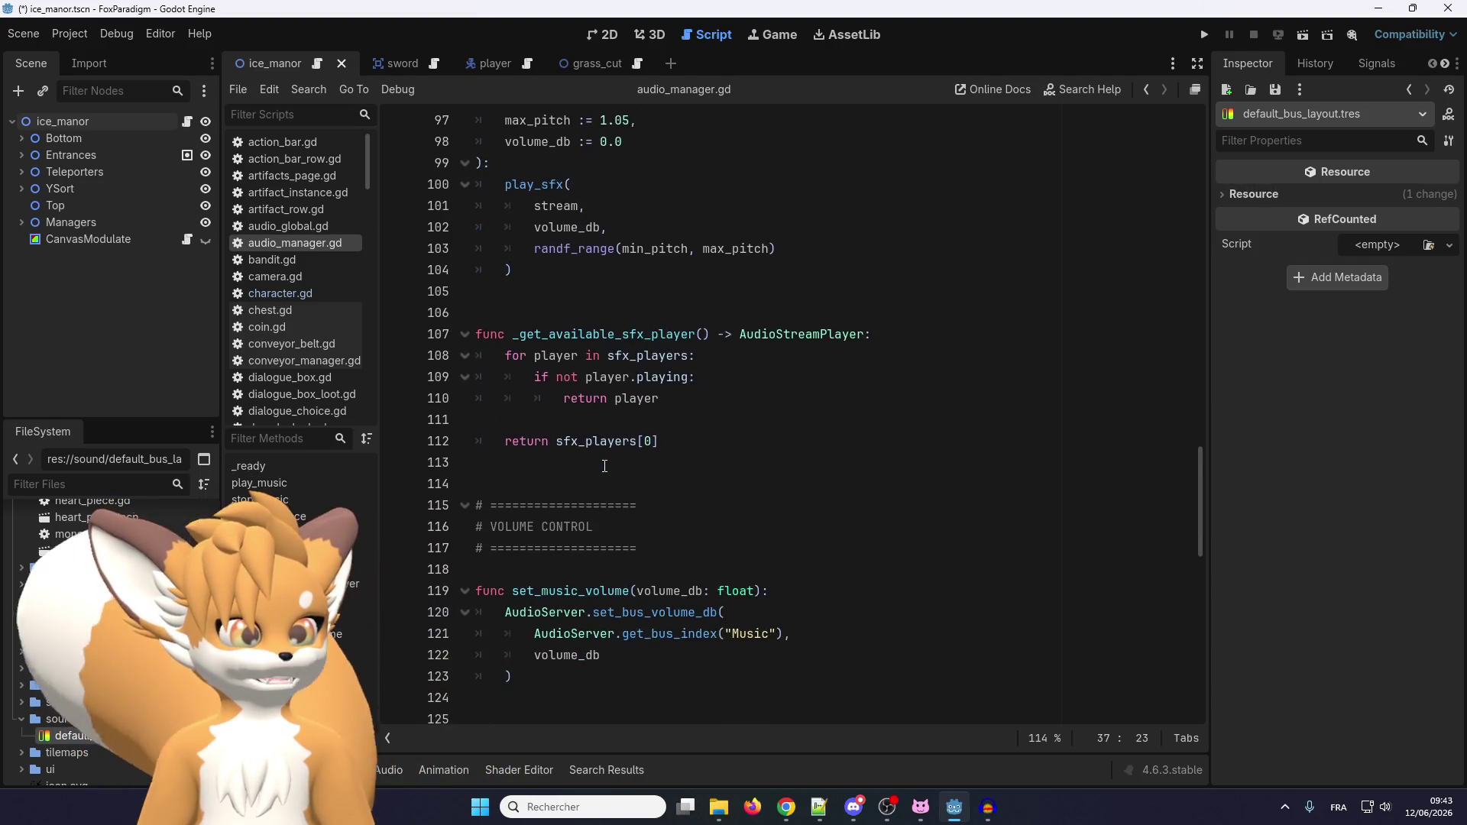
pyautogui.scroll(-2, 550, 470)
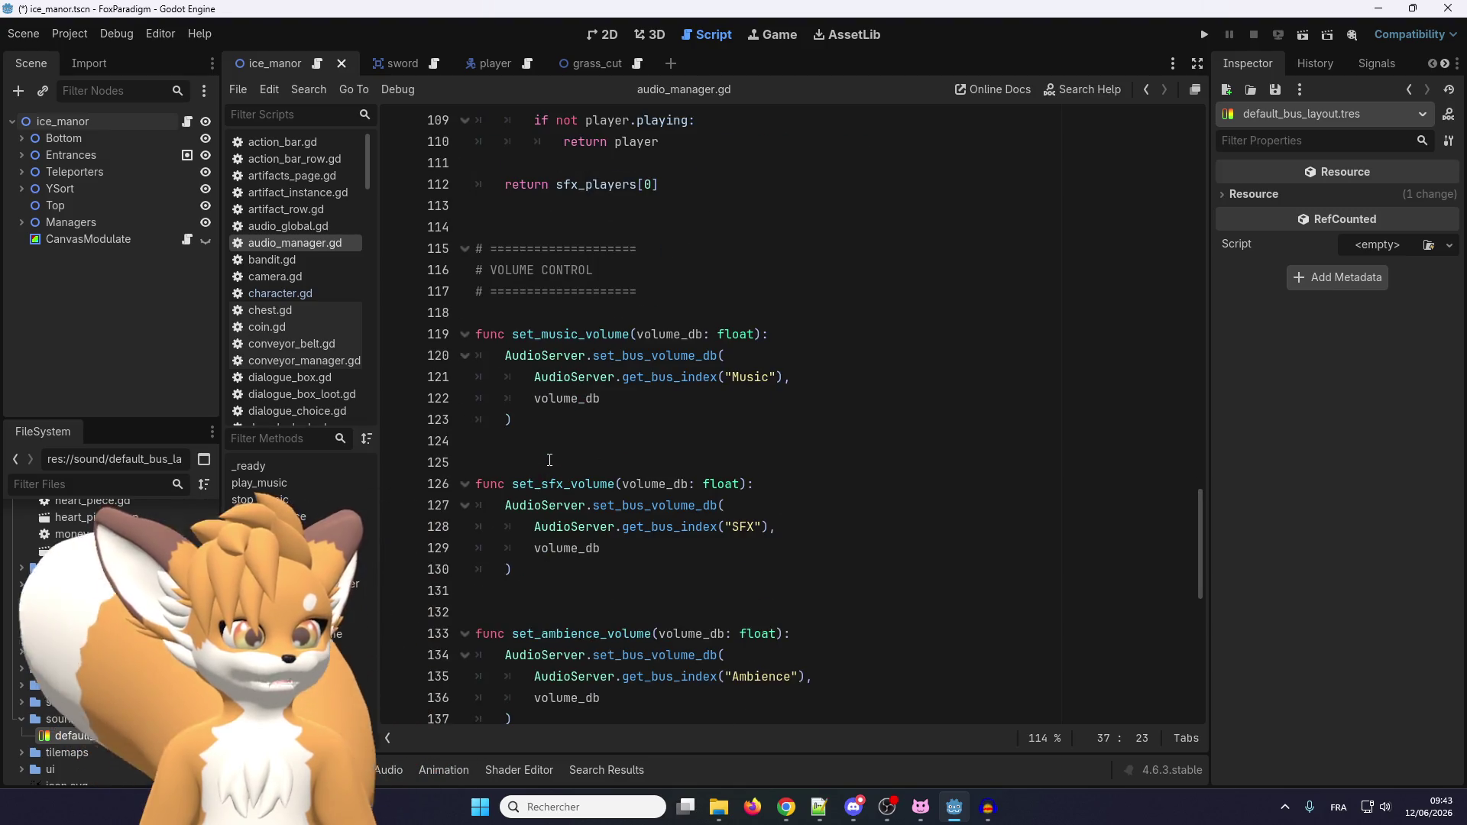
pyautogui.scroll(-1, 544, 447)
pyautogui.scroll(-1, 543, 447)
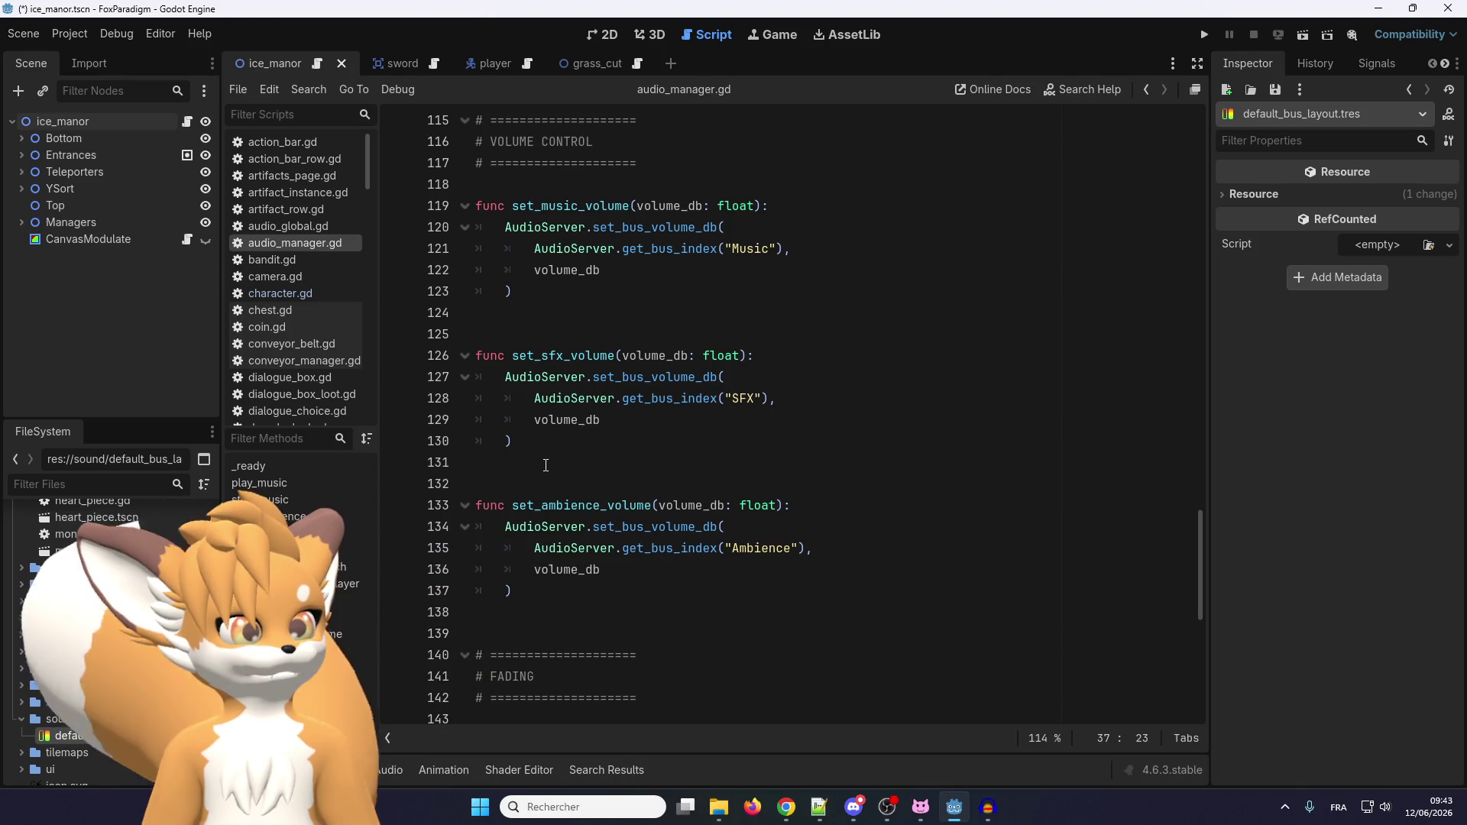
pyautogui.scroll(-2, 545, 465)
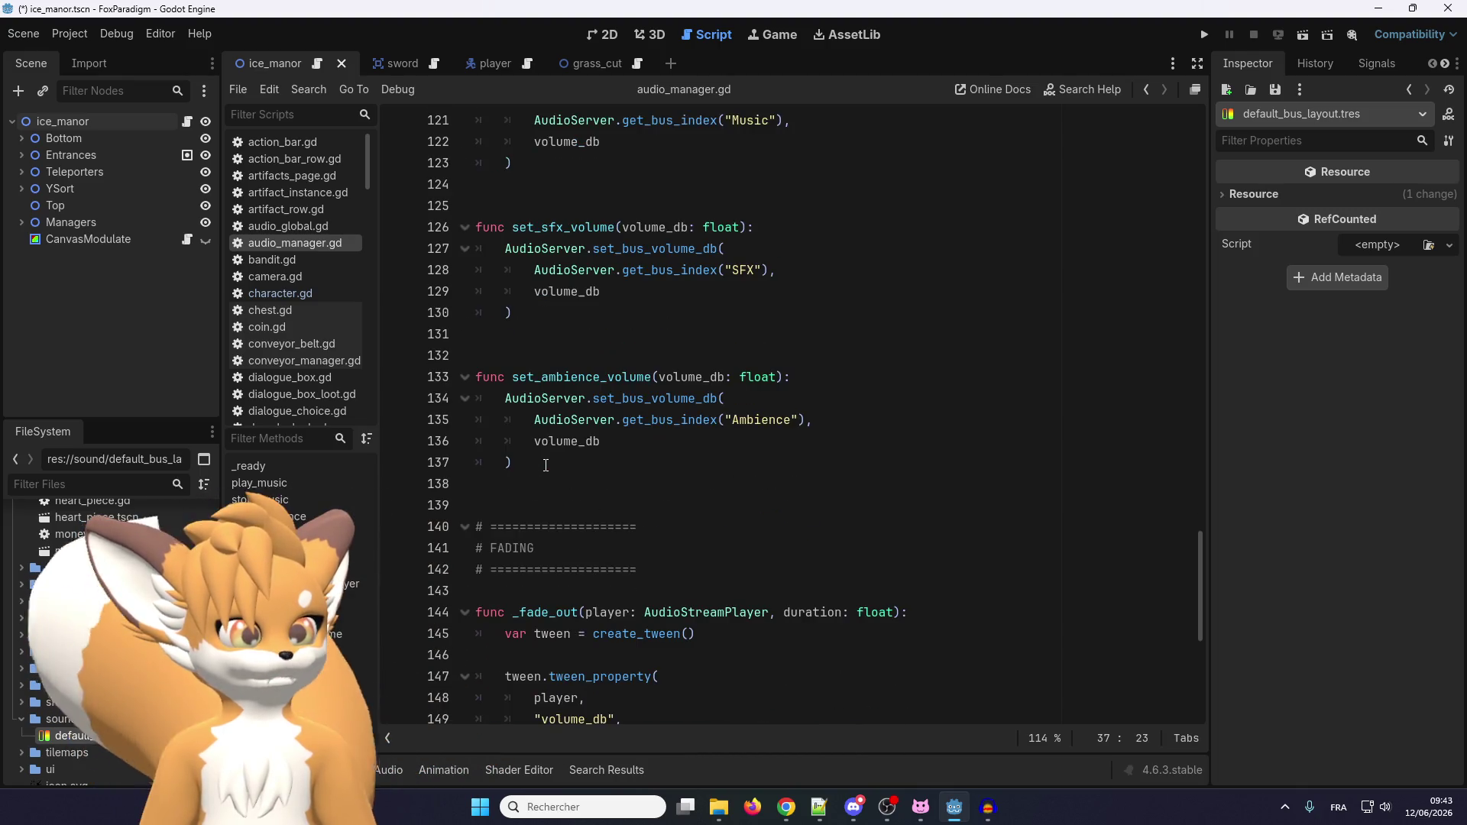
pyautogui.click(552, 466)
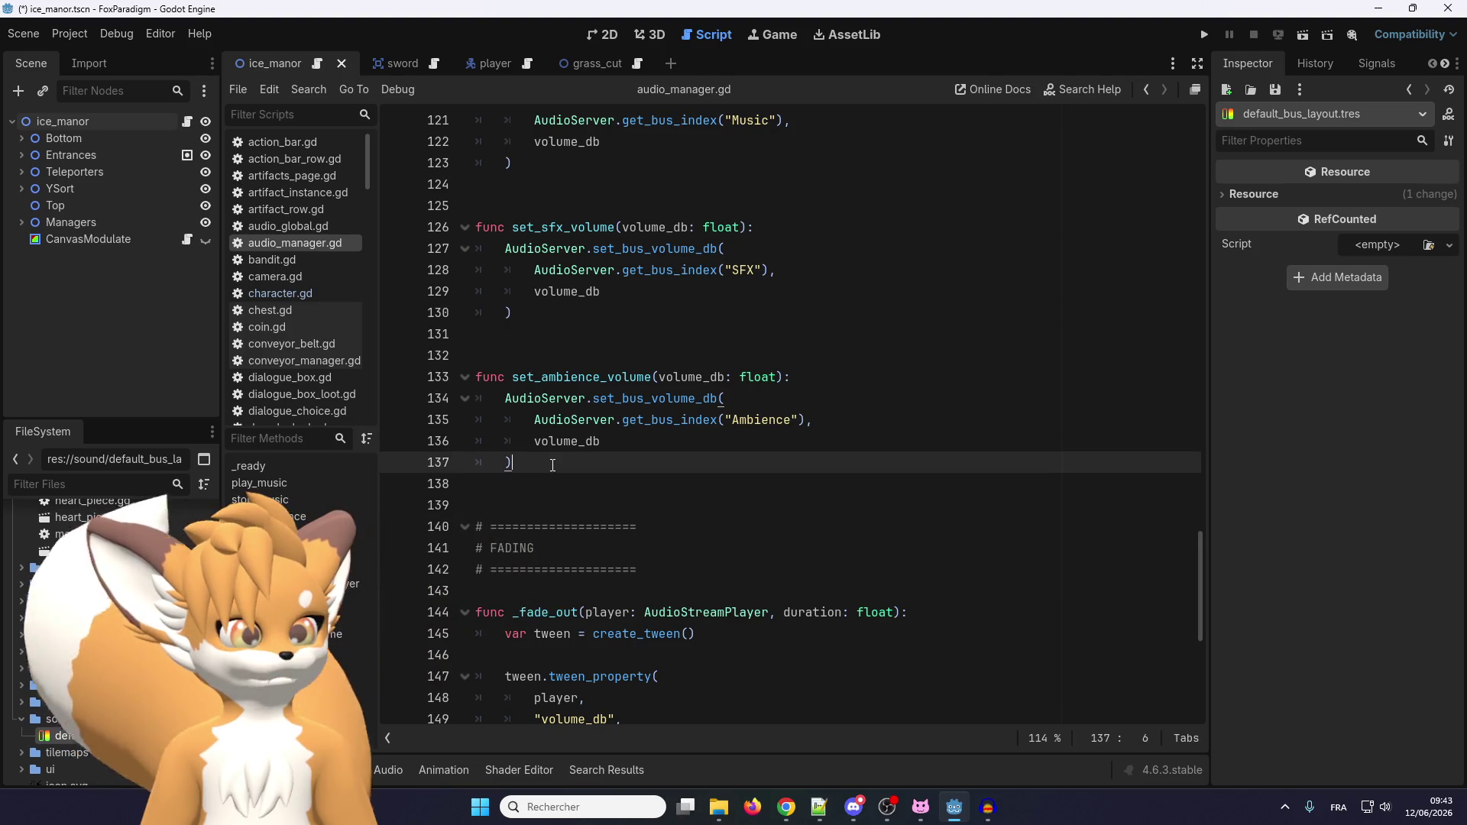
pyautogui.scroll(-1, 553, 459)
pyautogui.click(556, 447)
pyautogui.scroll(-3, 556, 447)
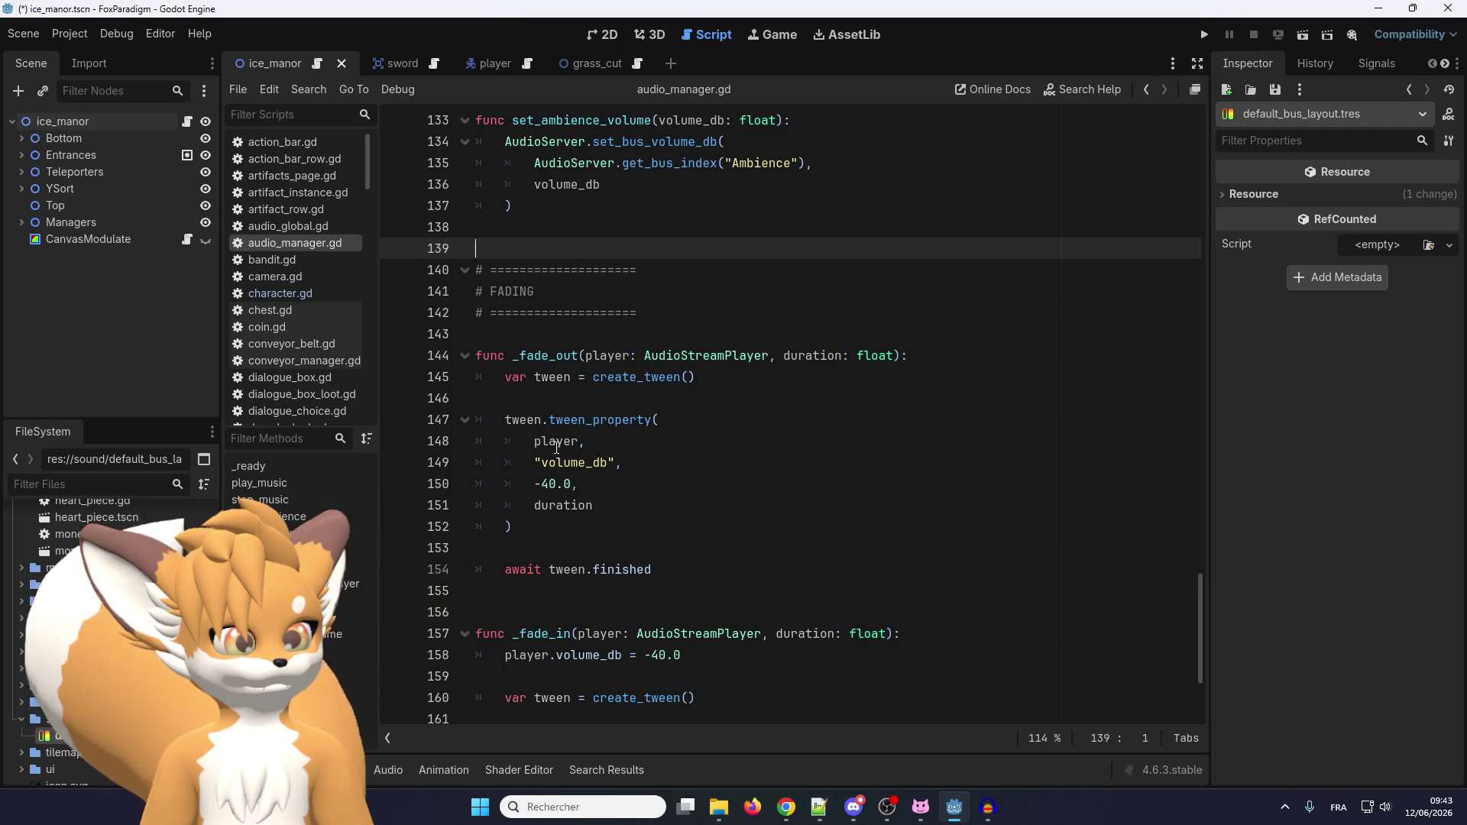
pyautogui.scroll(4, 557, 447)
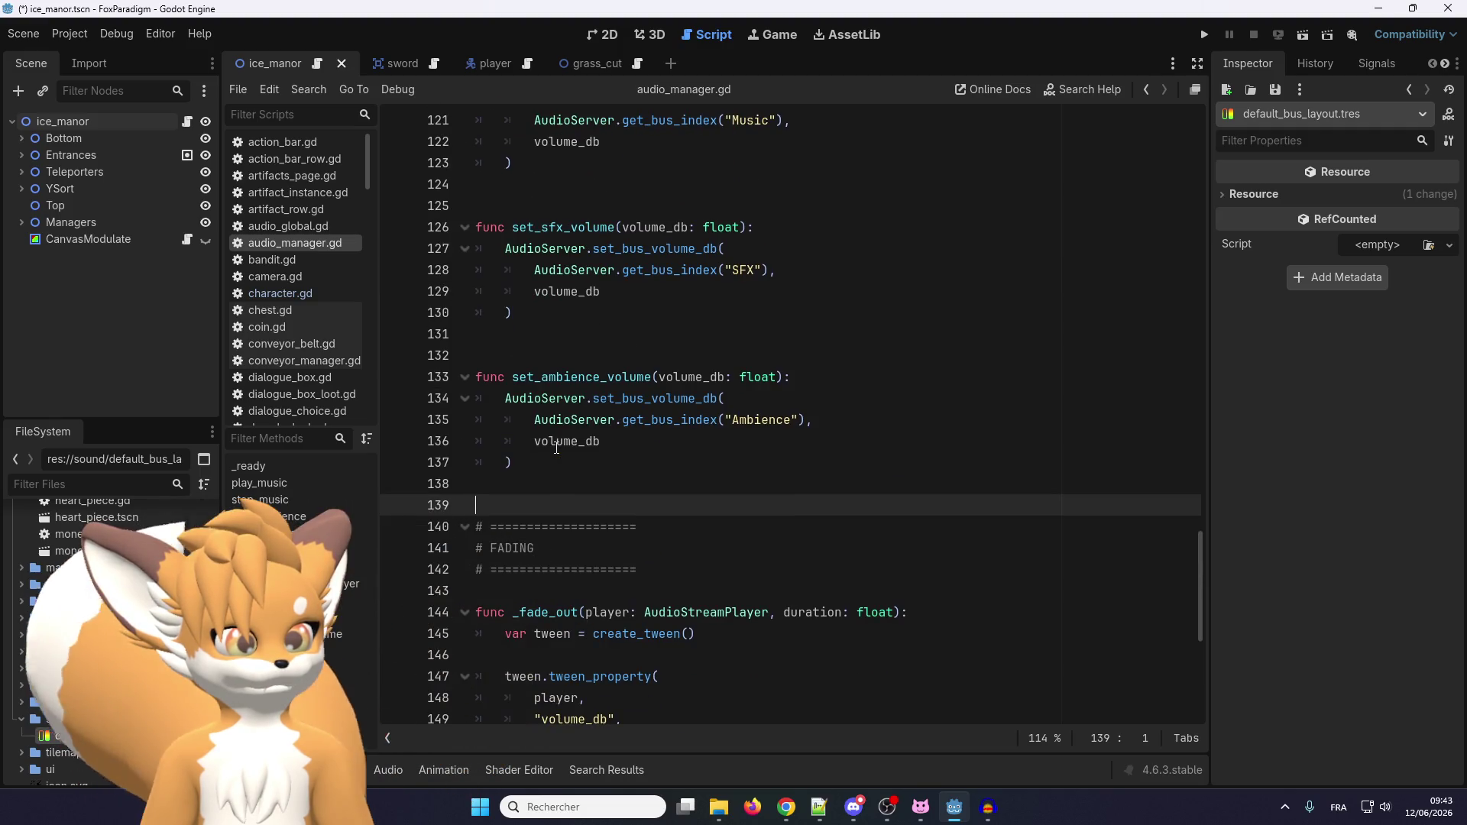
pyautogui.scroll(-1, 572, 396)
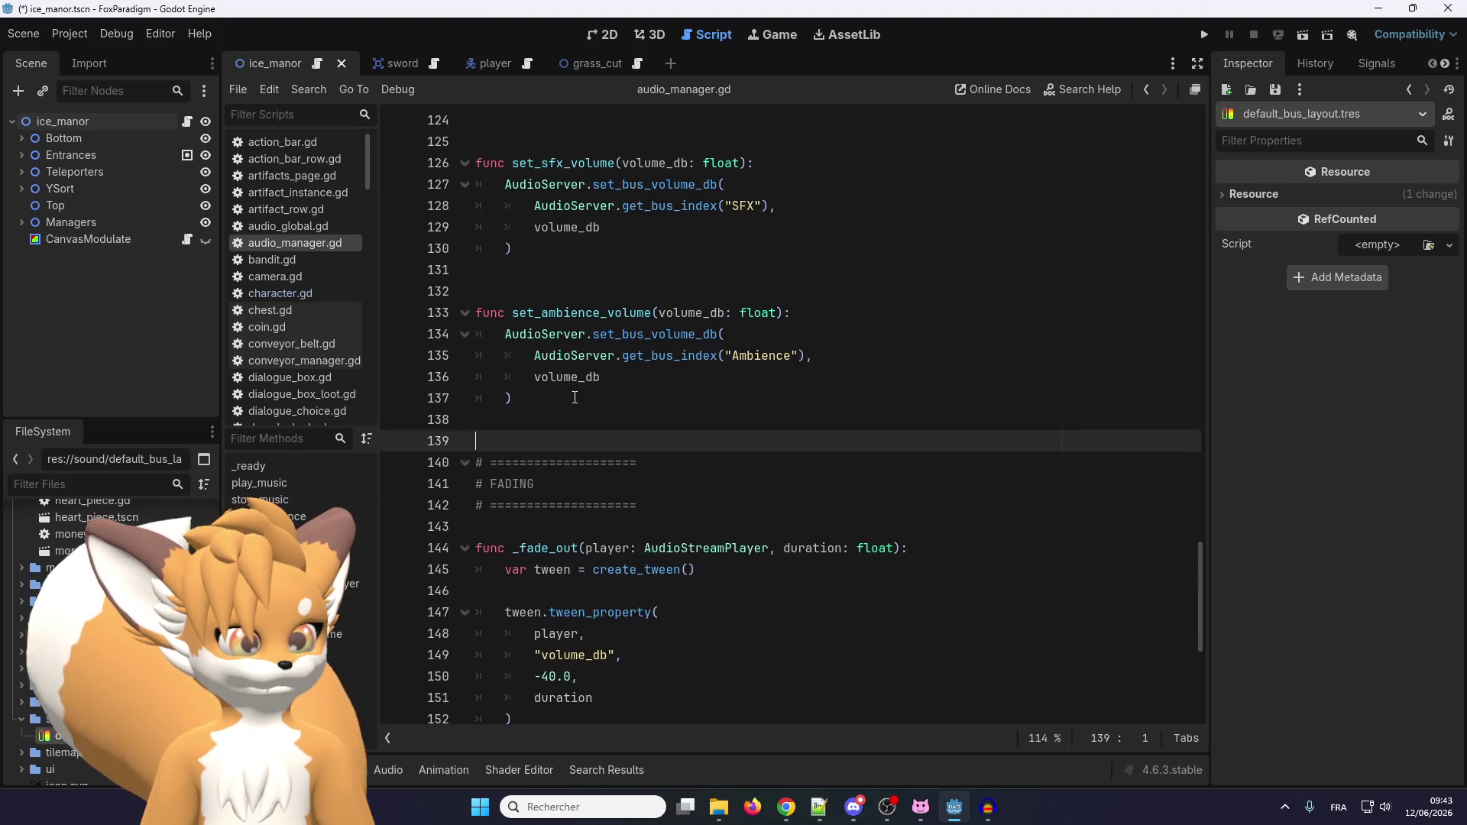
pyautogui.scroll(-1, 575, 397)
pyautogui.scroll(-1, 575, 397)
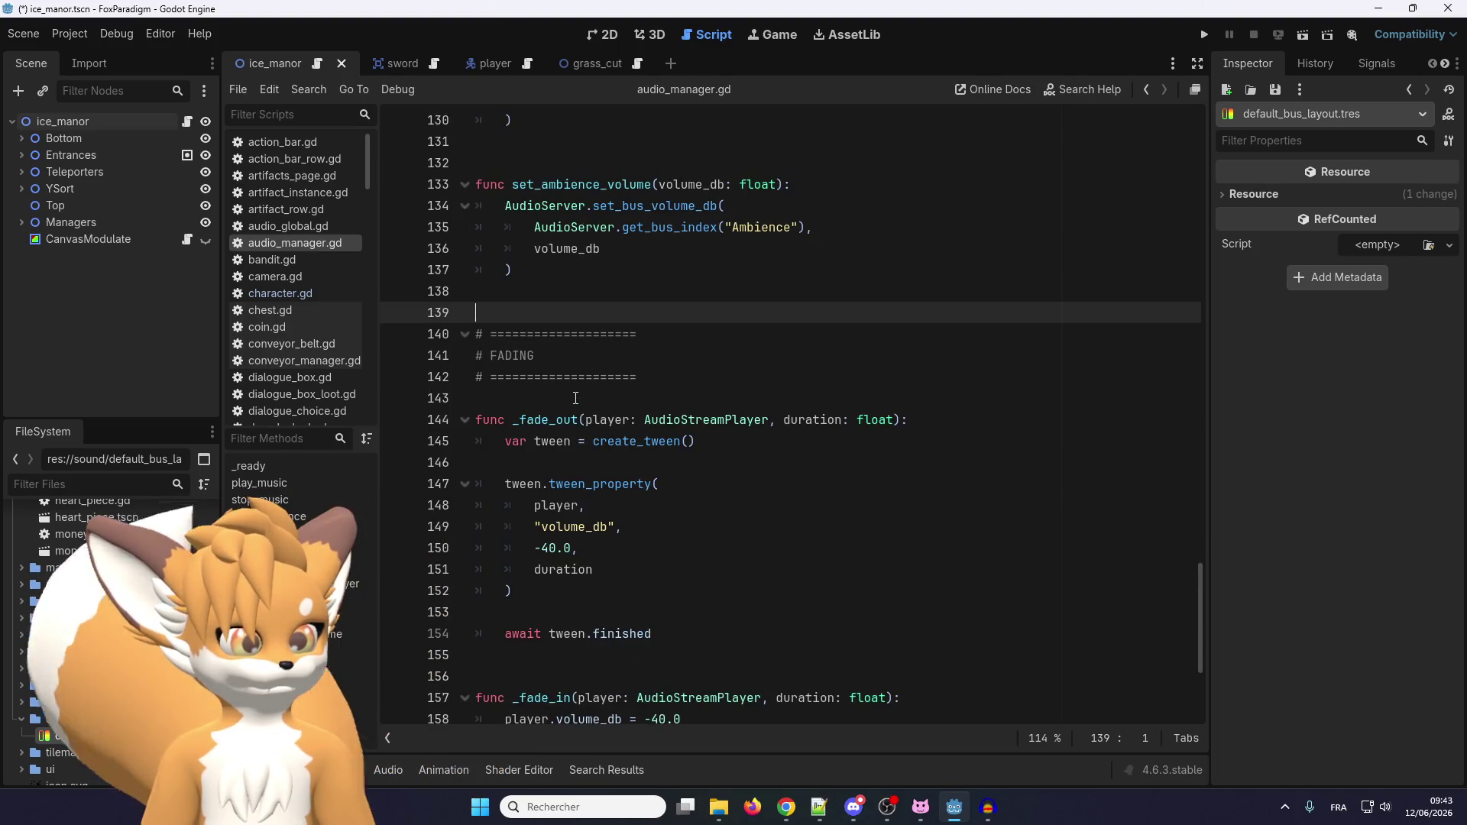
pyautogui.scroll(-1, 575, 397)
pyautogui.scroll(-1, 575, 398)
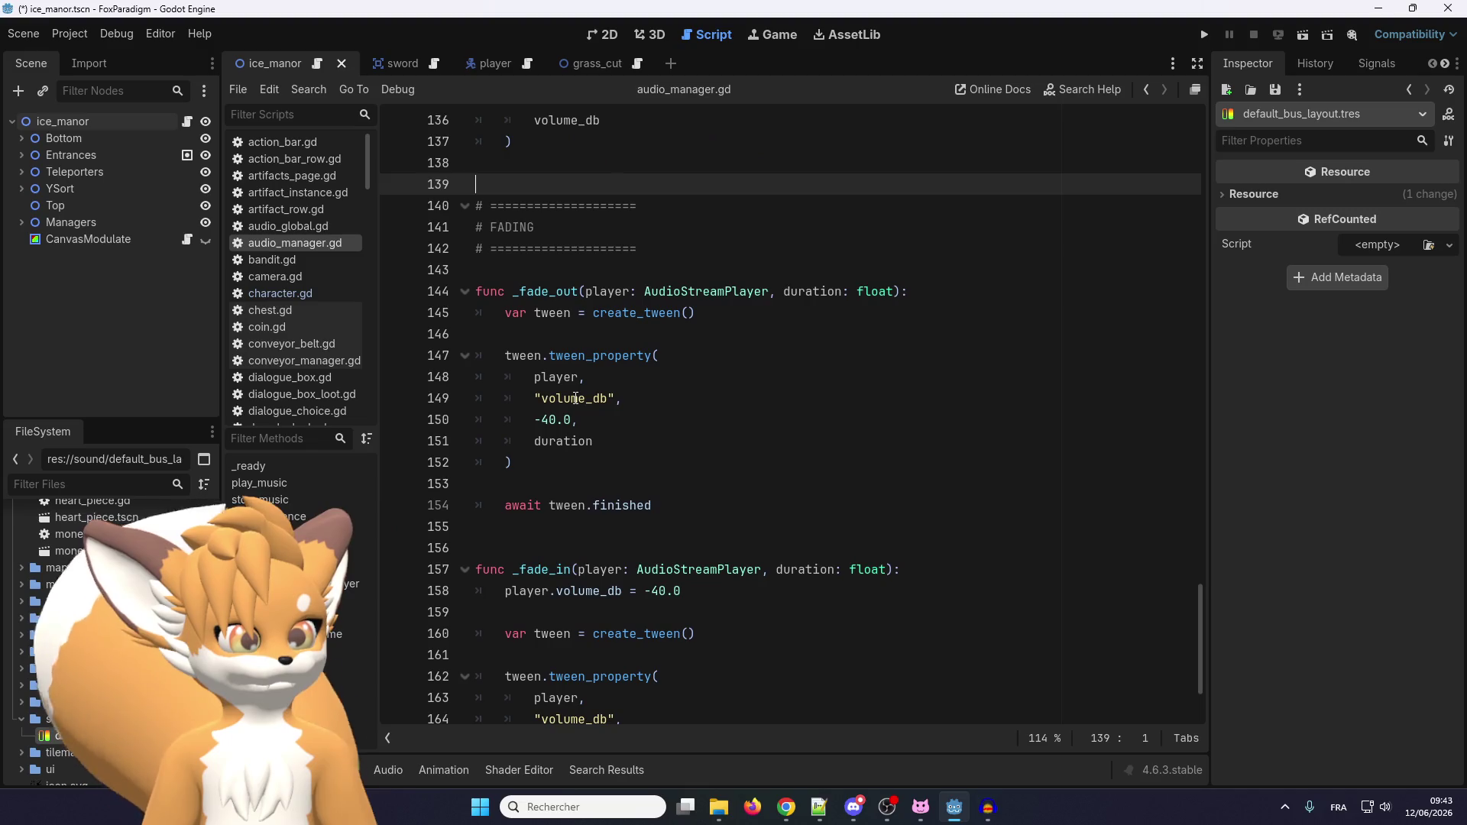
pyautogui.scroll(-2, 576, 398)
pyautogui.scroll(1, 576, 398)
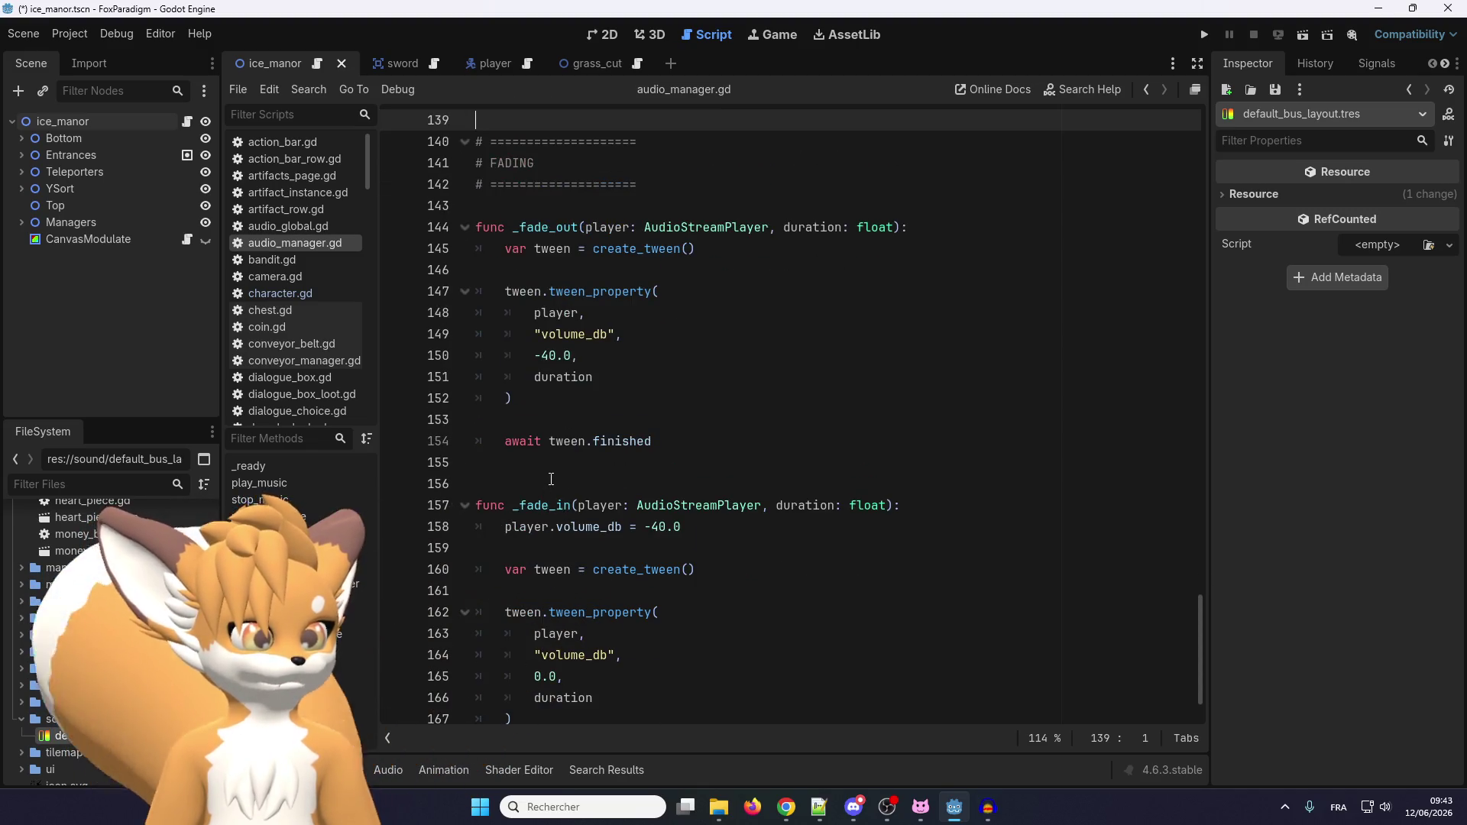
pyautogui.scroll(-1, 547, 491)
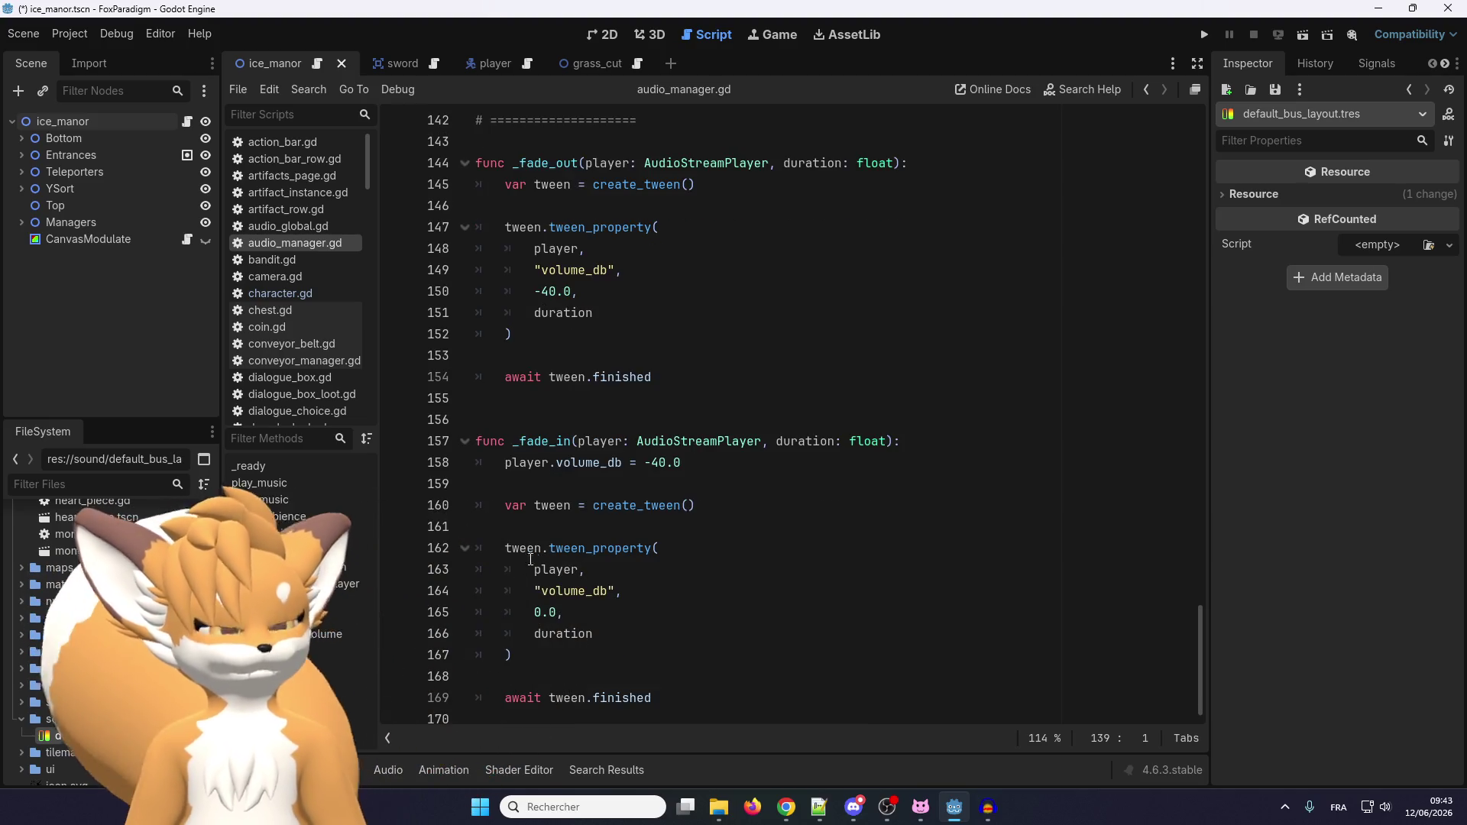
pyautogui.scroll(4, 550, 486)
pyautogui.scroll(-4, 550, 485)
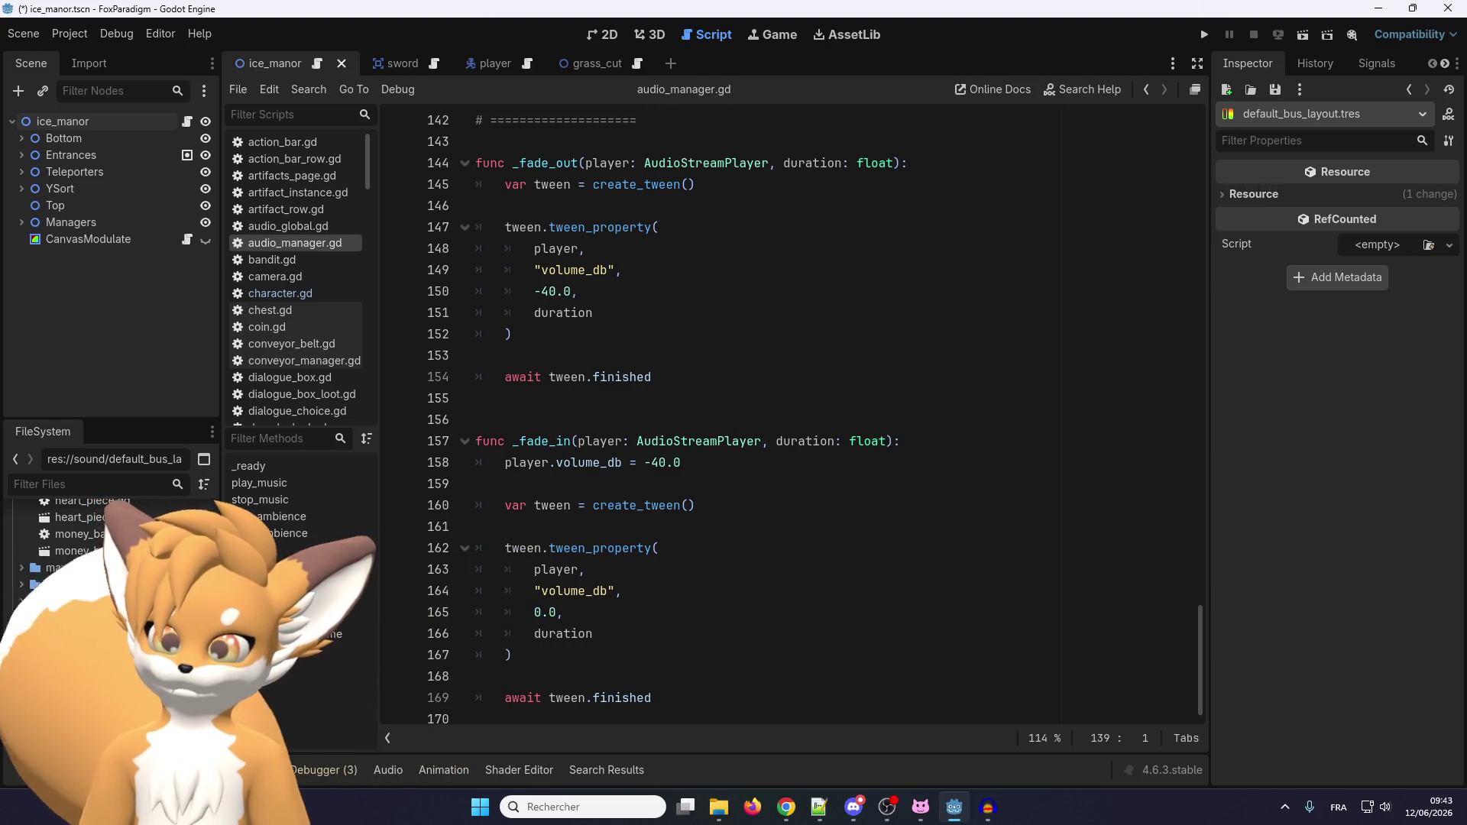
pyautogui.hotkey('alt', 'Tab')
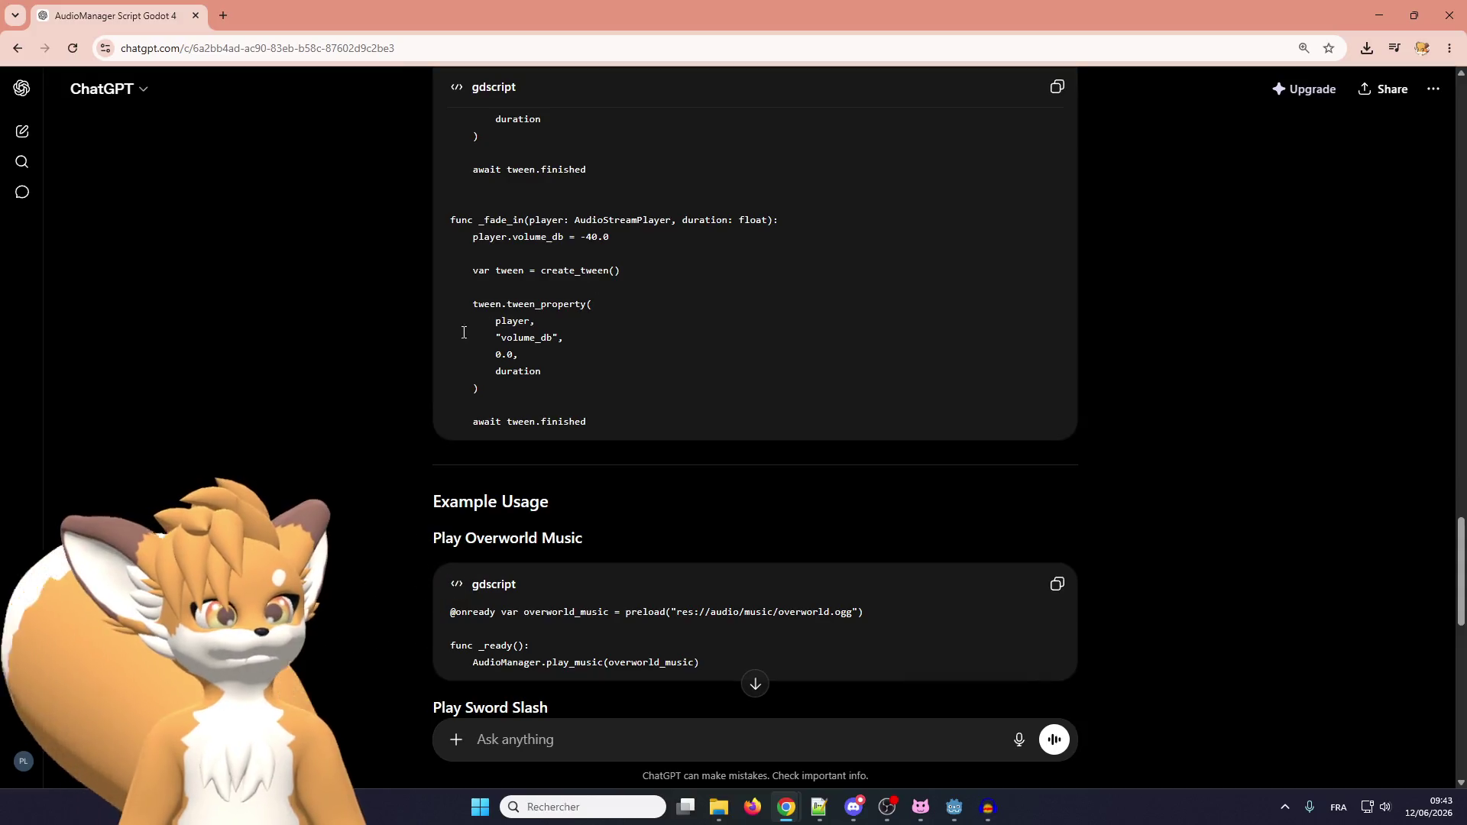
# Read the Example Usage snippets down to the recommended Master, Music, Ambience, SFX and UI buses.
pyautogui.scroll(-3, 414, 401)
pyautogui.scroll(2, 414, 401)
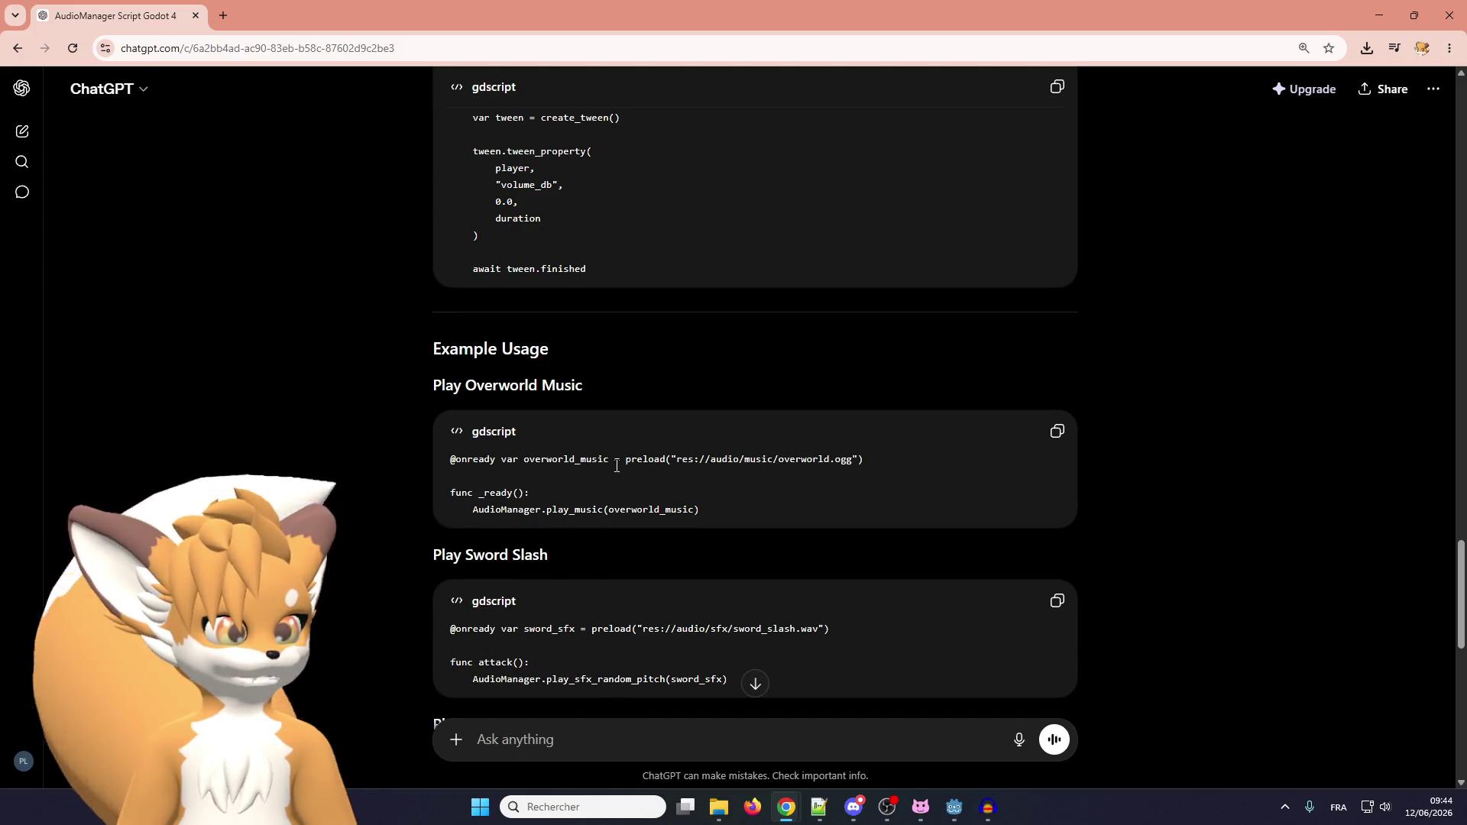
pyautogui.scroll(-1, 617, 465)
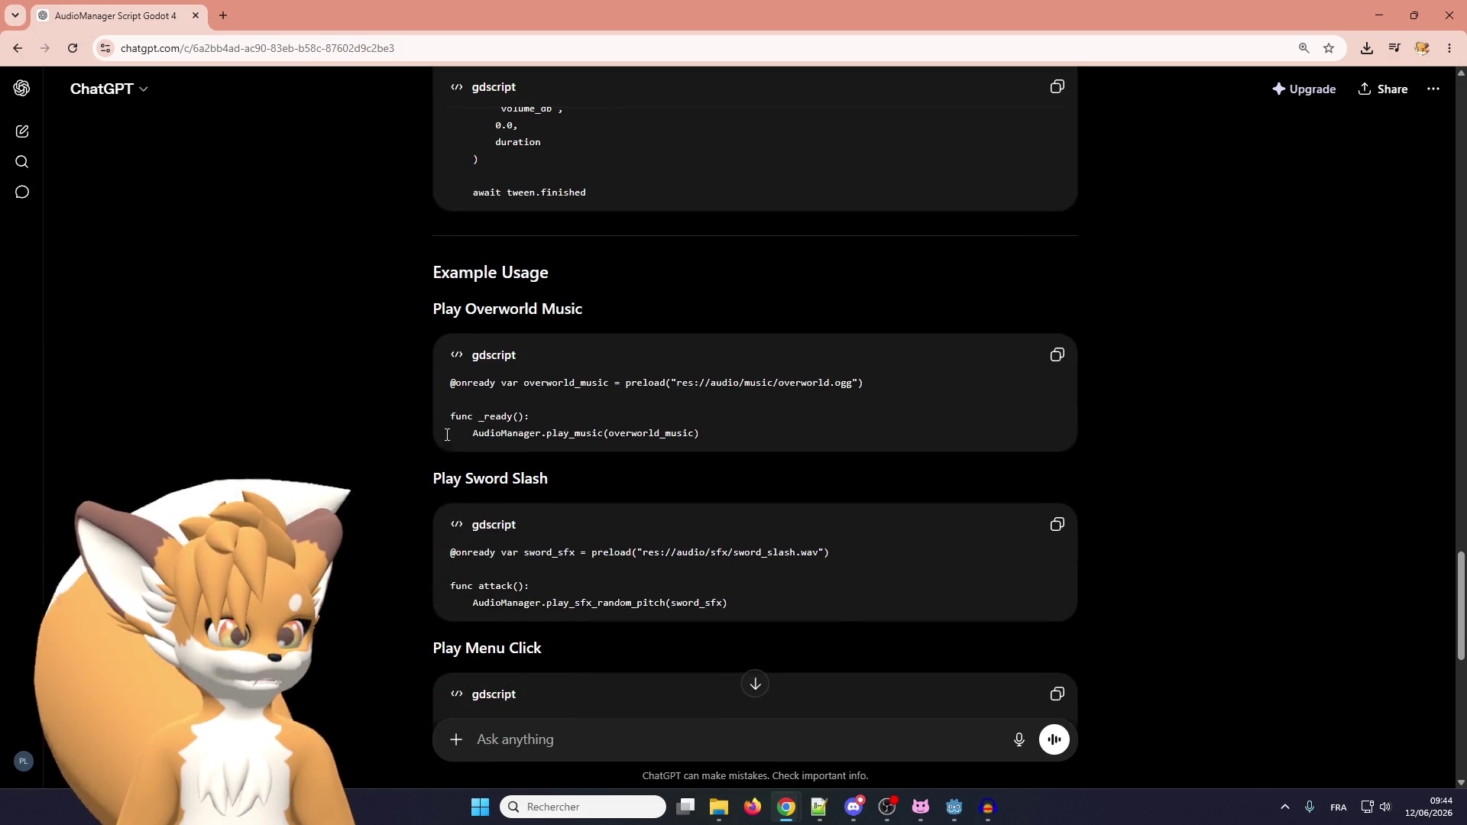
pyautogui.scroll(-1, 565, 441)
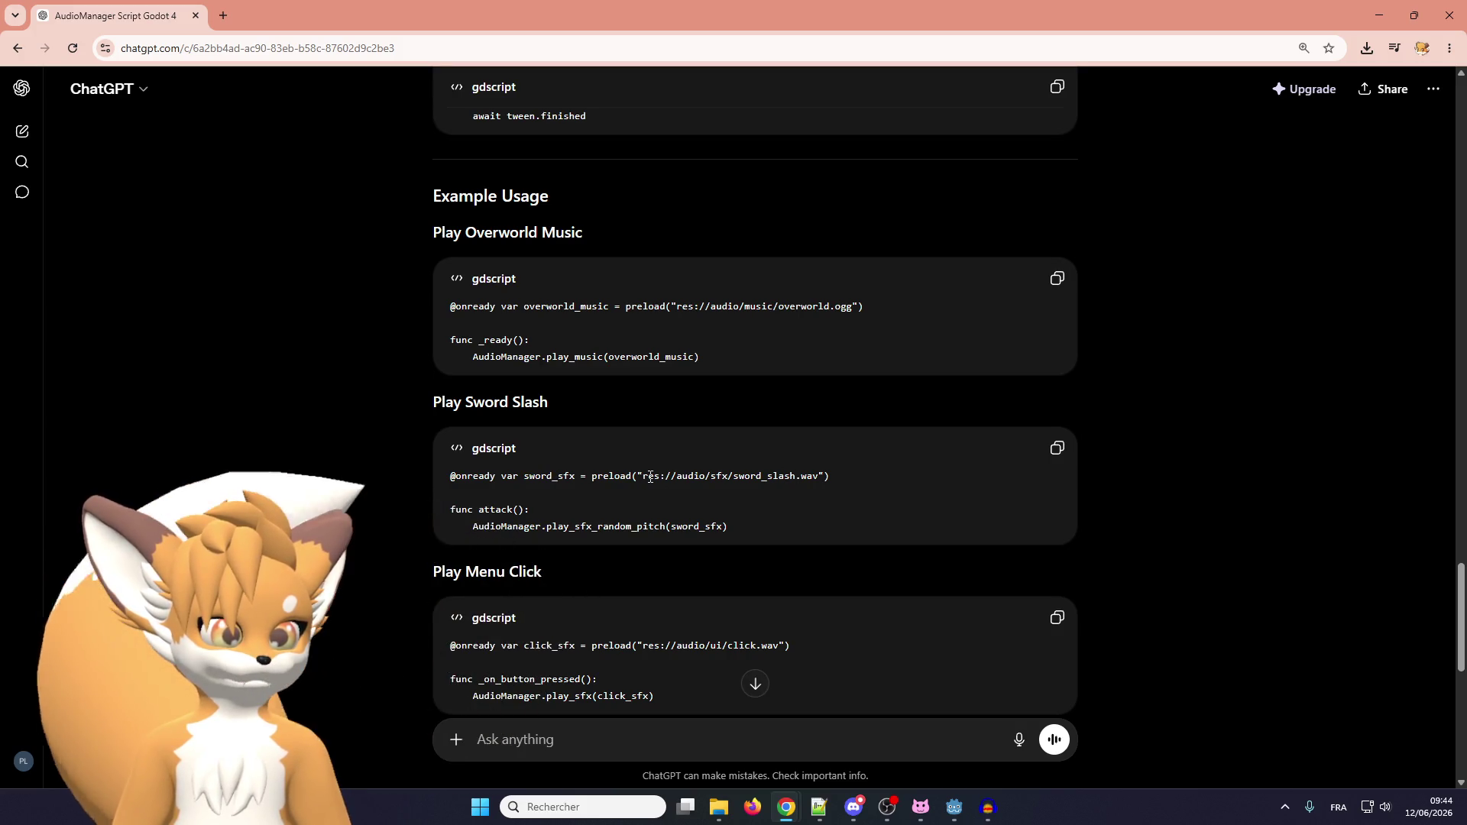
pyautogui.scroll(-1, 649, 475)
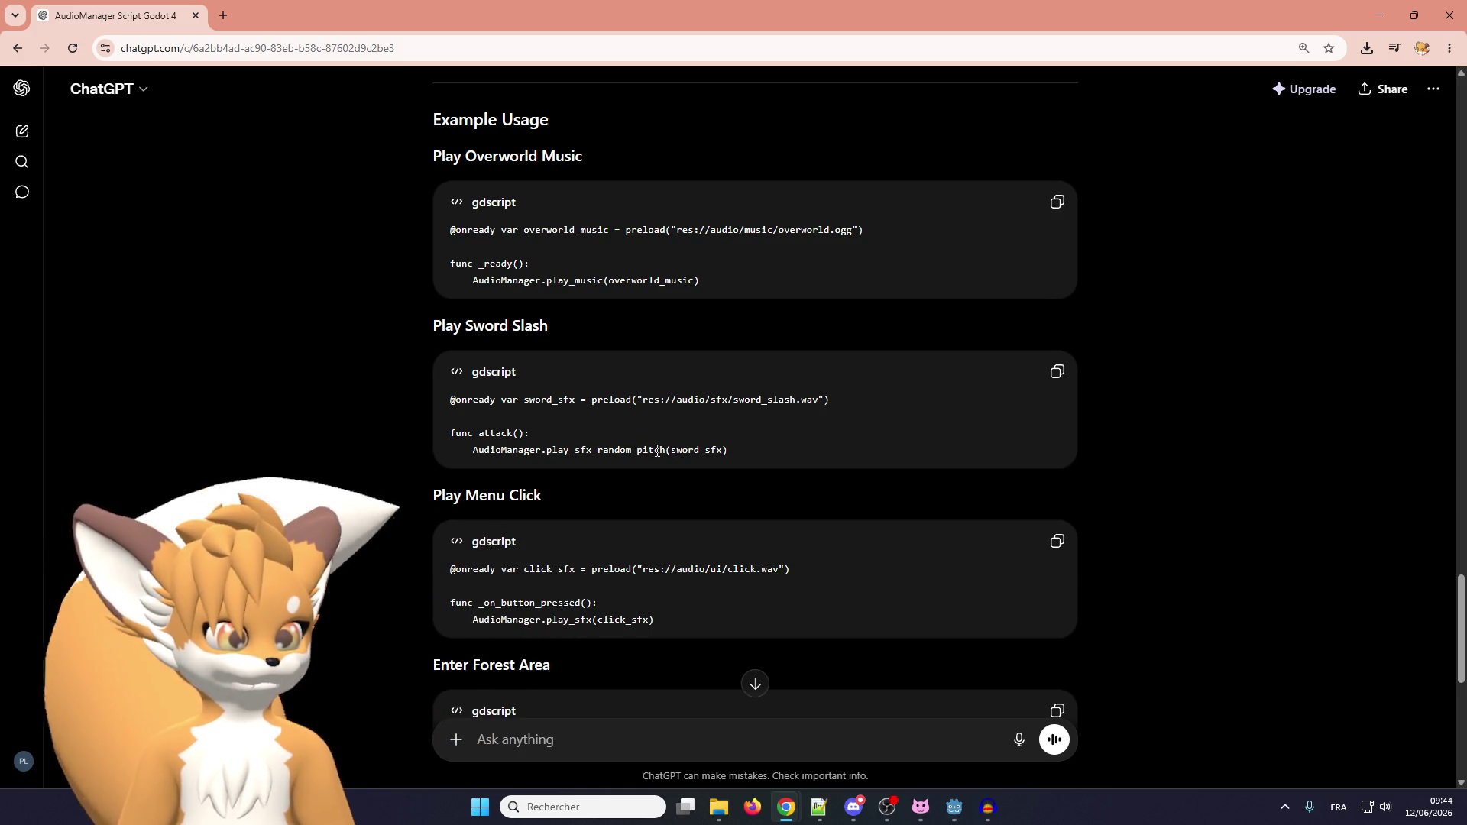
pyautogui.scroll(-1, 611, 456)
pyautogui.scroll(1, 588, 456)
pyautogui.scroll(-2, 588, 456)
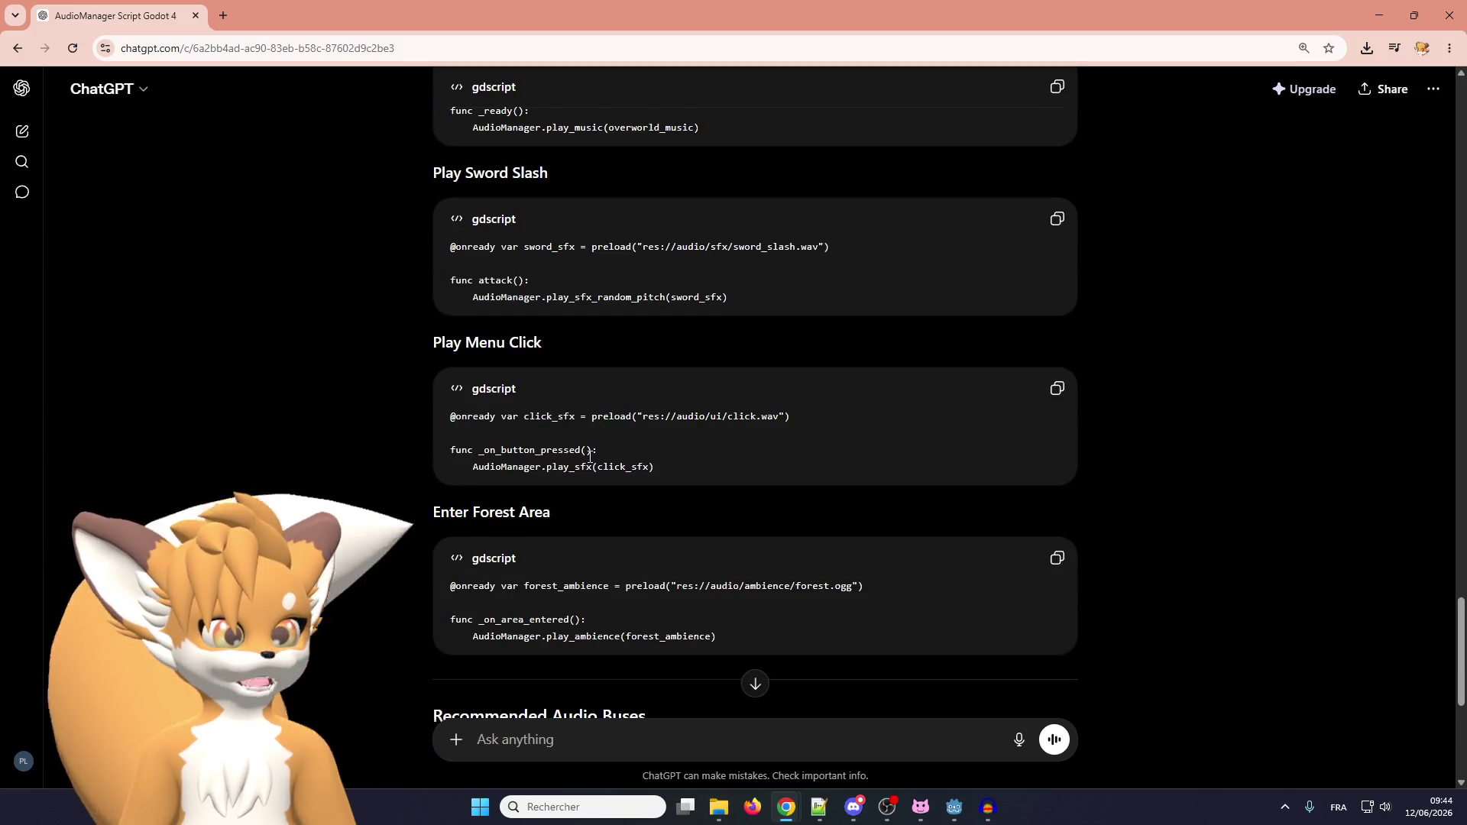
pyautogui.scroll(1, 588, 457)
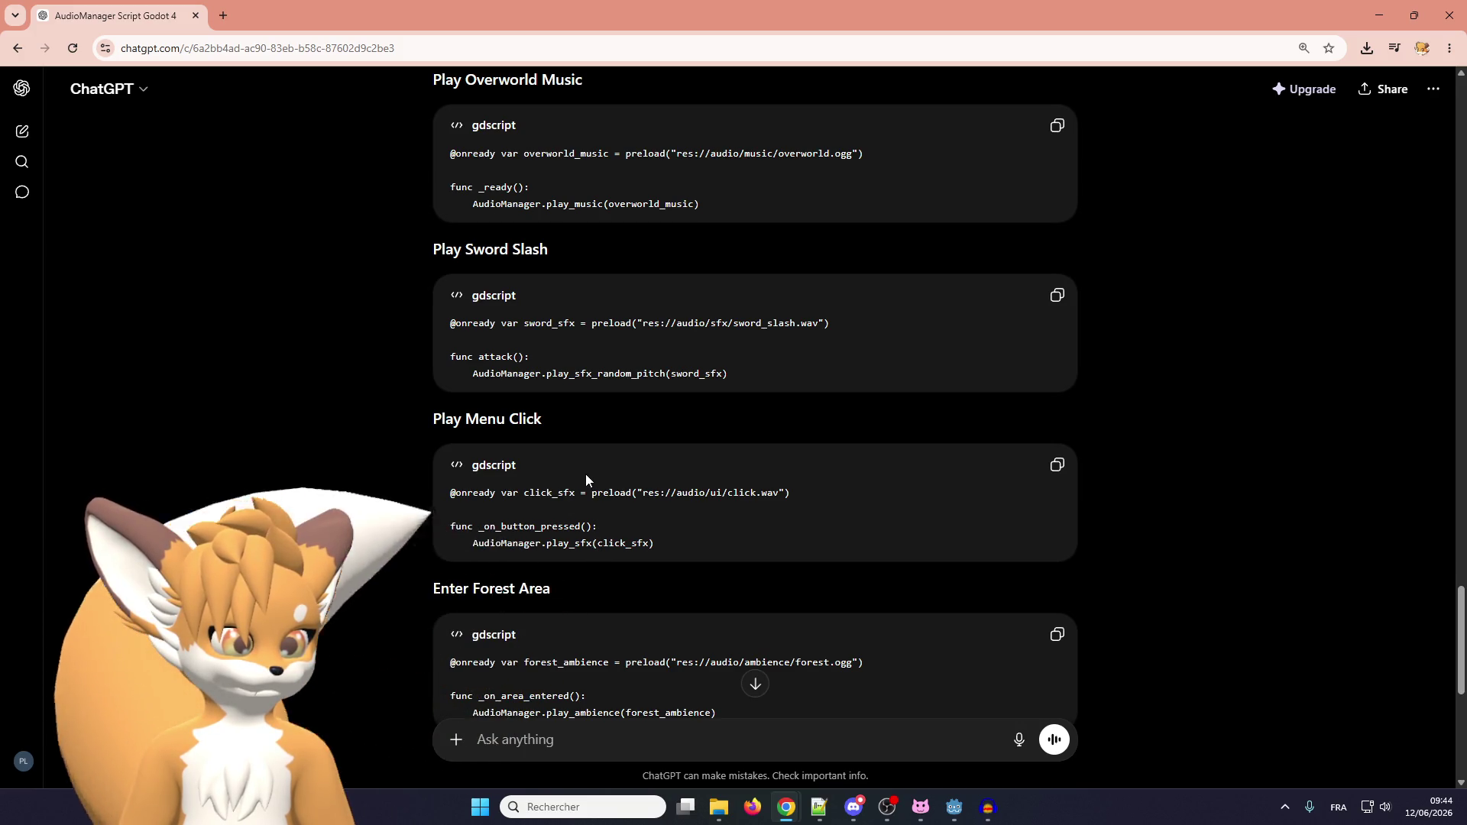
pyautogui.scroll(-1, 585, 473)
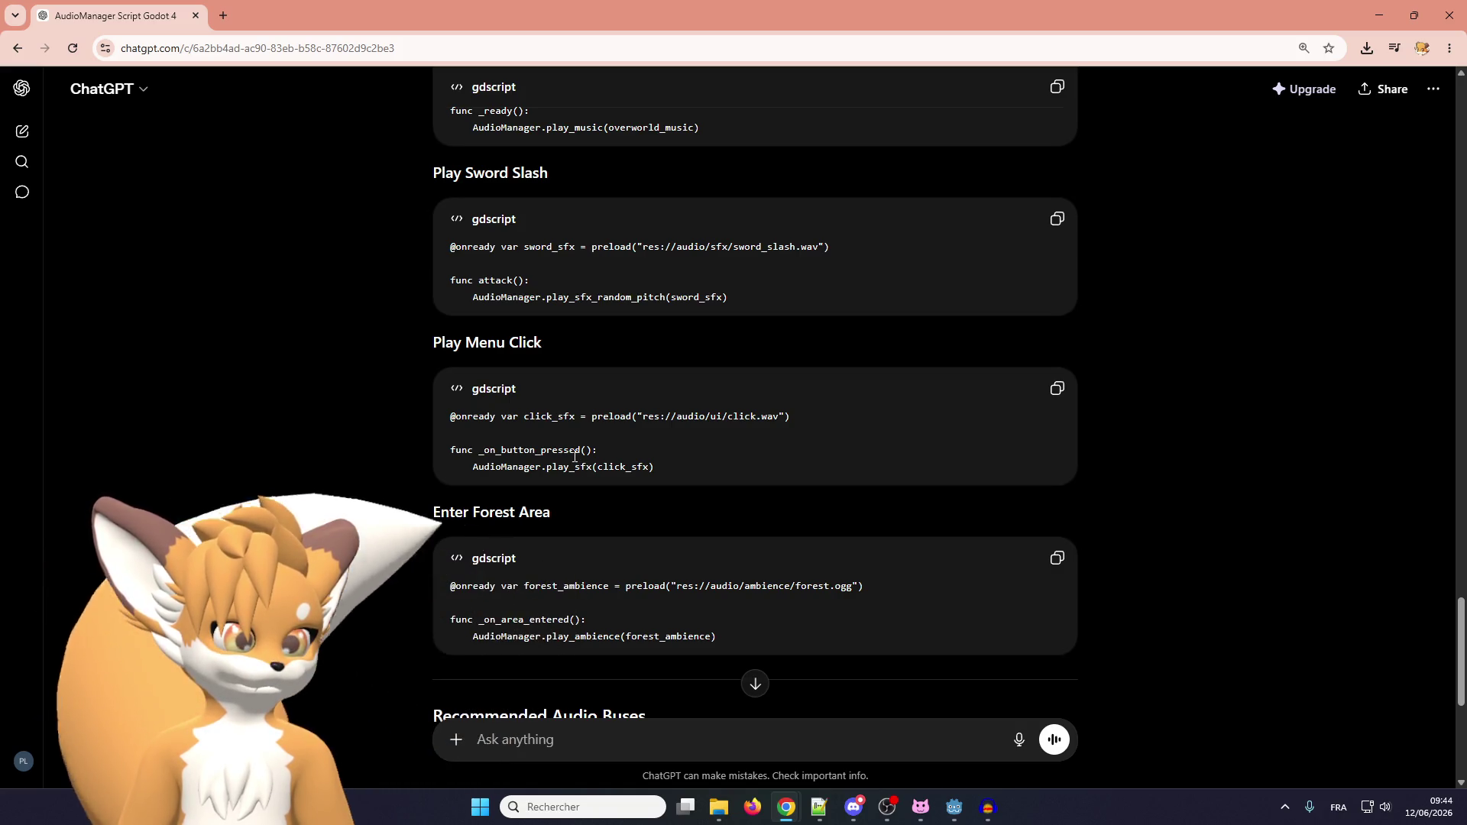
pyautogui.scroll(-2, 575, 456)
pyautogui.scroll(1, 573, 457)
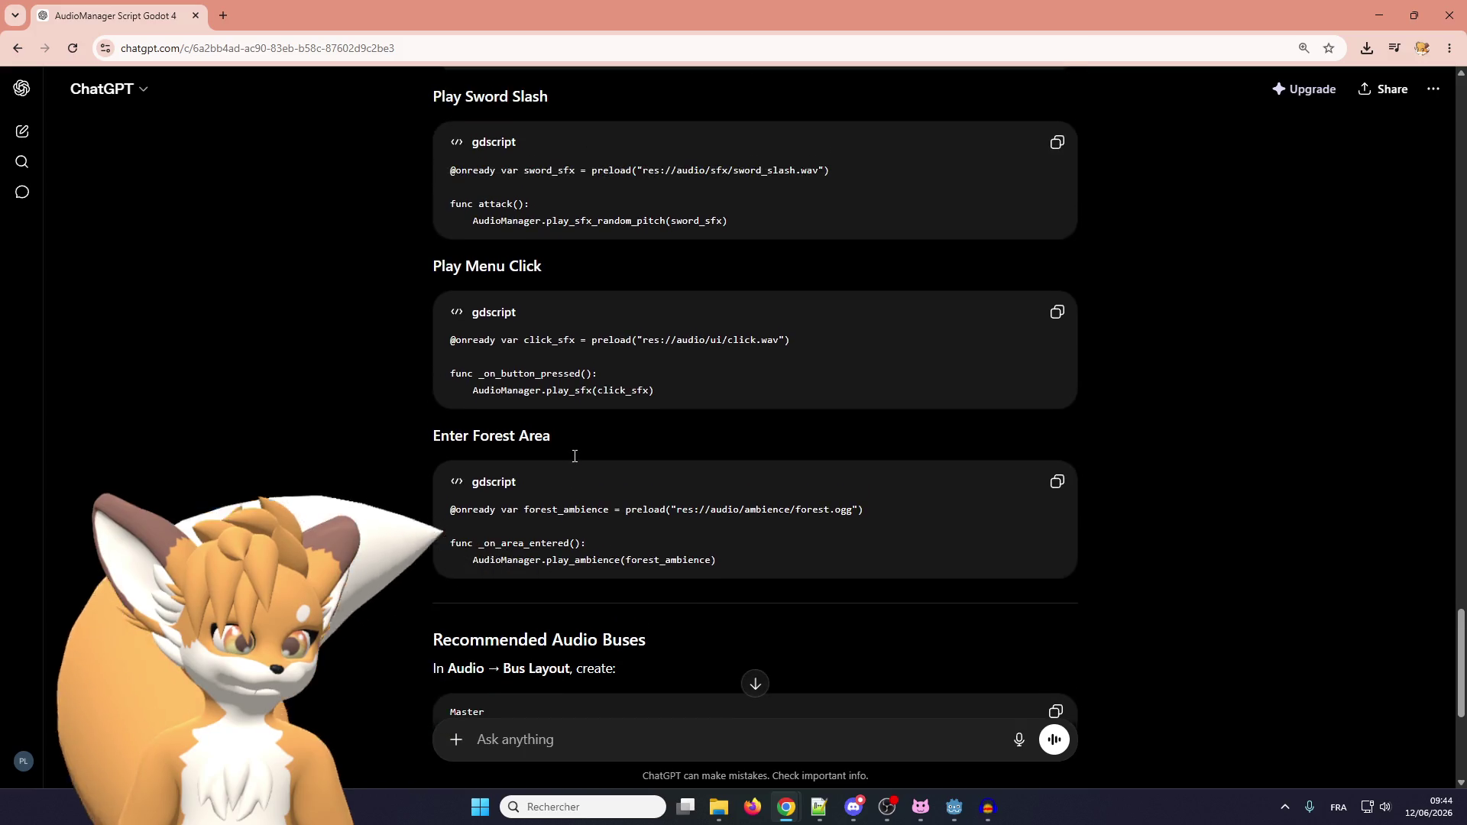
pyautogui.scroll(-1, 572, 456)
pyautogui.scroll(-1, 570, 457)
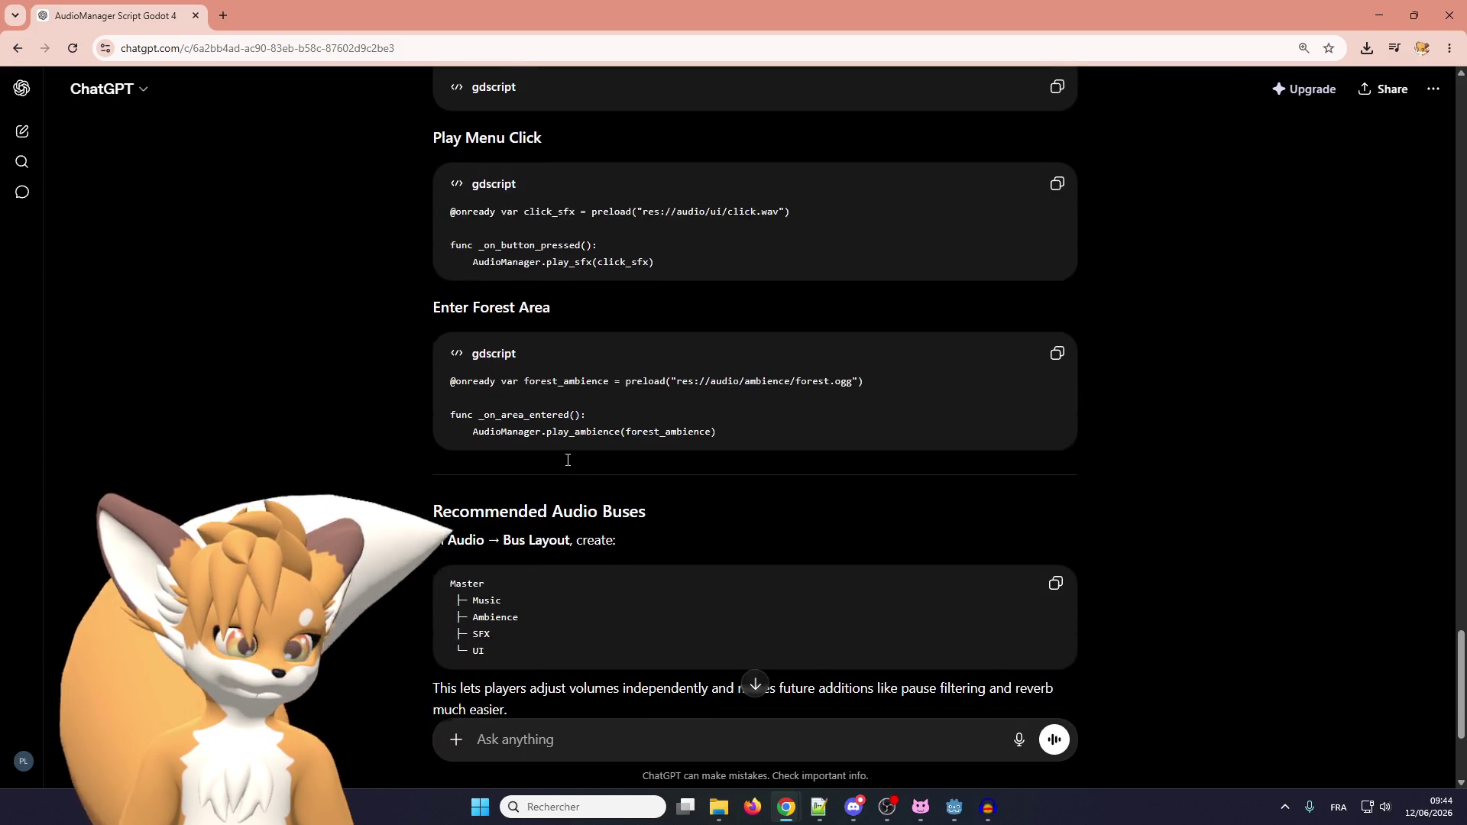
# Search ChatGPT's next-steps bullet list for AudioStreamPlayer2D, then return to Godot's _fade_out/_fade_in code.
pyautogui.scroll(-2, 566, 461)
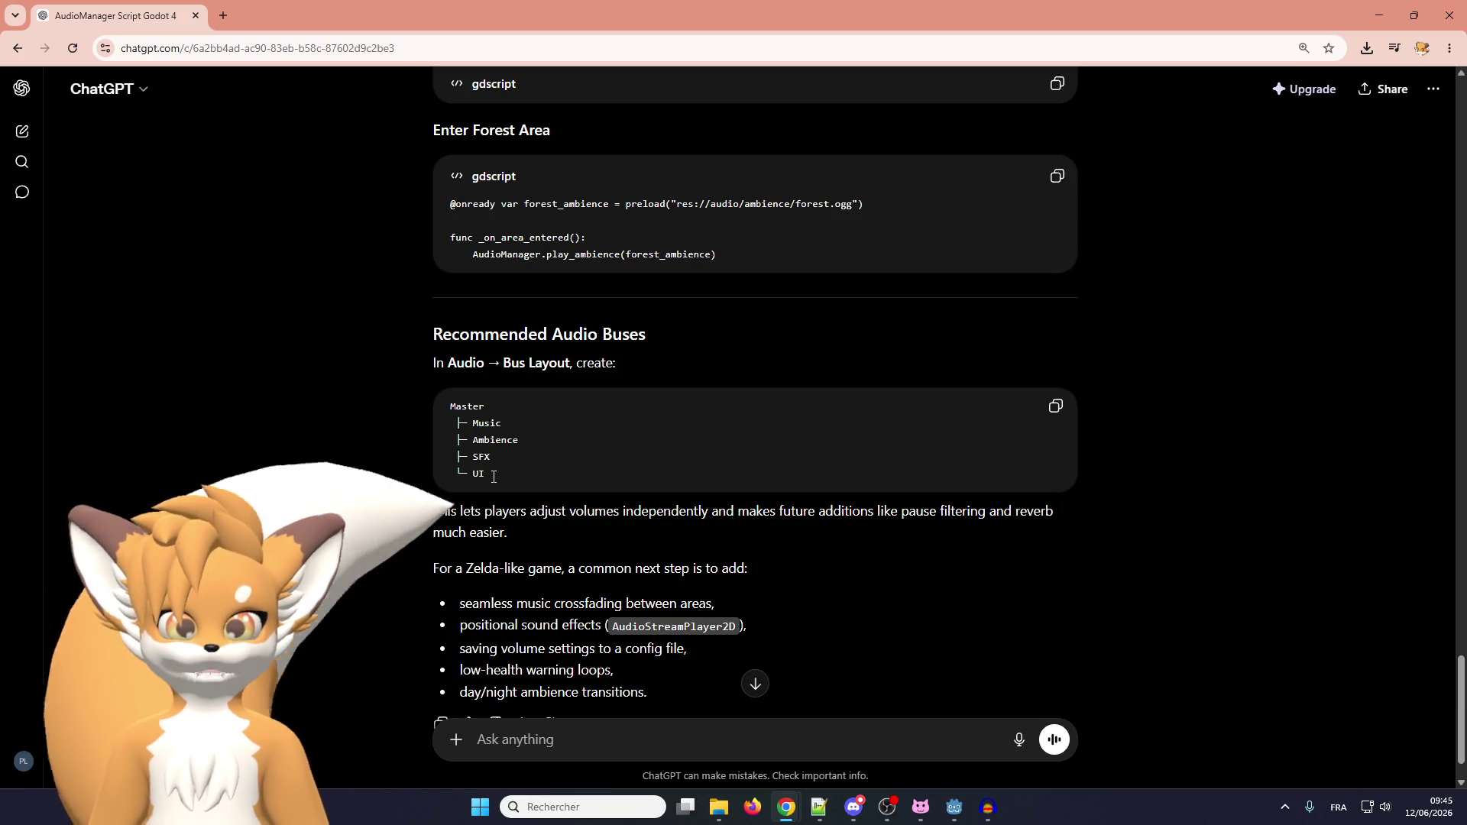
pyautogui.scroll(-1, 494, 476)
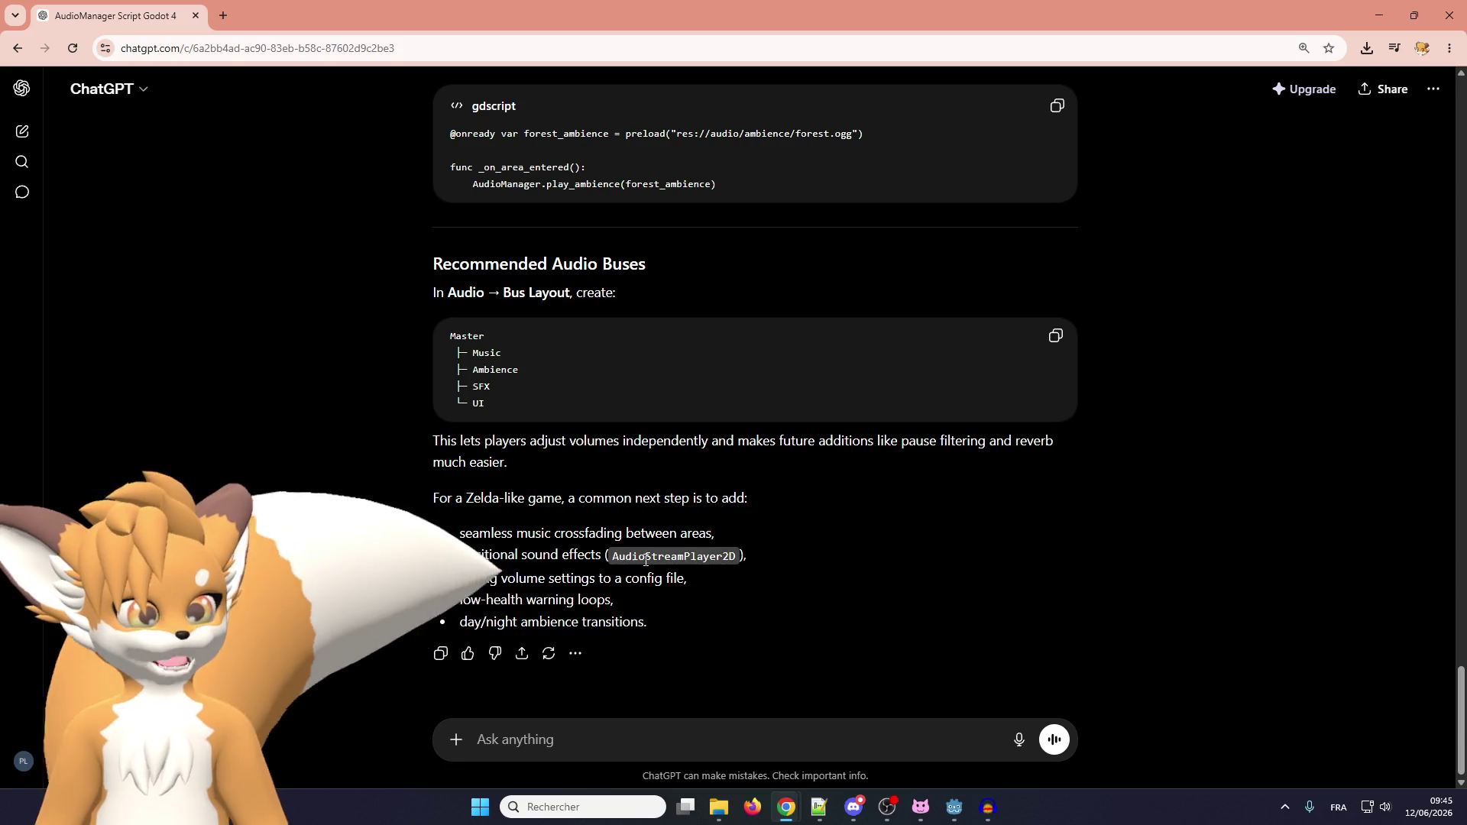
pyautogui.doubleClick(646, 560)
pyautogui.hotkey('ctrl', 'c')
pyautogui.click(646, 451)
pyautogui.hotkey('ctrl', 'f')
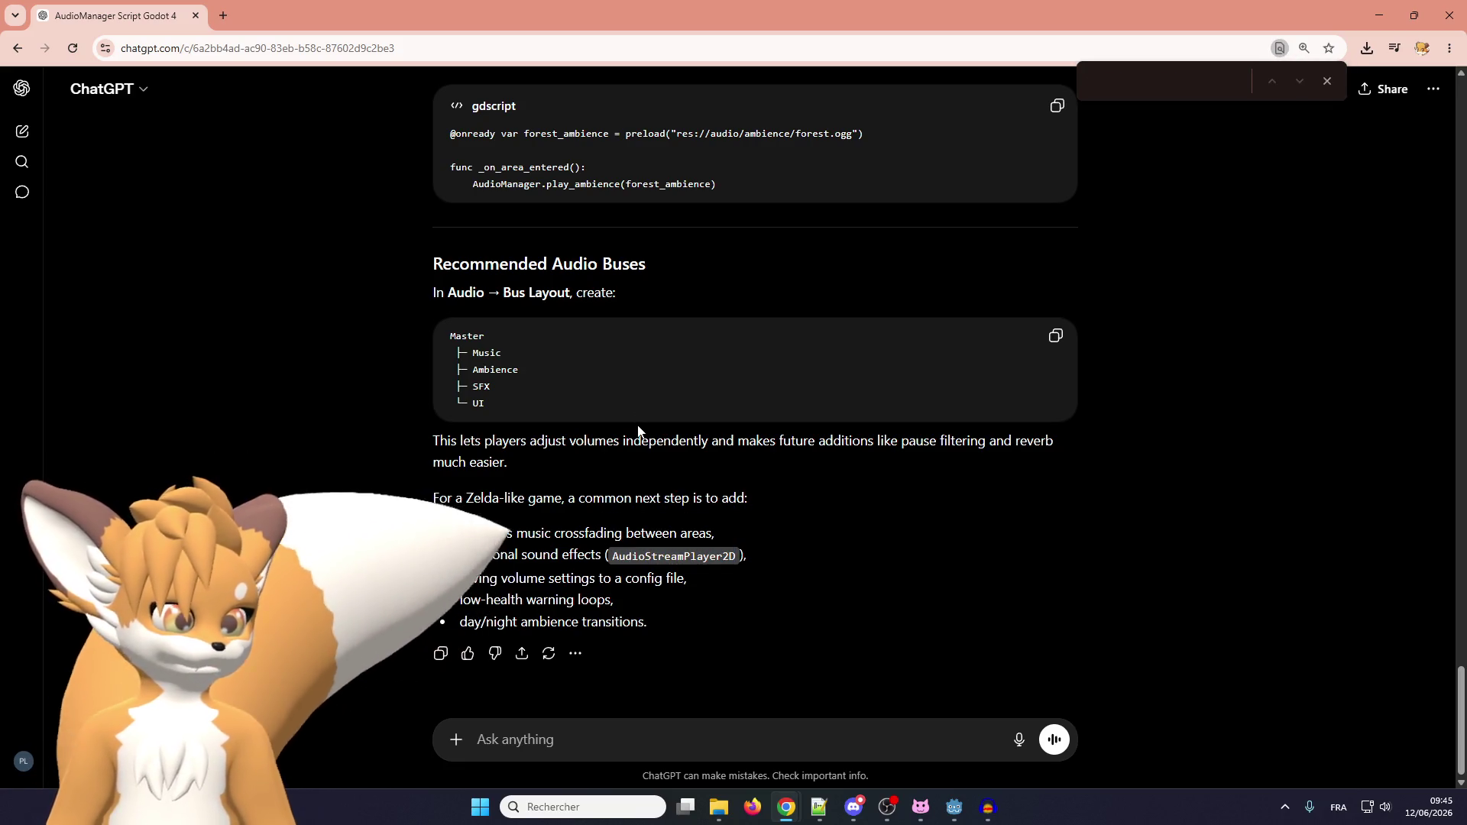
pyautogui.hotkey('ctrl', 'v')
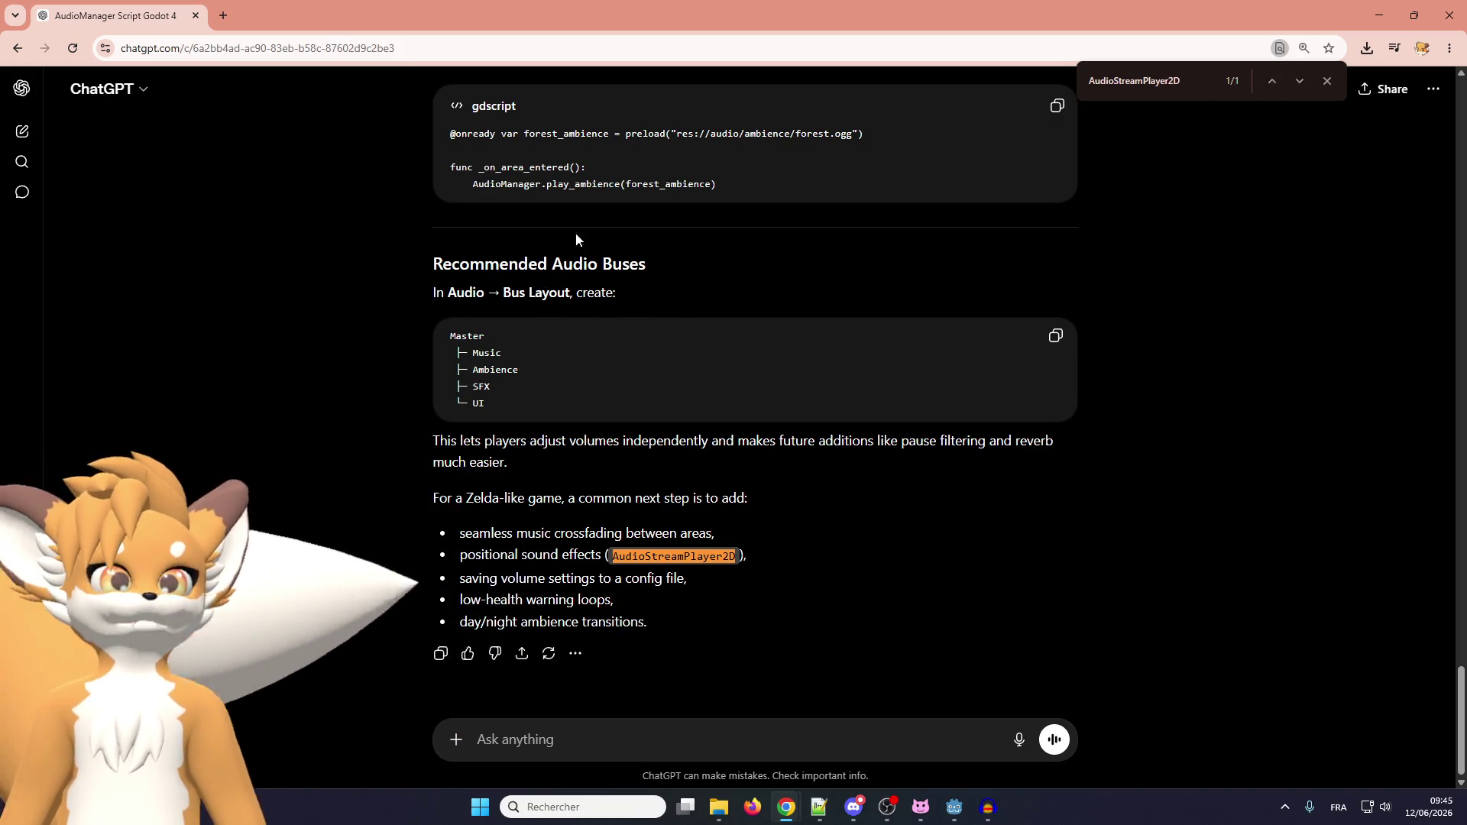
pyautogui.hotkey('alt', 'Tab')
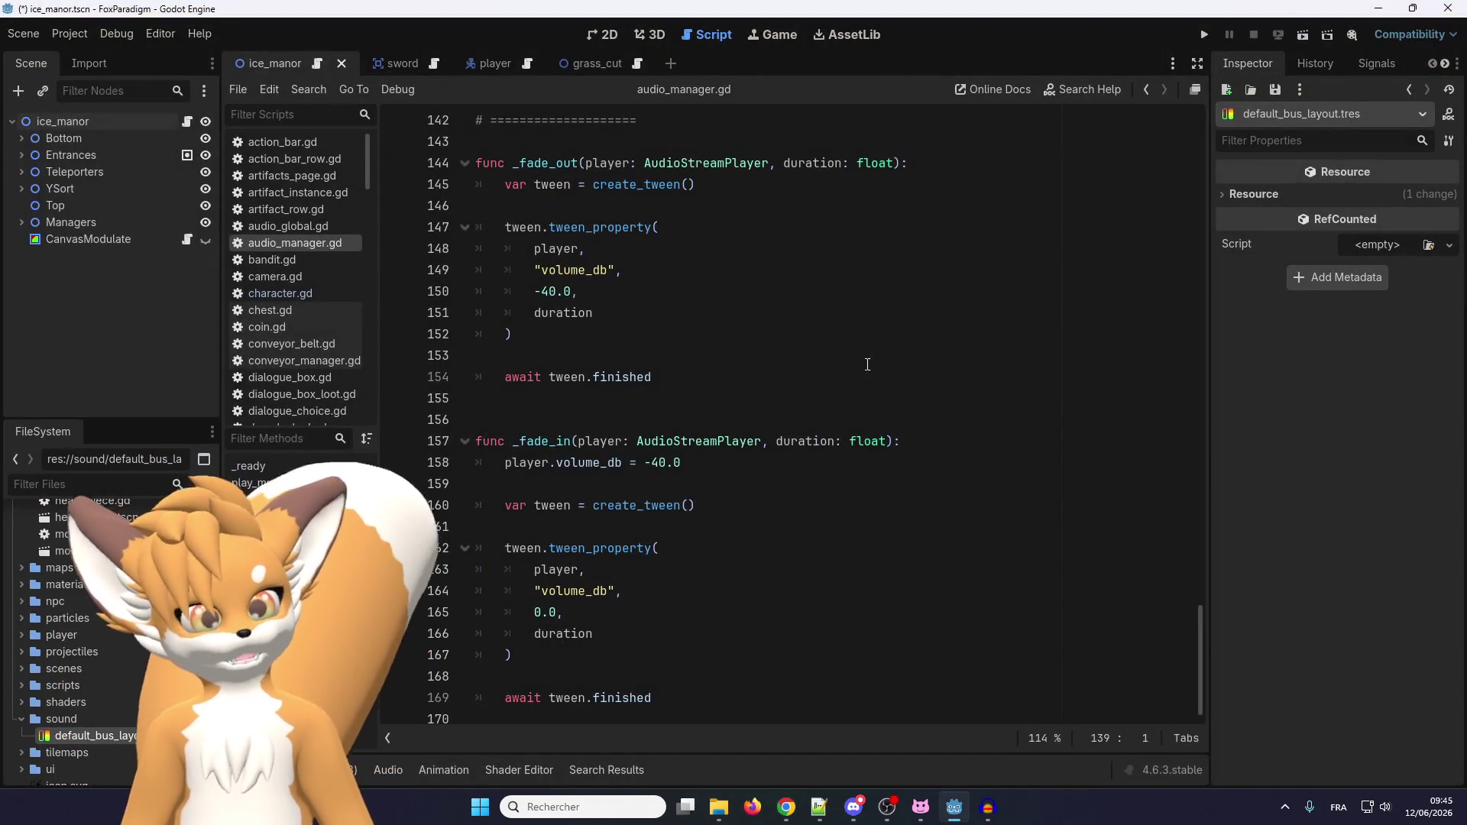
pyautogui.scroll(15, 661, 412)
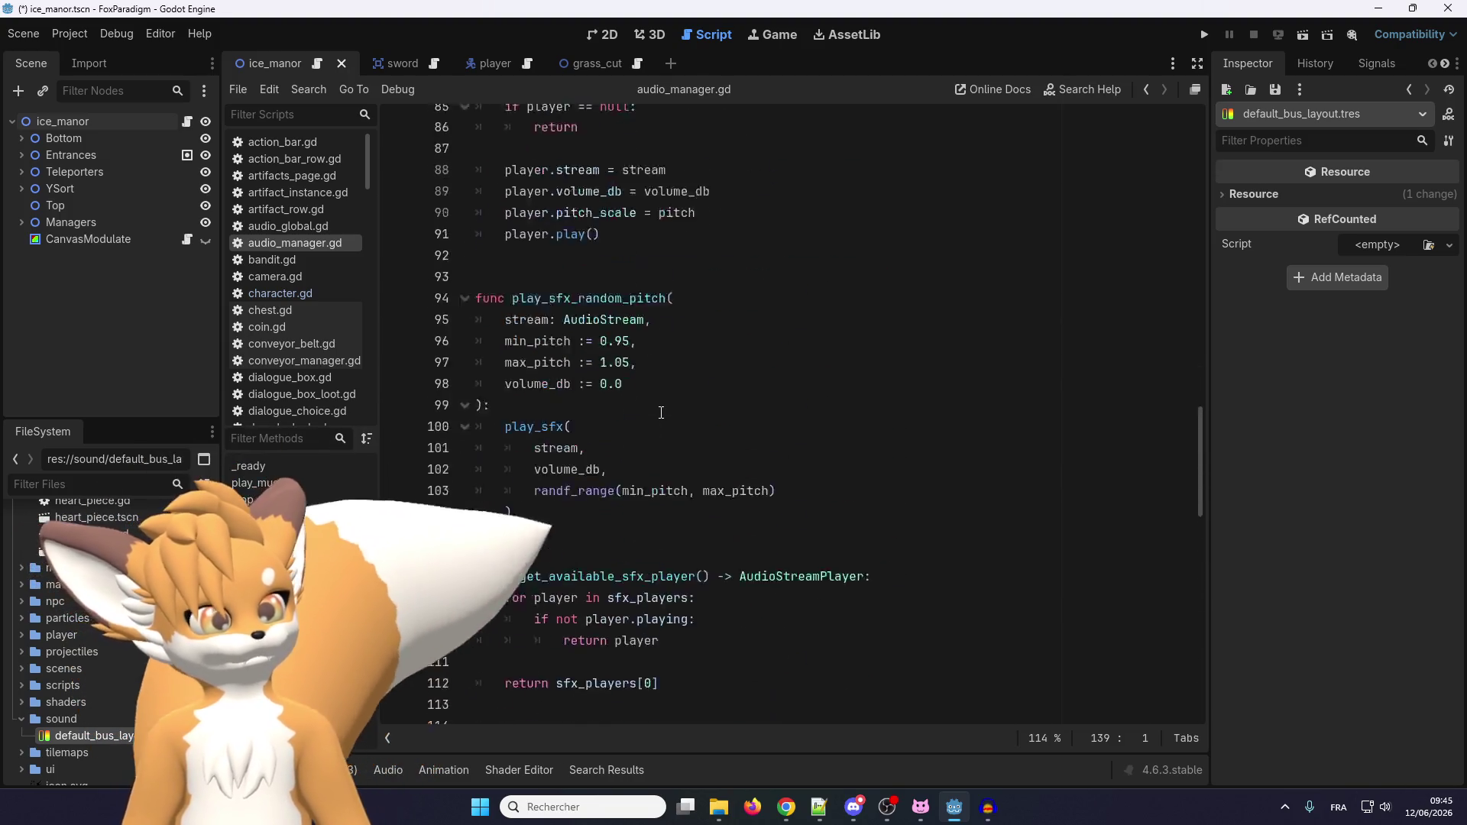
pyautogui.scroll(20, 661, 412)
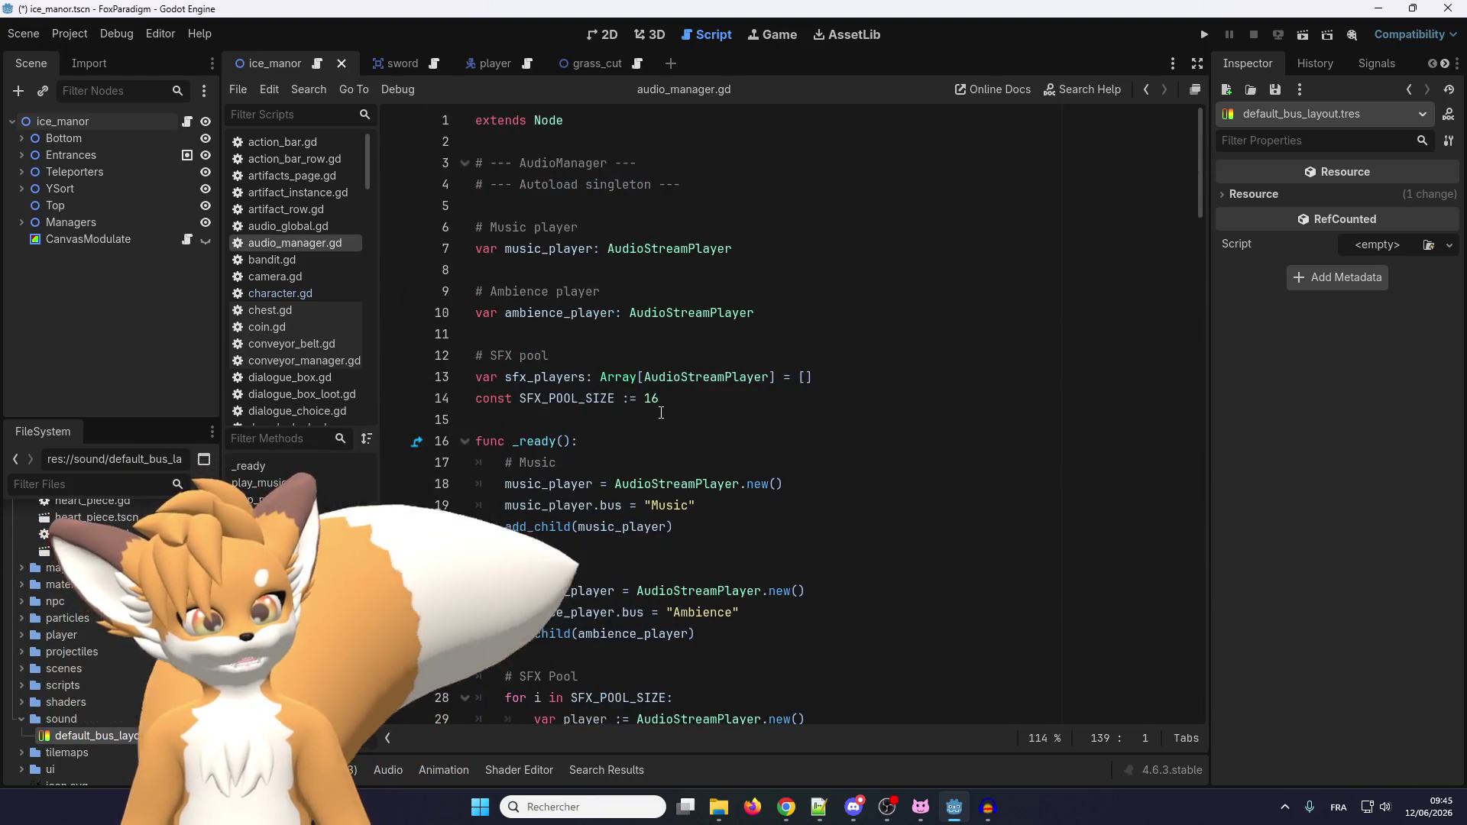
pyautogui.doubleClick(589, 398)
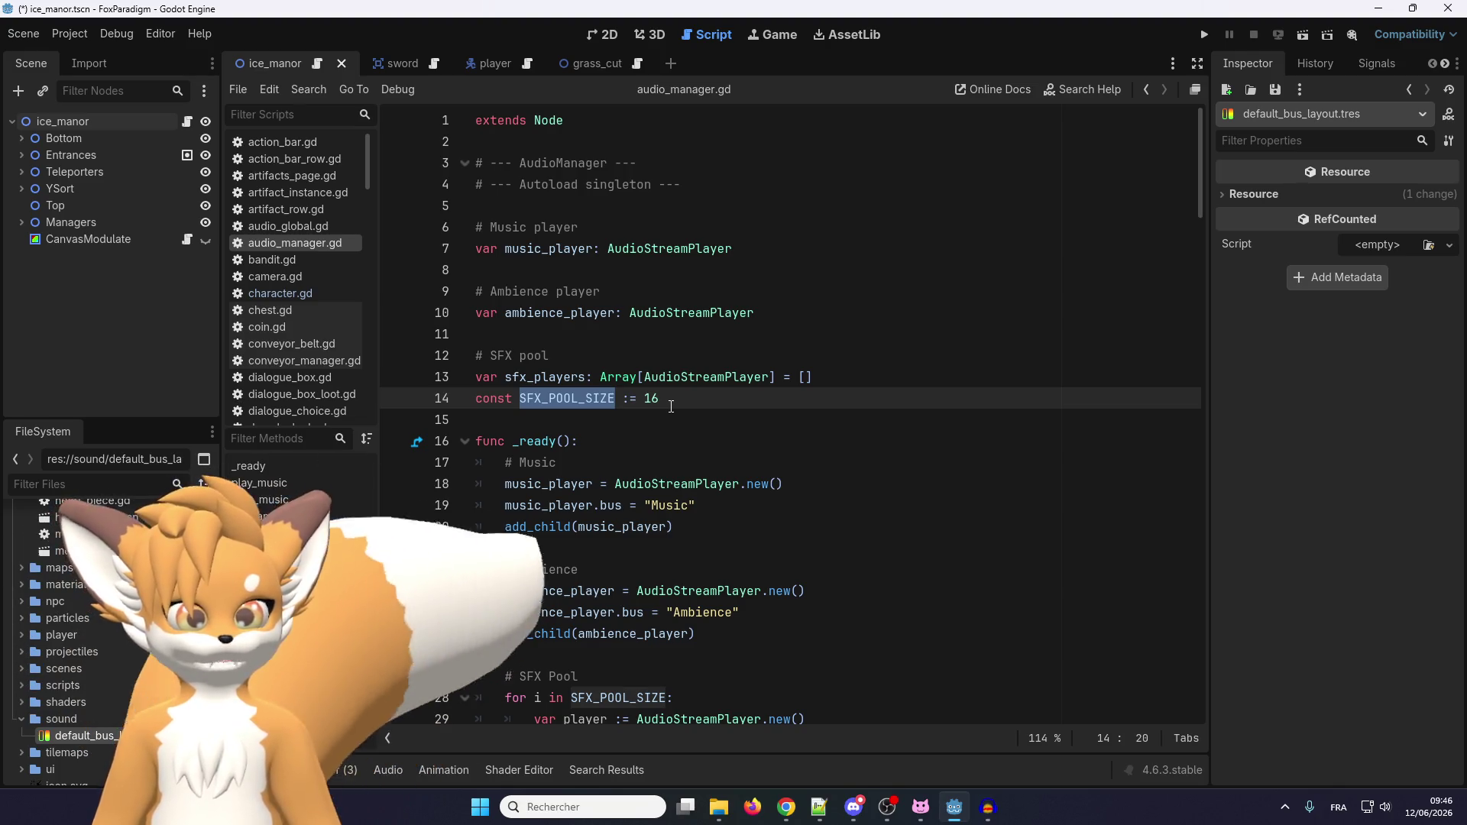
pyautogui.click(672, 401)
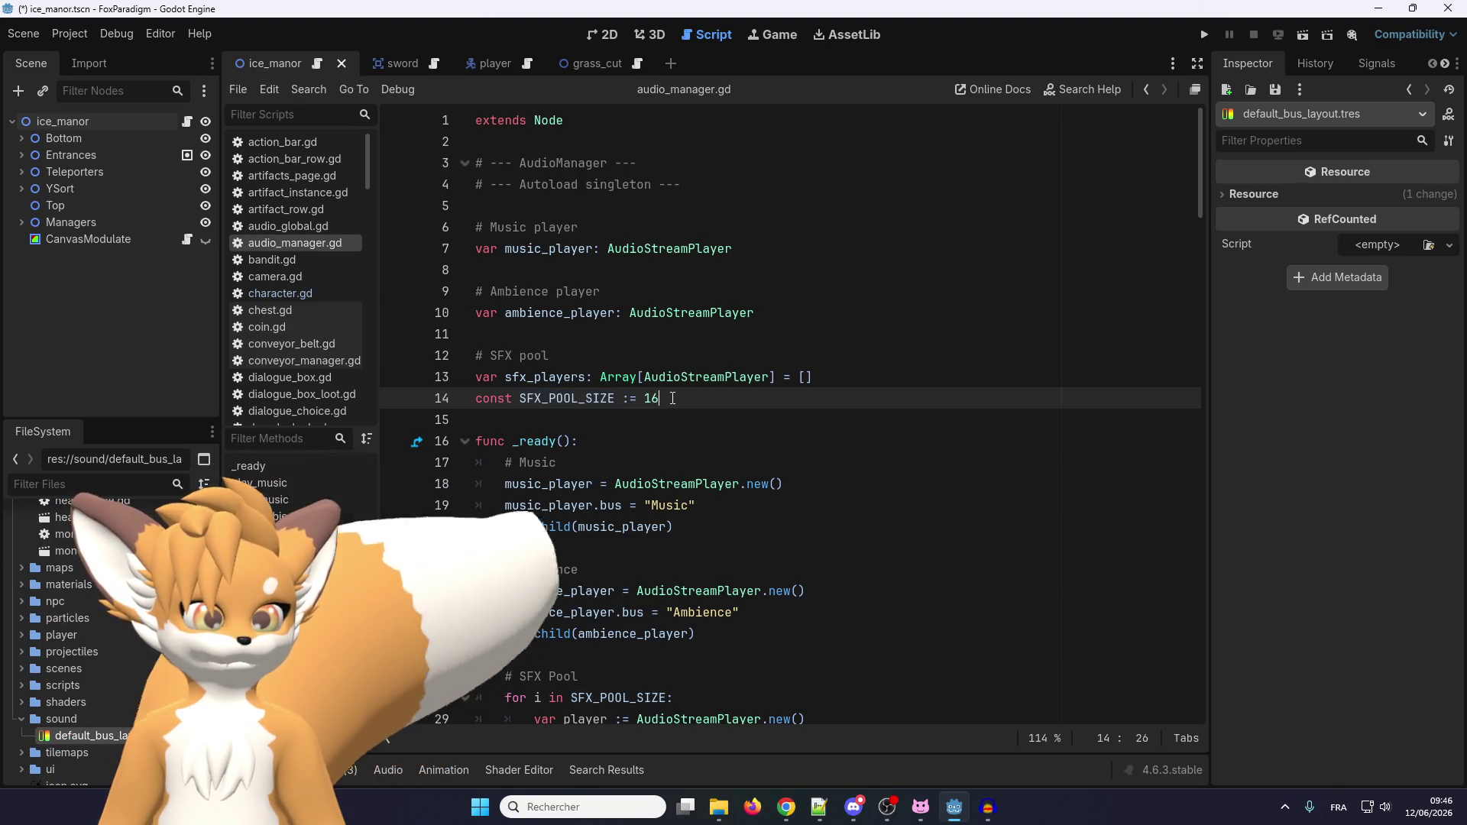
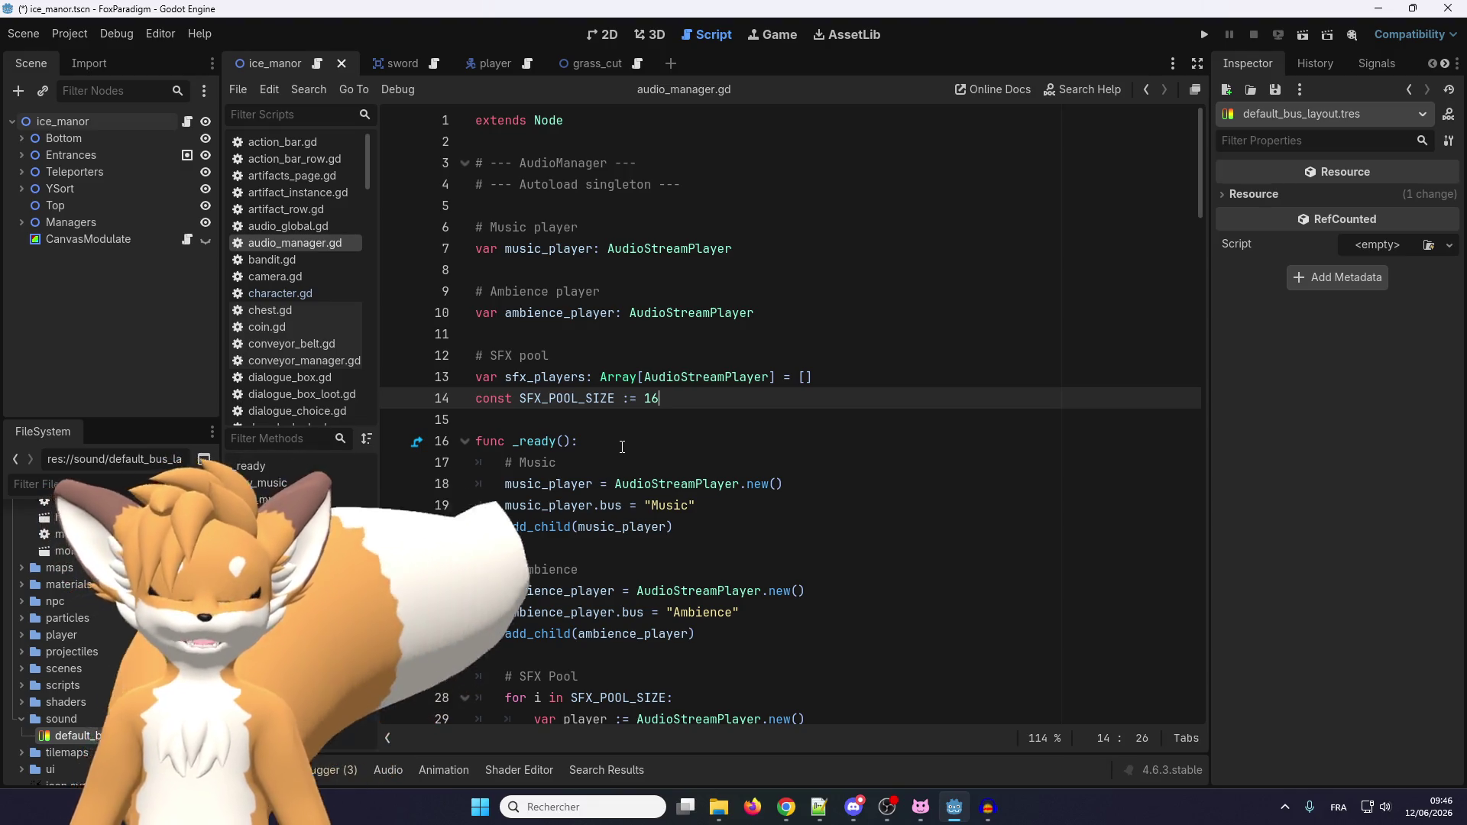
# Scroll audio_manager.gd to the FADING section showing _fade_out and _fade_in near line 130.
pyautogui.scroll(-3, 718, 416)
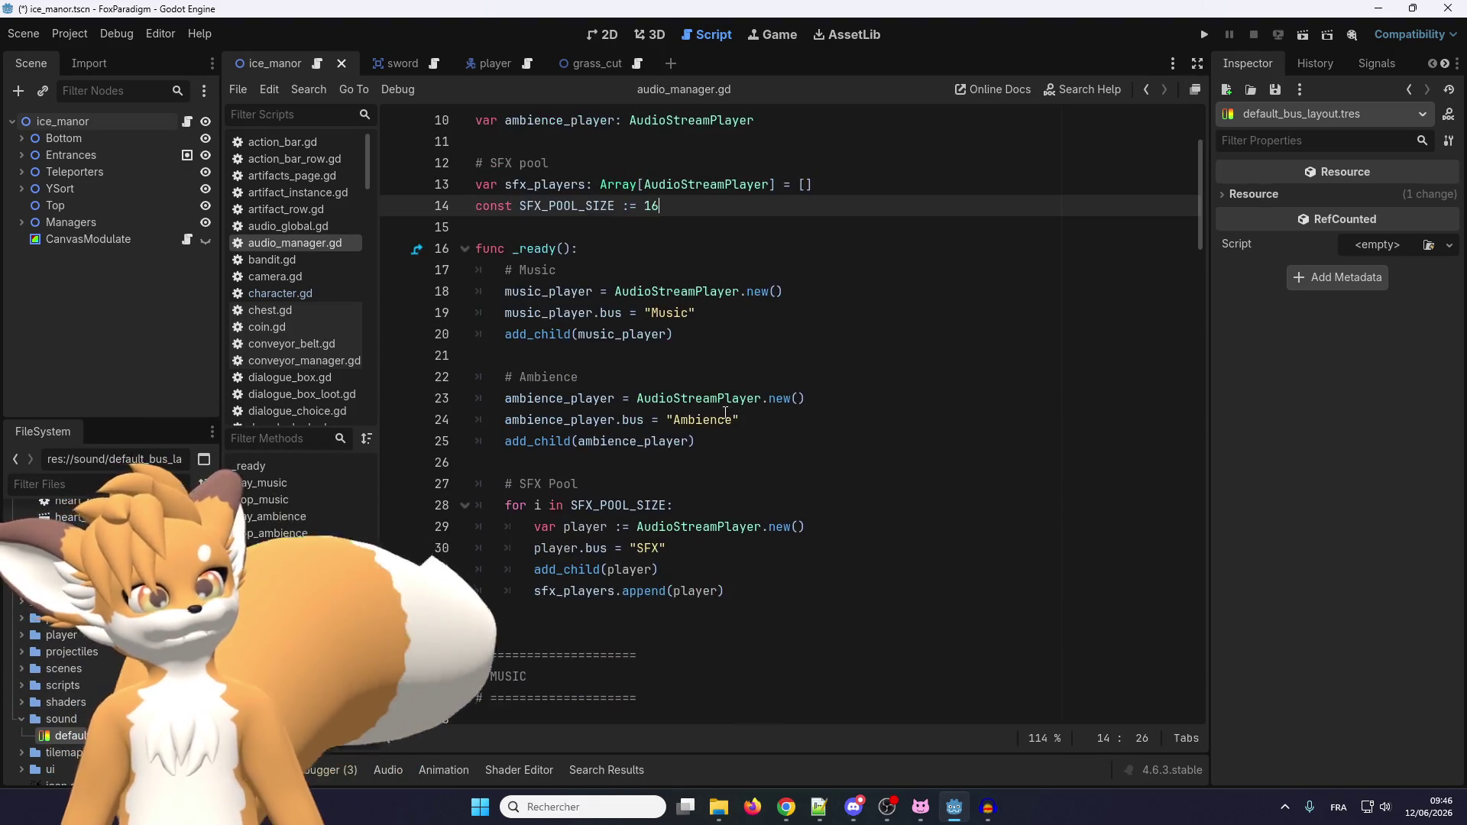
pyautogui.scroll(-8, 725, 412)
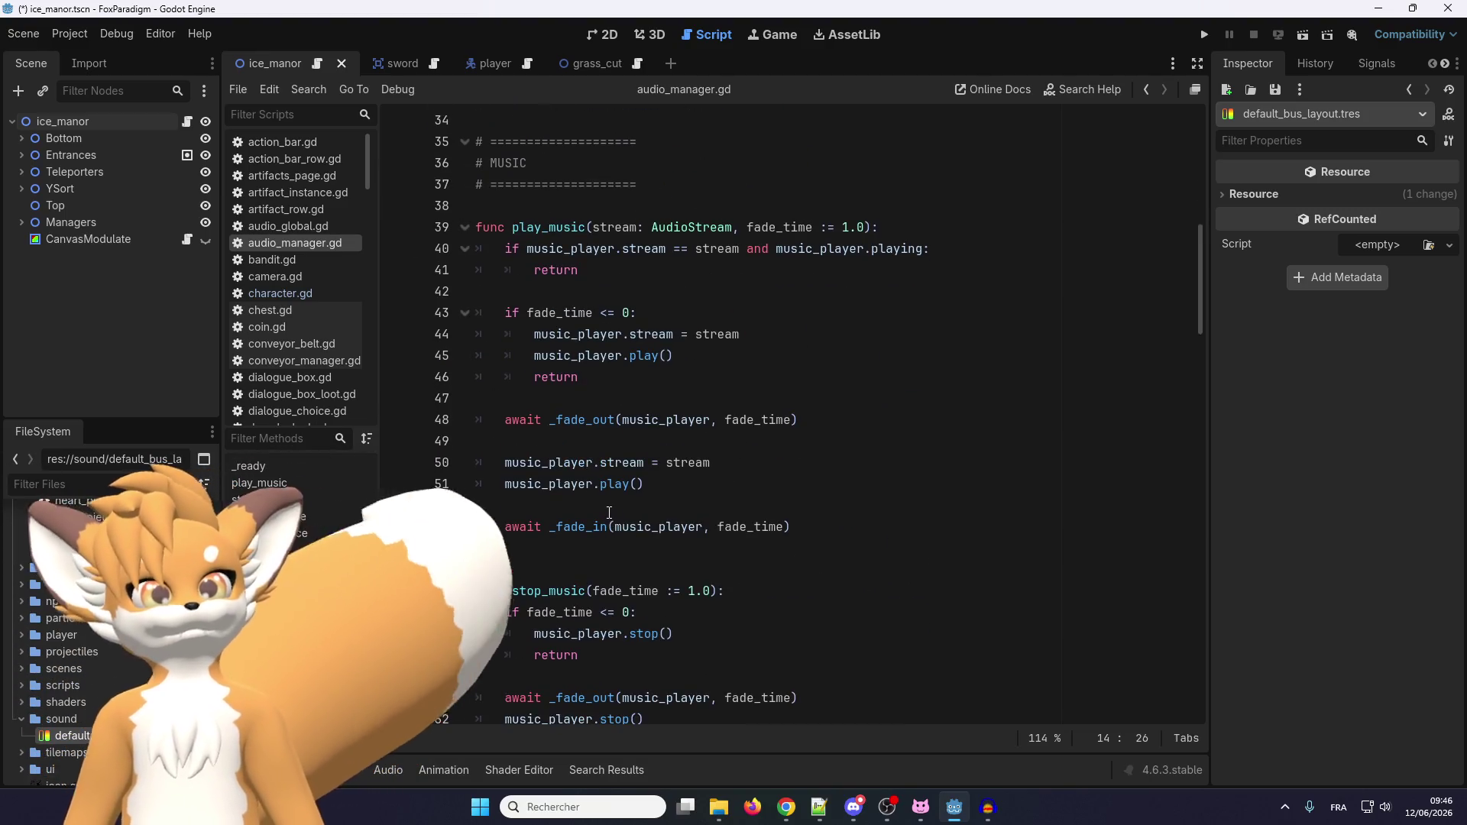
pyautogui.scroll(-15, 609, 510)
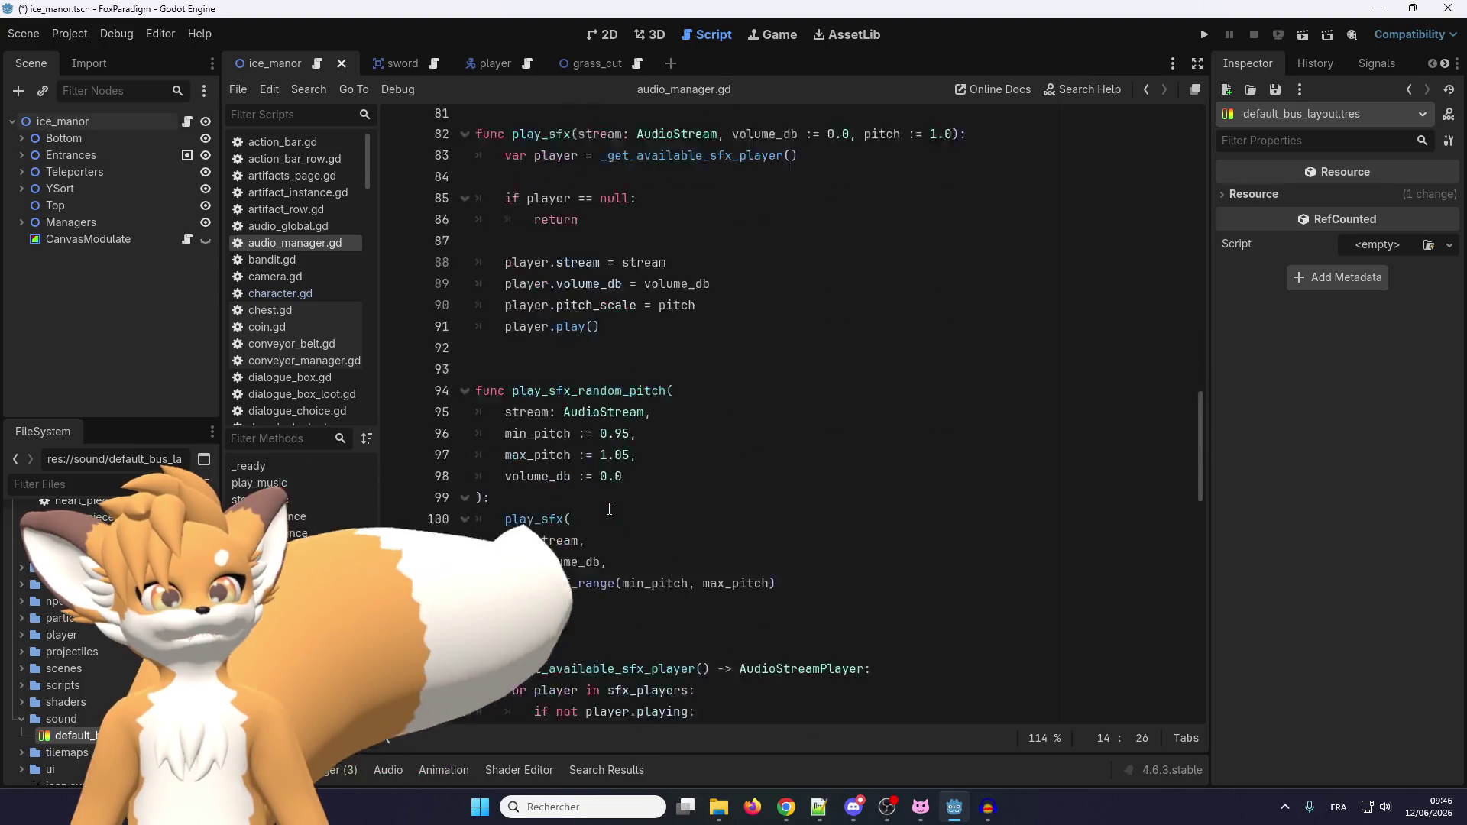
pyautogui.scroll(-20, 608, 509)
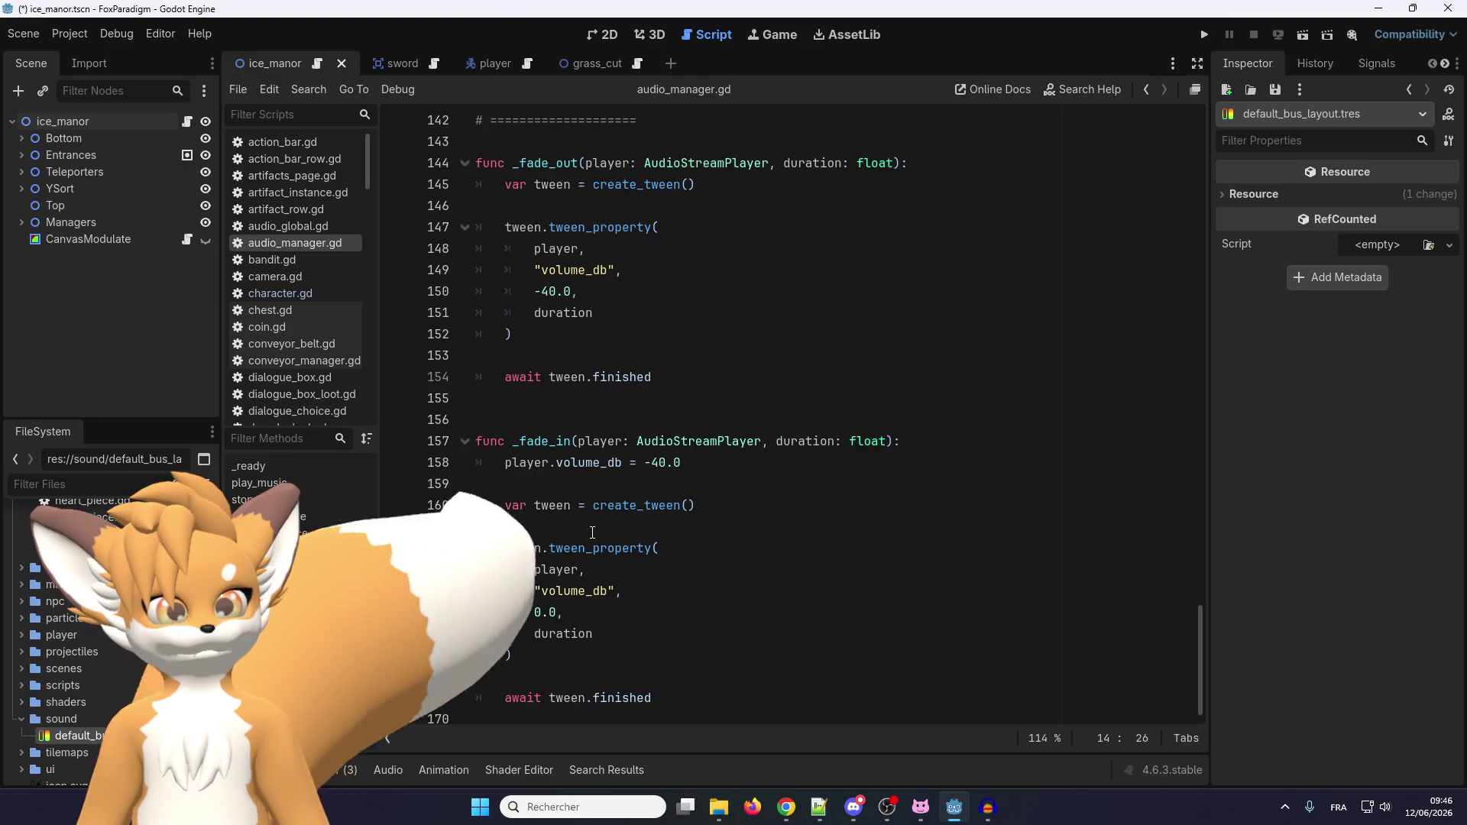
pyautogui.scroll(3, 593, 529)
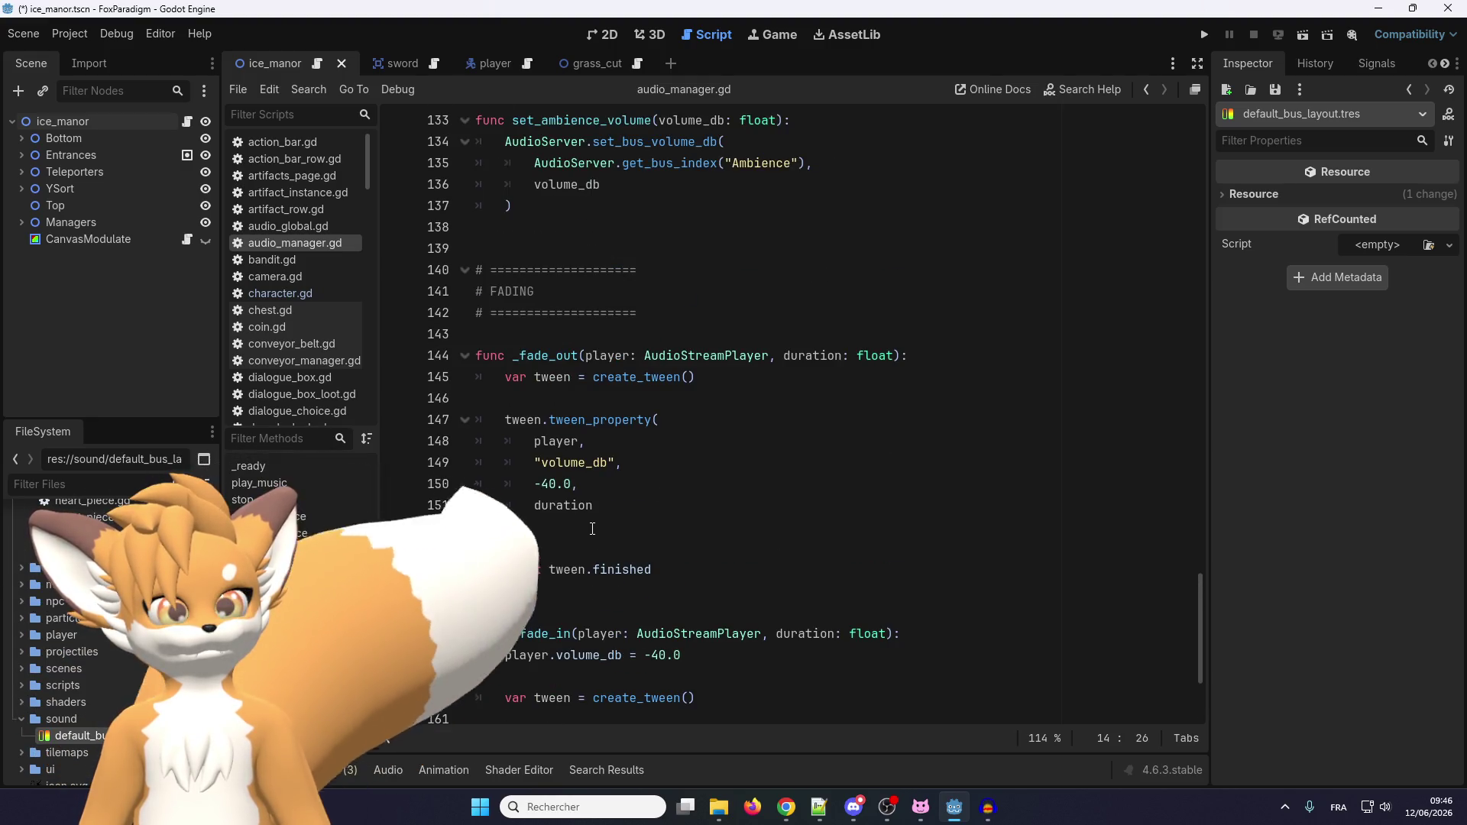
pyautogui.scroll(1, 591, 527)
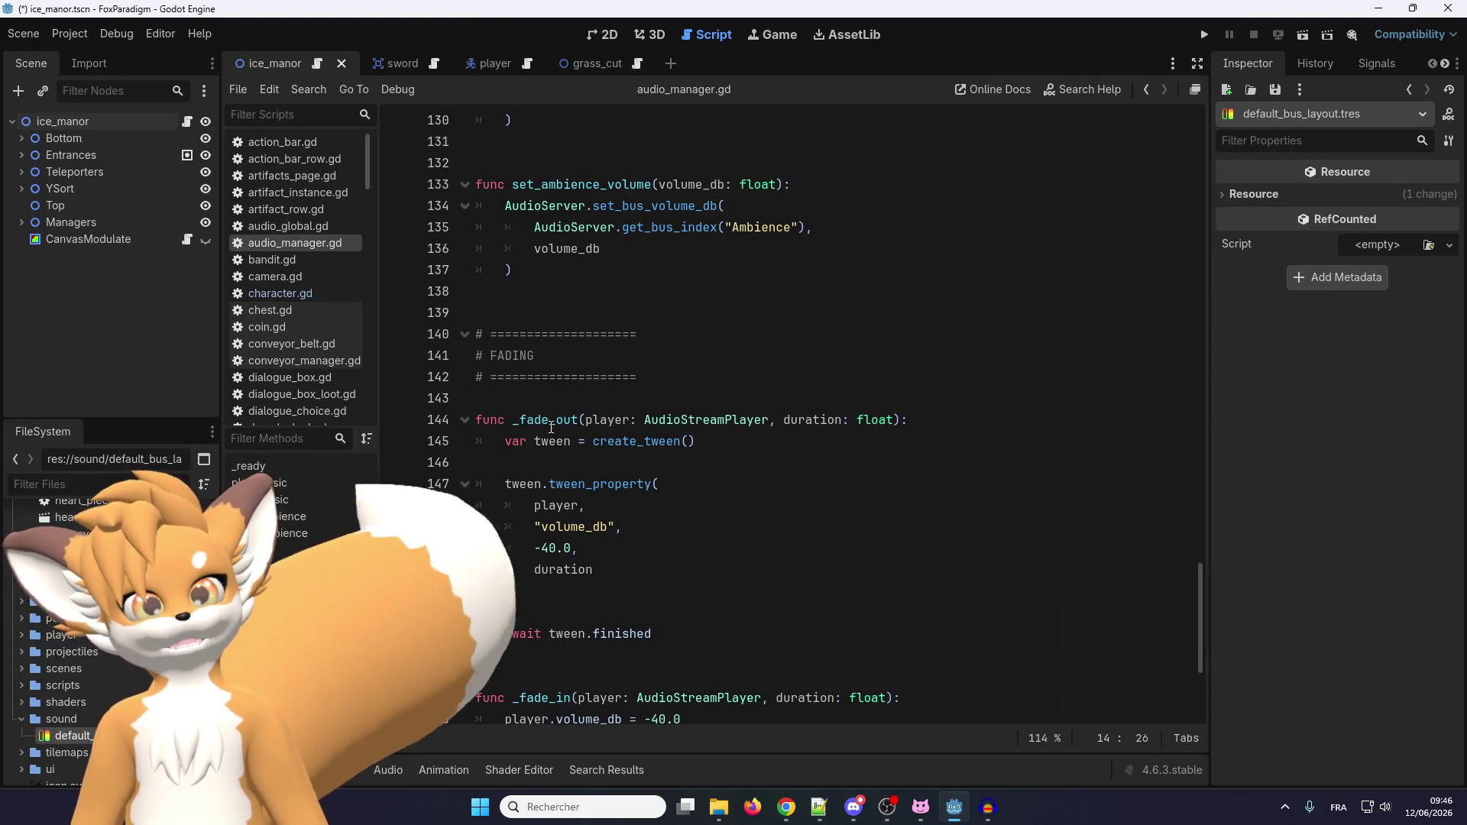
# Search audio_manager.gd for _fade_out and step through all three matches.
pyautogui.doubleClick(551, 420)
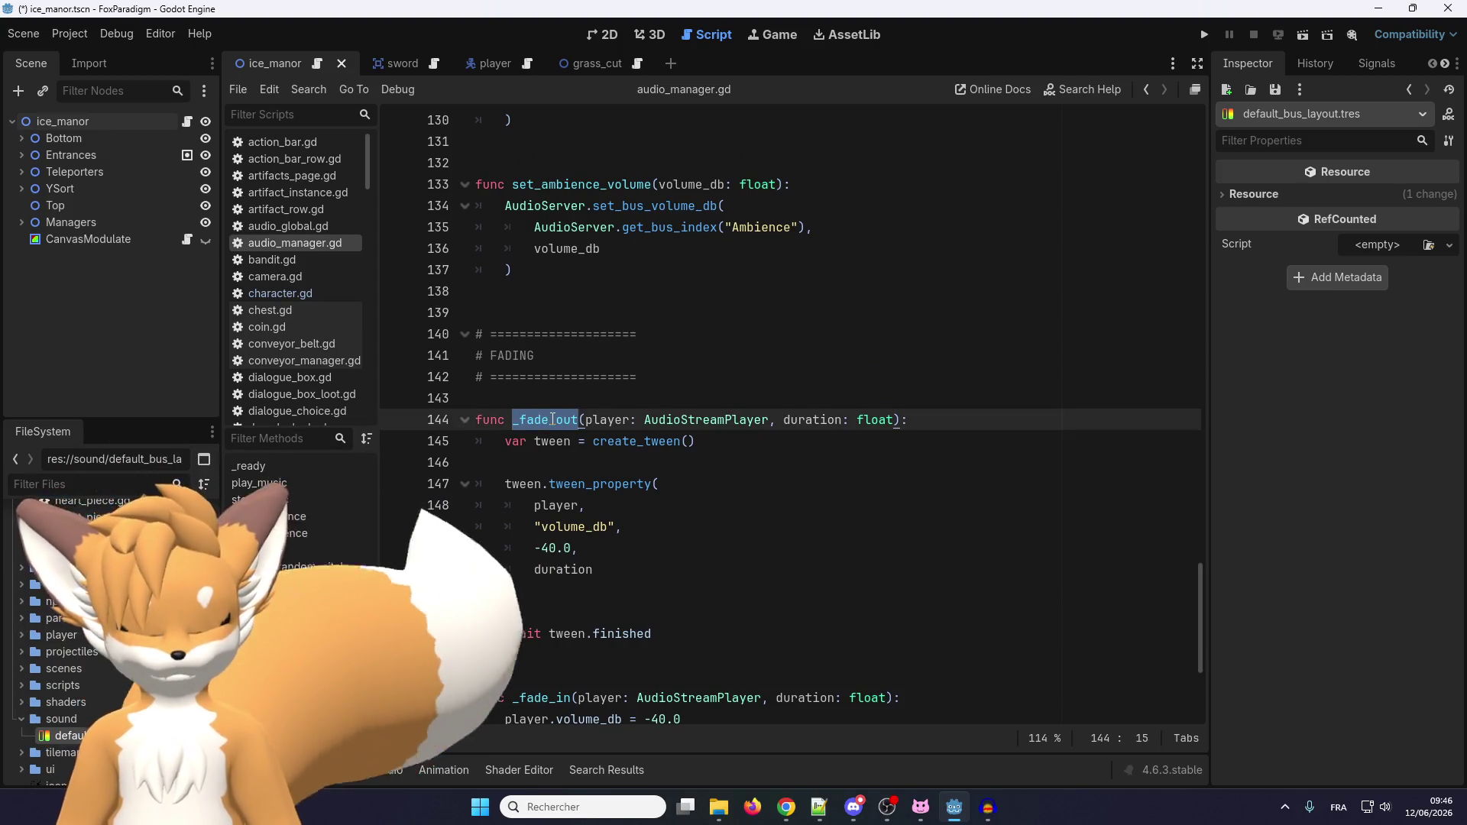
pyautogui.hotkey('ctrl', 'f')
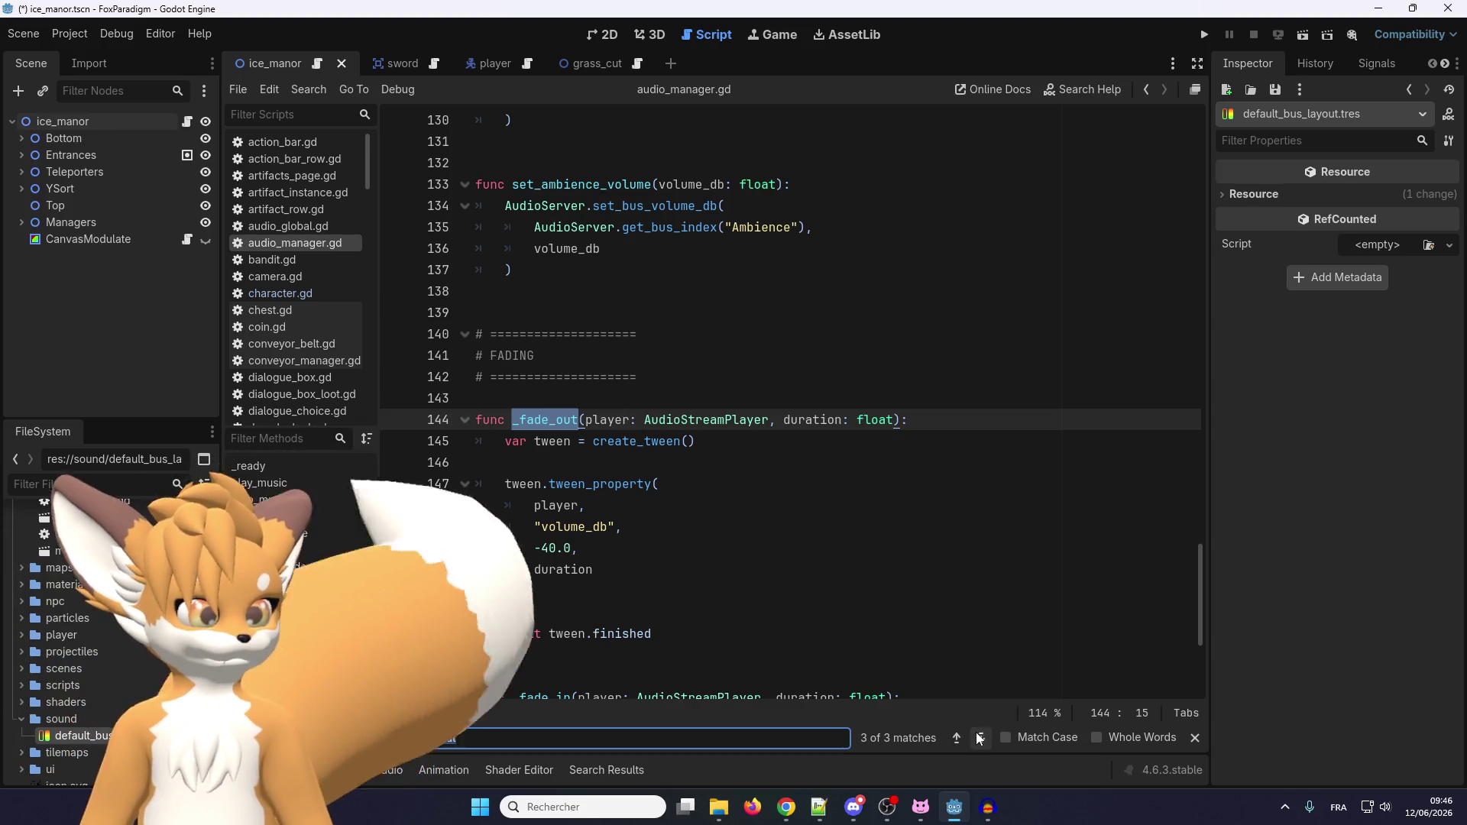
pyautogui.click(979, 738)
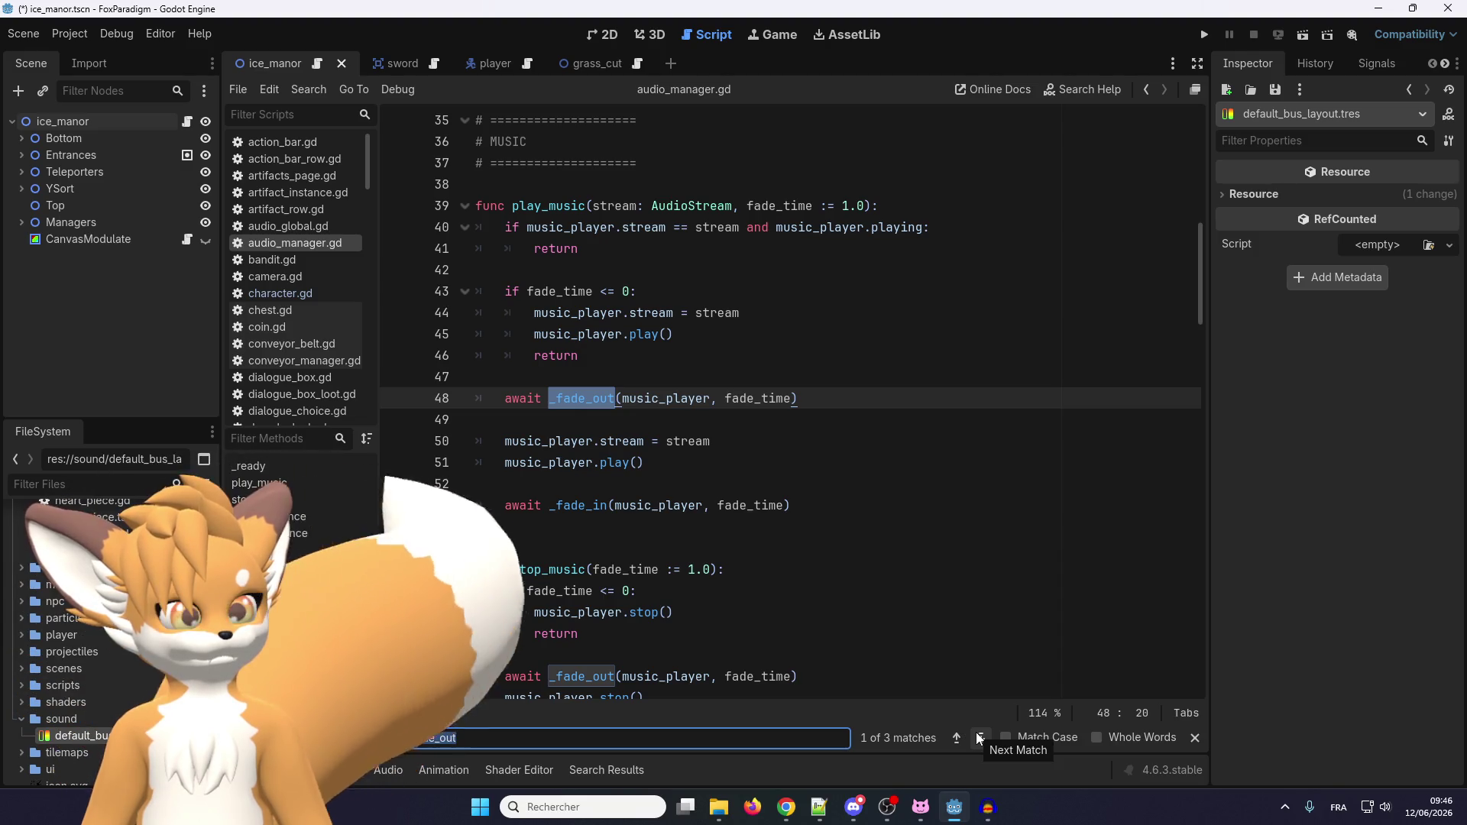
pyautogui.click(978, 738)
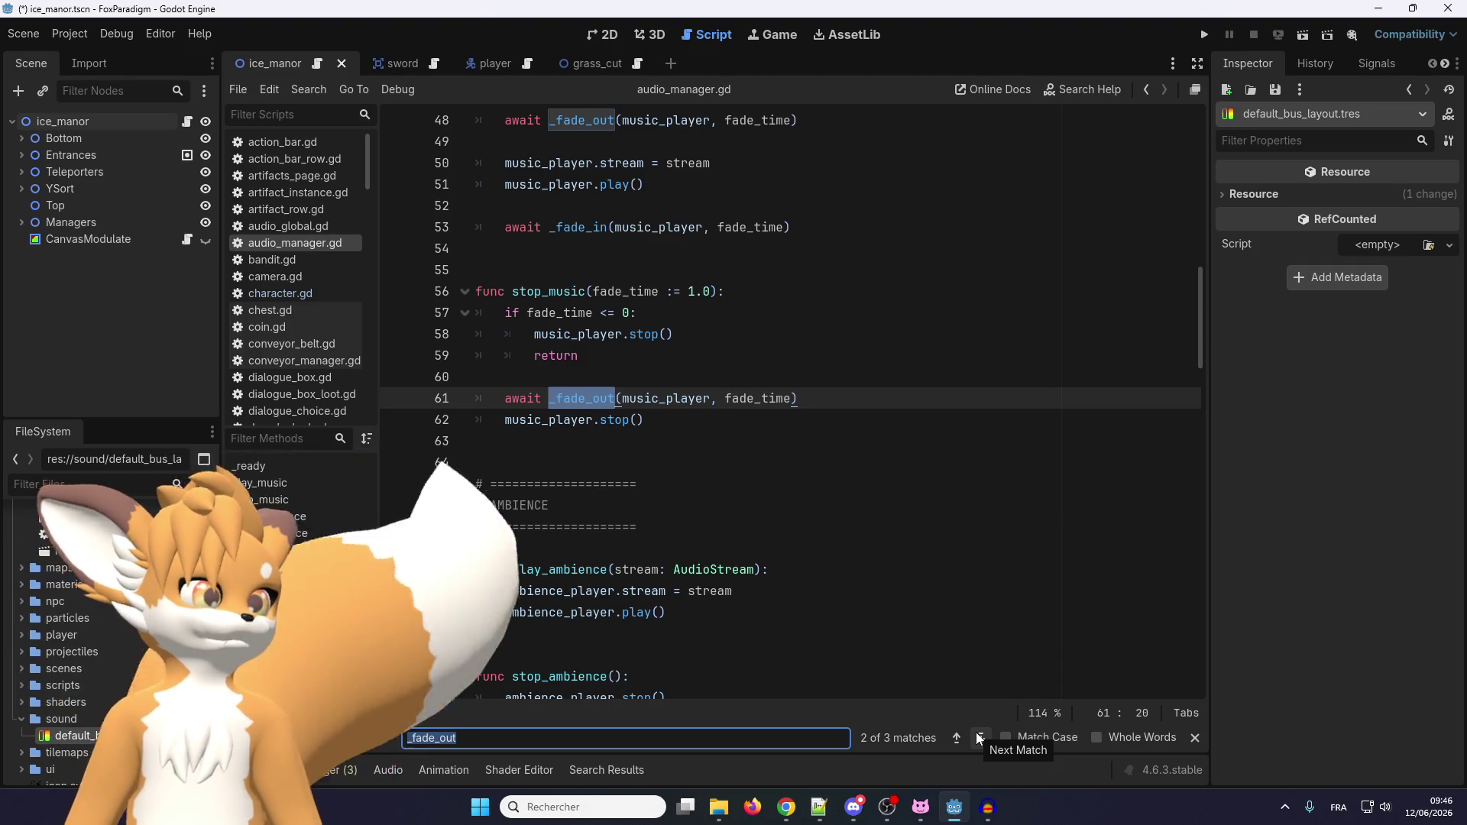
pyautogui.click(979, 738)
pyautogui.click(829, 514)
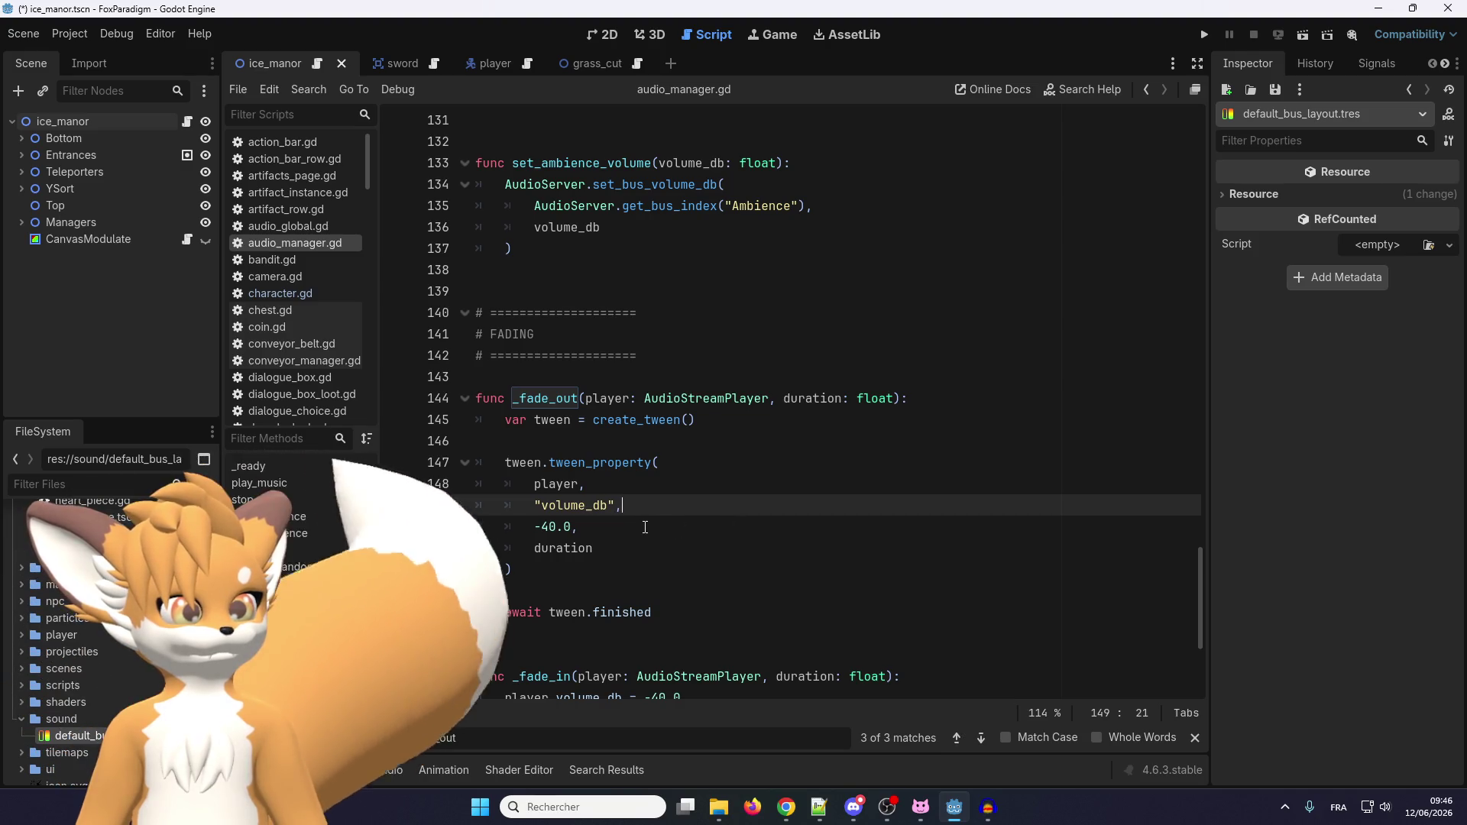
# Scroll back to the top of audio_manager.gd with the player declarations.
pyautogui.scroll(4, 644, 526)
pyautogui.scroll(20, 645, 523)
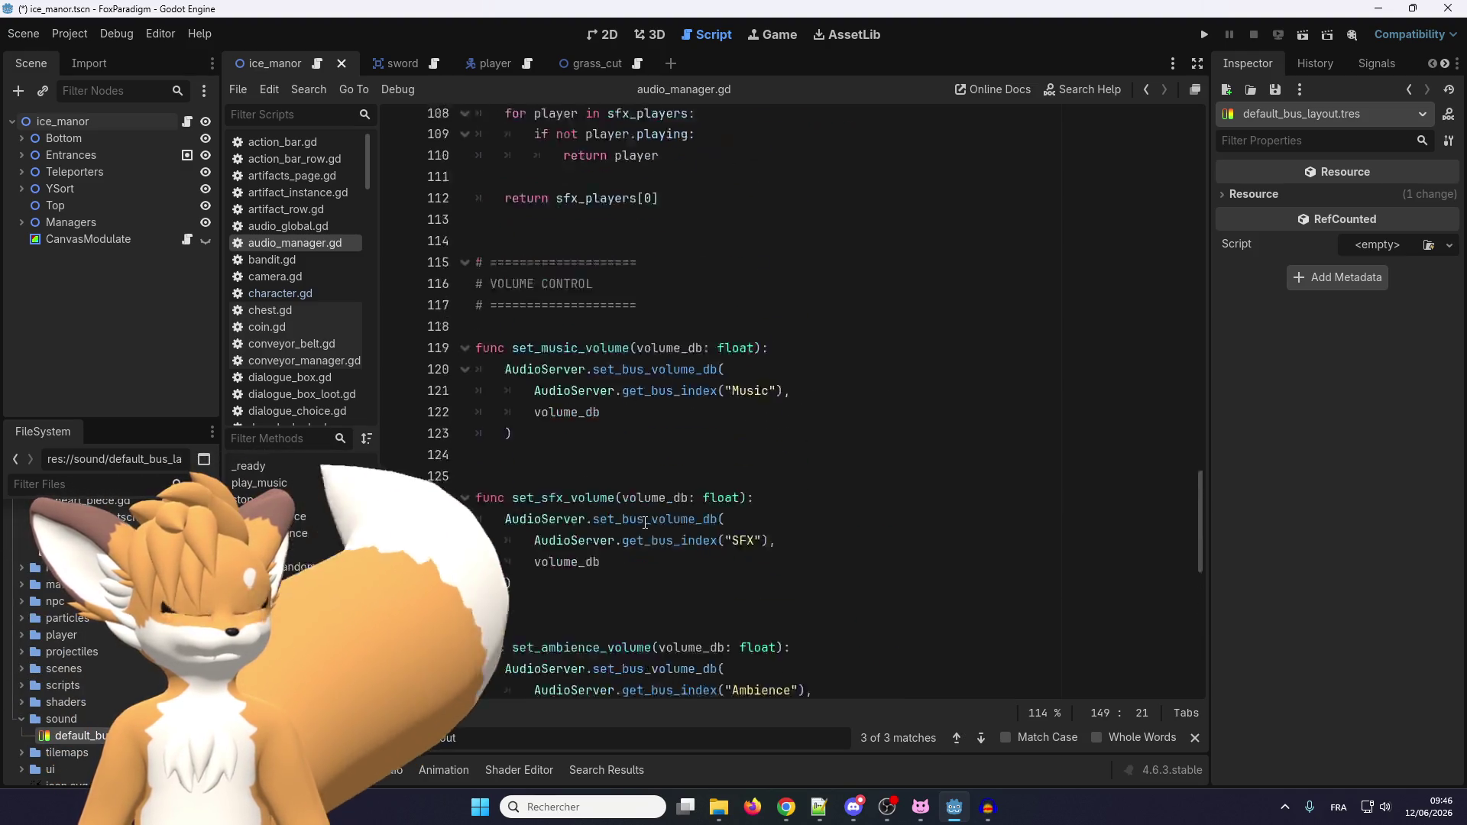
pyautogui.scroll(13, 656, 525)
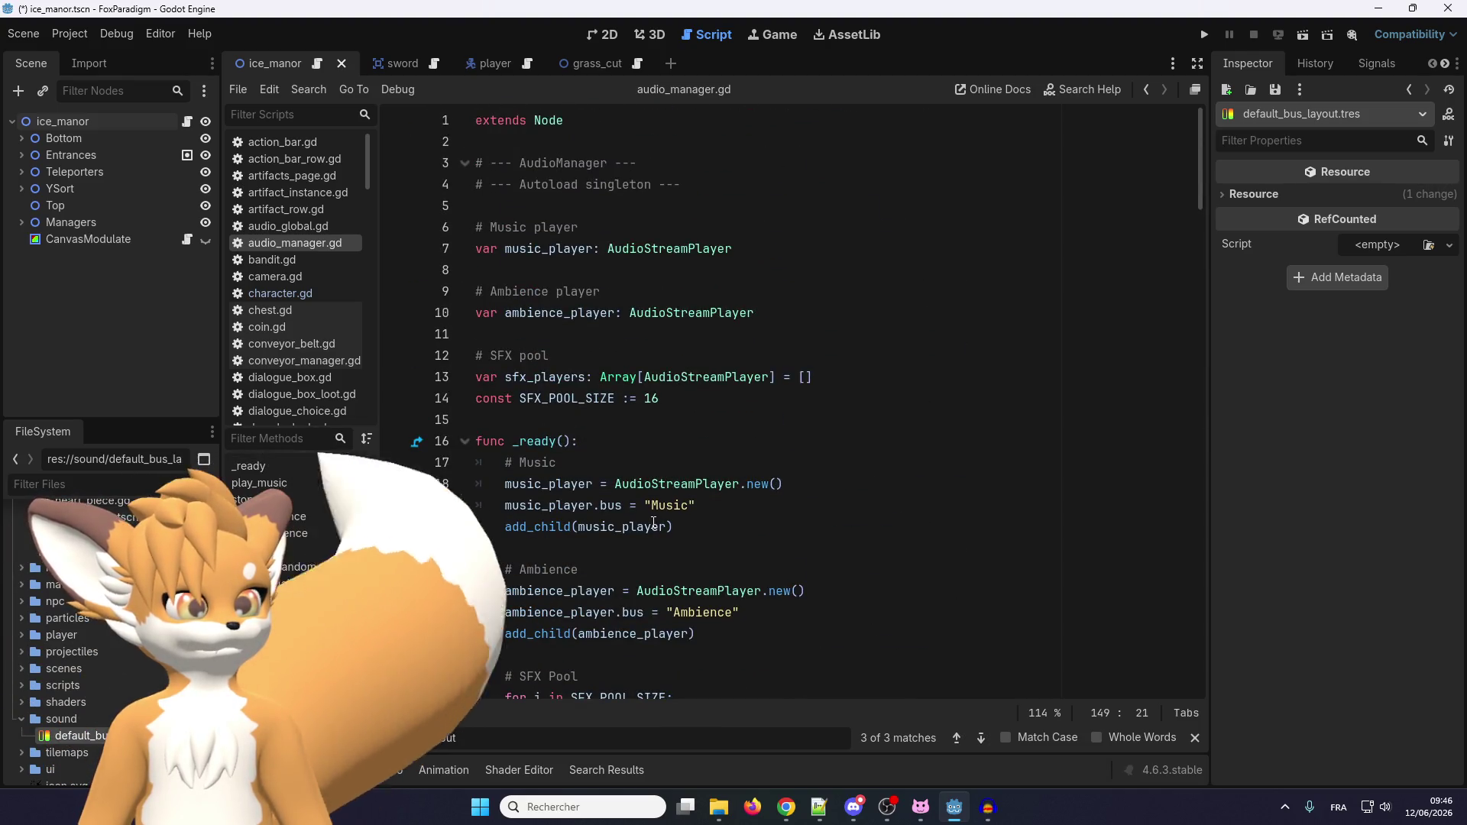
pyautogui.click(640, 227)
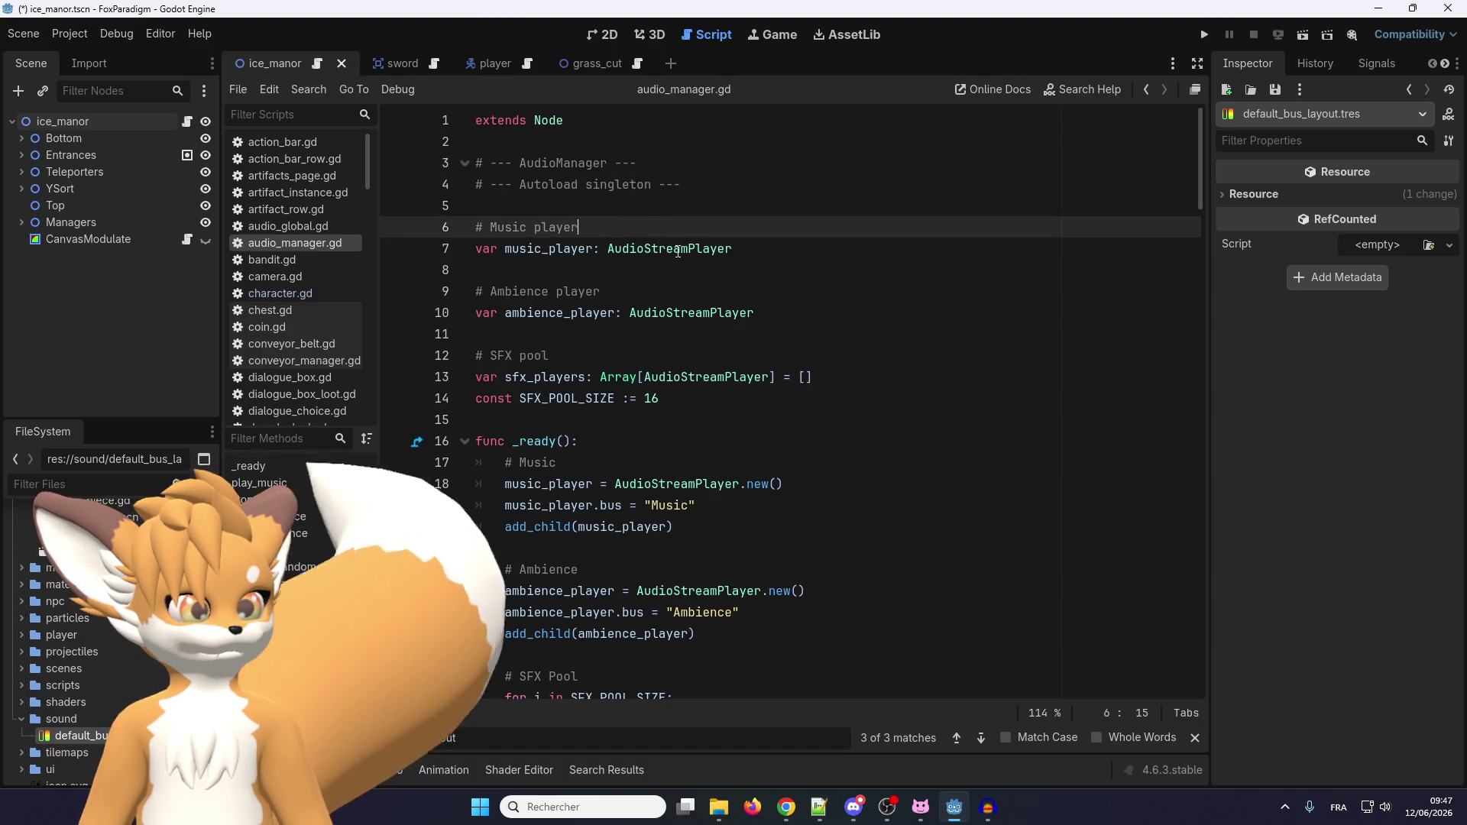
# Lower grass_cut's AudioStreamPlayer2D volume to -10.44 dB and run the project.
pyautogui.click(580, 67)
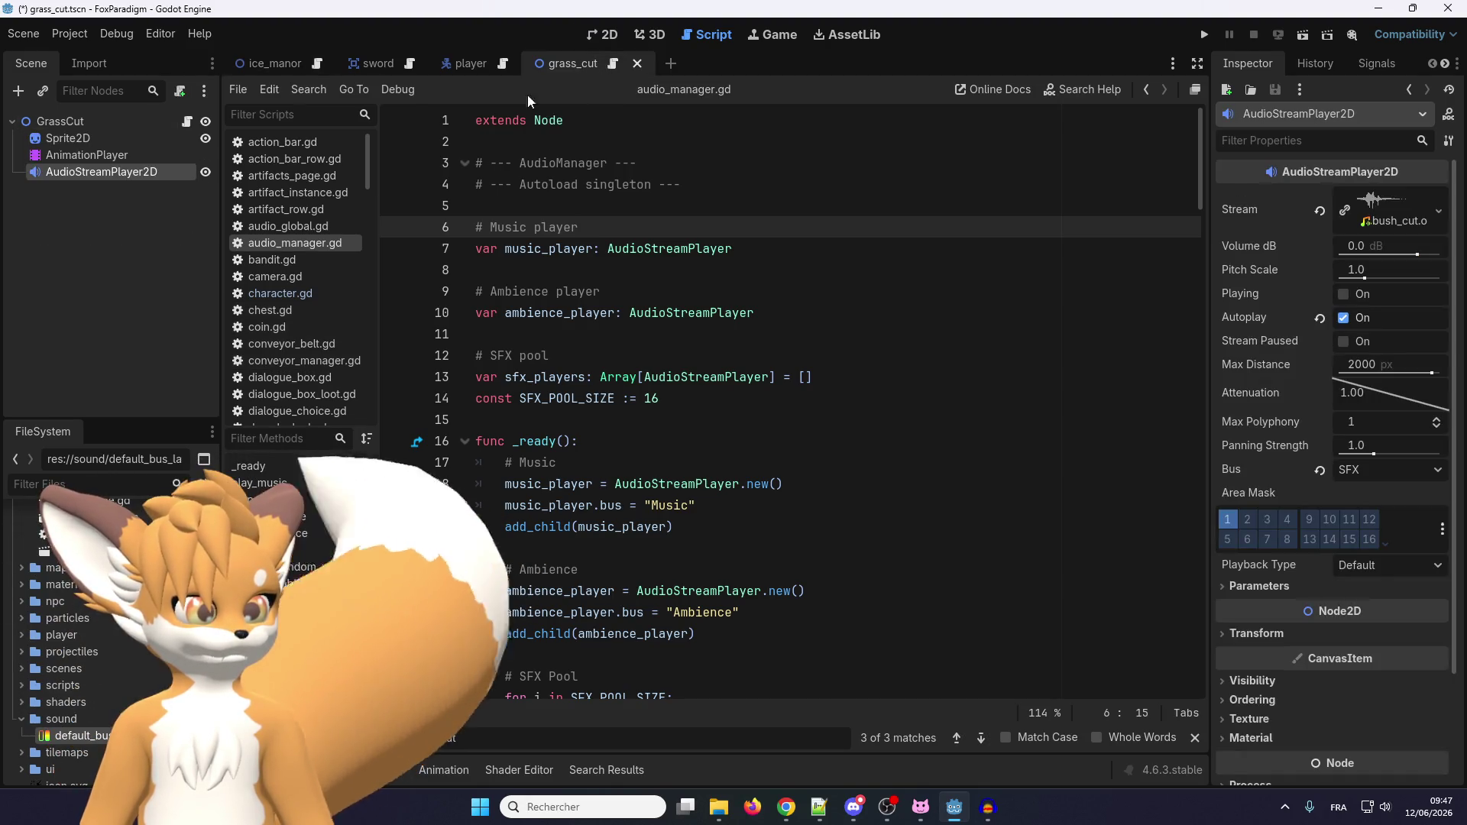
pyautogui.click(114, 155)
pyautogui.click(144, 175)
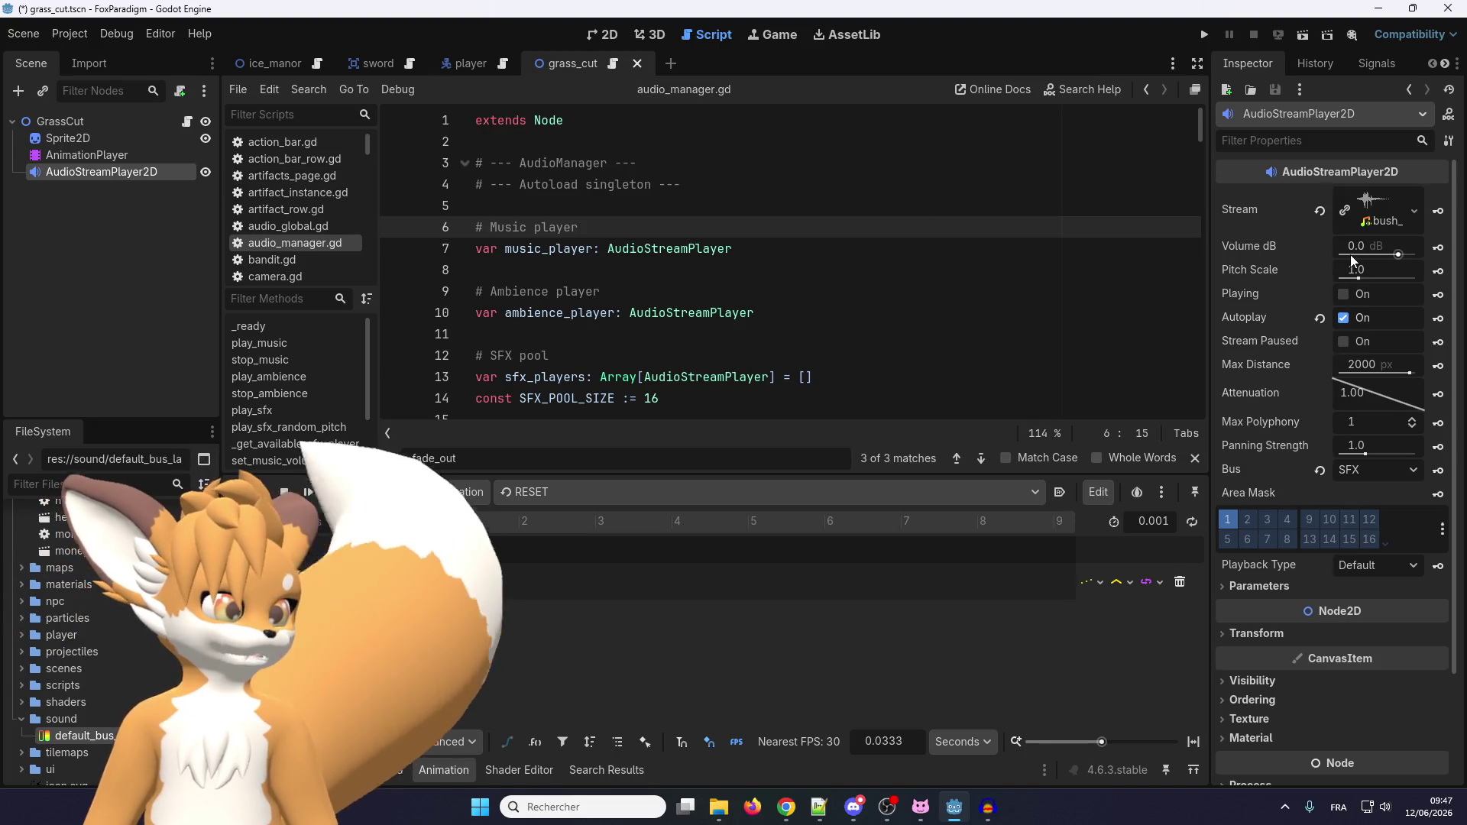
pyautogui.click(1398, 256)
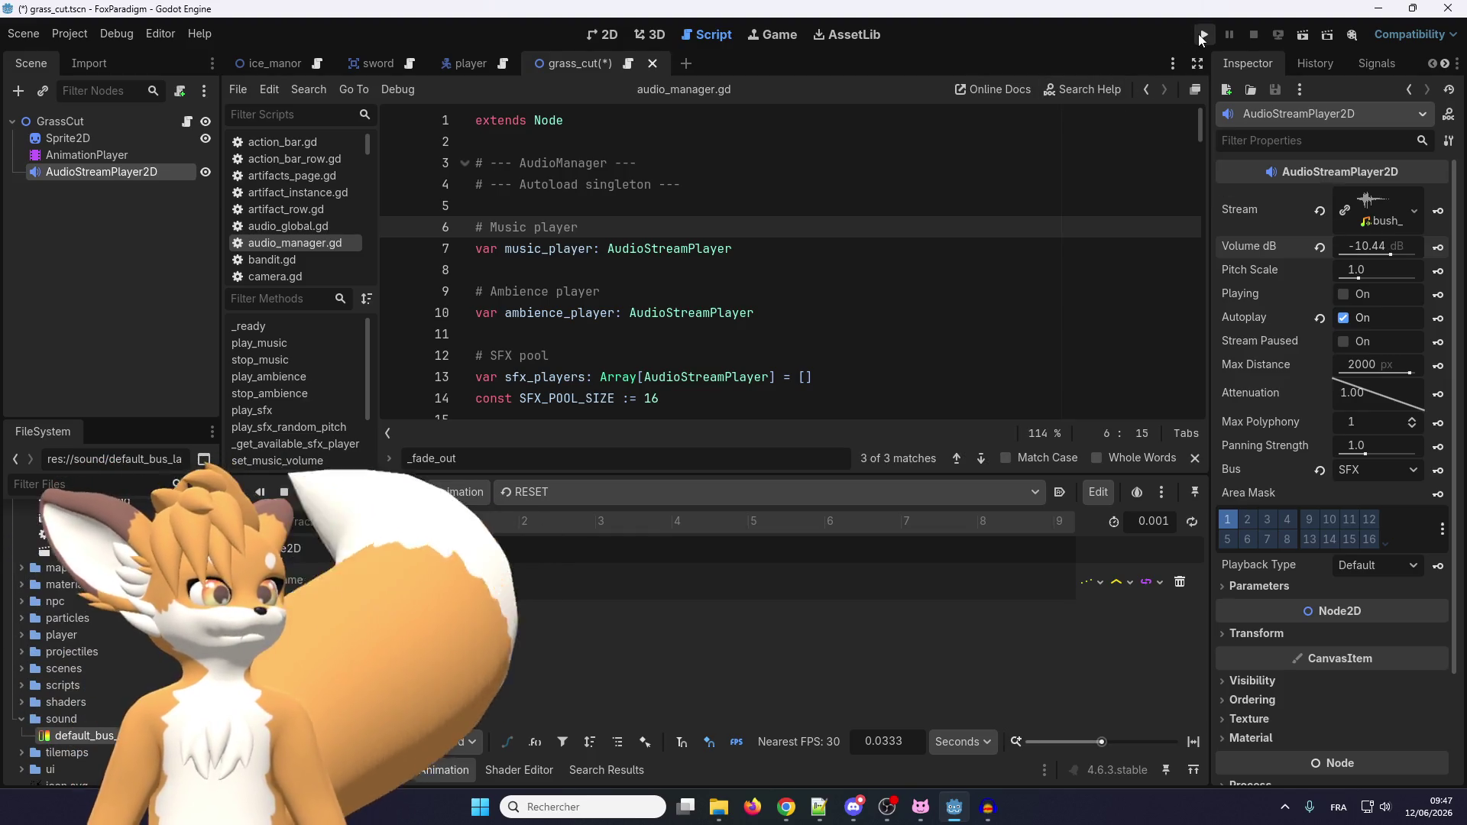
pyautogui.click(1201, 35)
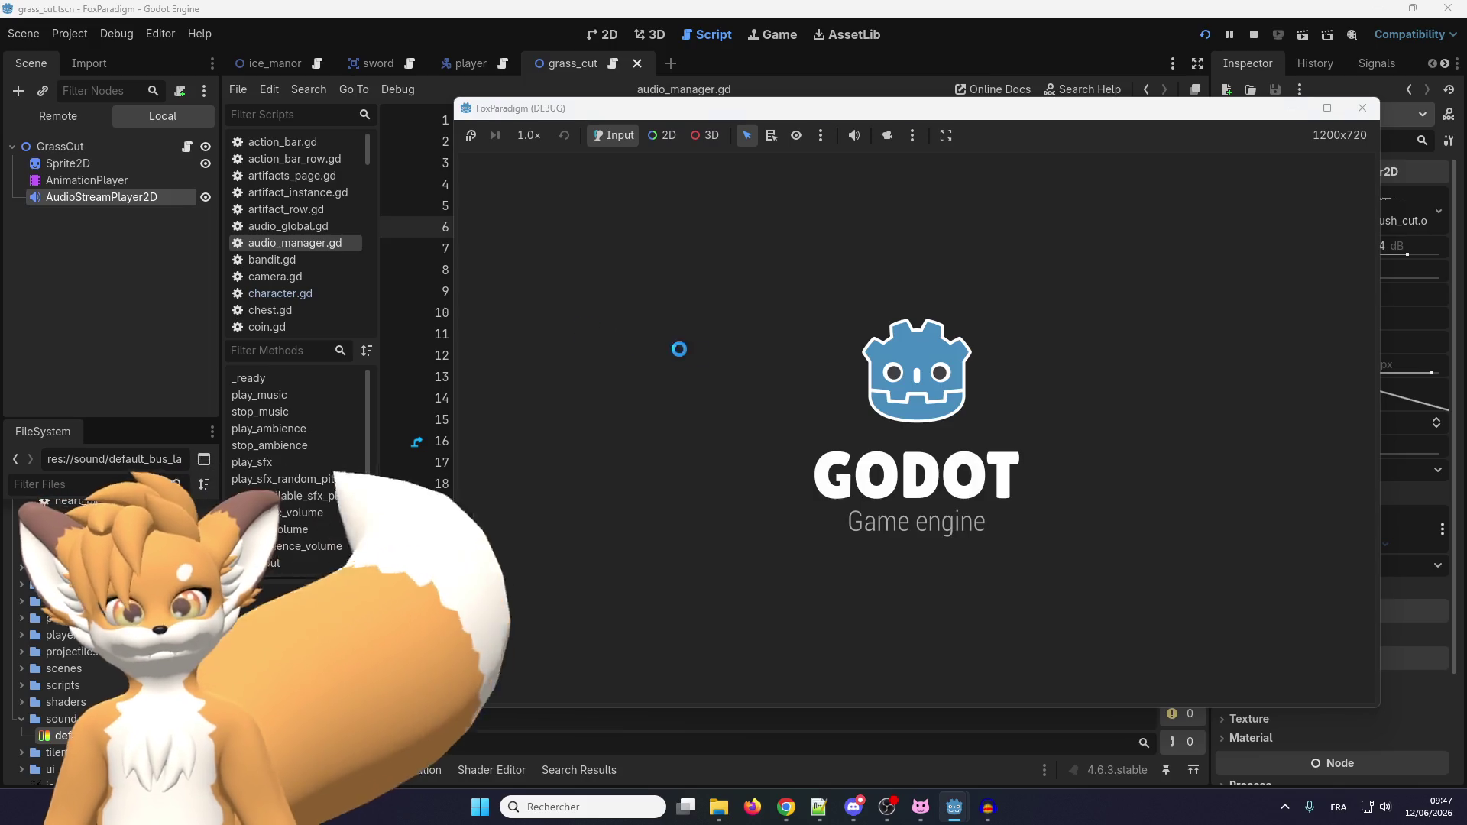
# Load the save and walk the fox up to the bushes, slashing them.
pyautogui.press('Return')
pyautogui.press('Return')
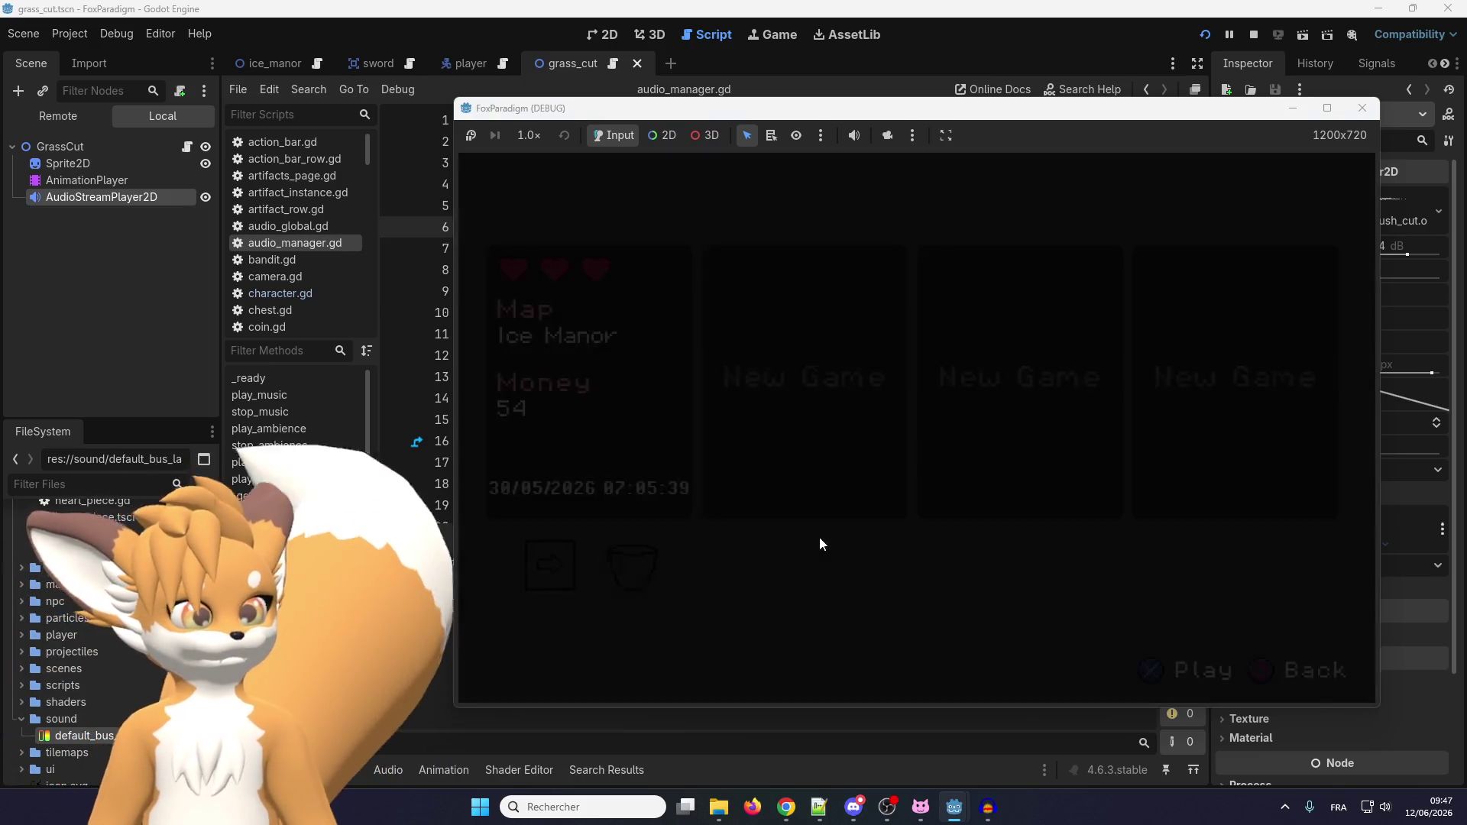
pyautogui.press('Up')
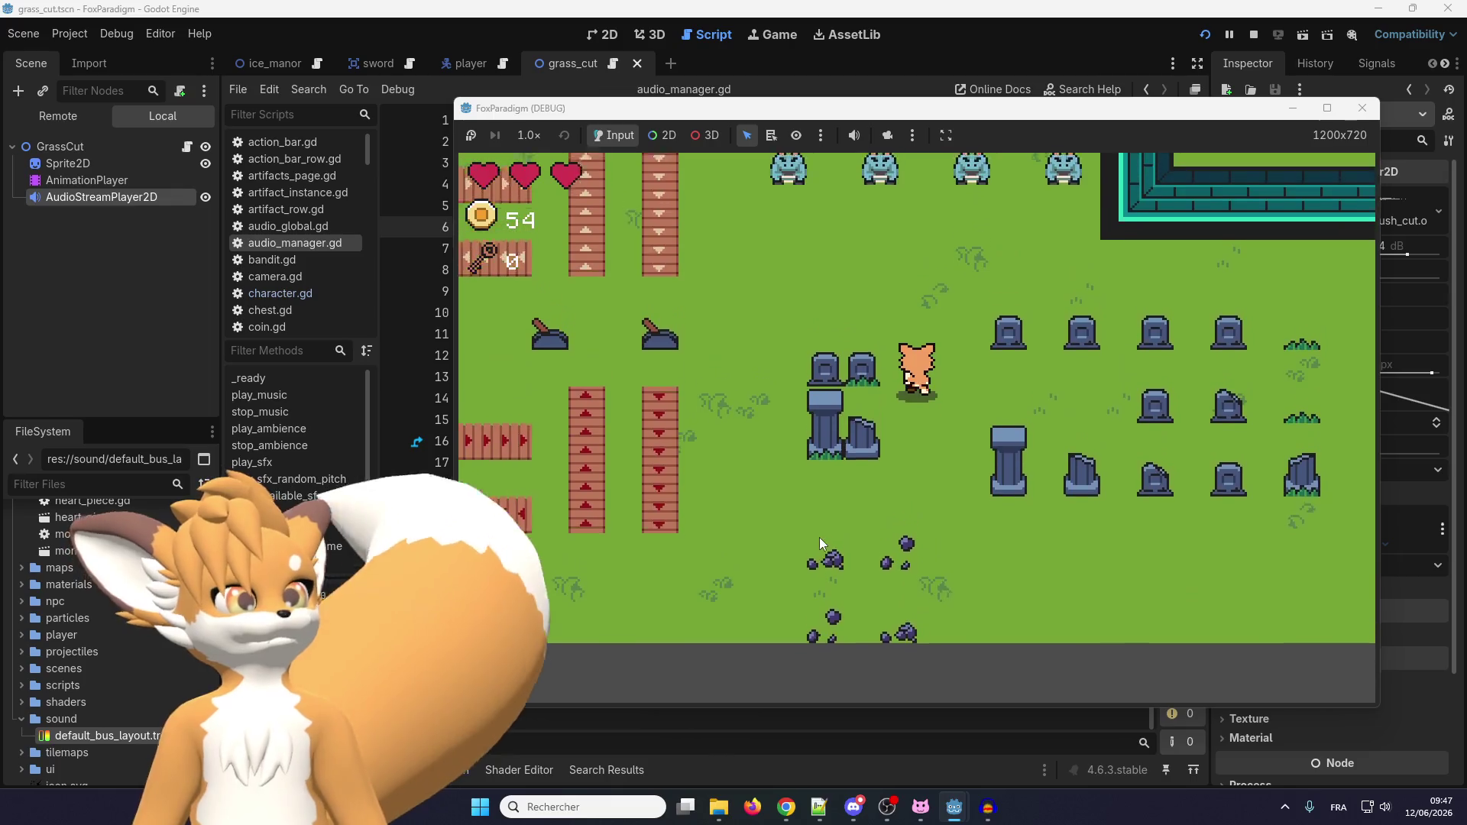
pyautogui.press('Left')
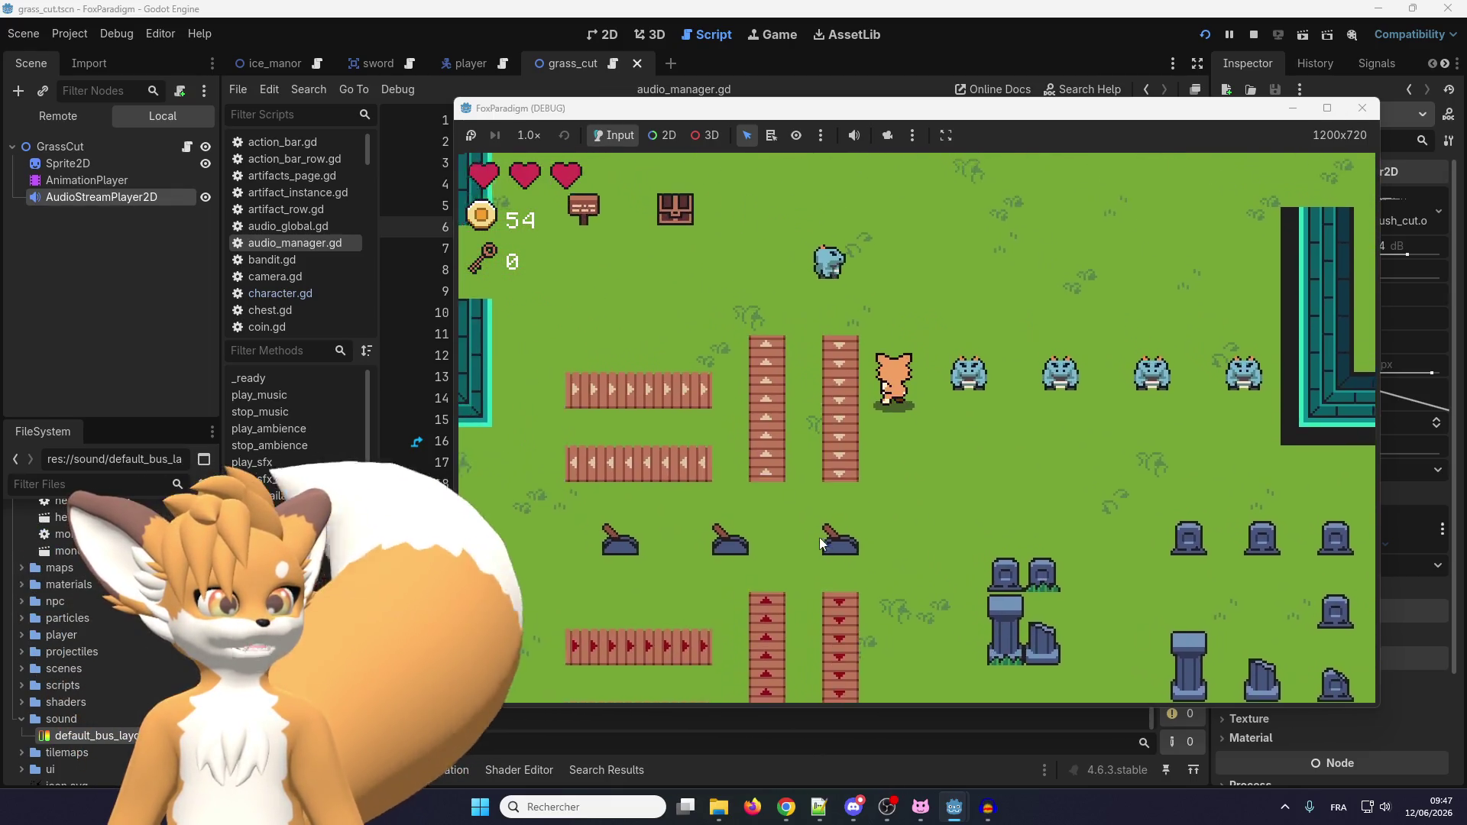
pyautogui.press('Up')
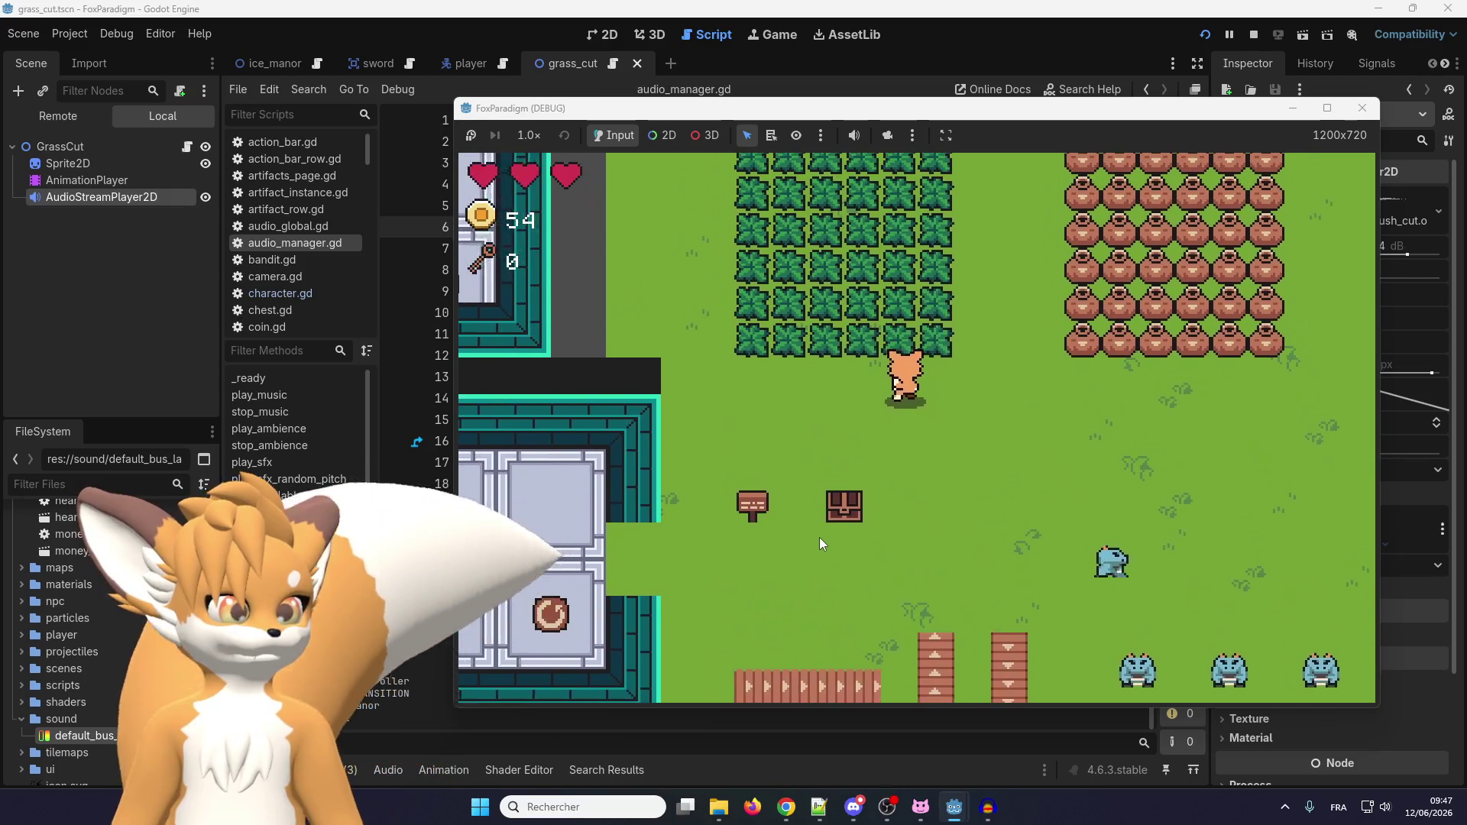
pyautogui.press('Up')
pyautogui.press('space')
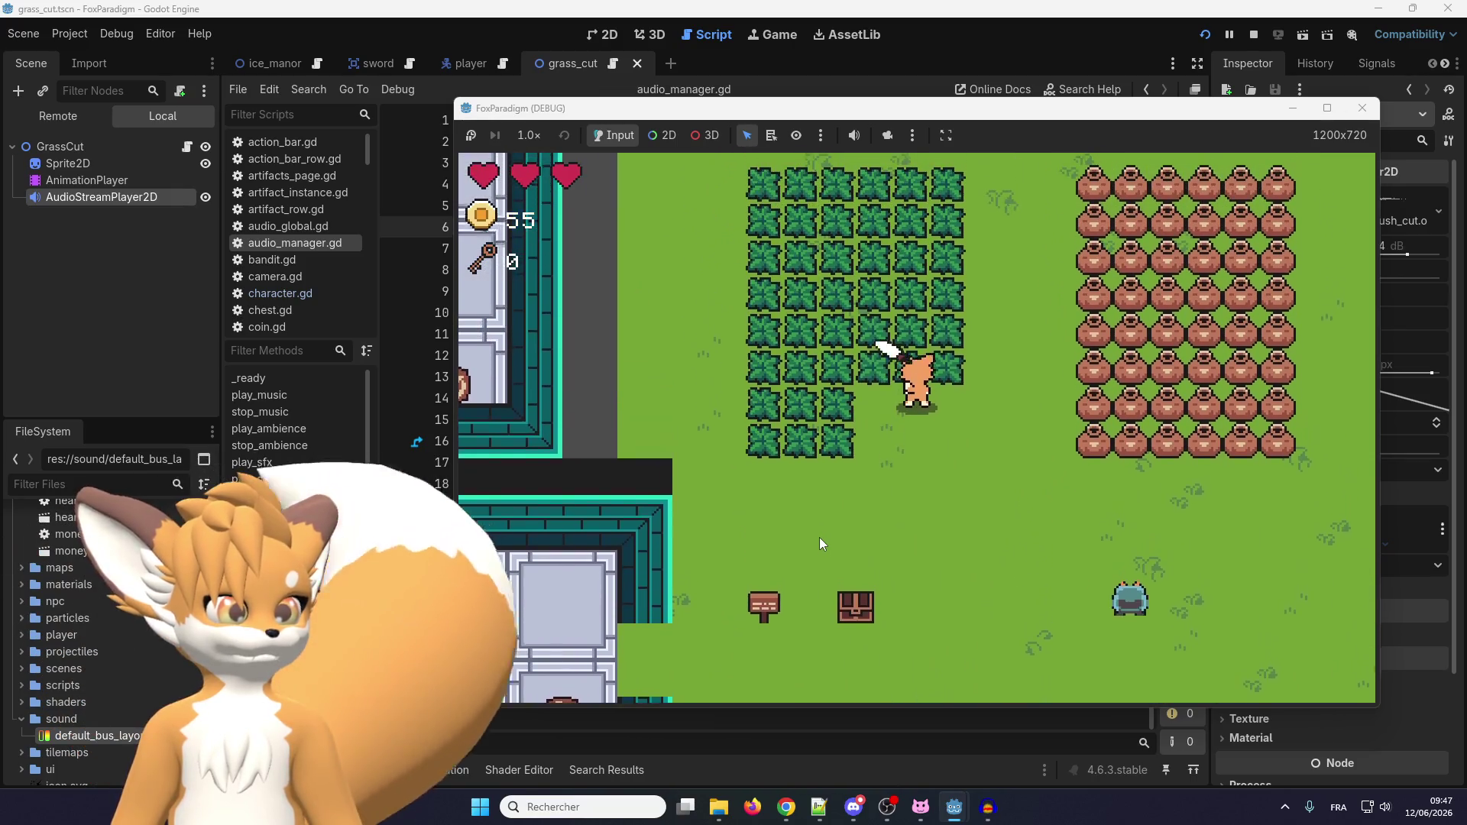
# Keep slashing bushes and collecting drops until coins reach 59, then open the item menu.
pyautogui.press('Up')
pyautogui.press('Left')
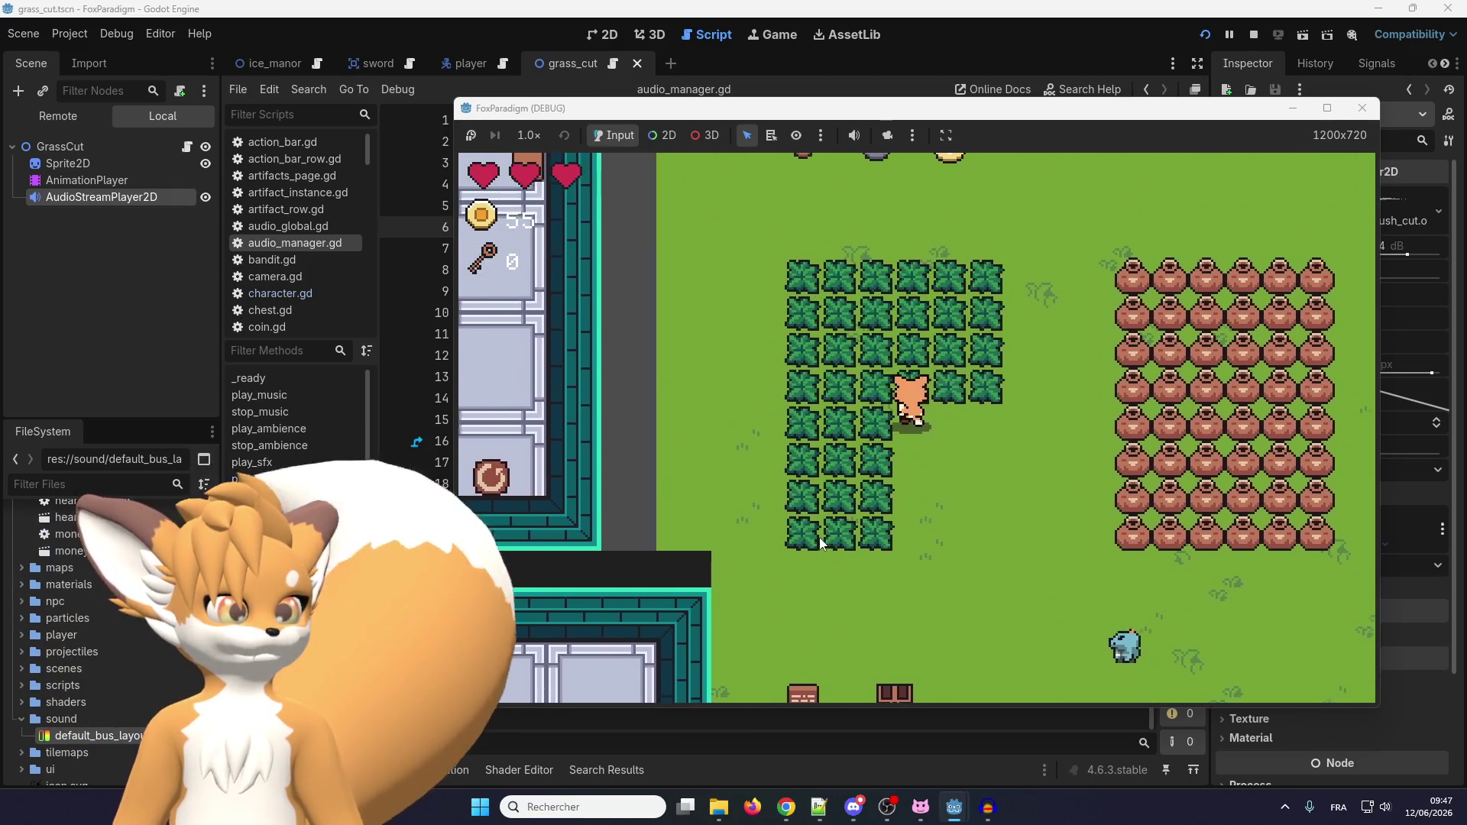
pyautogui.press('space')
pyautogui.press('Up')
pyautogui.press('Left')
pyautogui.press('space')
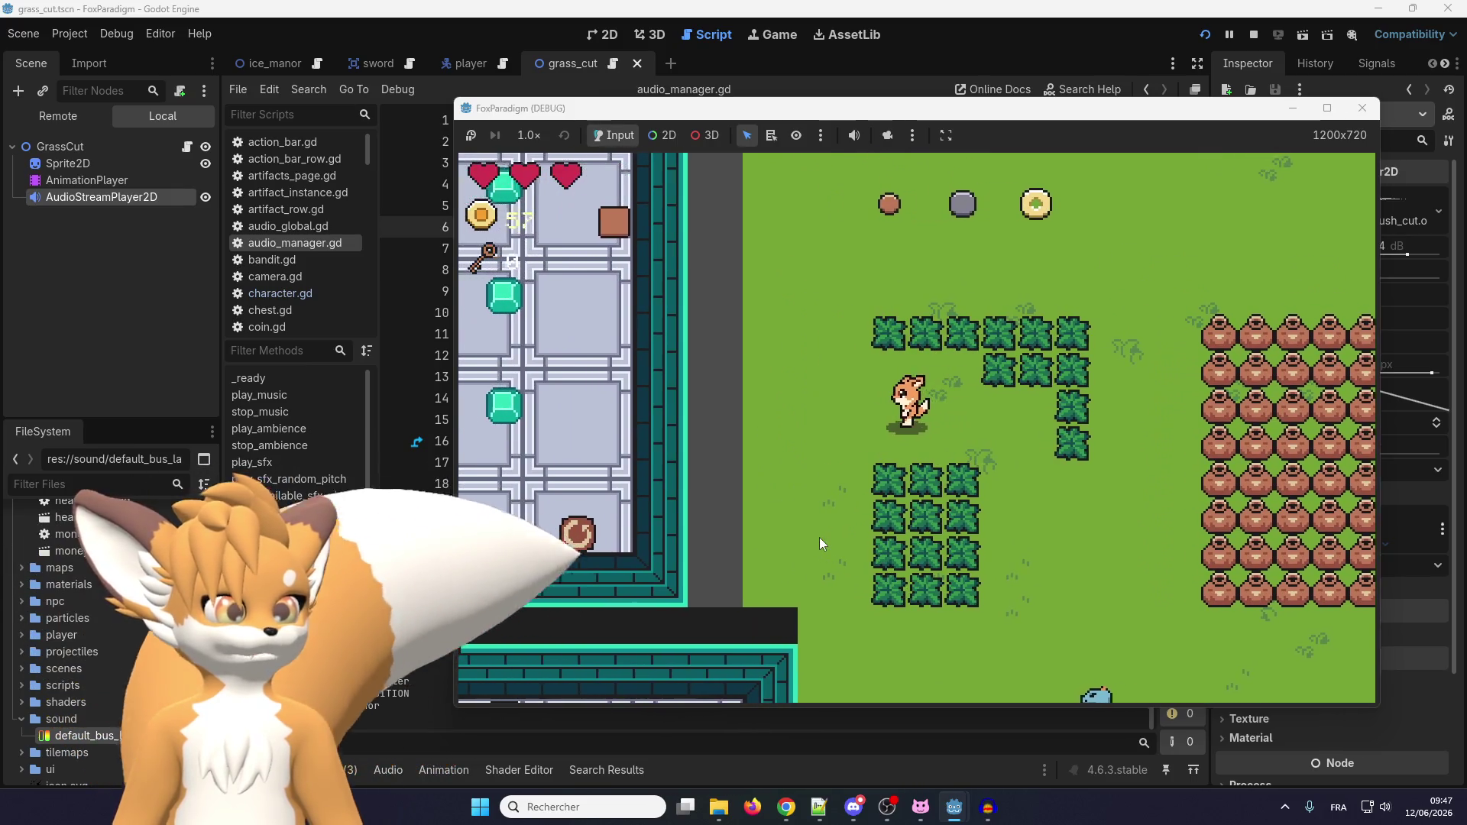
pyautogui.press('Right')
pyautogui.press('Down')
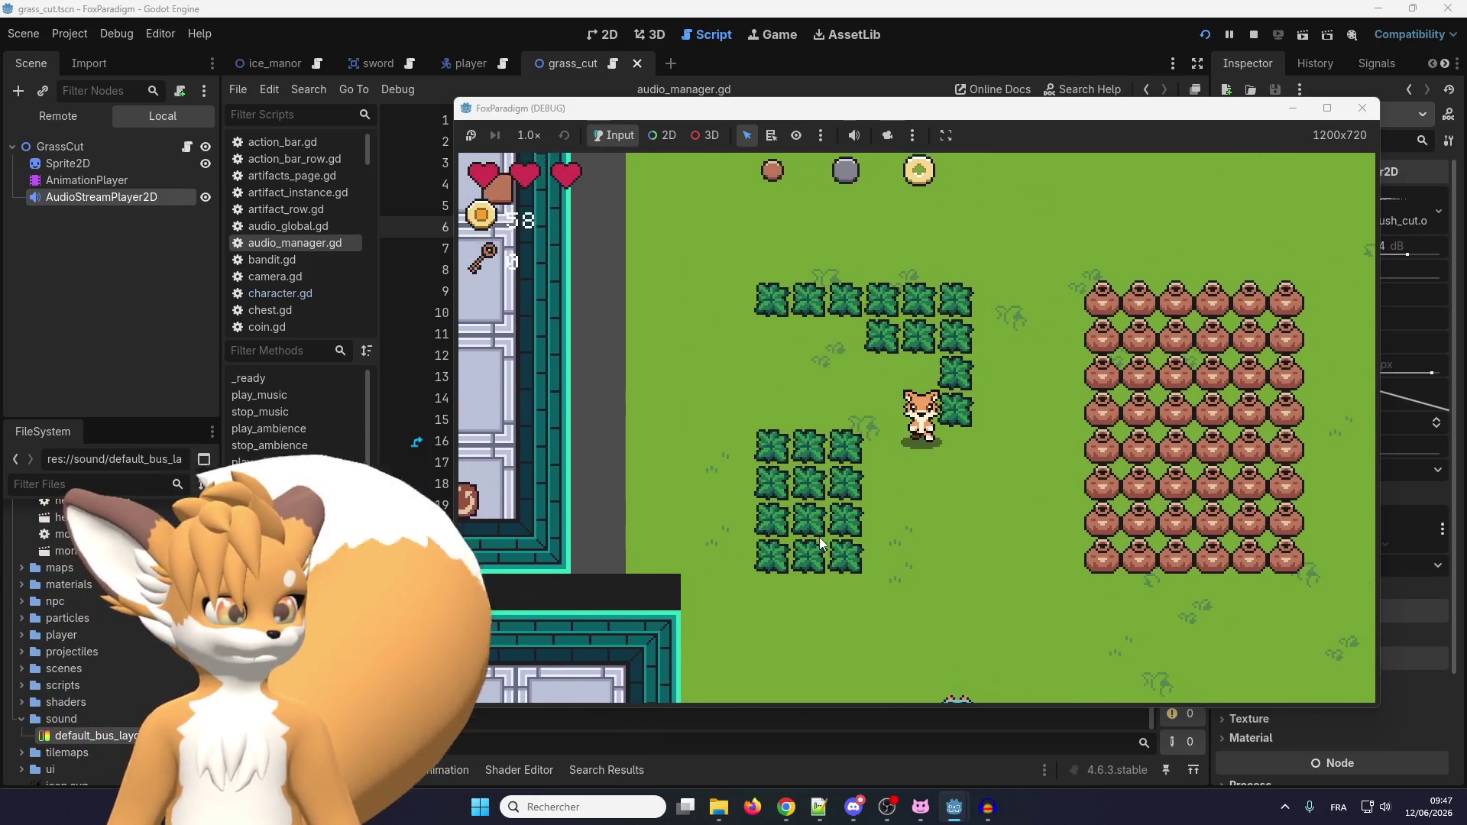
pyautogui.press('Left')
pyautogui.press('Up')
pyautogui.press('space')
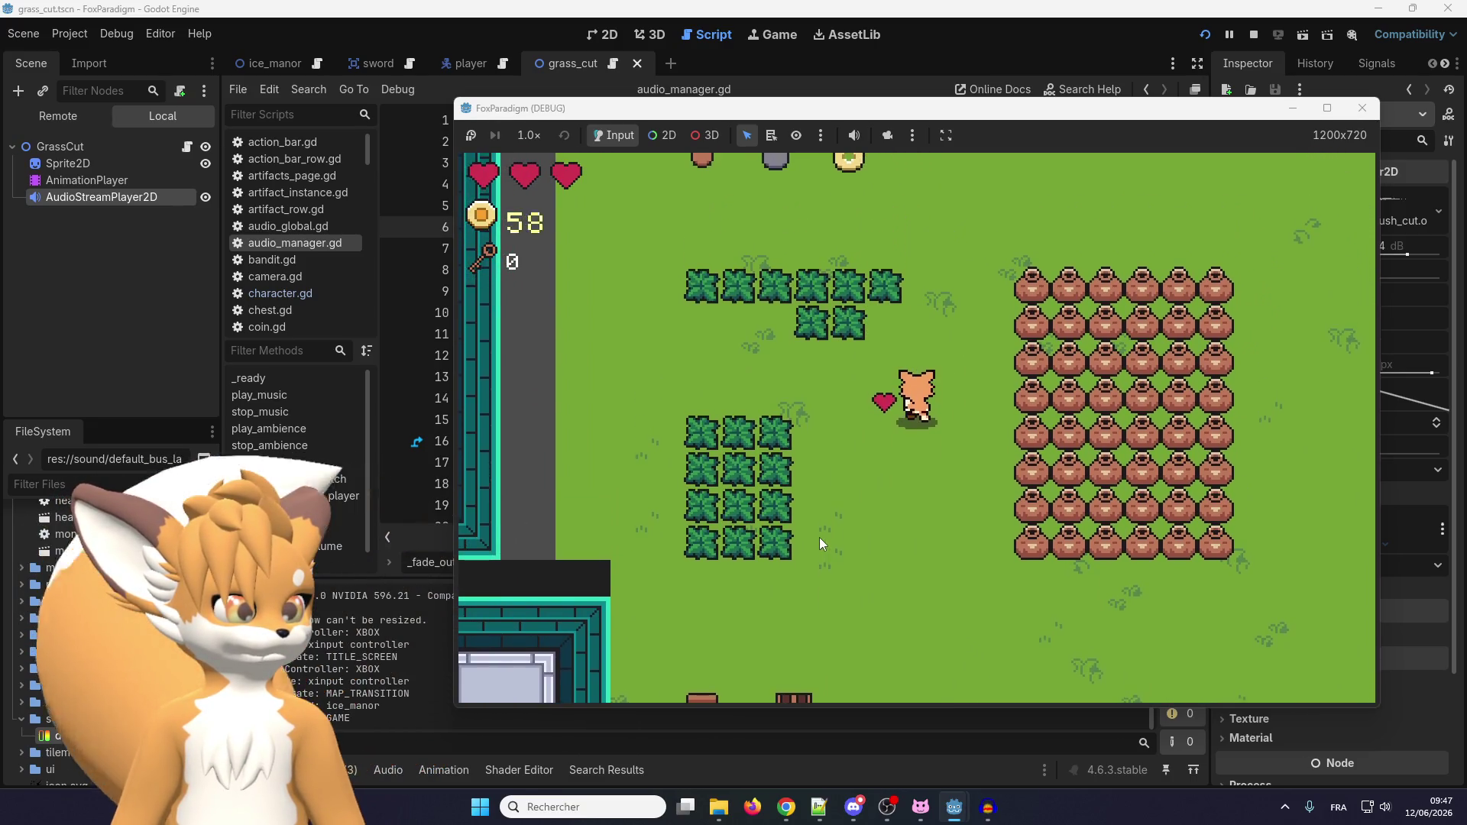
pyautogui.press('Up')
pyautogui.press('Left')
pyautogui.press('Down')
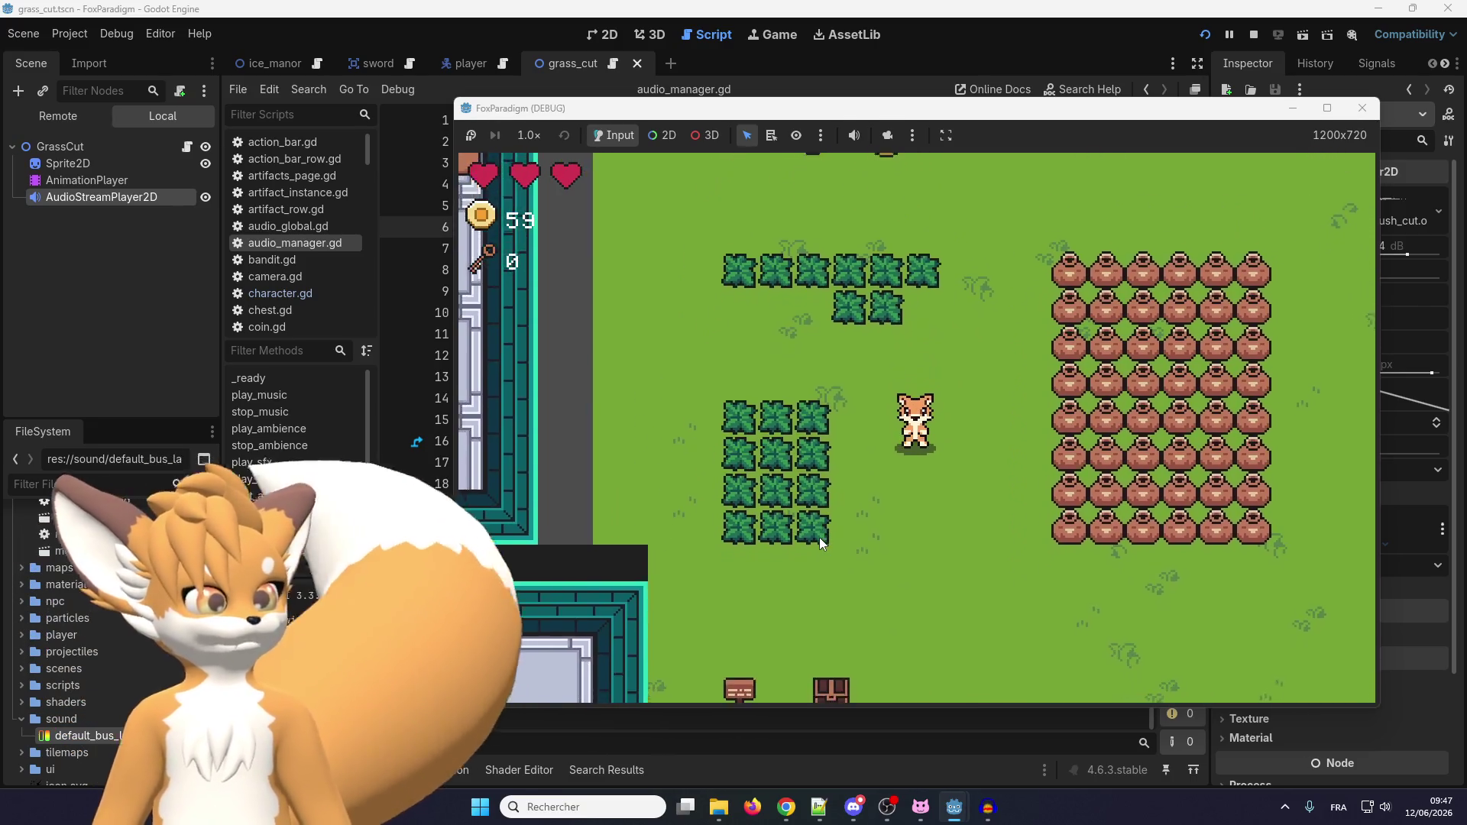
pyautogui.press('Escape')
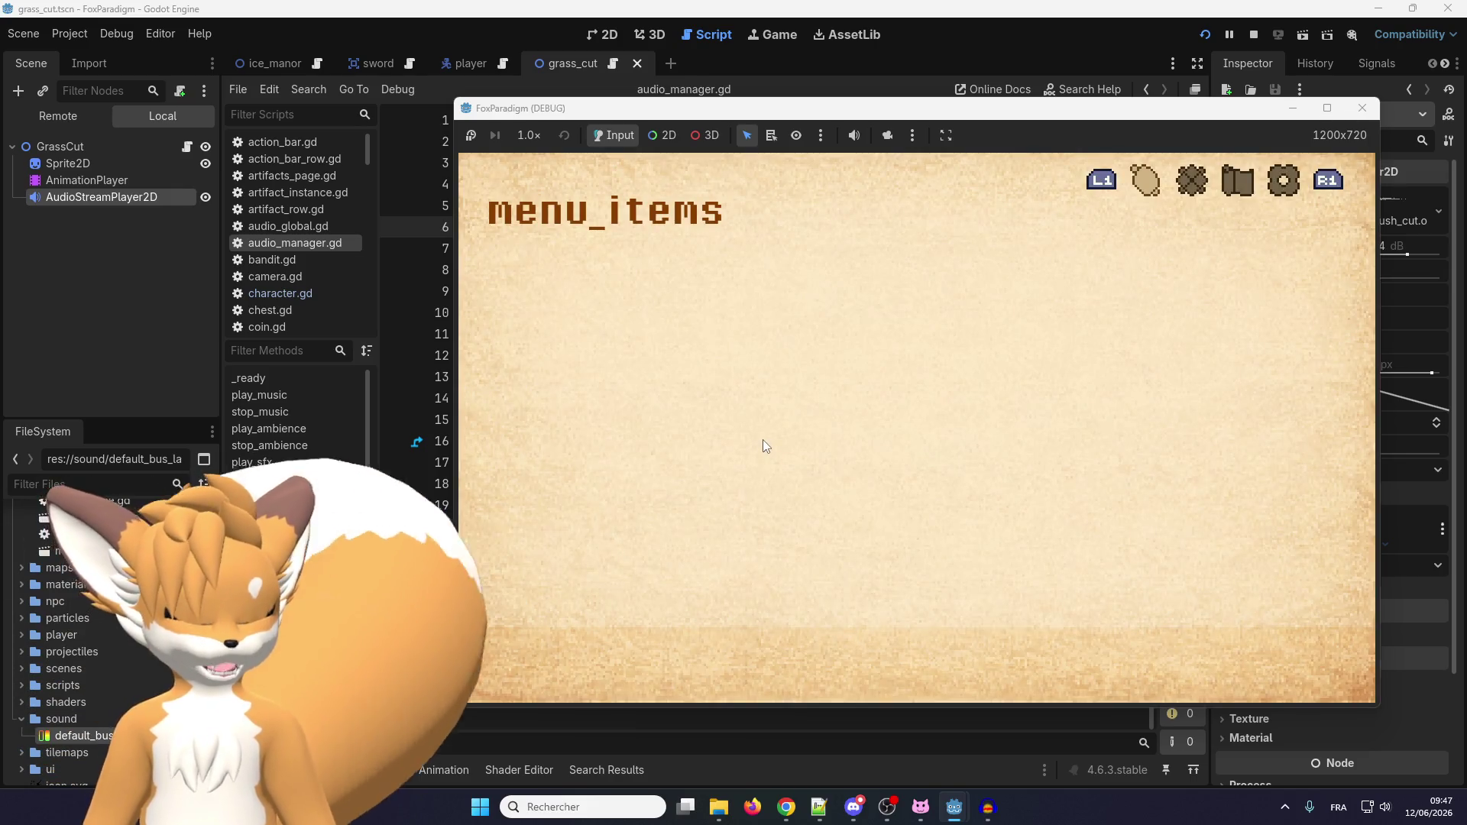
# Save and quit to the title screen and open the game's Options.
pyautogui.press('q')
pyautogui.press('Down')
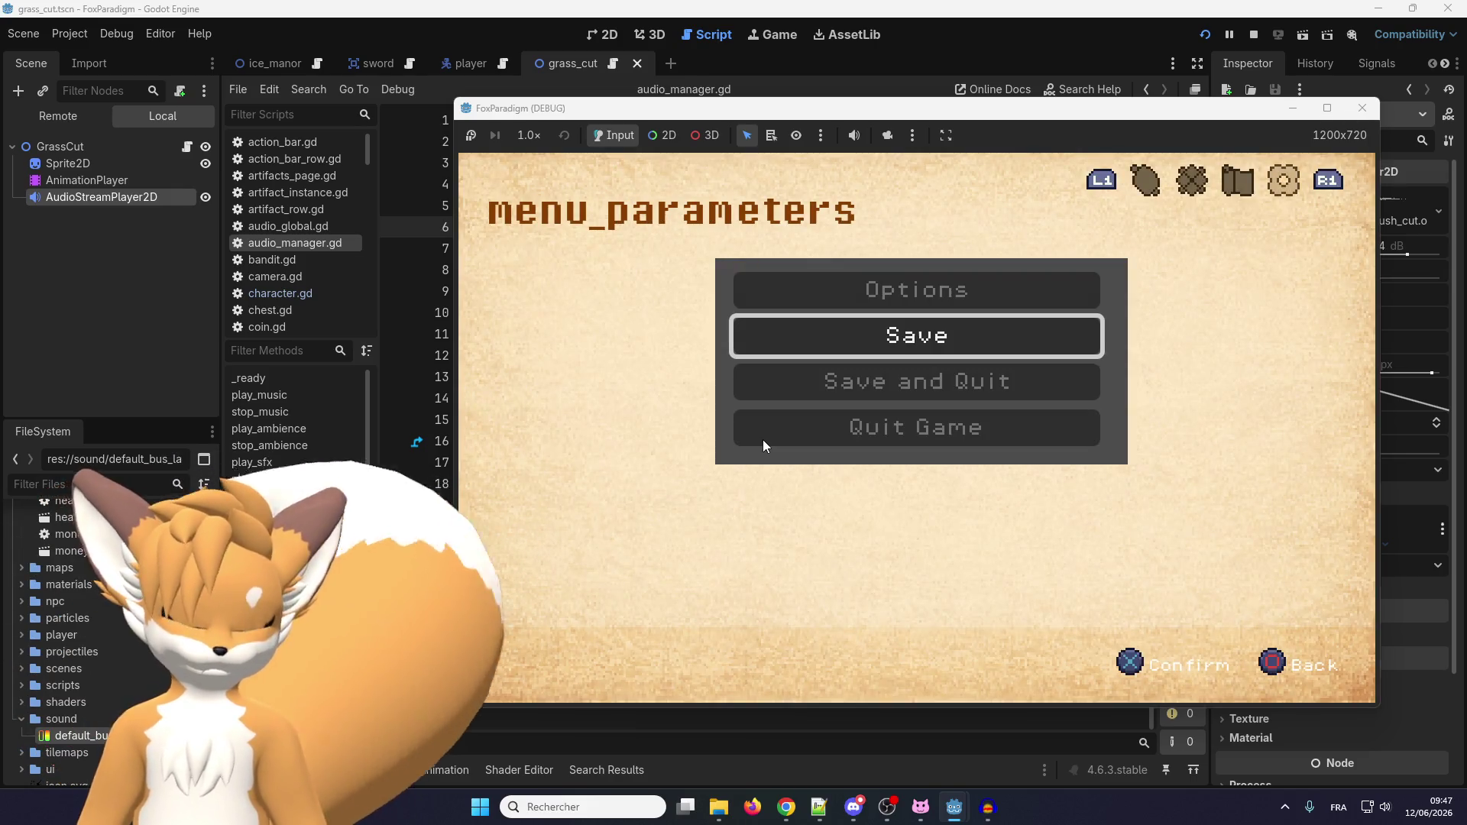
pyautogui.press('Down')
pyautogui.press('Return')
pyautogui.press('Down')
pyautogui.press('Return')
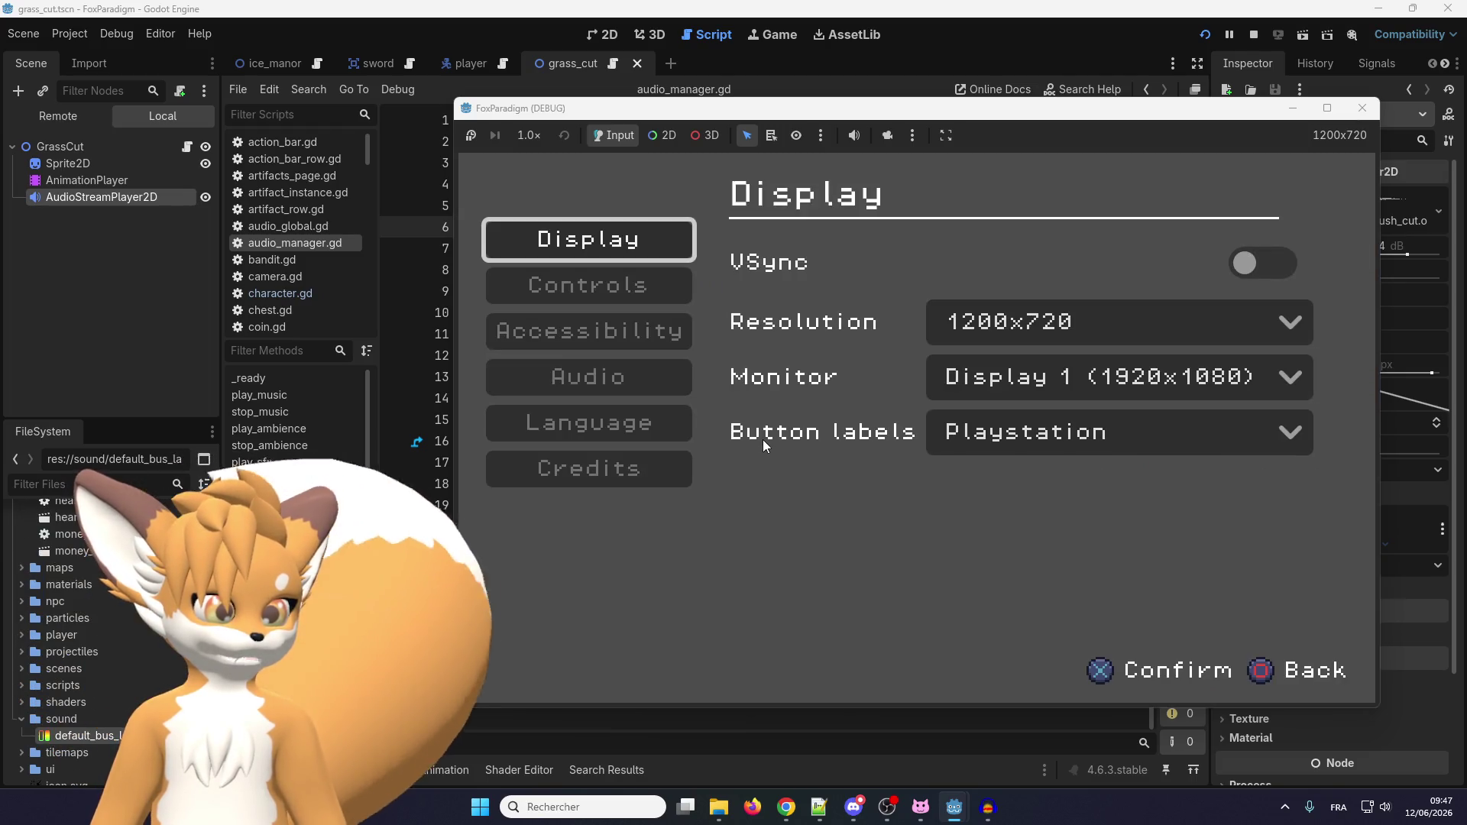
# Lower the SFX Volume to 20% on the Audio settings page.
pyautogui.press('Down')
pyautogui.press('Down')
pyautogui.press('Down')
pyautogui.press('Return')
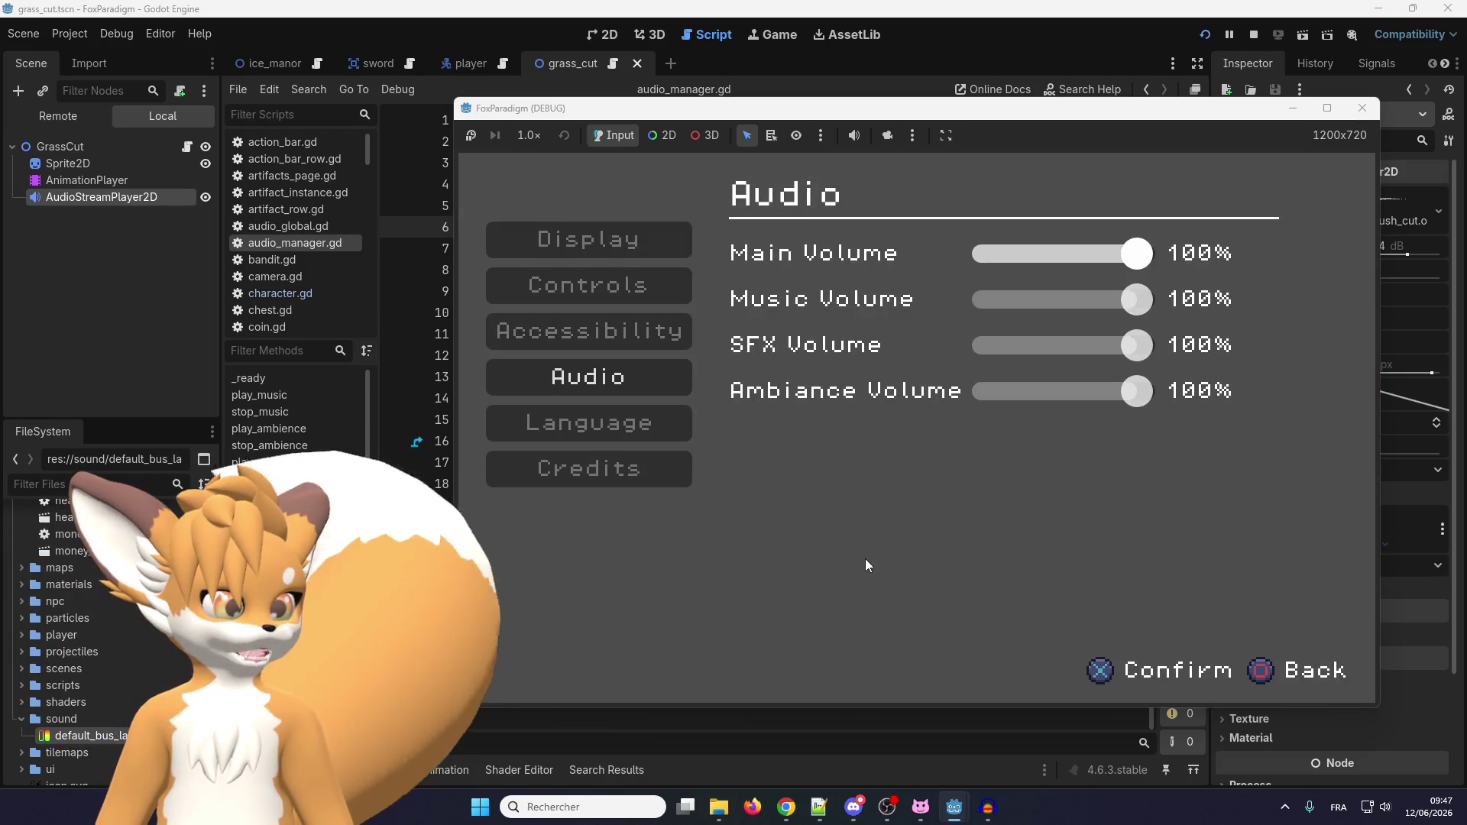
pyautogui.press('Down')
pyautogui.press('Up')
pyautogui.press('Down')
pyautogui.press('Down')
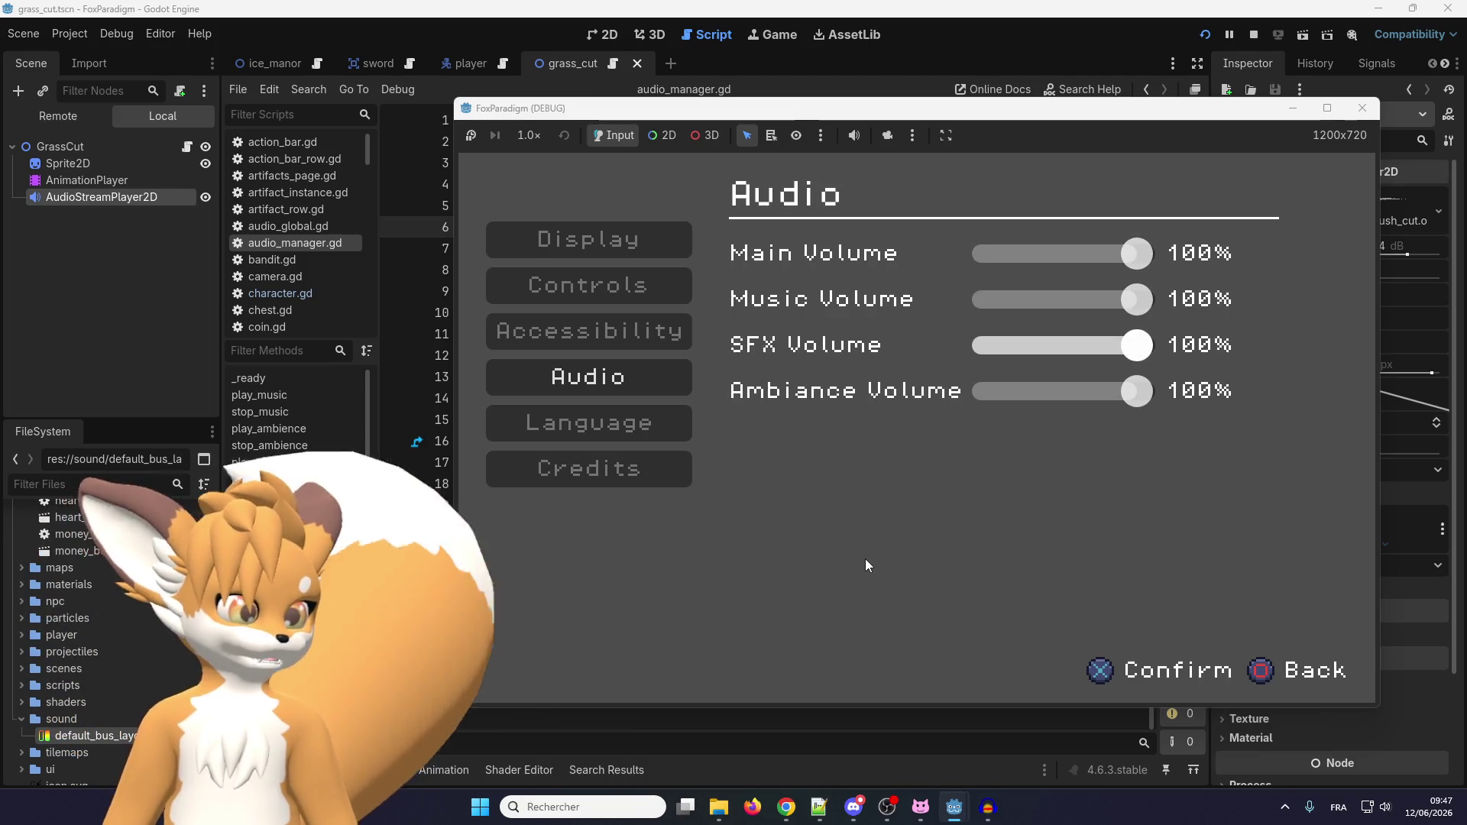
pyautogui.press('Left')
pyautogui.press('Left')
pyautogui.press('Left')
pyautogui.press('Left')
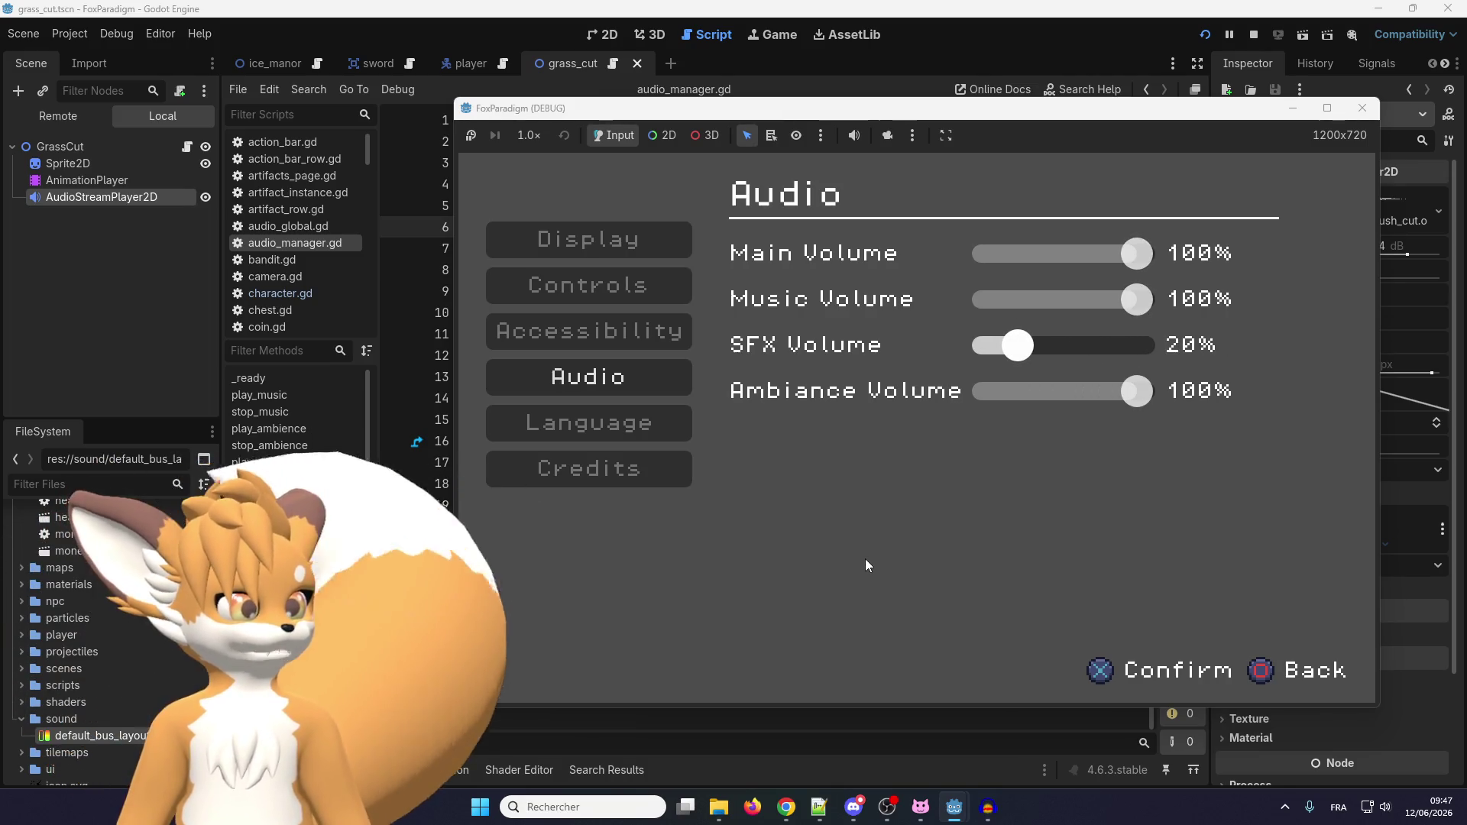
pyautogui.press('Up')
pyautogui.press('Down')
pyautogui.press('Down')
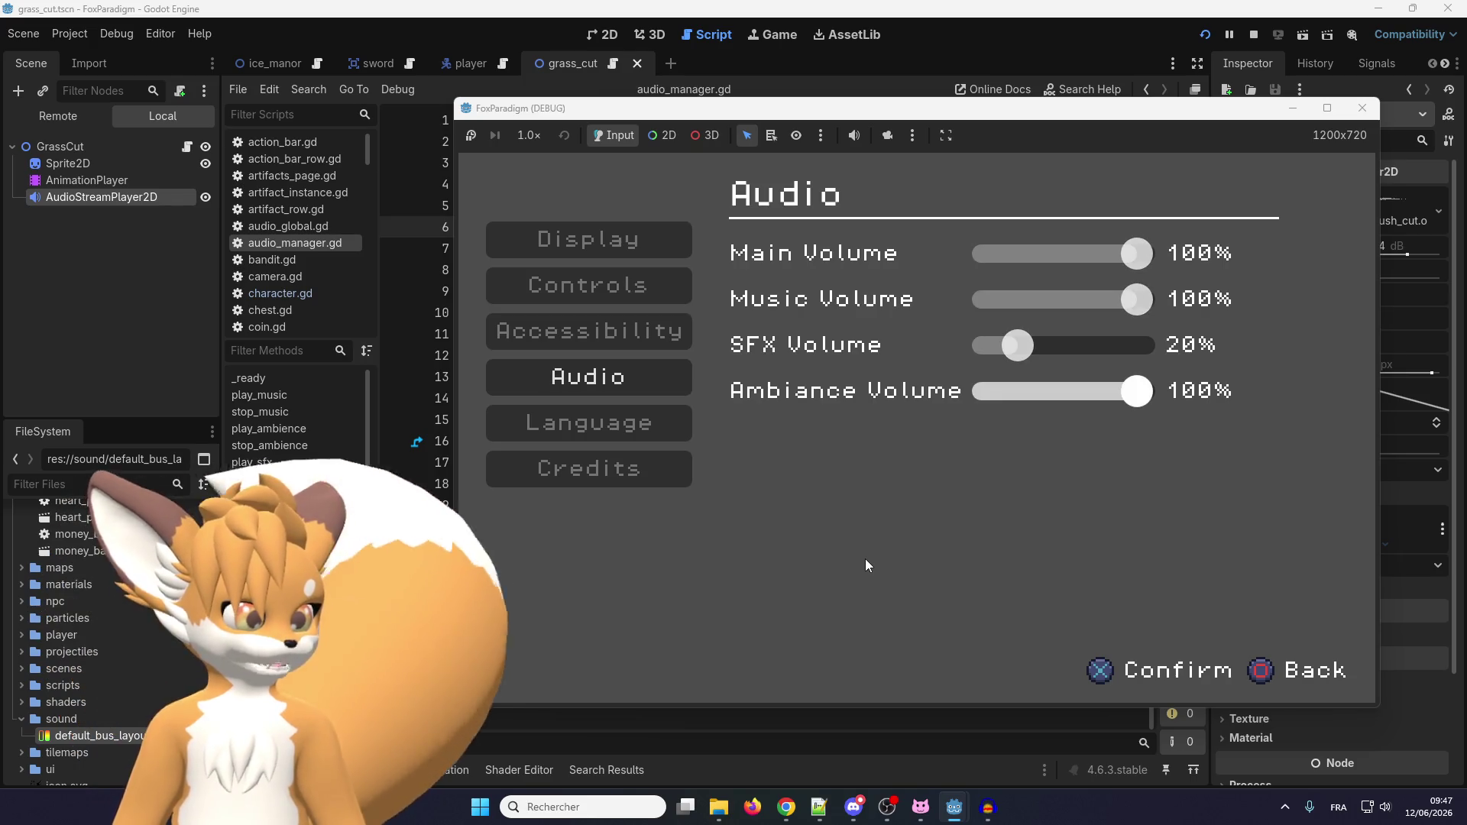
pyautogui.press('Up')
pyautogui.press('Escape')
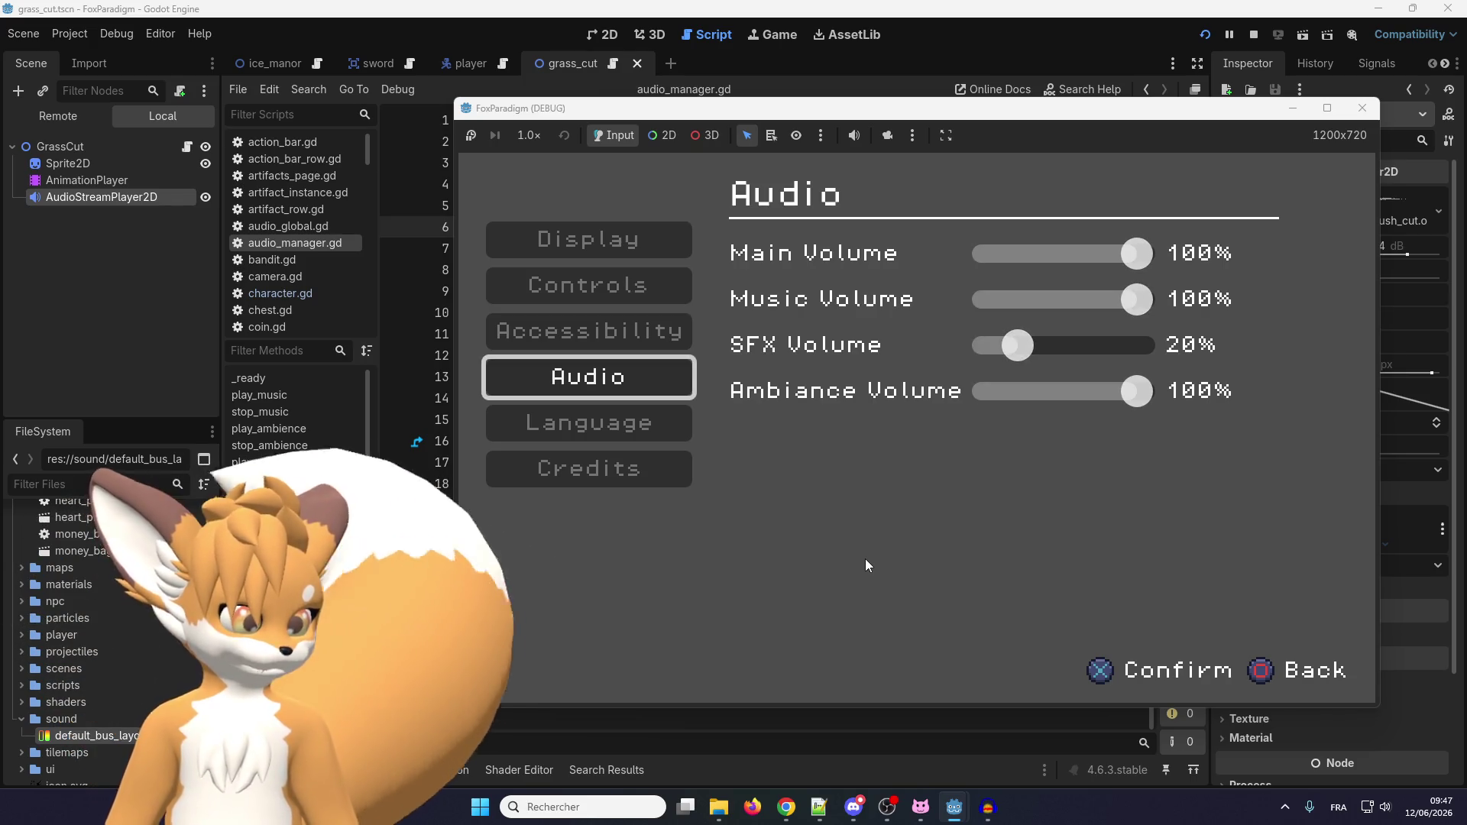
# Return to the title menu and load the first save slot.
pyautogui.press('Escape')
pyautogui.press('Down')
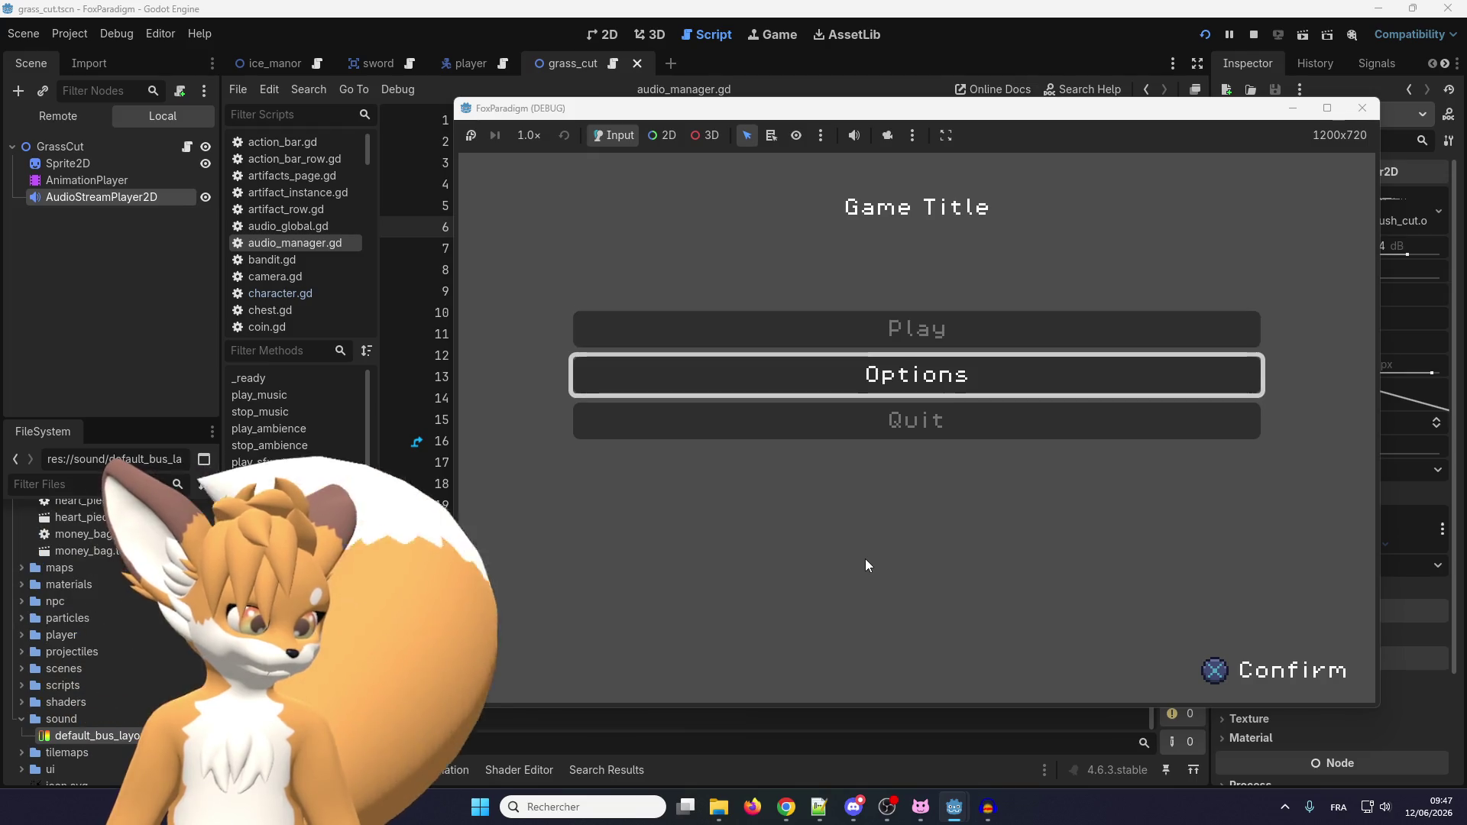
pyautogui.press('Up')
pyautogui.press('Return')
pyautogui.press('Return')
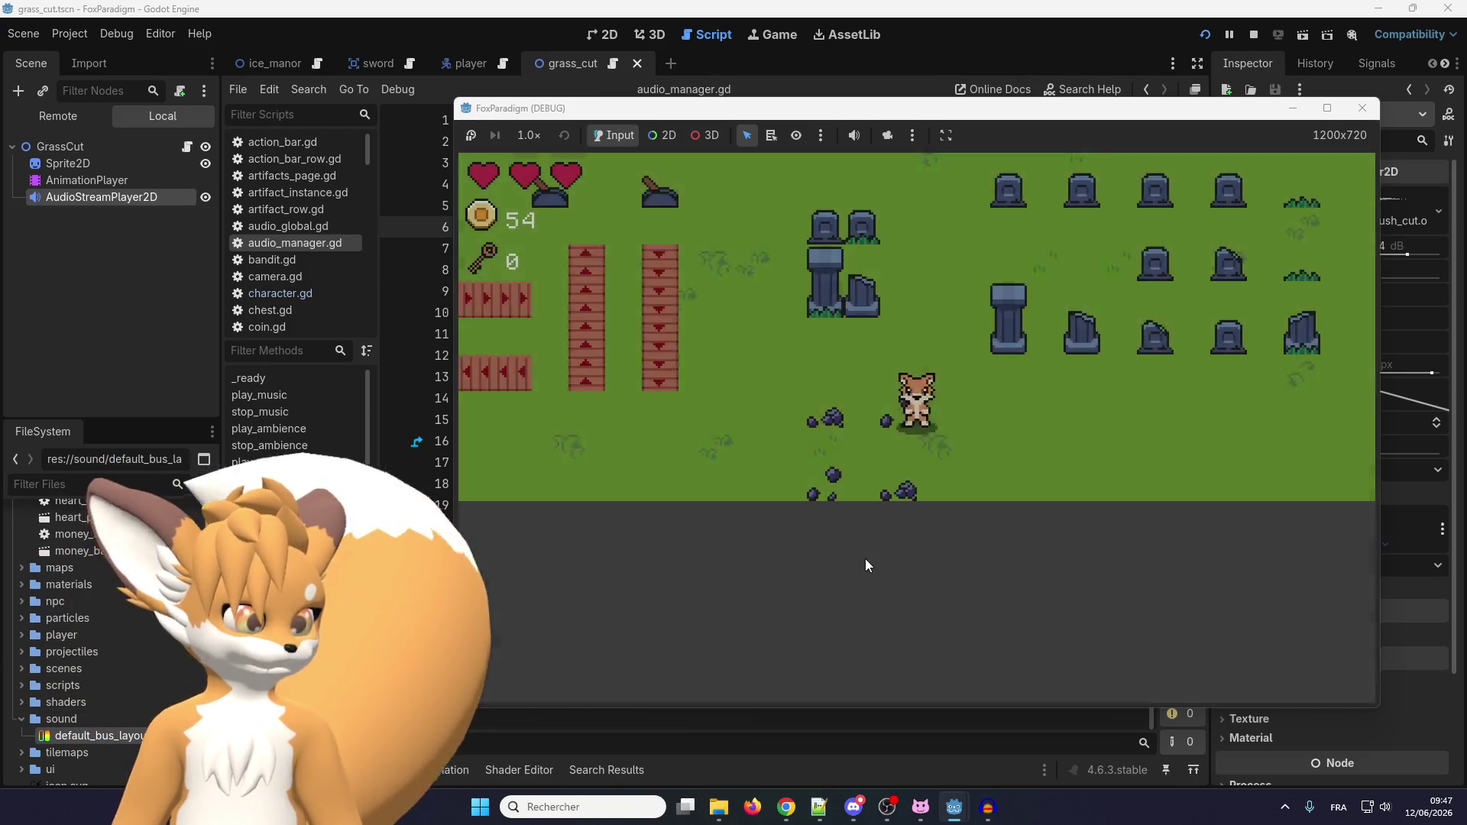
# Walk the fox up-left into the grass patch and start cutting it.
pyautogui.press('Up')
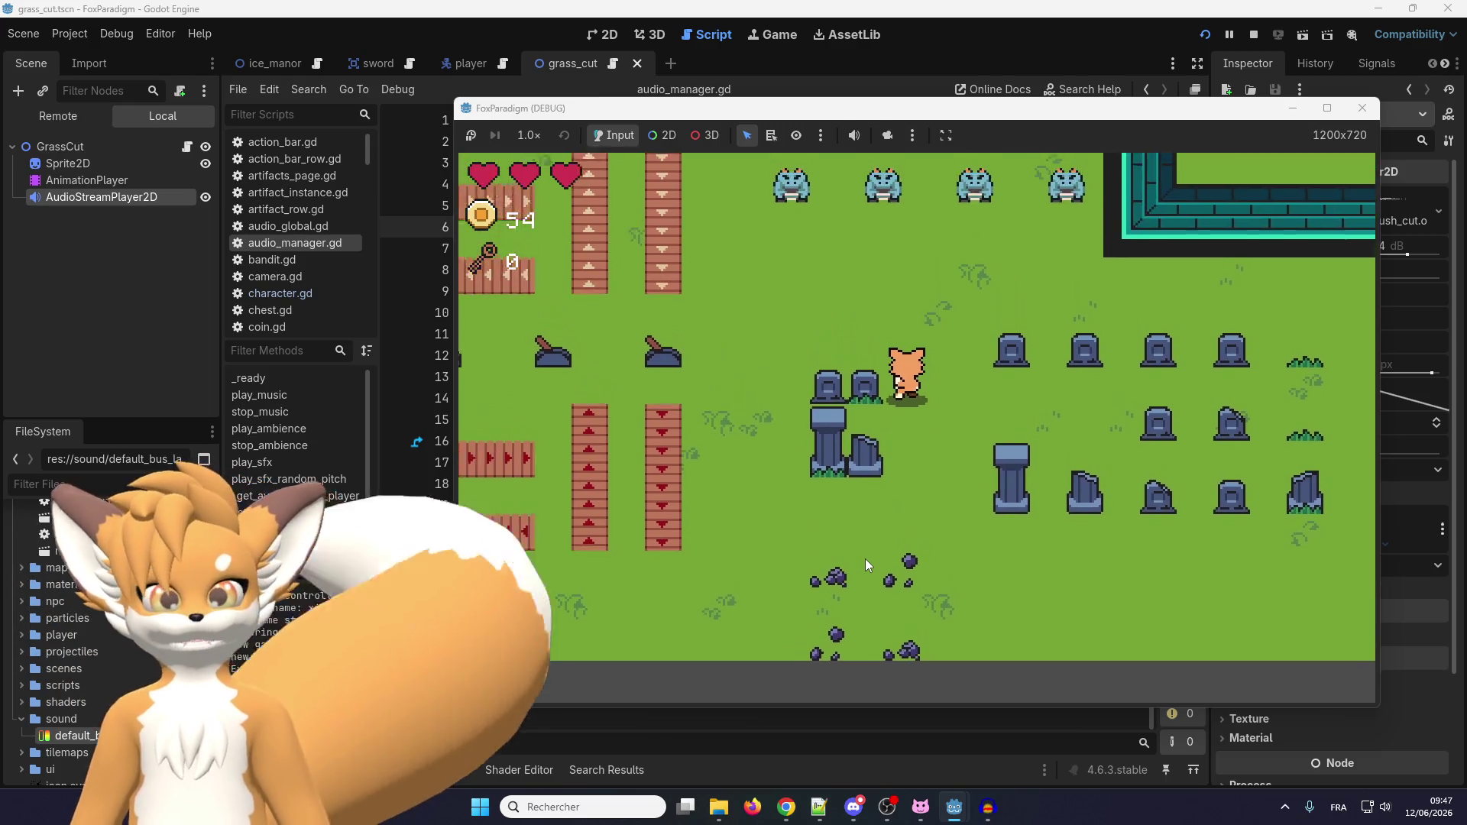
pyautogui.press('Up')
pyautogui.press('Left')
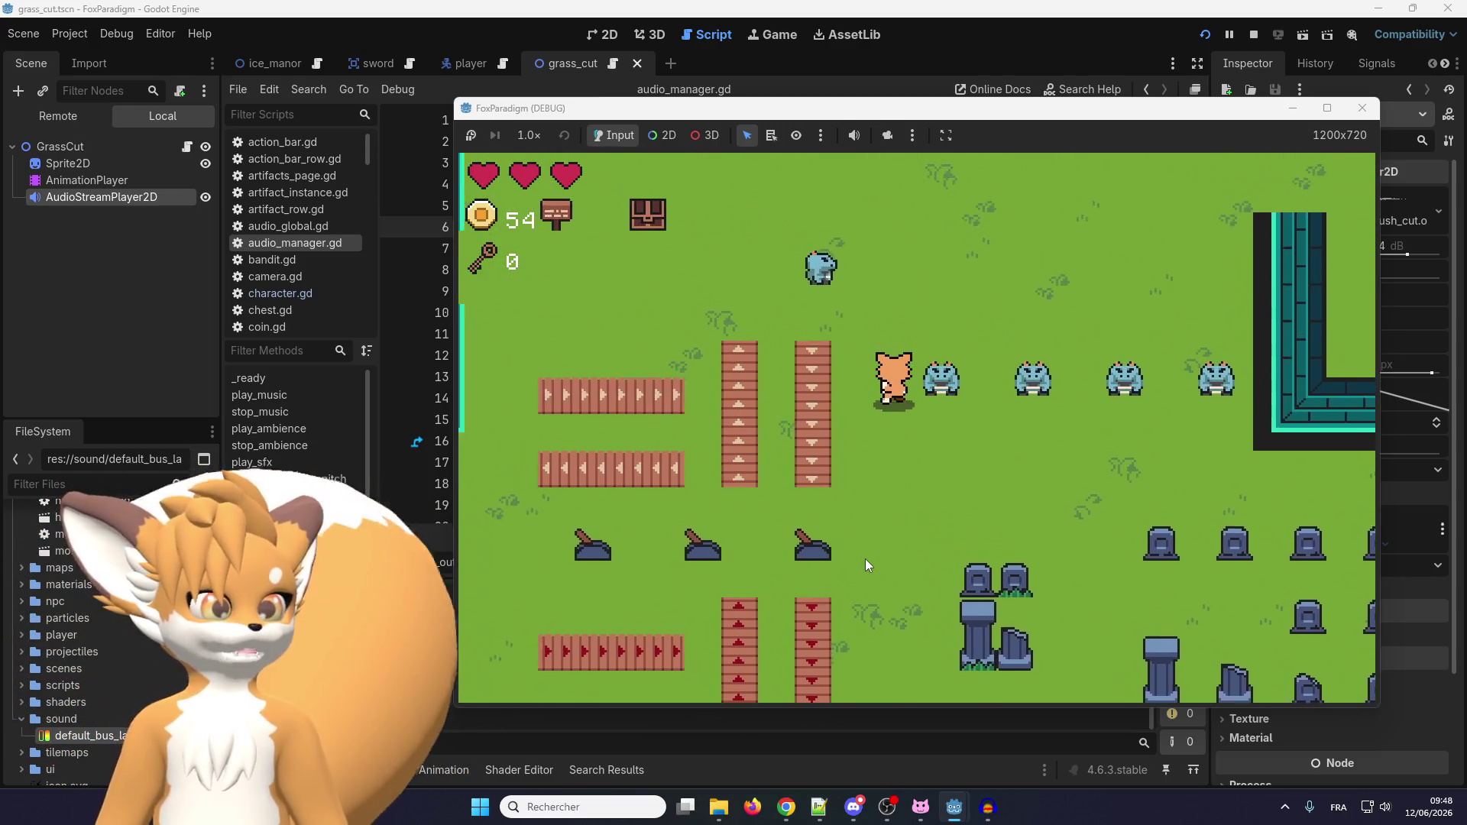
pyautogui.press('Up')
pyautogui.press('Left')
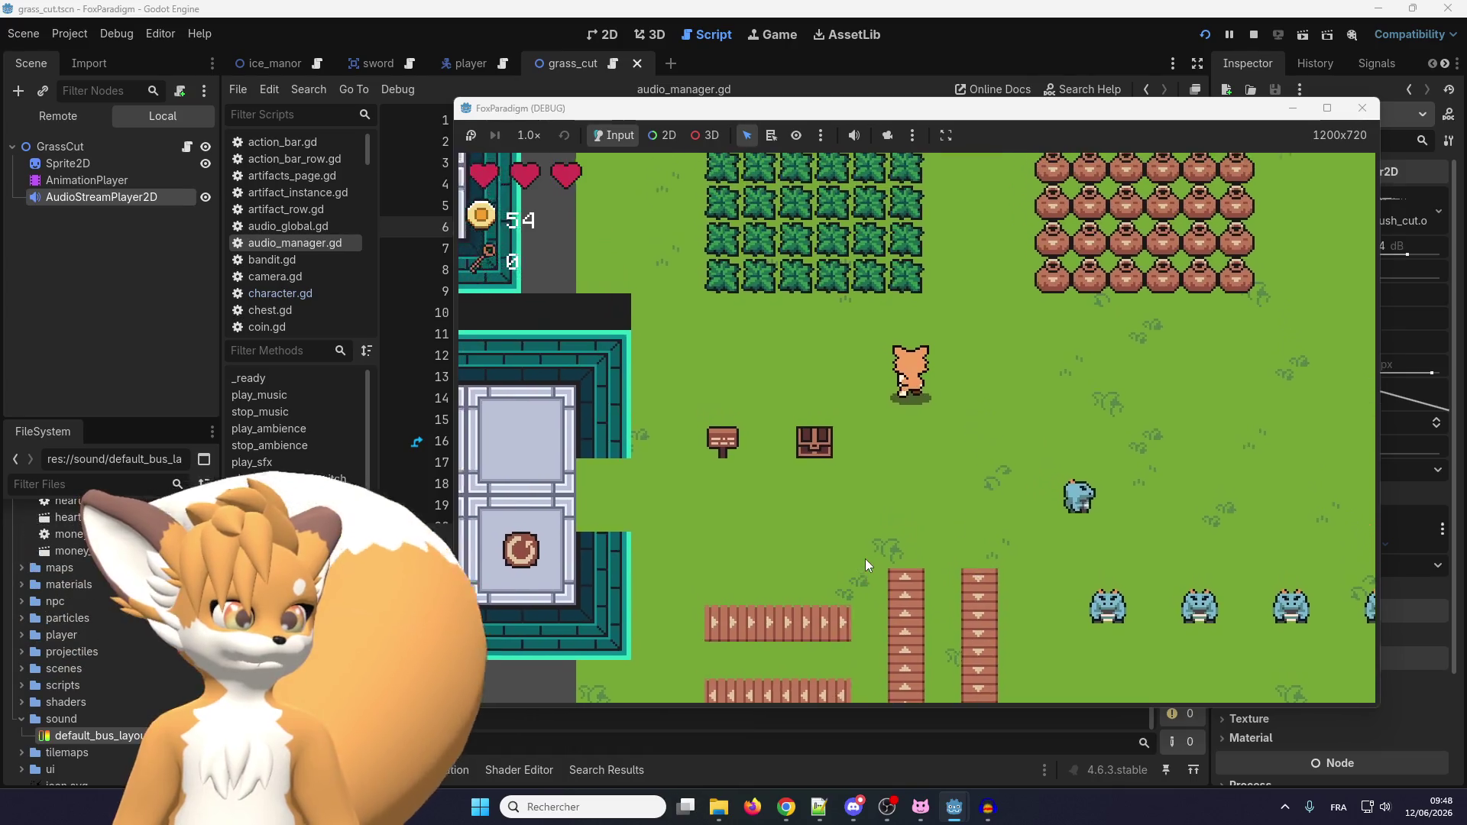
pyautogui.press('Up')
pyautogui.press('Left')
pyautogui.press('space')
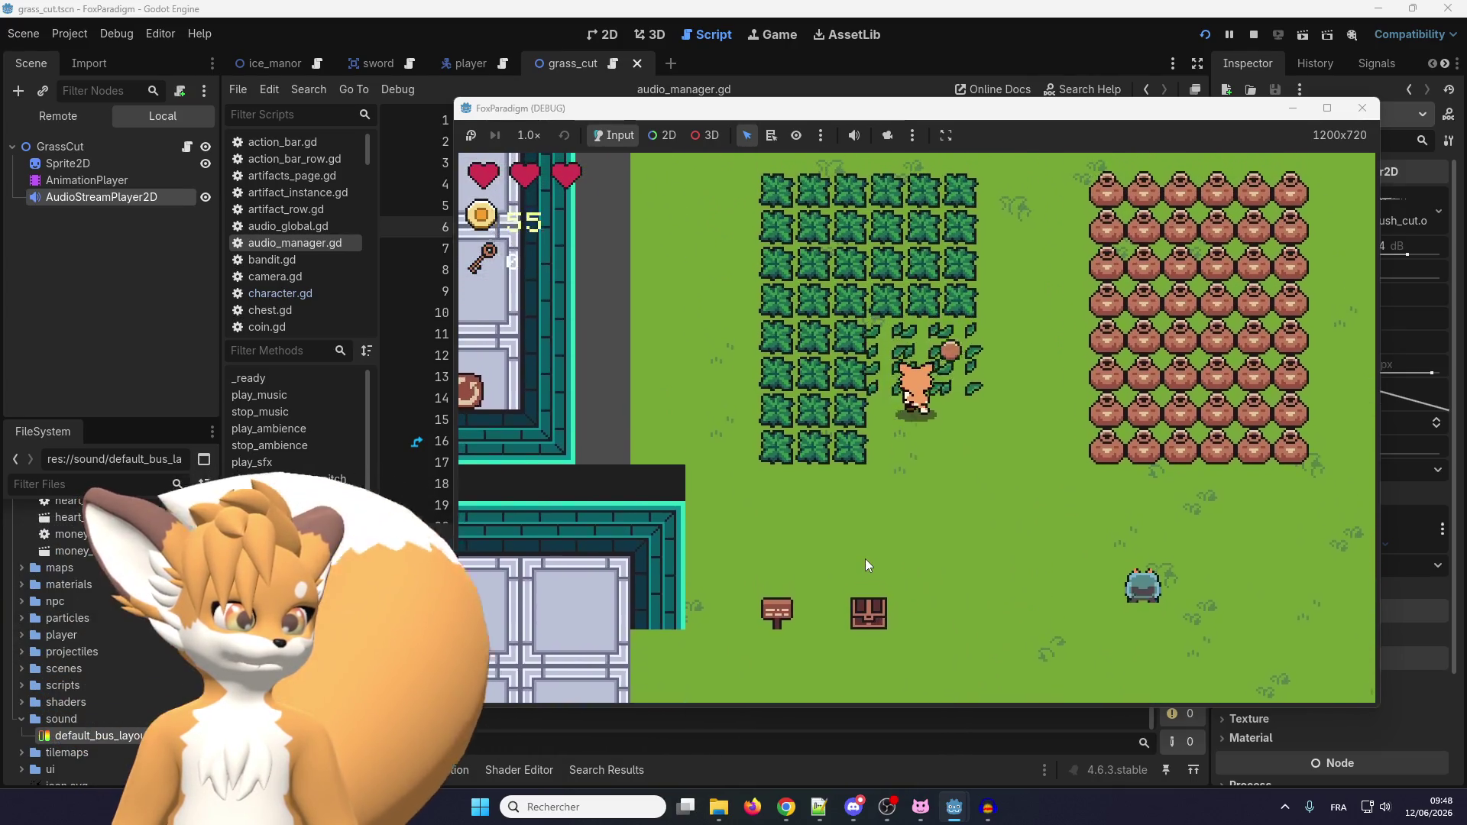
pyautogui.press('Right')
pyautogui.press('Up')
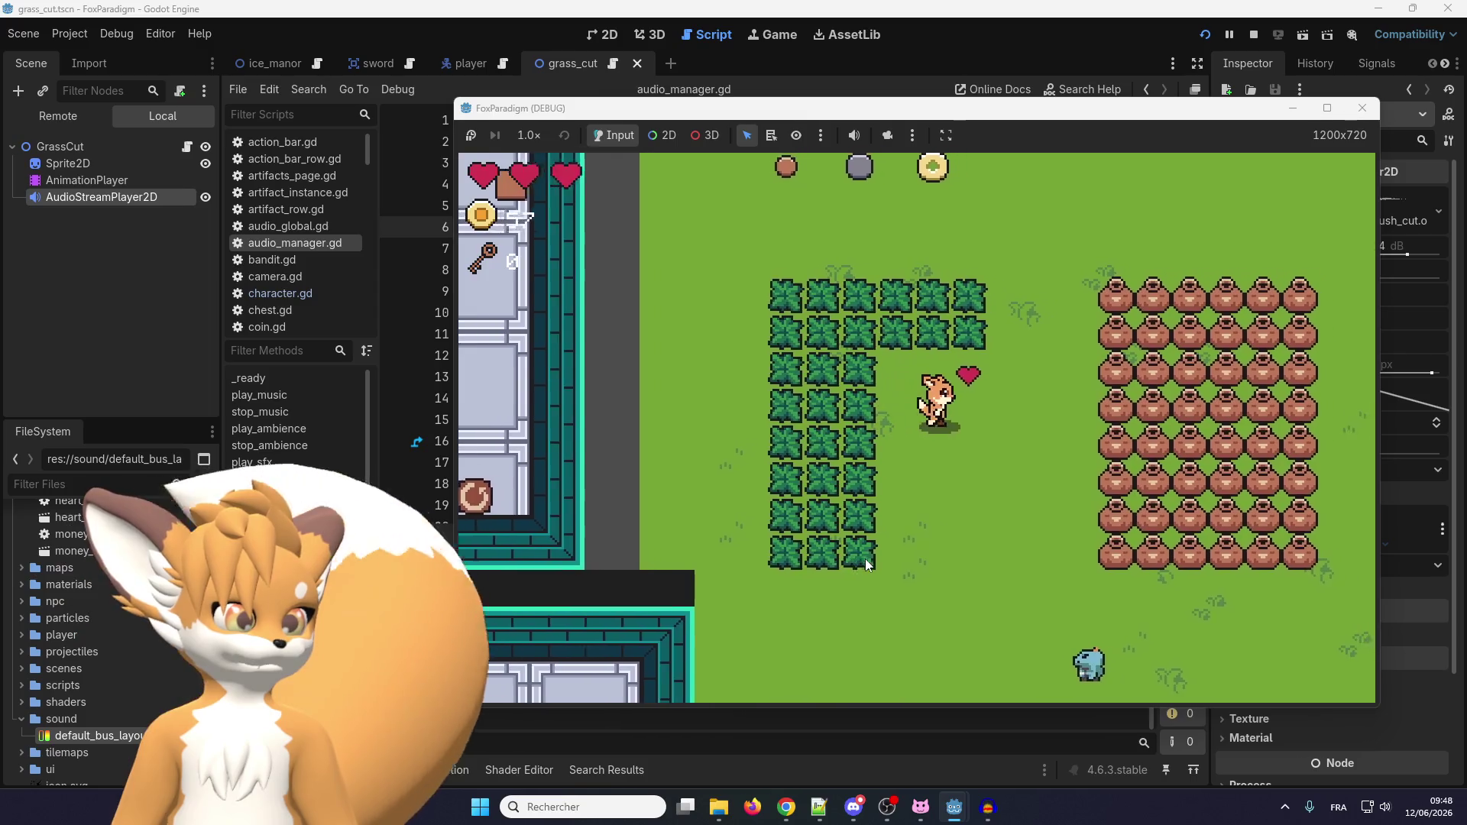
pyautogui.press('Up')
pyautogui.press('Left')
pyautogui.press('space')
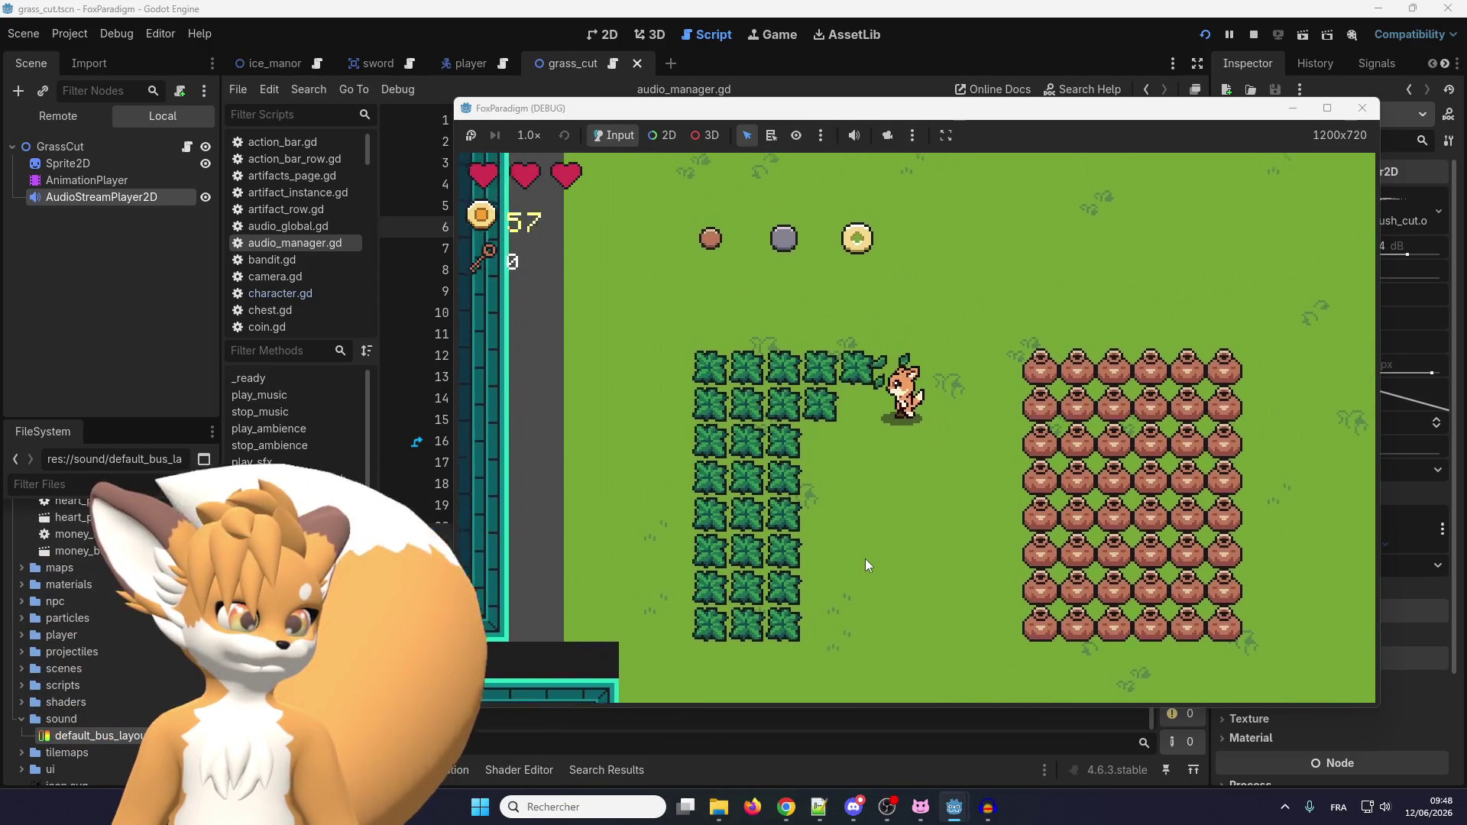
pyautogui.press('space')
# Cut through the remaining grass collecting coins up to 61, then stop the game.
pyautogui.press('Left')
pyautogui.press('Down')
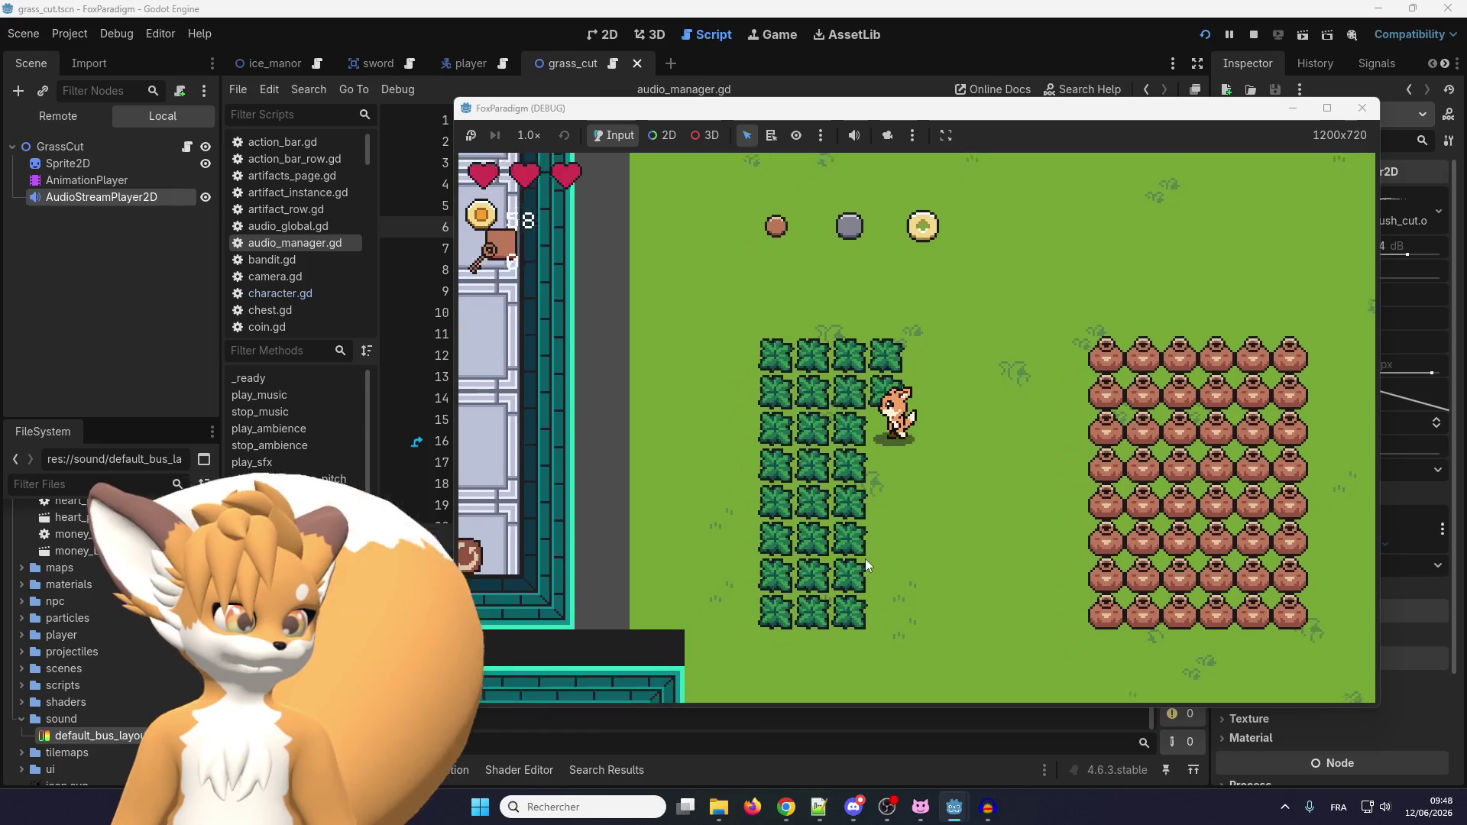
pyautogui.press('Left')
pyautogui.press('Down')
pyautogui.press('space')
pyautogui.press('Up')
pyautogui.press('Up')
pyautogui.press('space')
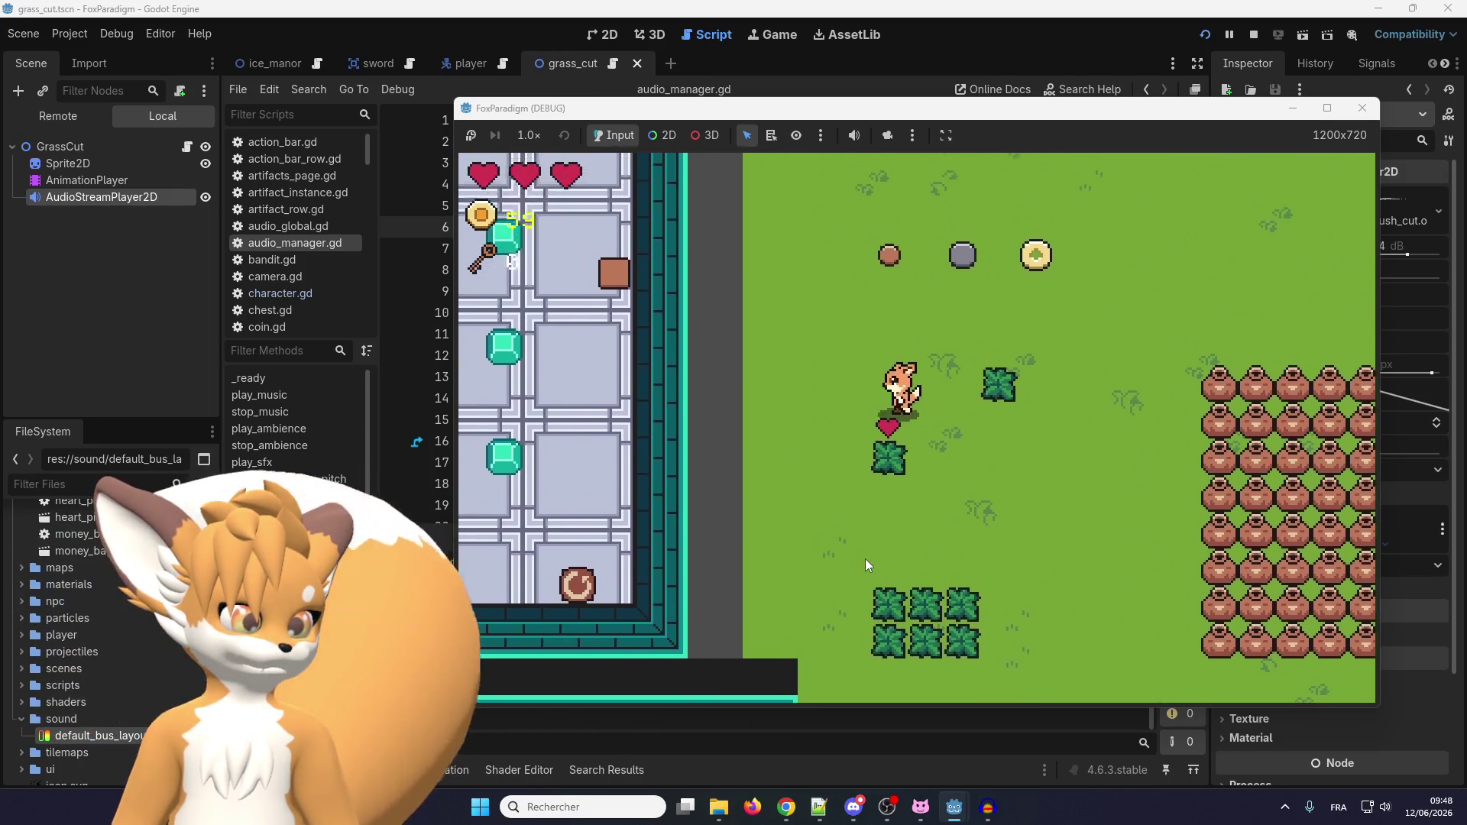
pyautogui.press('Down')
pyautogui.press('Right')
pyautogui.press('Up')
pyautogui.press('space')
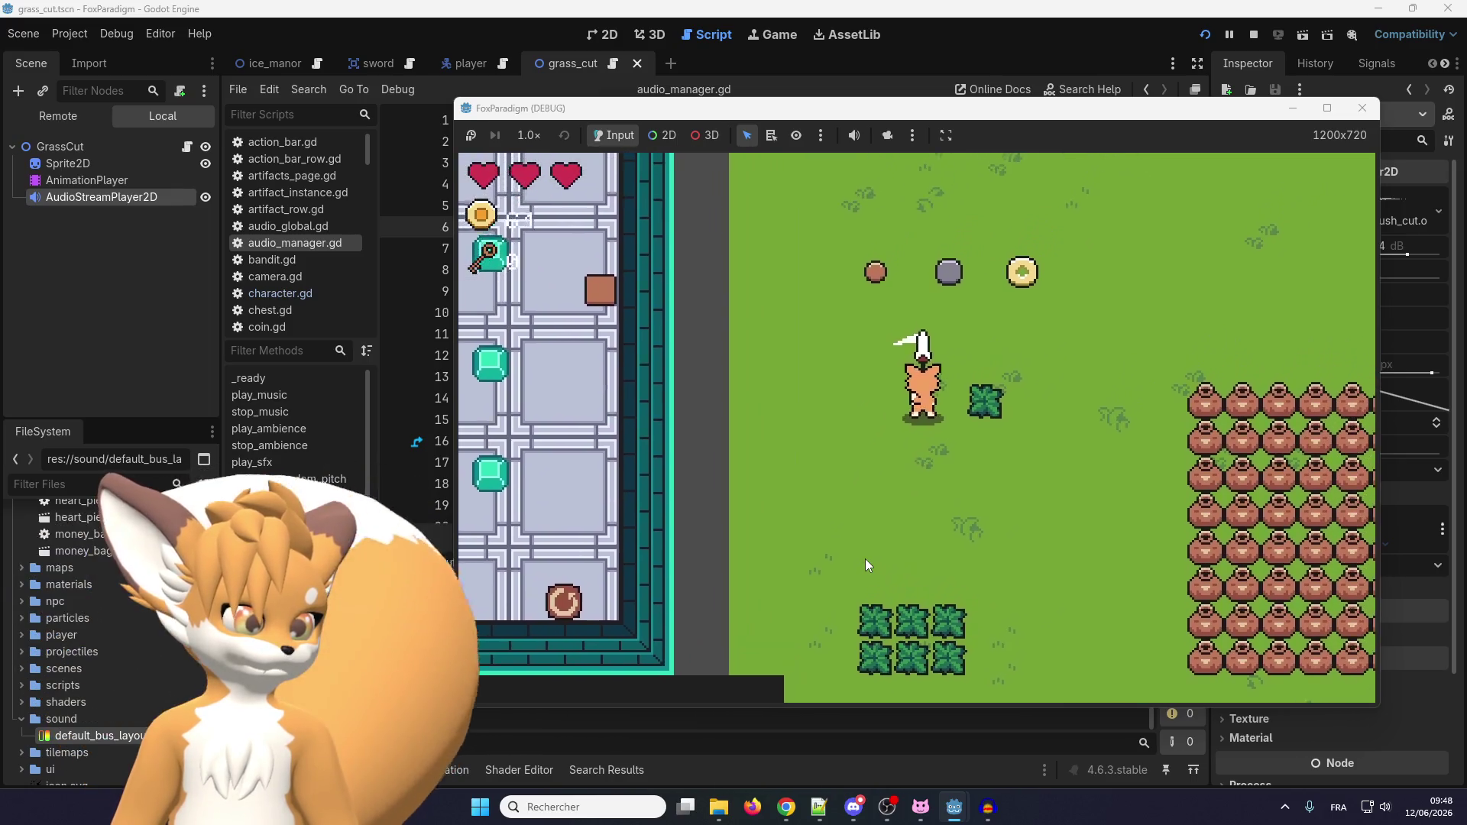
pyautogui.press('Right')
pyautogui.press('Right')
pyautogui.press('space')
pyautogui.press('Down')
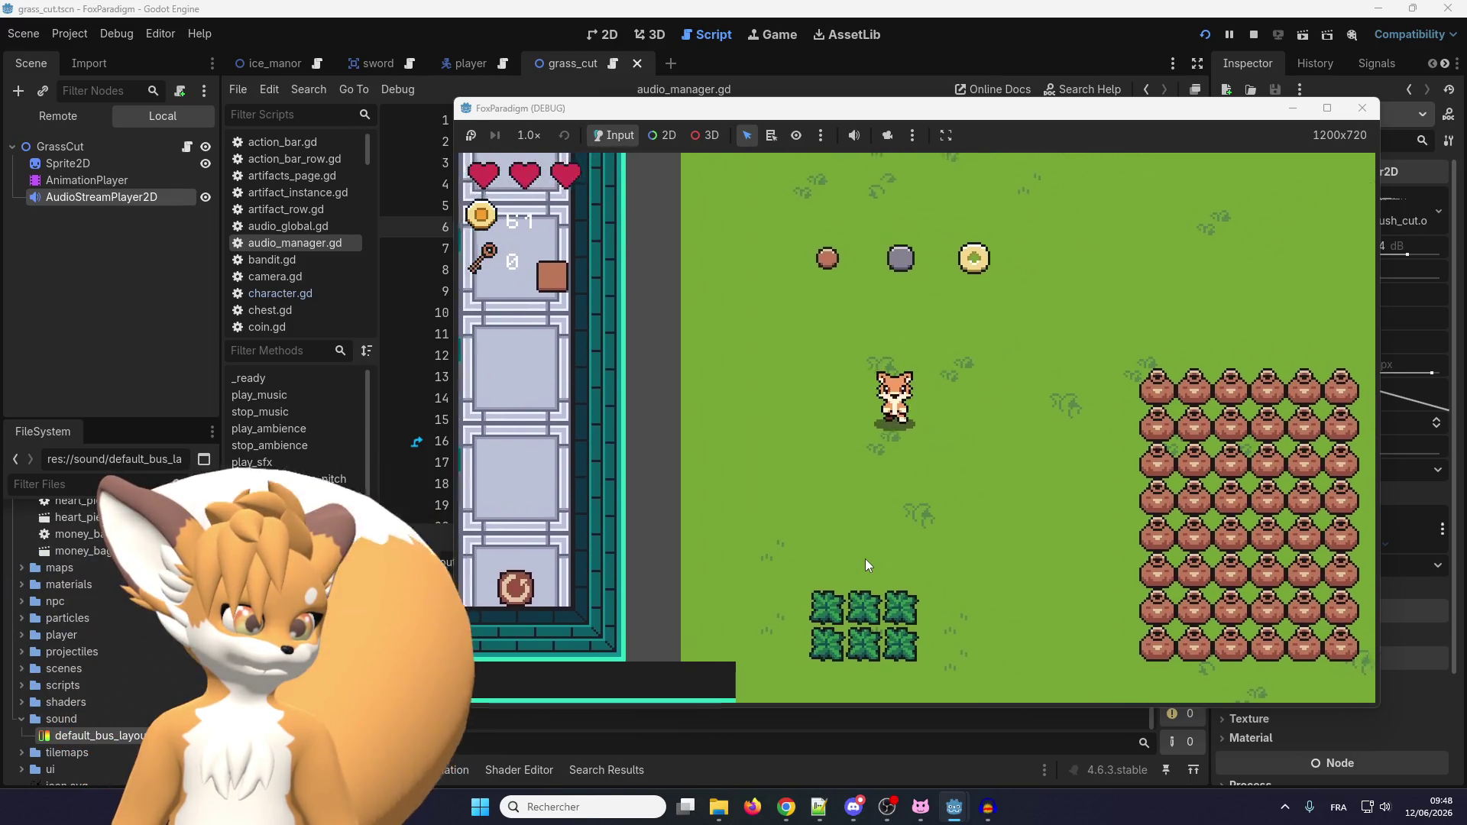
pyautogui.press('Down')
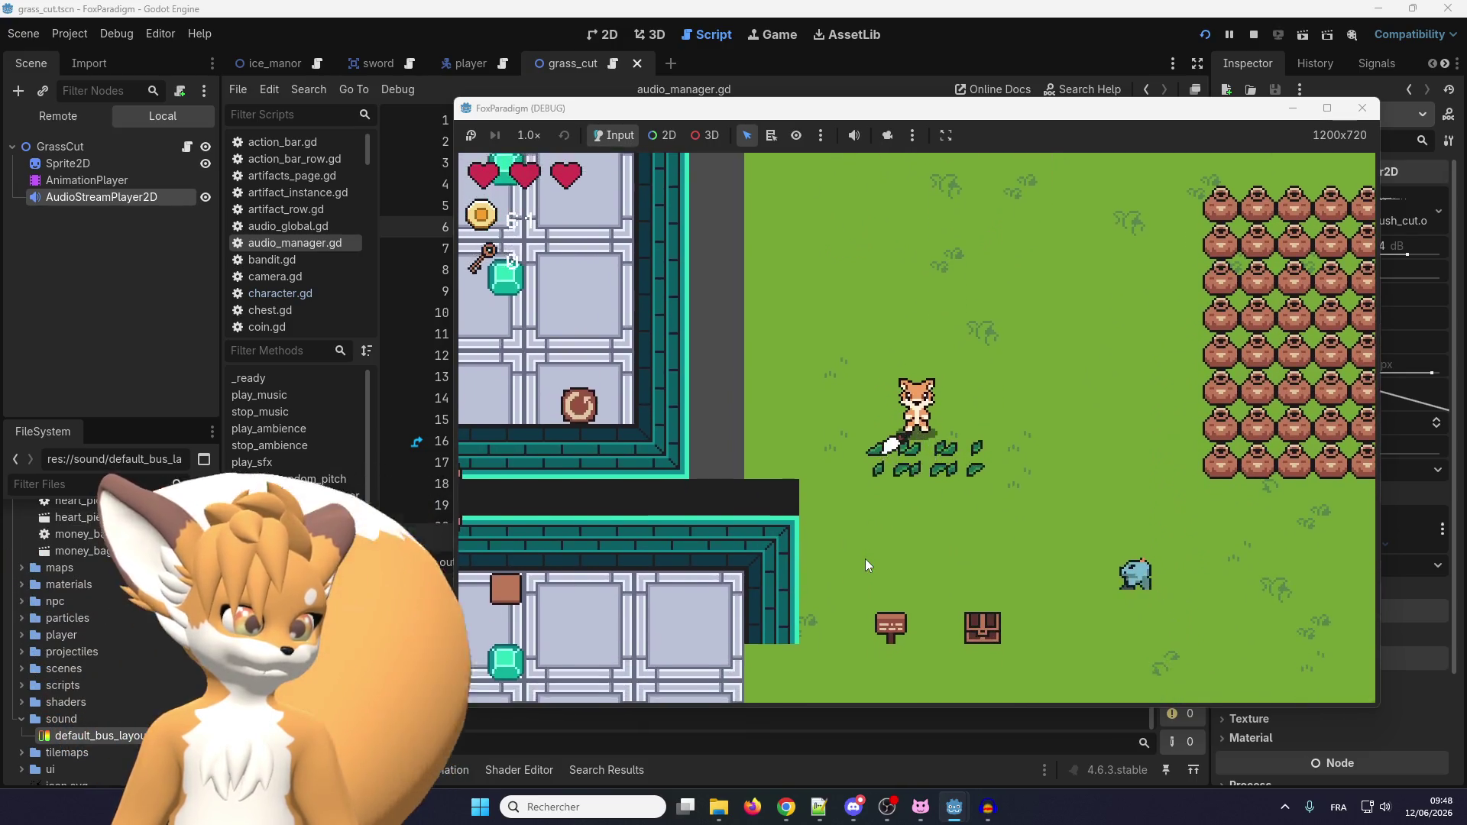
pyautogui.press('Right')
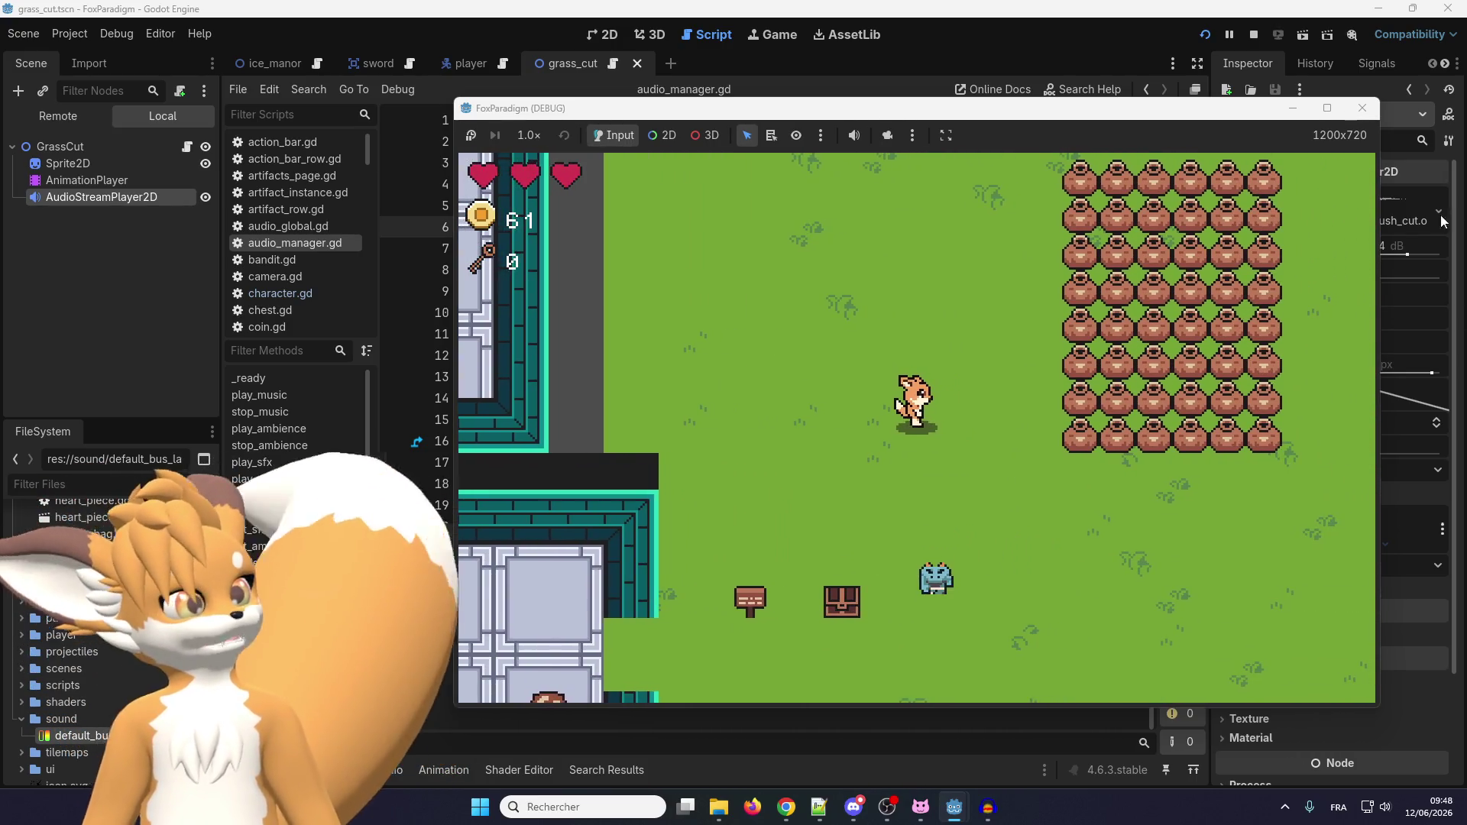
pyautogui.click(1362, 108)
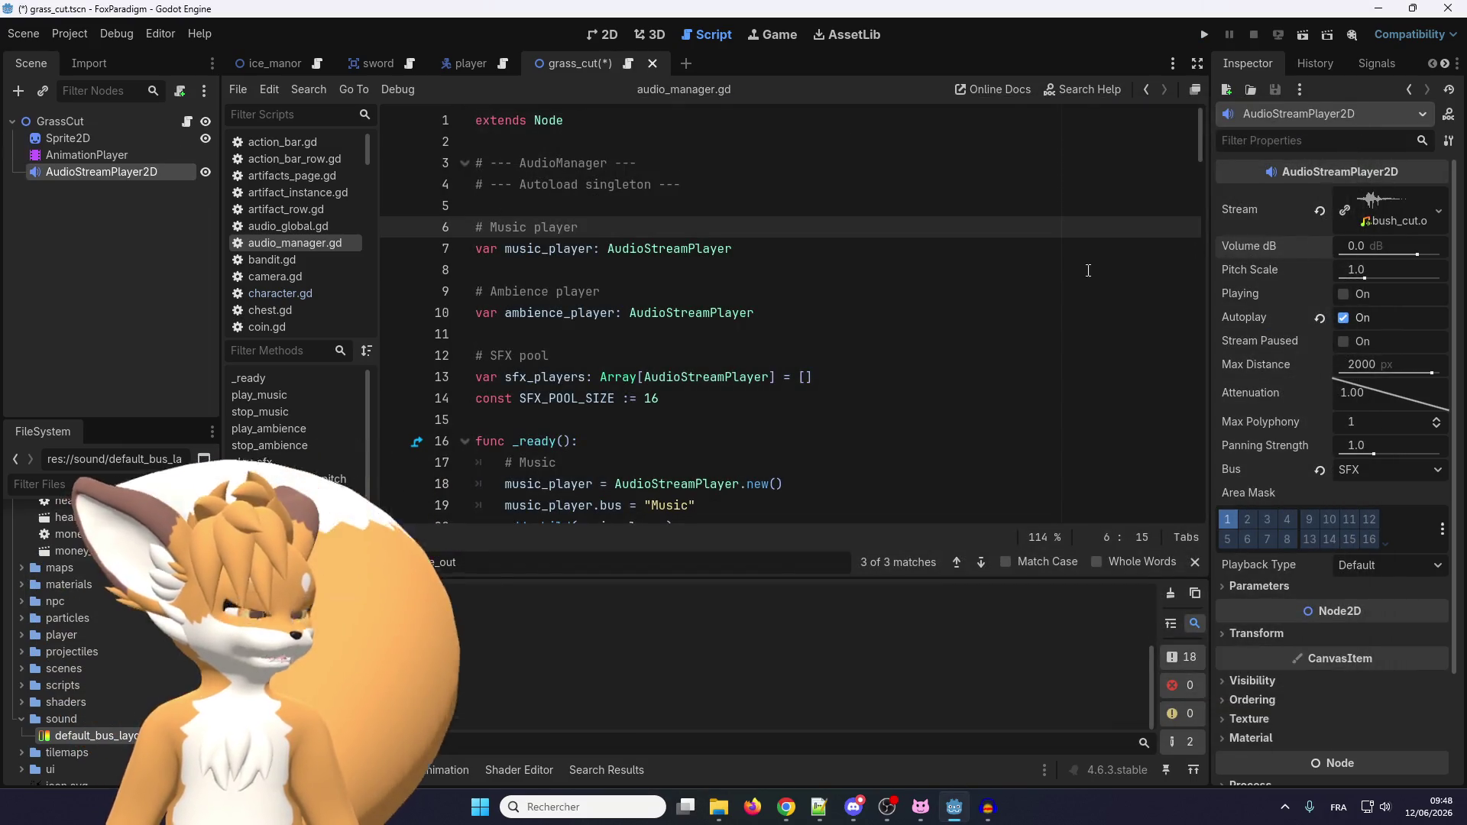
# Save the scene, relaunch the game, and load the saved game.
pyautogui.click(1203, 34)
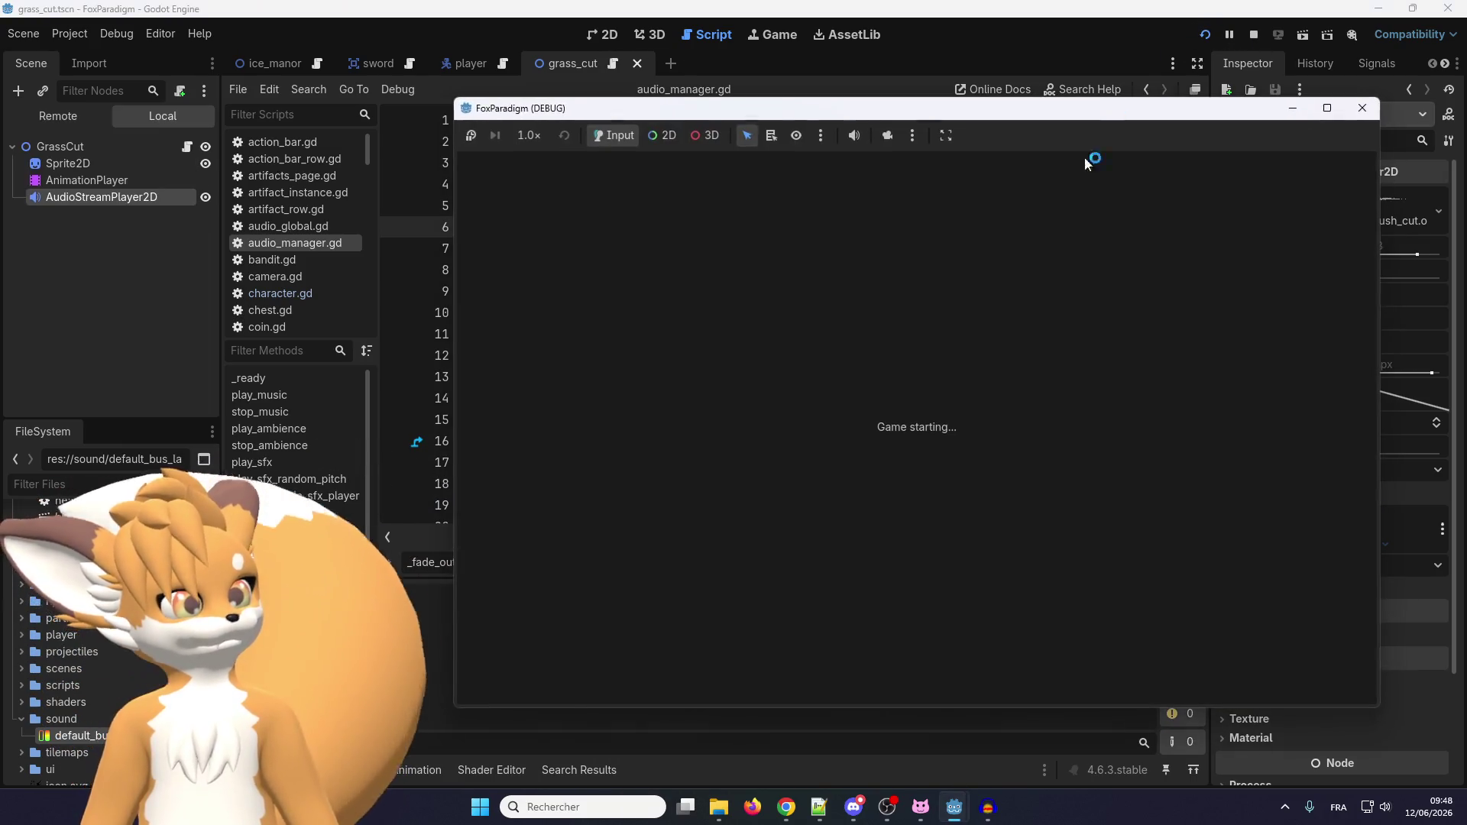
pyautogui.press('Return')
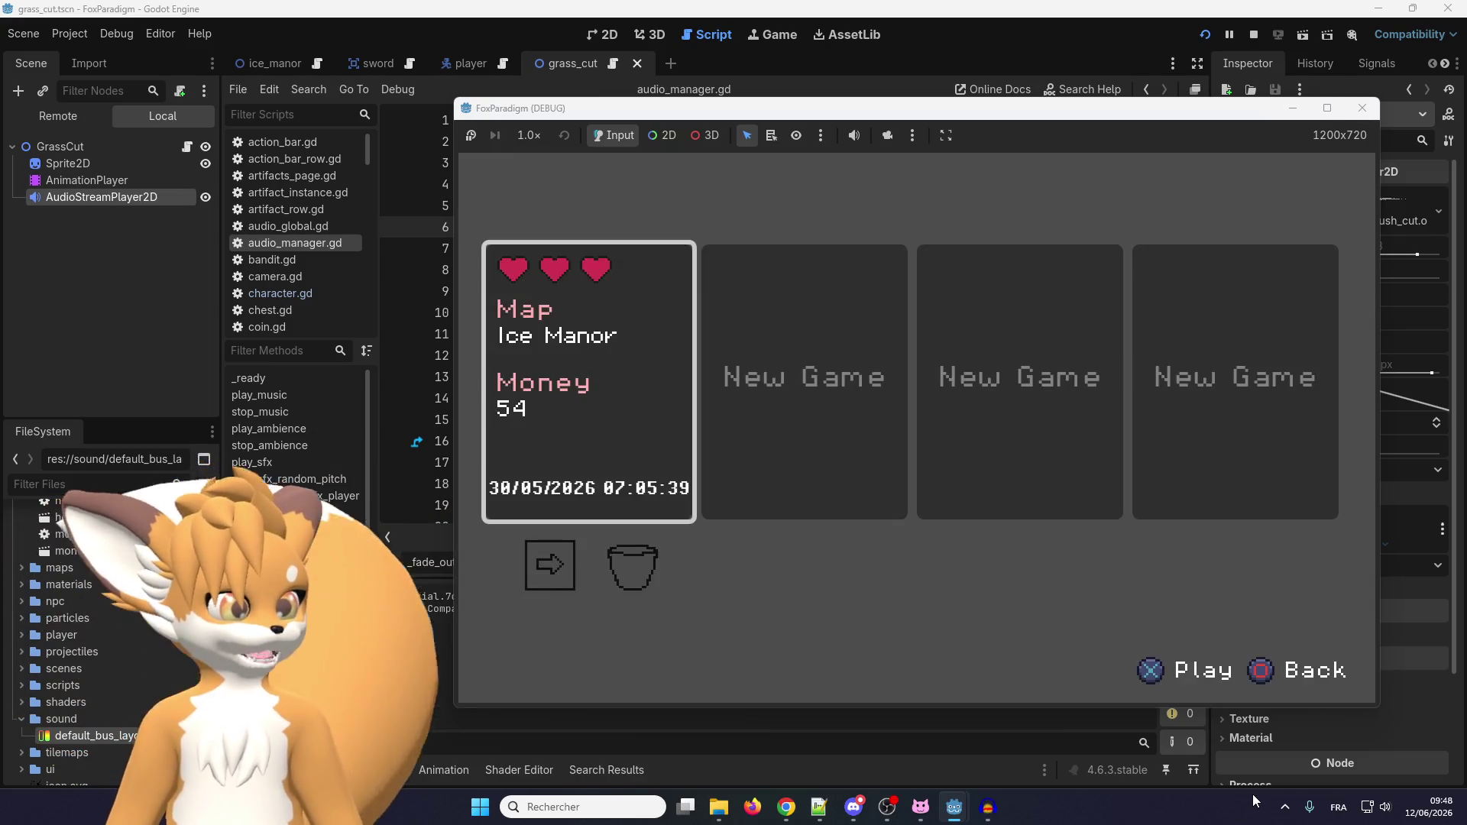
pyautogui.press('Return')
pyautogui.press('Up')
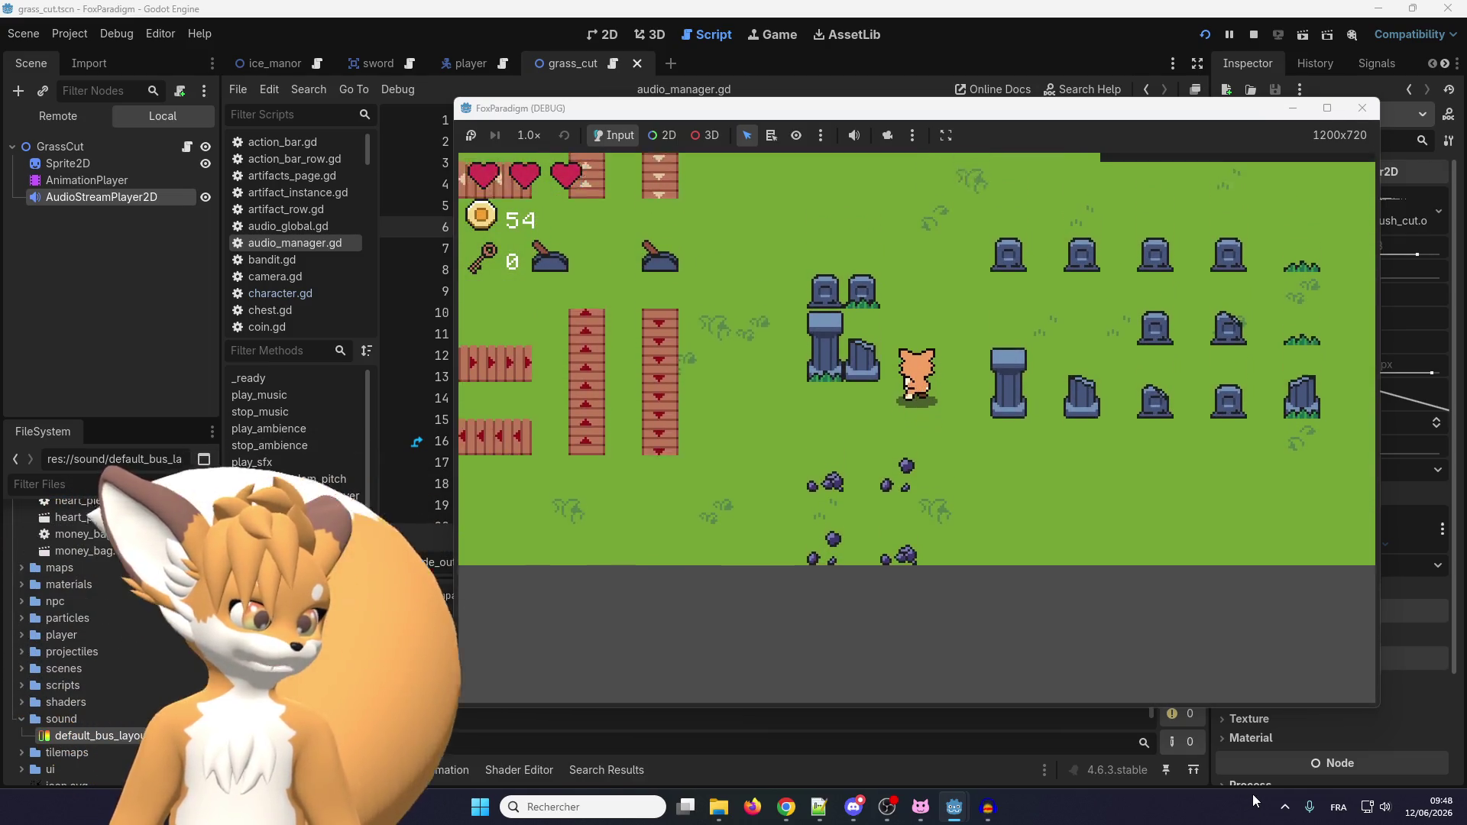
# Quit from the pause menu to the title screen and open the Audio options.
pyautogui.press('Escape')
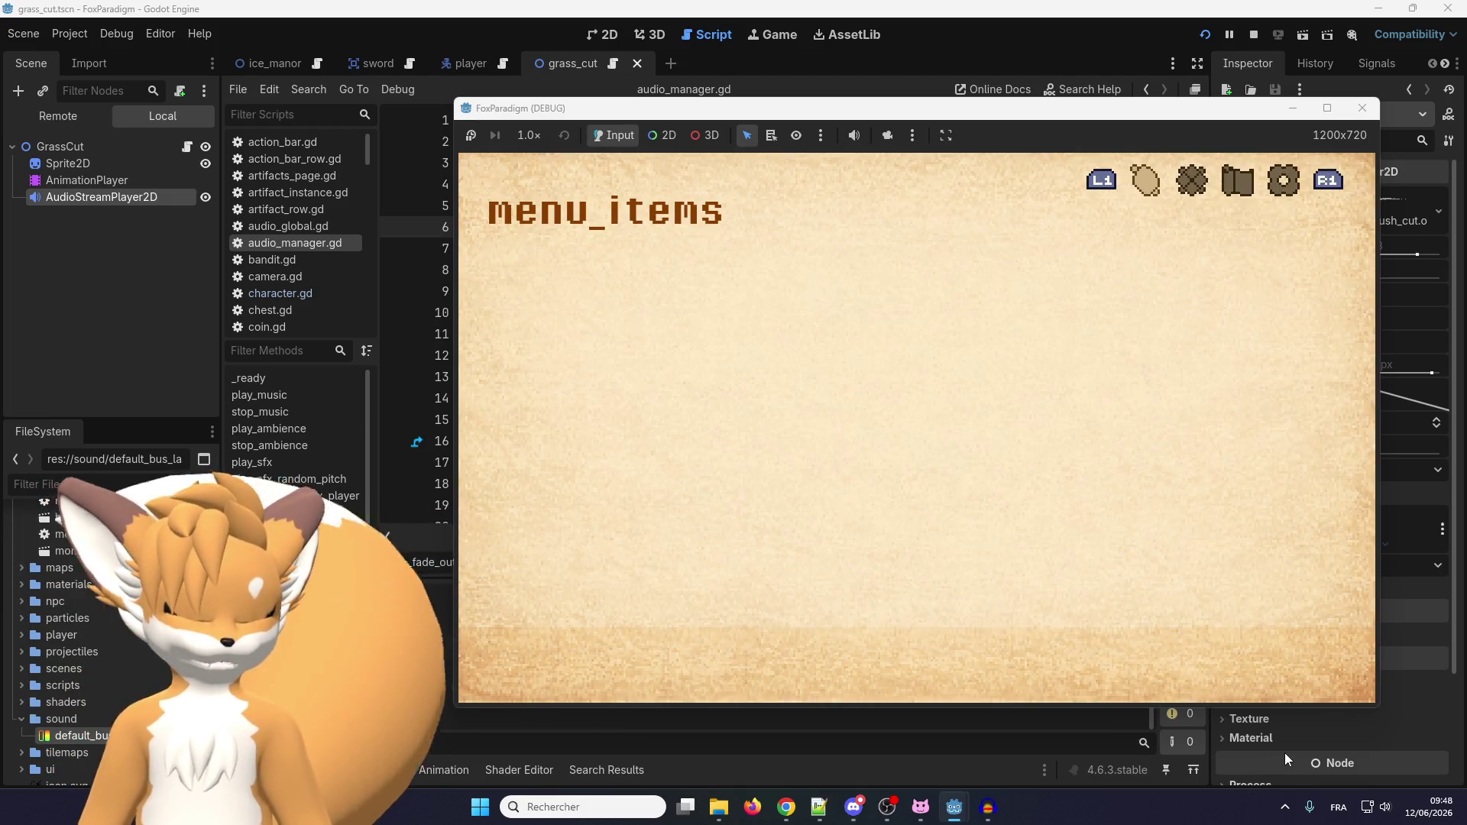
pyautogui.press('q')
pyautogui.press('Down')
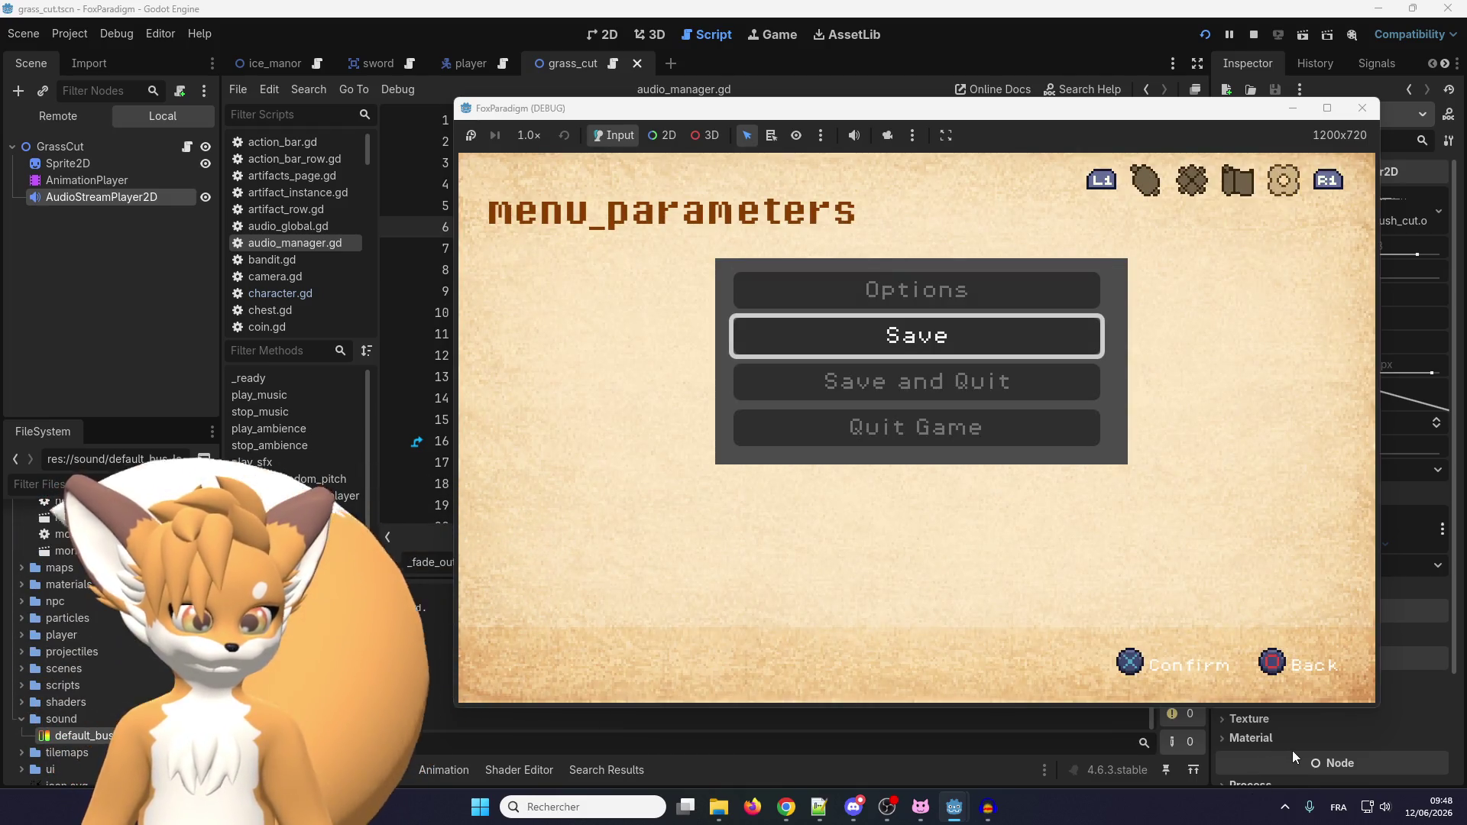
pyautogui.press('Down')
pyautogui.press('Return')
pyautogui.press('Down')
pyautogui.press('Return')
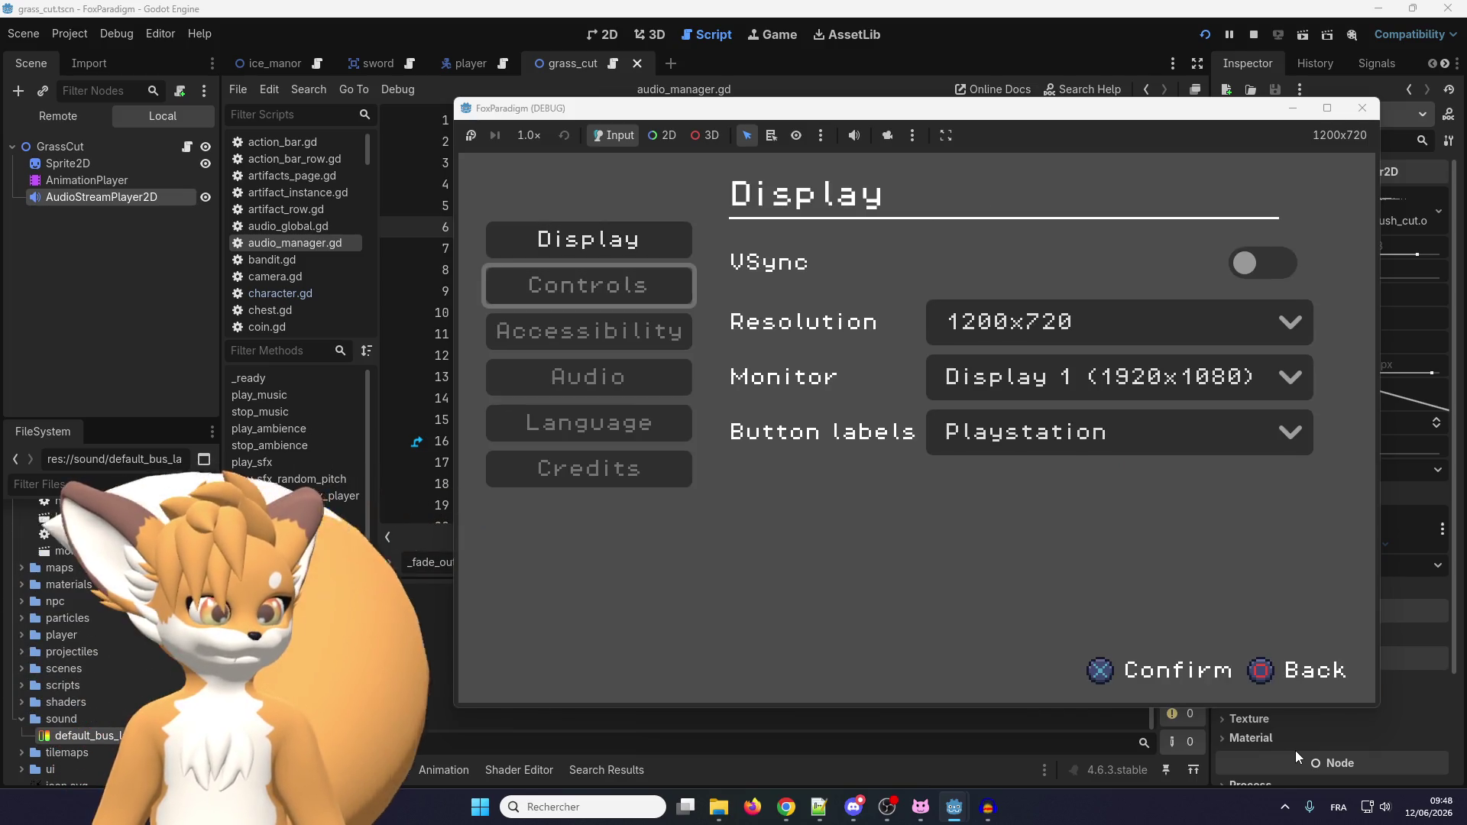
pyautogui.press('Return')
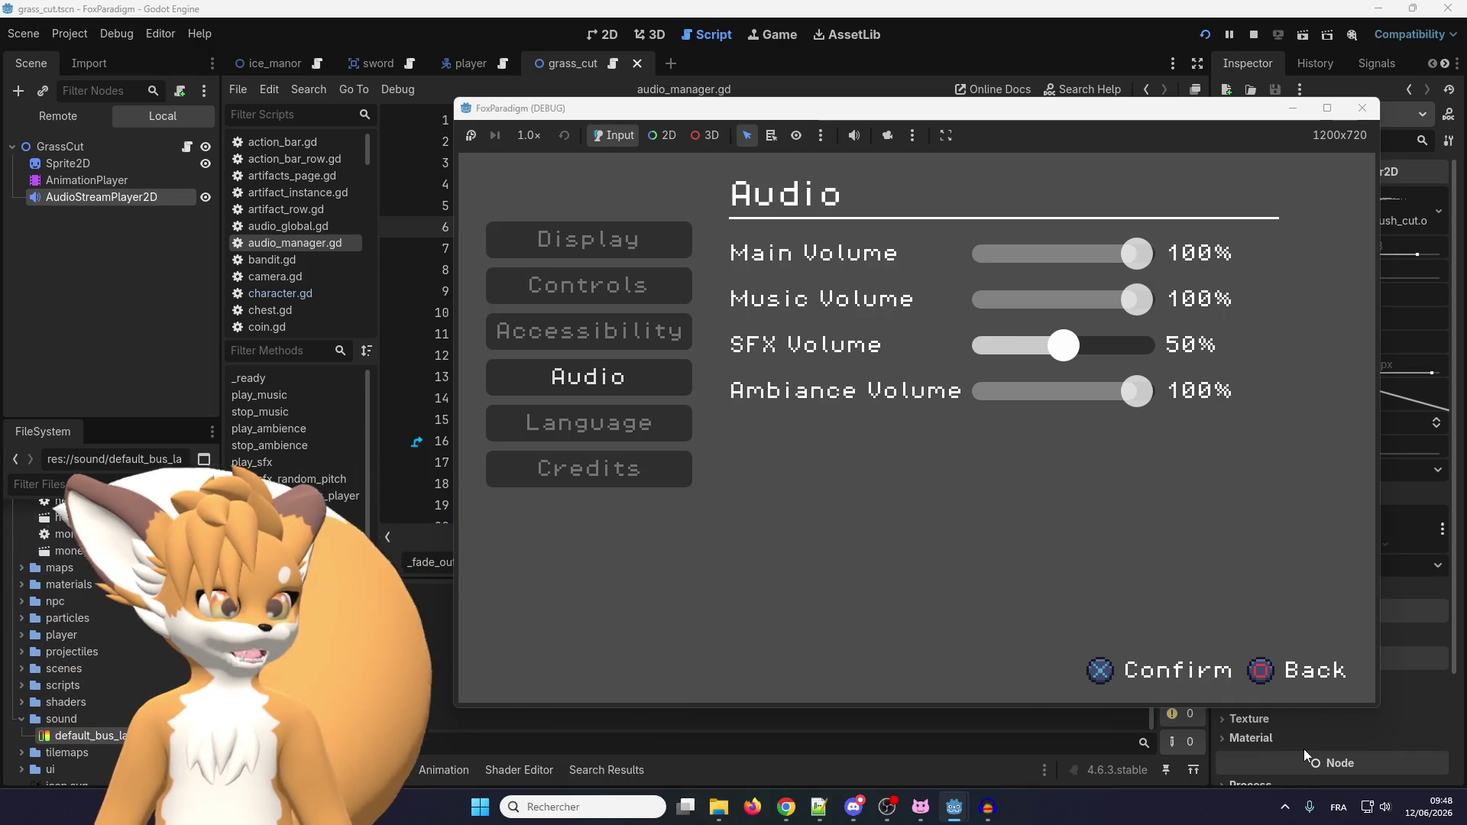
# Leave the Audio settings and load the first save slot.
pyautogui.press('Escape')
pyautogui.press('Return')
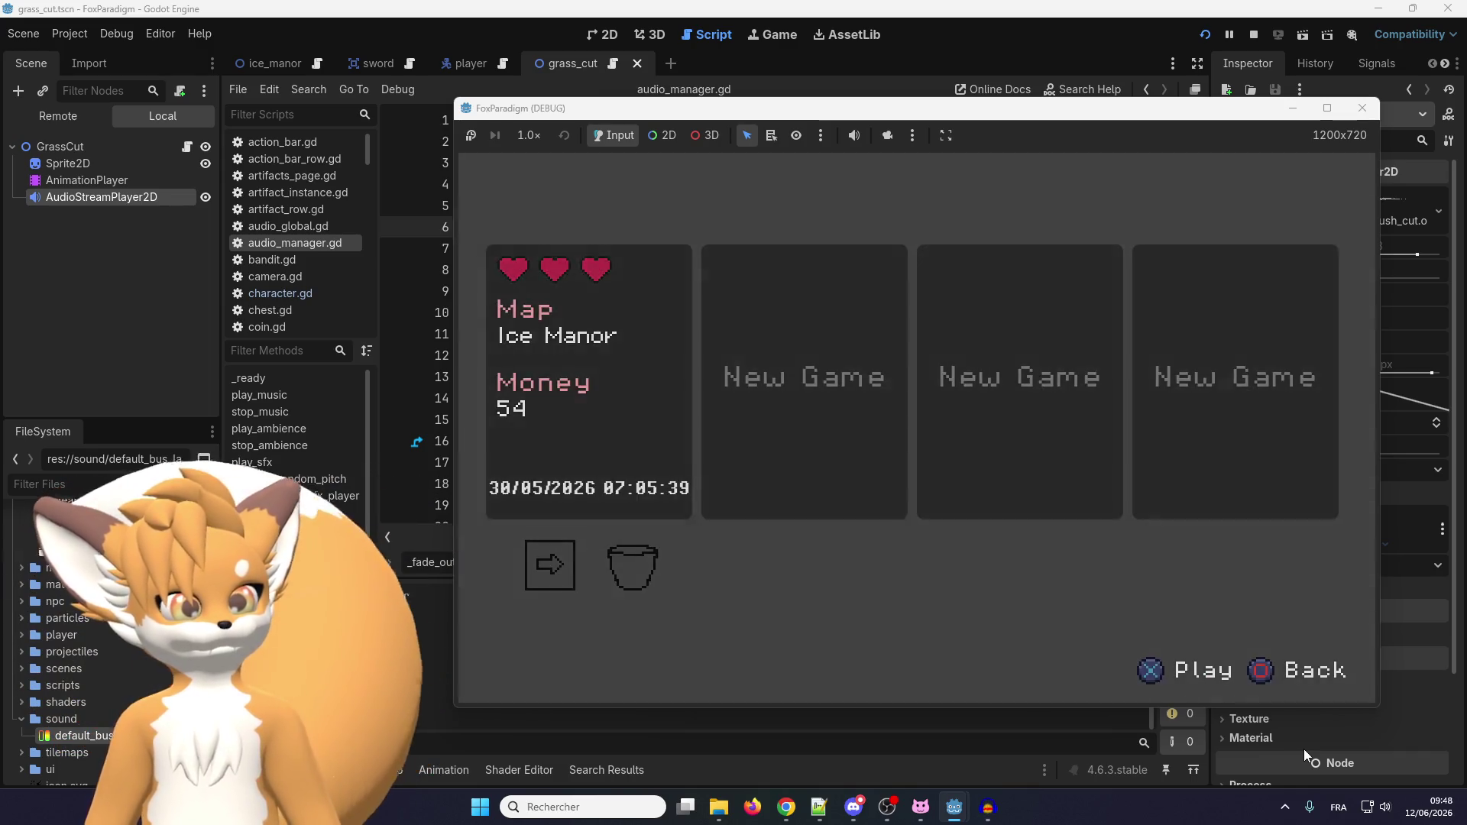
pyautogui.press('Return')
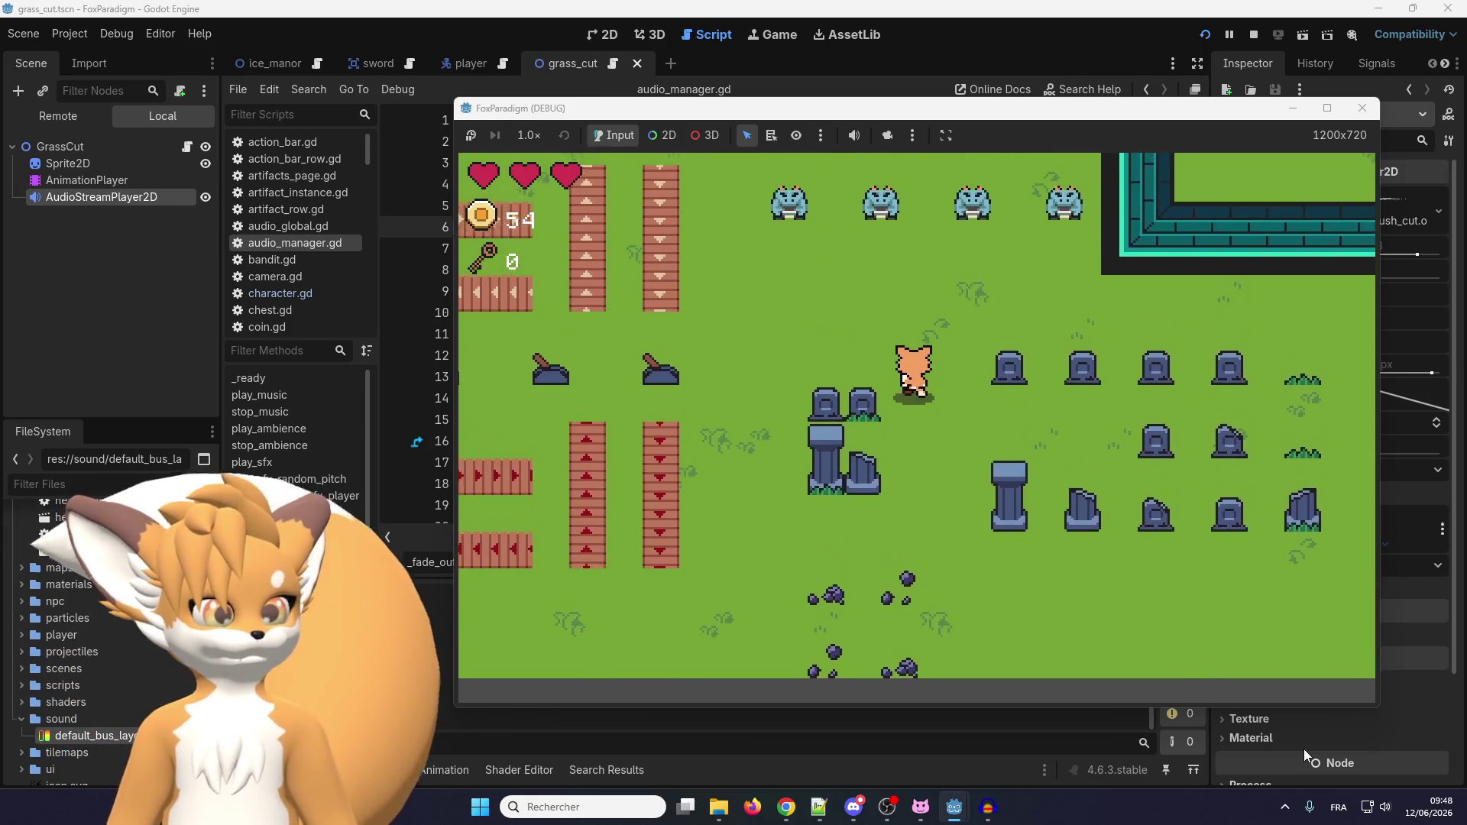
# Walk the player up-left and slash the grass for coins.
pyautogui.press('Up')
pyautogui.press('Left')
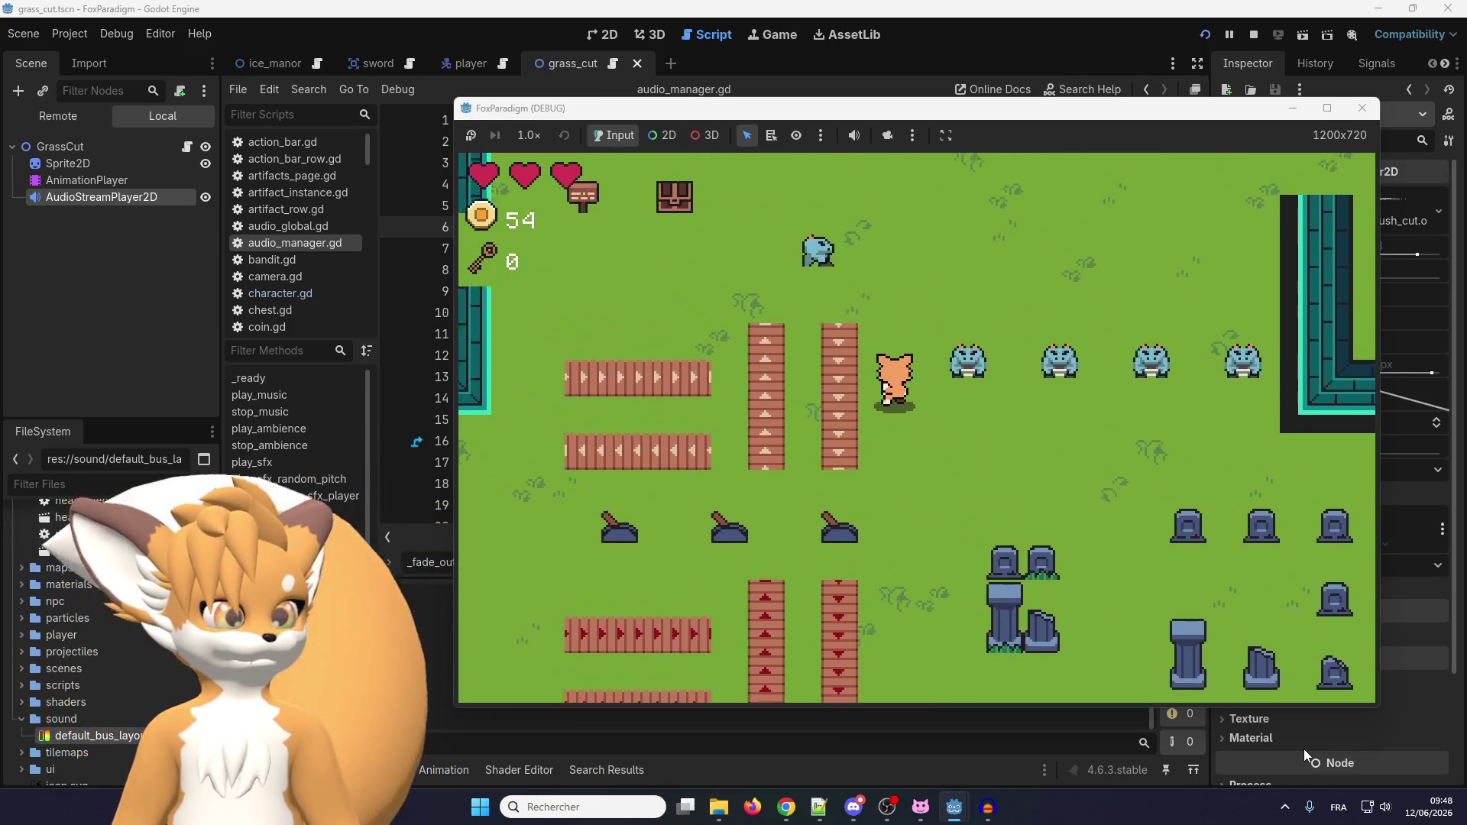
pyautogui.press('Up')
pyautogui.press('Left')
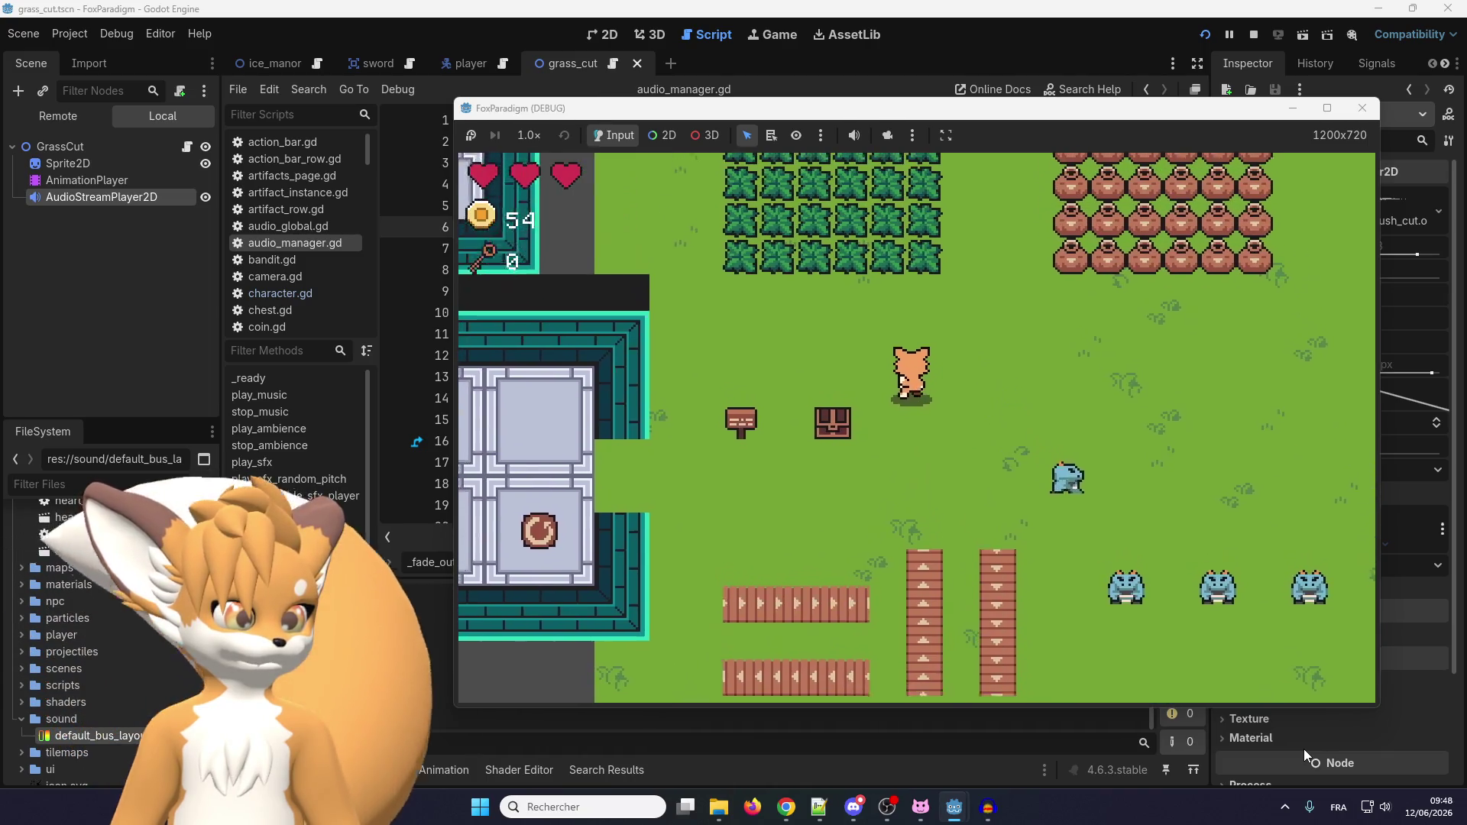
pyautogui.press('Up')
pyautogui.press('space')
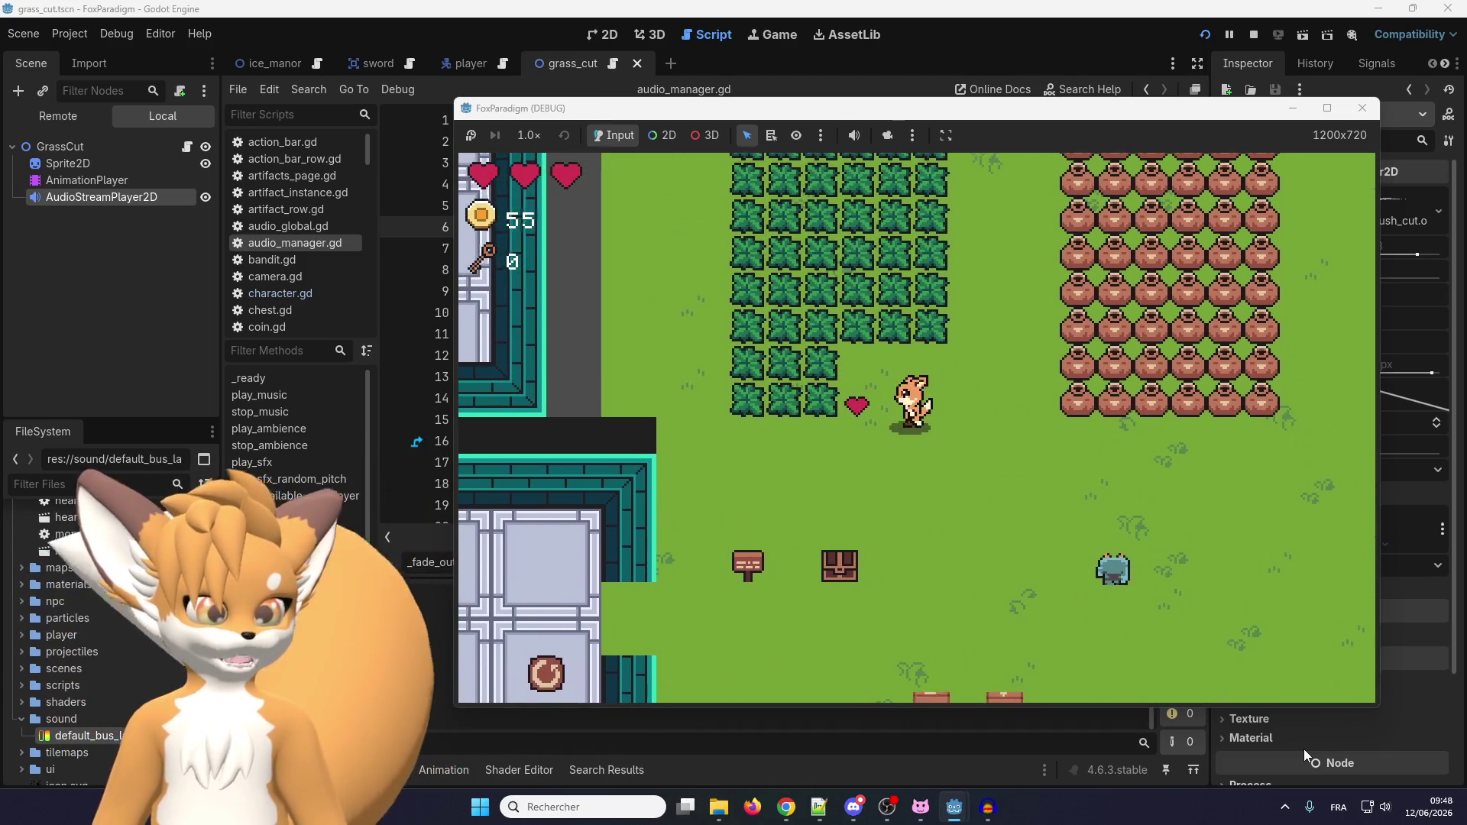
pyautogui.press('Up')
pyautogui.press('space')
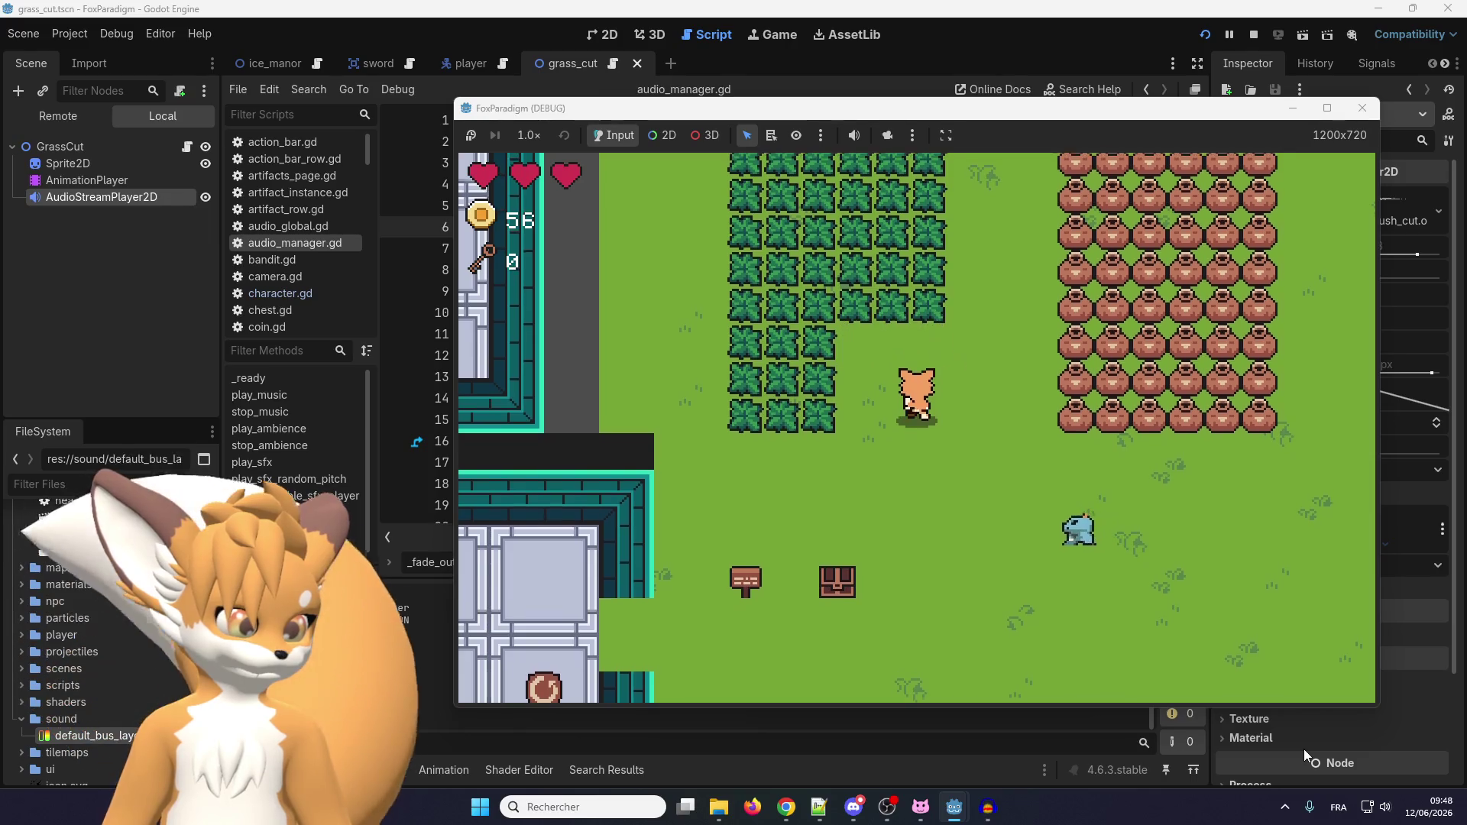
pyautogui.press('Up')
pyautogui.press('space')
pyautogui.press('Down')
pyautogui.press('space')
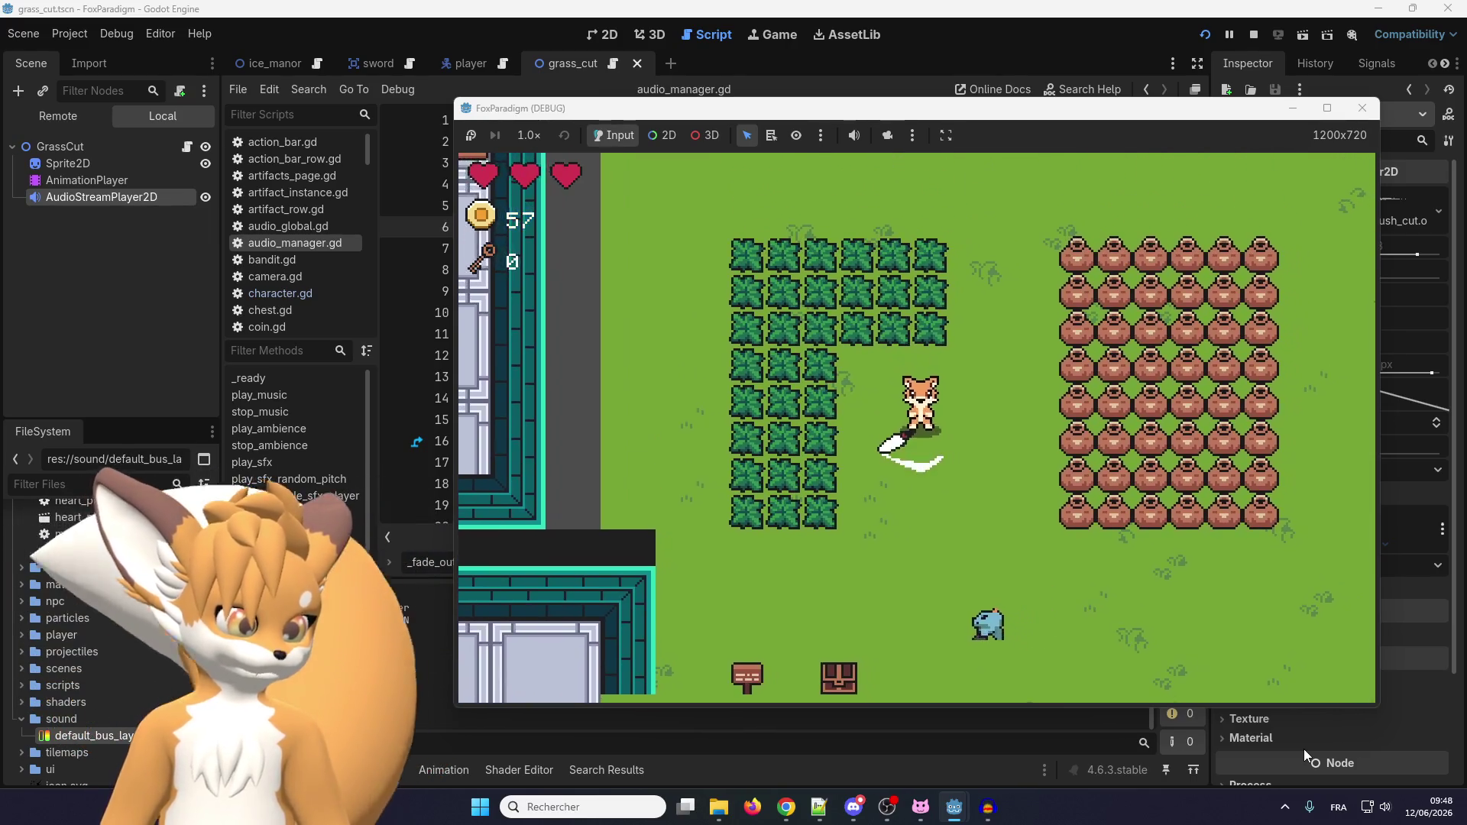
# Slash more grass until coins reach 61, then stop the running game.
pyautogui.press('Up')
pyautogui.press('Right')
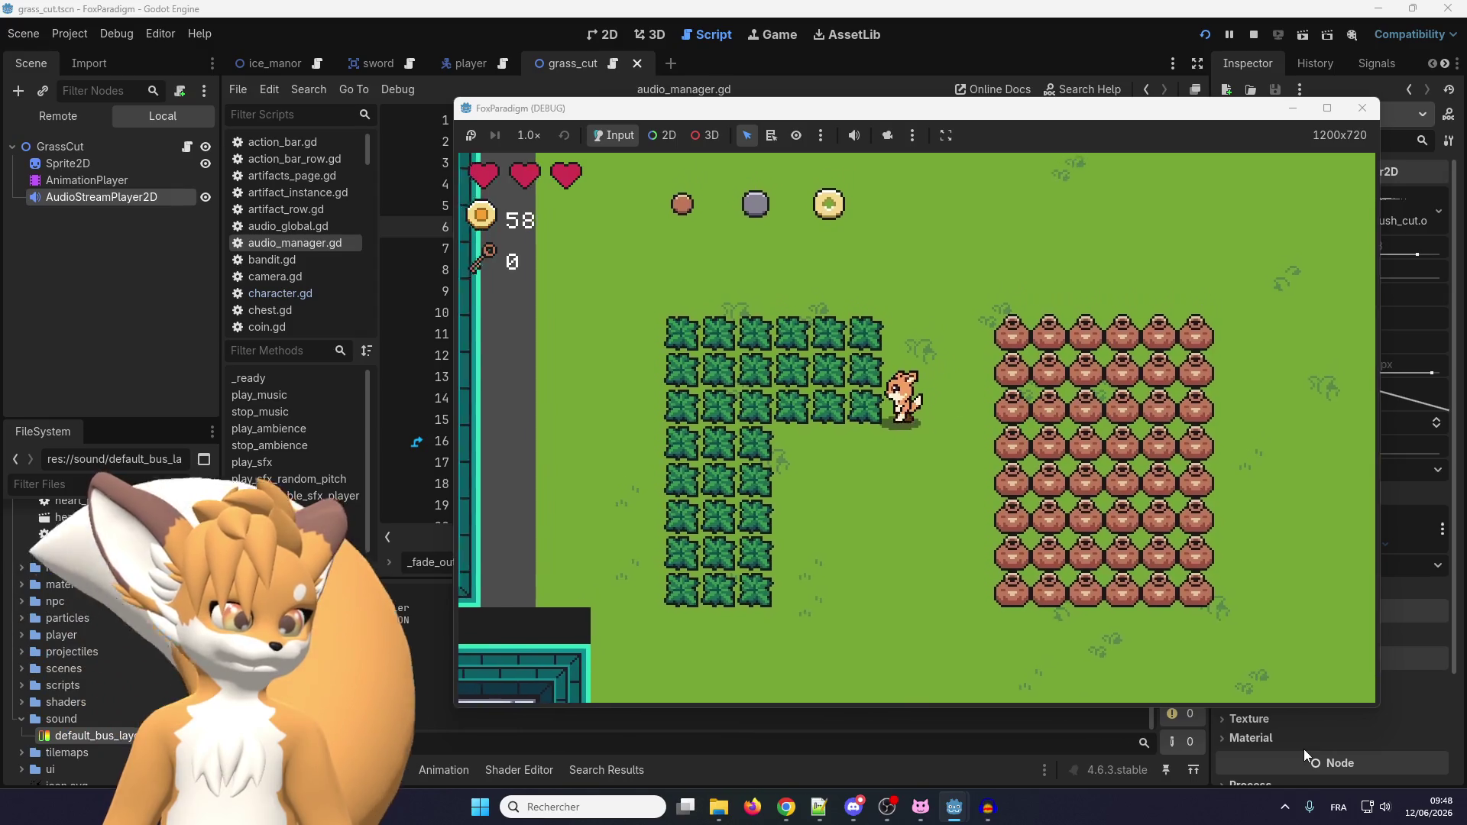
pyautogui.press('Left')
pyautogui.press('space')
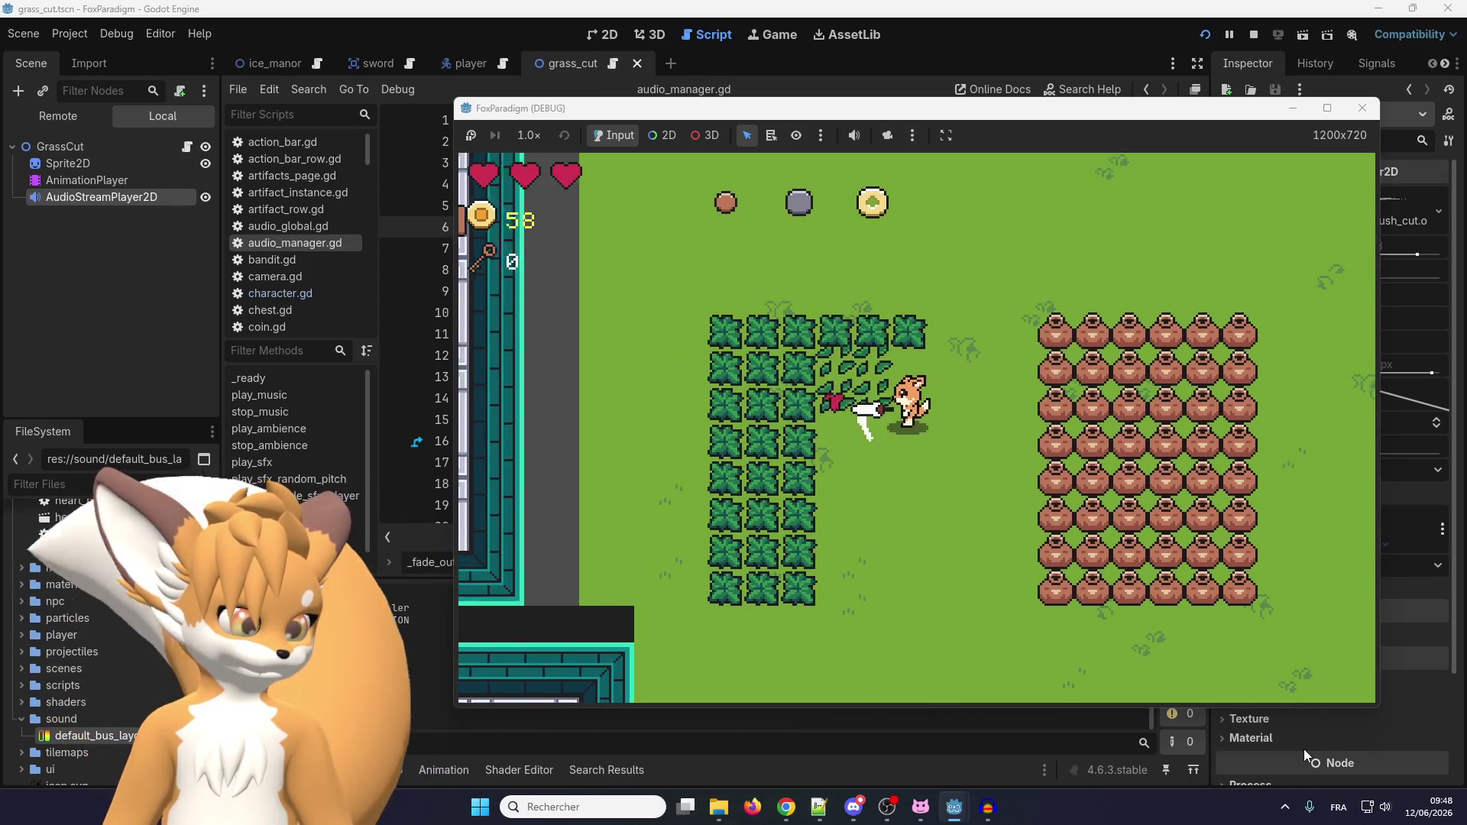
pyautogui.press('Left')
pyautogui.press('Up')
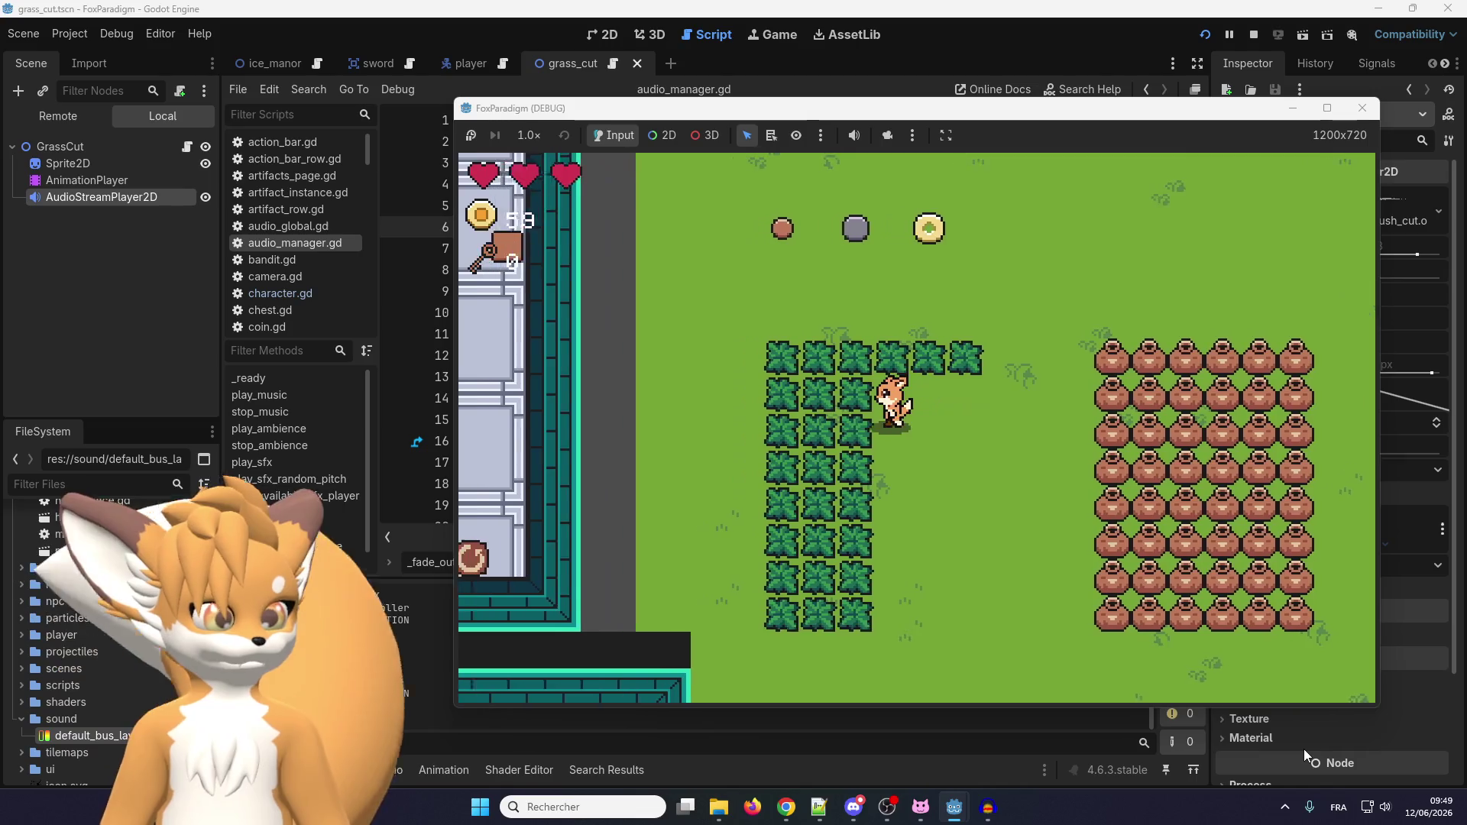
pyautogui.press('Left')
pyautogui.press('space')
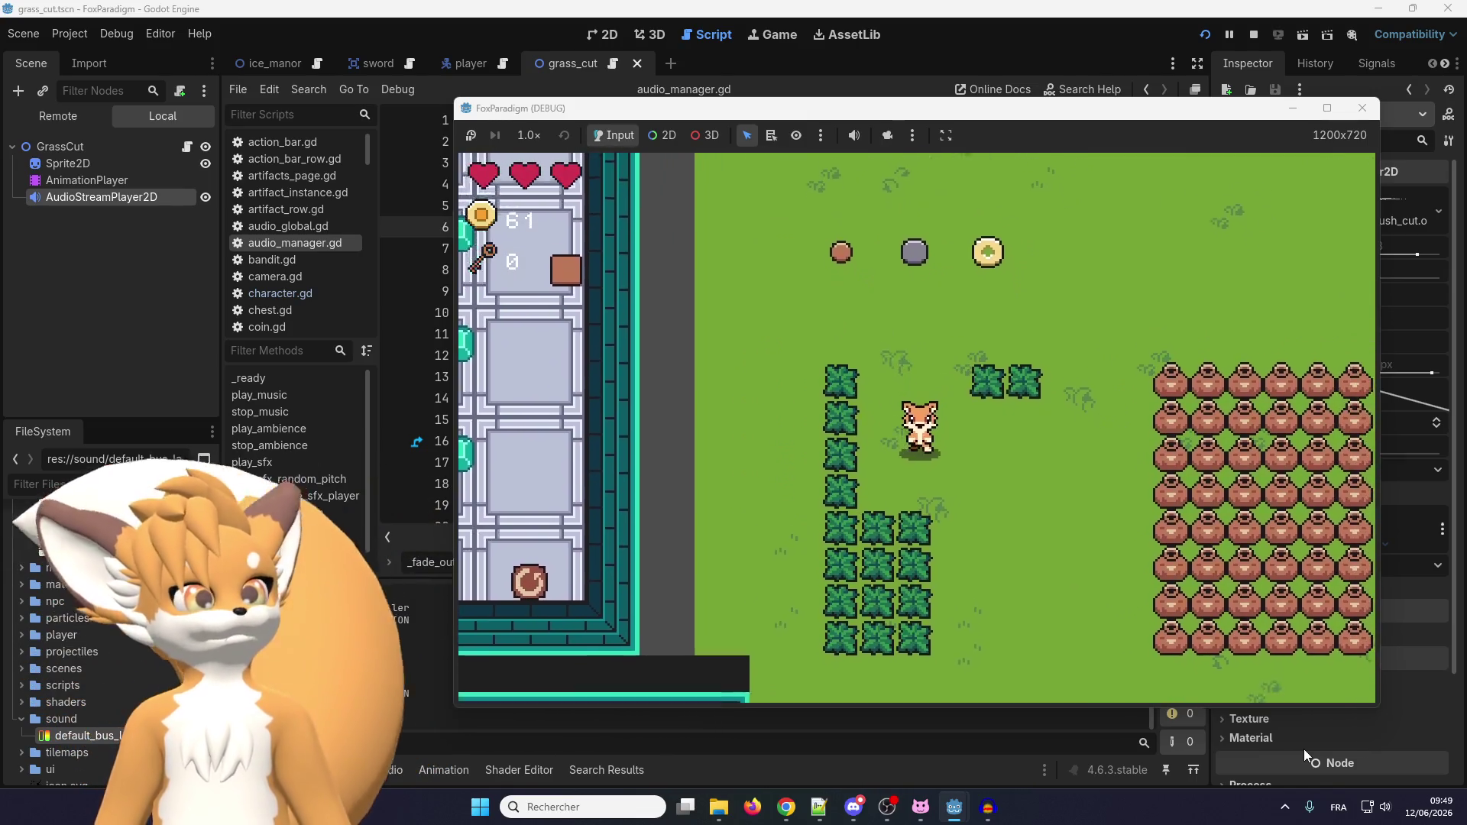
pyautogui.press('Down')
pyautogui.press('Right')
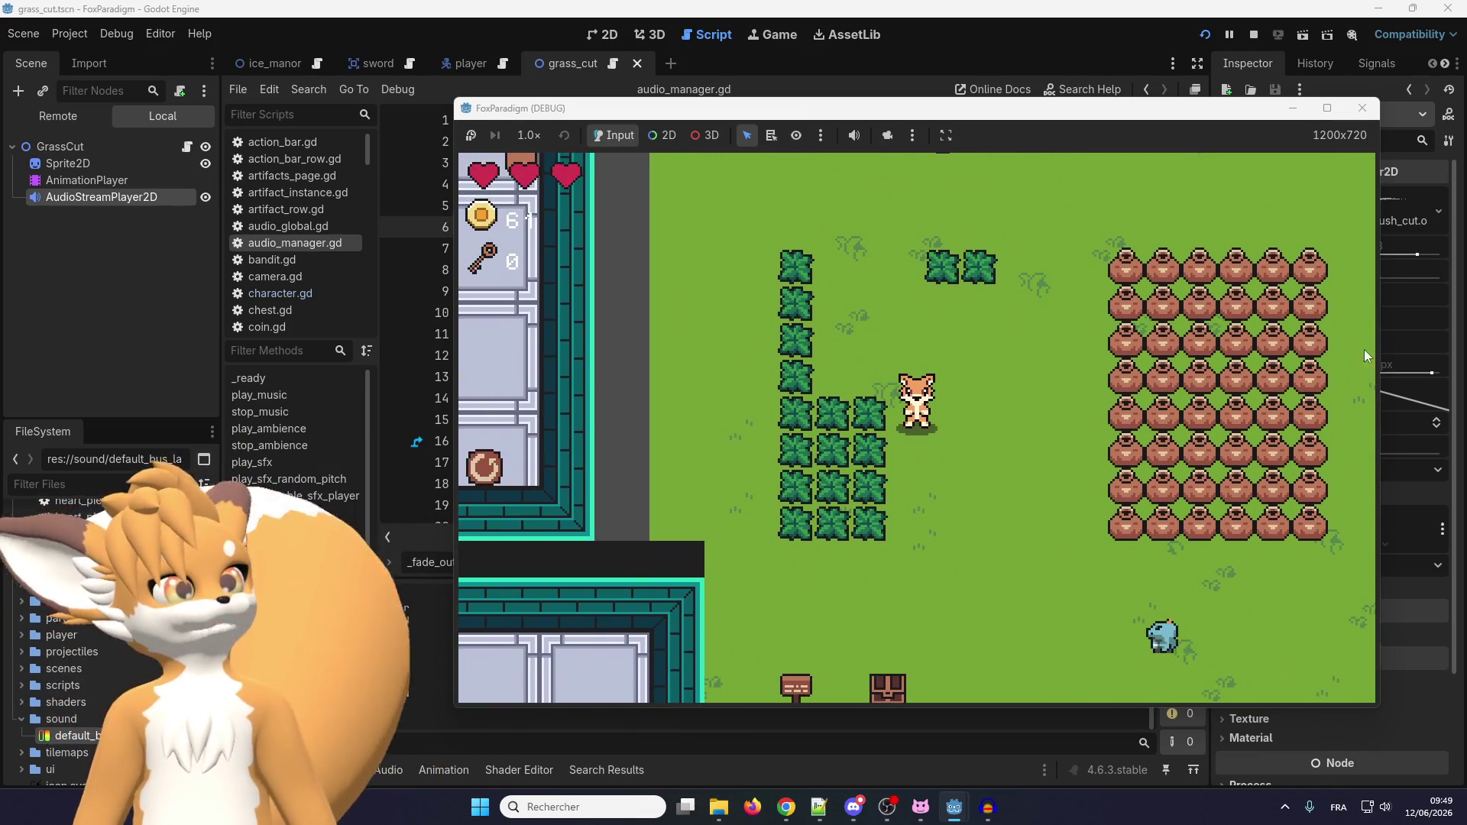
pyautogui.click(1362, 108)
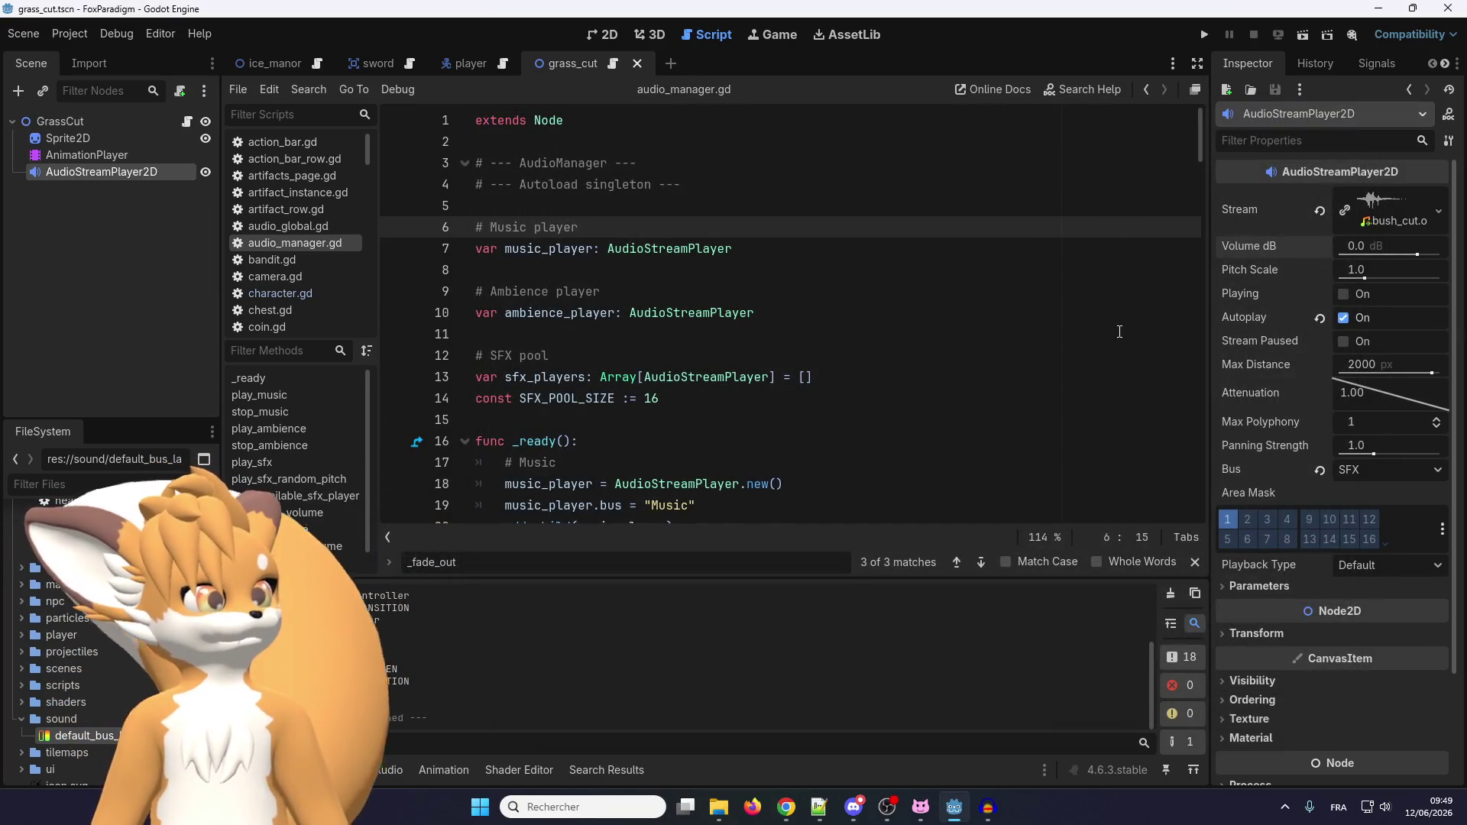
# Delete sword_slash_test_wav.wav from the project, then bring up the bush-cut sound in Audacity.
pyautogui.scroll(5, 202, 489)
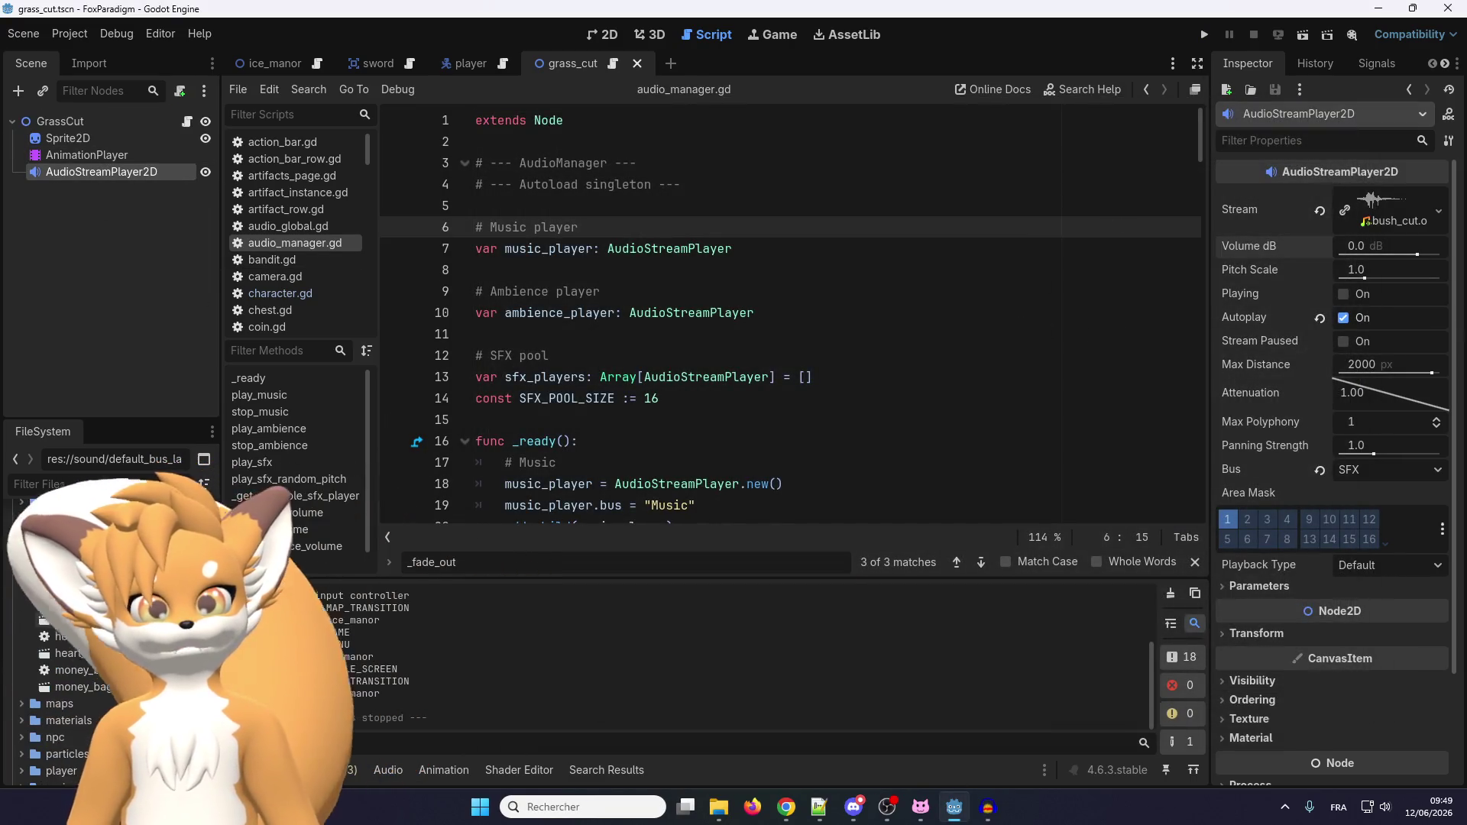
pyautogui.scroll(-5, 115, 649)
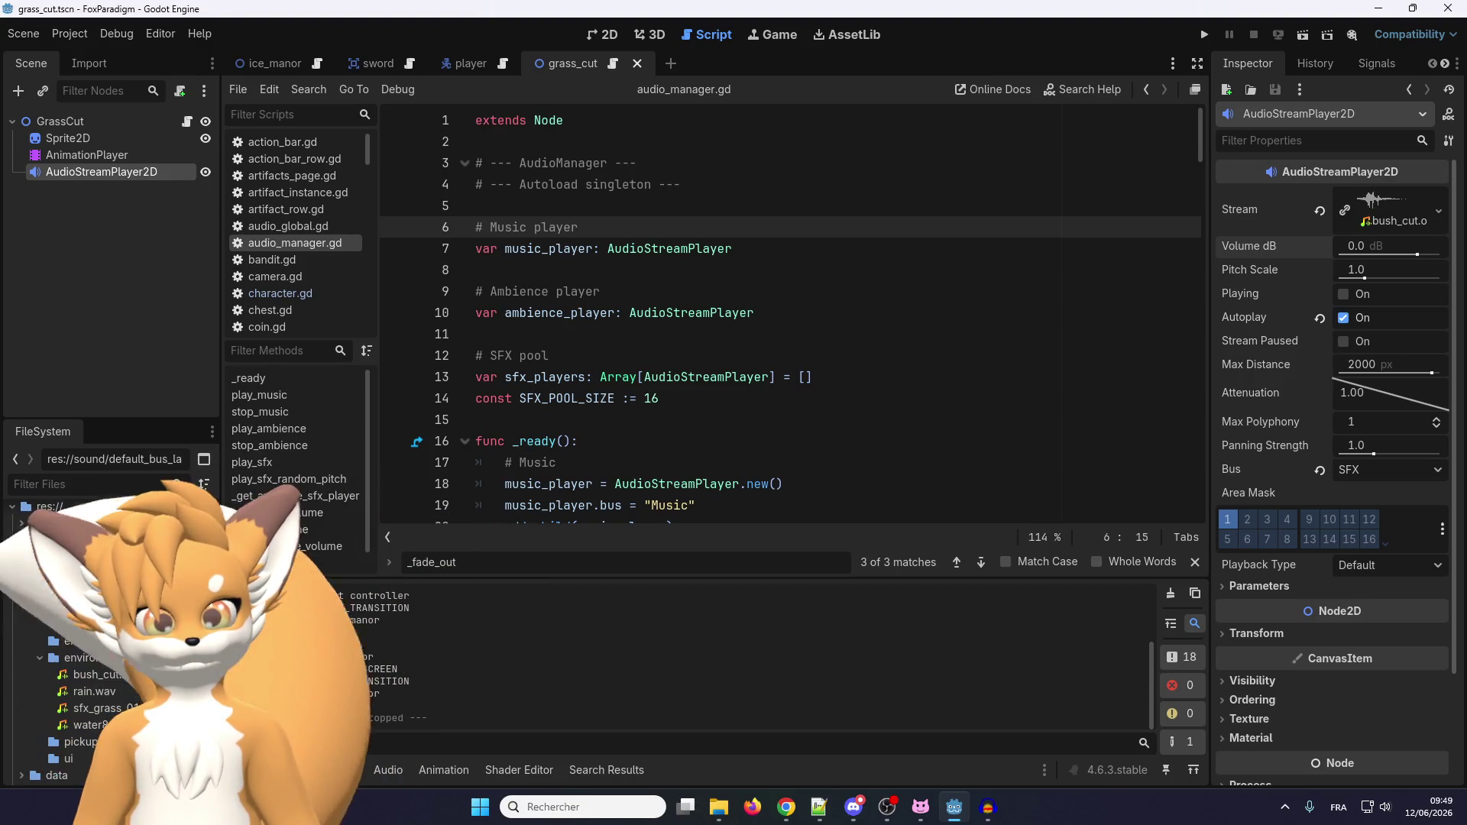
pyautogui.press('Delete')
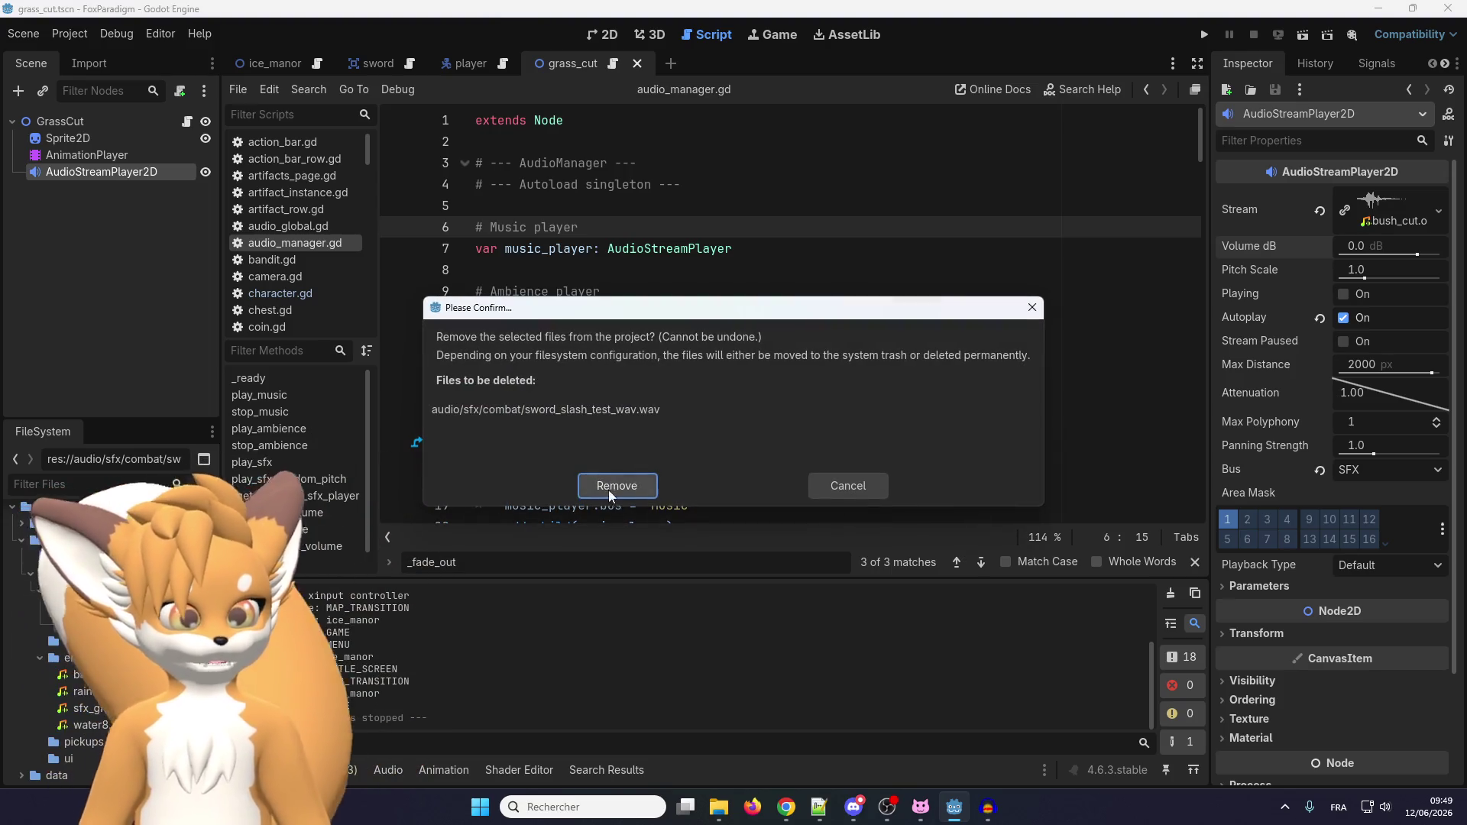
pyautogui.click(608, 489)
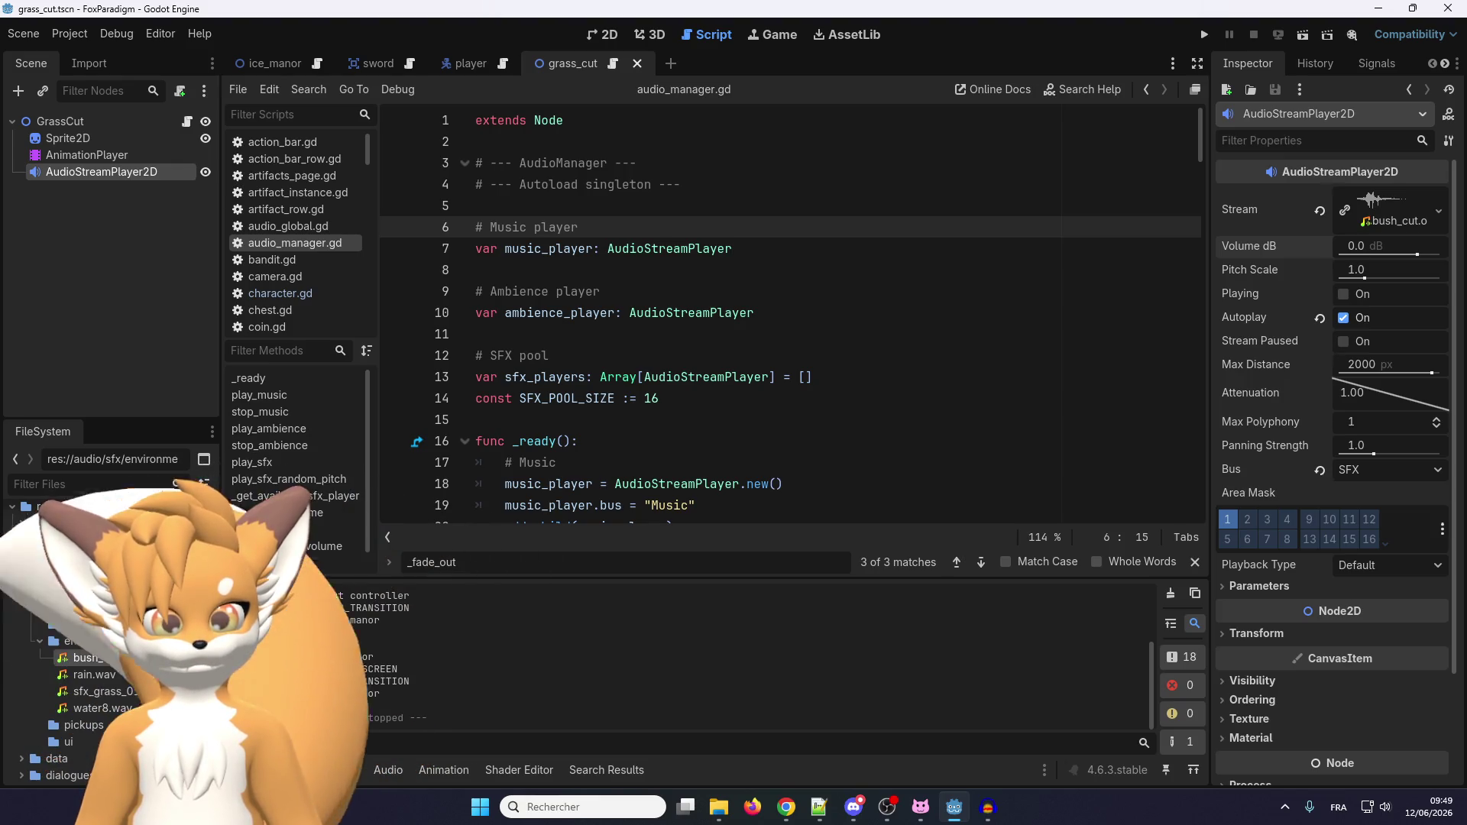
pyautogui.click(117, 660)
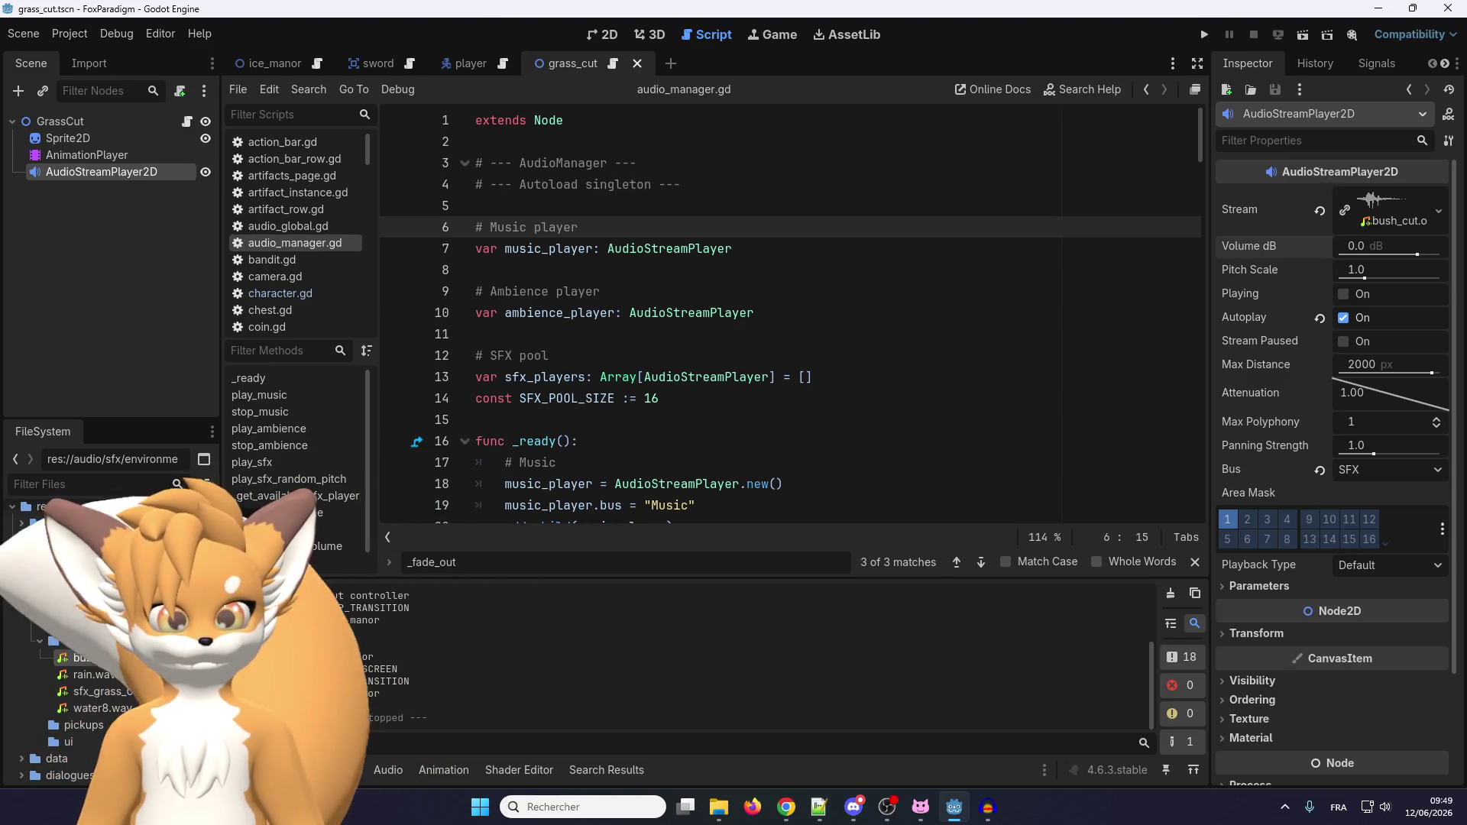
pyautogui.click(987, 807)
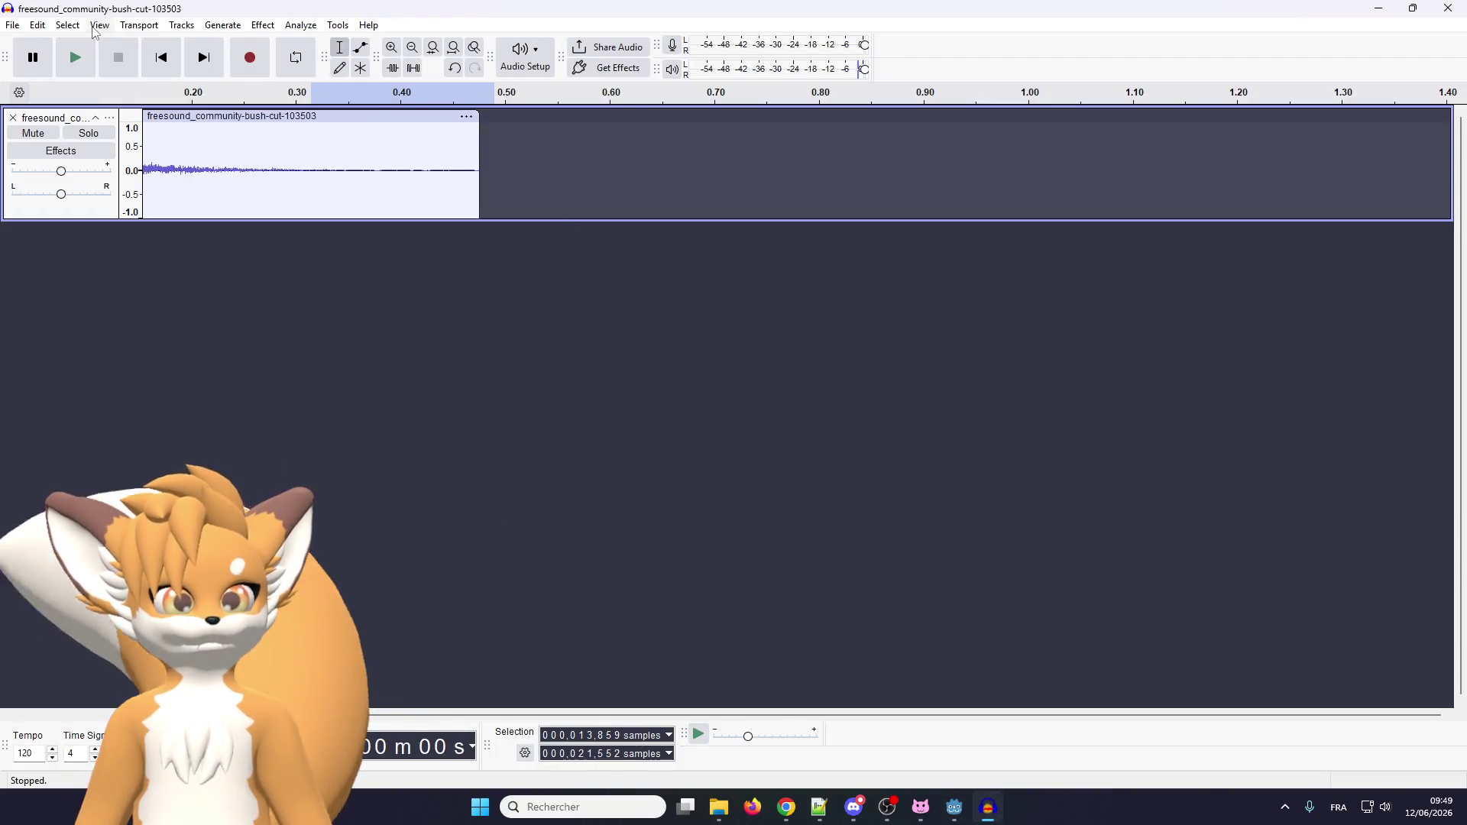
# Export the bush-cut clip from Audacity as WAV (Microsoft) named bush_cut.wav, then return to Godot.
pyautogui.click(13, 25)
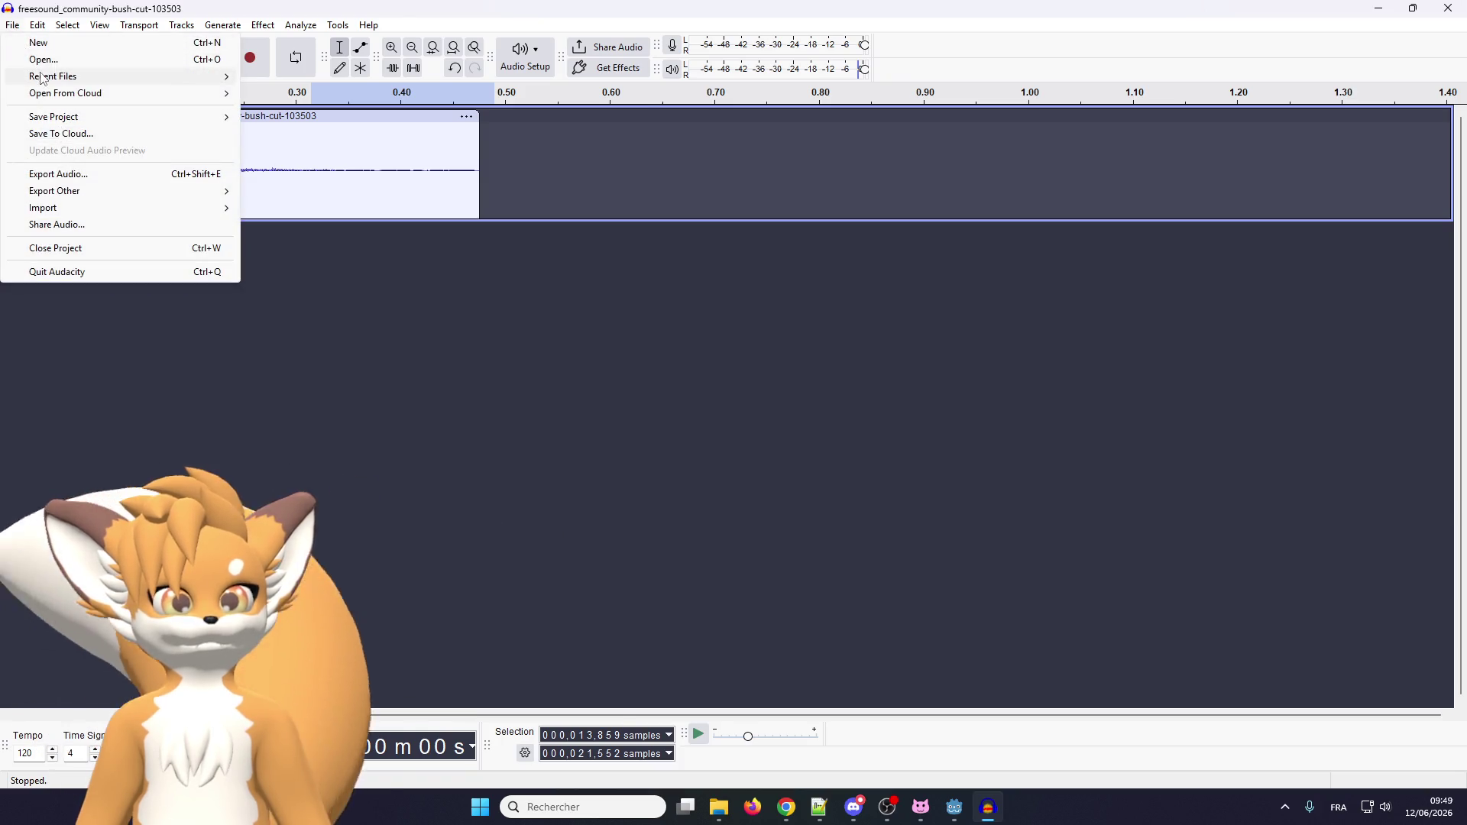
pyautogui.click(64, 174)
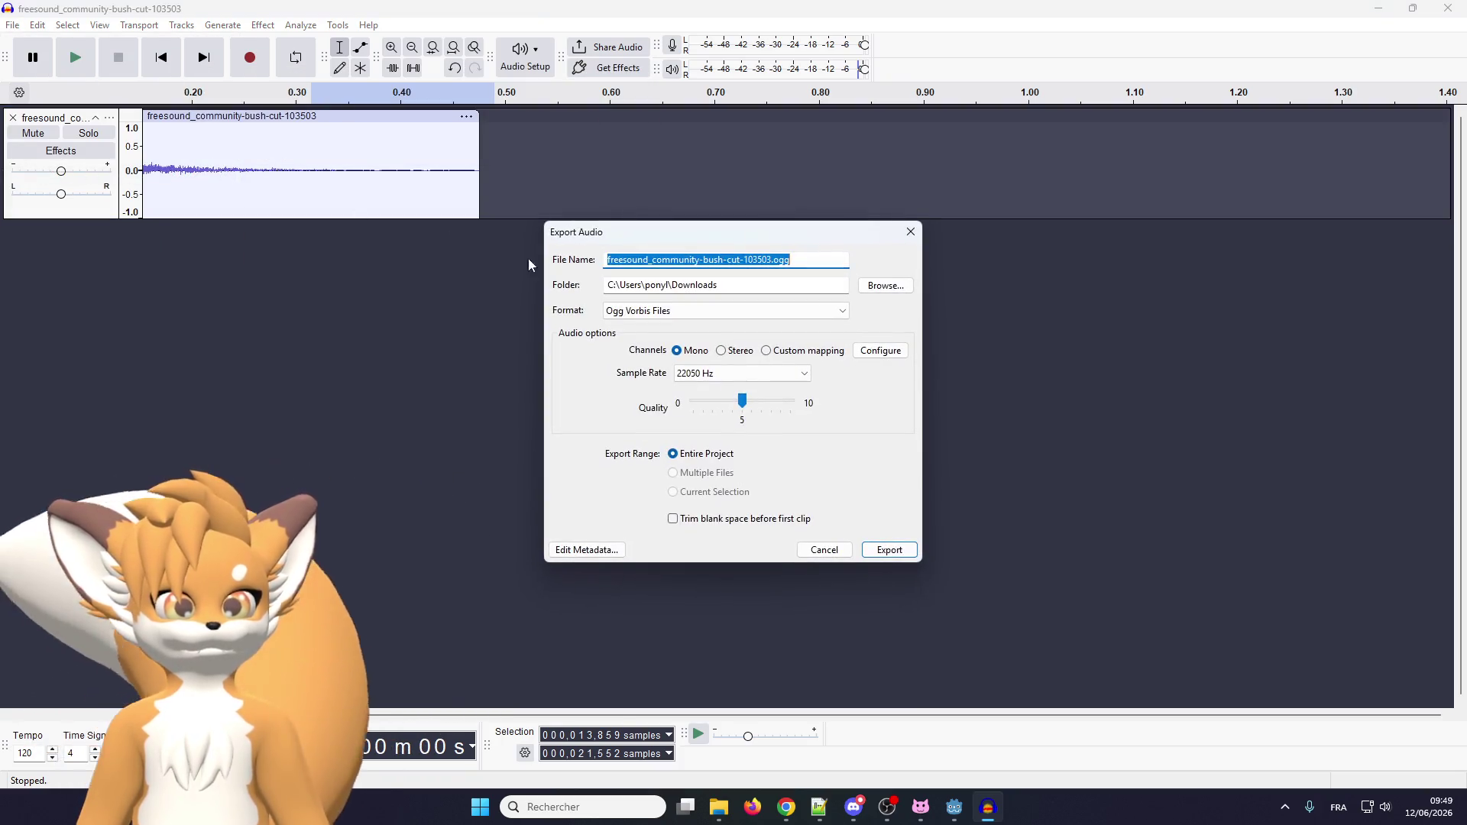
pyautogui.click(706, 311)
pyautogui.click(707, 322)
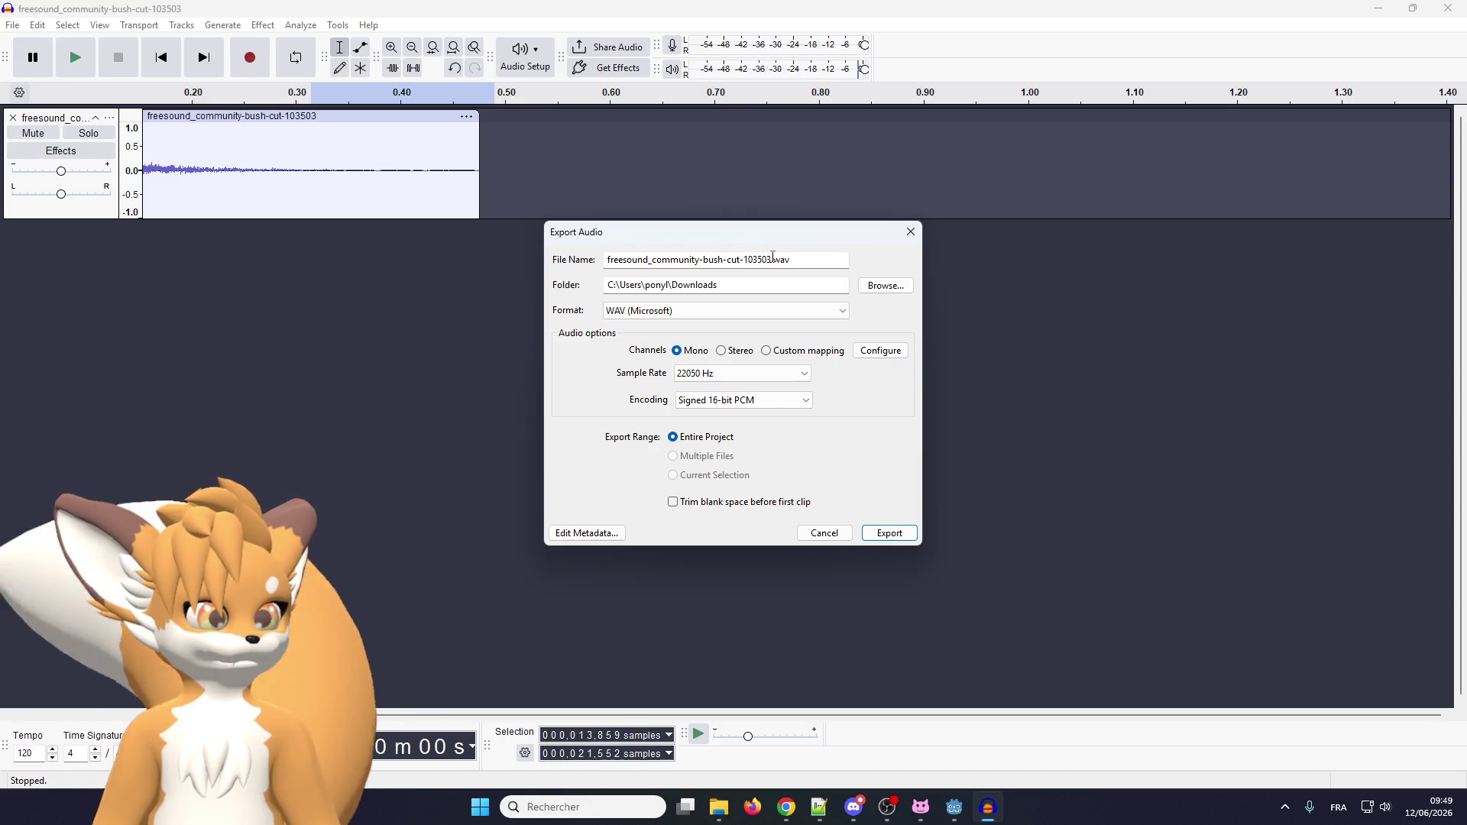
pyautogui.click(747, 259)
pyautogui.press('BackSpace')
pyautogui.press('BackSpace')
pyautogui.press('BackSpace')
pyautogui.write('bush_cut')
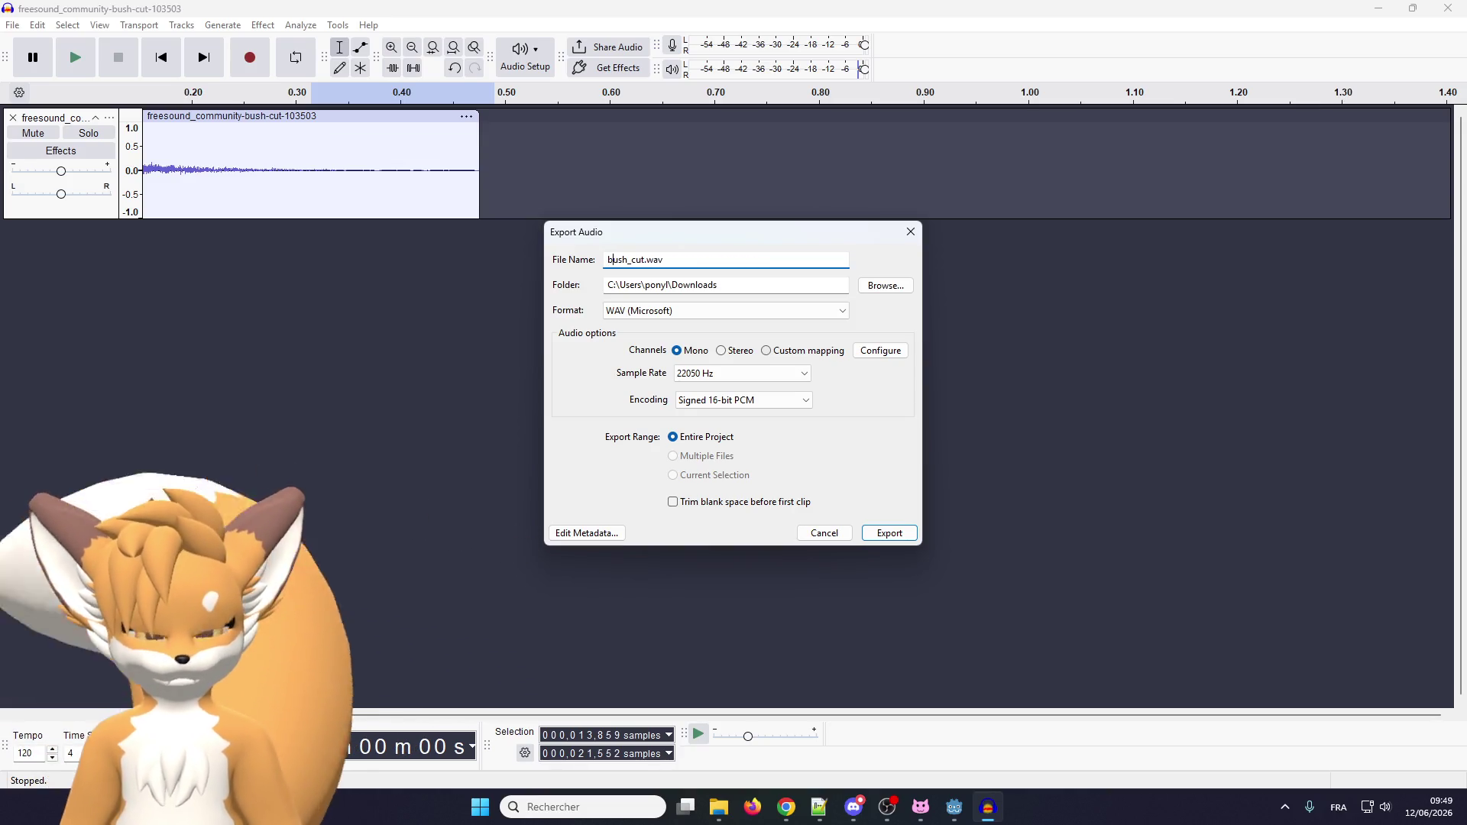
pyautogui.click(882, 535)
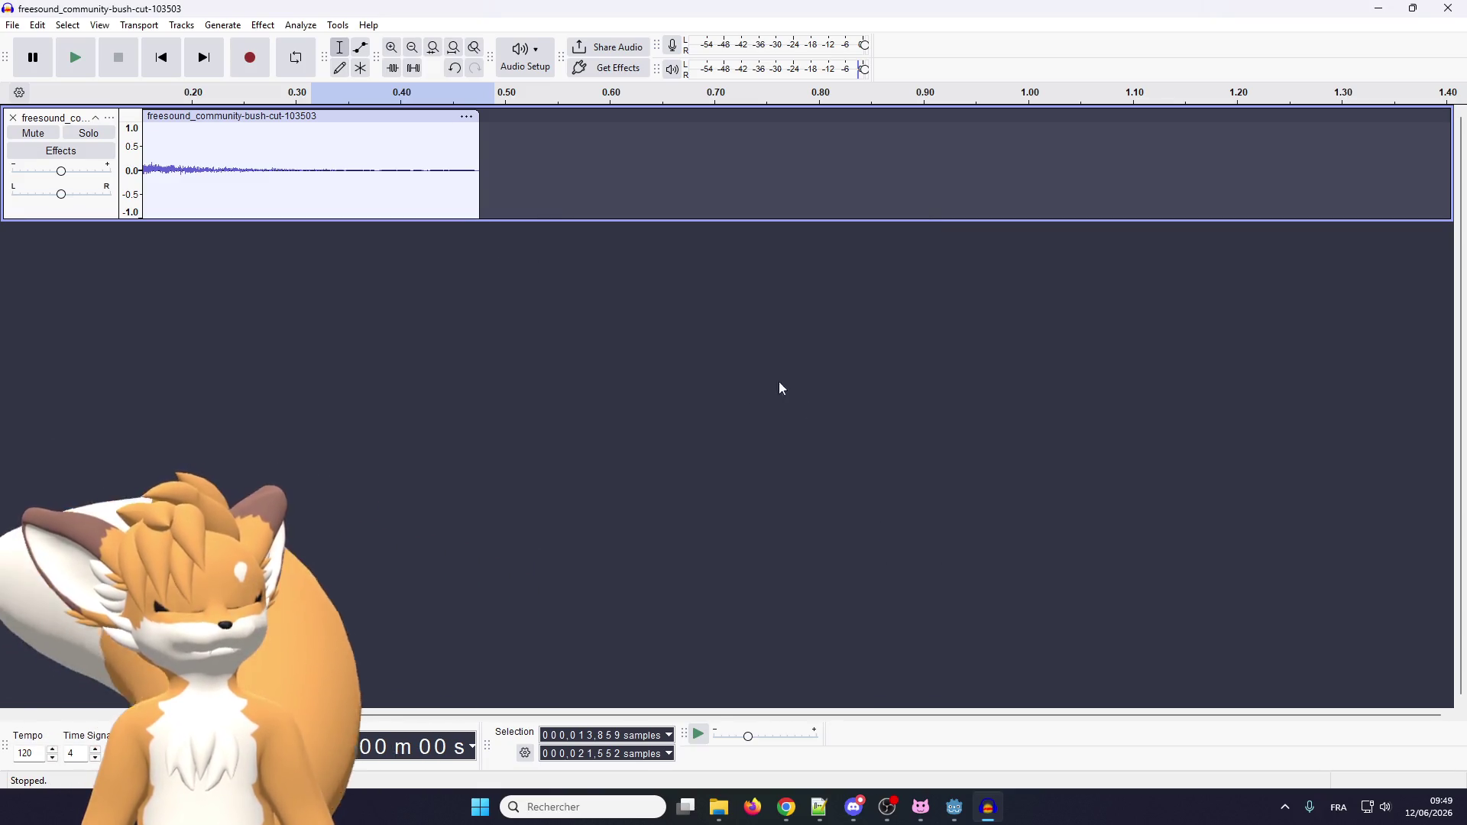
pyautogui.click(954, 806)
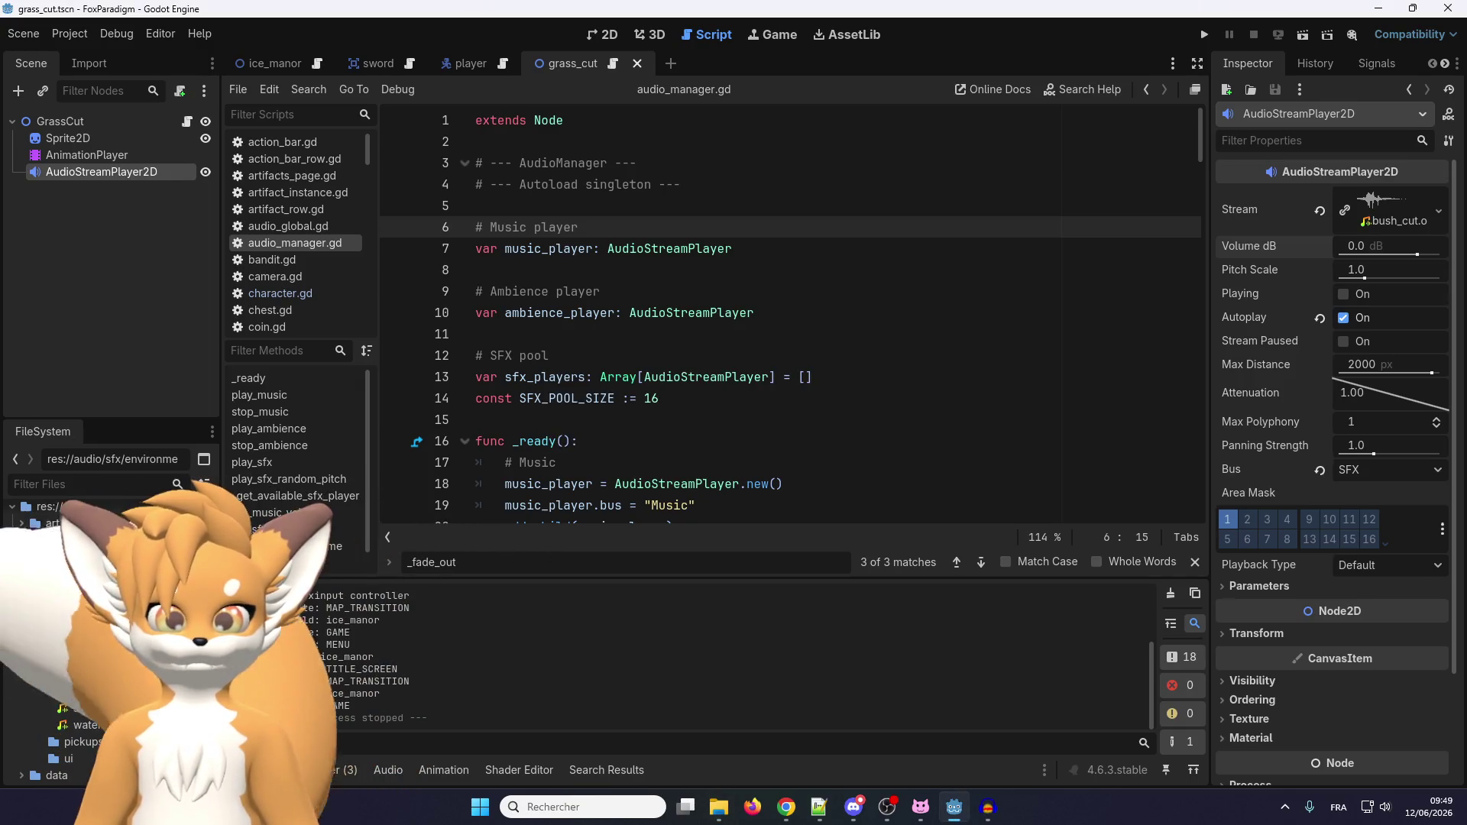
# Turn on Trim and Normalize in bush_cut.wav's import settings and reimport it.
pyautogui.click(92, 657)
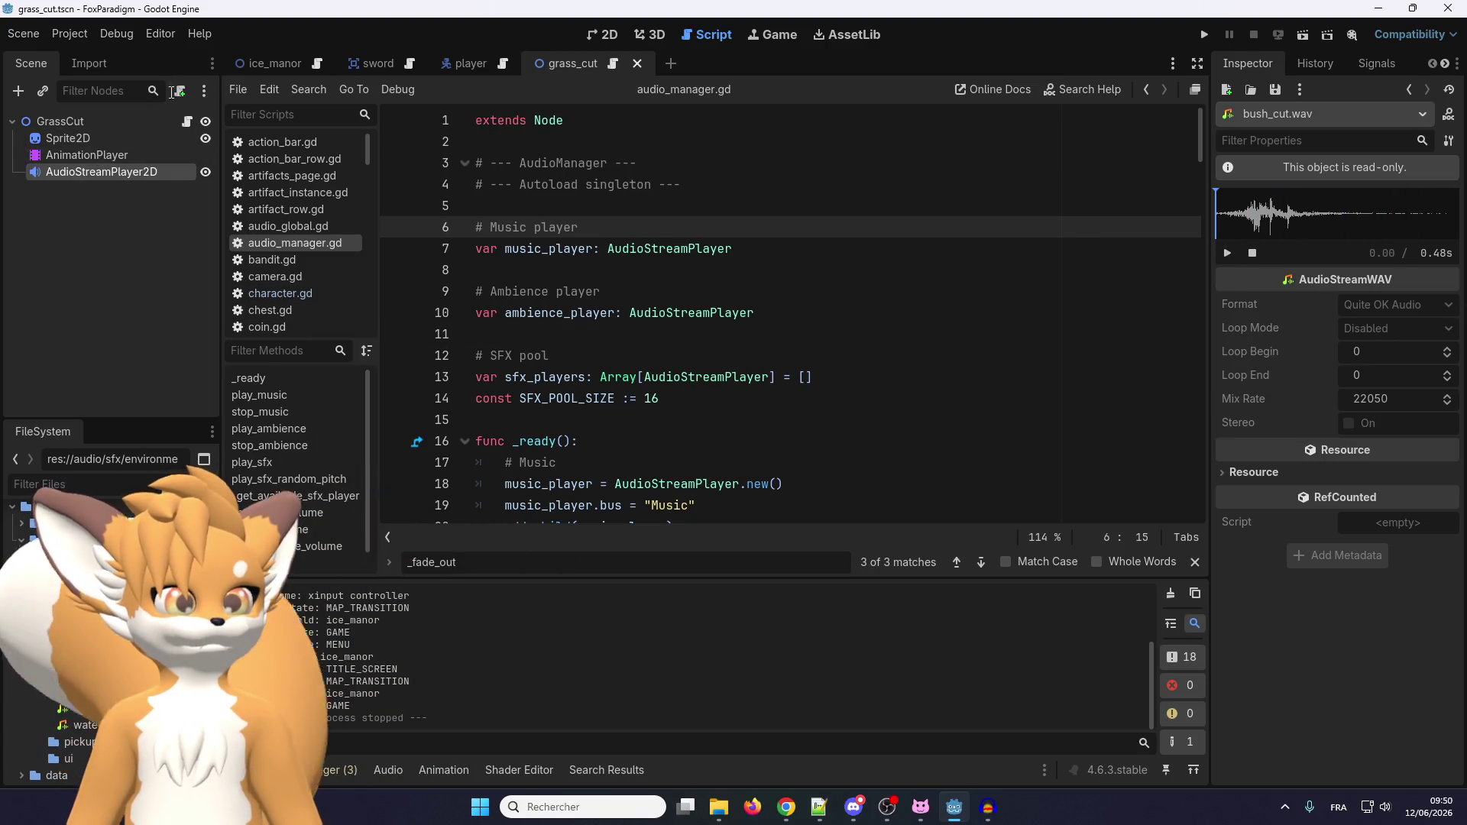
pyautogui.click(90, 63)
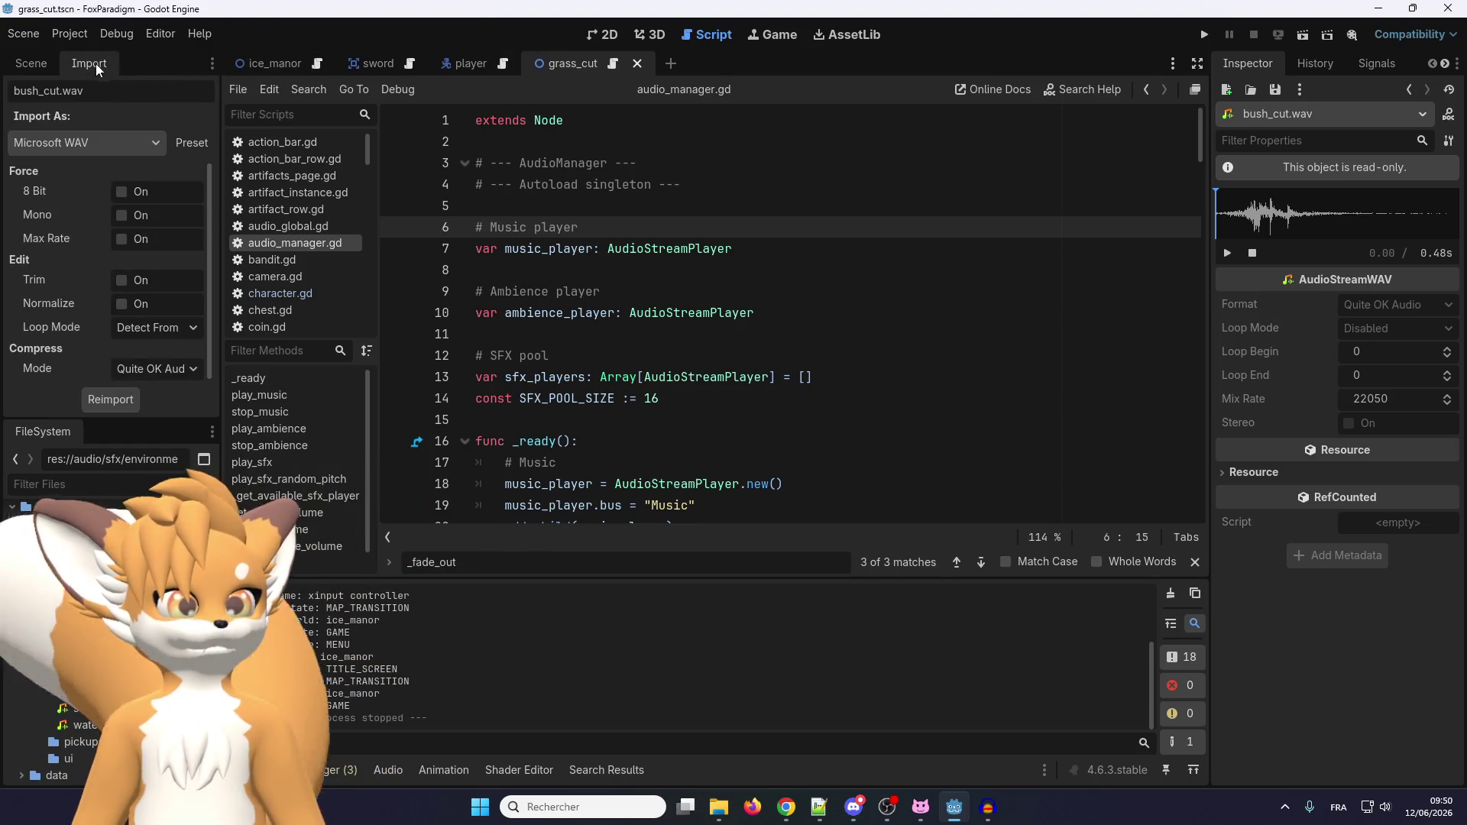
pyautogui.click(122, 280)
pyautogui.click(124, 304)
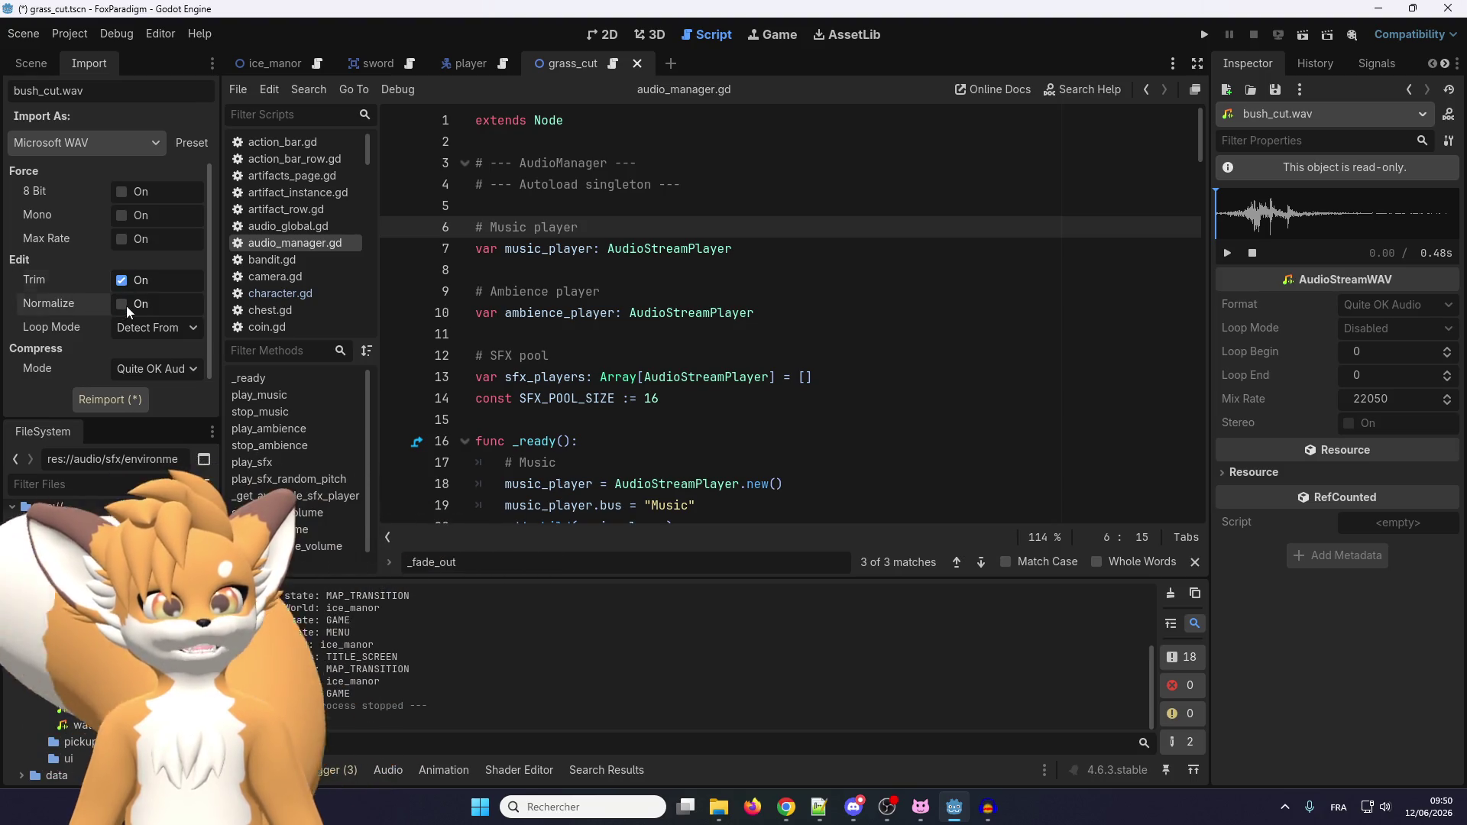
pyautogui.click(121, 397)
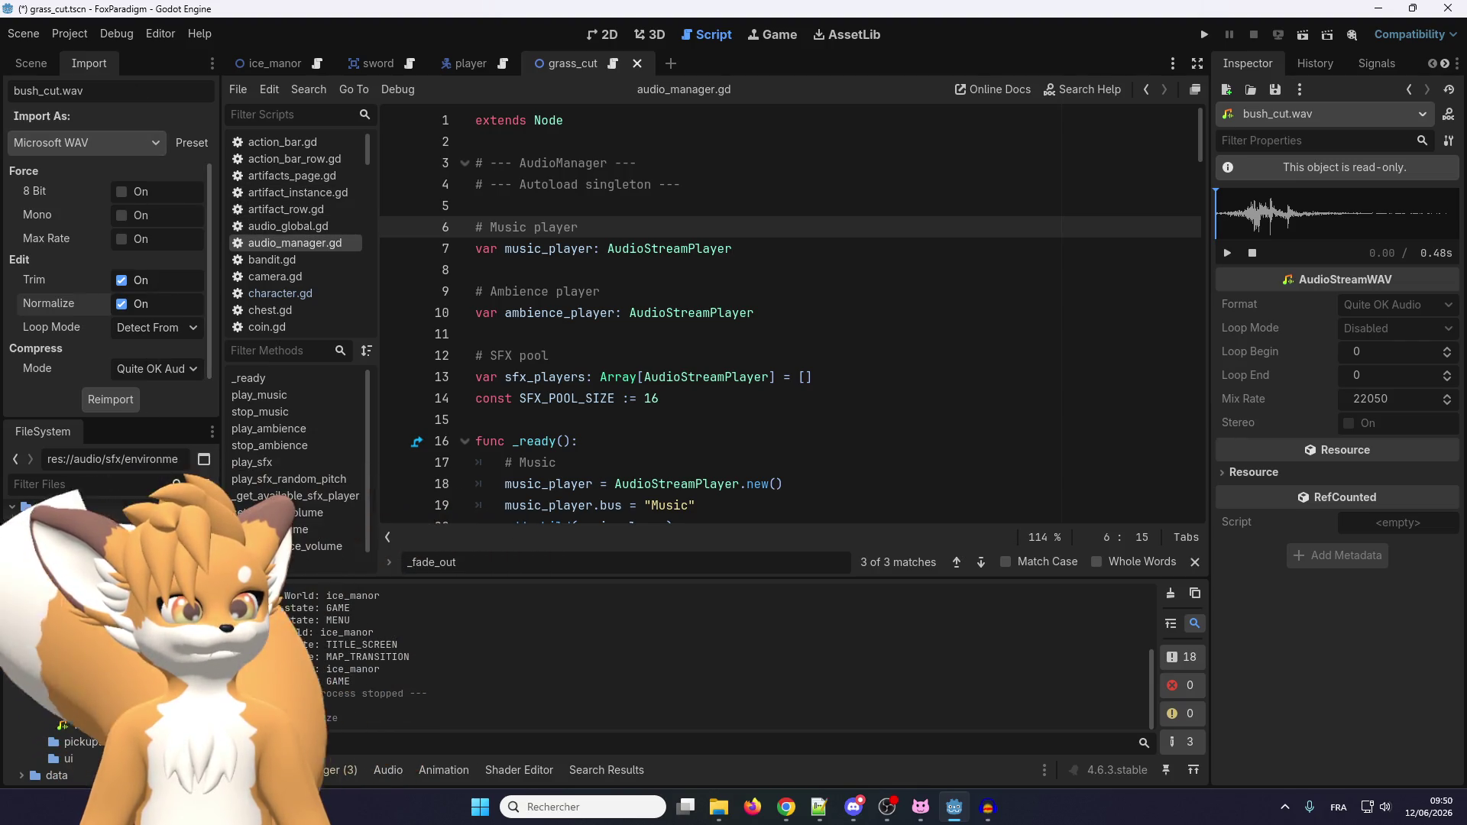
# Compare the bush_cut.ogg and bush_cut.wav import settings, and preview bush_cut.ogg in its importer.
pyautogui.click(115, 658)
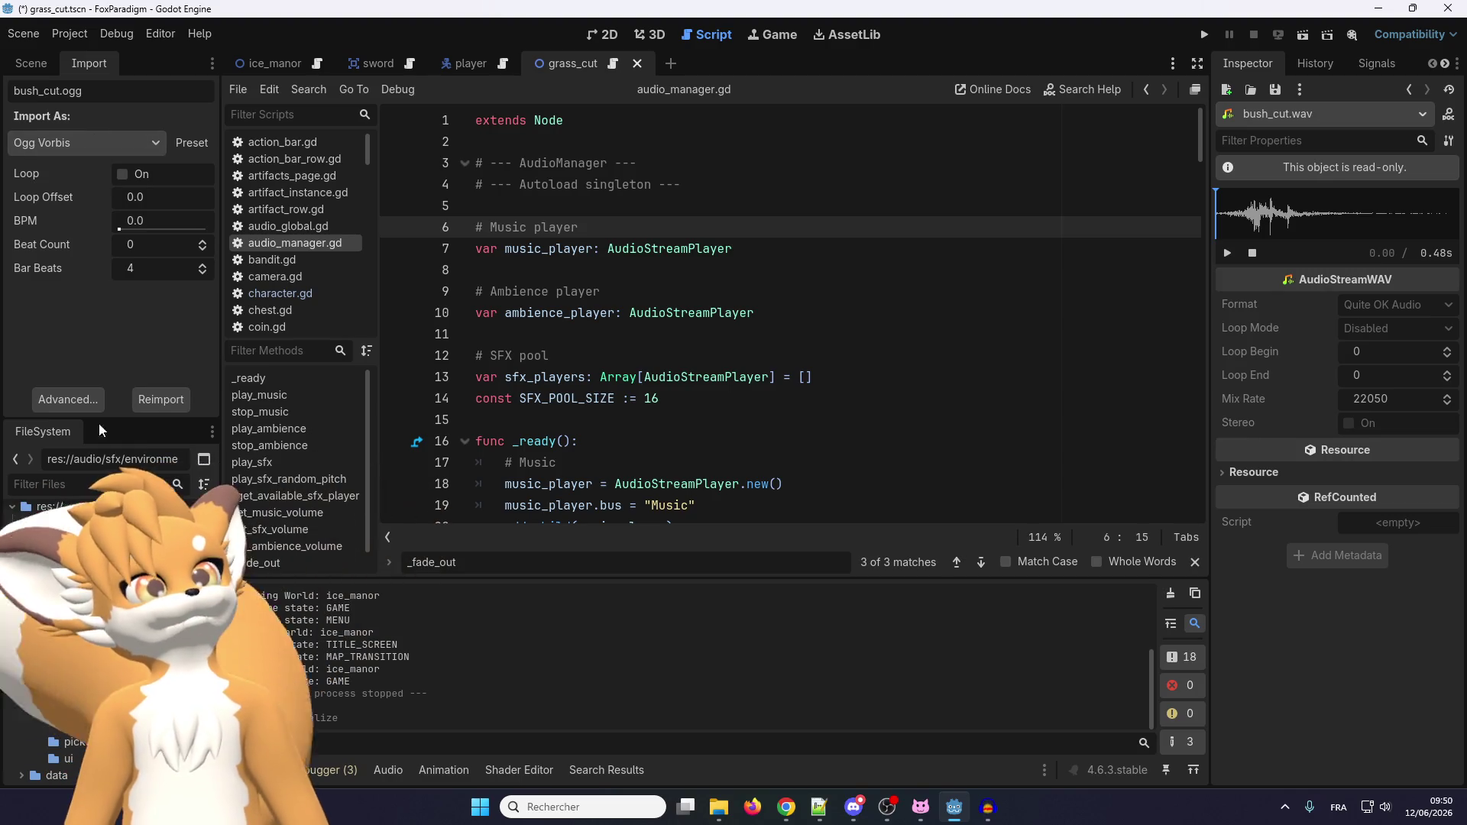
pyautogui.click(110, 672)
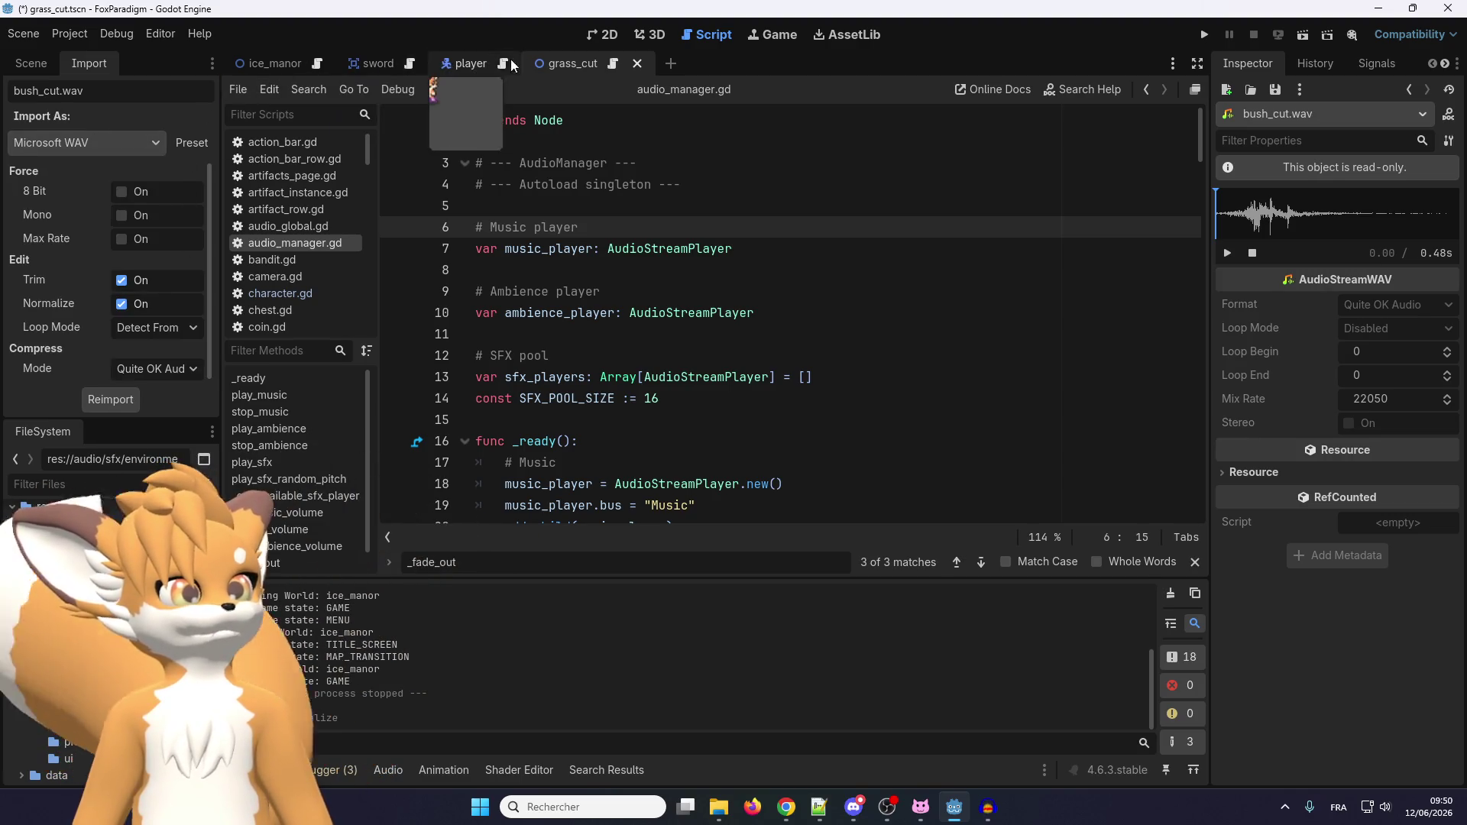
pyautogui.click(113, 658)
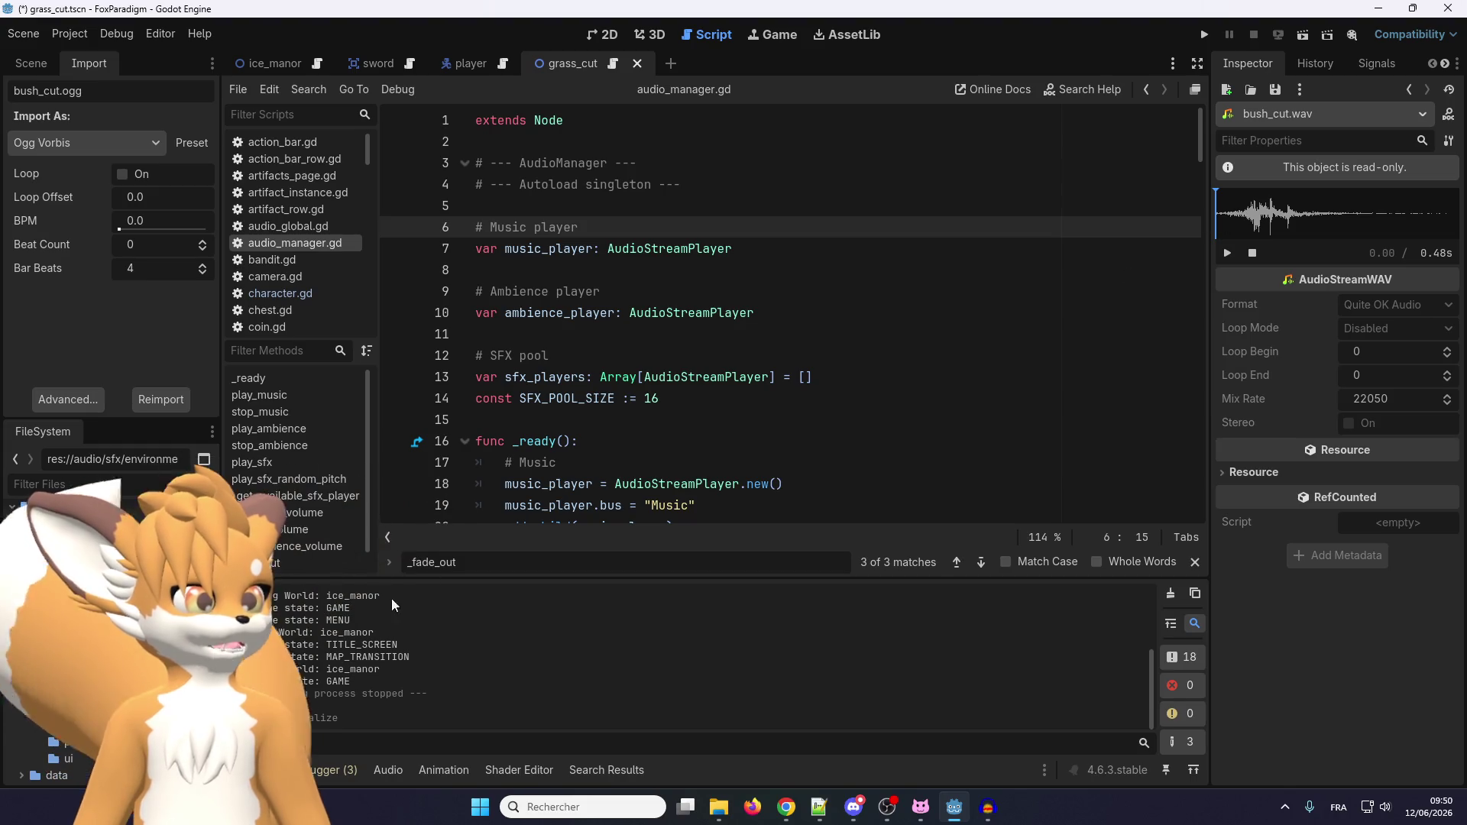
pyautogui.press('Down')
pyautogui.press('Down')
pyautogui.doubleClick(114, 658)
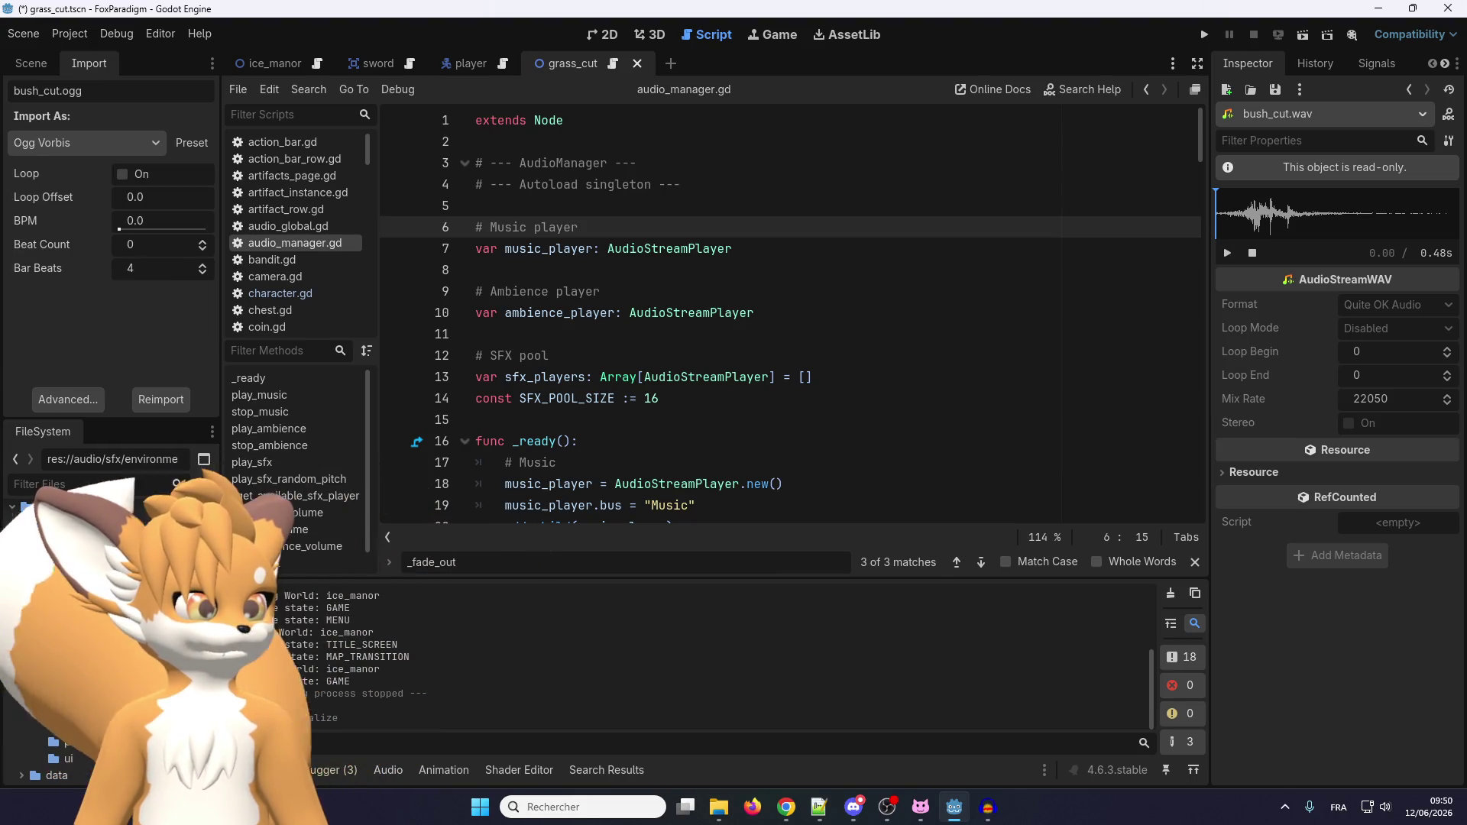
pyautogui.click(515, 524)
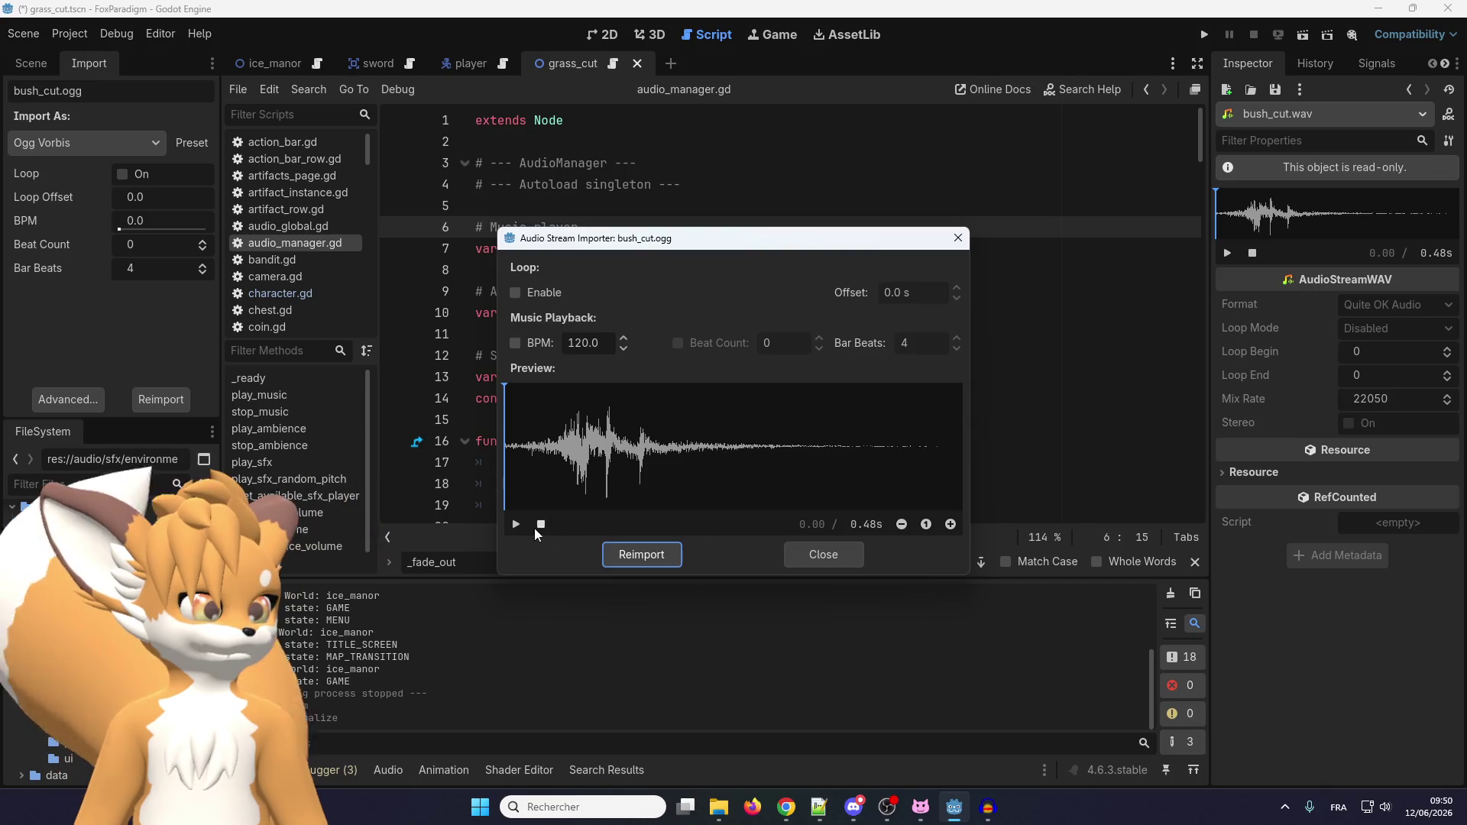
pyautogui.click(814, 553)
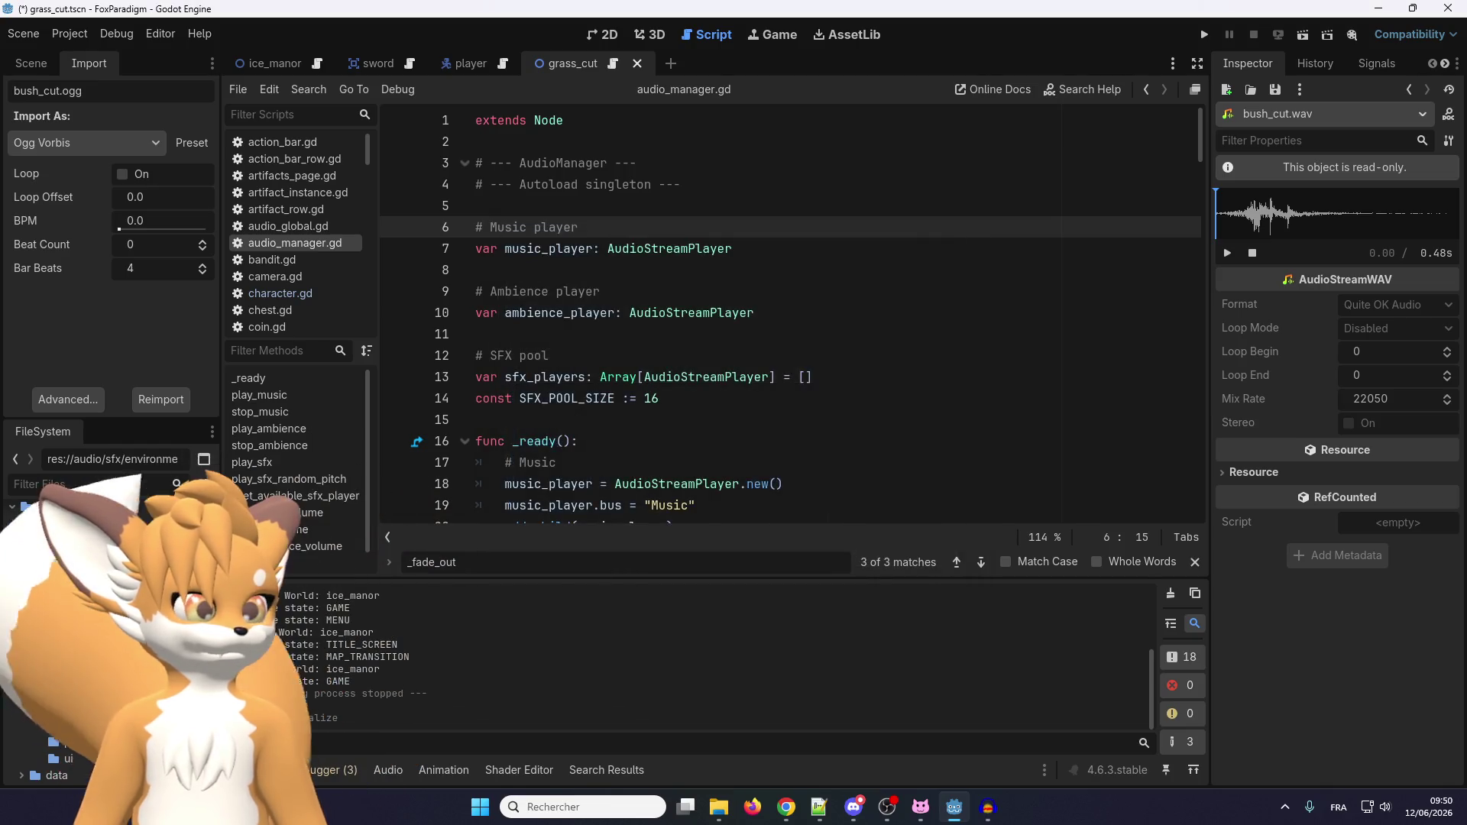
# Play the bush_cut.wav preview in the Inspector and switch to the 2D view.
pyautogui.click(142, 675)
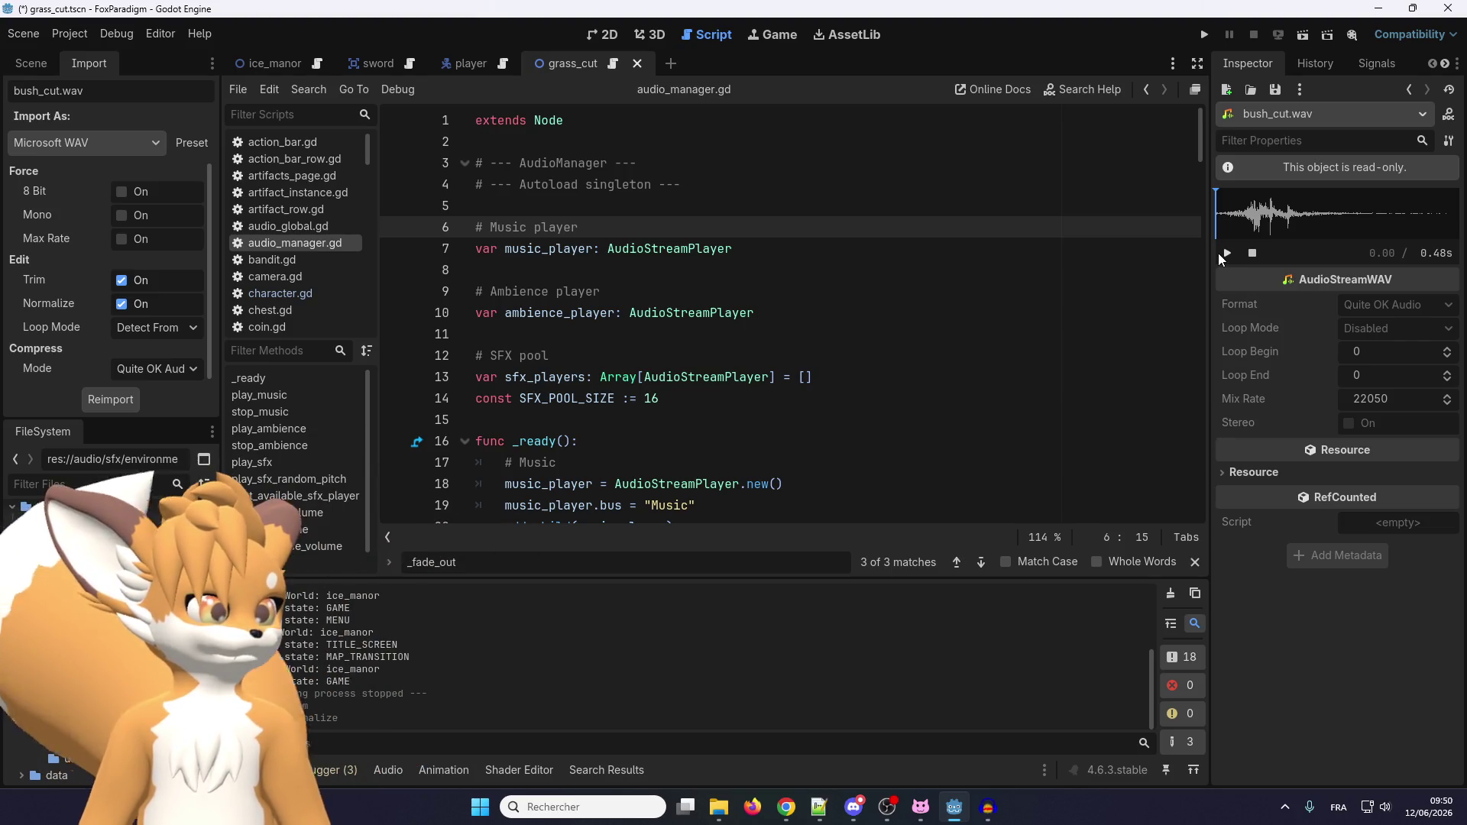
pyautogui.click(1227, 253)
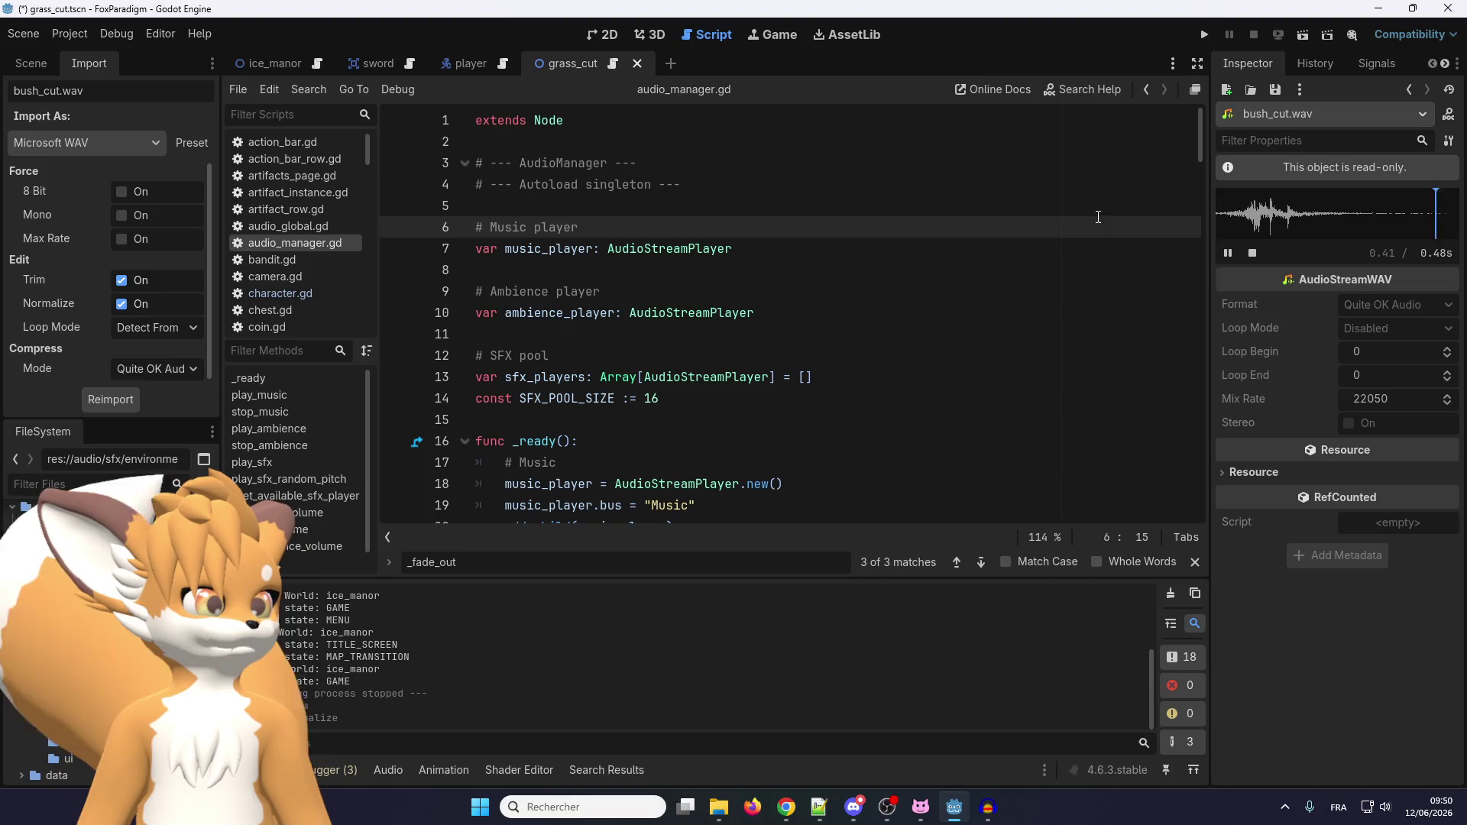
pyautogui.click(608, 35)
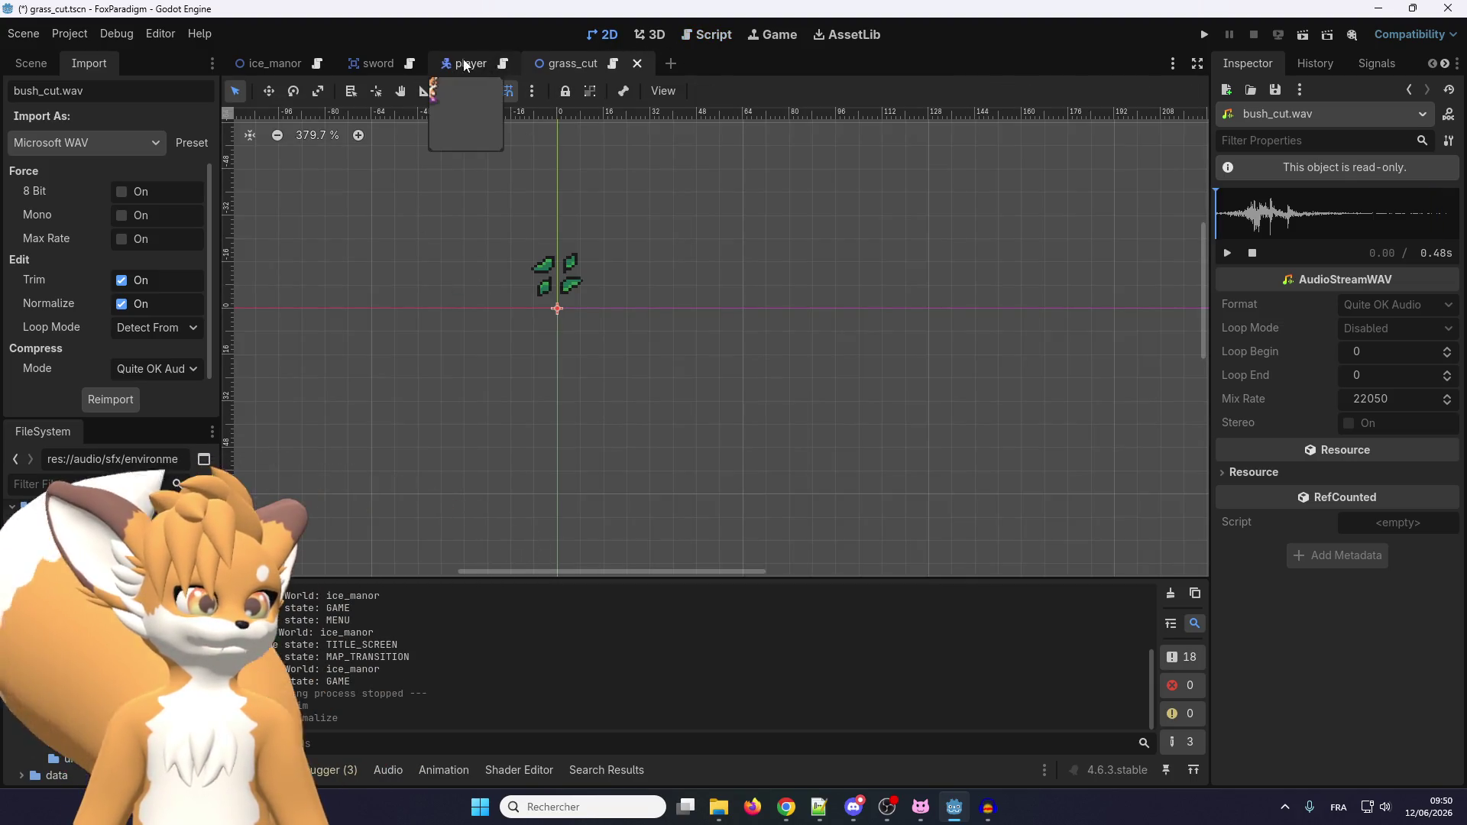
# Assign bush_cut.wav as the Stream of the GrassCut AudioStreamPlayer2D node.
pyautogui.click(38, 64)
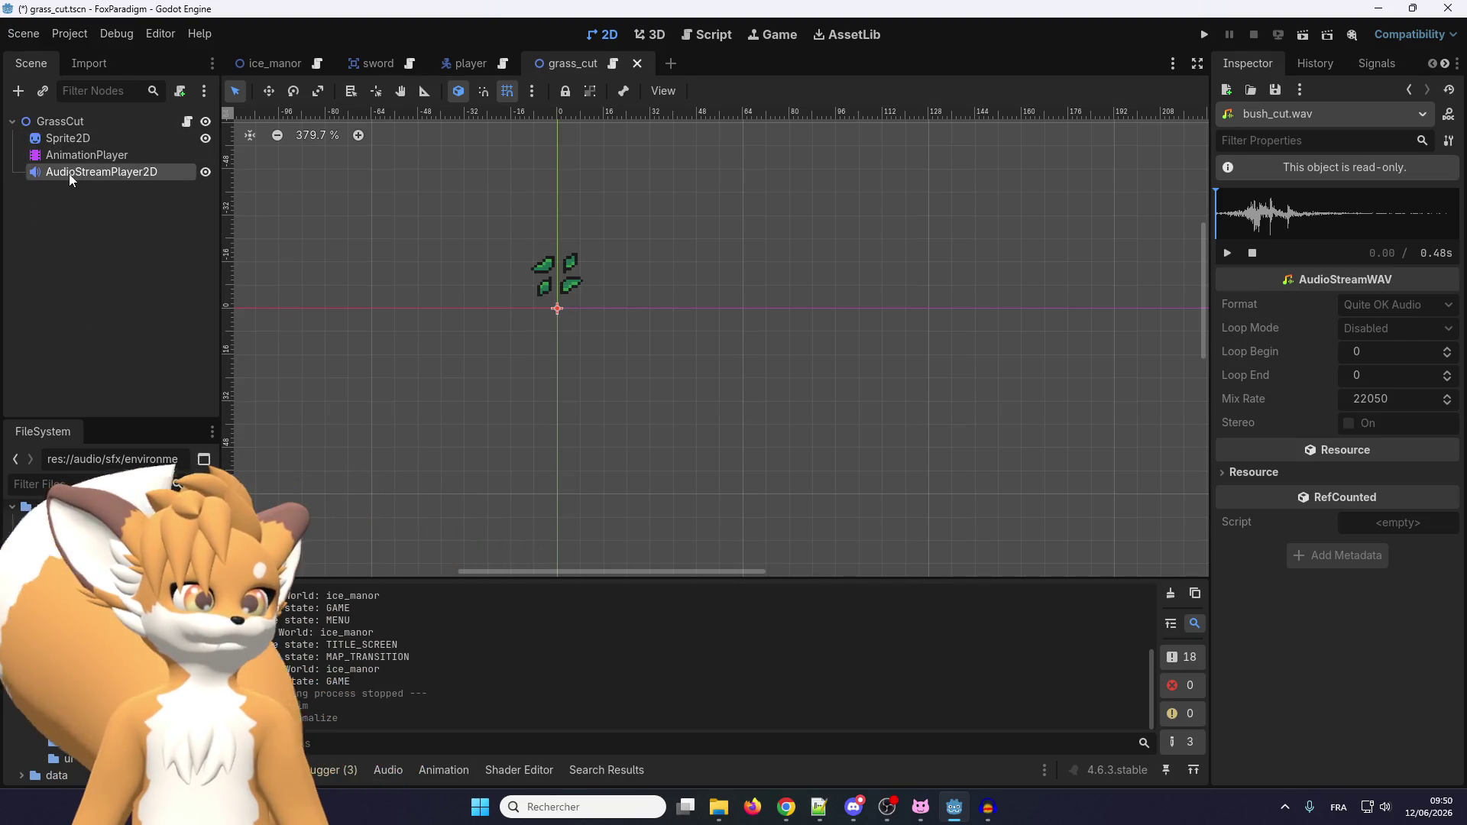
pyautogui.click(71, 172)
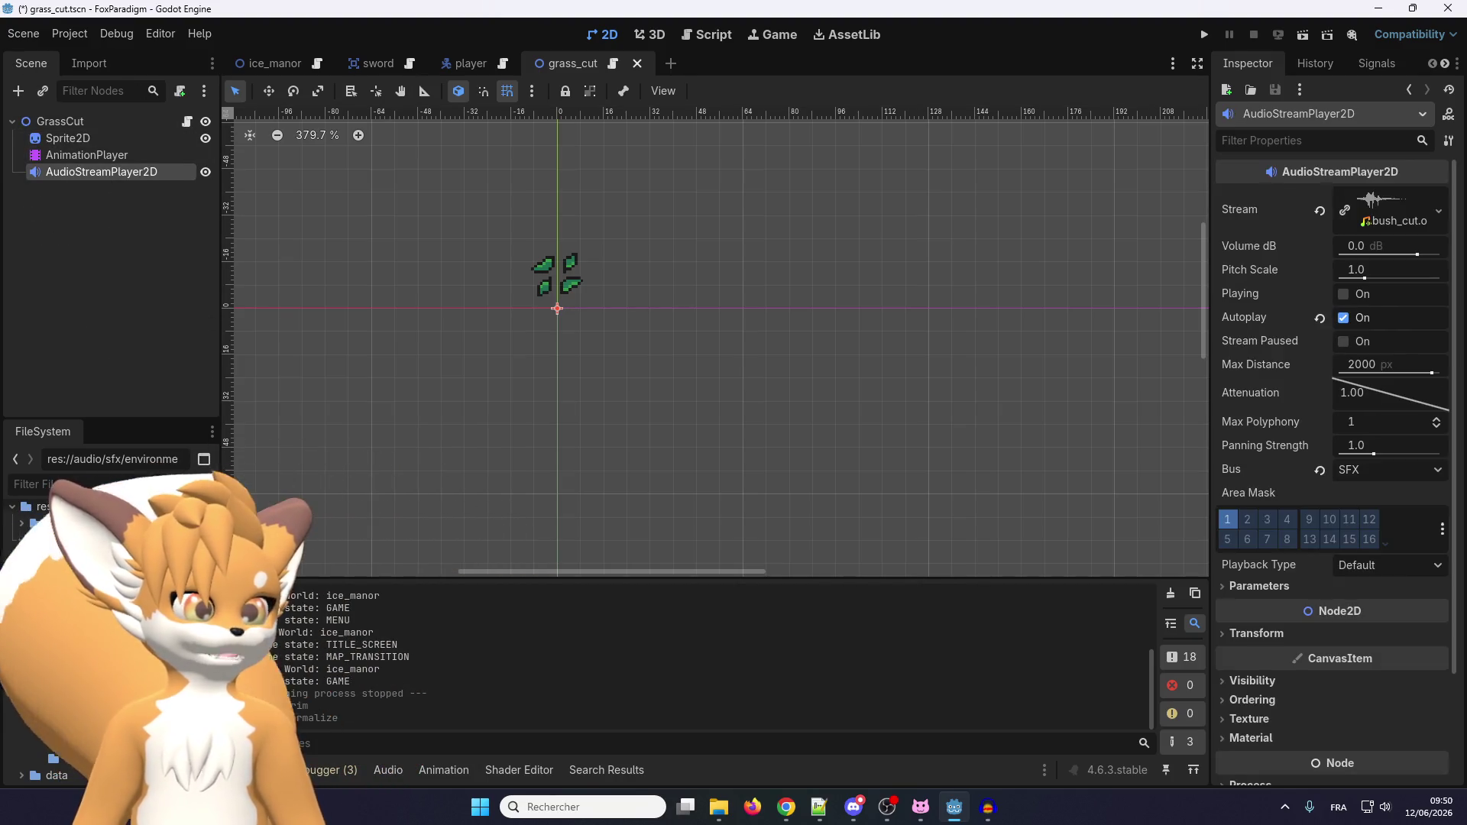
pyautogui.moveTo(1461, 187); pyautogui.dragTo(1382, 200)
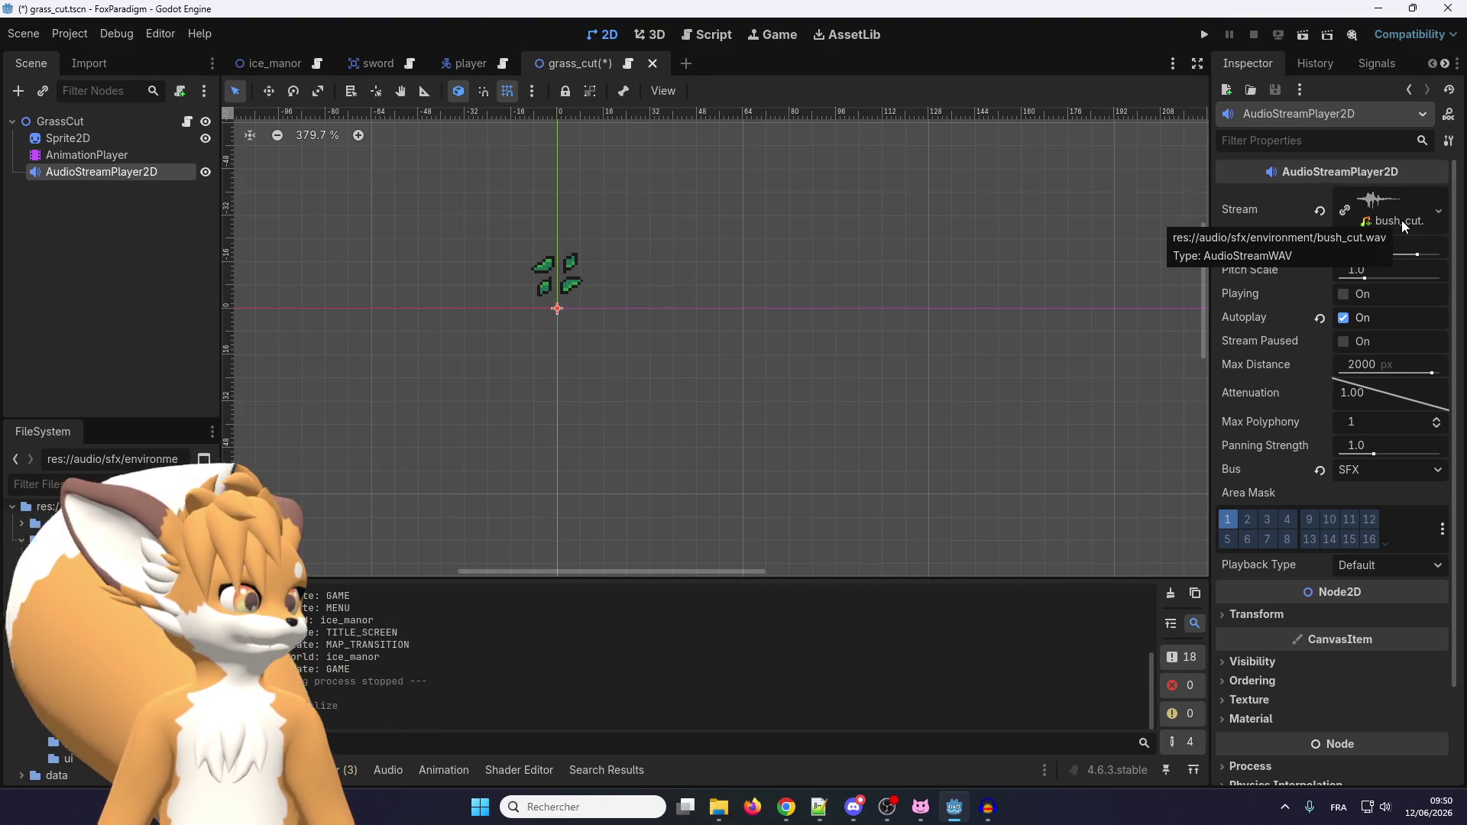
# Playtest cutting grass with the new sound, then lower the player's volume to -10.0 dB.
pyautogui.click(1213, 34)
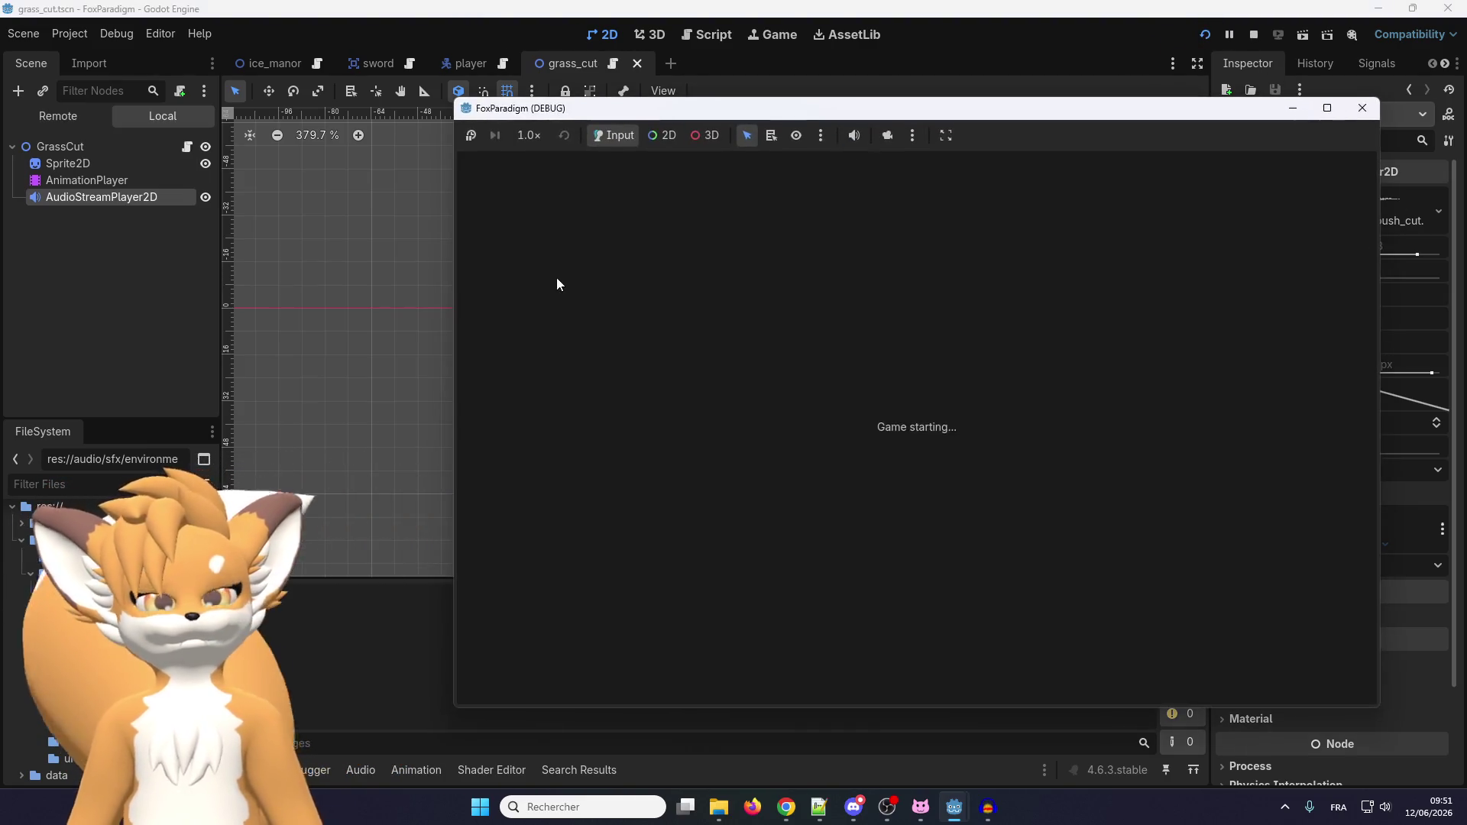
pyautogui.press('Return')
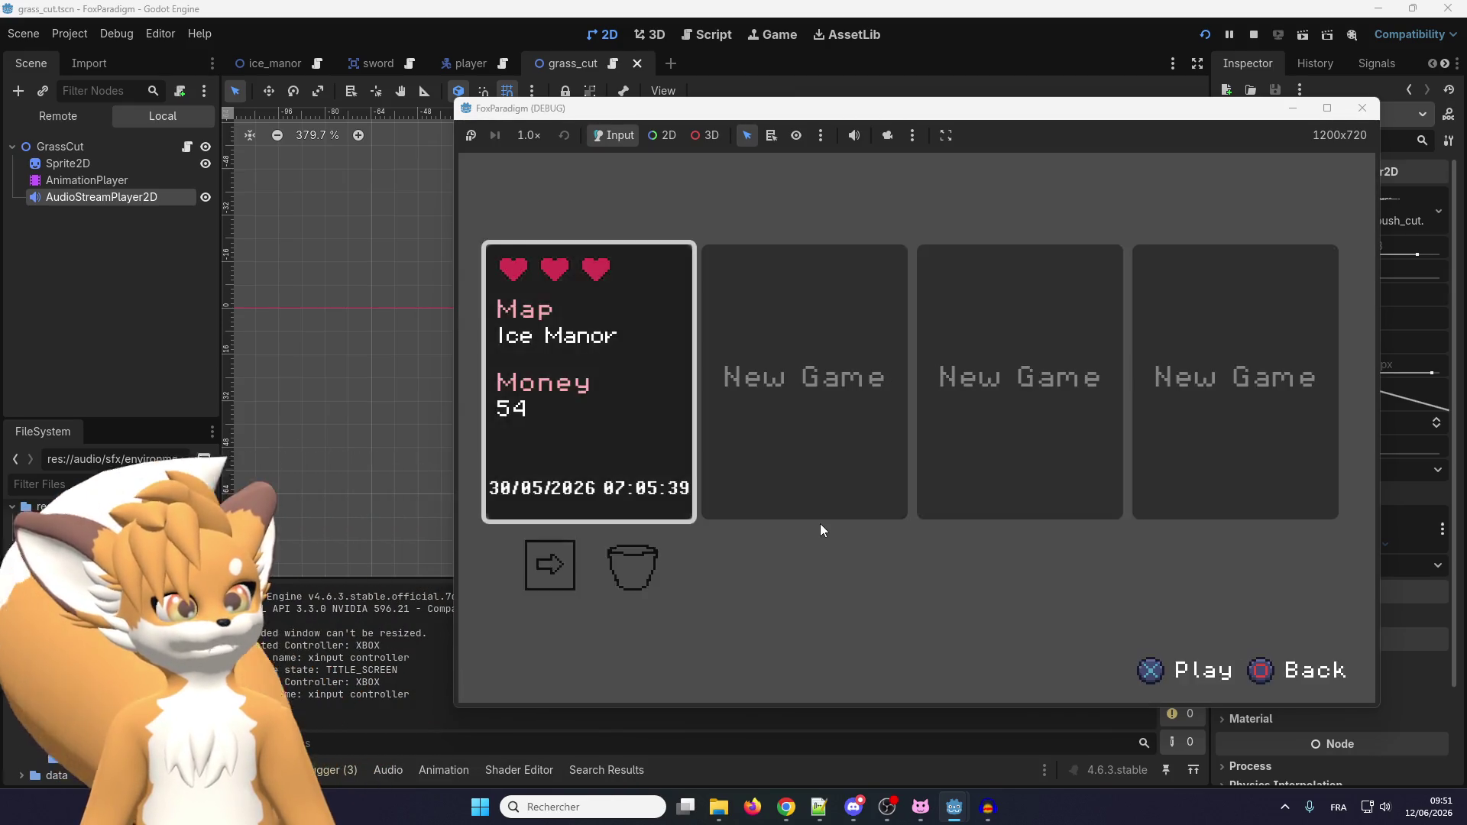
pyautogui.press('Return')
pyautogui.press('Up')
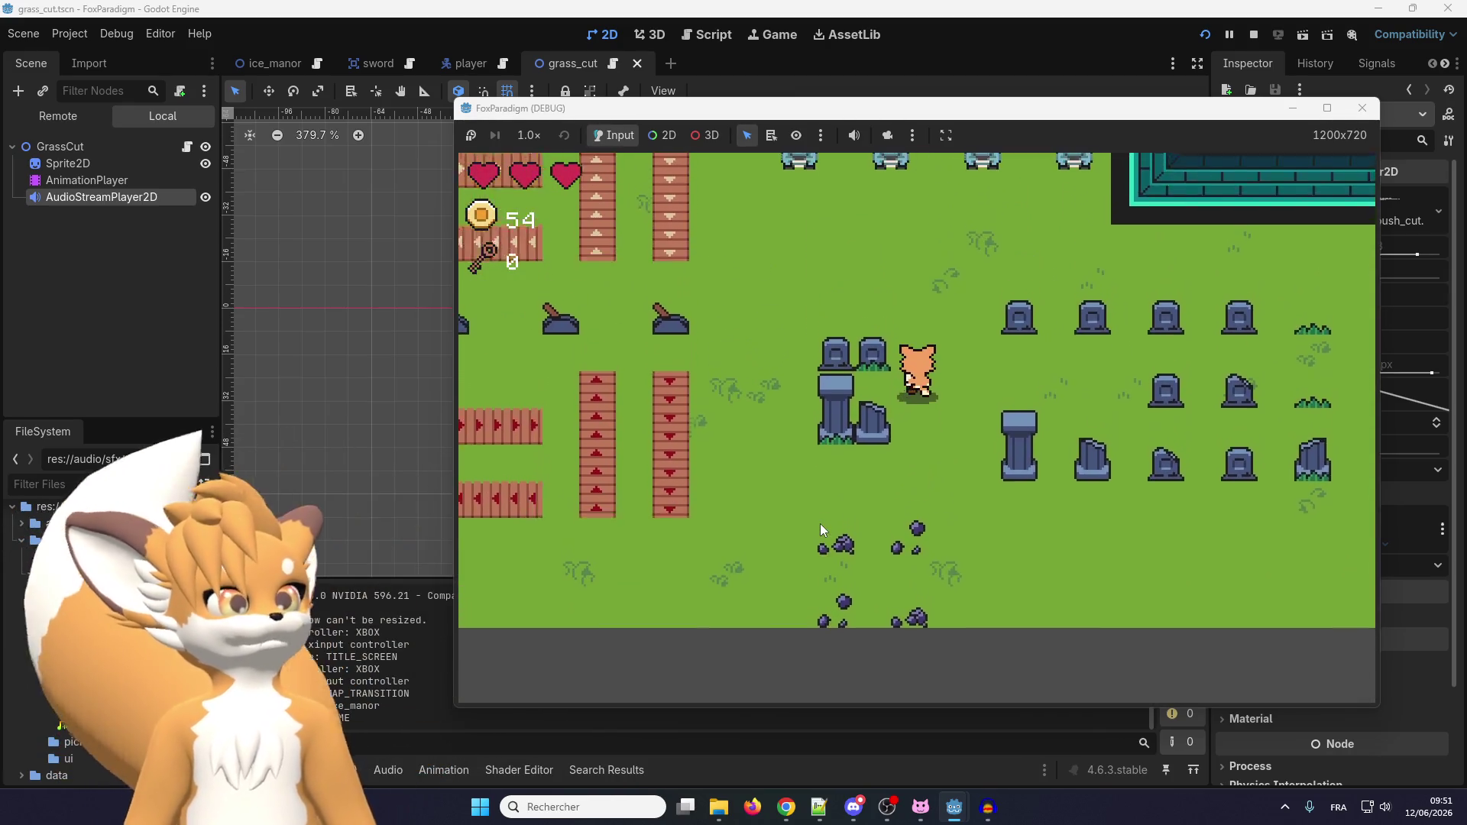
pyautogui.press('Left')
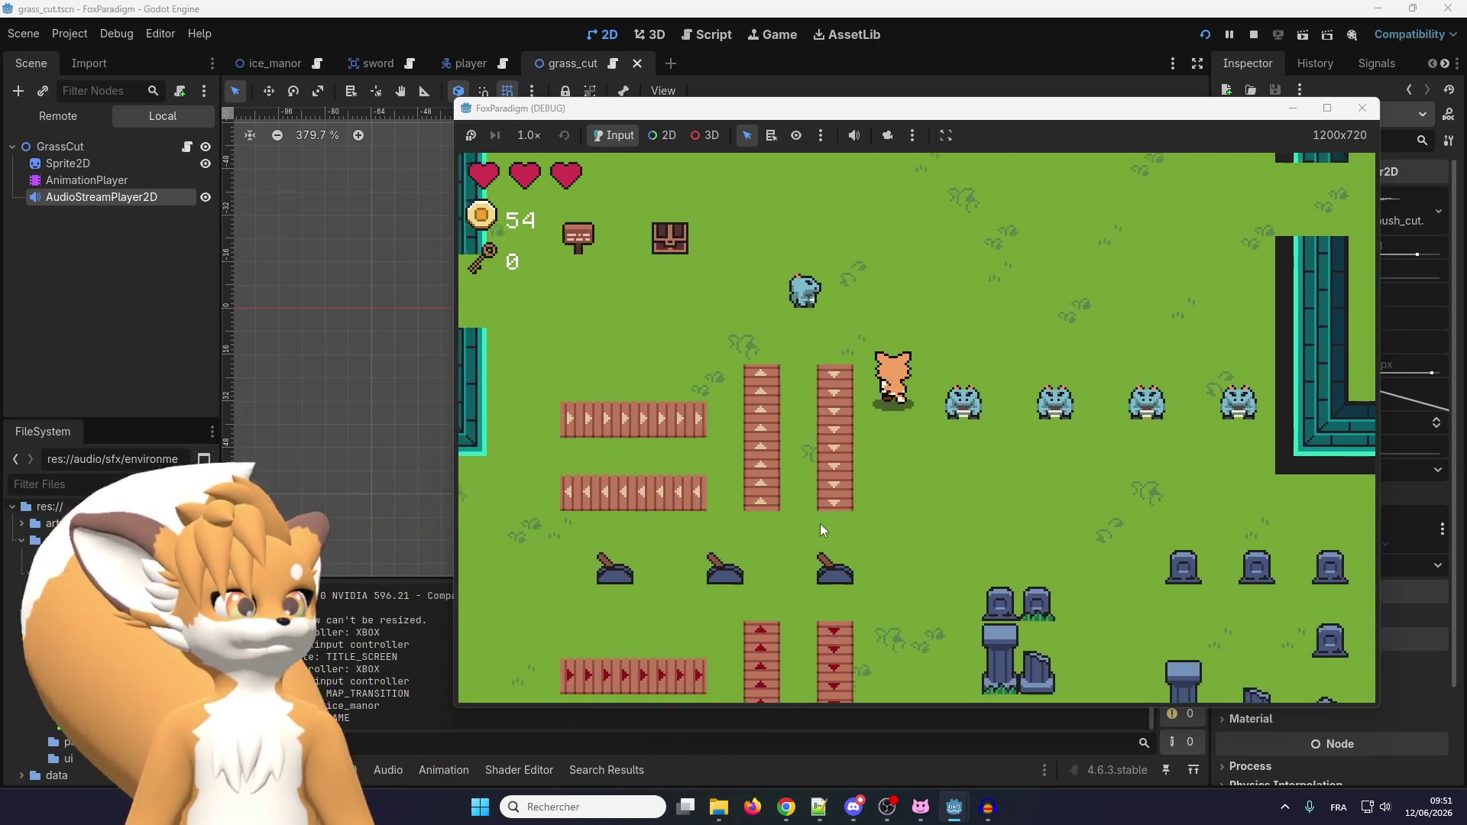
pyautogui.press('Up')
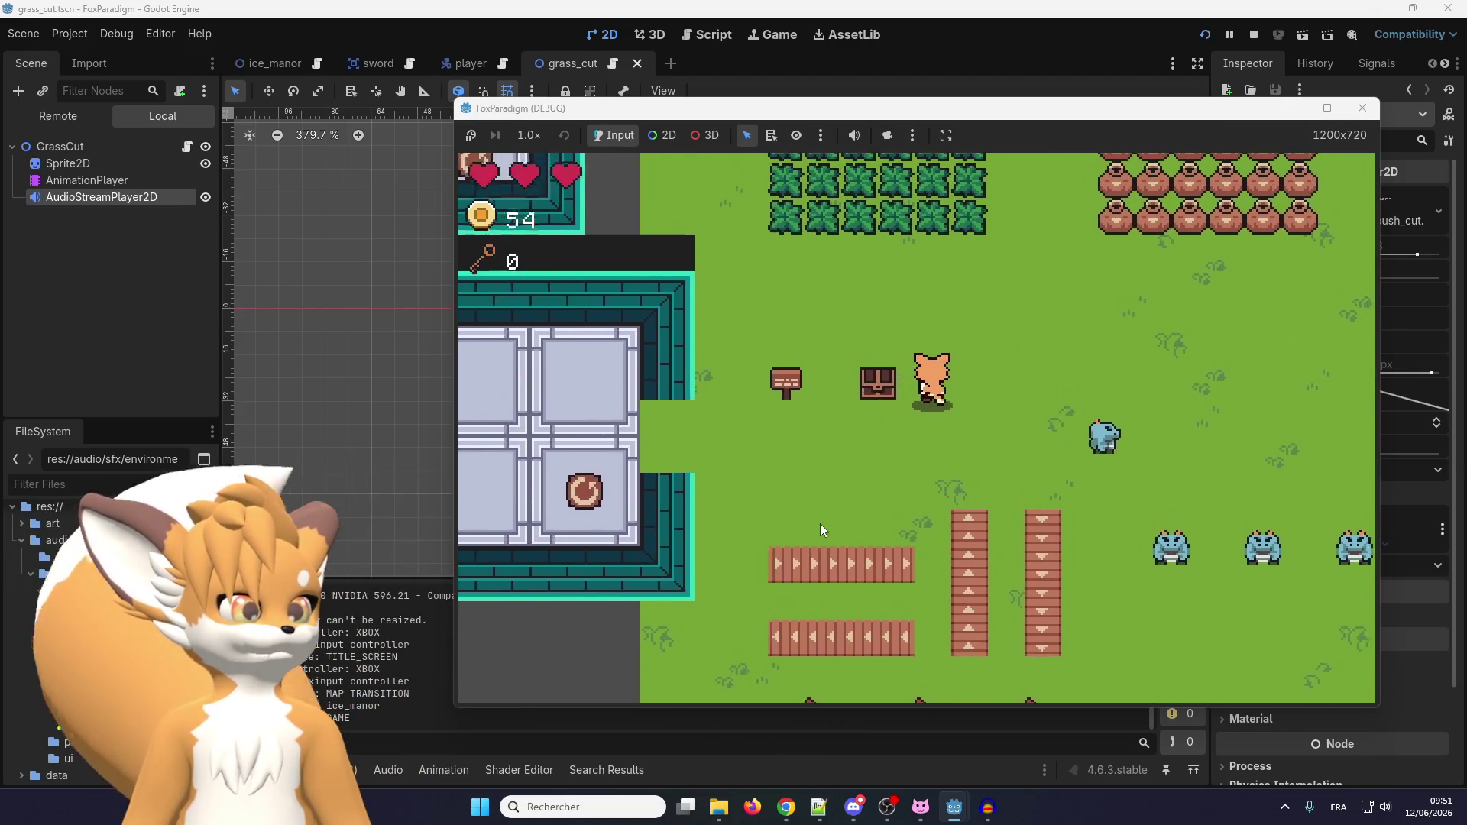
pyautogui.press('space')
pyautogui.press('Up')
pyautogui.press('space')
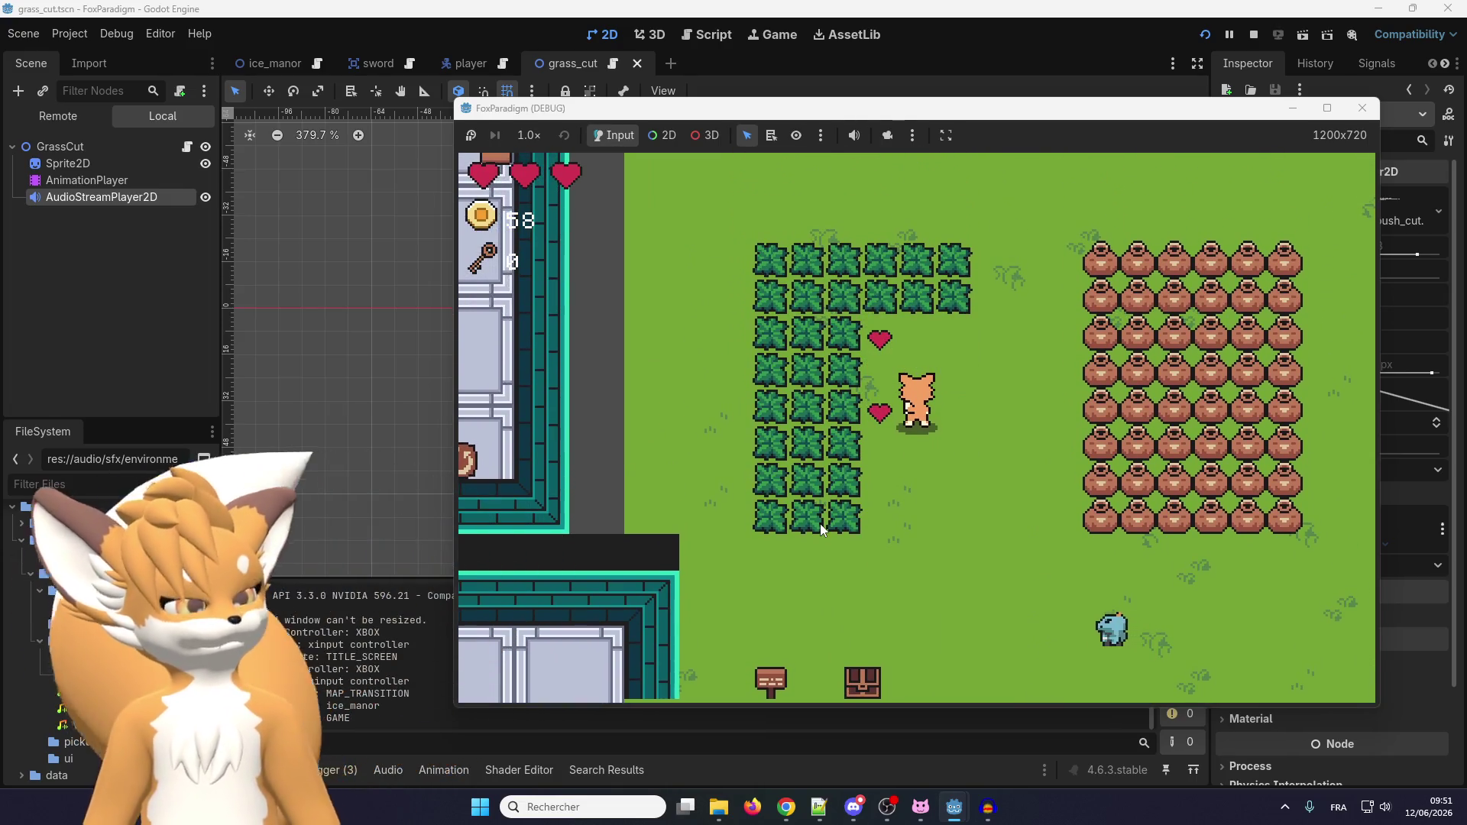
pyautogui.press('F8')
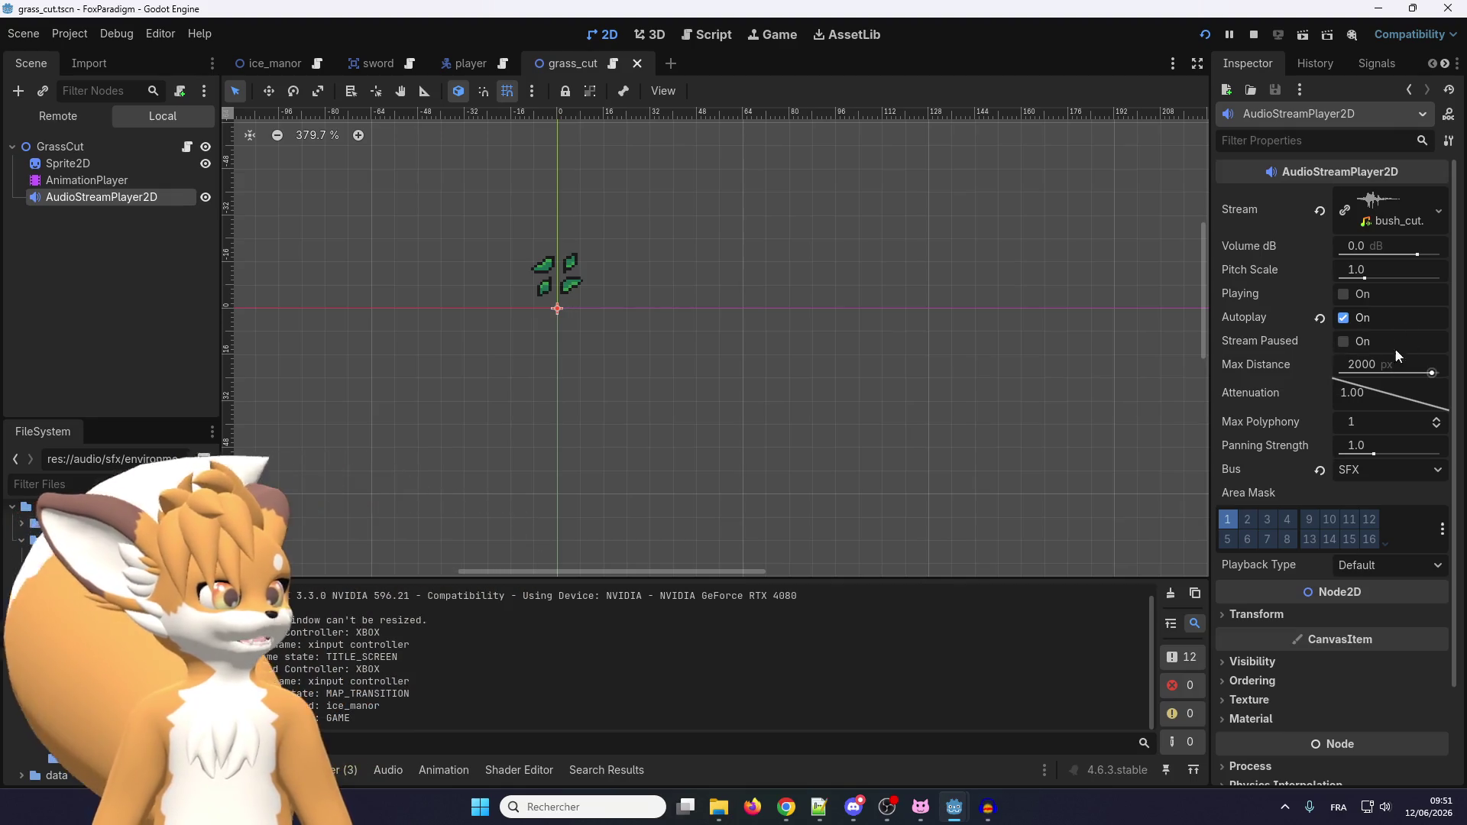
pyautogui.moveTo(1417, 254); pyautogui.dragTo(1408, 254)
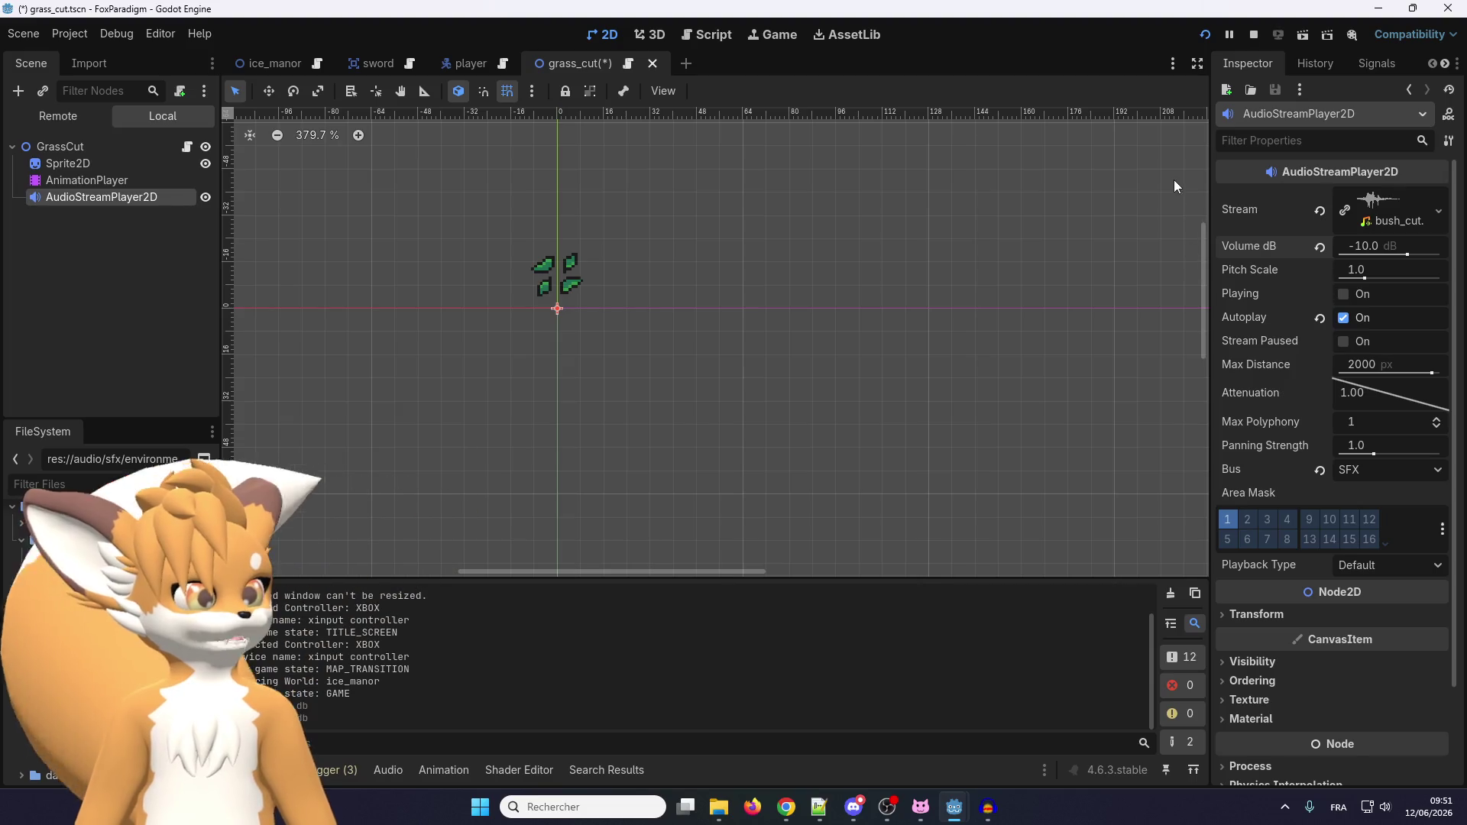
# Save the scene and relaunch the game with F5 to hear the quieter sound.
pyautogui.hotkey('ctrl', 's')
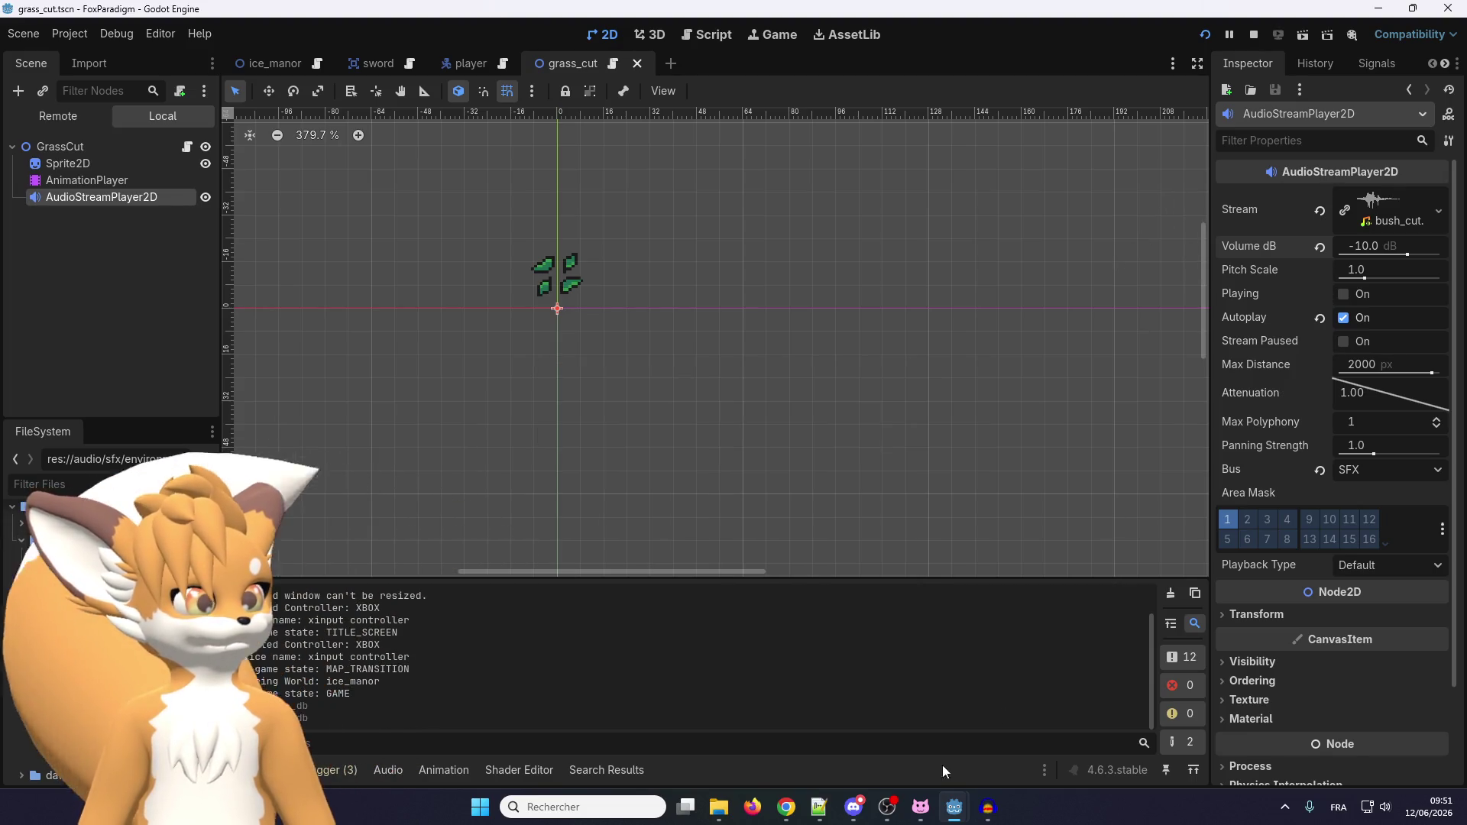
pyautogui.moveTo(981, 815)
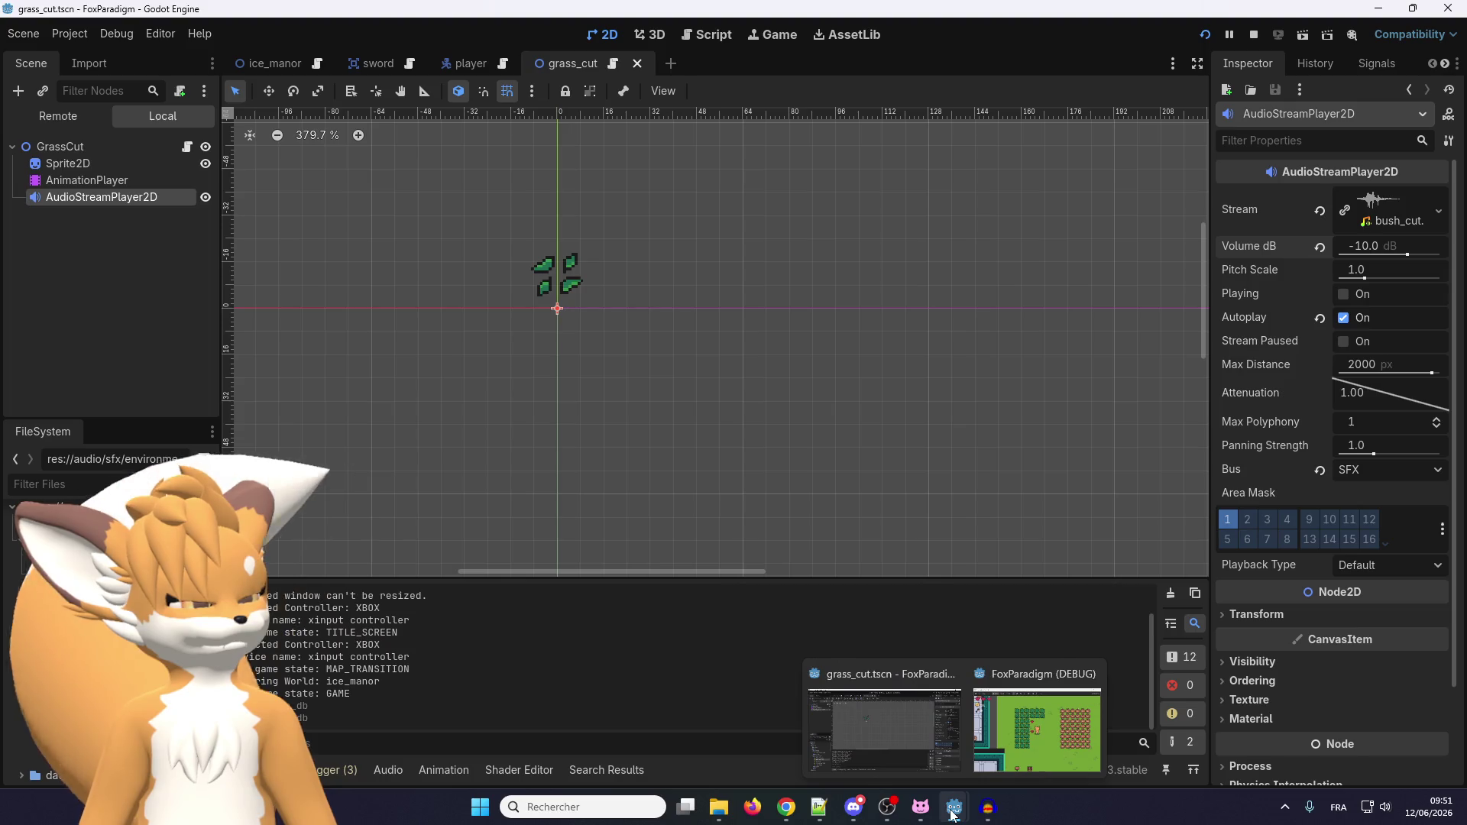
pyautogui.click(1023, 691)
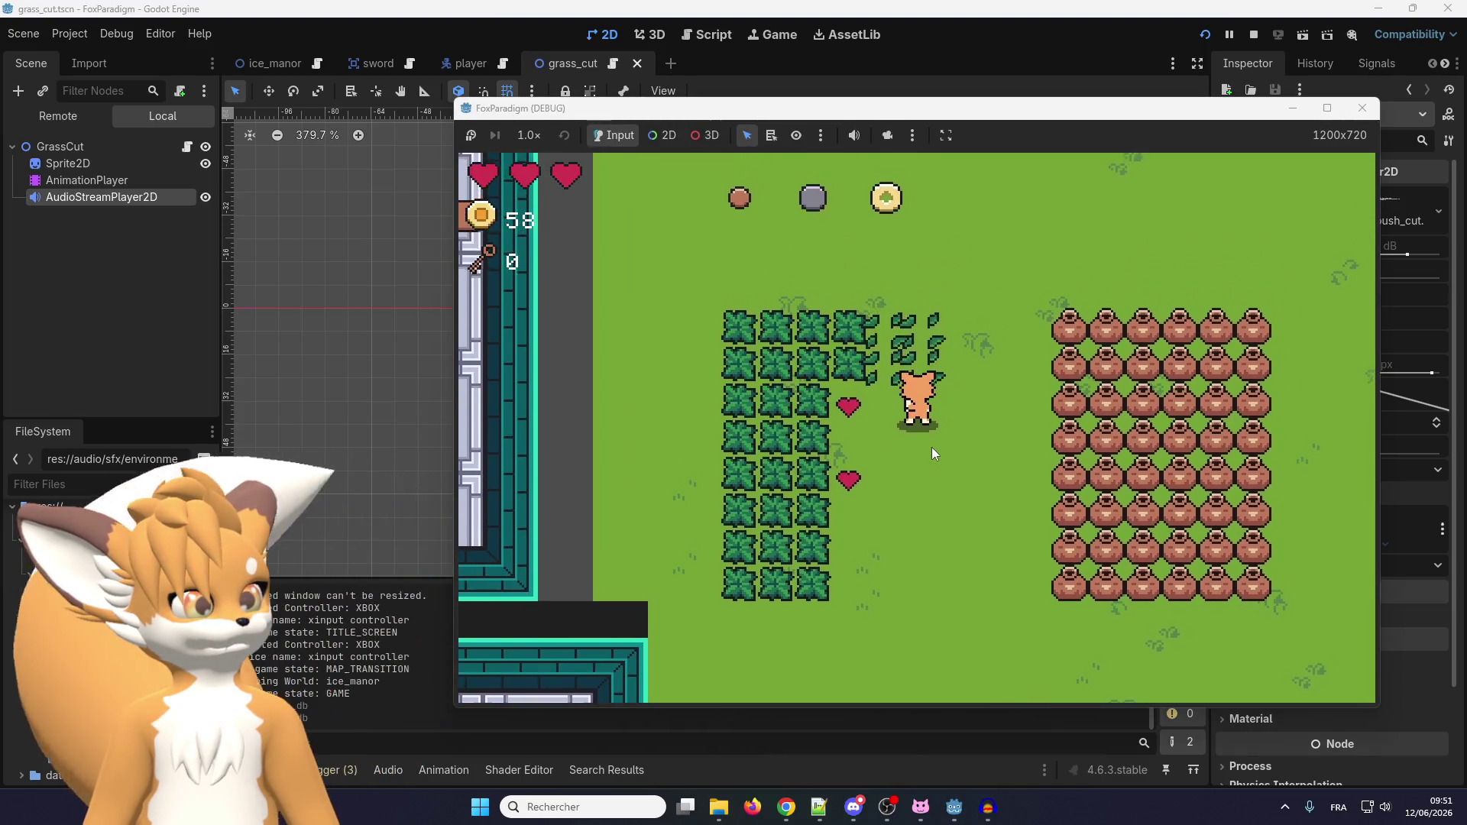
pyautogui.click(1362, 108)
pyautogui.press('F5')
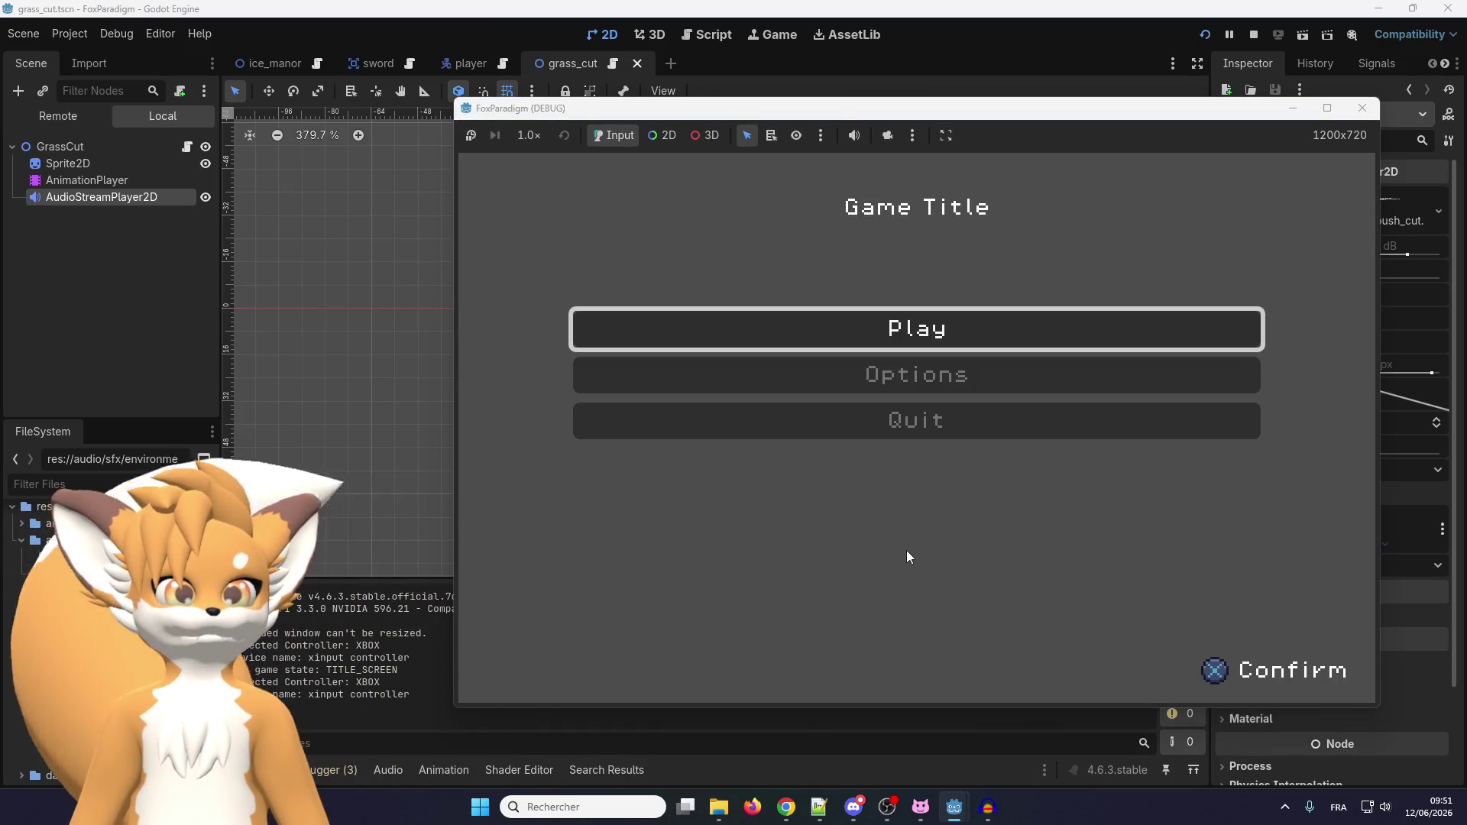
# Load the saved game and walk the fox up and left, slashing the column of bushes.
pyautogui.press('Return')
pyautogui.press('Return')
pyautogui.press('Up')
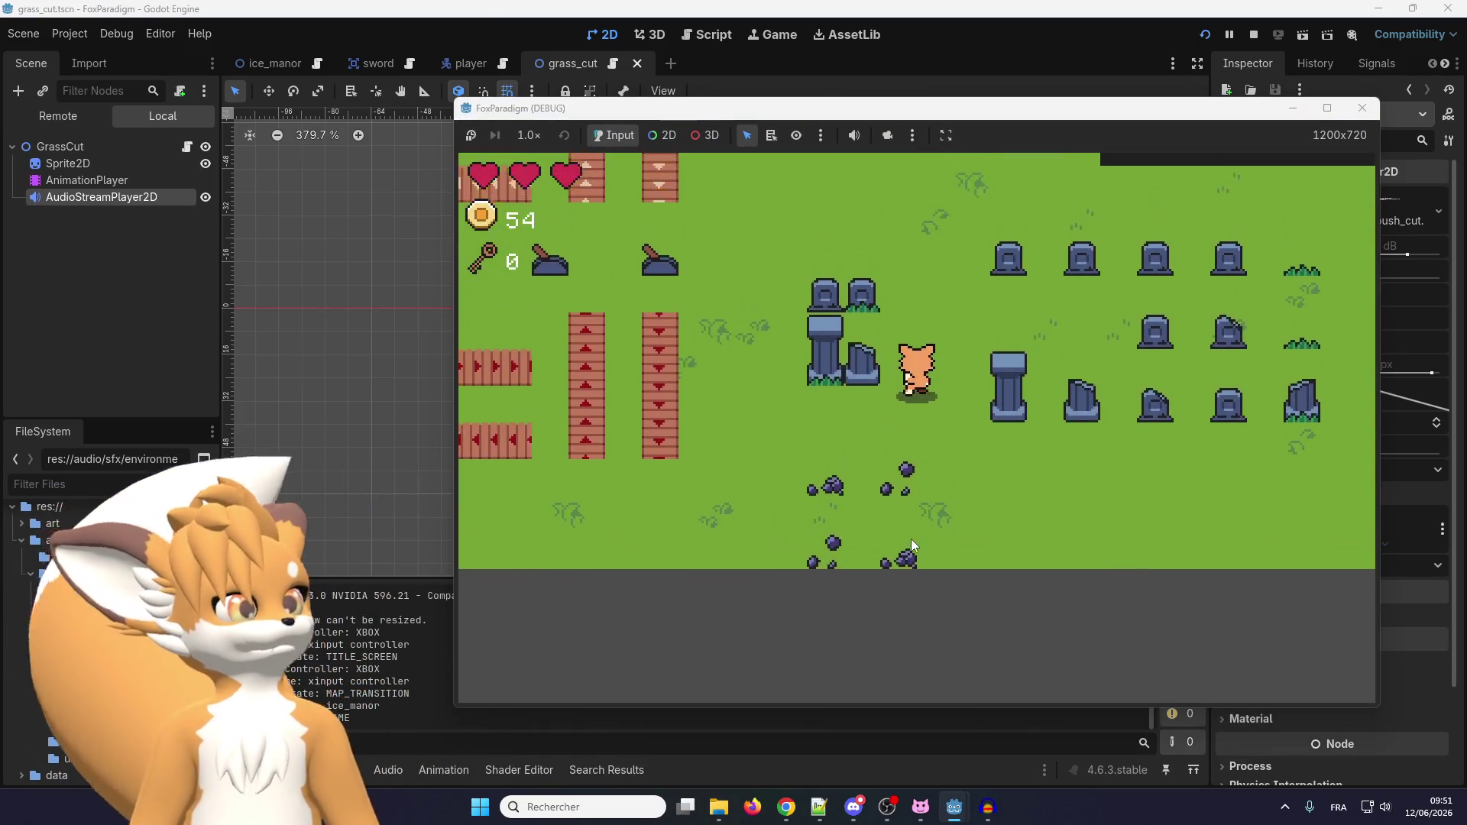
pyautogui.press('Up')
pyautogui.press('Left')
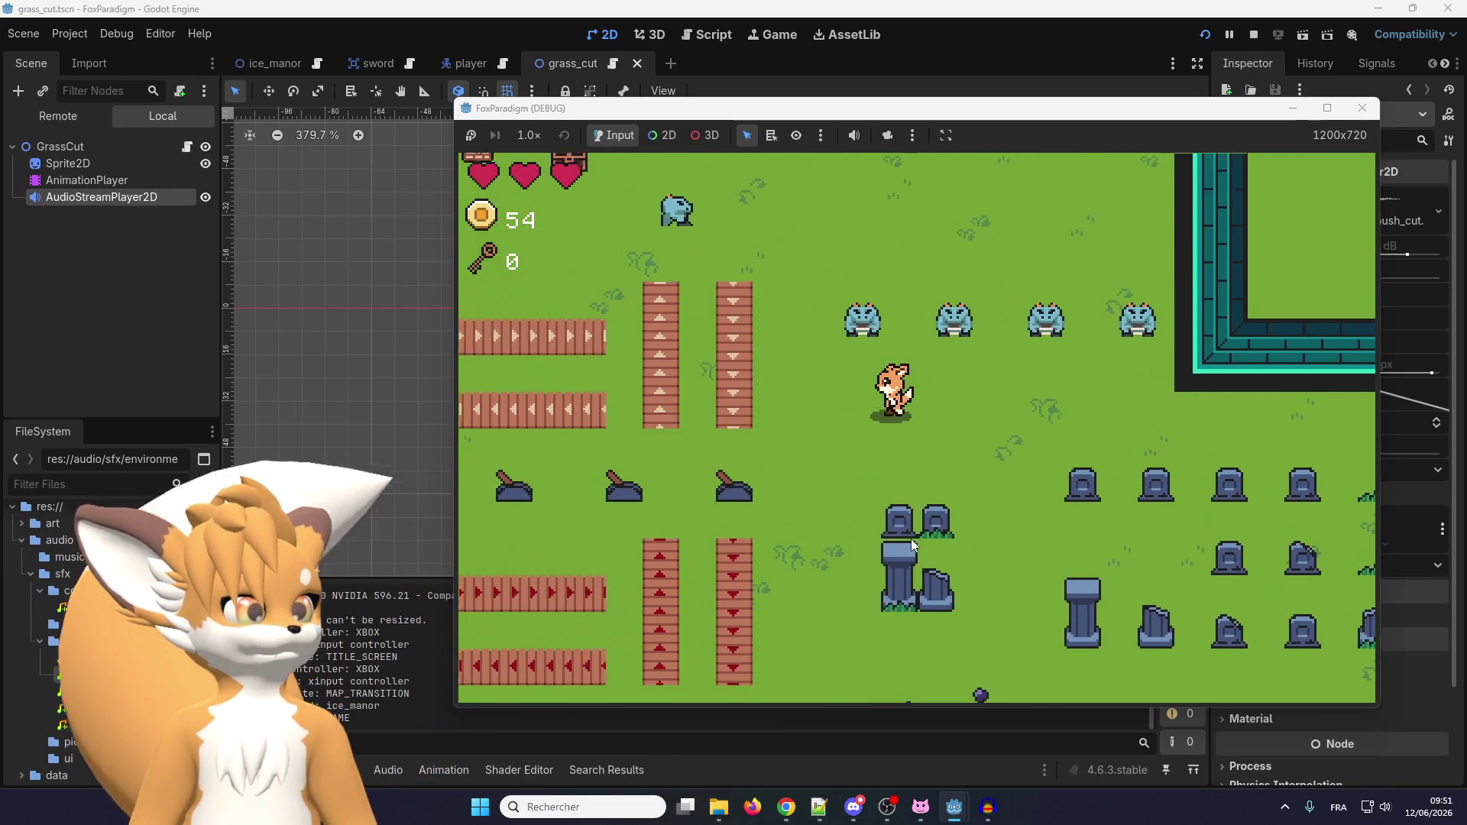
pyautogui.press('Up')
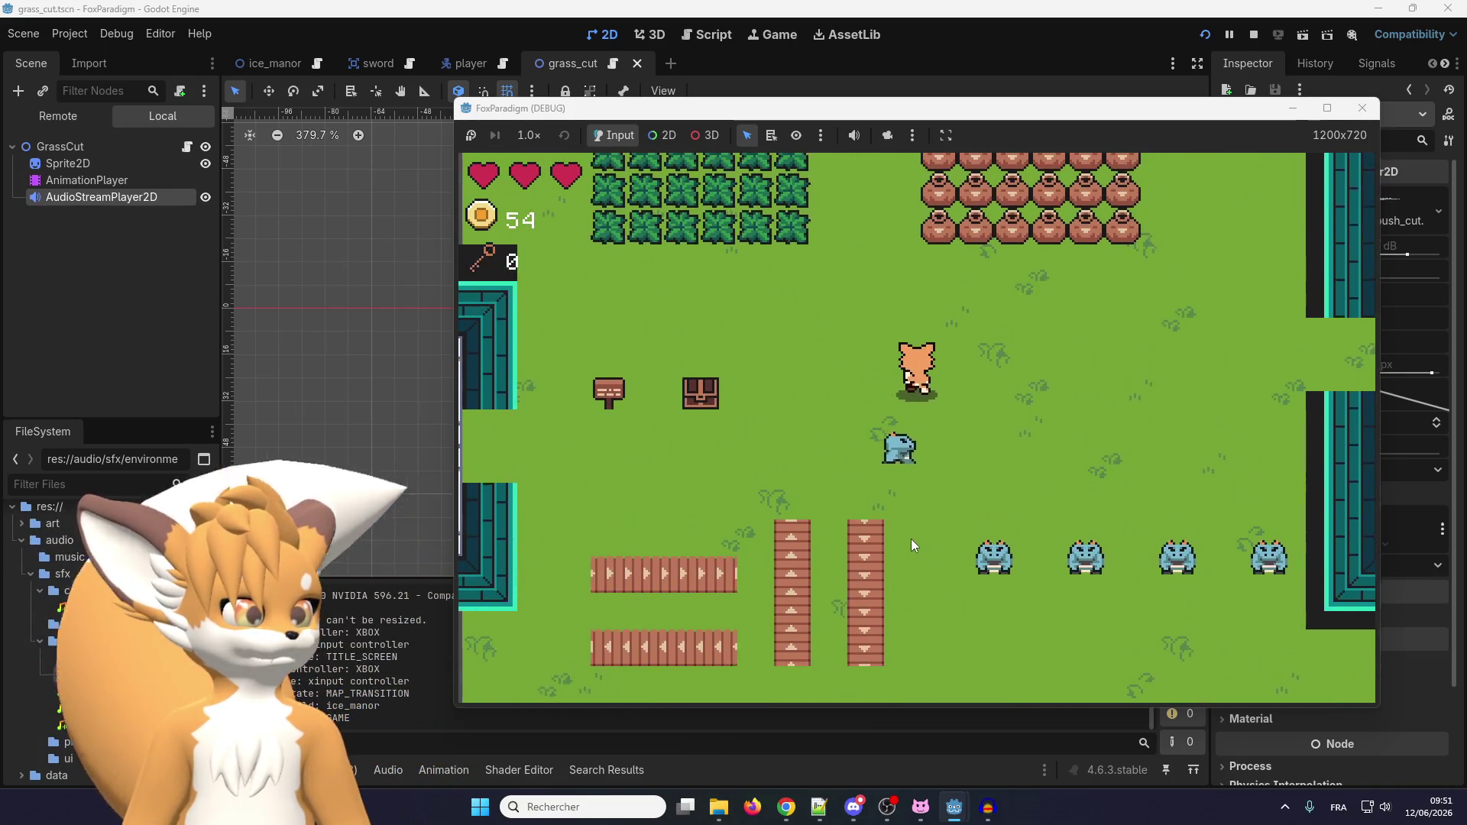
pyautogui.press('space')
pyautogui.press('space')
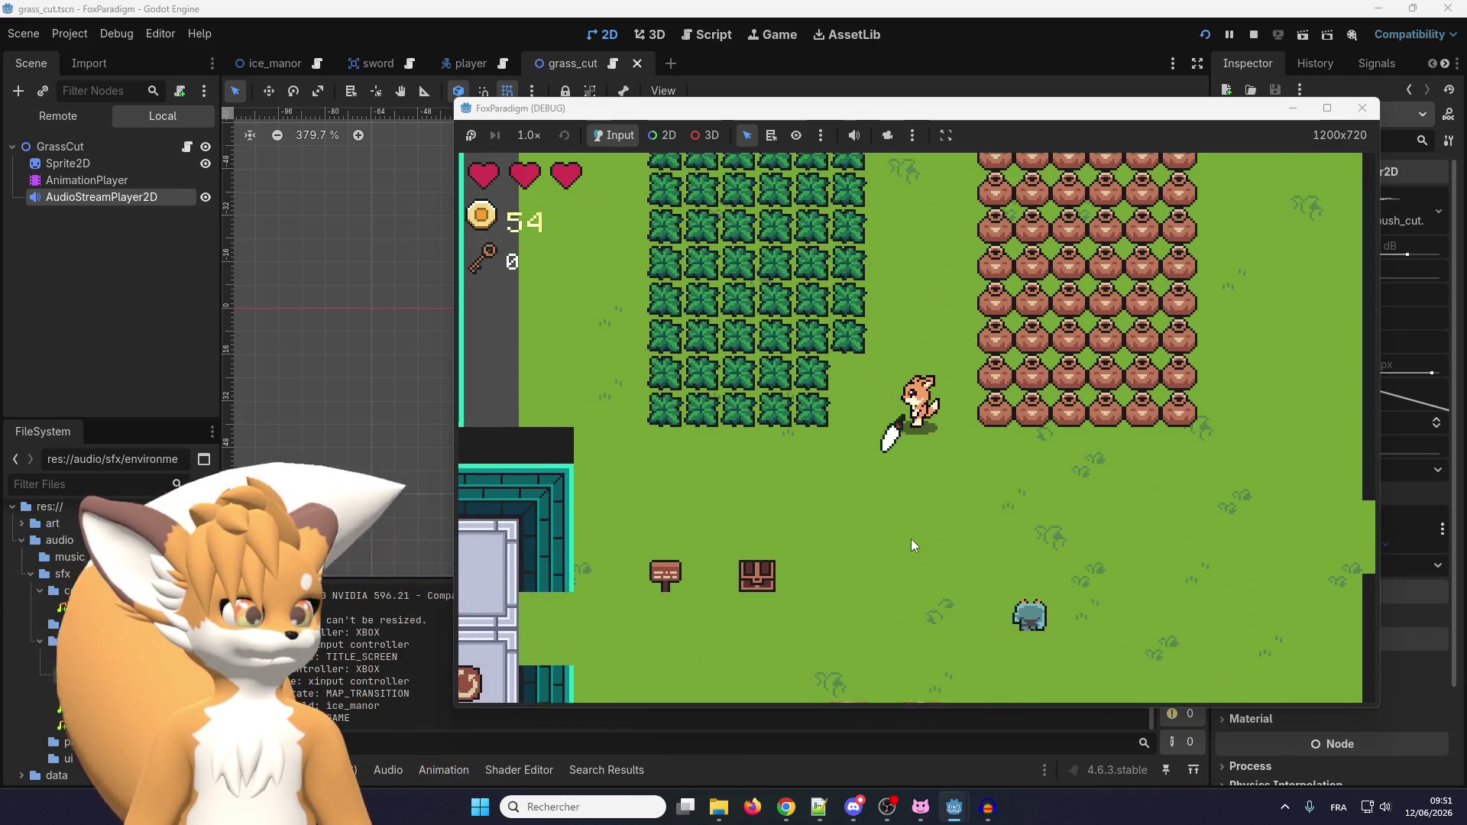
pyautogui.press('Left')
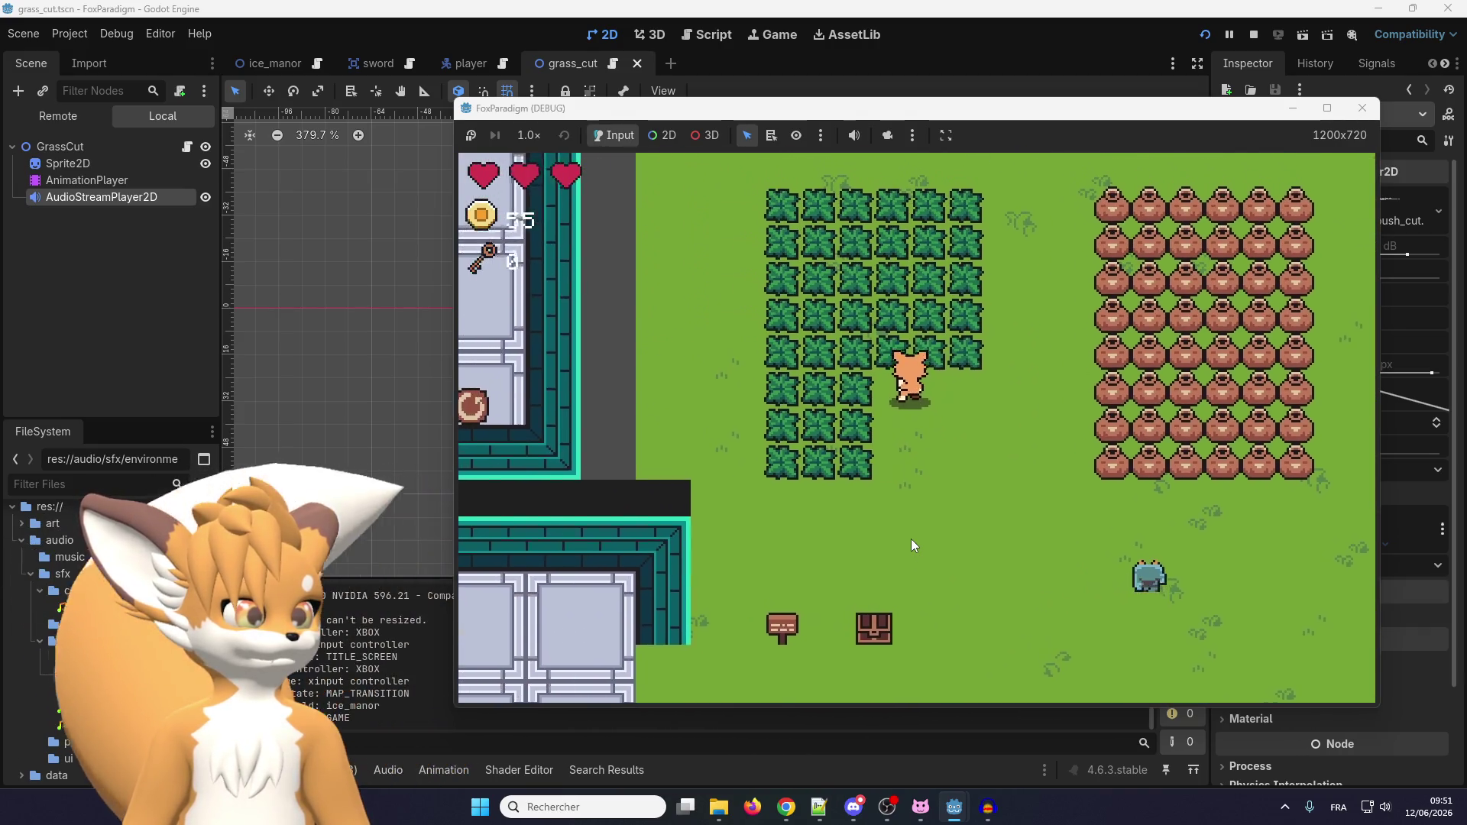
pyautogui.press('space')
pyautogui.press('Up')
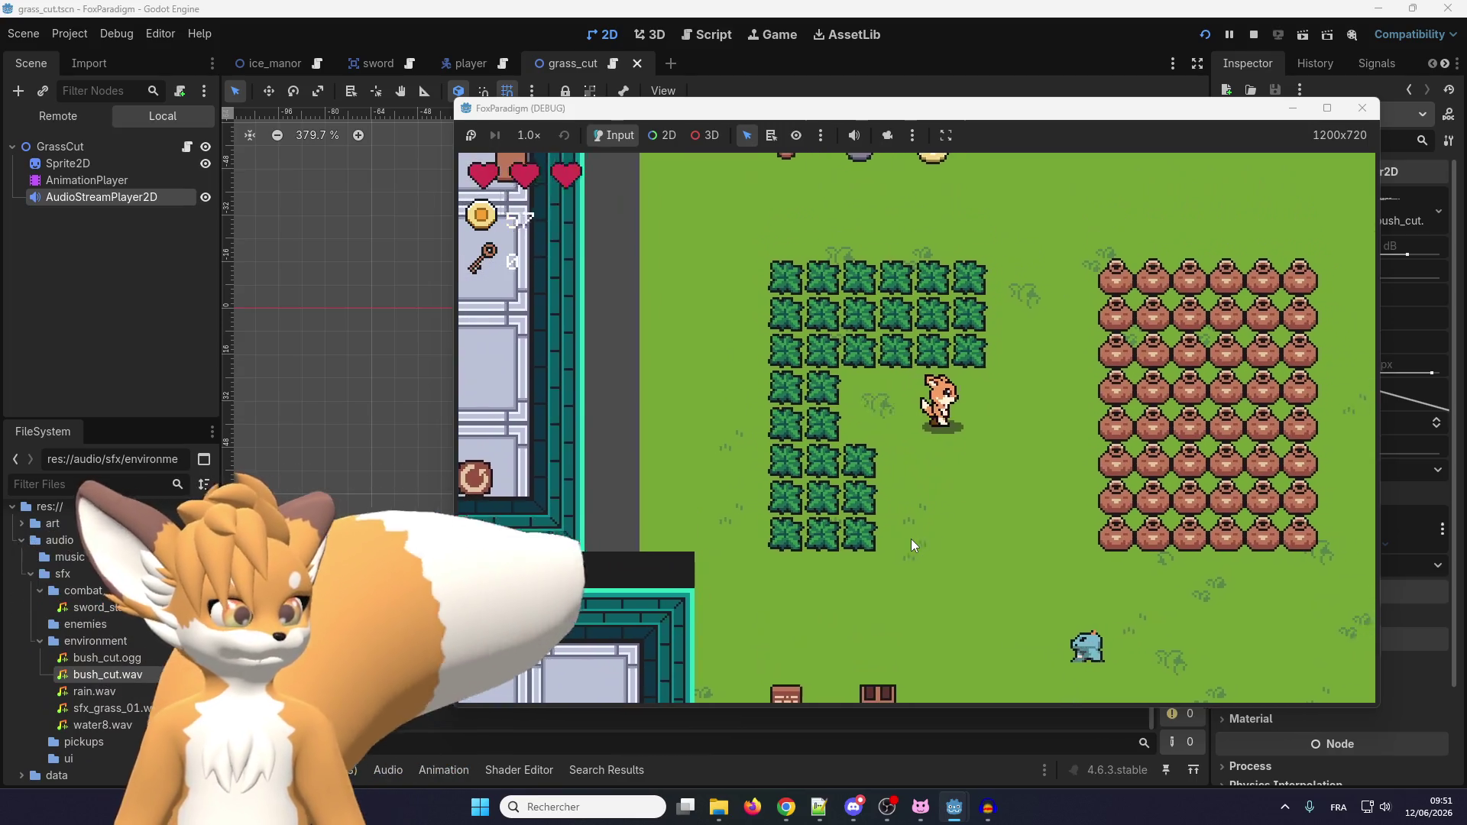
pyautogui.press('Up')
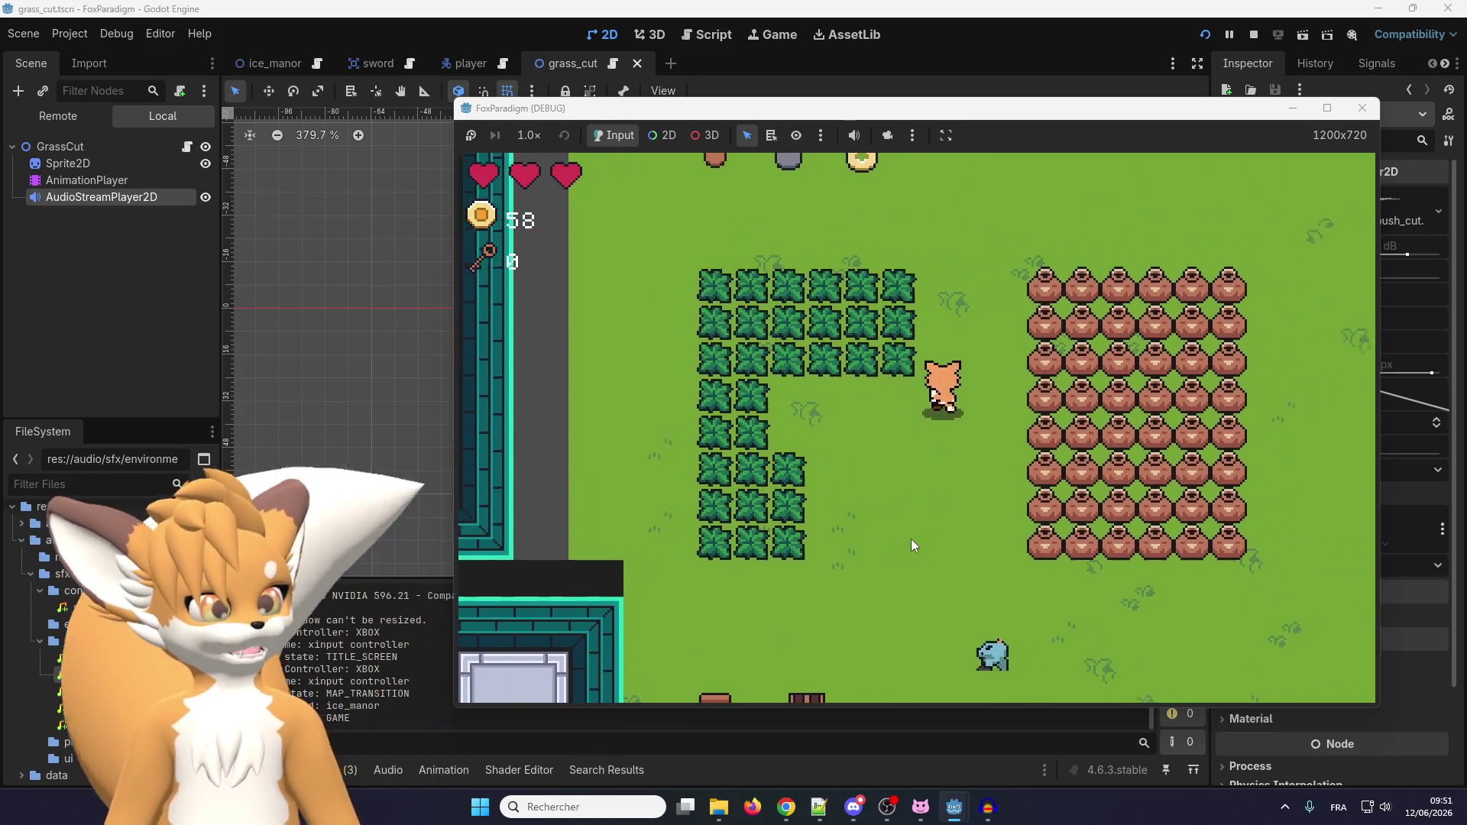
pyautogui.press('Left')
pyautogui.press('space')
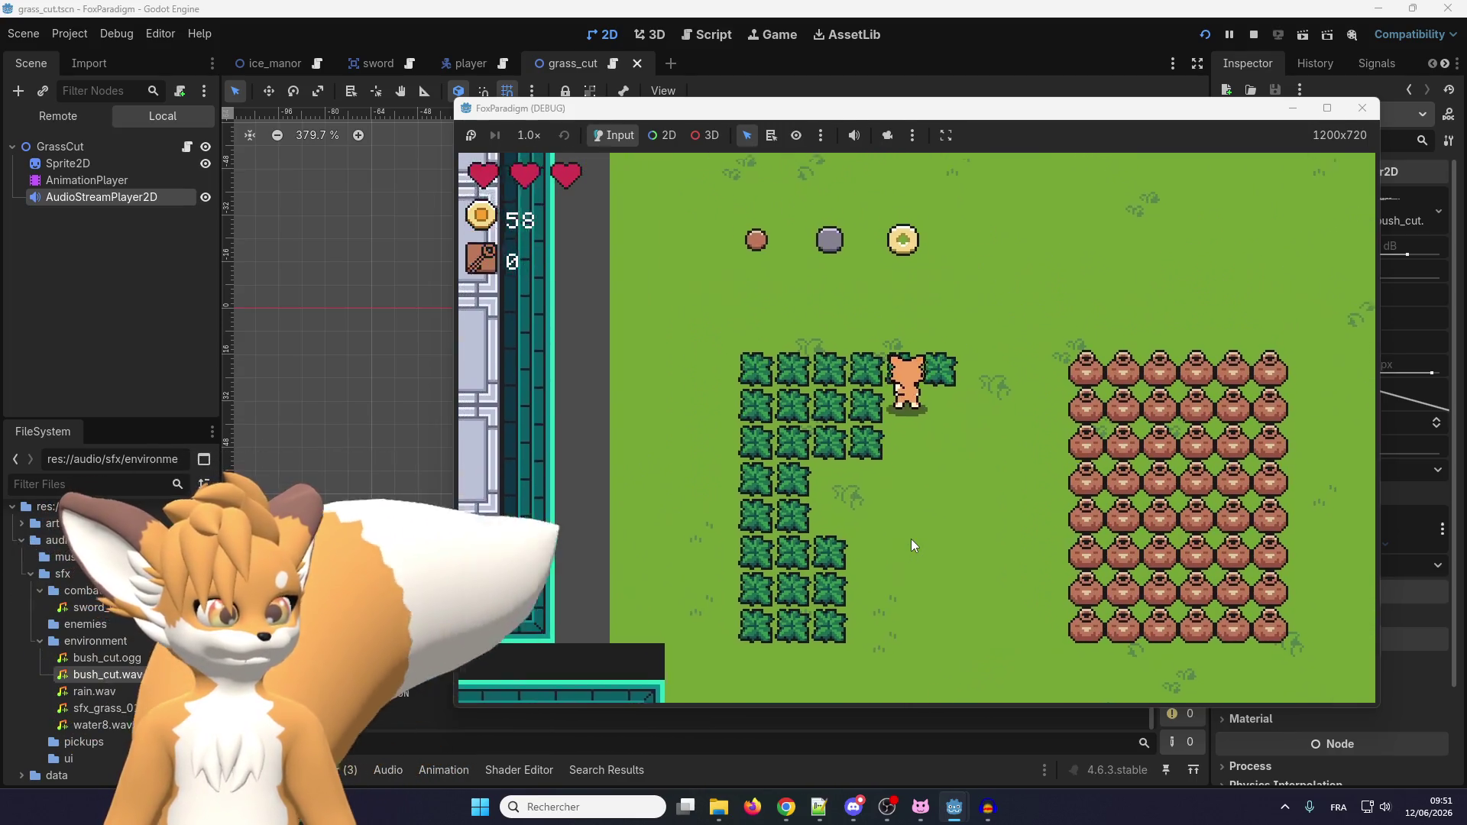
pyautogui.press('space')
pyautogui.press('Left')
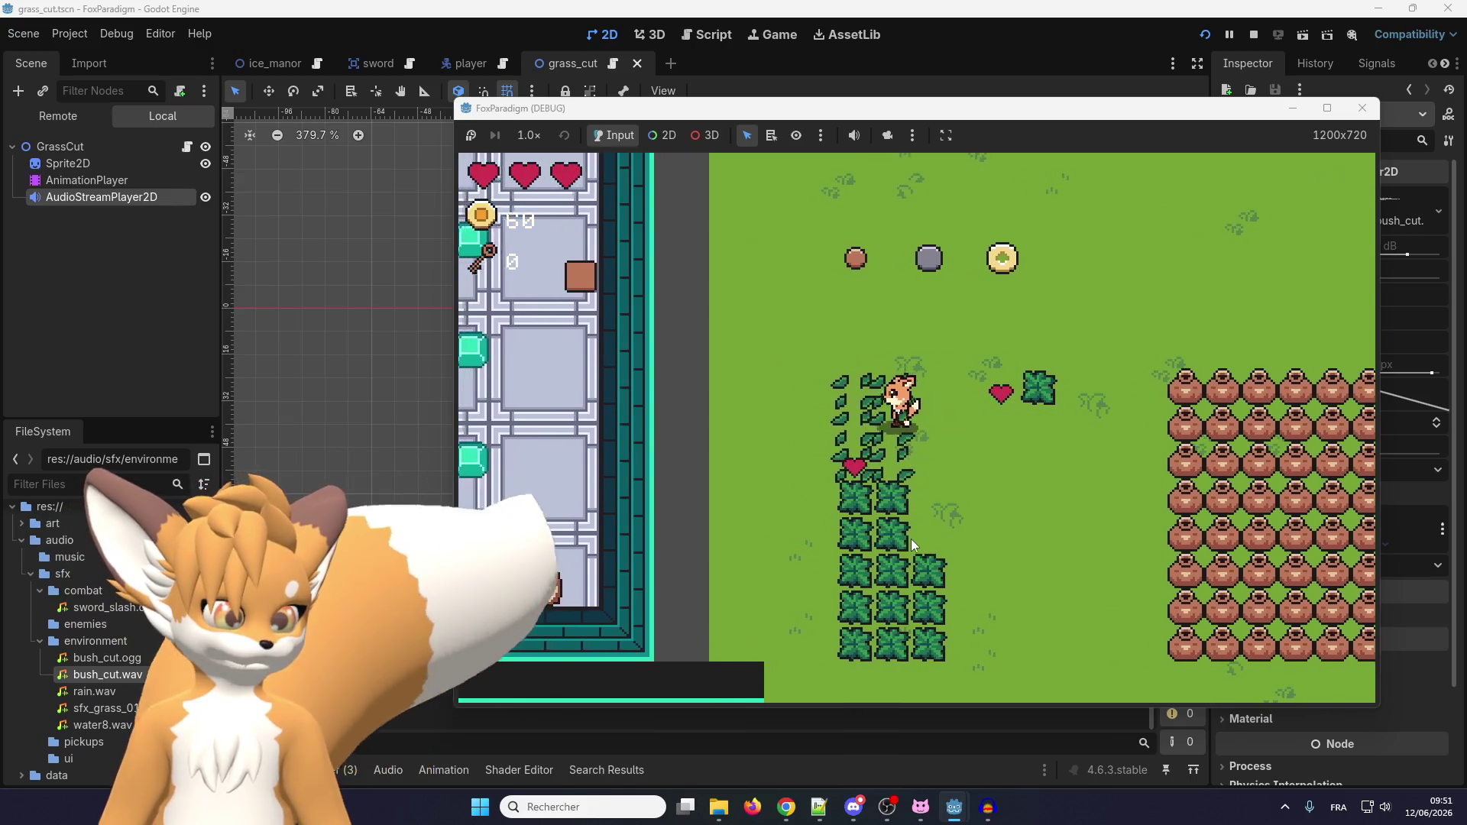
pyautogui.press('Down')
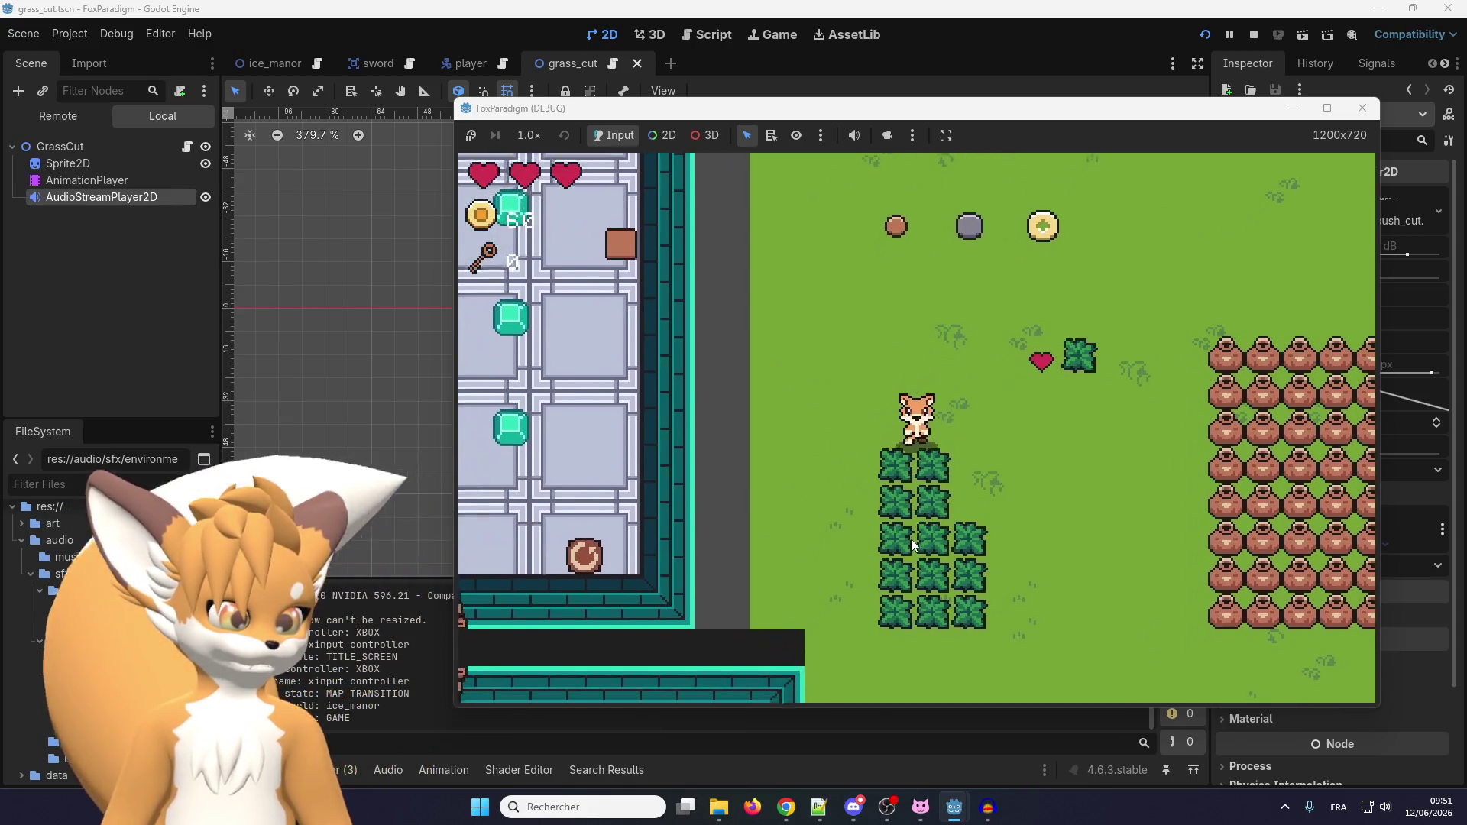
pyautogui.press('Right')
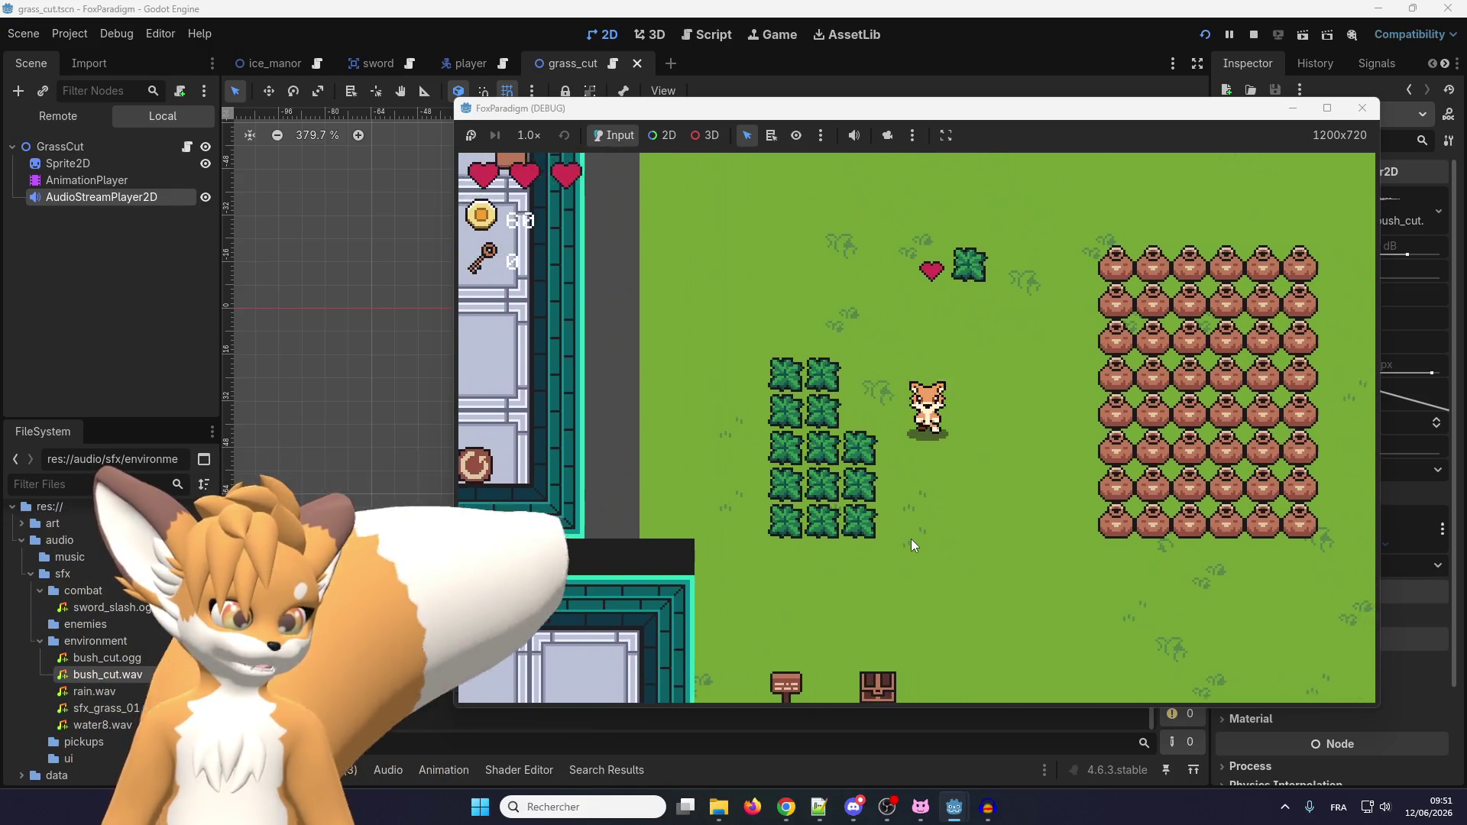
pyautogui.press('Left')
pyautogui.press('space')
# Keep slashing nearby bushes until the coin count reaches 63, then close the game window.
pyautogui.press('Down')
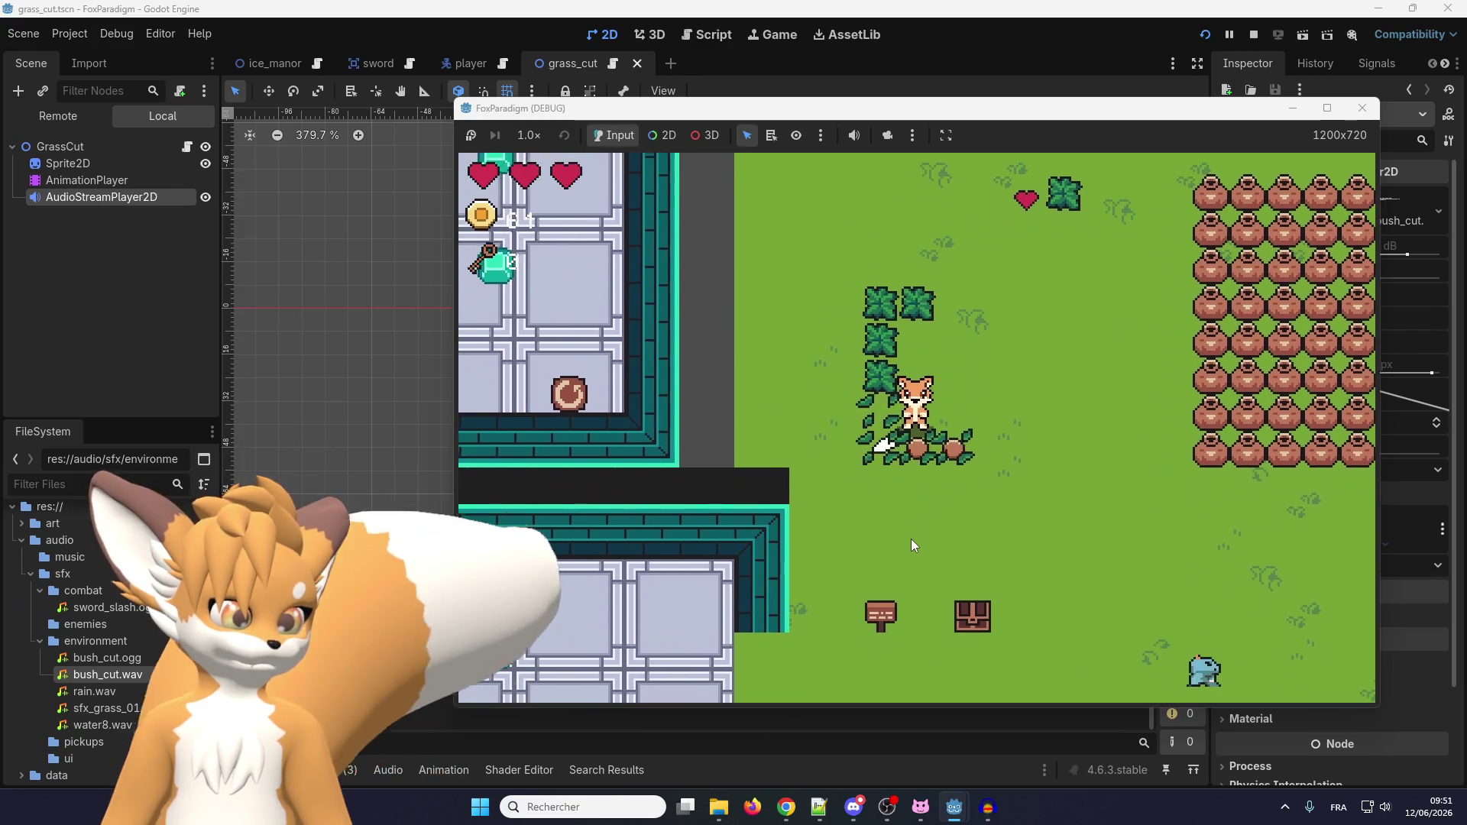
pyautogui.press('Up')
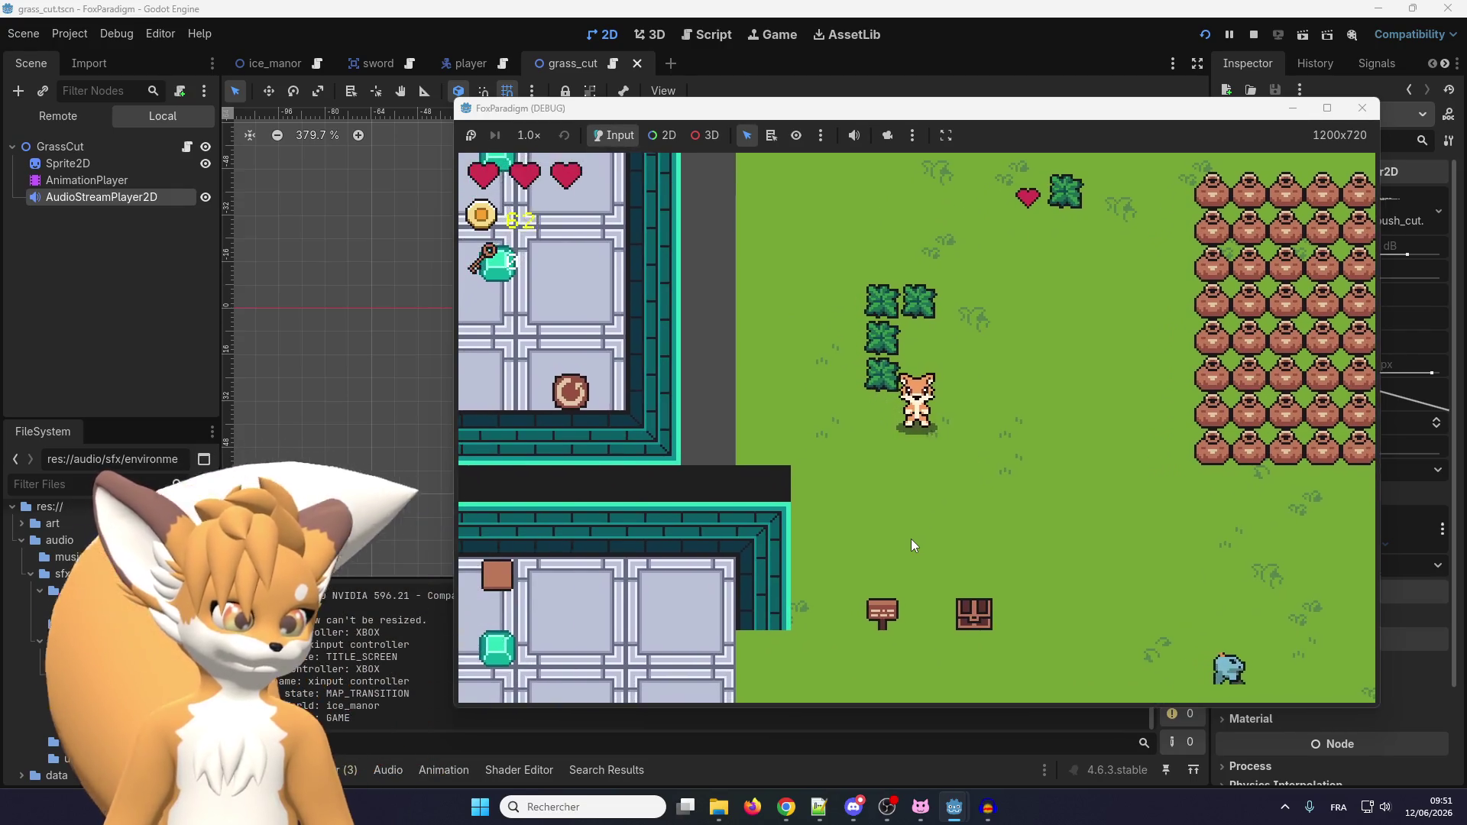
pyautogui.press('Right')
pyautogui.press('Up')
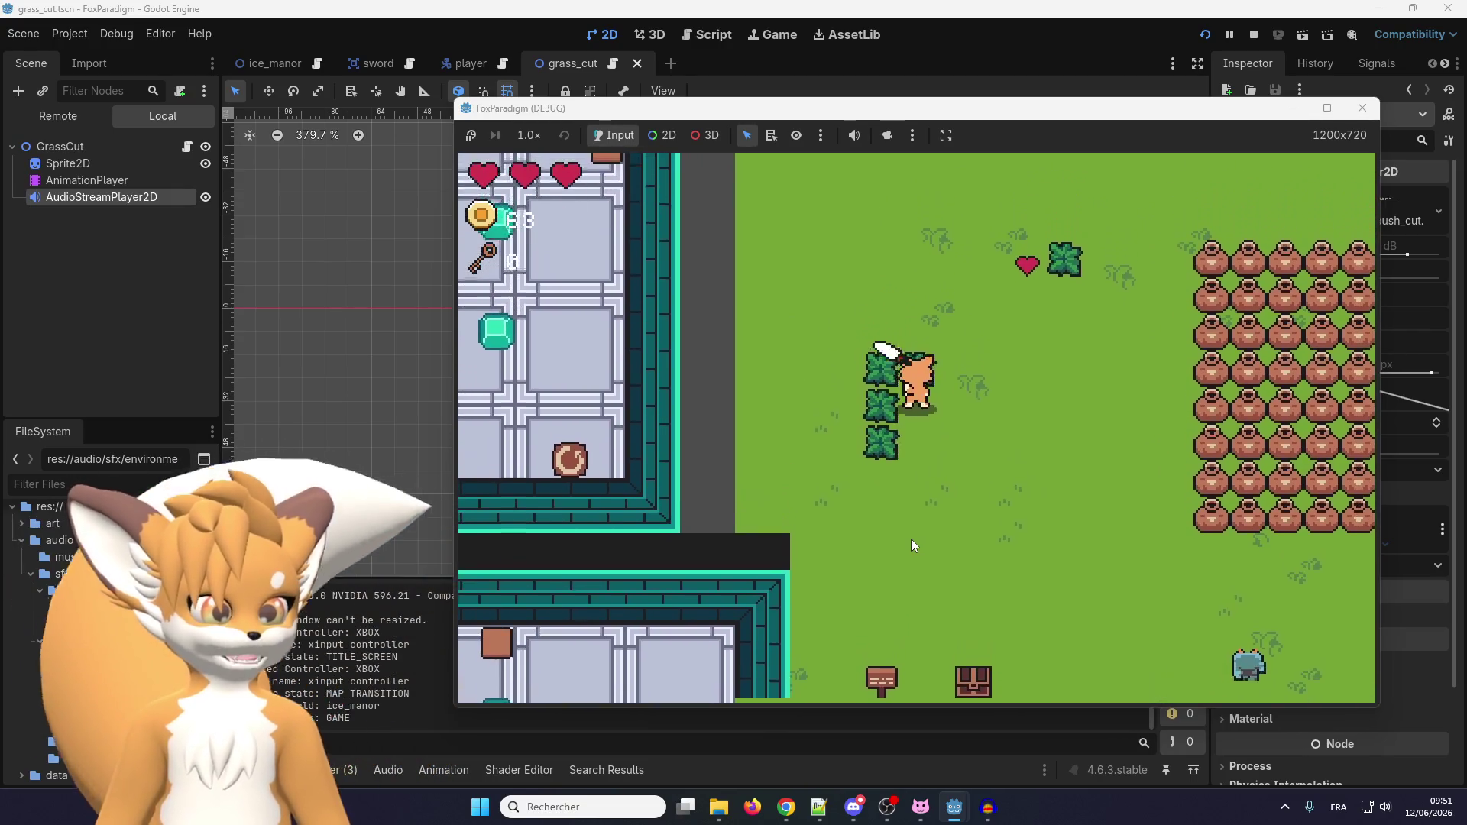
pyautogui.press('space')
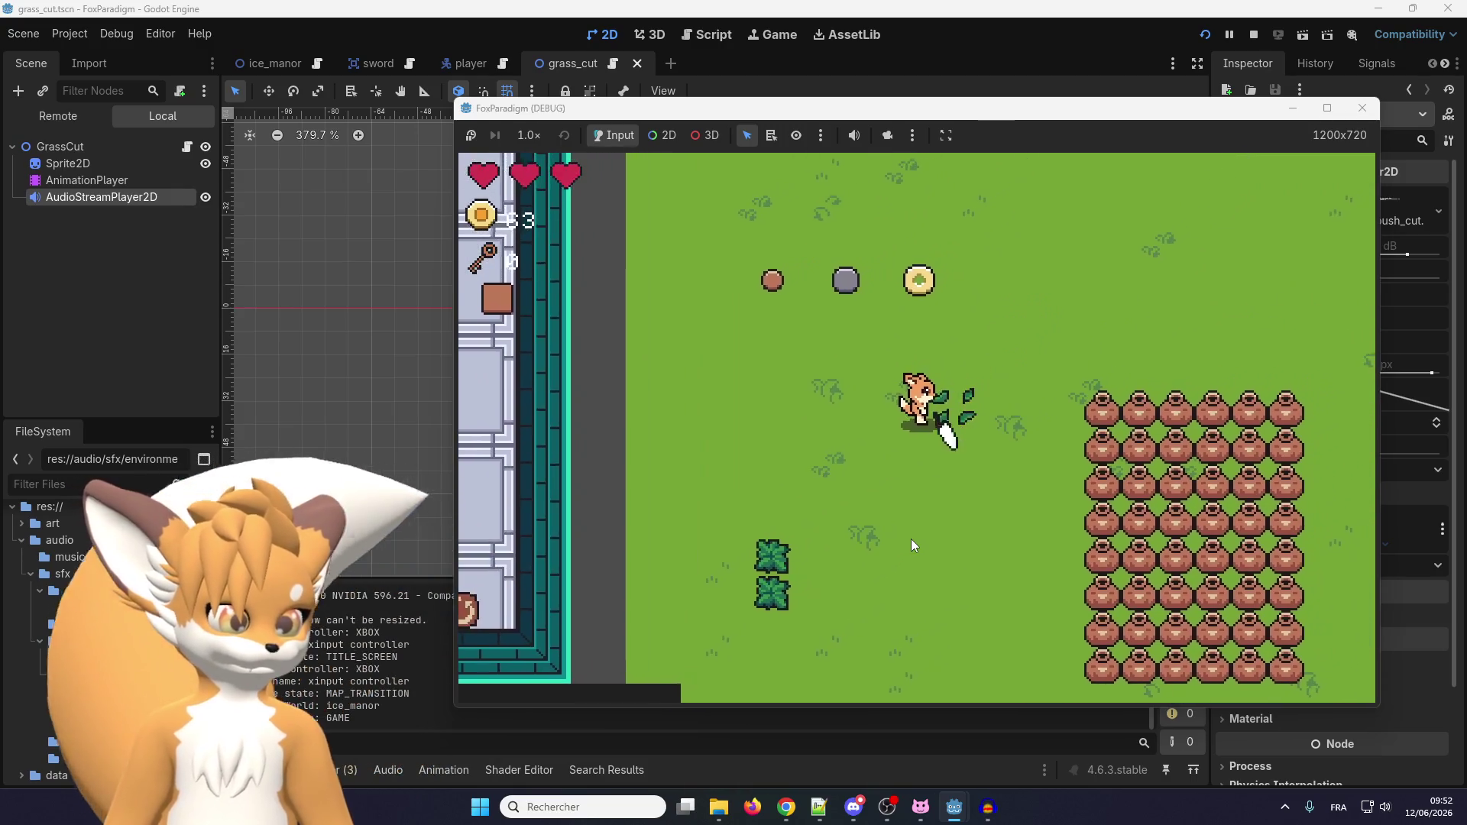
pyautogui.press('Down')
pyautogui.press('Left')
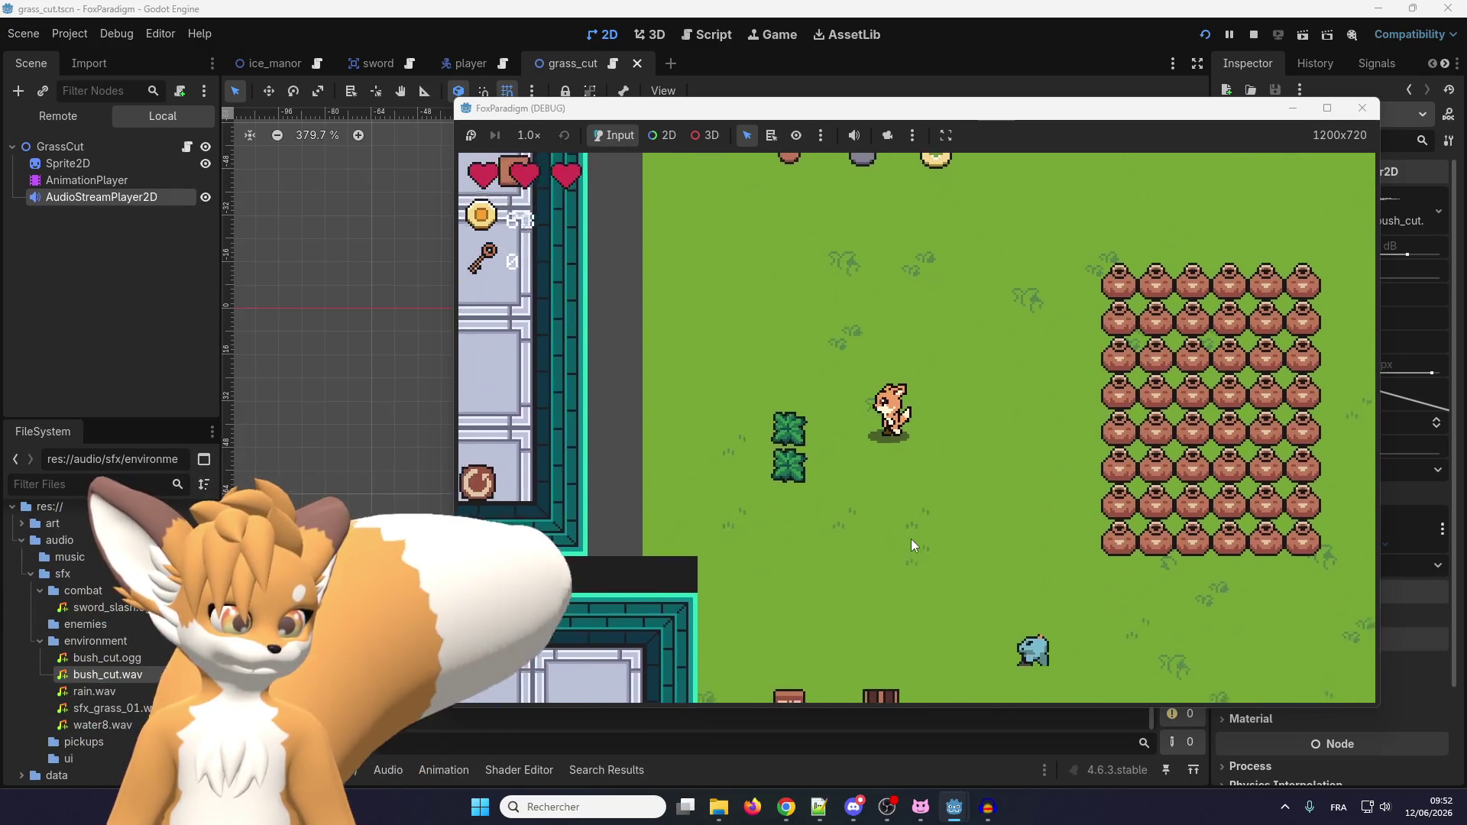
pyautogui.press('space')
pyautogui.press('Down')
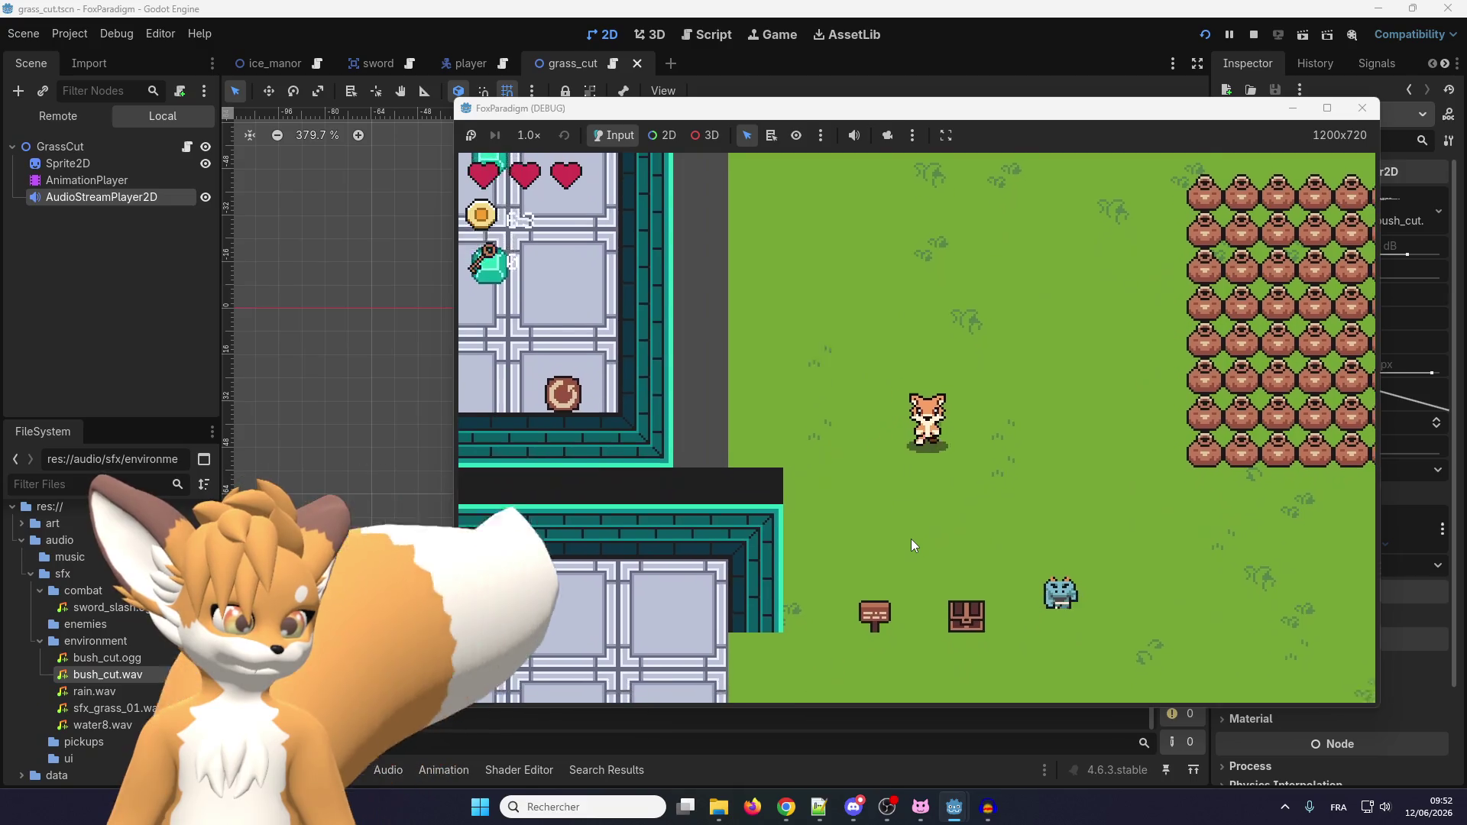
pyautogui.press('Right')
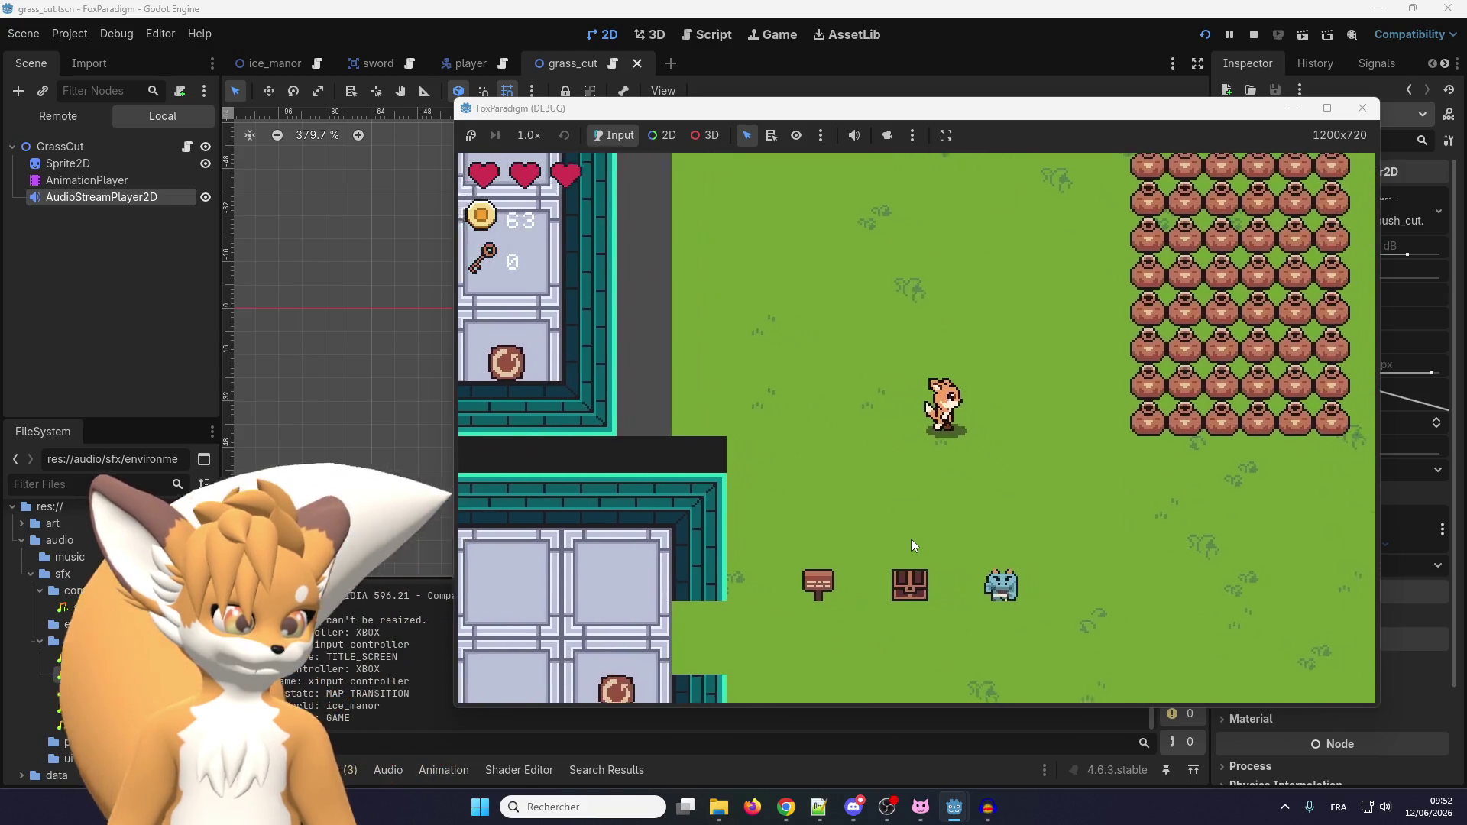
pyautogui.press('space')
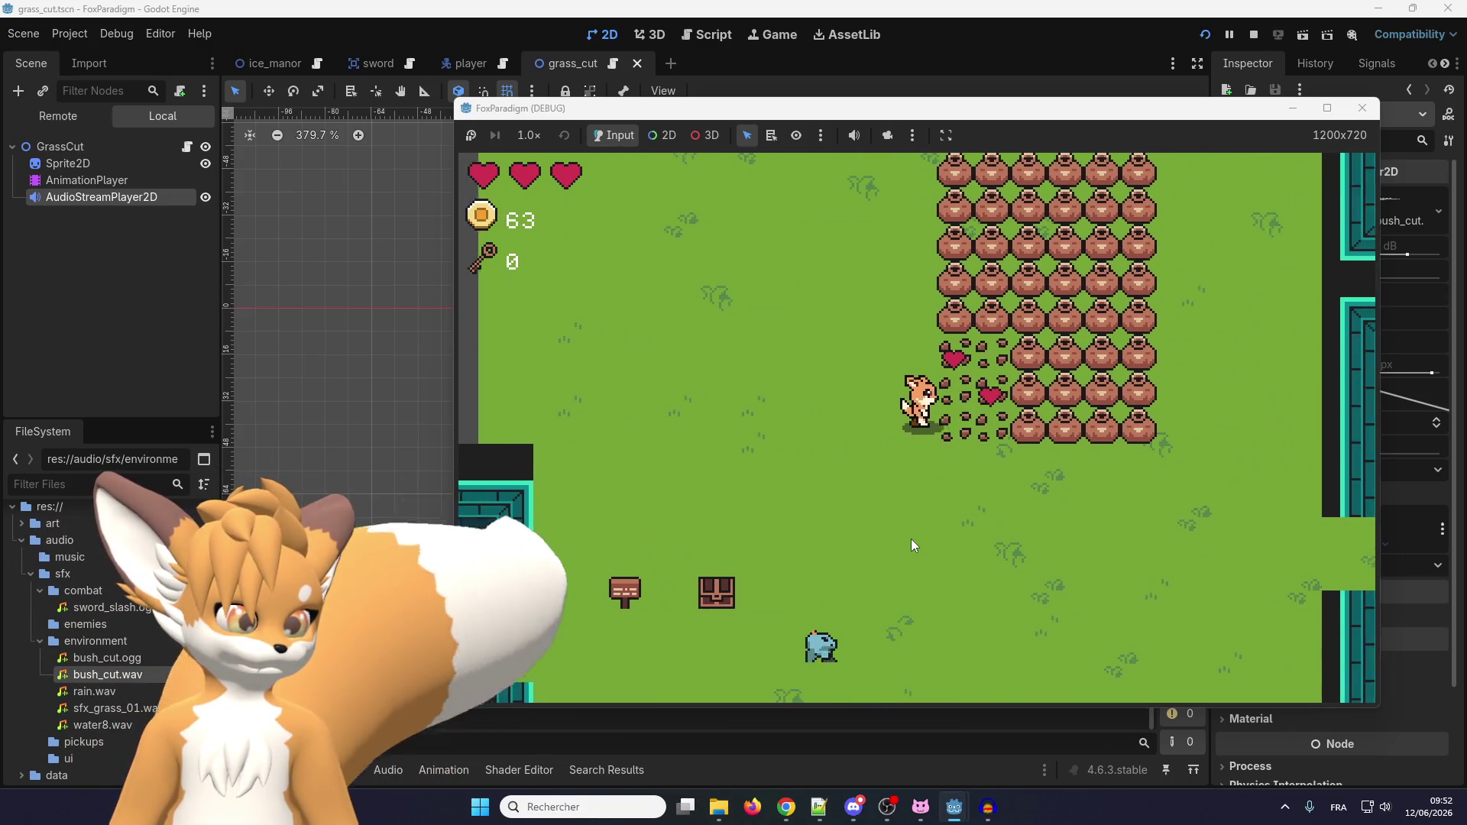
pyautogui.press('Up')
pyautogui.press('Left')
pyautogui.press('space')
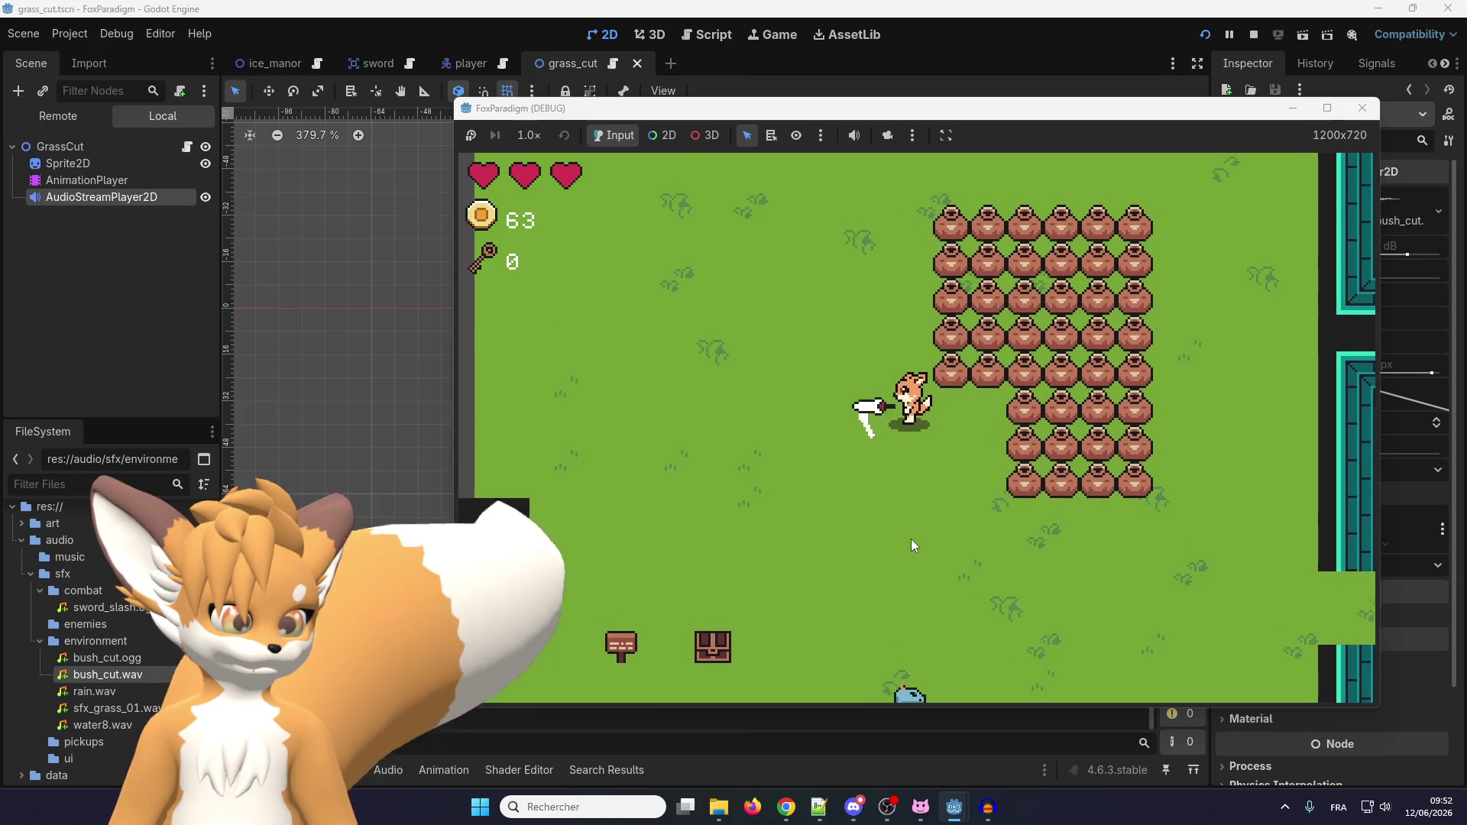
pyautogui.press('Left')
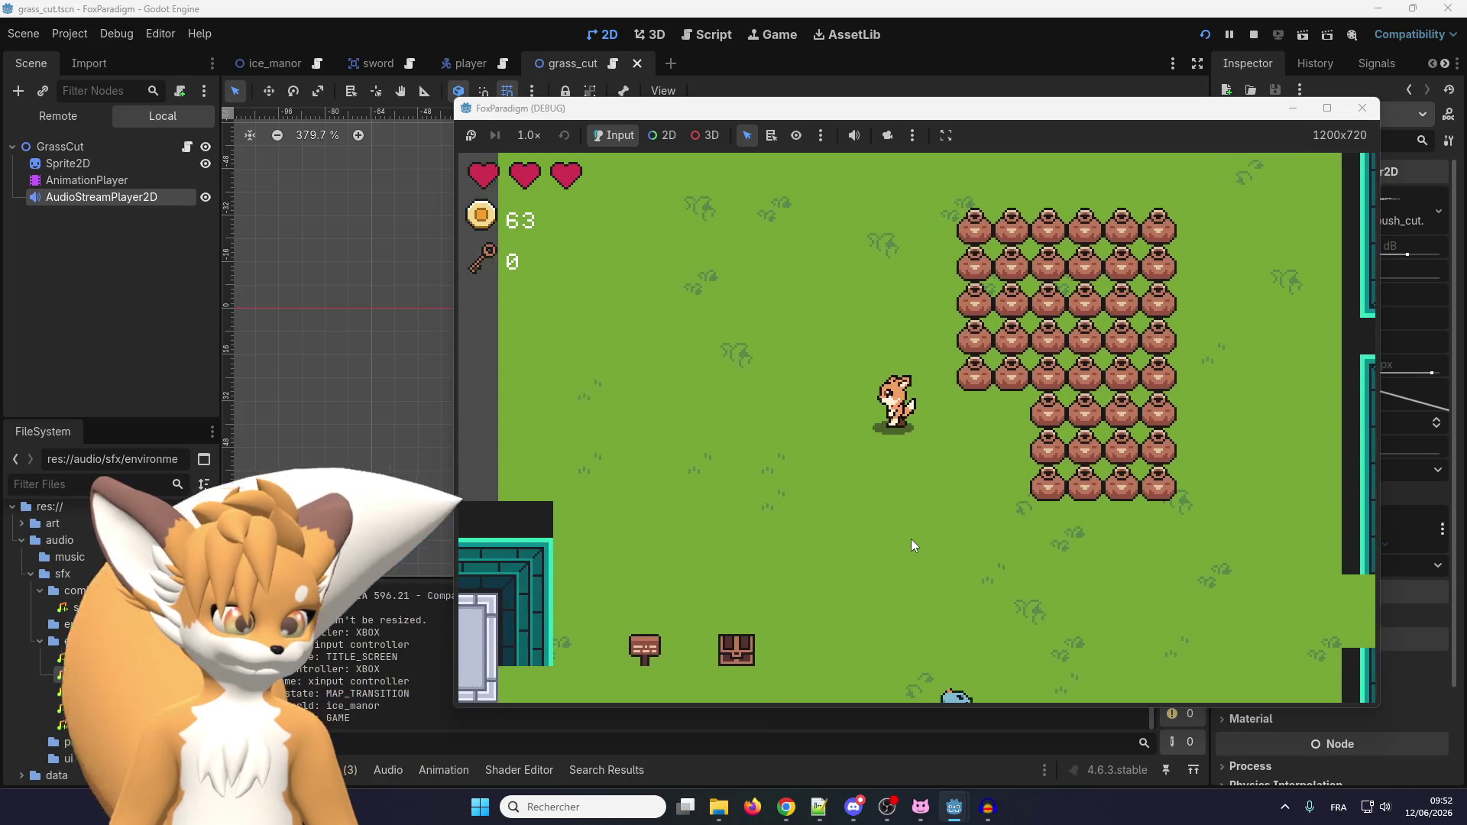
pyautogui.press('Down')
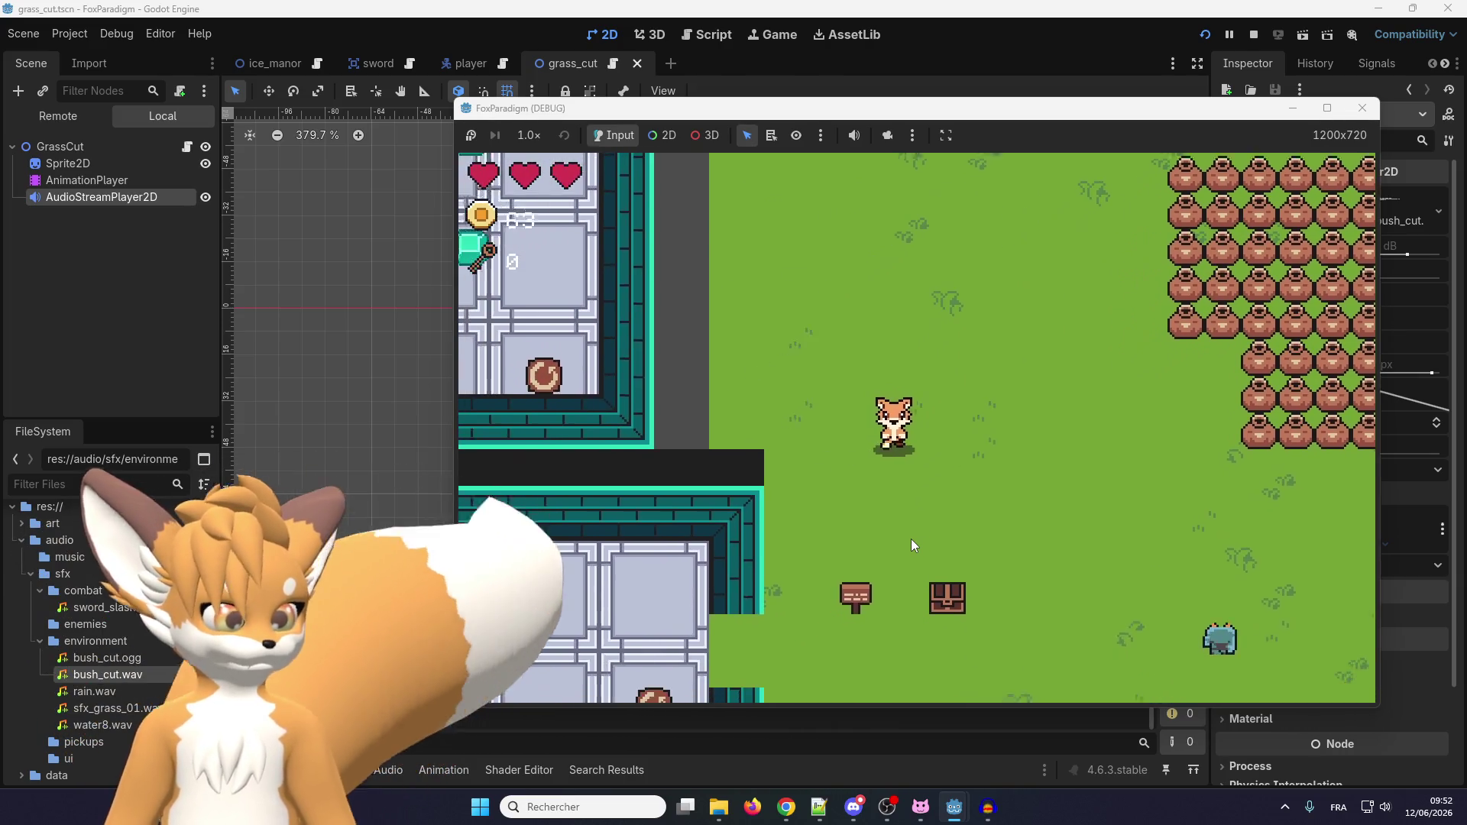
pyautogui.press('Left')
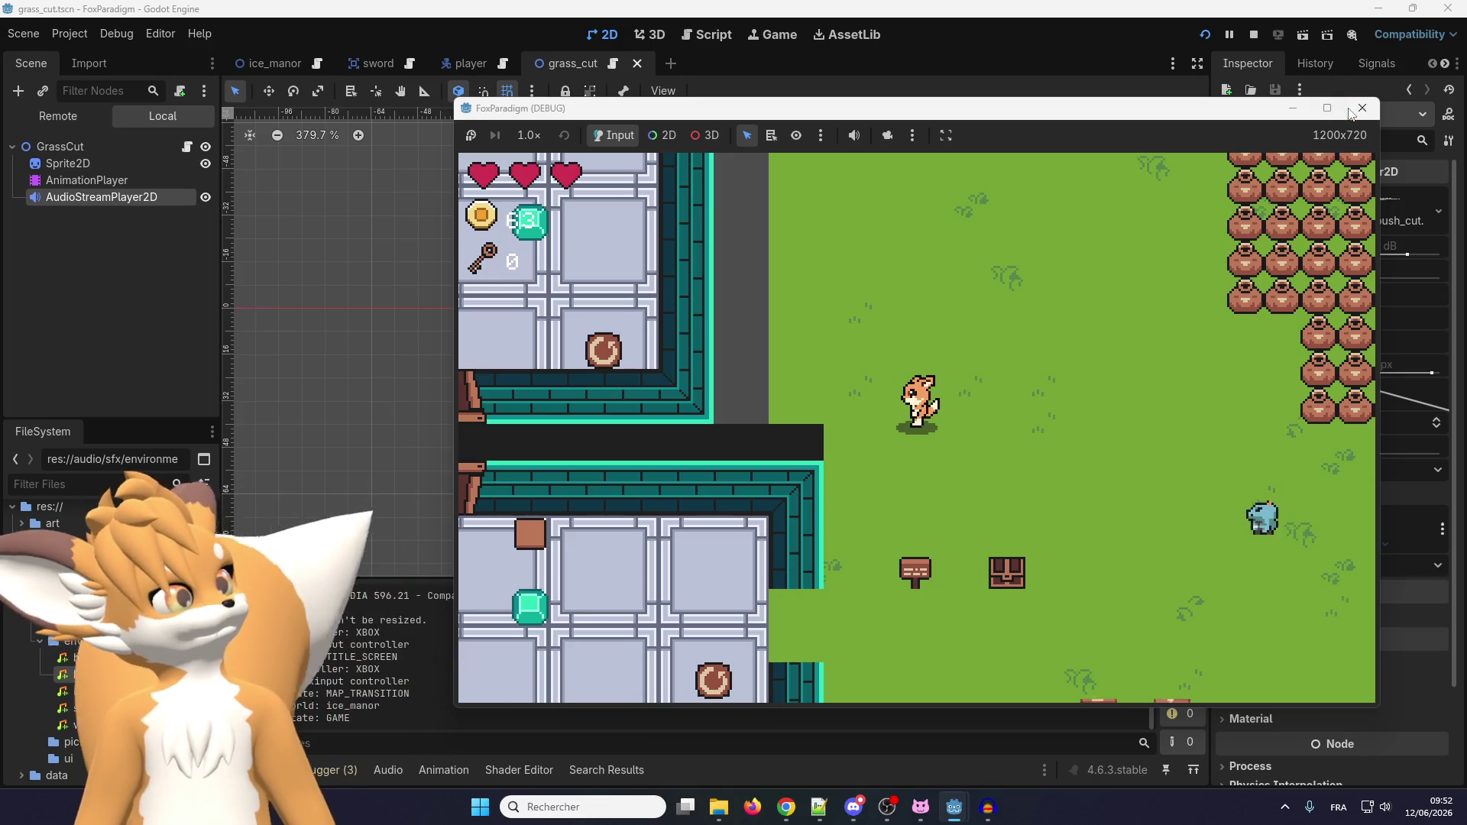
pyautogui.click(1361, 108)
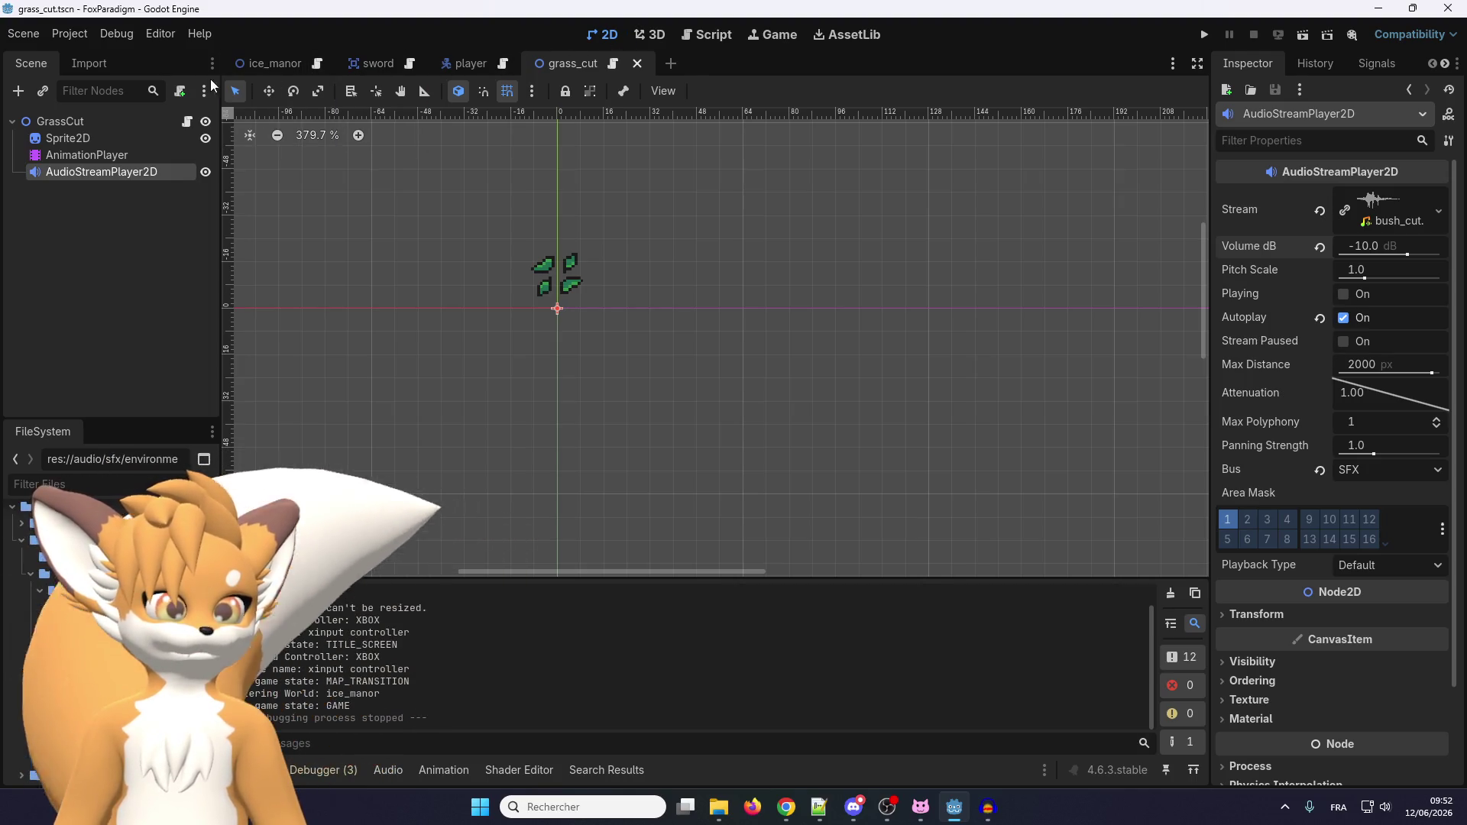
# Open audio_manager.gd from the filtered script list and read through its code.
pyautogui.click(188, 121)
pyautogui.write('au')
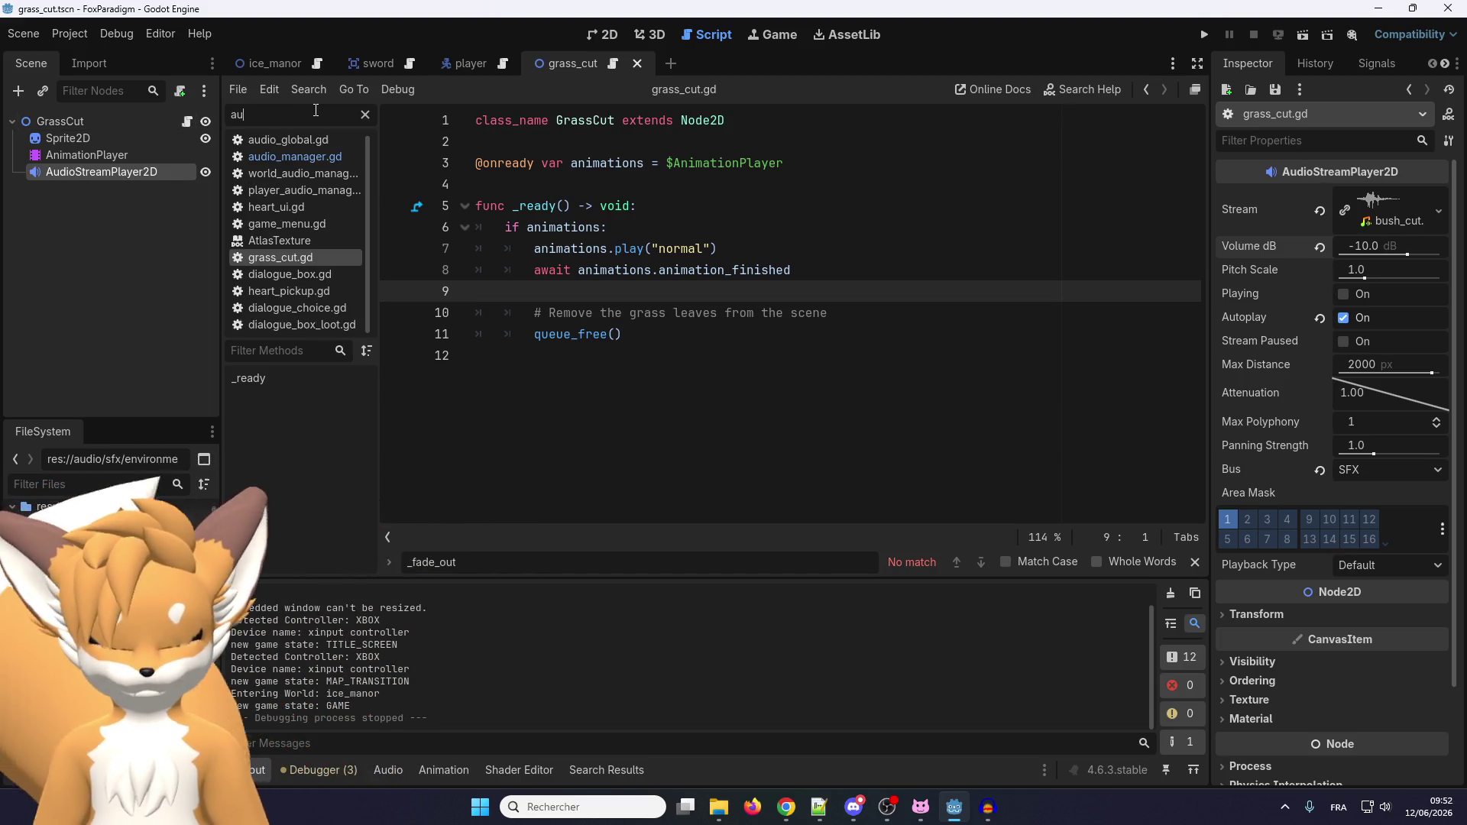
pyautogui.write('dio')
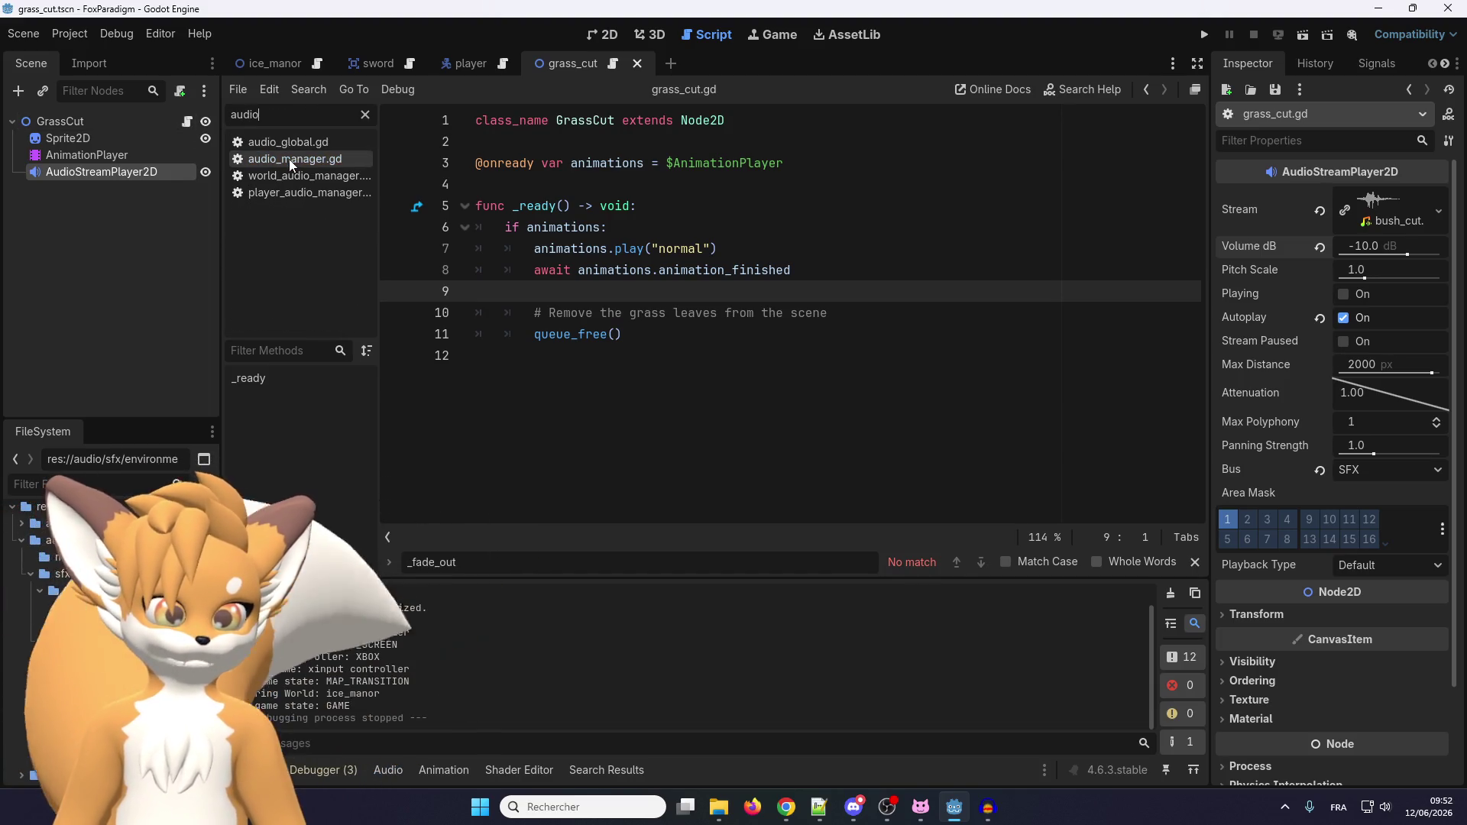
pyautogui.click(288, 159)
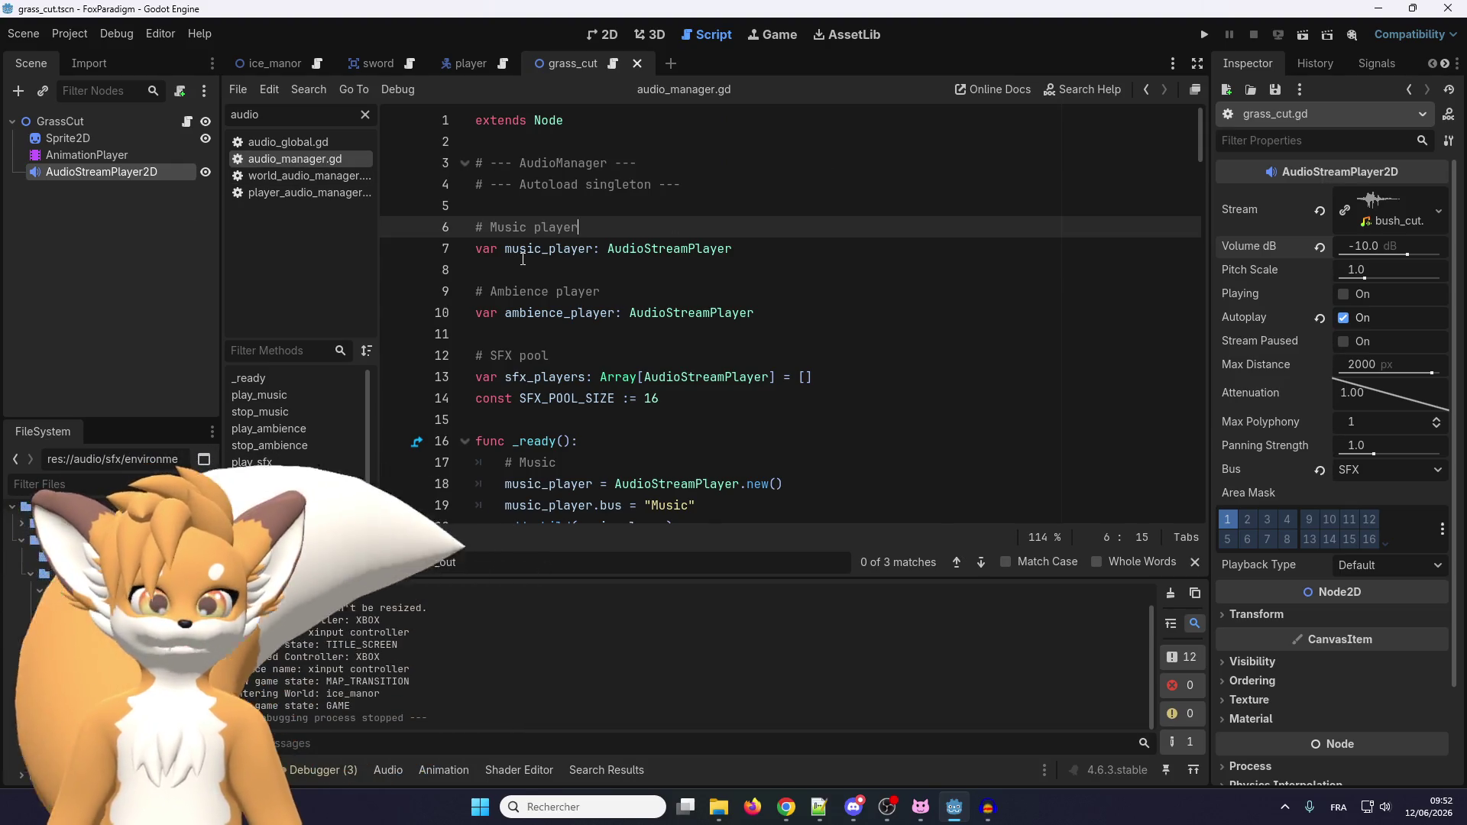
pyautogui.scroll(-7, 522, 259)
pyautogui.scroll(4, 550, 321)
pyautogui.scroll(-3, 568, 383)
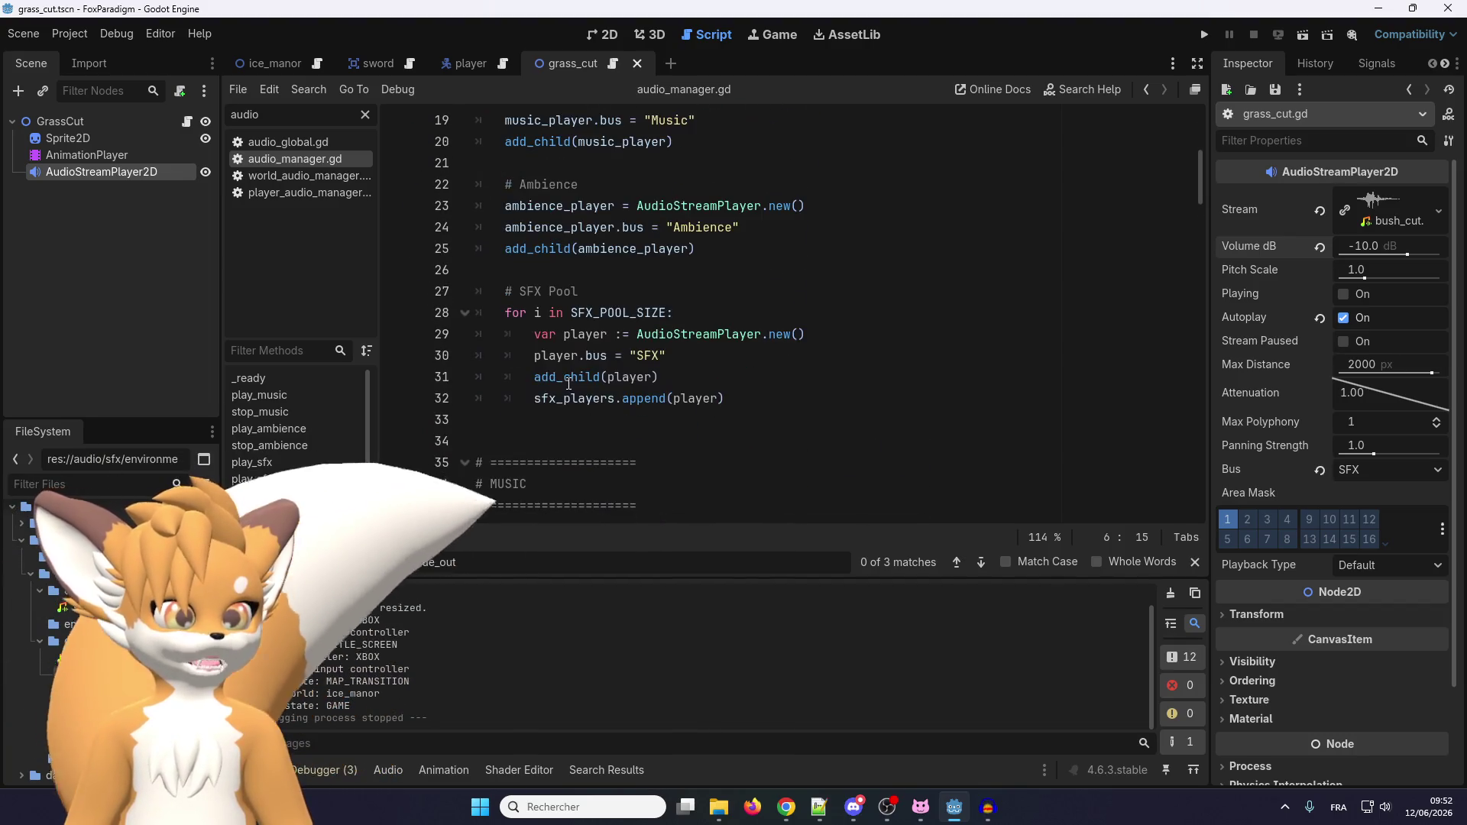
pyautogui.scroll(-6, 590, 359)
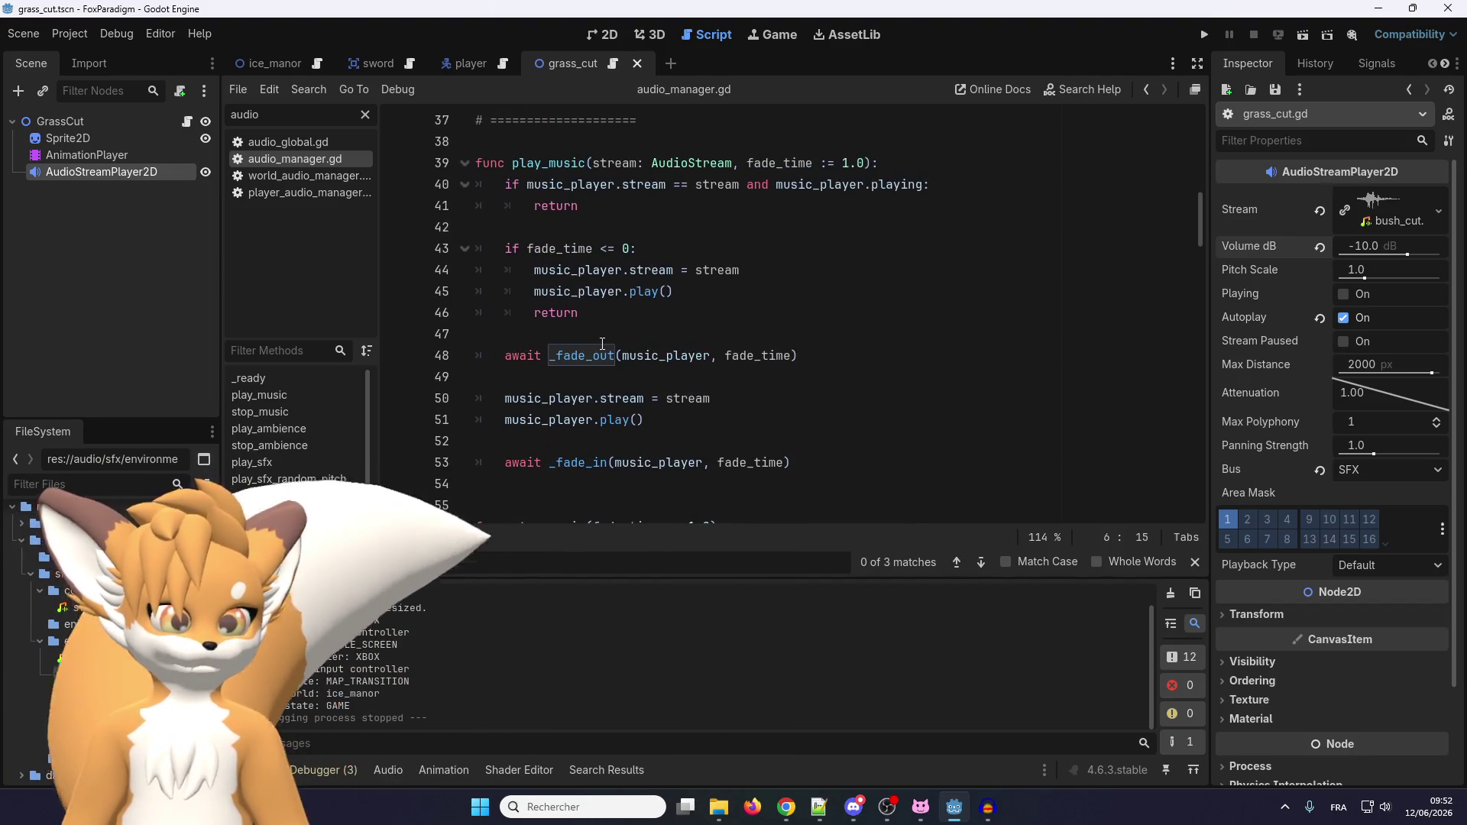
pyautogui.scroll(-2, 607, 339)
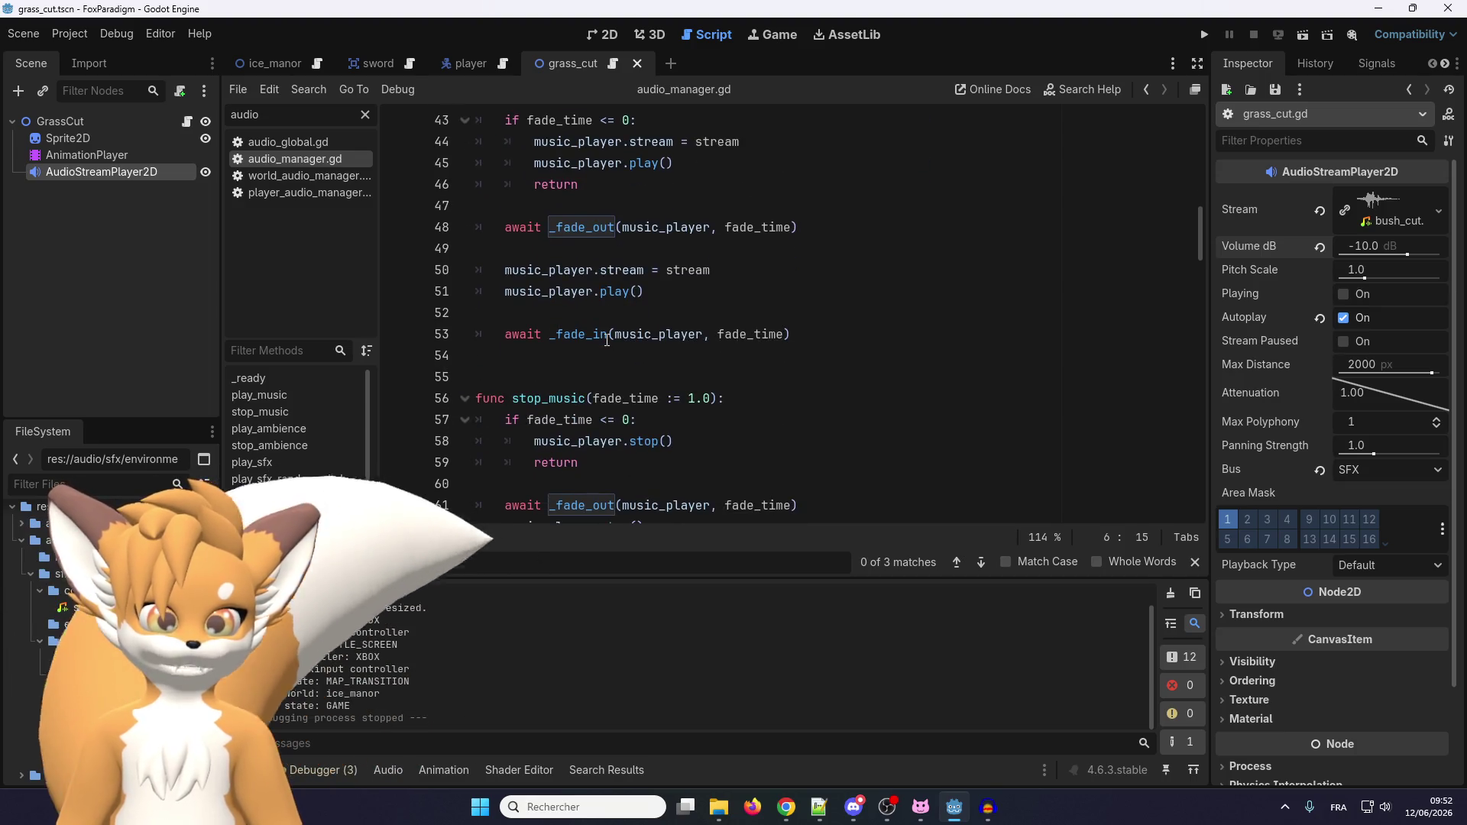
pyautogui.scroll(-3, 607, 342)
pyautogui.scroll(3, 623, 336)
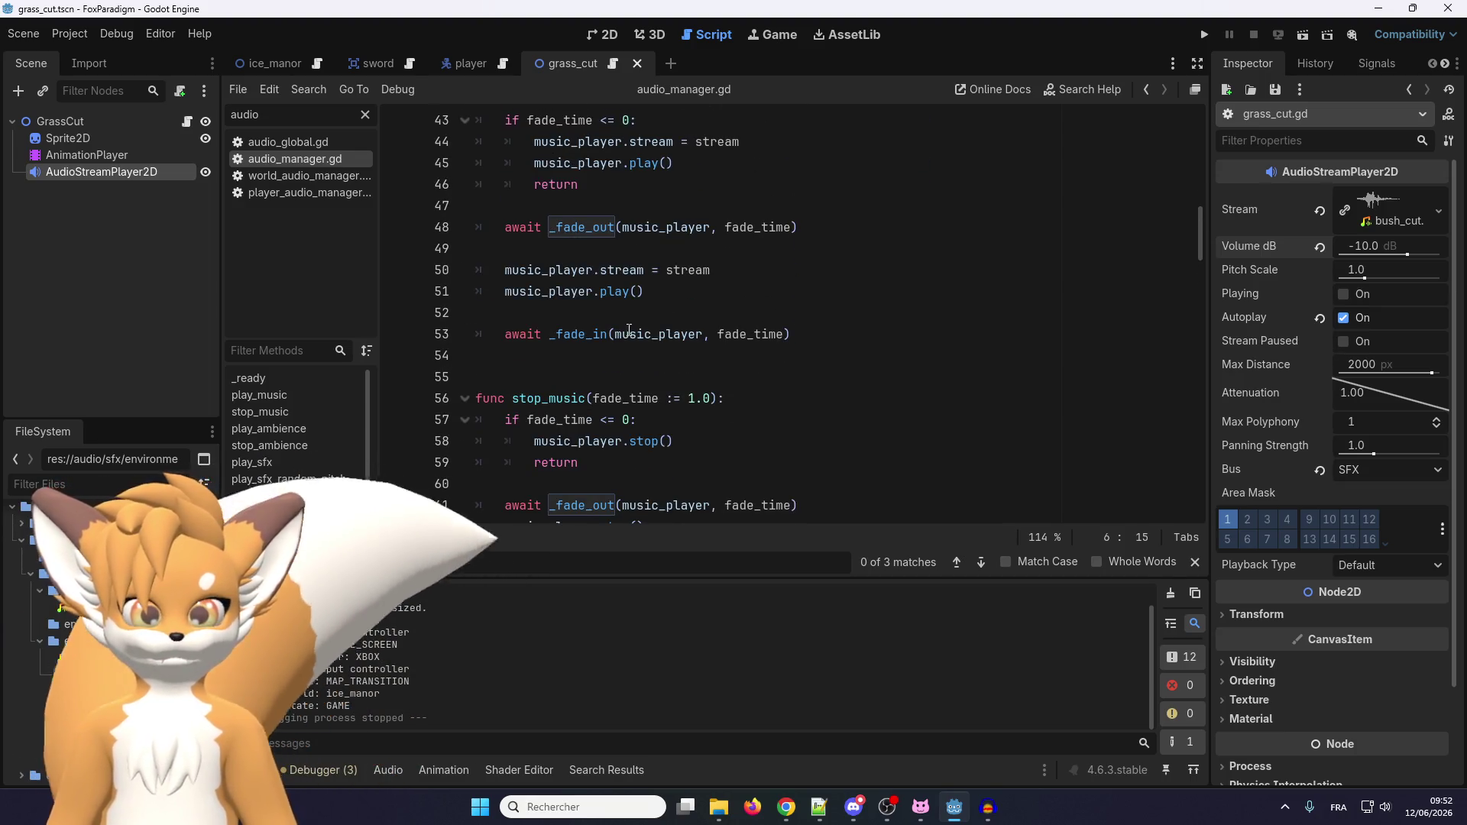
pyautogui.scroll(-5, 645, 290)
pyautogui.scroll(-2, 627, 330)
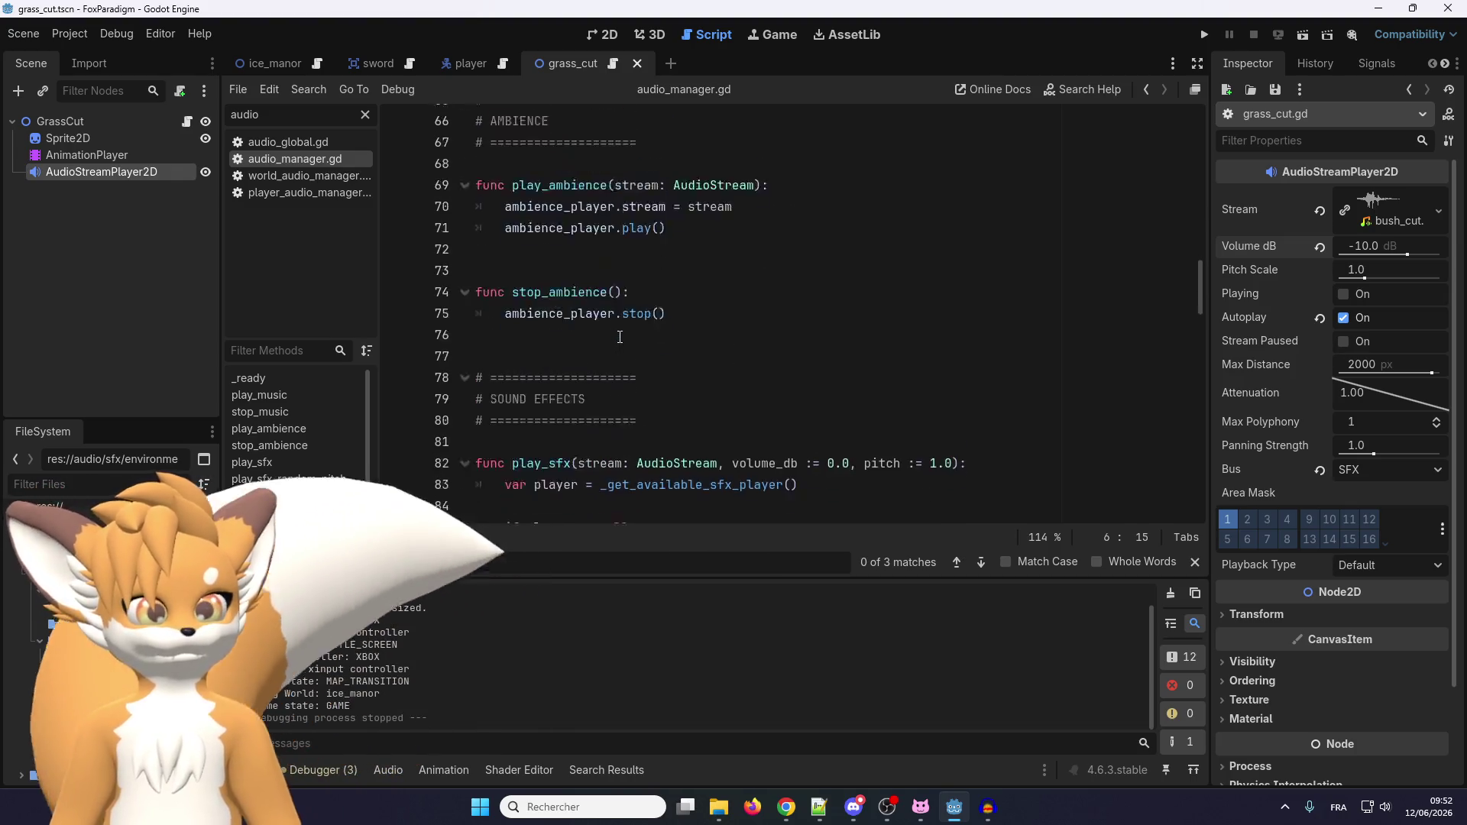
pyautogui.scroll(4, 603, 324)
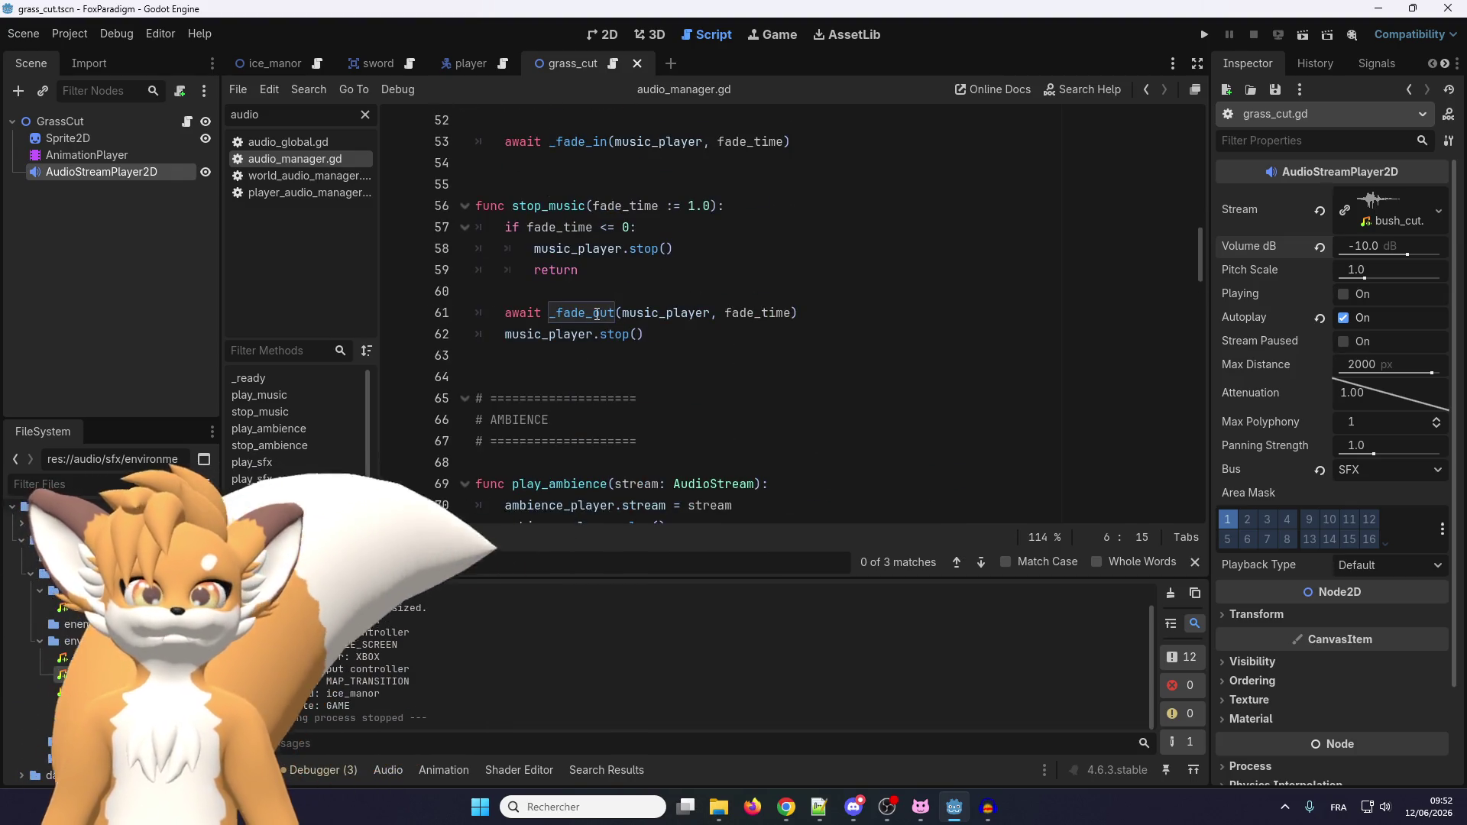
# Select the word AudioServer and open Find in Files to search the project for it.
pyautogui.moveTo(596, 314)
pyautogui.scroll(7, 588, 321)
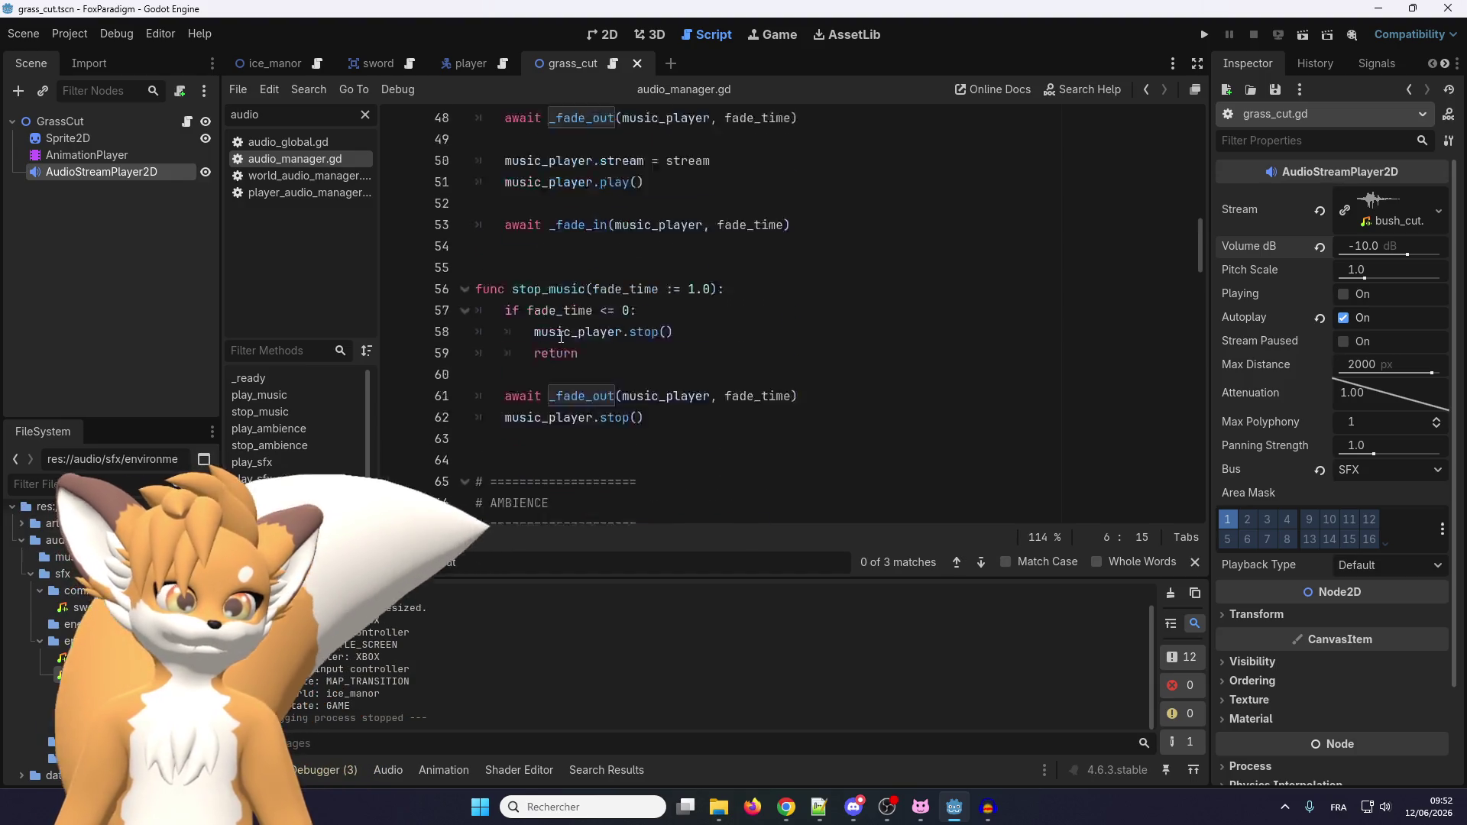
pyautogui.scroll(-13, 558, 337)
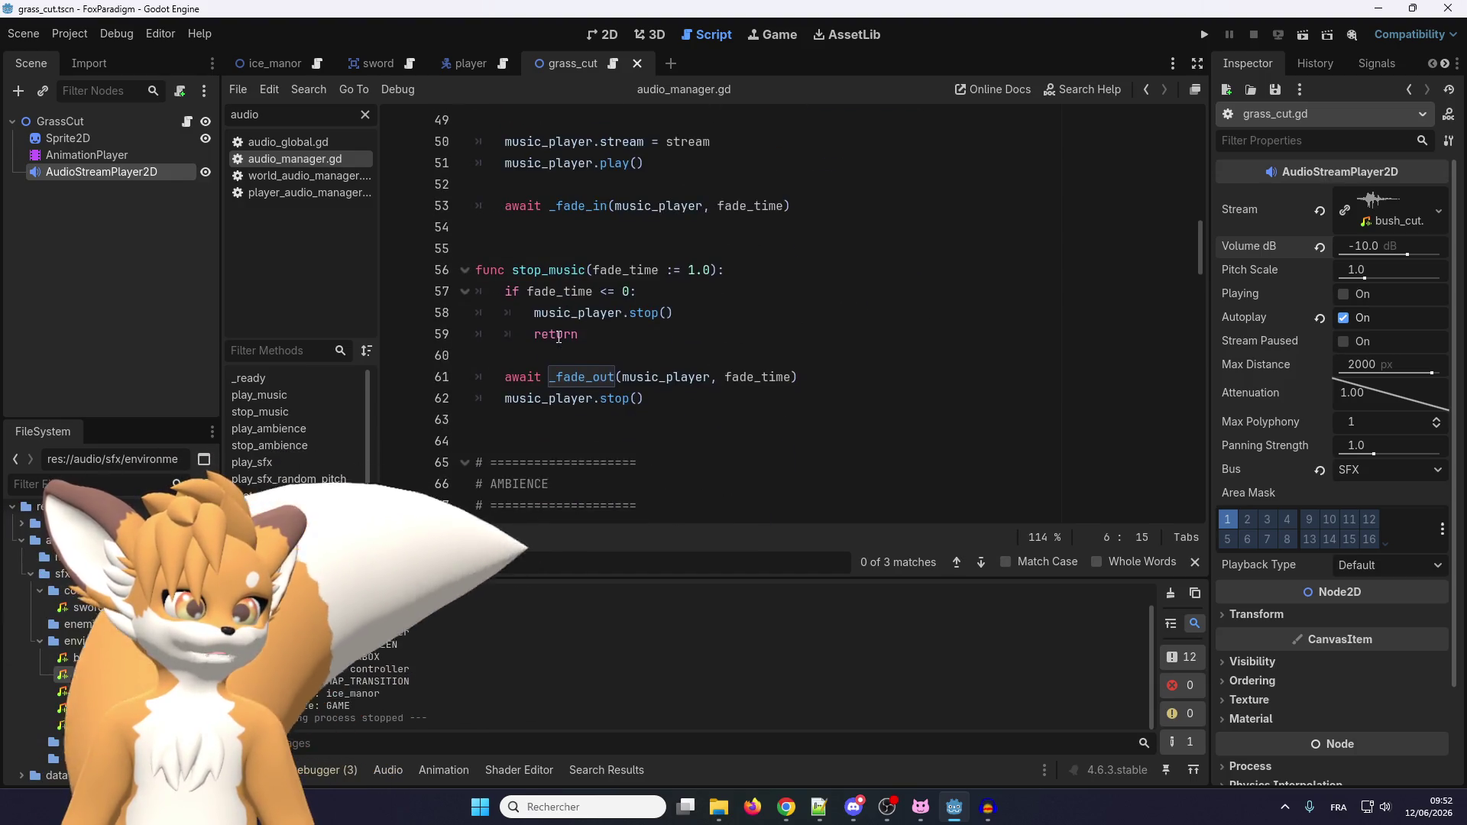
pyautogui.scroll(-7, 559, 337)
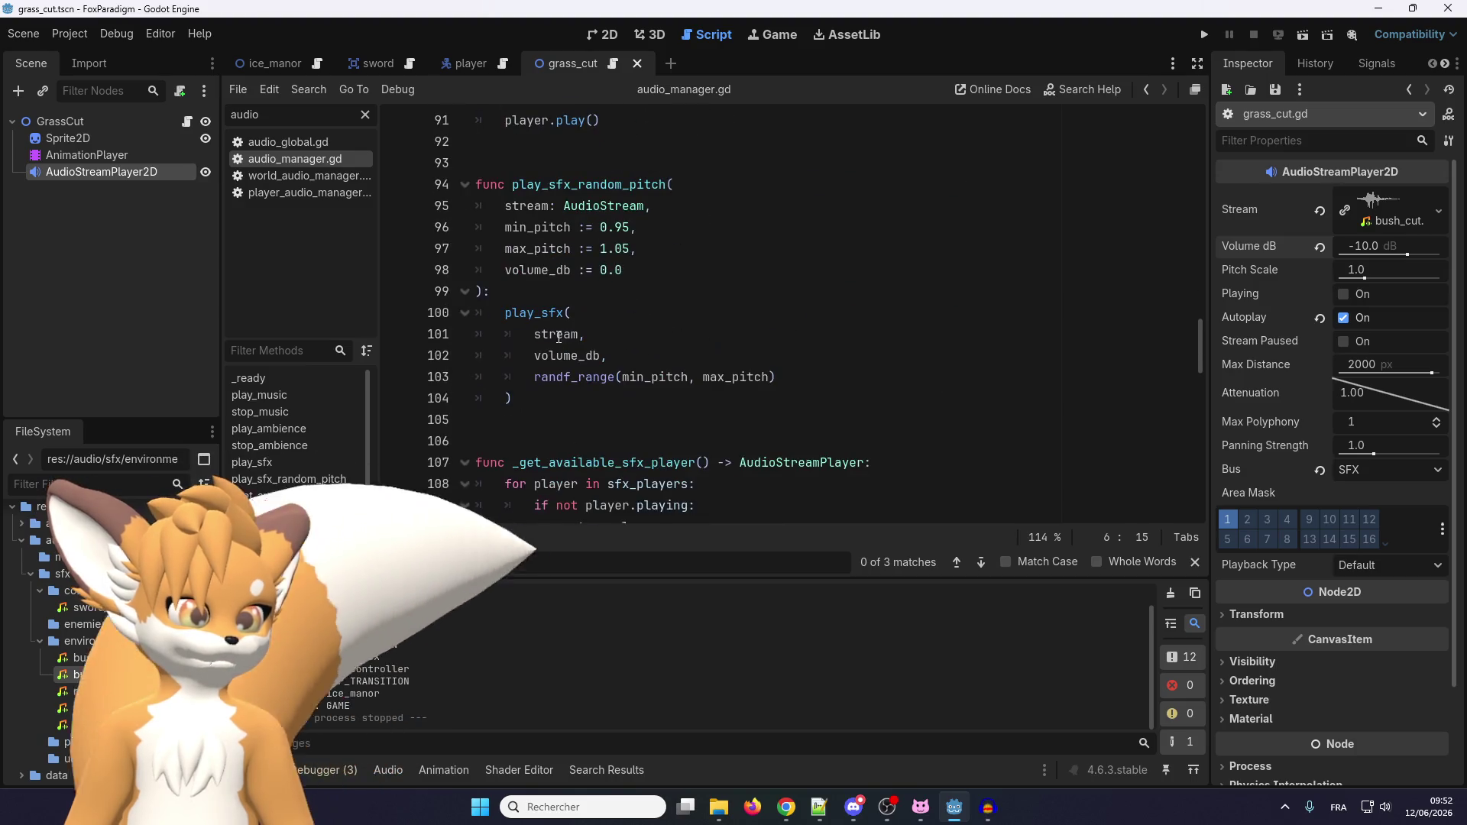
pyautogui.scroll(-9, 558, 337)
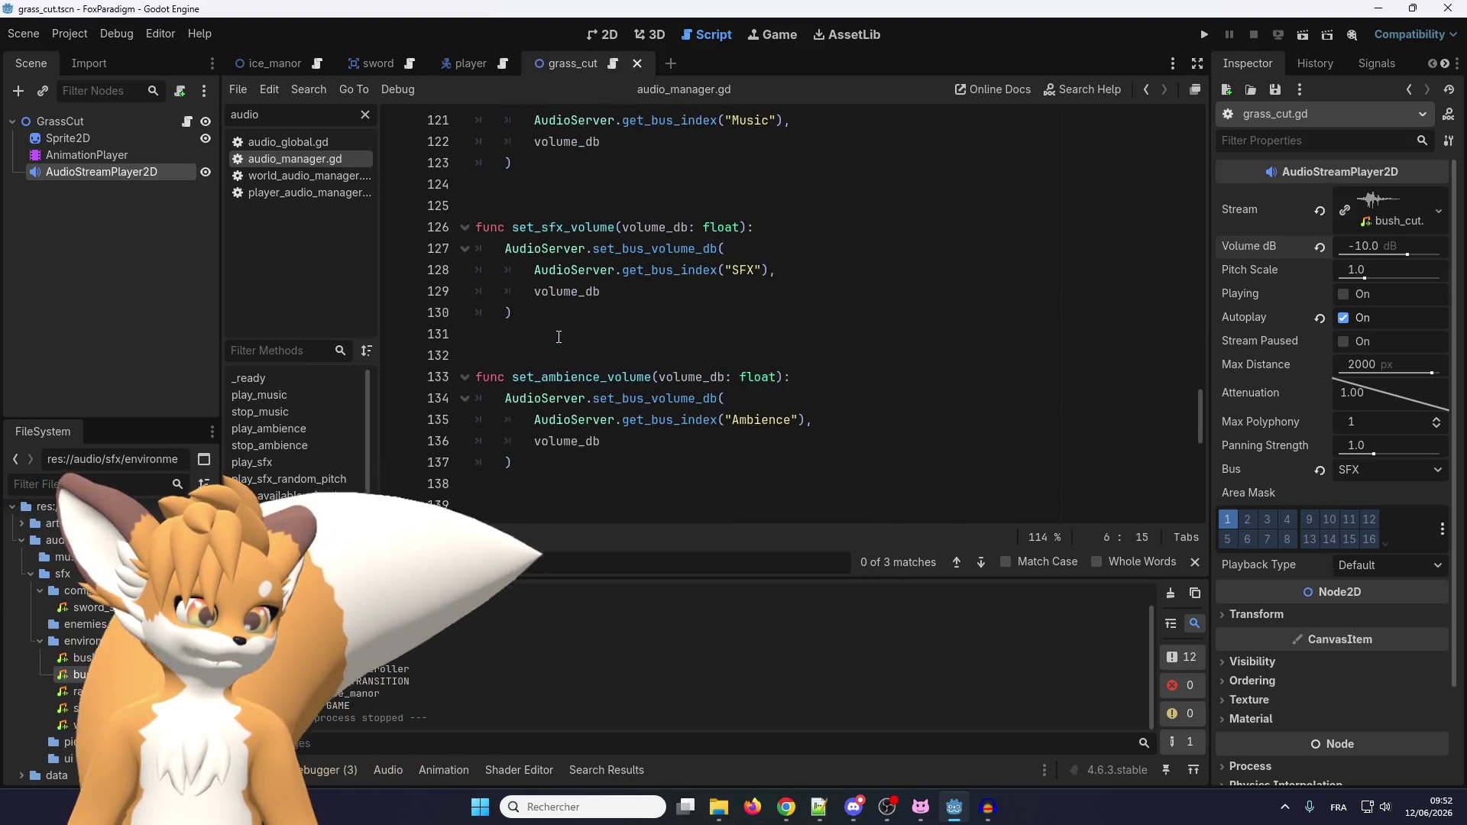
pyautogui.doubleClick(566, 312)
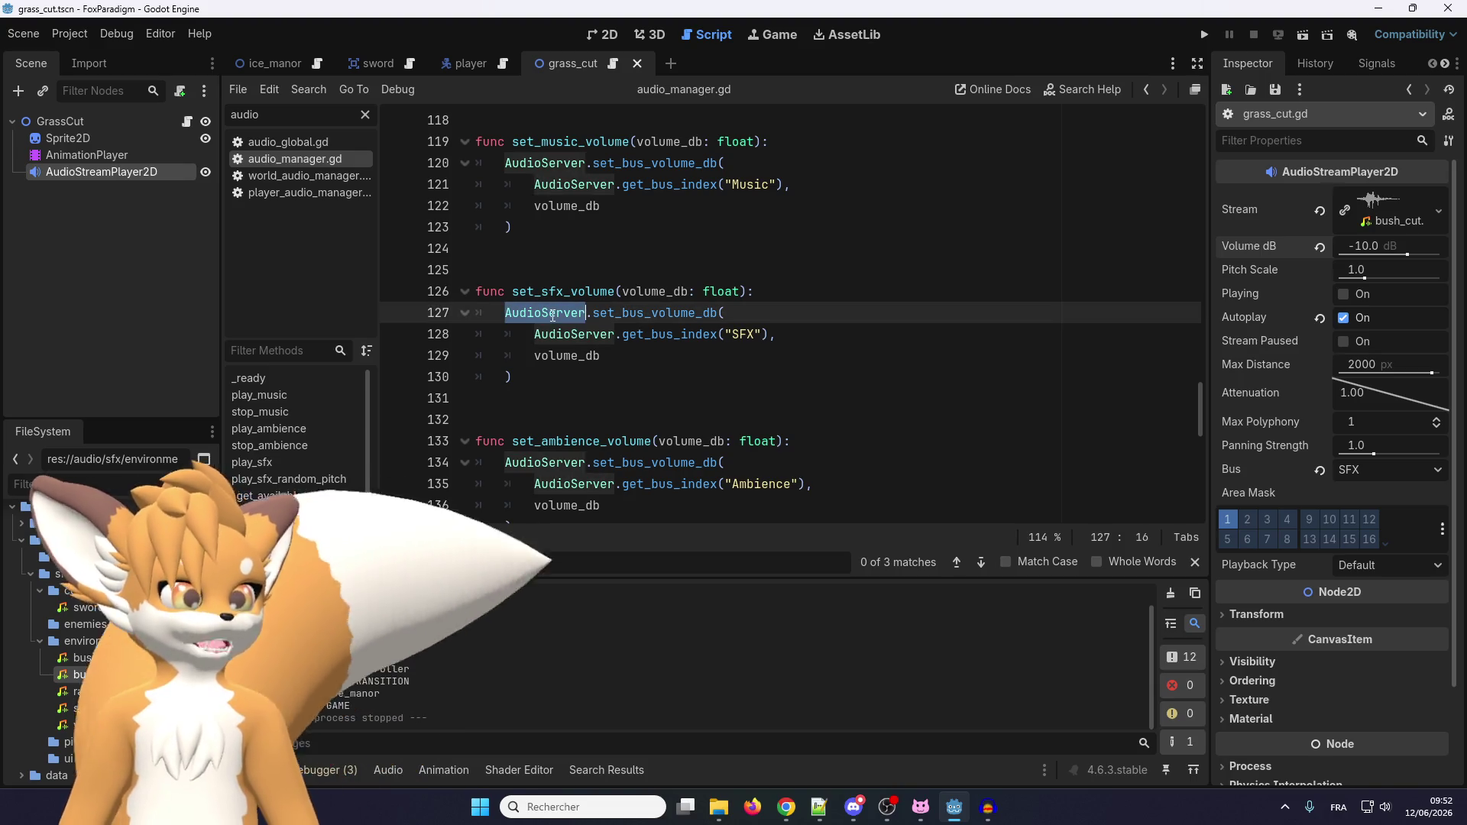
pyautogui.hotkey('ctrl', 'shift', 'f')
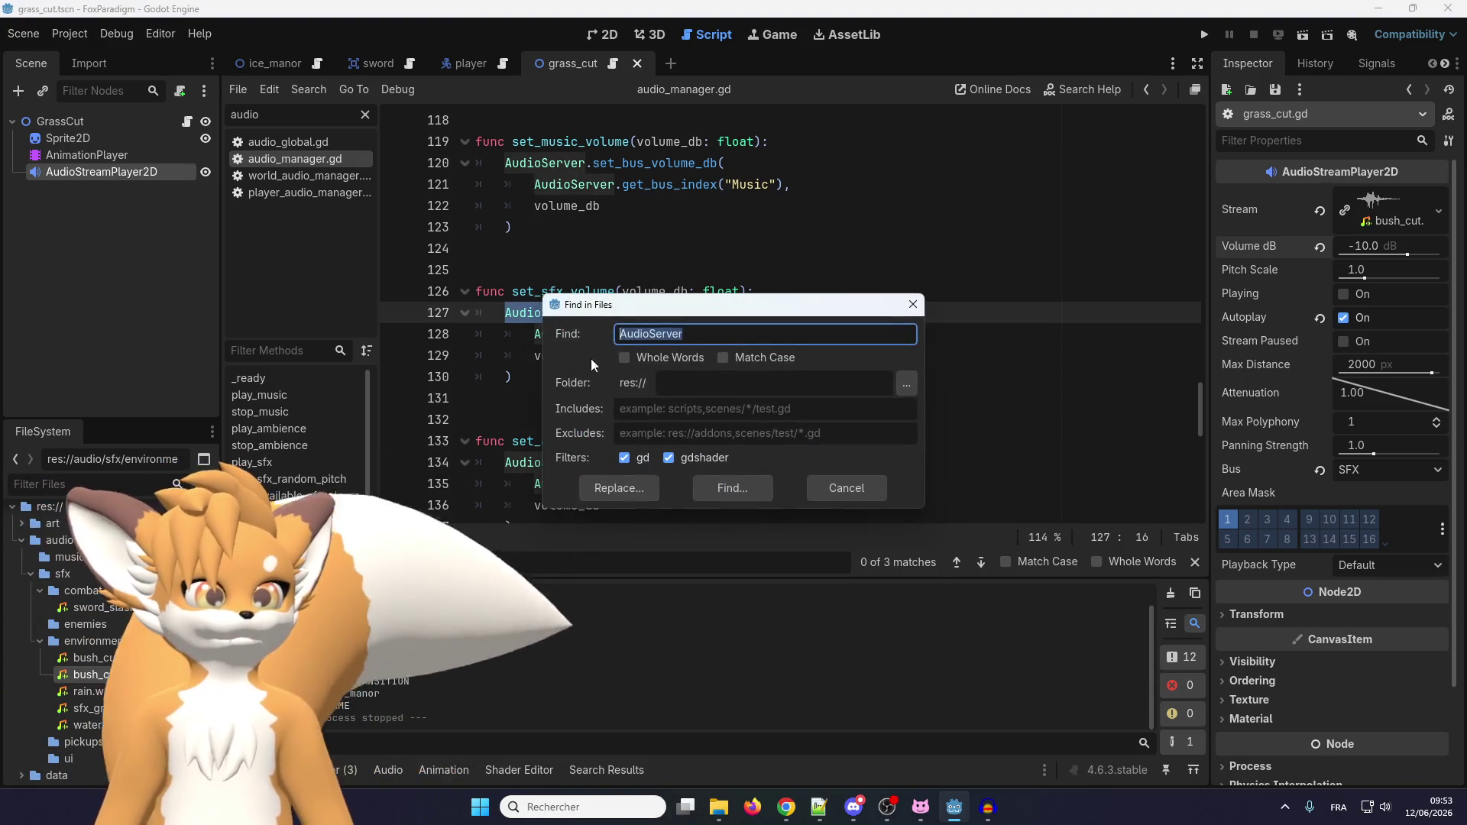
# Run the AudioServer search (8 matches in 2 files) and jump to its settings.gd match.
pyautogui.click(701, 487)
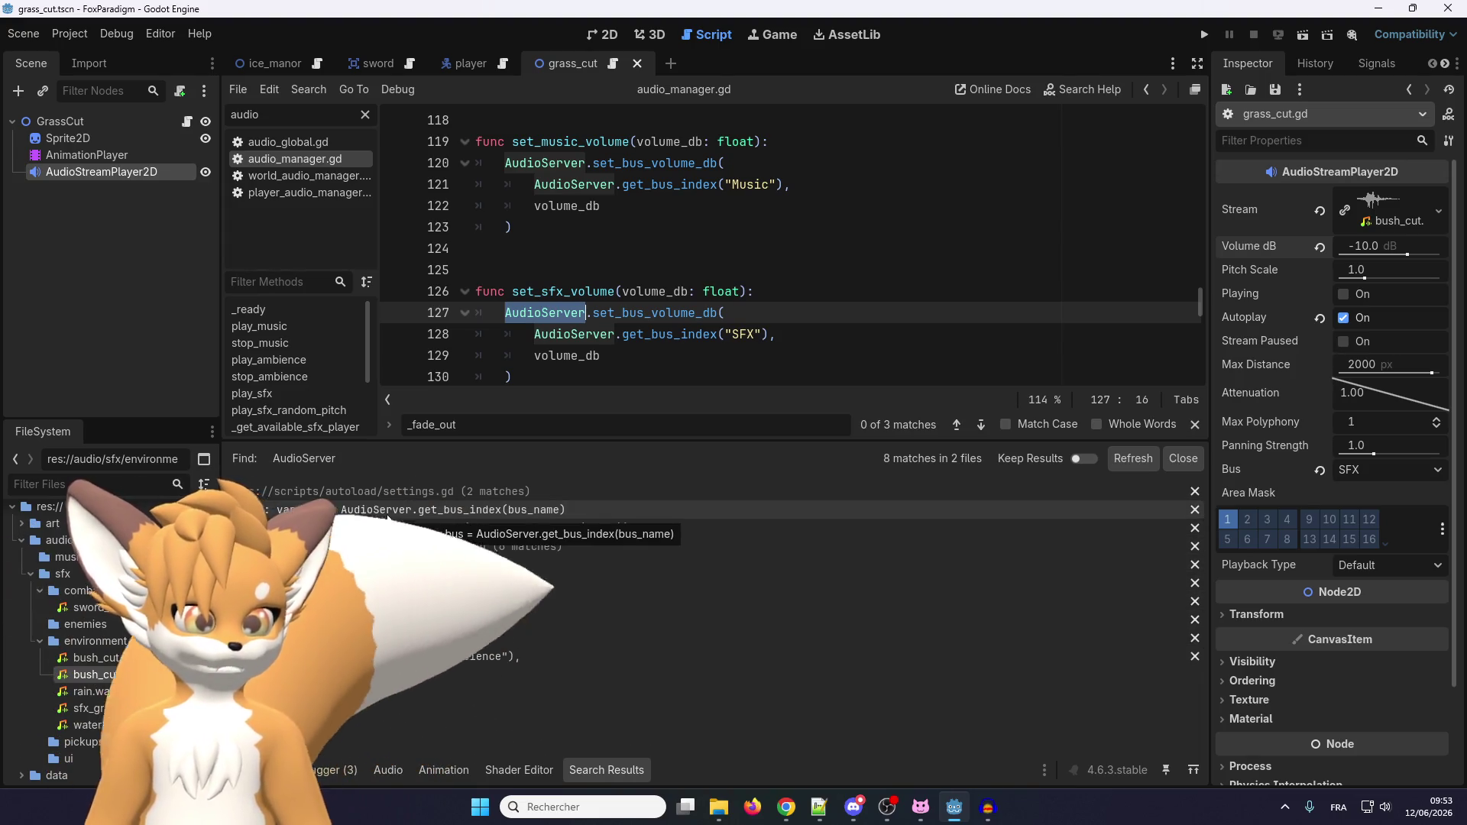
pyautogui.click(383, 509)
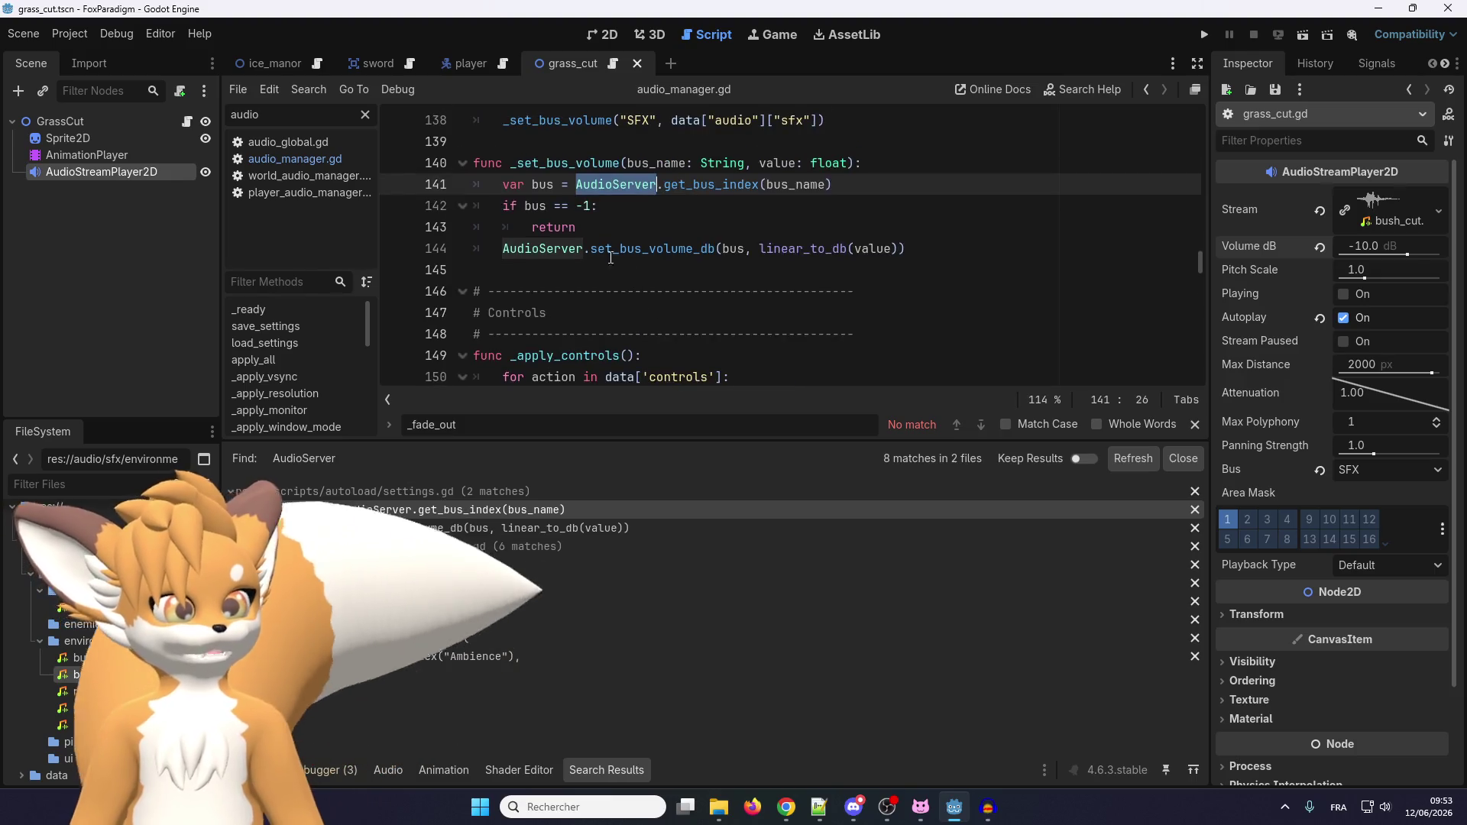
pyautogui.scroll(1, 596, 292)
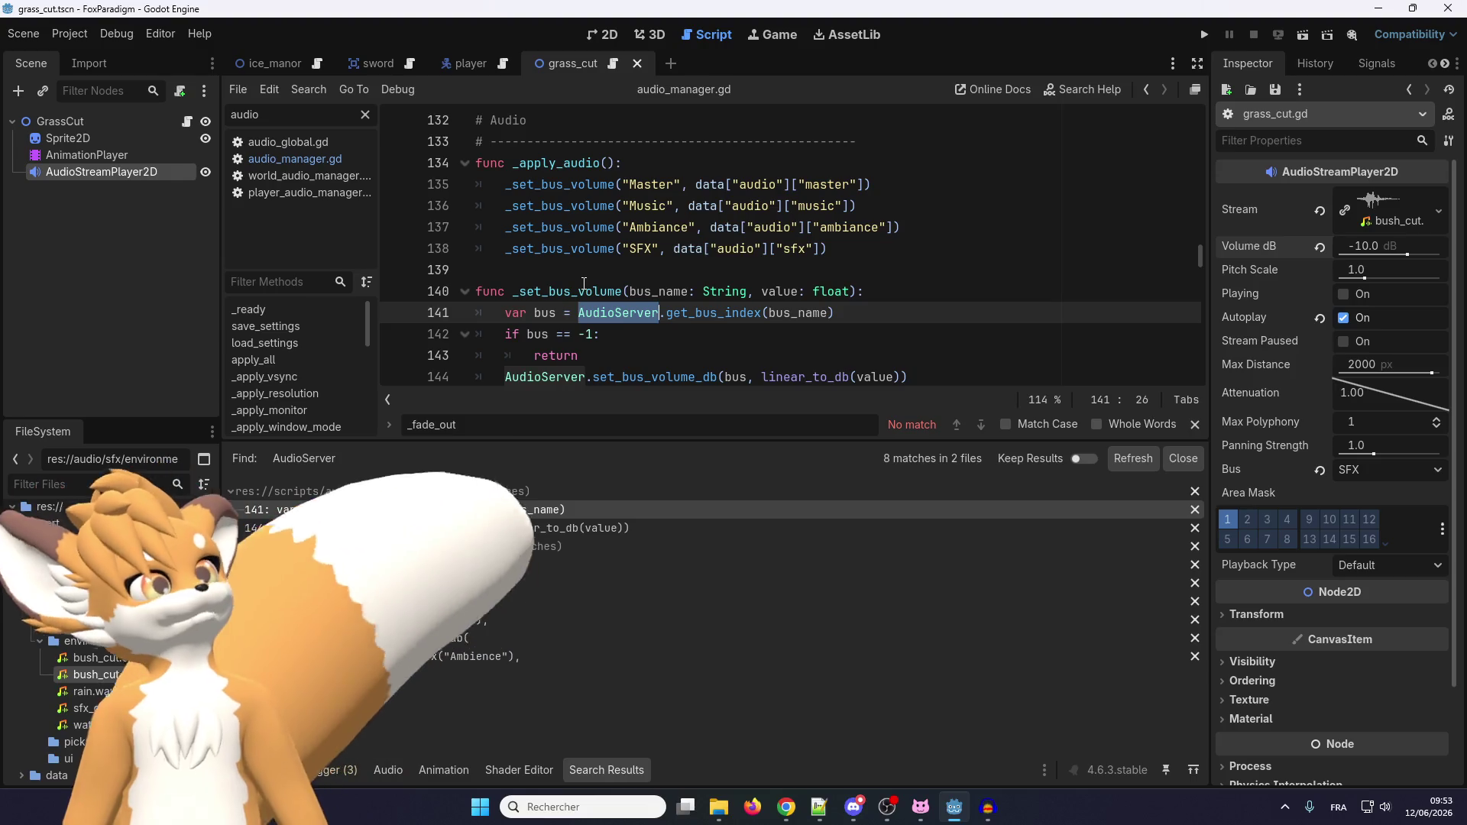
pyautogui.scroll(3, 592, 282)
pyautogui.scroll(-3, 594, 268)
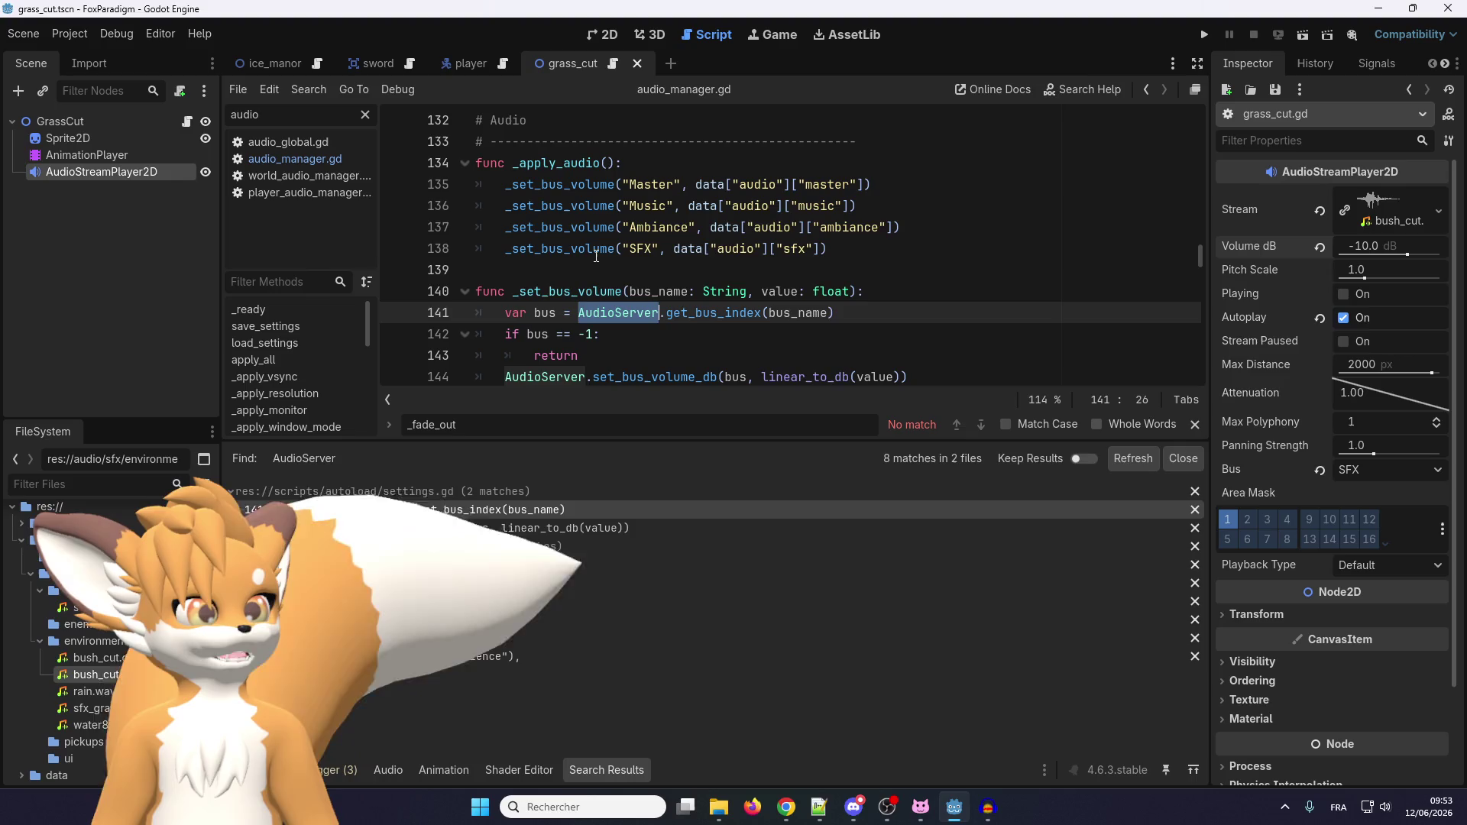
pyautogui.scroll(-1, 596, 256)
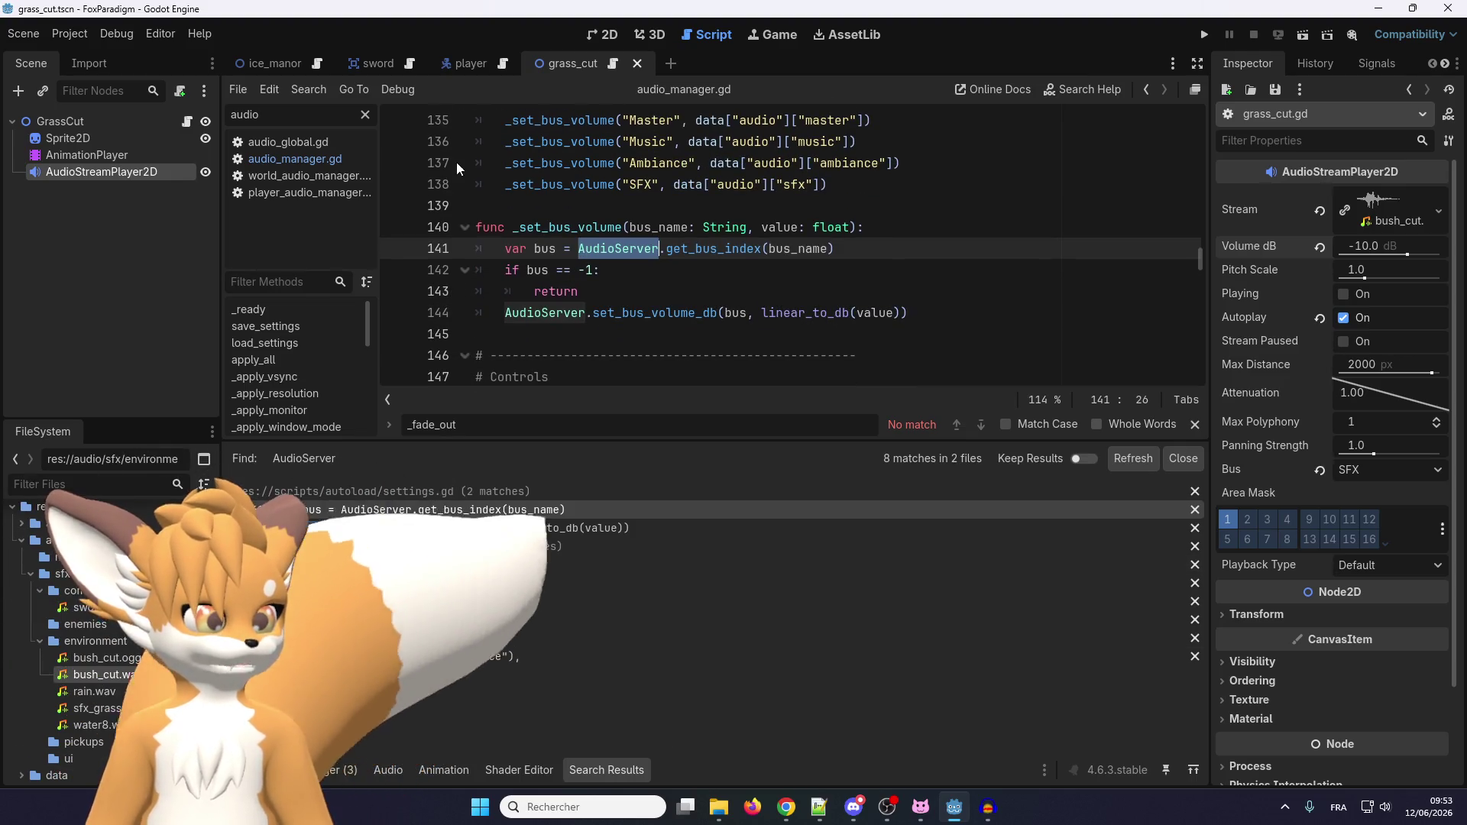
# Select the whole _set_bus_volume function, lines 140–144, in settings.gd.
pyautogui.scroll(5, 567, 233)
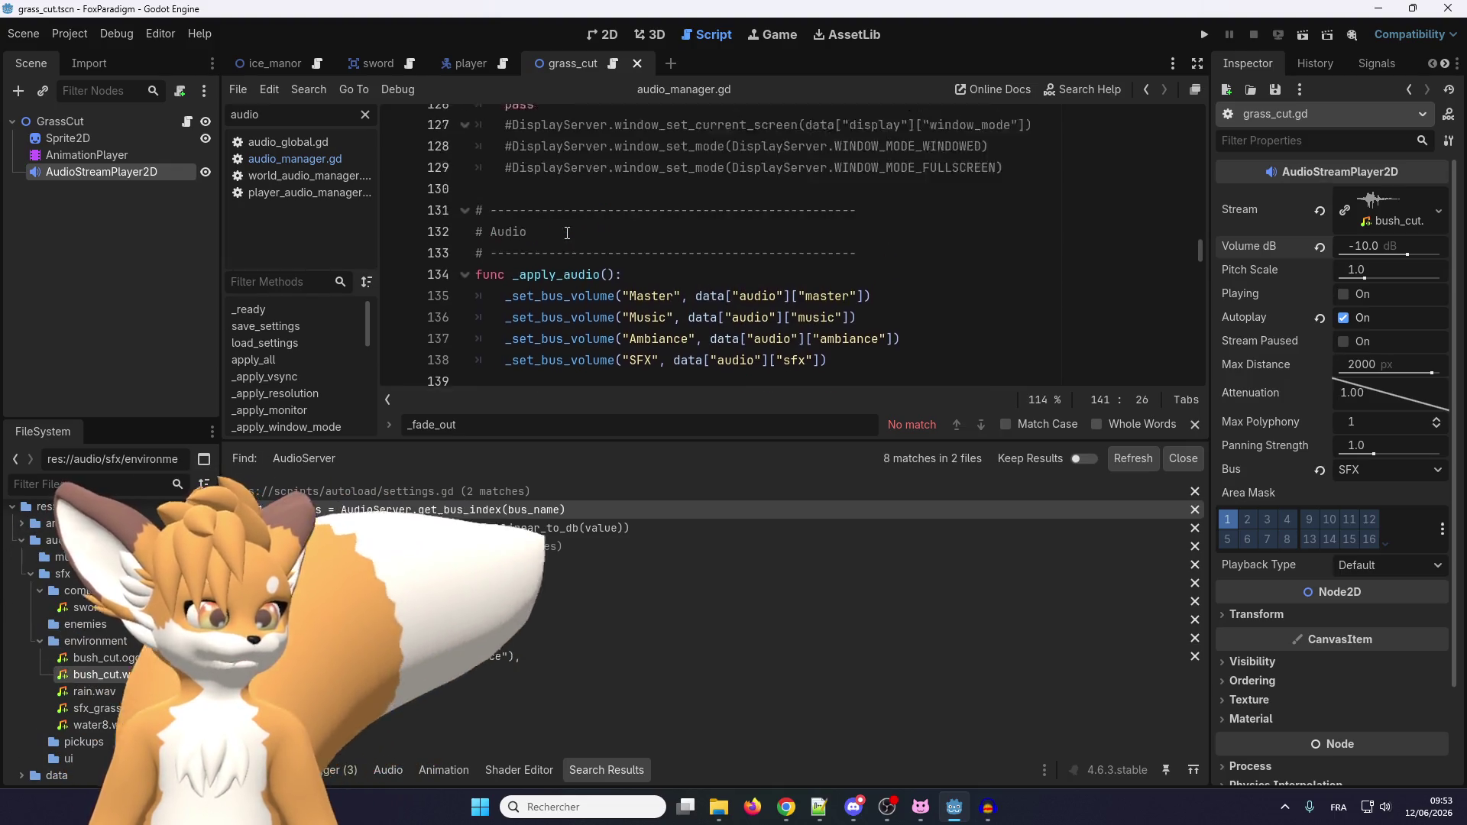
pyautogui.scroll(-5, 567, 233)
pyautogui.scroll(-2, 567, 233)
pyautogui.scroll(2, 566, 234)
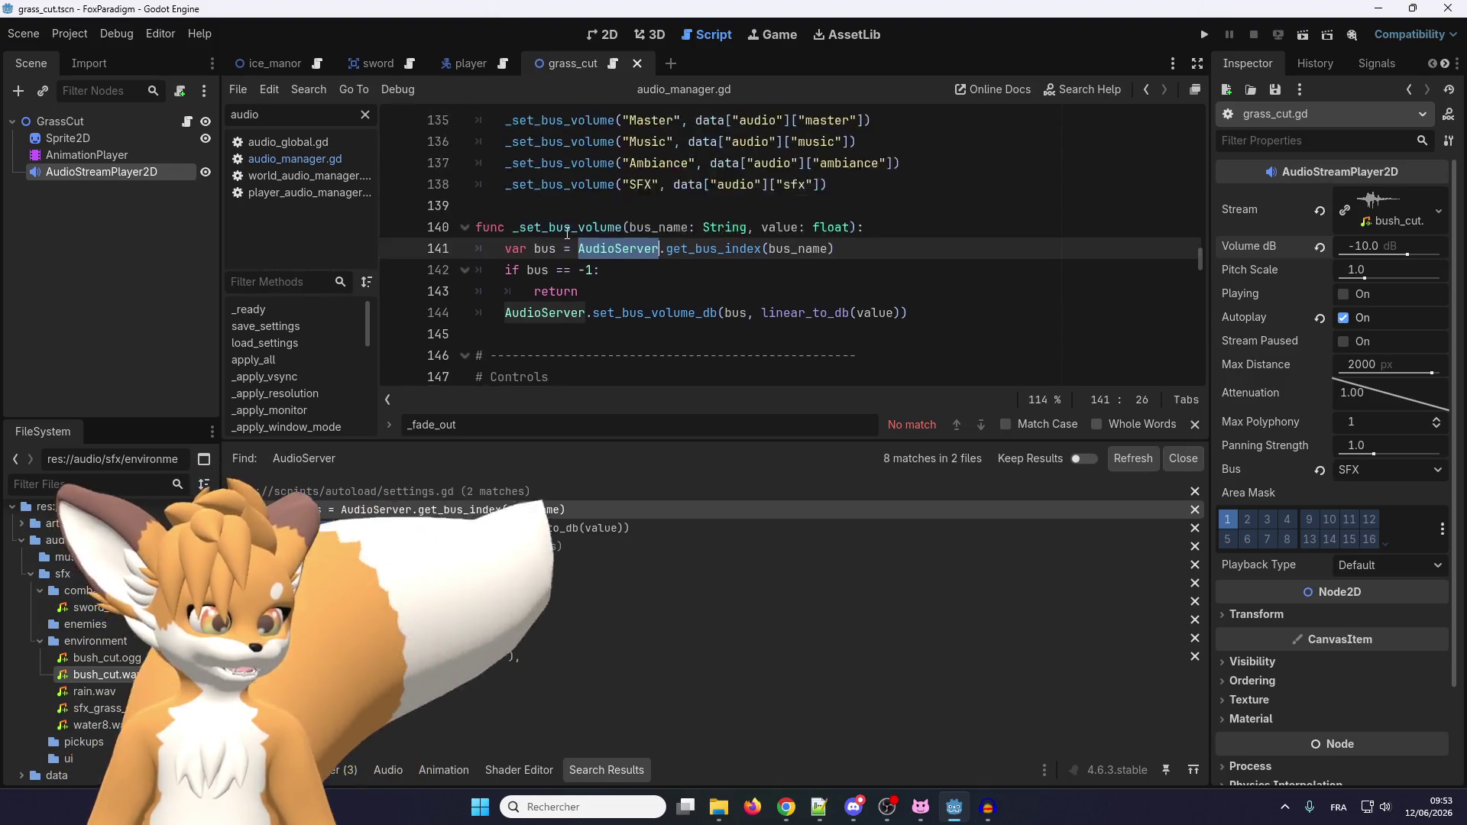
pyautogui.scroll(4, 567, 233)
pyautogui.scroll(-4, 567, 233)
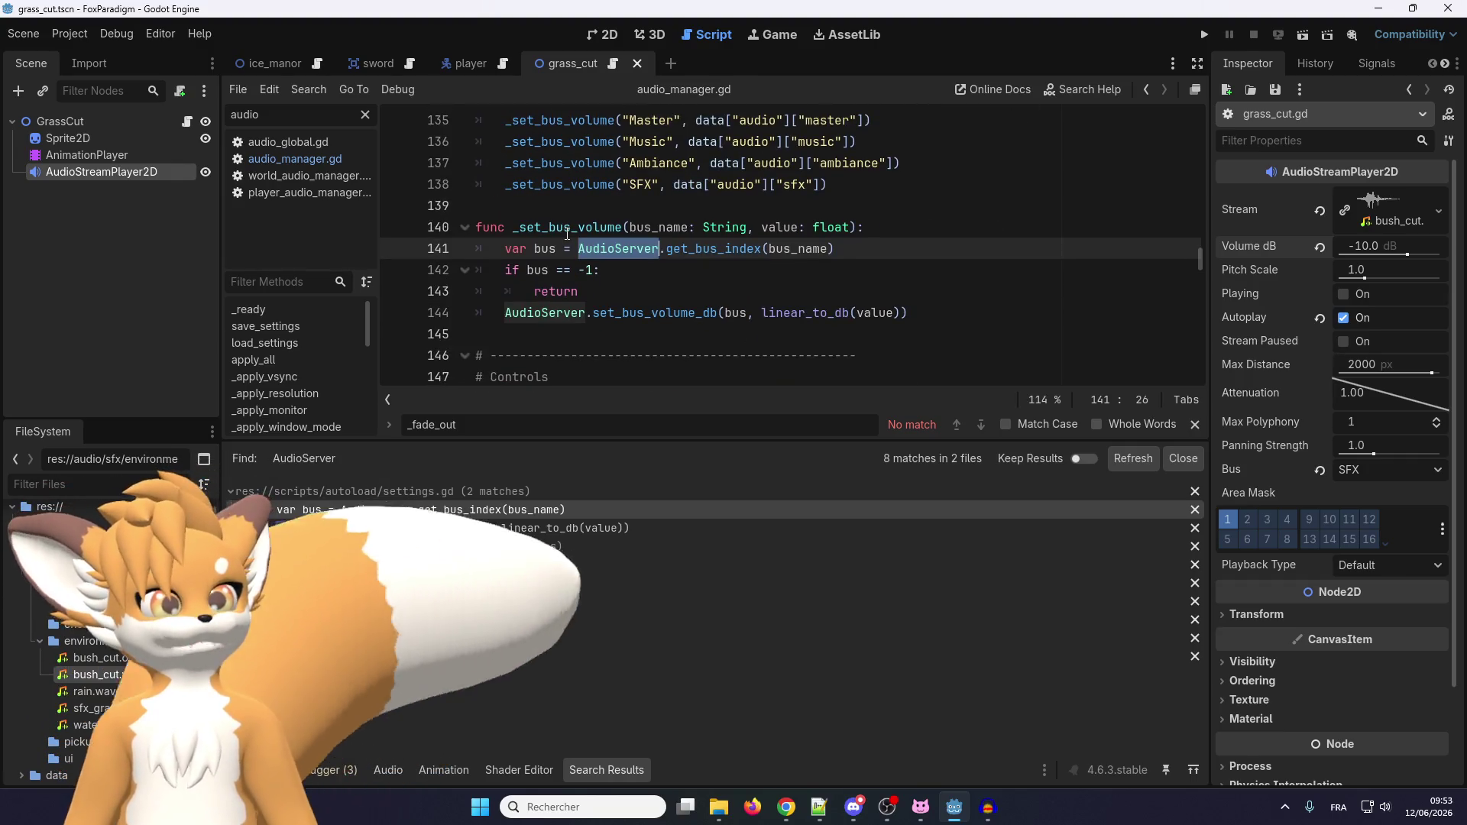
pyautogui.scroll(3, 567, 235)
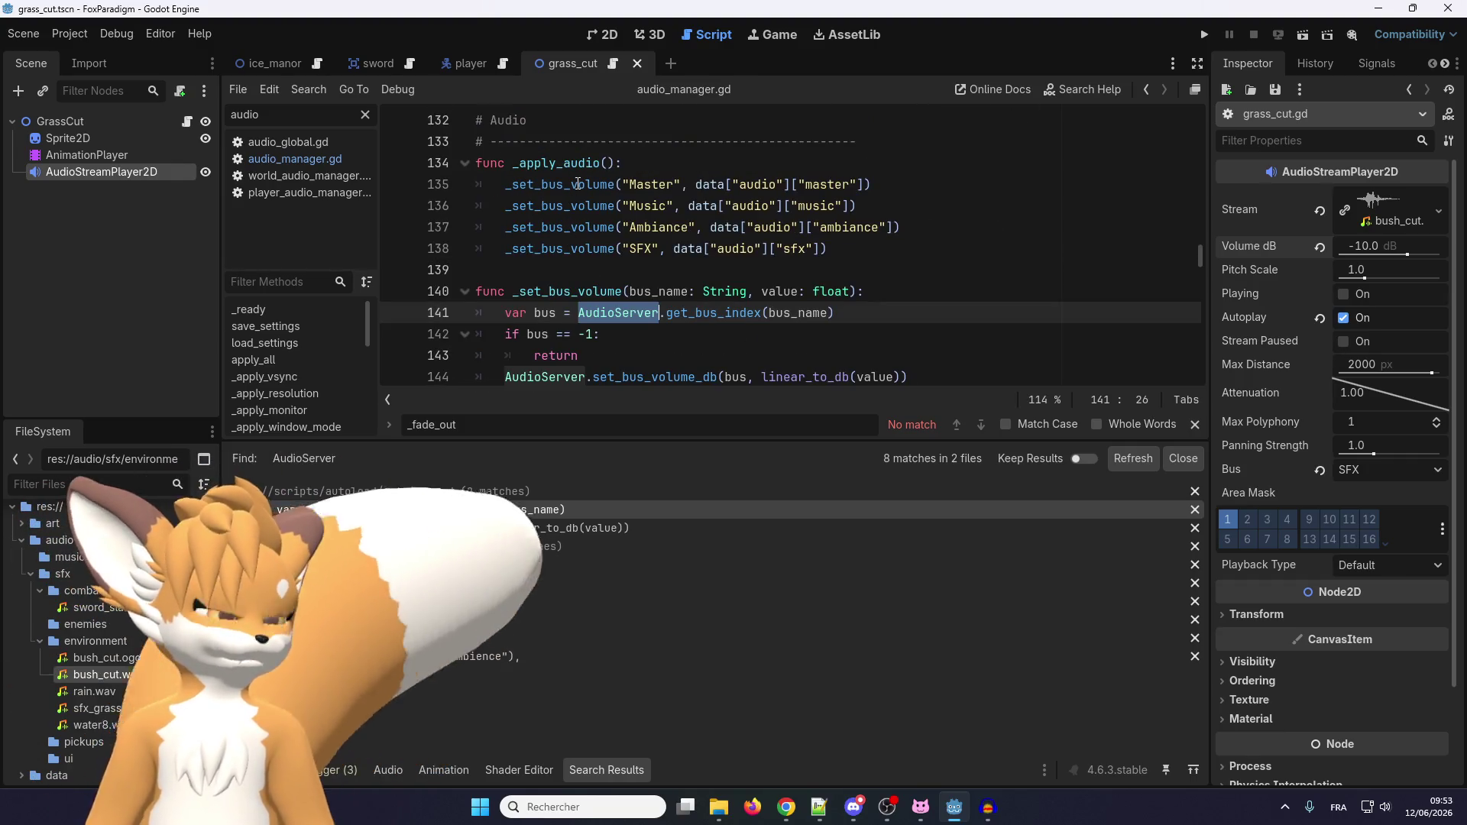
pyautogui.scroll(-3, 584, 250)
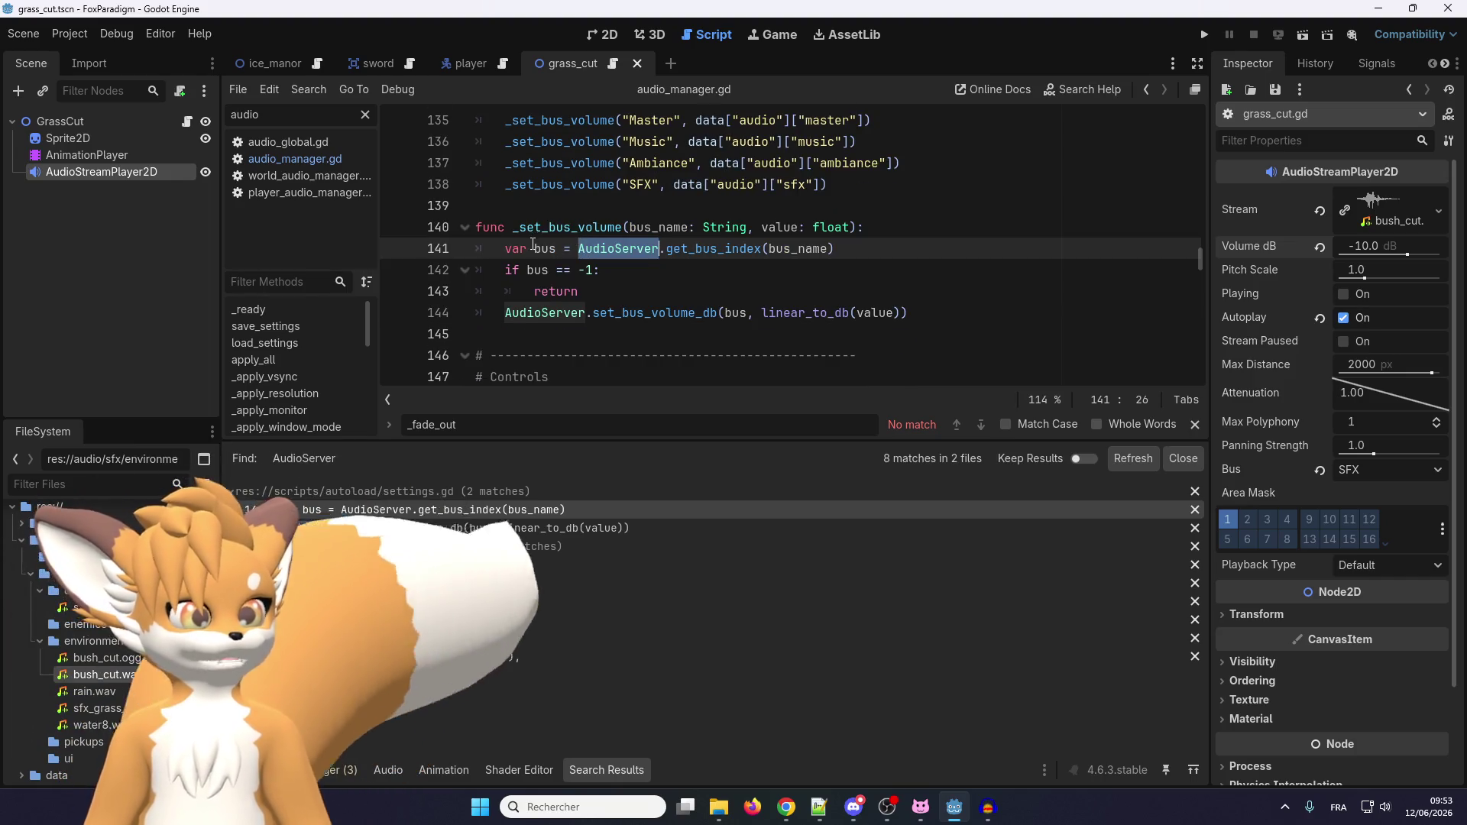
pyautogui.press('Down')
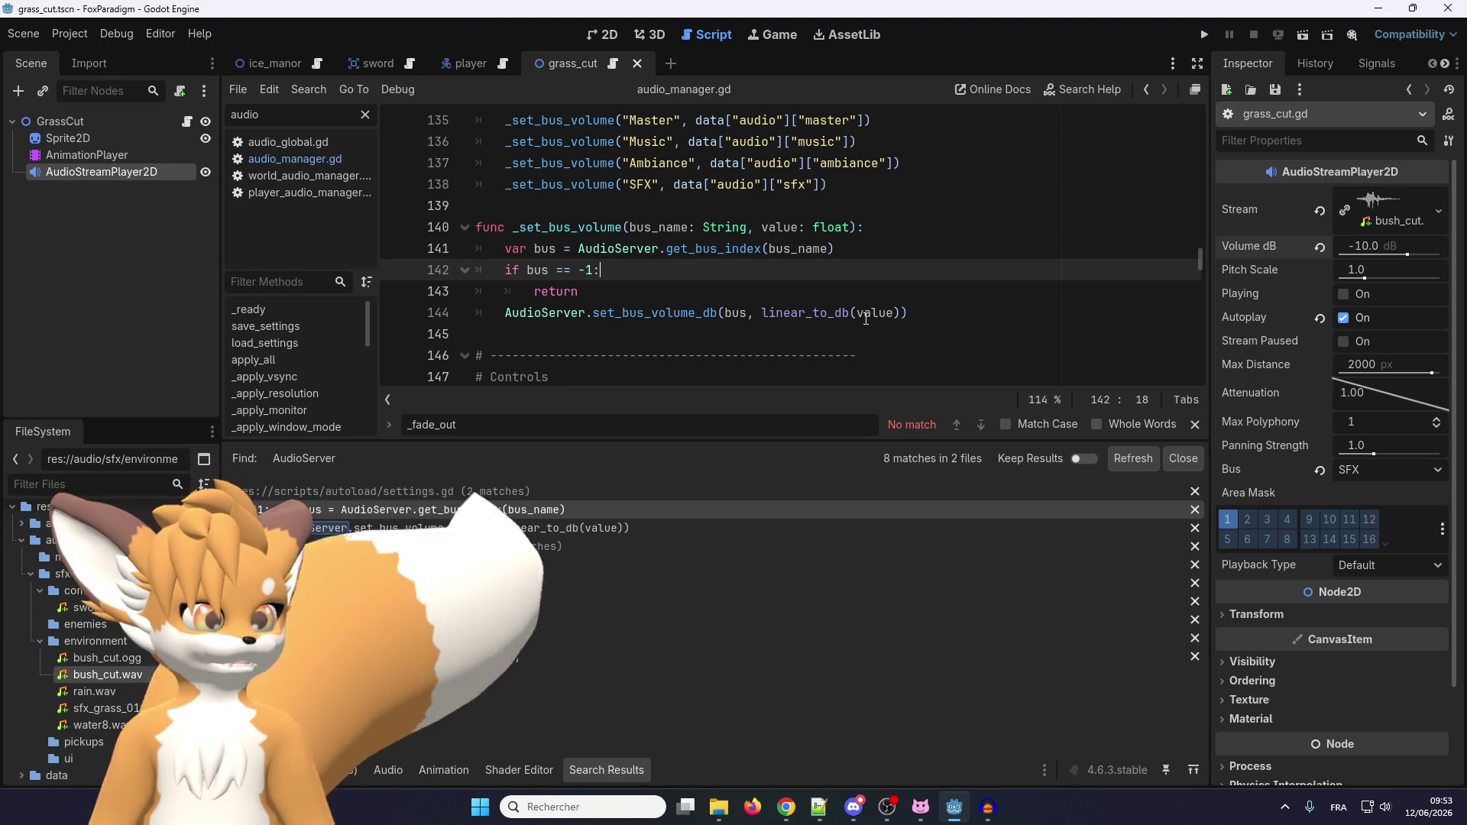
pyautogui.moveTo(909, 313)
pyautogui.mouseDown()
pyautogui.moveTo(475, 250)
pyautogui.moveTo(459, 232)
pyautogui.mouseUp()
pyautogui.hotkey('ctrl', 'c')
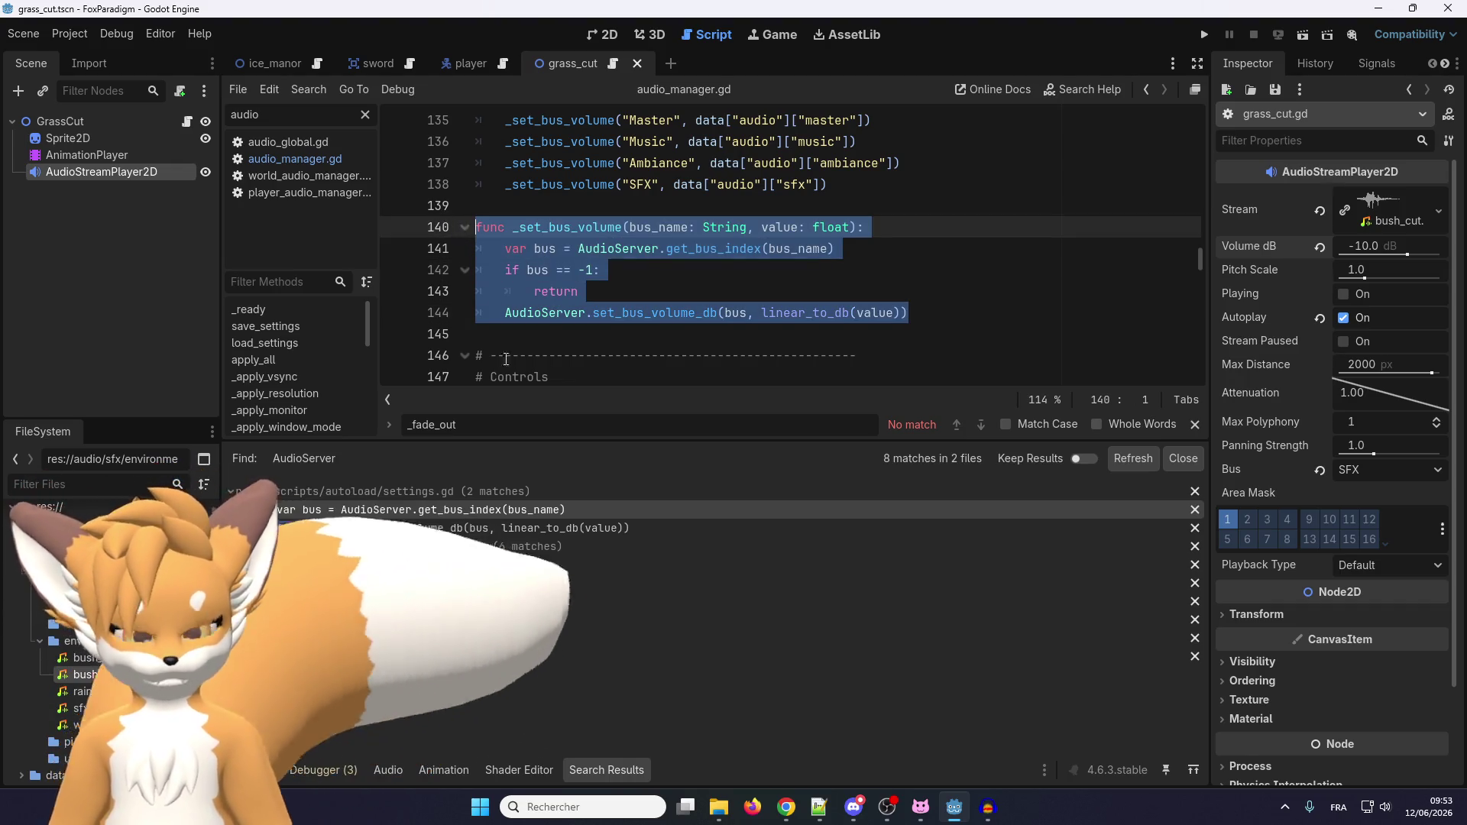
# Open audio_manager.gd at its AudioServer match and paste _set_bus_volume after set_sfx_volume.
pyautogui.click(429, 570)
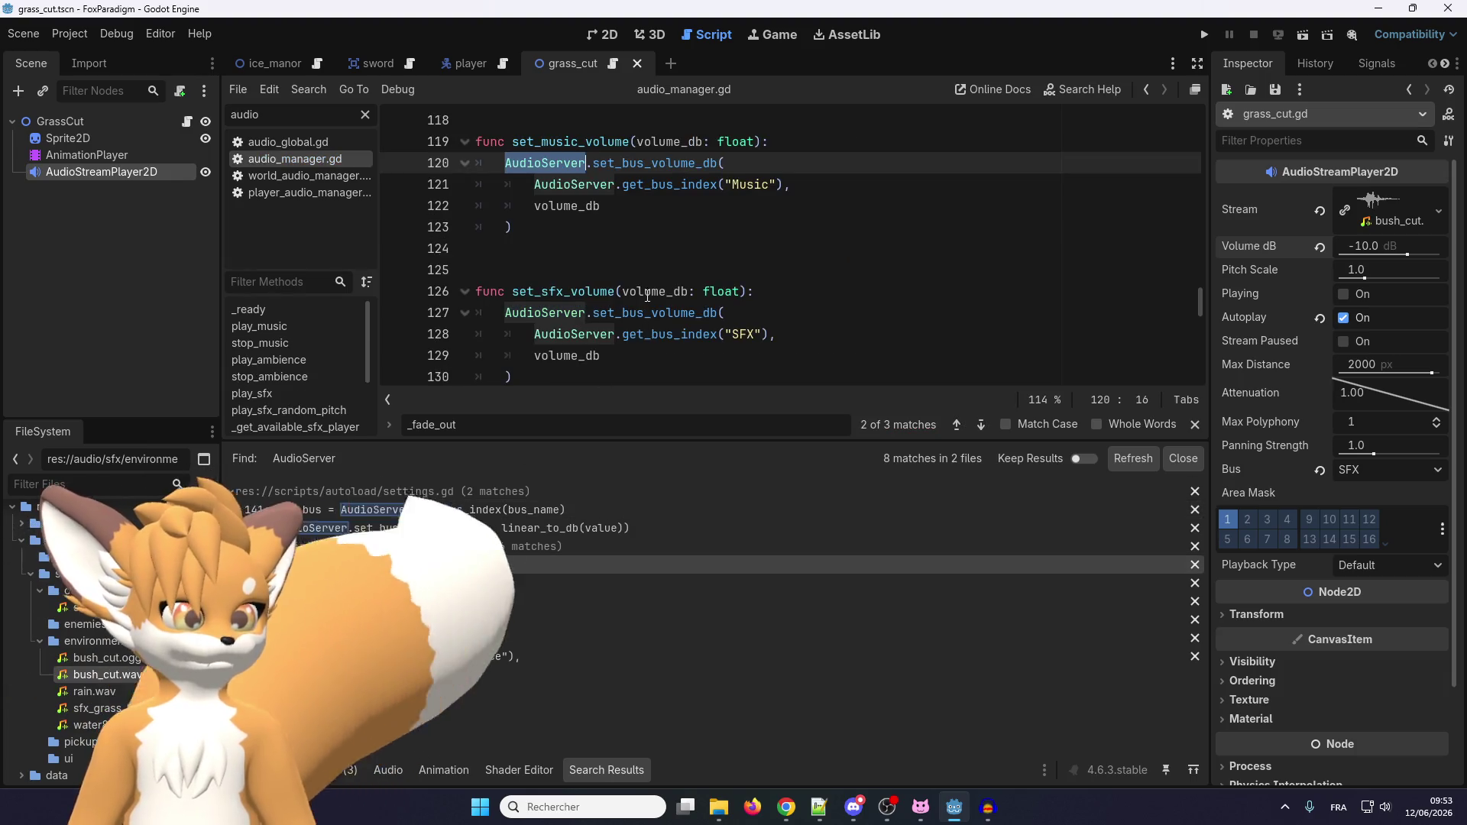
pyautogui.click(632, 256)
pyautogui.scroll(-1, 611, 298)
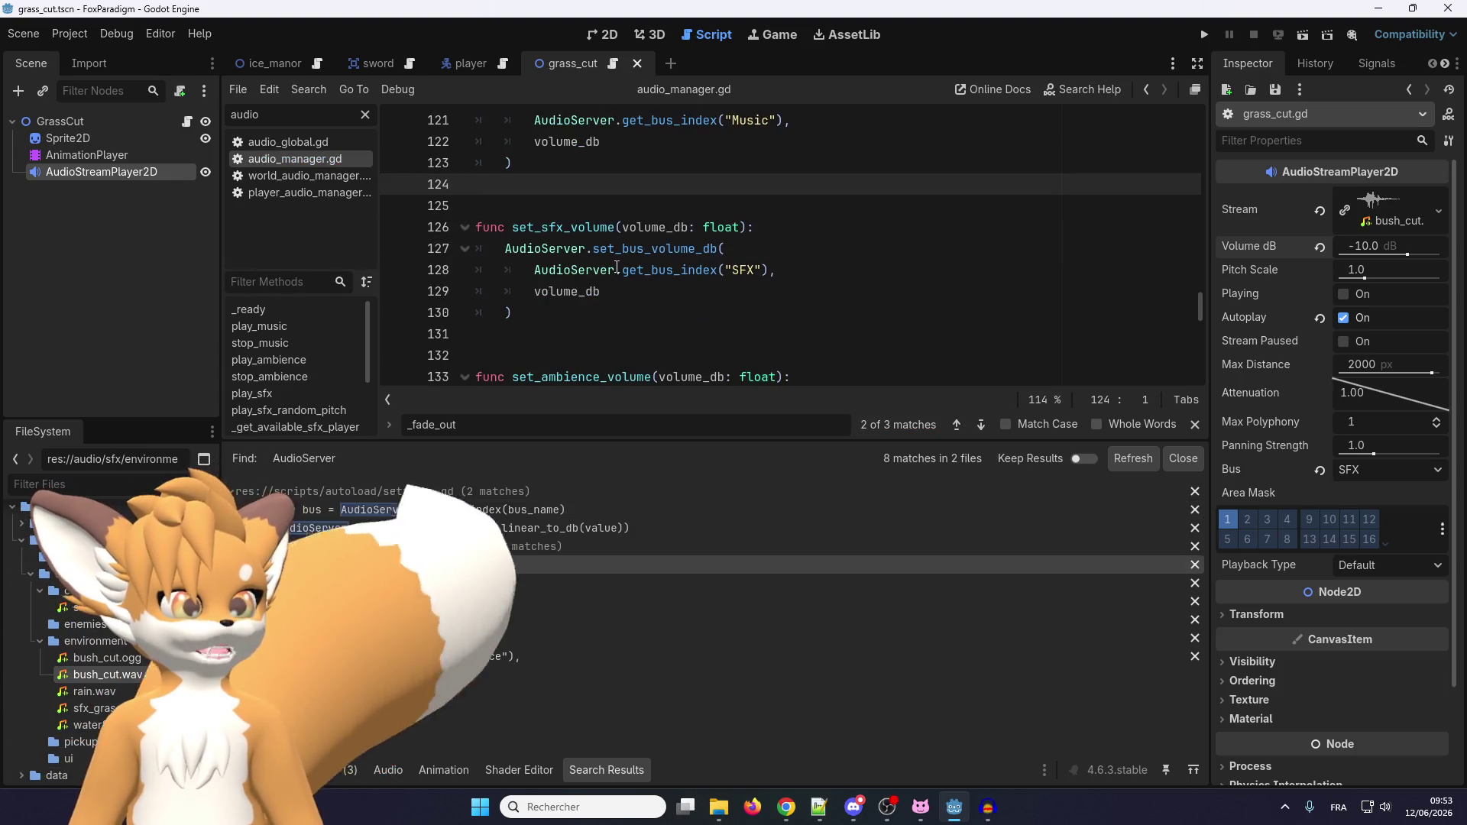
pyautogui.click(568, 336)
pyautogui.hotkey('ctrl', 'v')
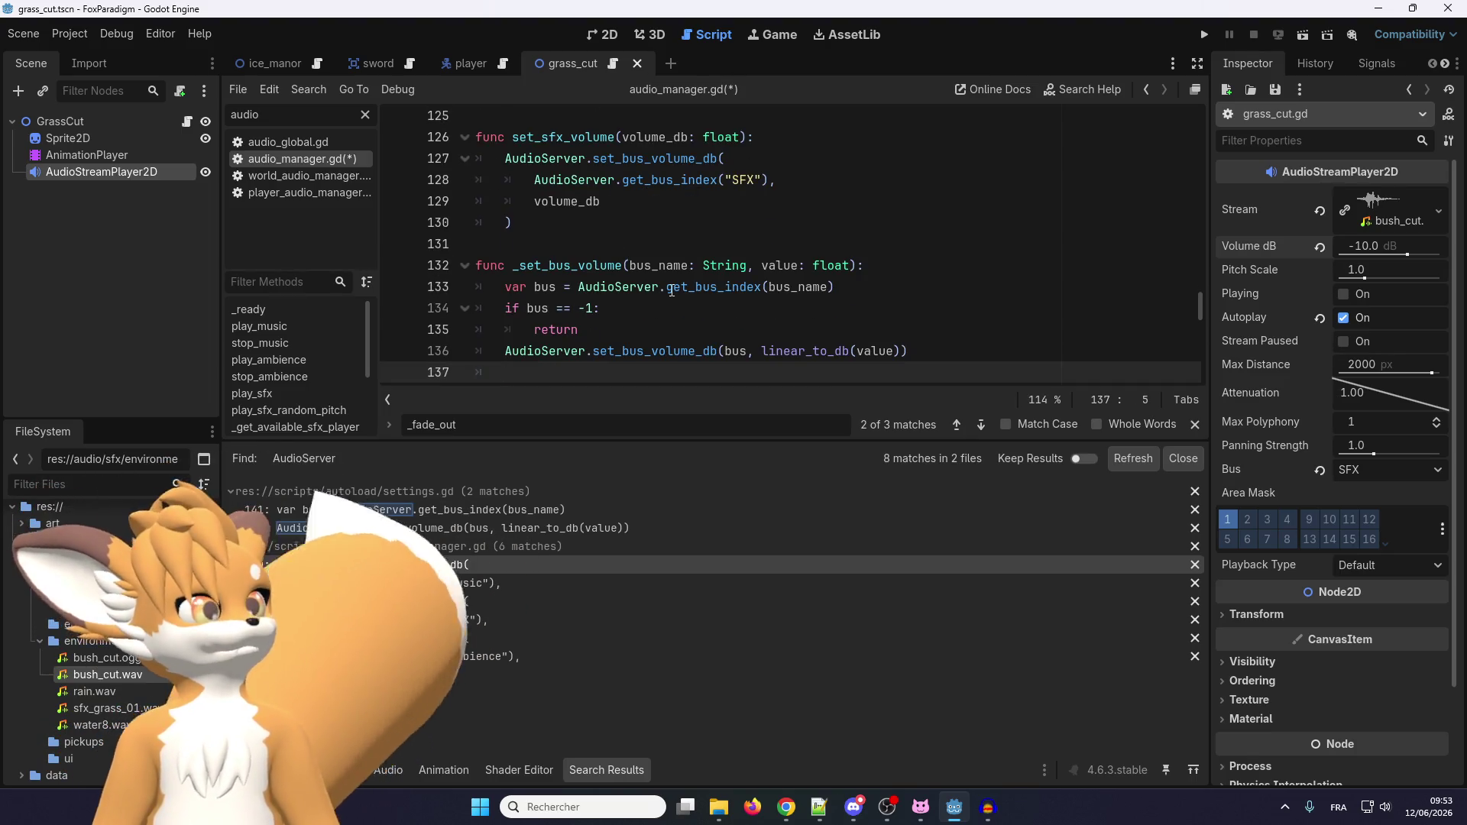
# Inspect the pasted get_bus_index and linear_to_db calls, then undo the paste.
pyautogui.doubleClick(718, 286)
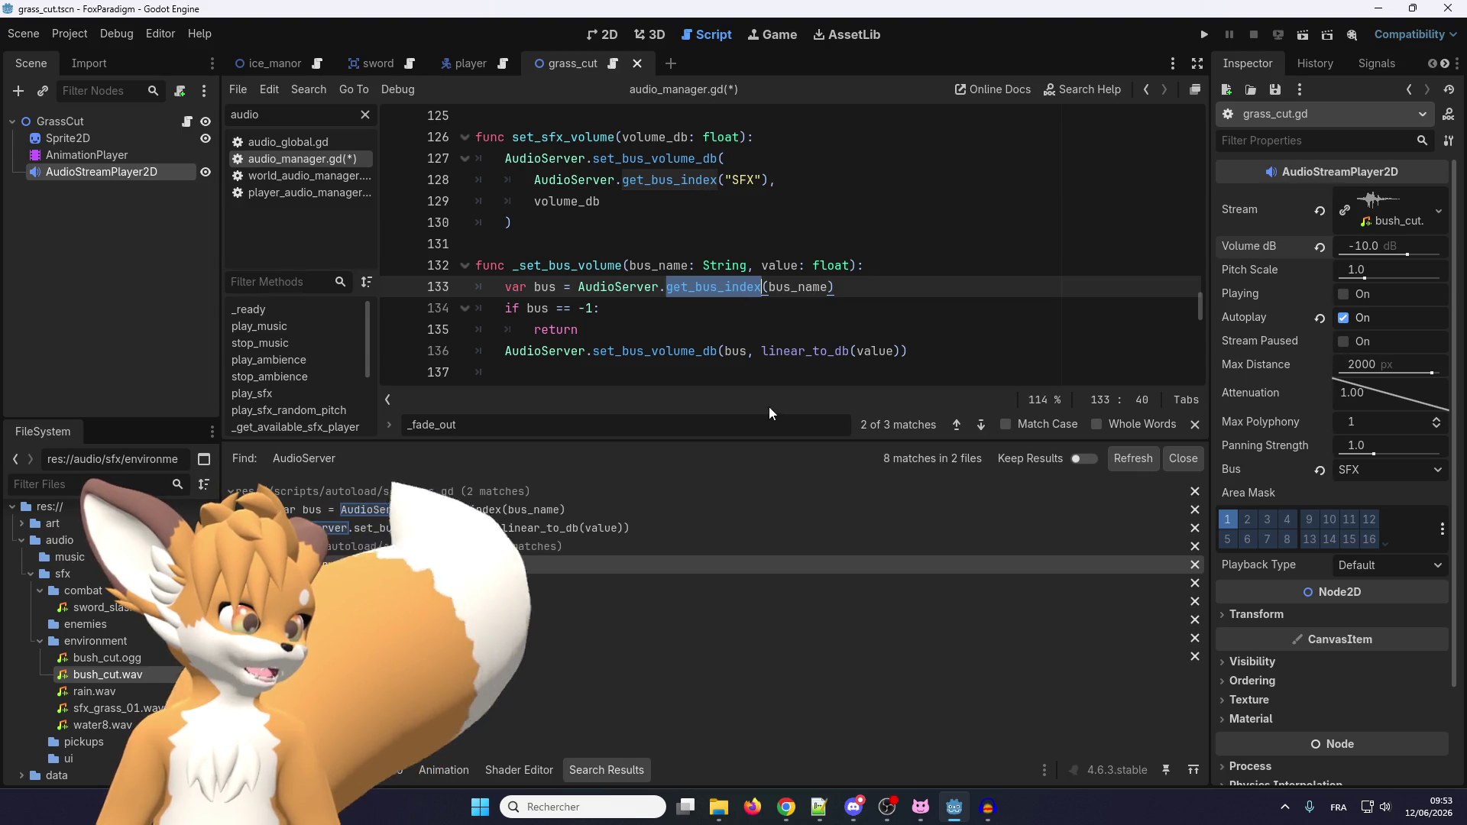
pyautogui.doubleClick(791, 350)
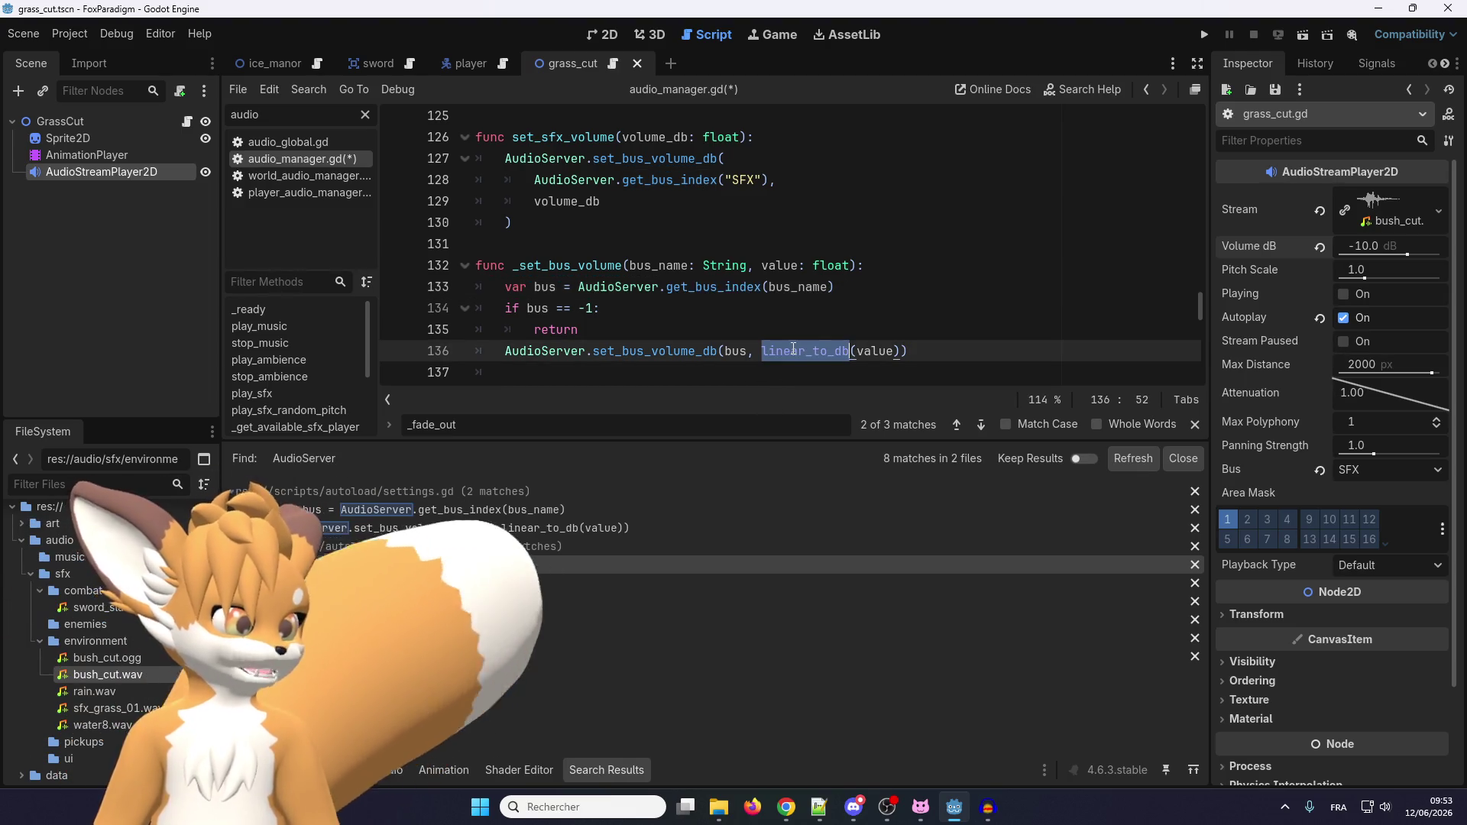
pyautogui.click(714, 353)
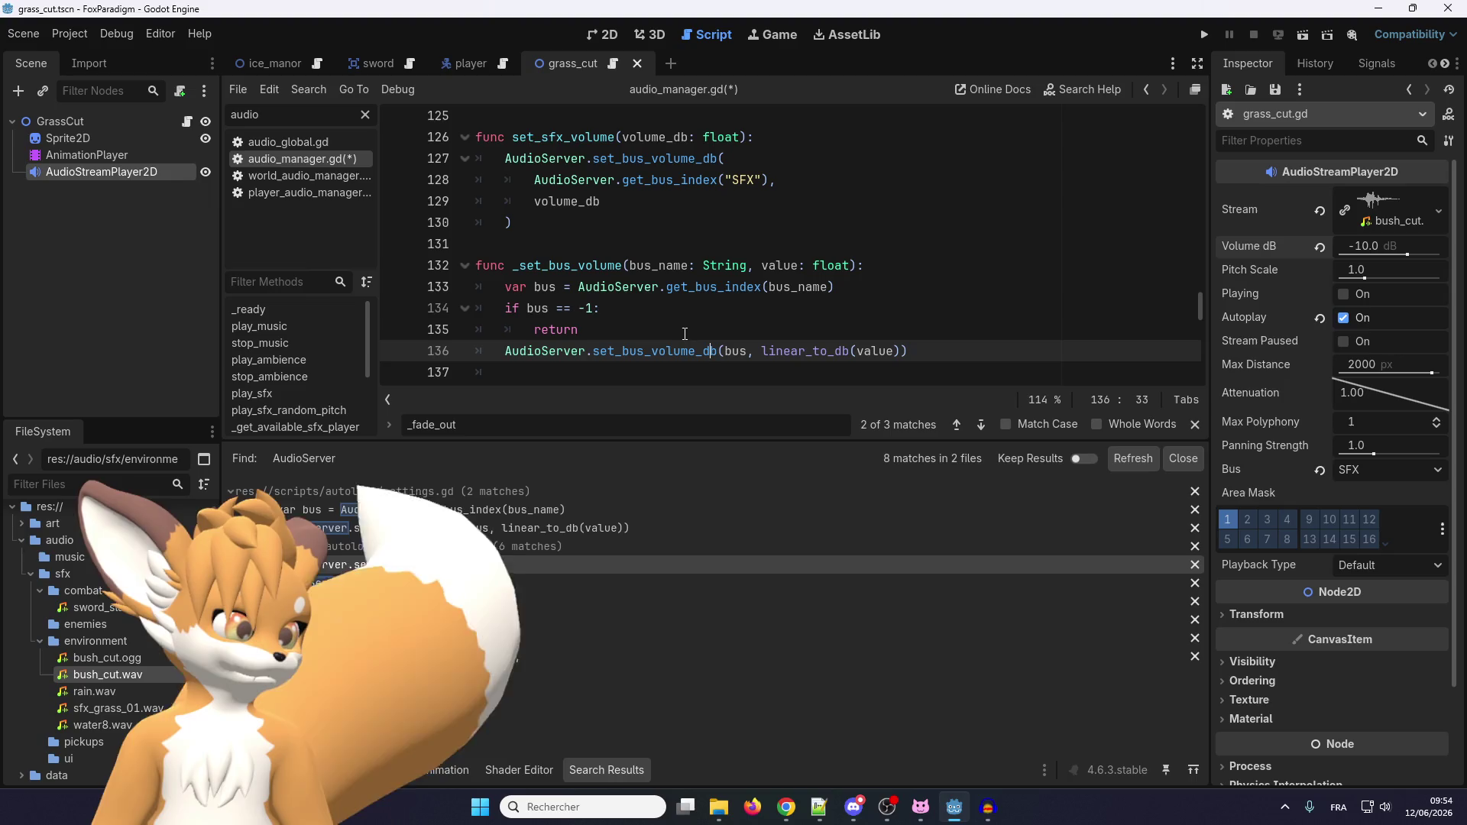
pyautogui.rightClick(781, 348)
pyautogui.click(743, 349)
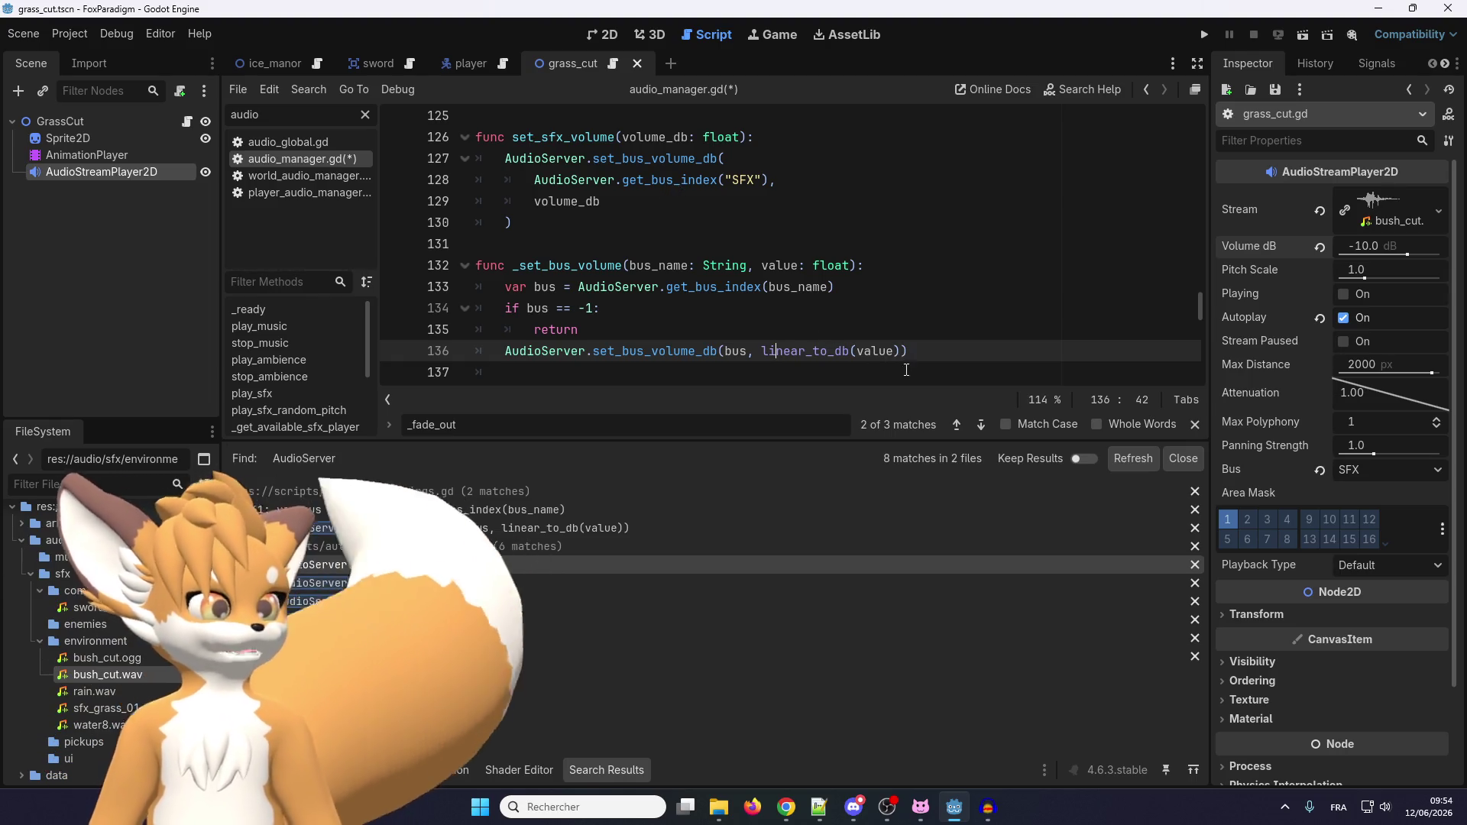
pyautogui.click(924, 354)
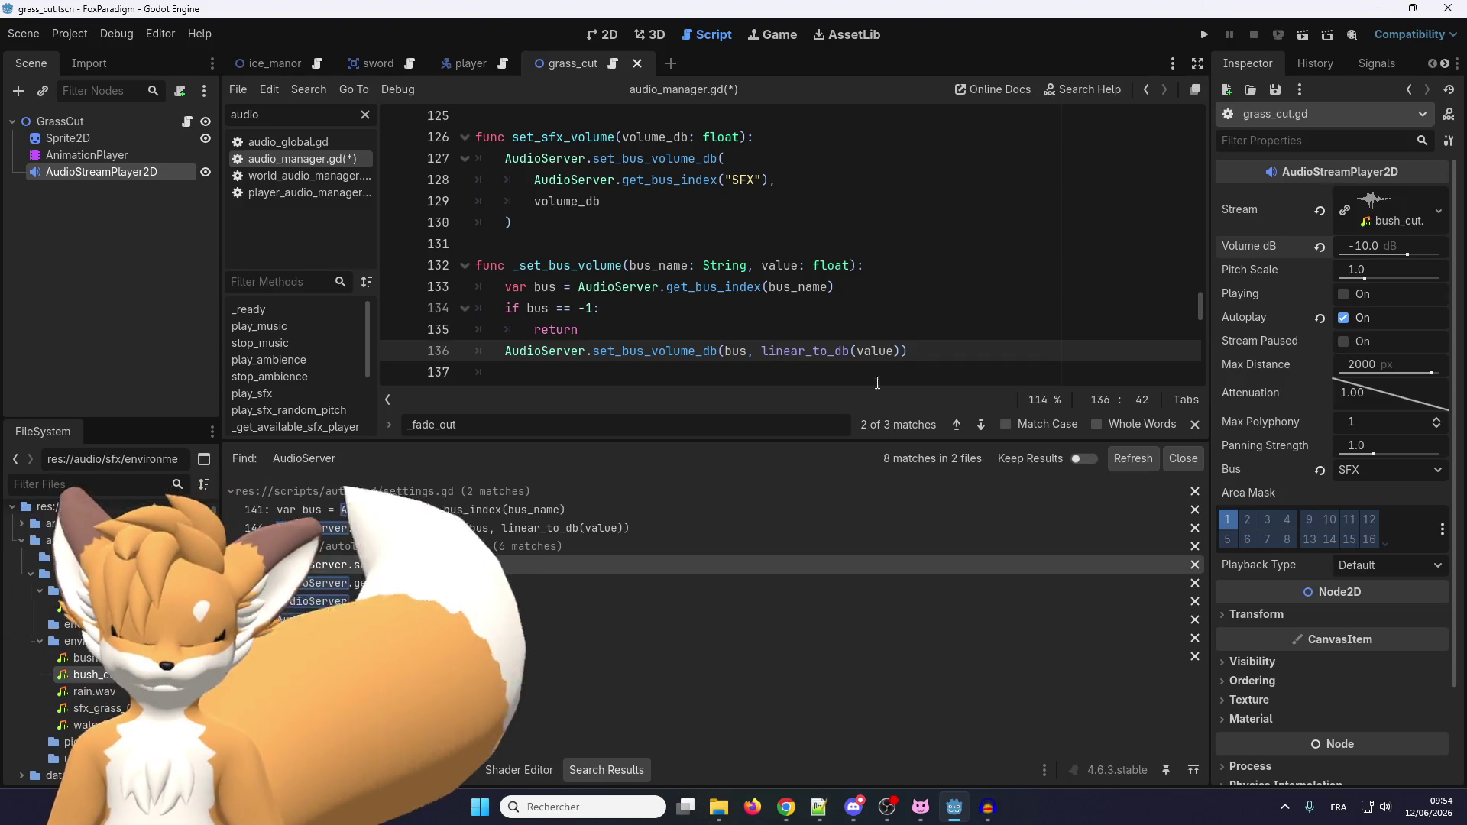
pyautogui.hotkey('ctrl', 'z')
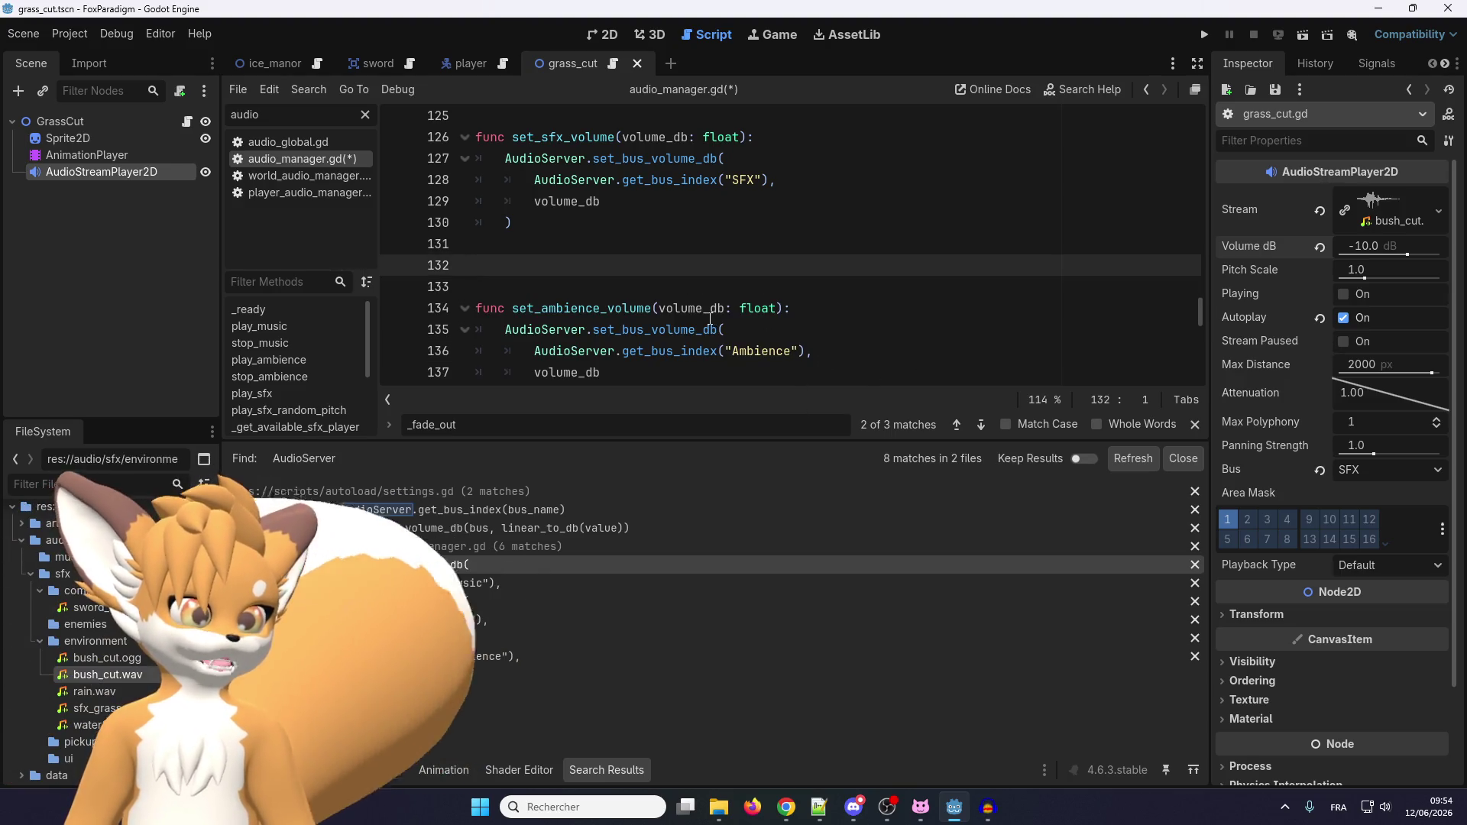
# Delete the extra blank line above set_ambience_volume and save audio_manager.gd.
pyautogui.press('BackSpace')
pyautogui.scroll(1, 559, 342)
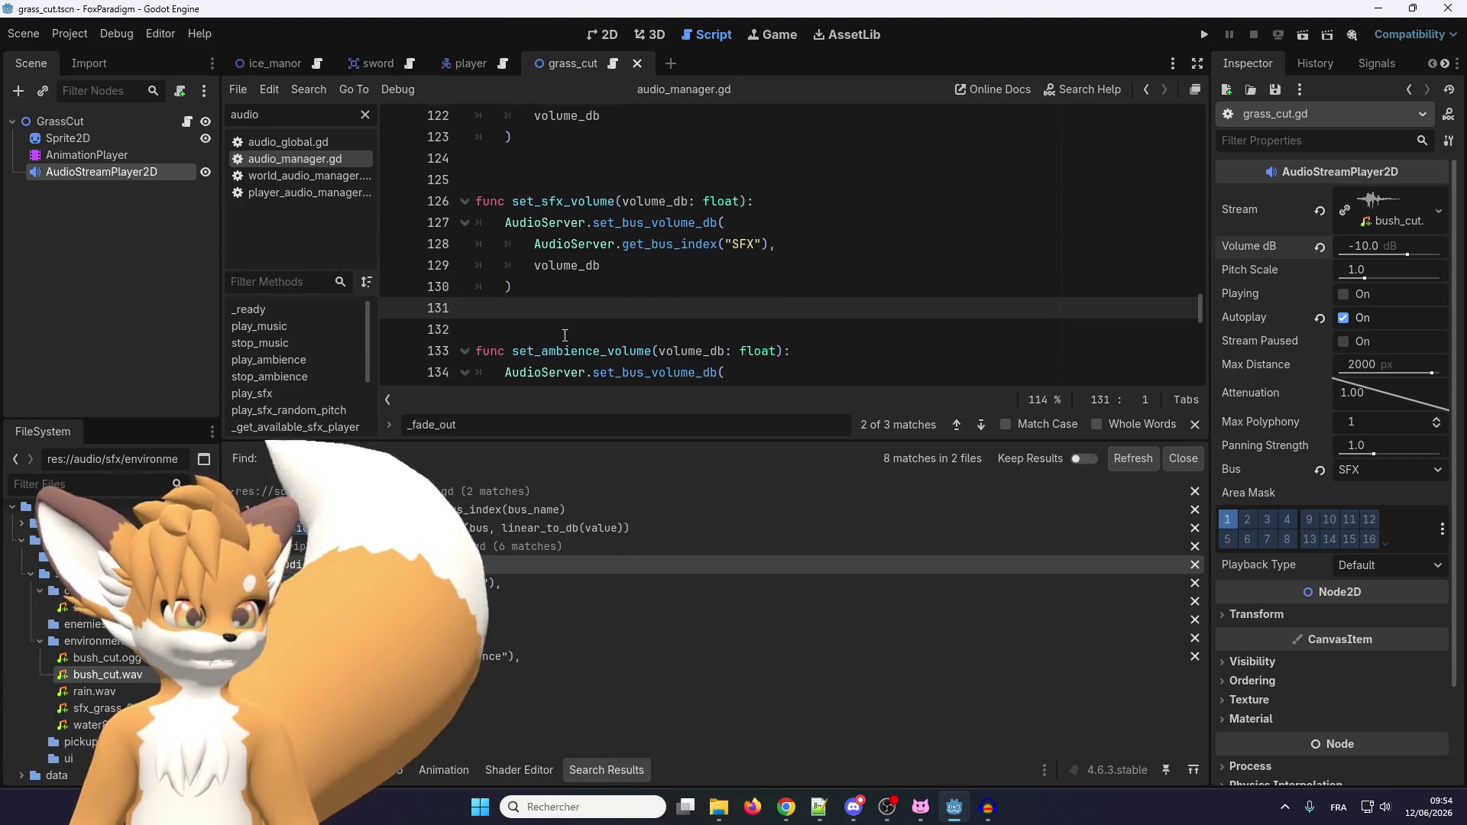
pyautogui.hotkey('ctrl', 's')
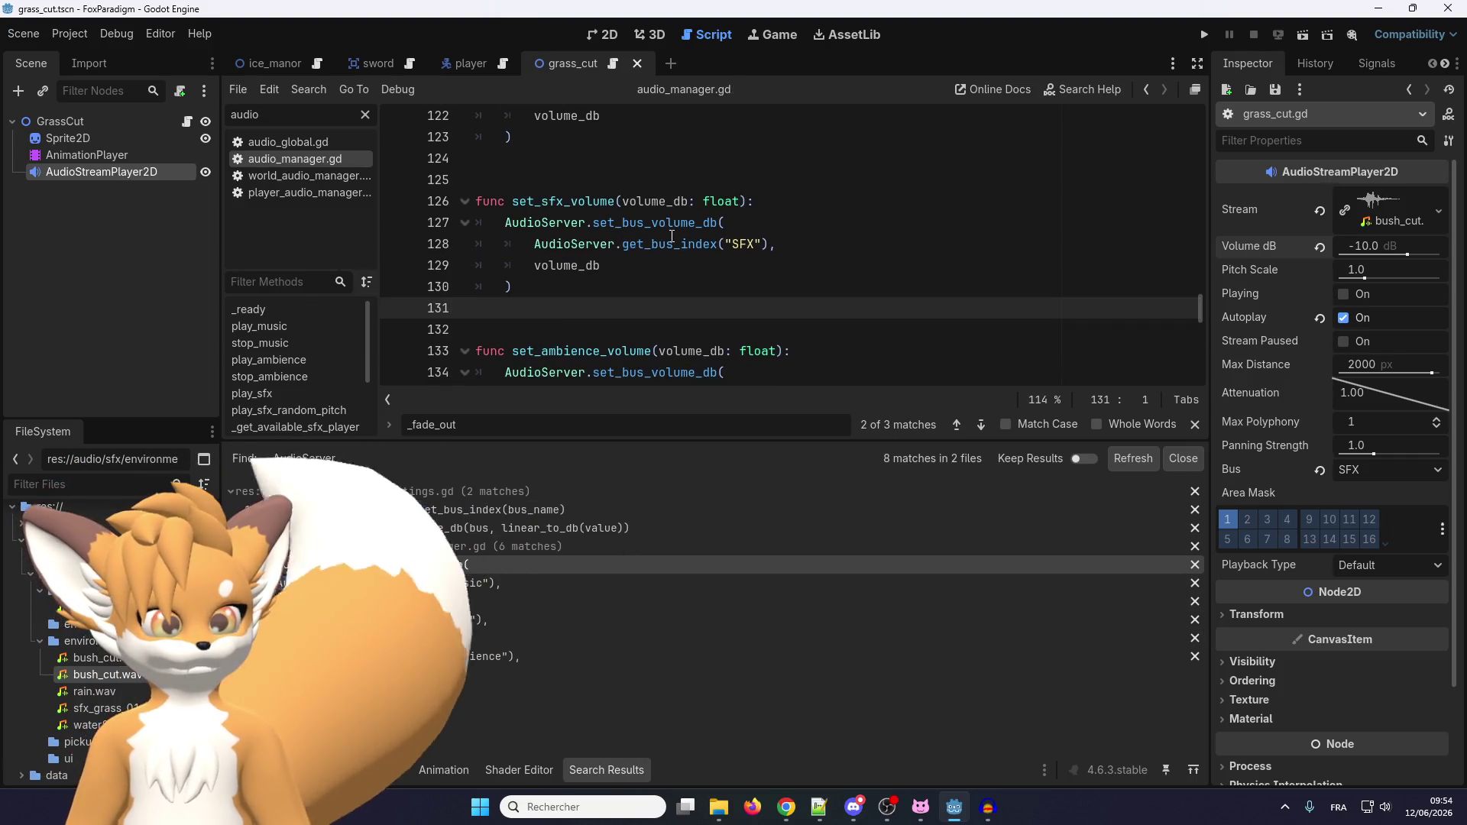
# Review set_sfx_volume and place the cursor in the get_bus_index call on line 128.
pyautogui.moveTo(671, 236)
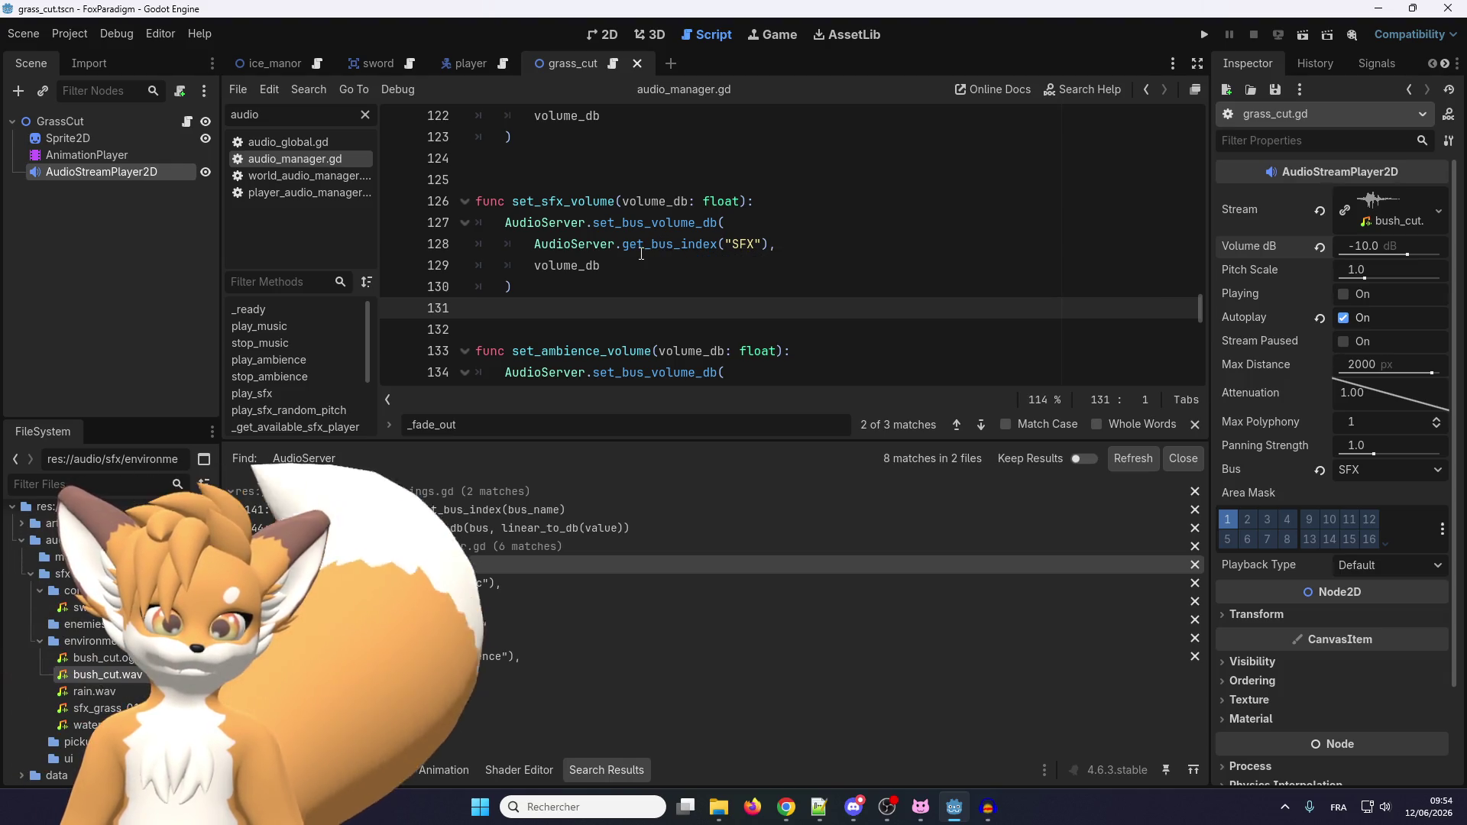
pyautogui.scroll(1, 648, 231)
pyautogui.scroll(-3, 648, 230)
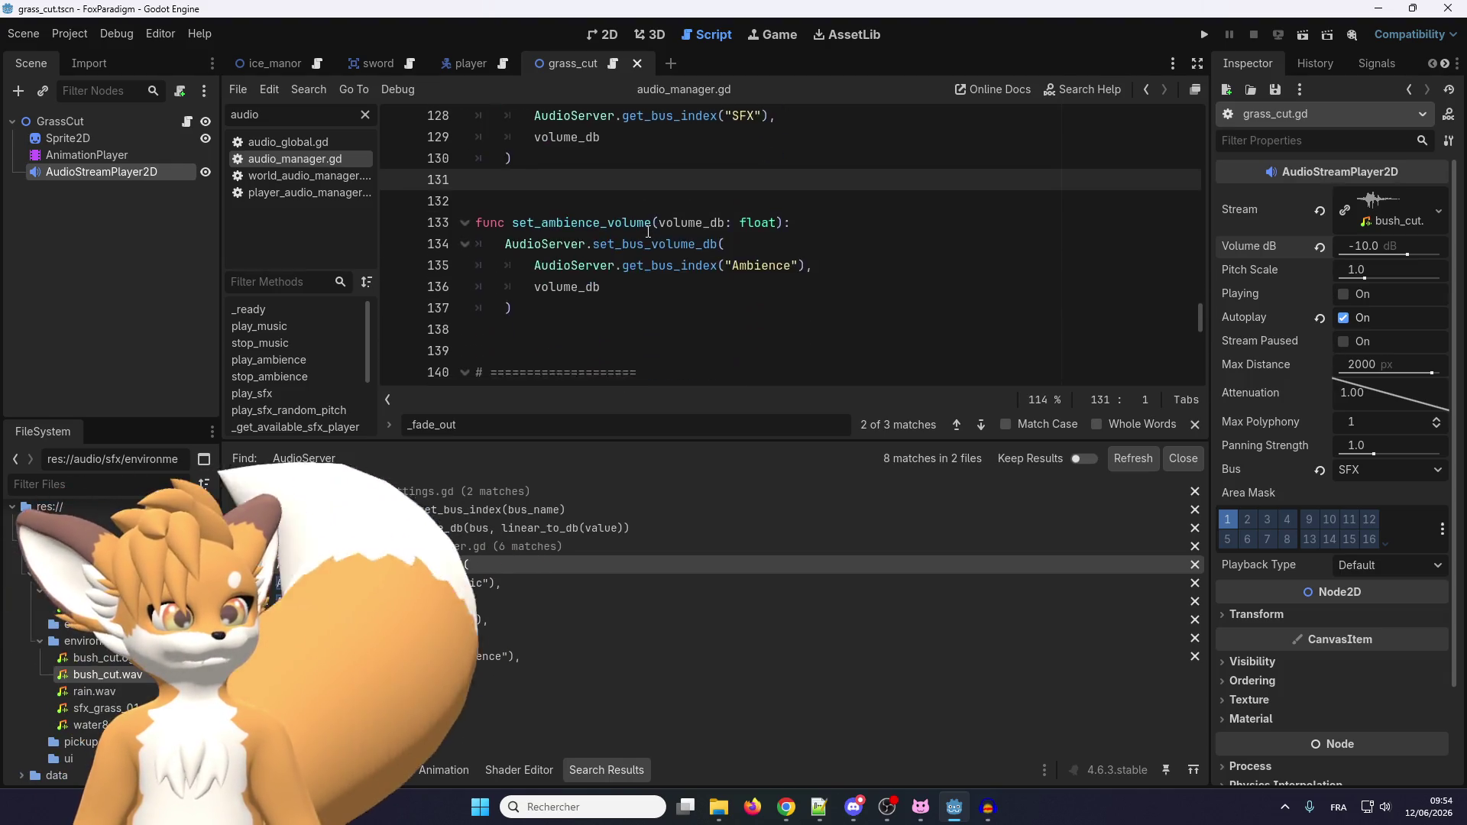
pyautogui.scroll(2, 647, 231)
pyautogui.scroll(-1, 653, 230)
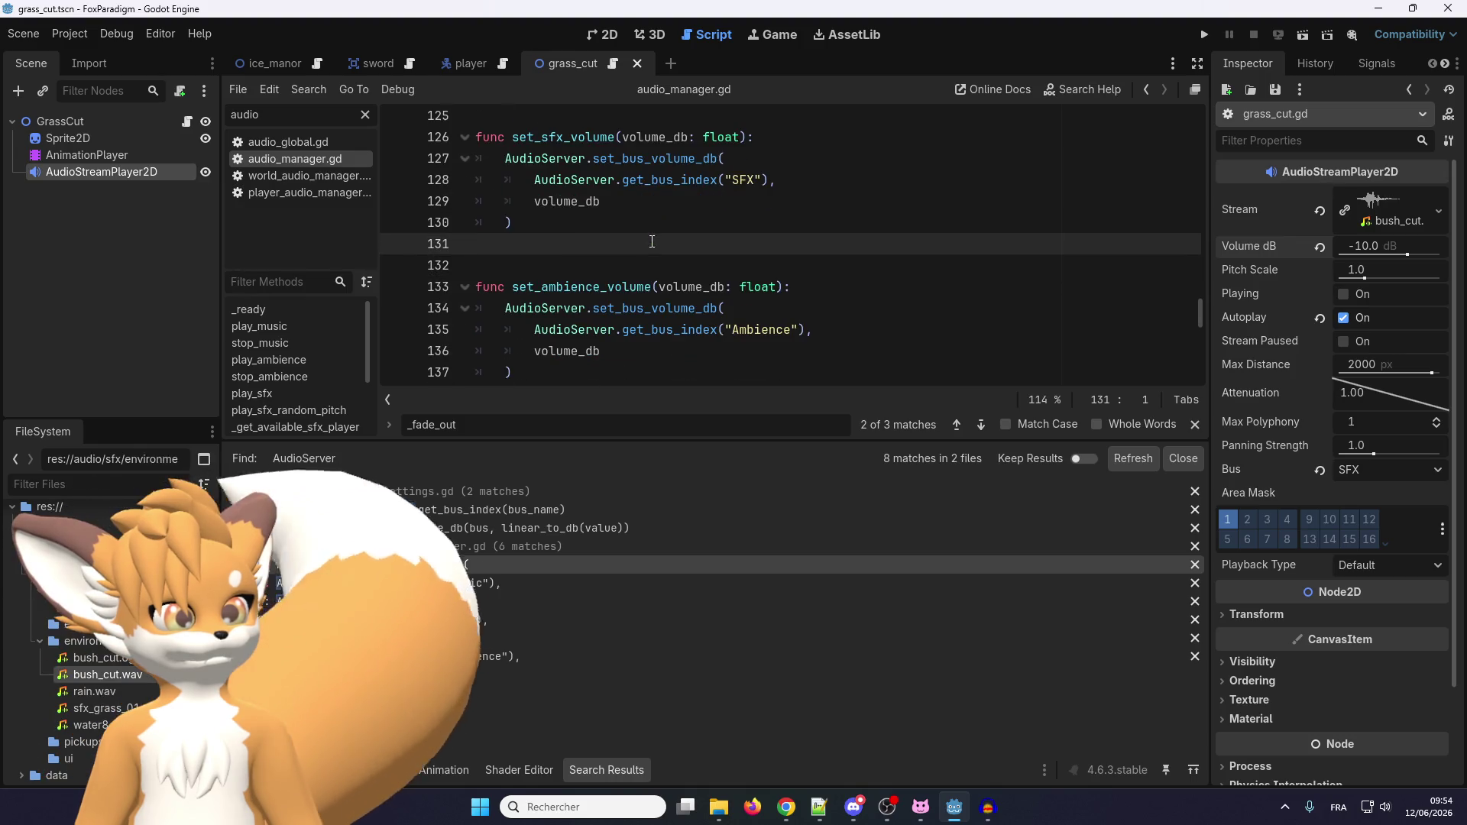
pyautogui.scroll(1, 655, 242)
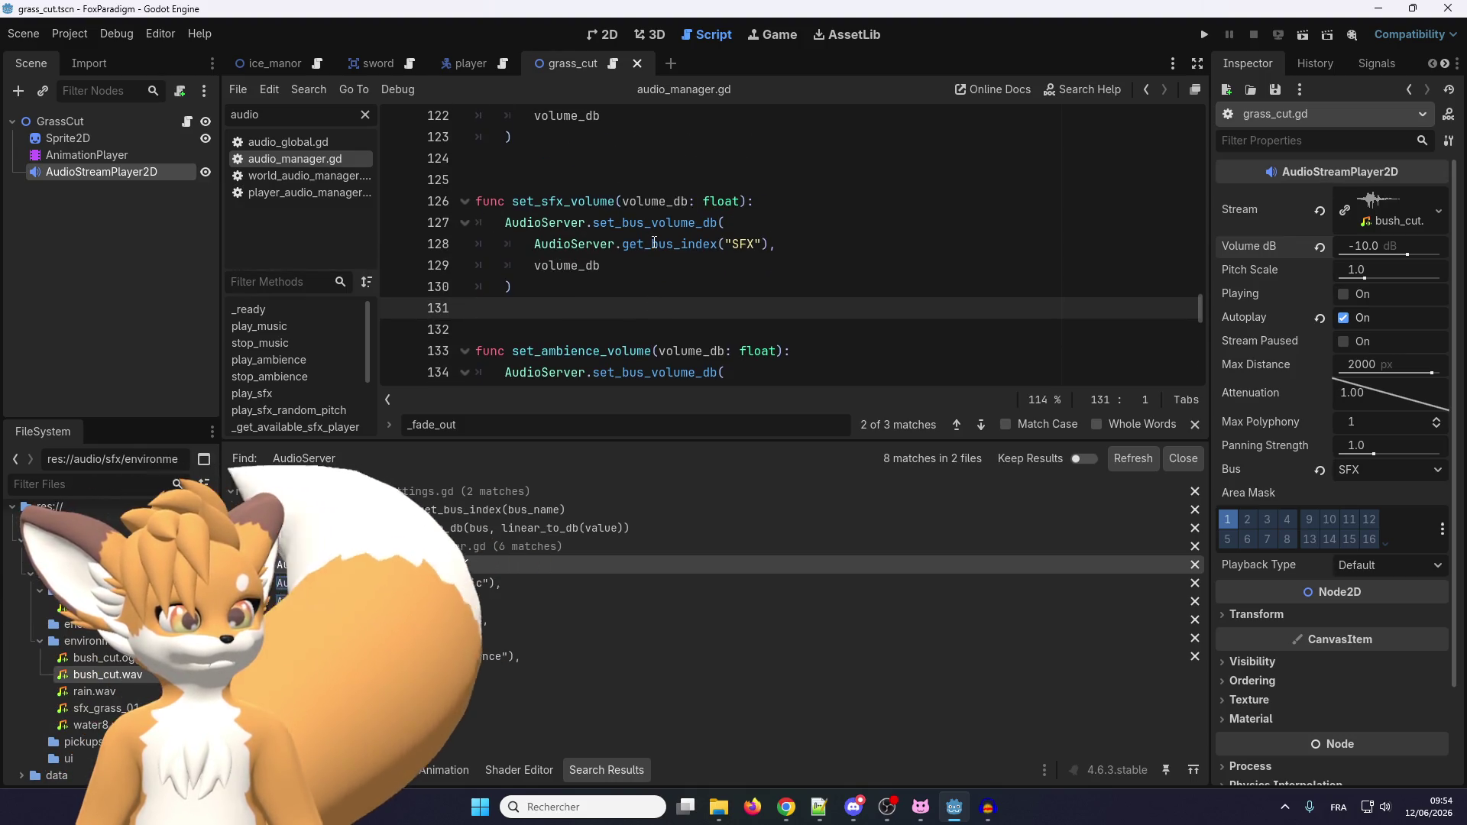
pyautogui.click(653, 243)
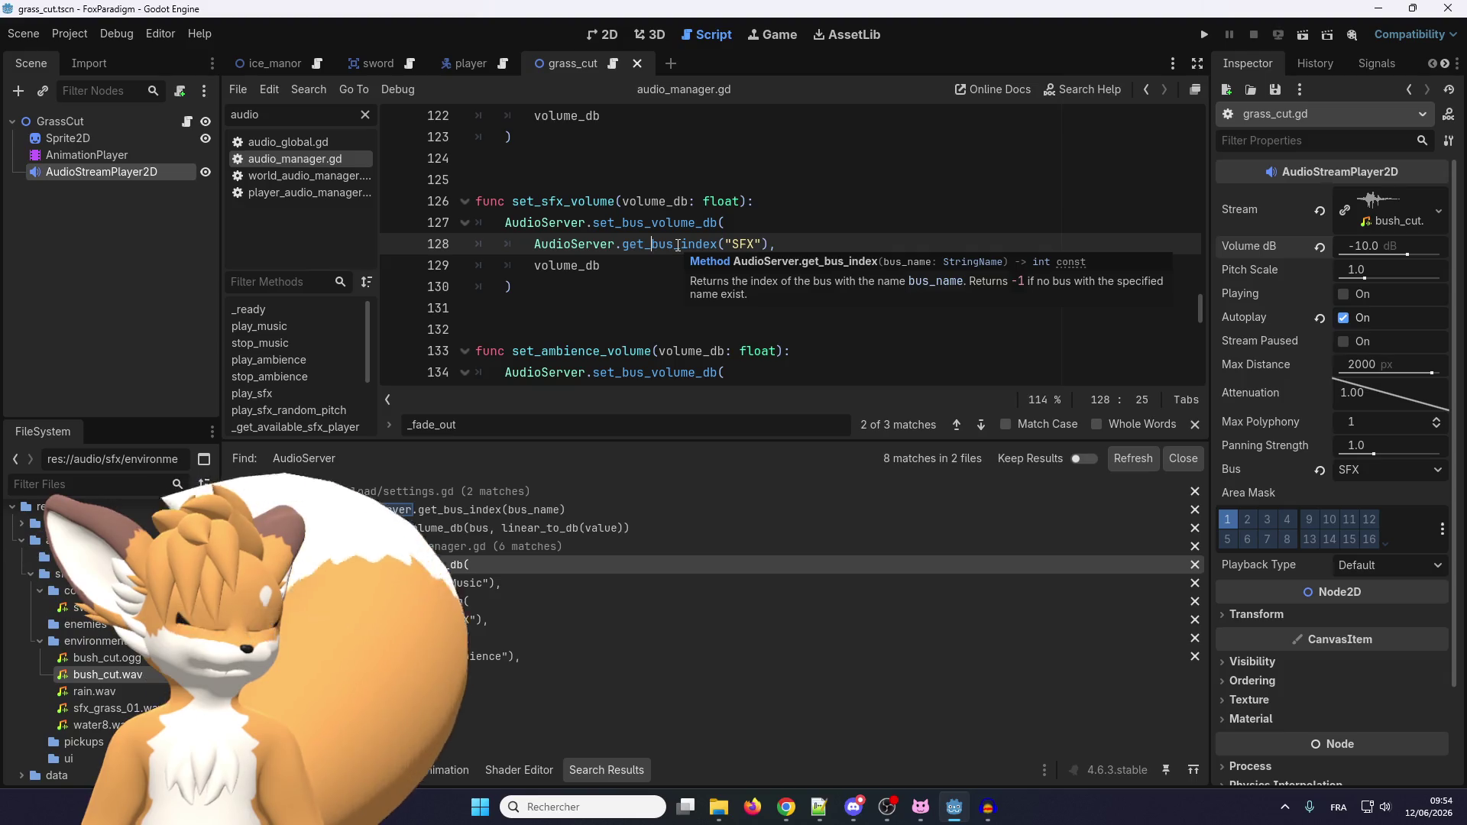
# Search the script for set_sfx_volume and step to its next match.
pyautogui.doubleClick(574, 203)
pyautogui.hotkey('ctrl', 'f')
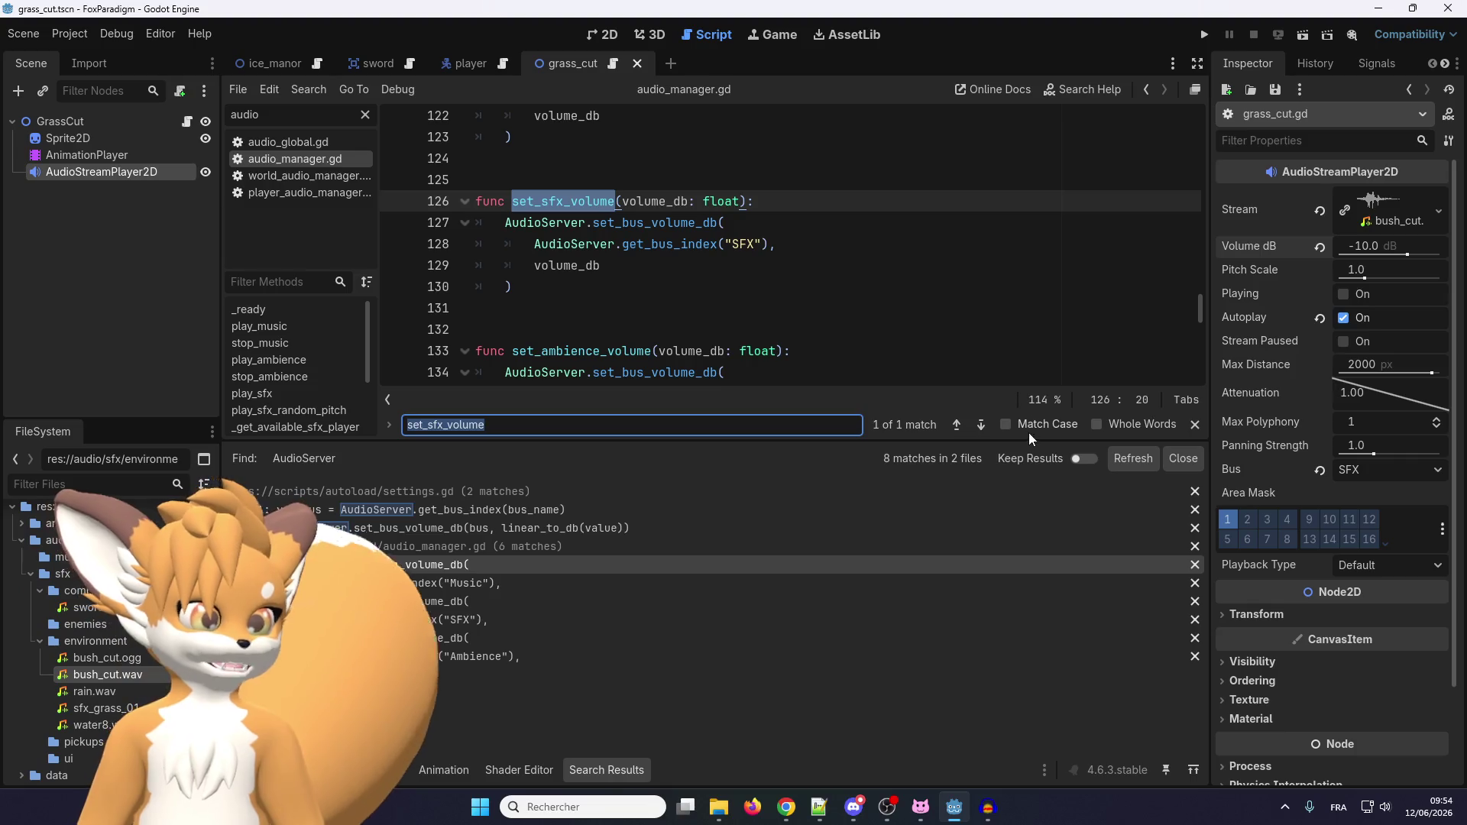
pyautogui.click(981, 425)
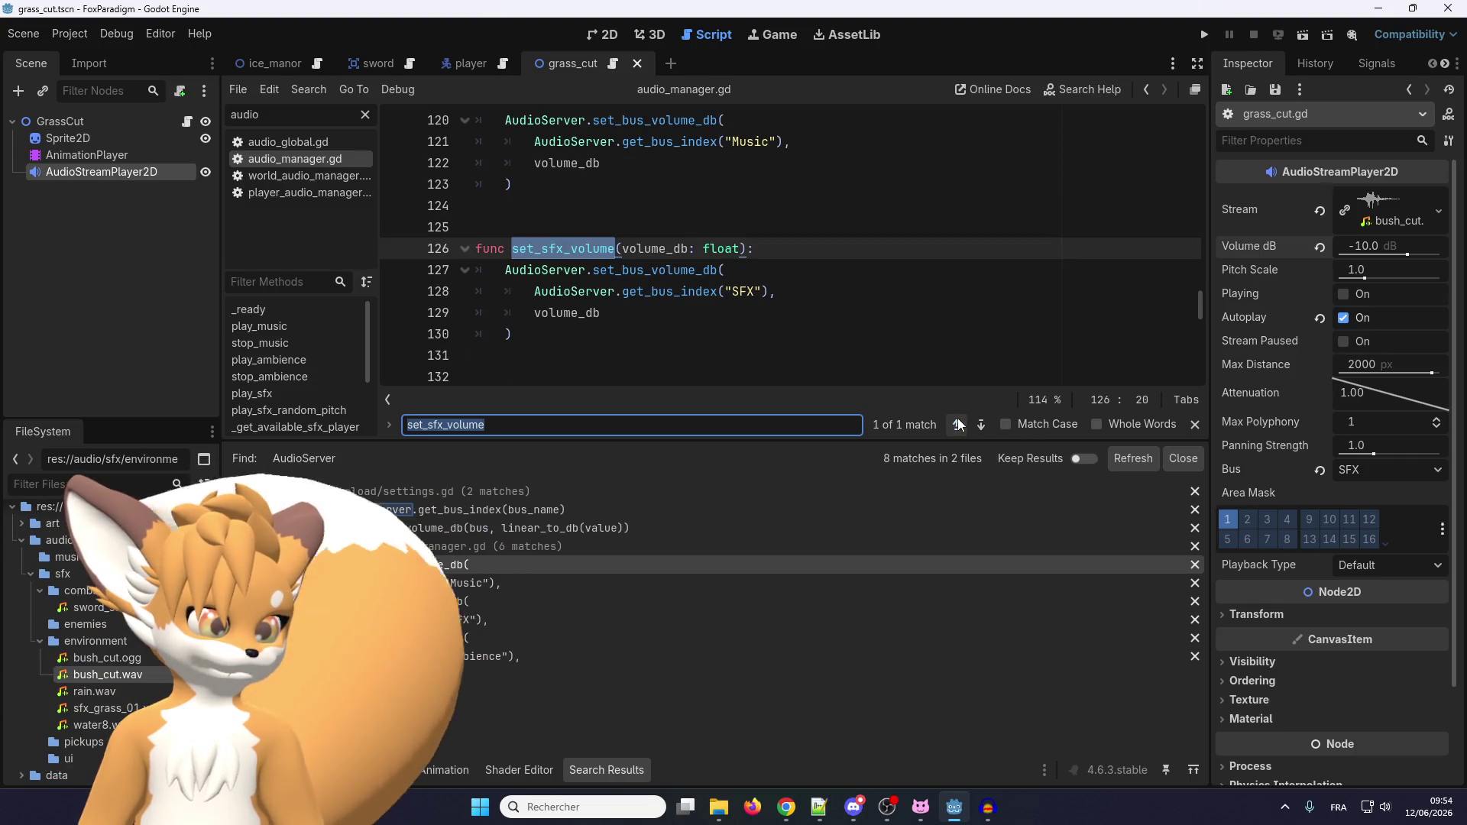
pyautogui.scroll(2, 658, 311)
pyautogui.scroll(-2, 659, 311)
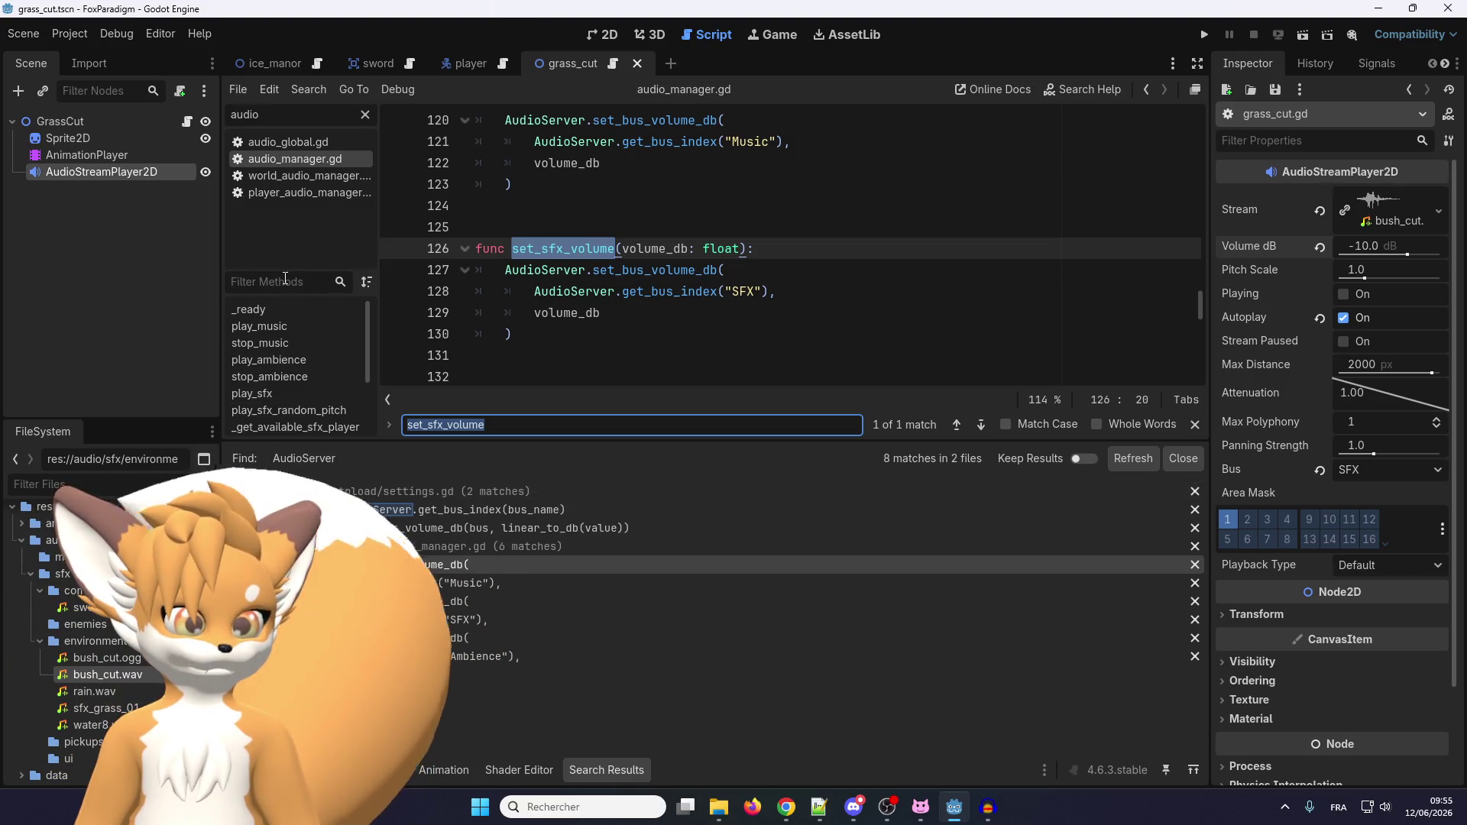
# Return to _set_bus_volume in the settings script, undoing an accidental paste after line 140.
pyautogui.click(1146, 92)
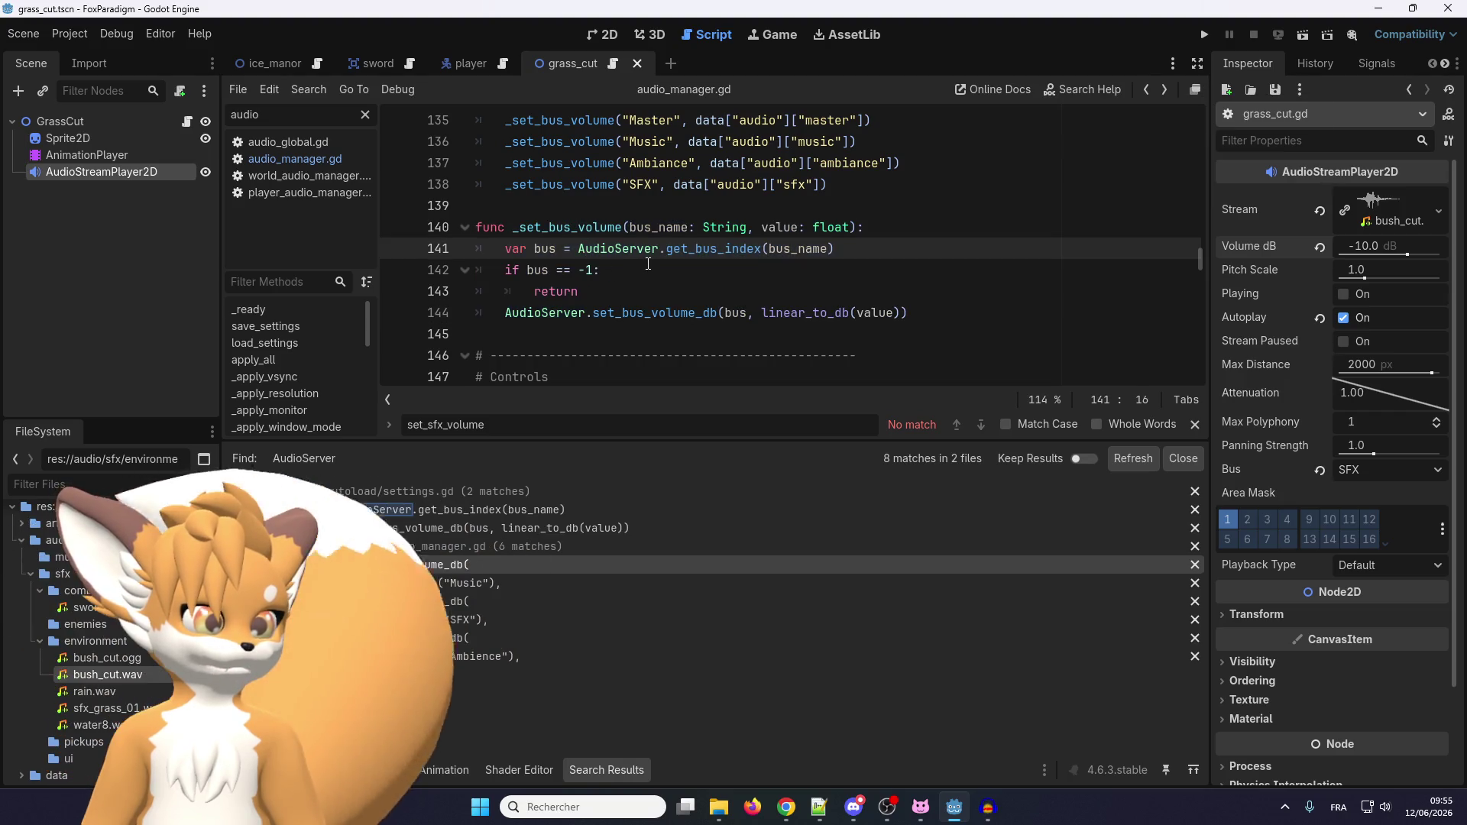
pyautogui.scroll(3, 648, 263)
pyautogui.scroll(-5, 648, 263)
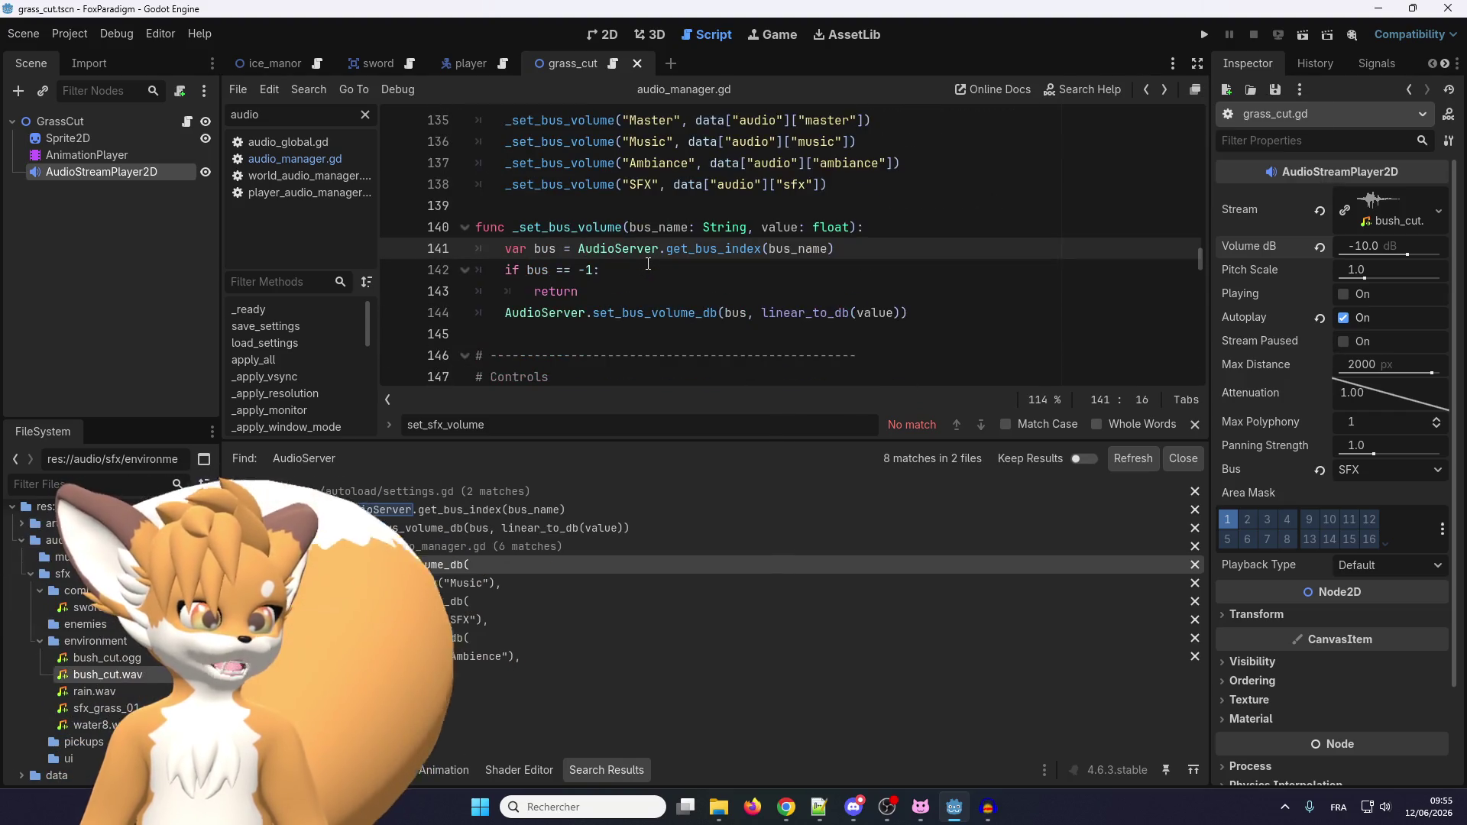
pyautogui.scroll(2, 677, 318)
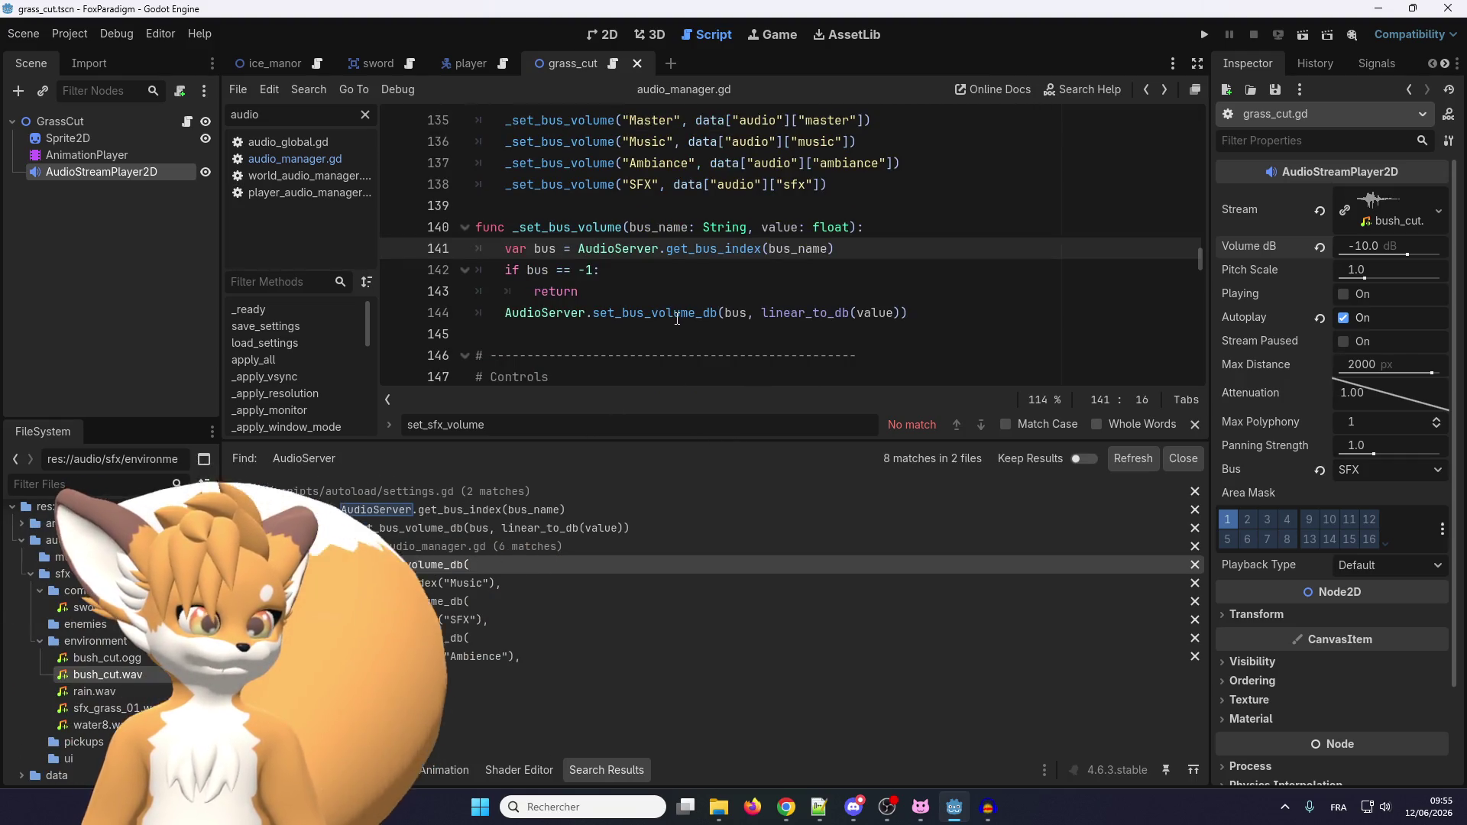
pyautogui.click(914, 222)
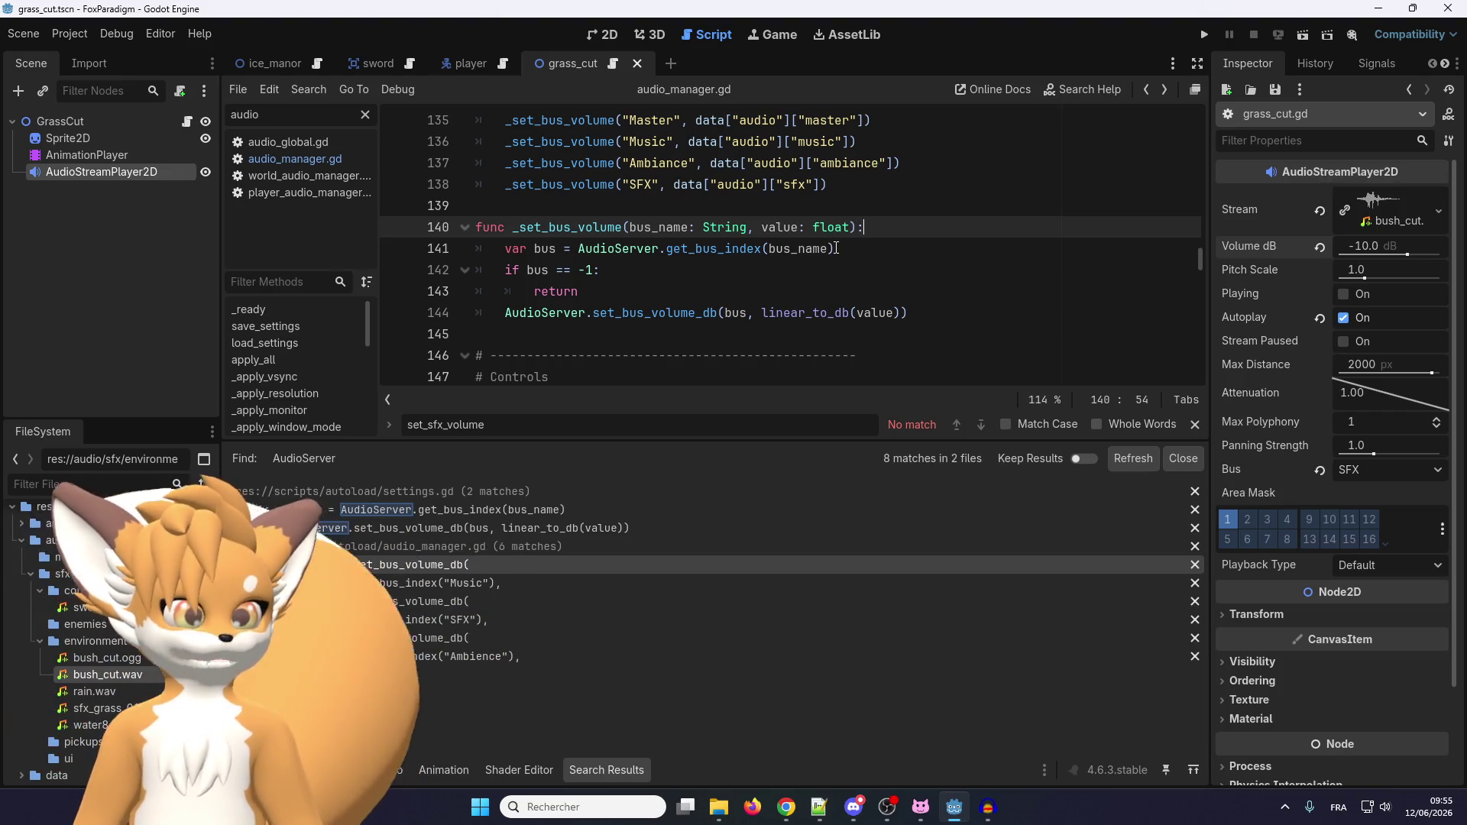
pyautogui.hotkey('ctrl', 'v')
pyautogui.hotkey('ctrl', 'z')
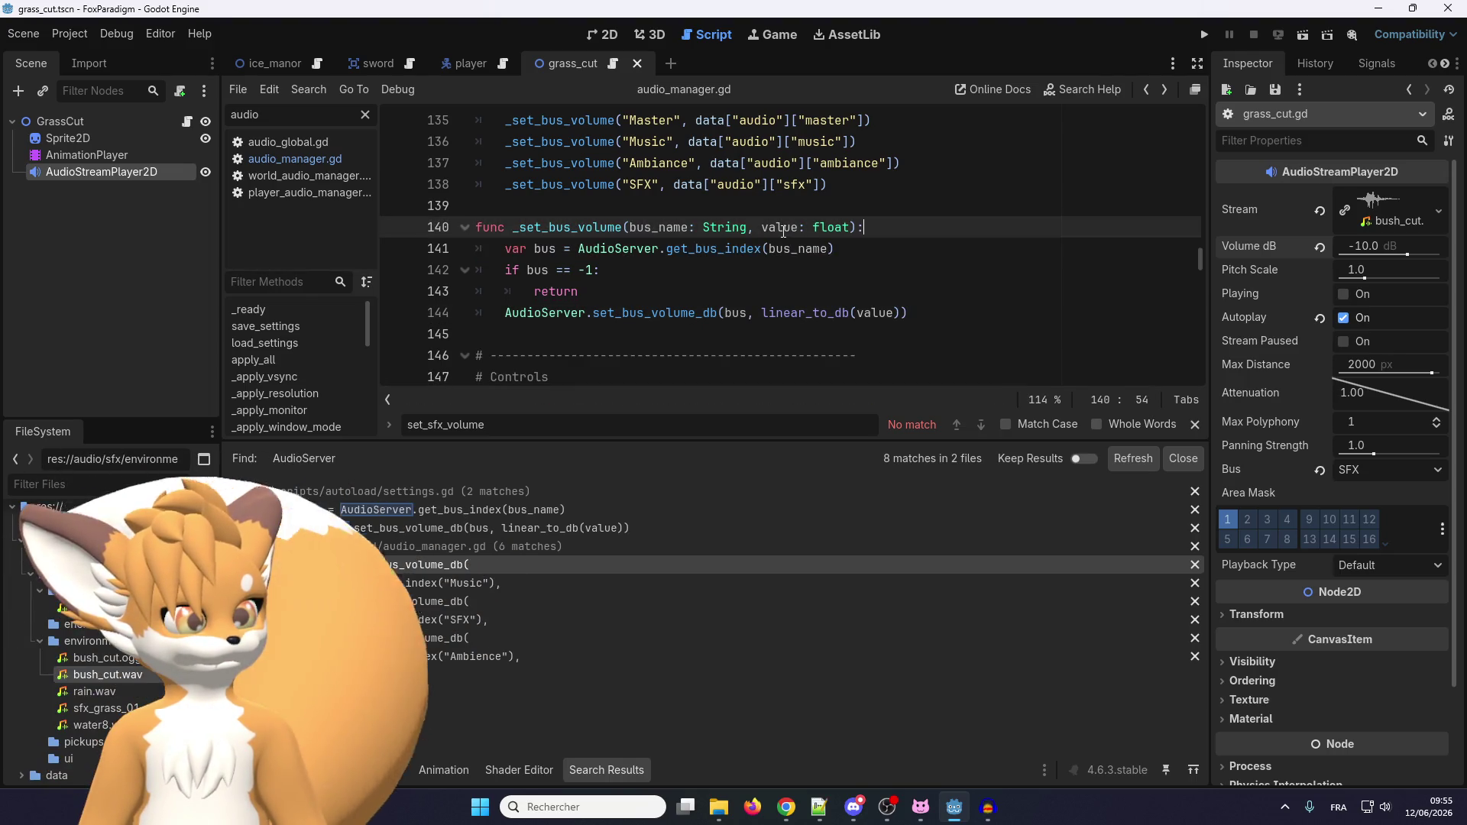
# Search the script for _set_bus_volume to list all 5 matches.
pyautogui.doubleClick(575, 227)
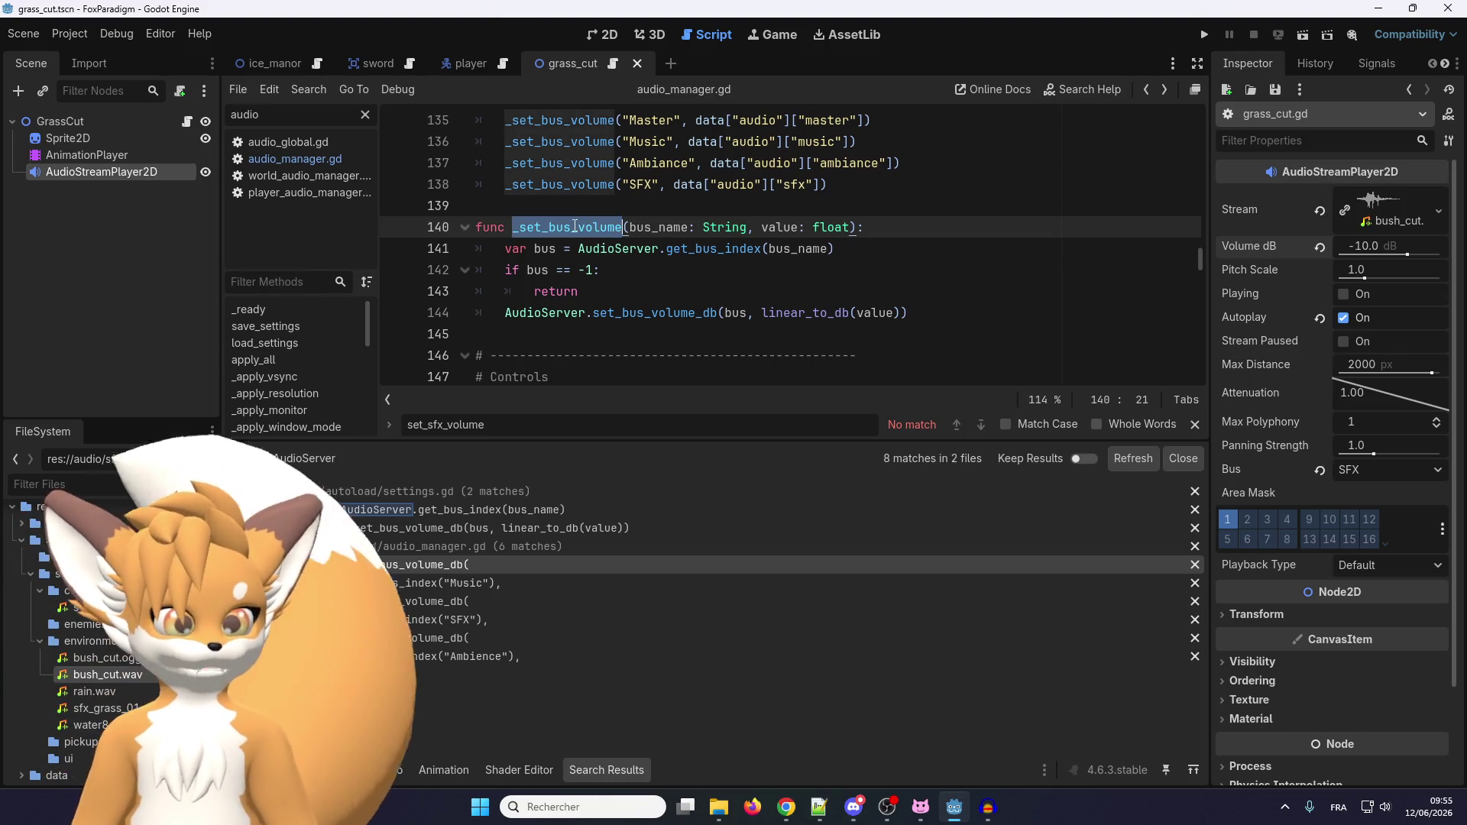
pyautogui.hotkey('ctrl', 'f')
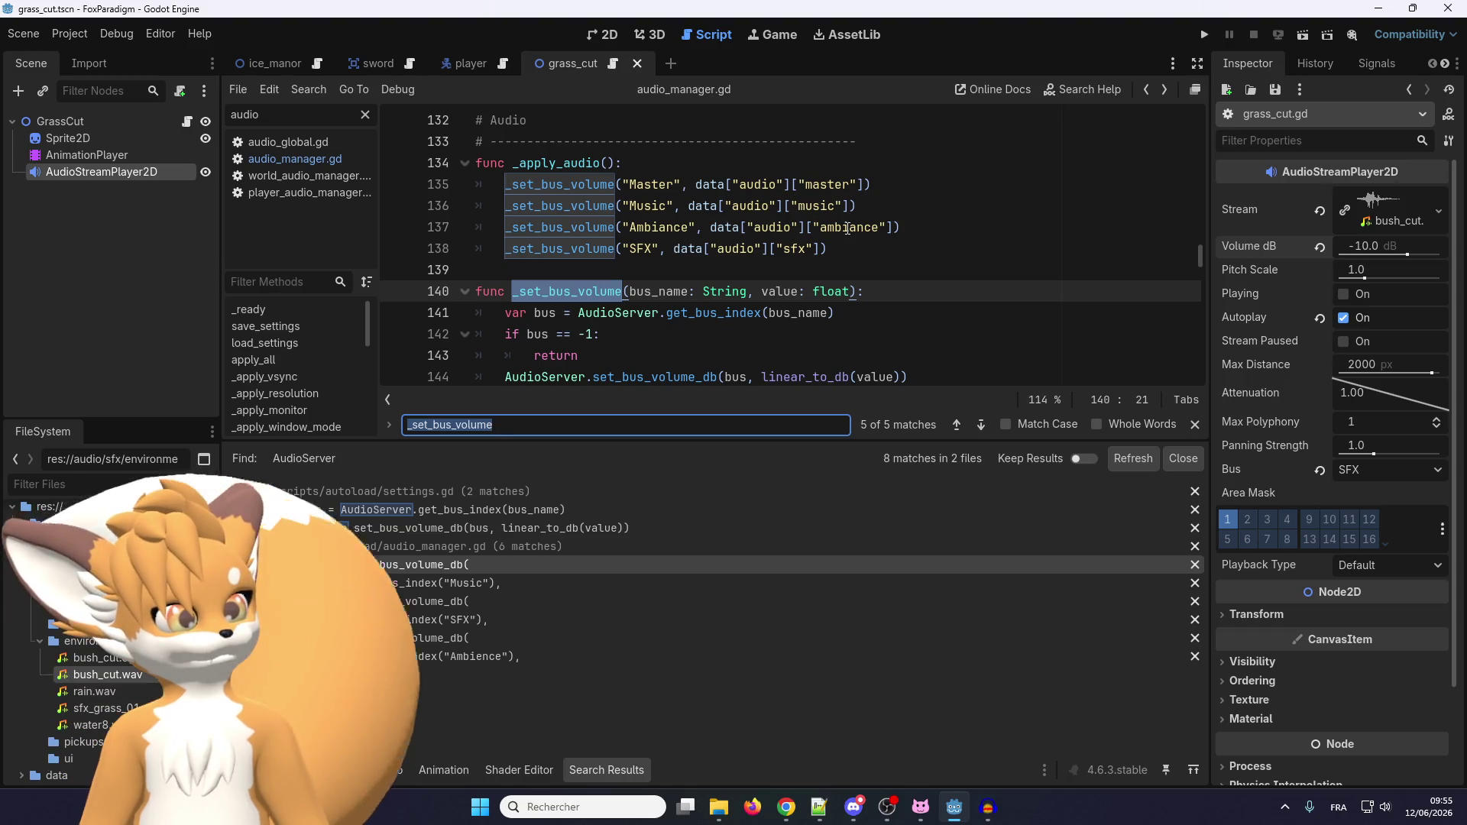
pyautogui.scroll(-1, 848, 228)
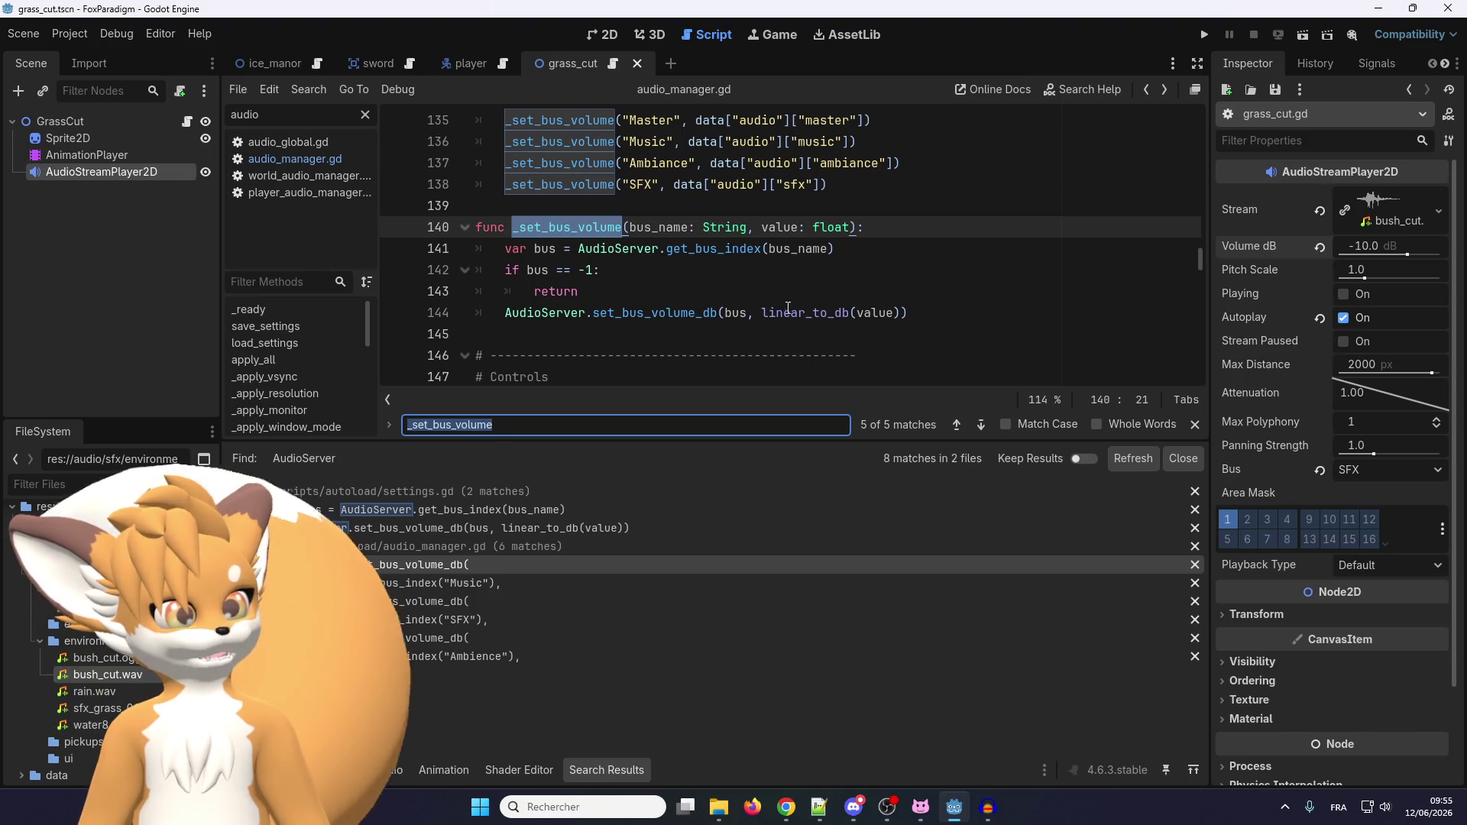
pyautogui.click(783, 316)
pyautogui.rightClick(787, 312)
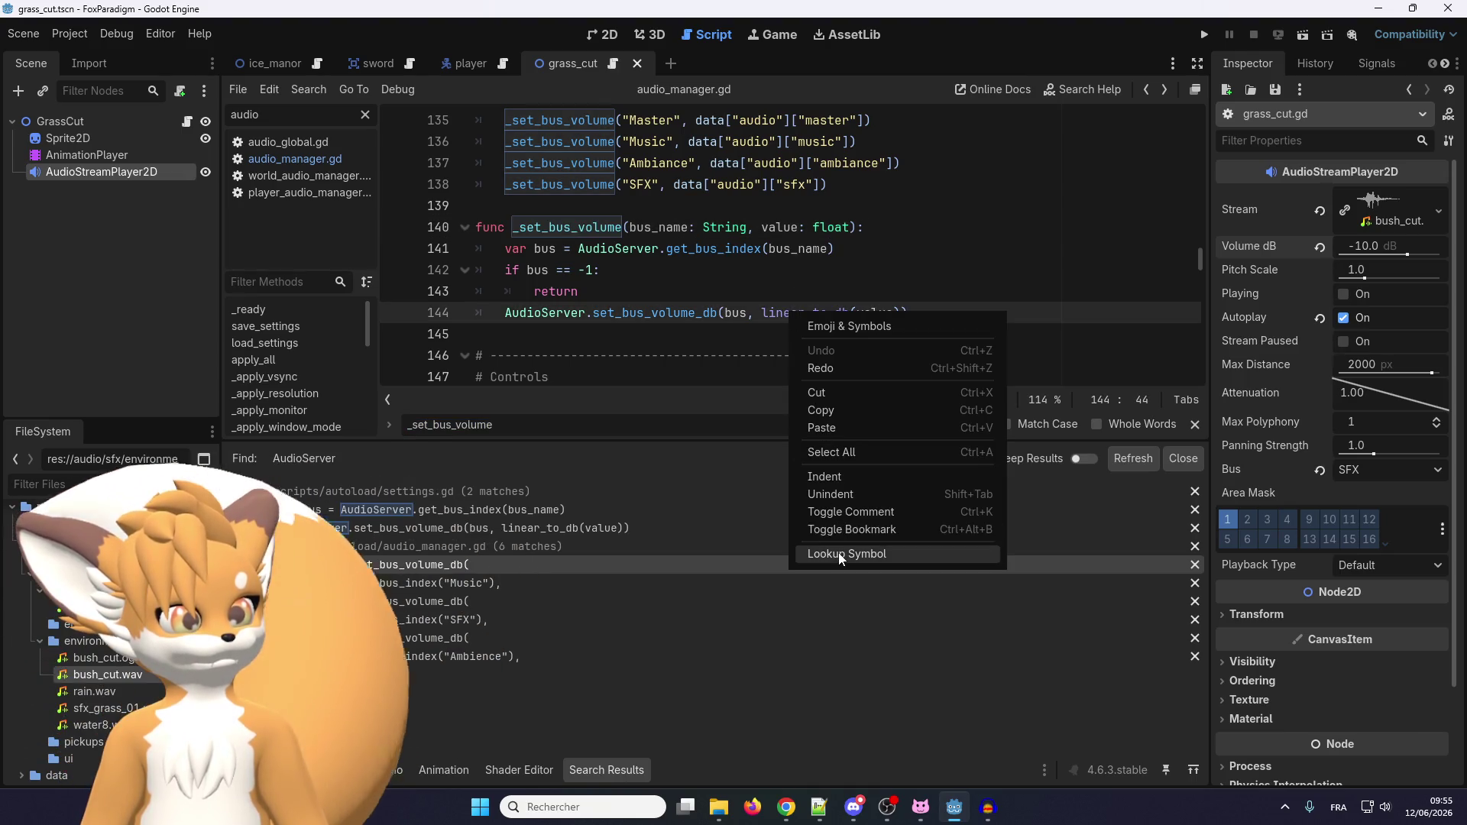
pyautogui.click(837, 553)
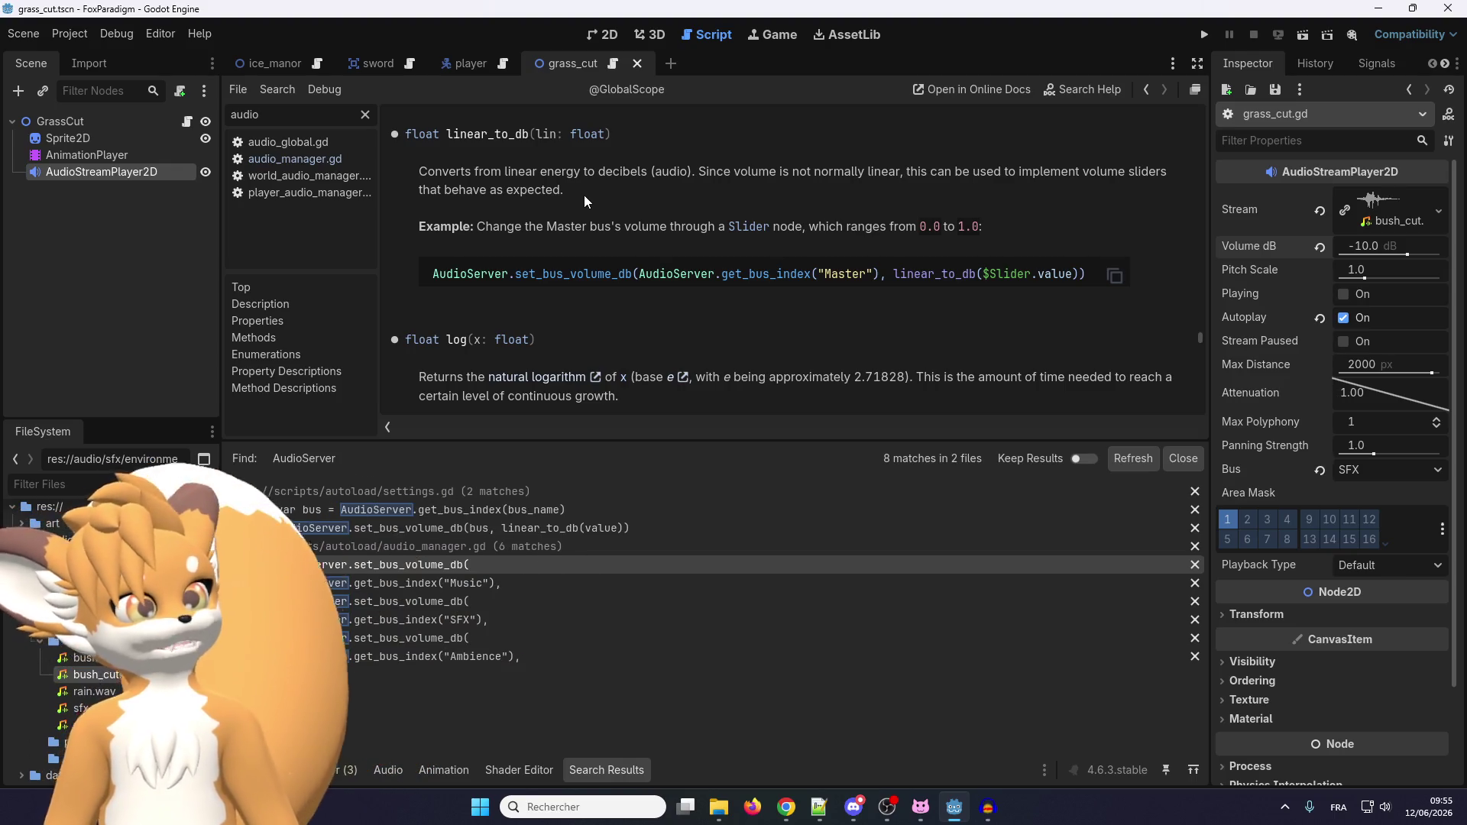
pyautogui.scroll(2, 564, 262)
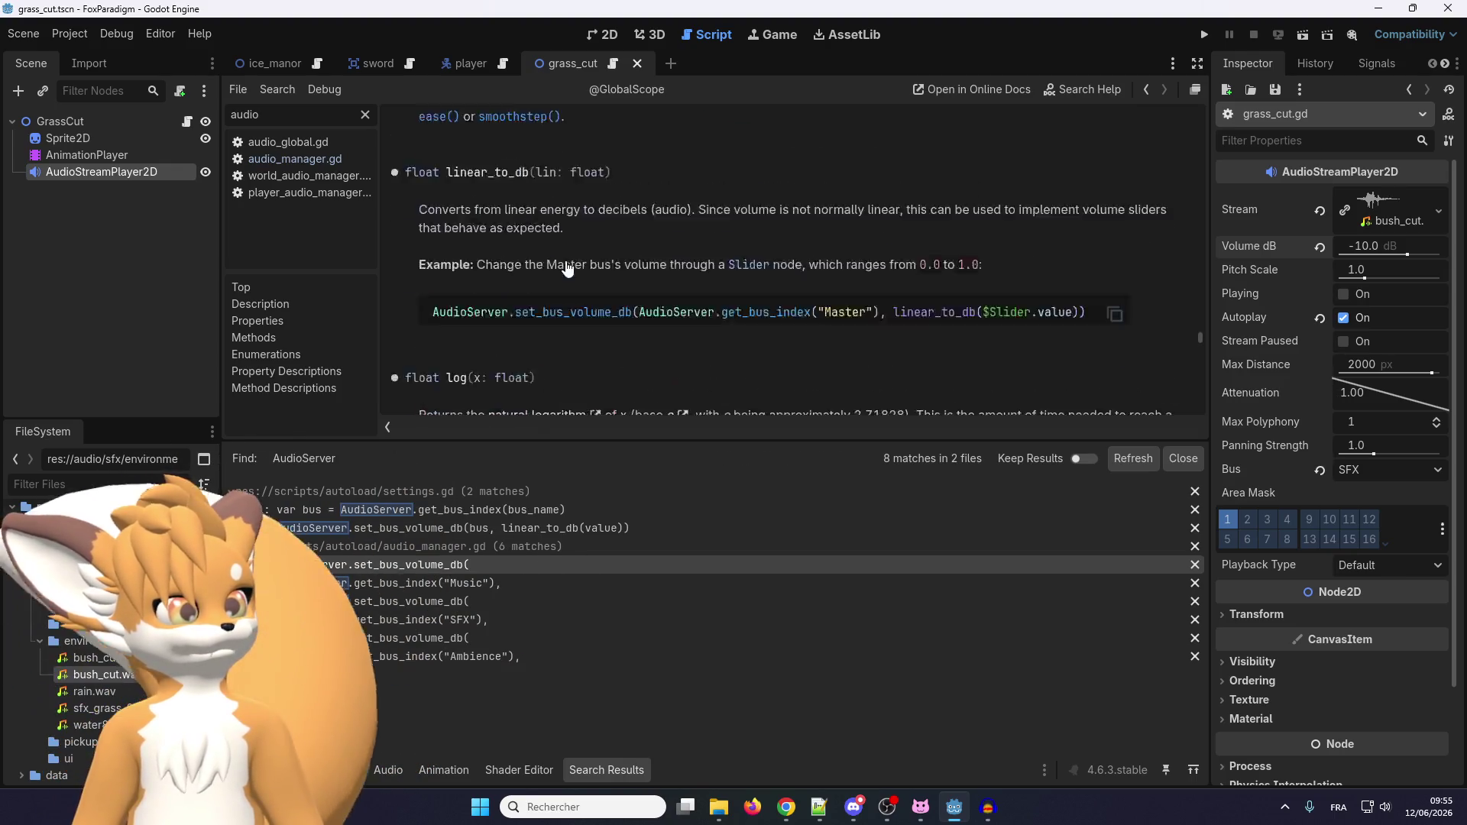
pyautogui.scroll(2, 566, 267)
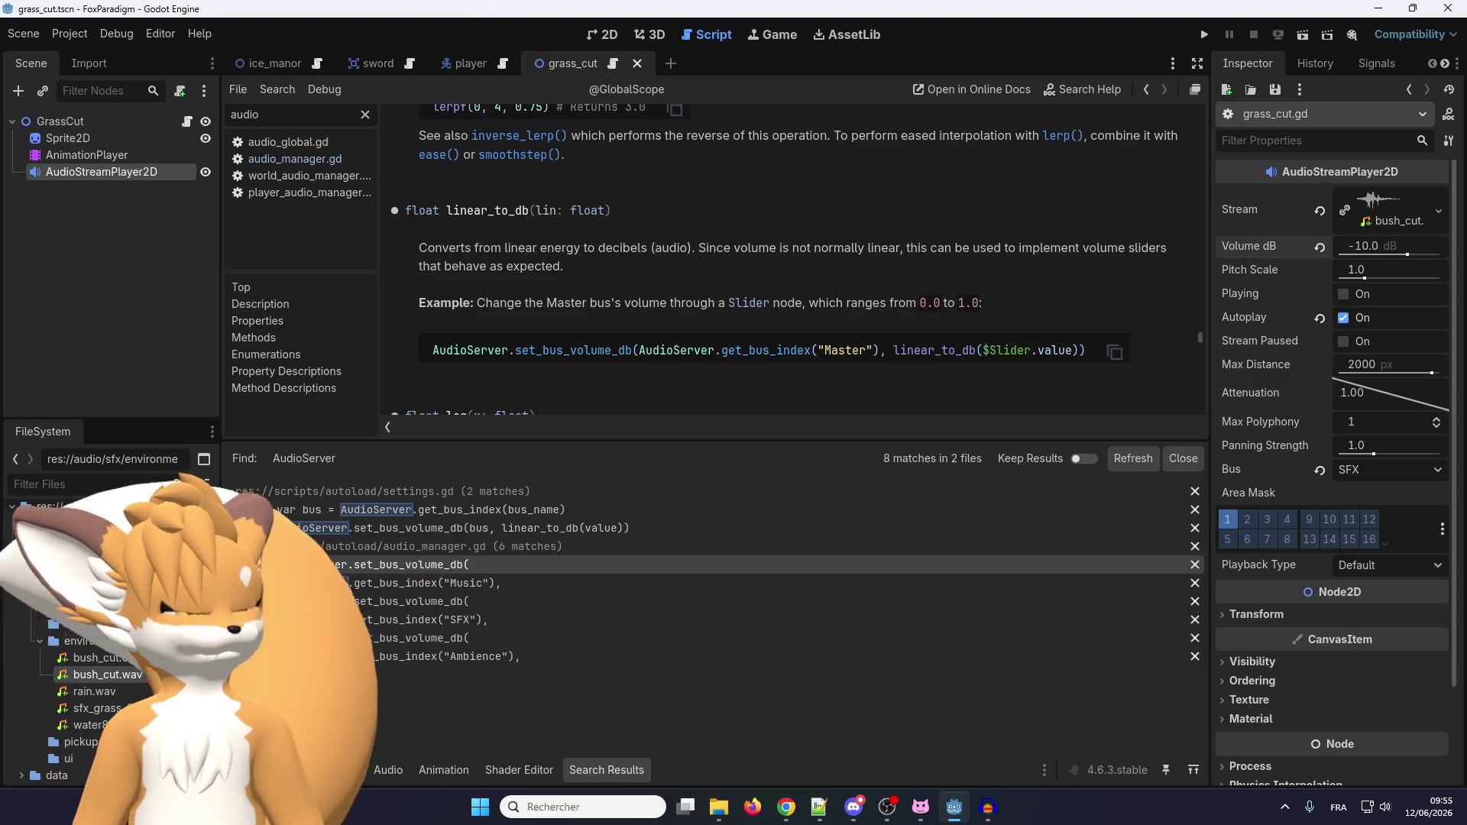
pyautogui.click(291, 163)
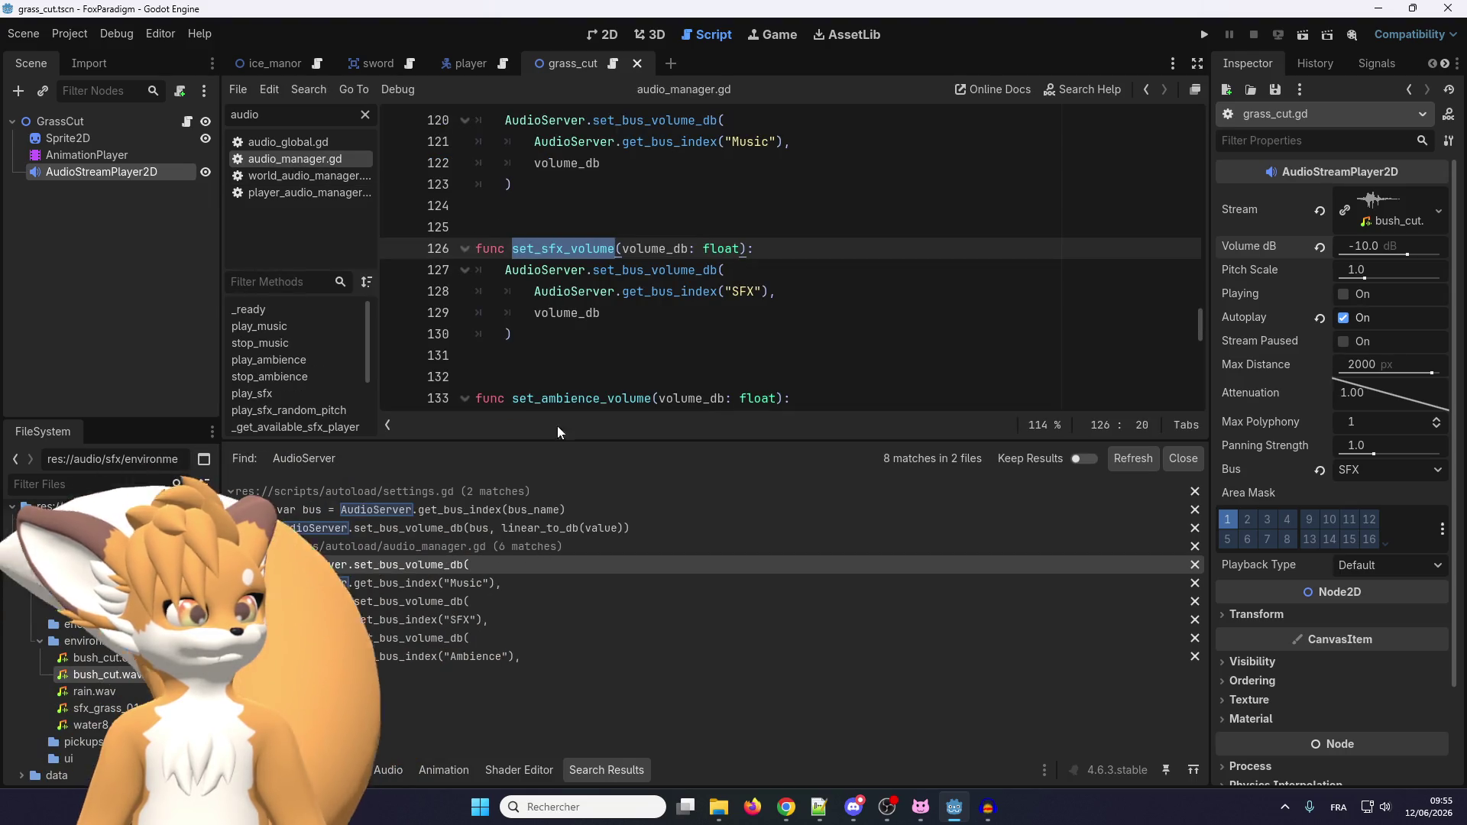
# Show the Output panel and scroll through audio_manager.gd's playback code.
pyautogui.hotkey('alt', 'o')
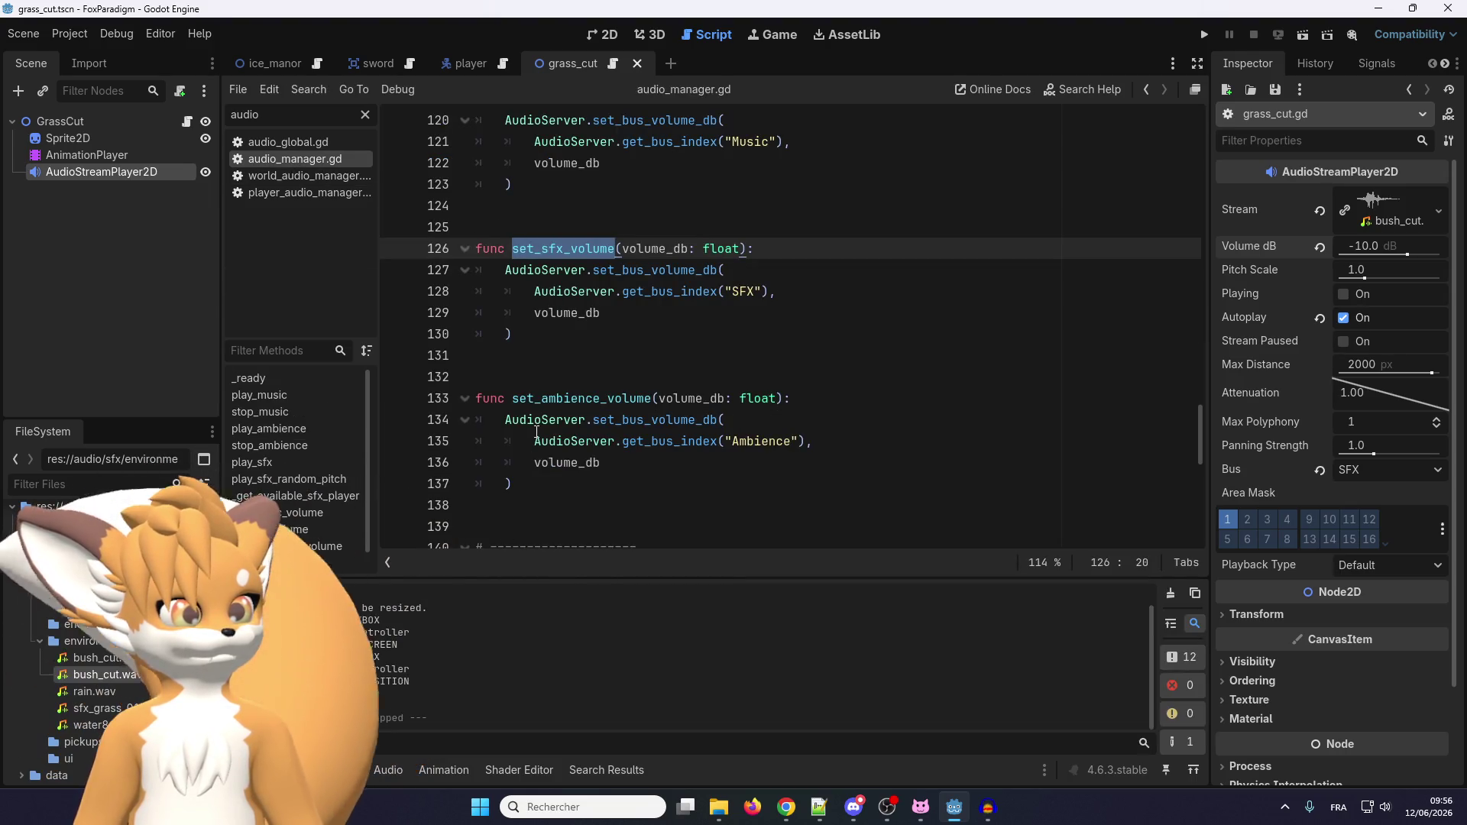
pyautogui.scroll(2, 536, 432)
pyautogui.click(560, 463)
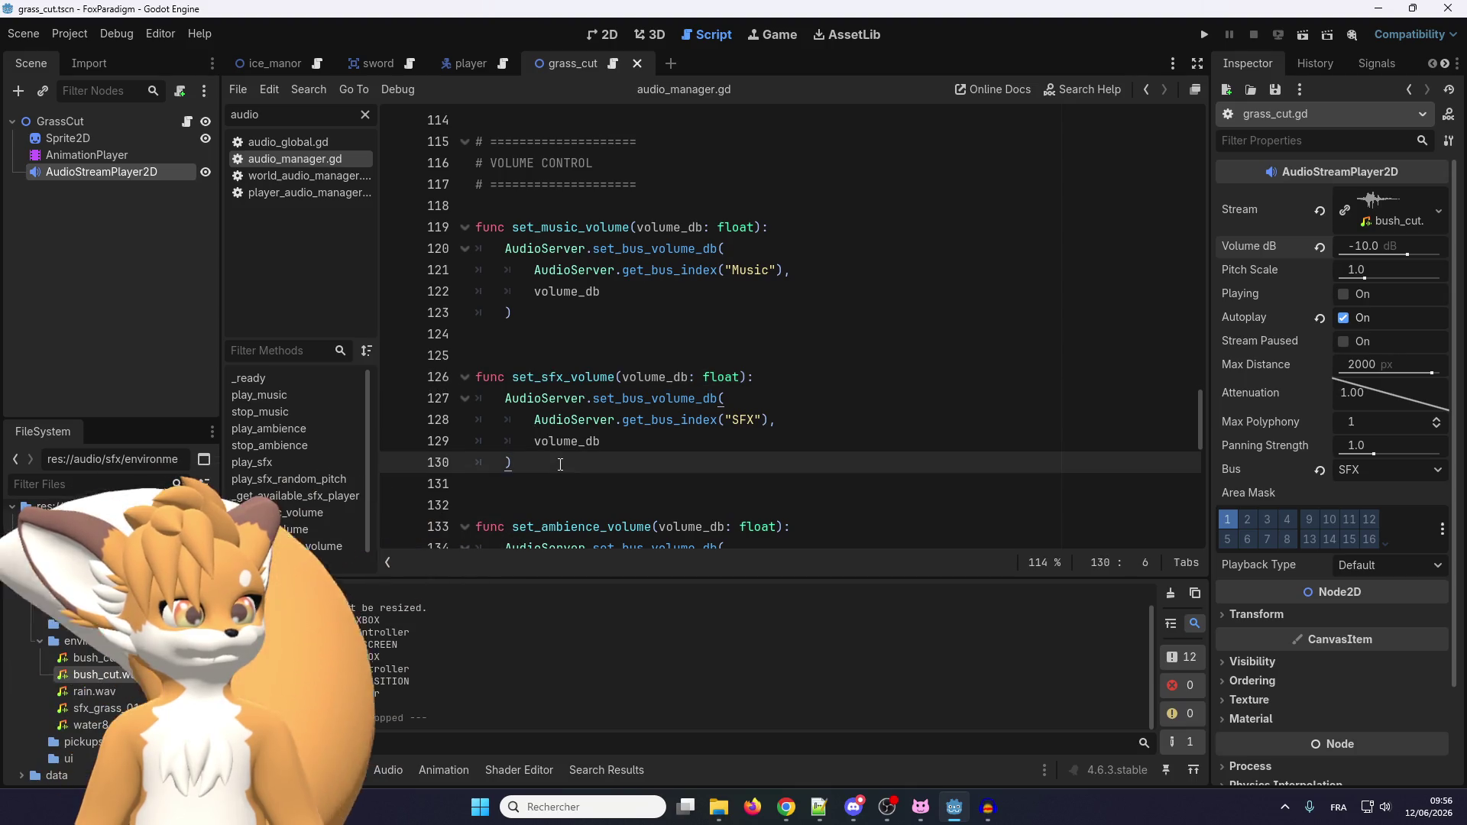
pyautogui.scroll(-3, 560, 464)
pyautogui.scroll(3, 560, 464)
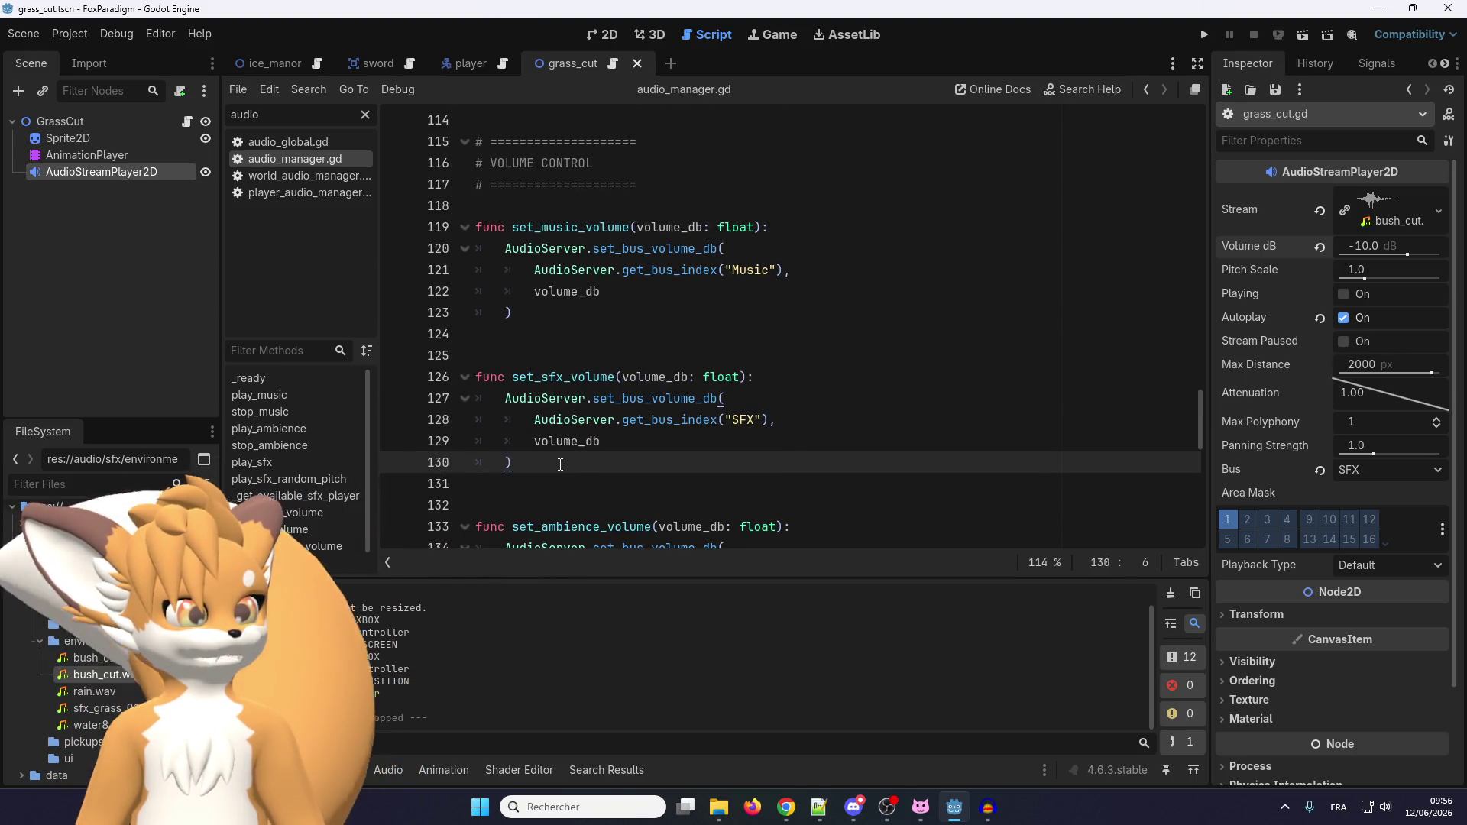
pyautogui.scroll(2, 560, 464)
pyautogui.scroll(-2, 564, 462)
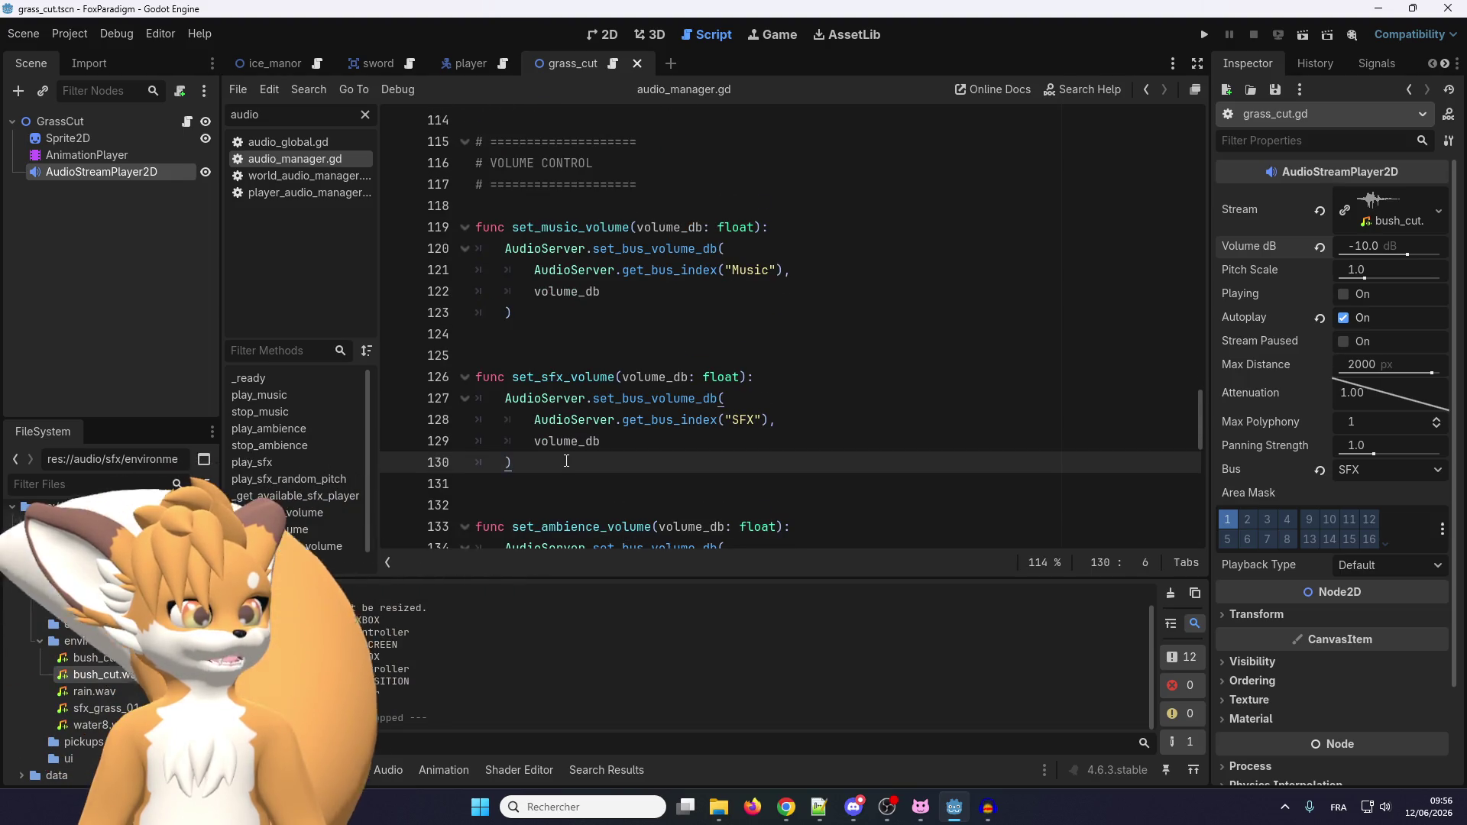
pyautogui.scroll(-3, 566, 461)
pyautogui.scroll(3, 568, 461)
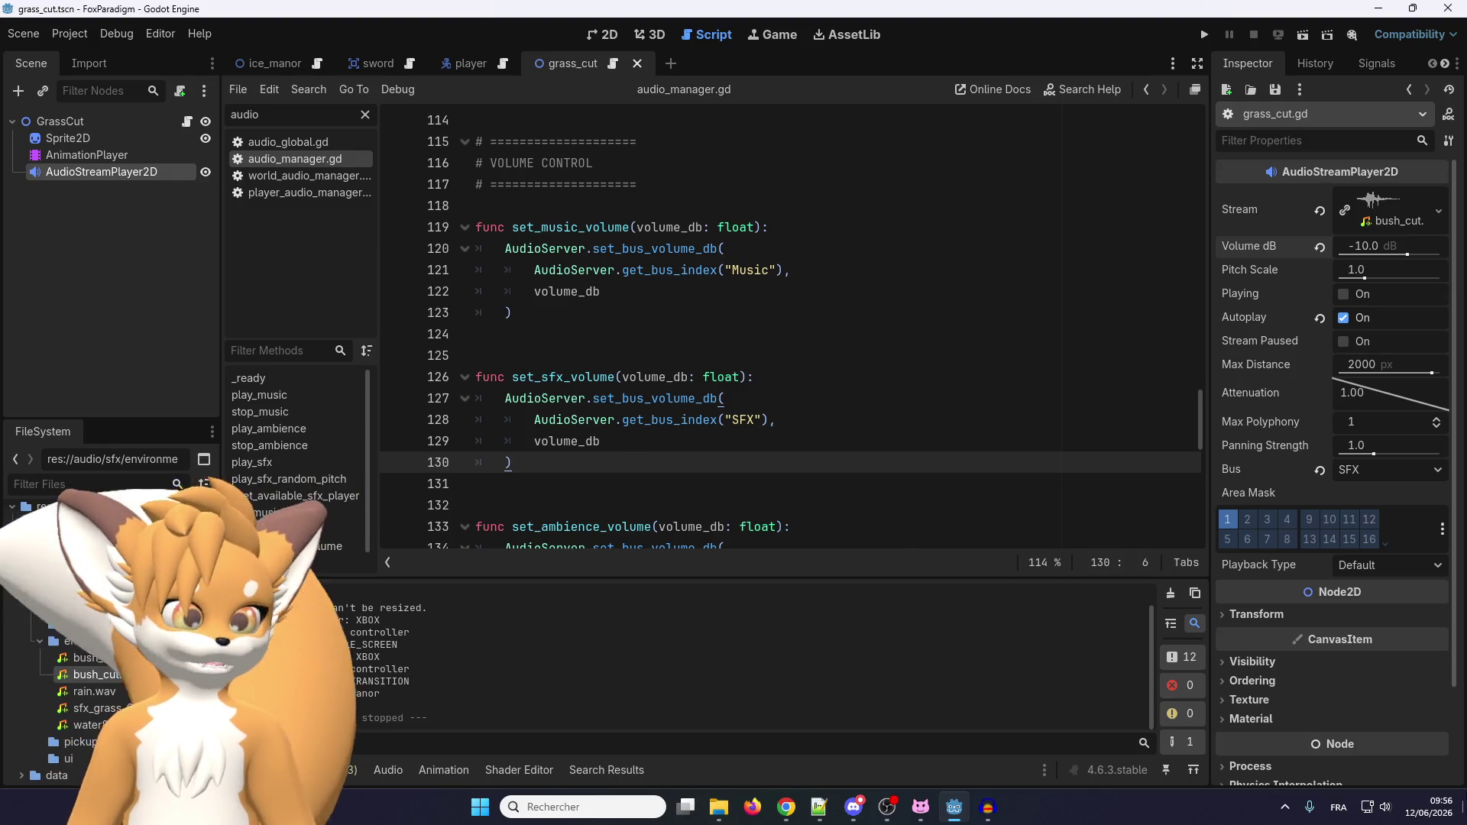
# Check the date in the system calendar, then close it.
pyautogui.click(1422, 813)
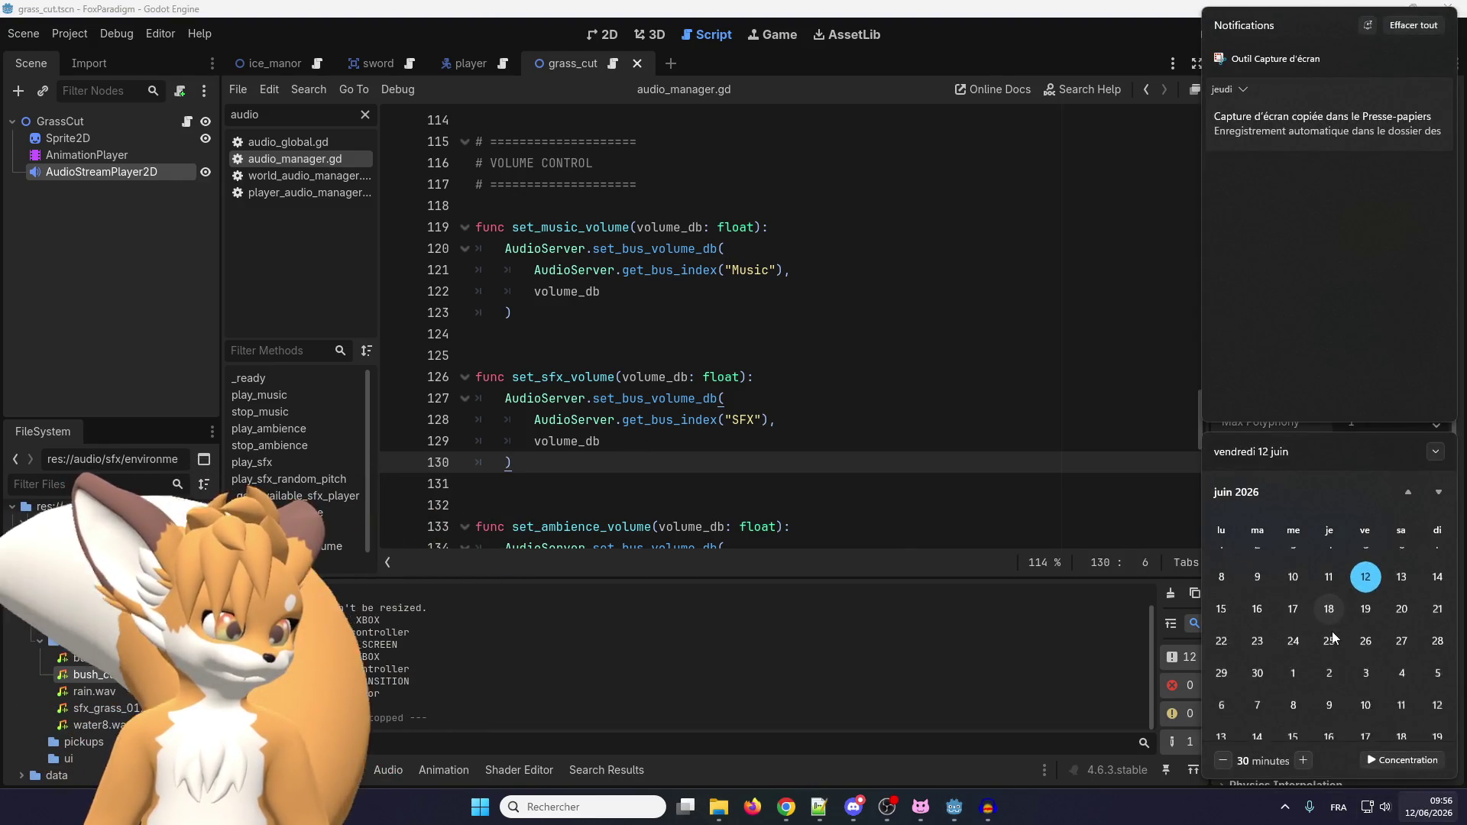
pyautogui.scroll(-1, 1332, 631)
pyautogui.scroll(-1, 1331, 630)
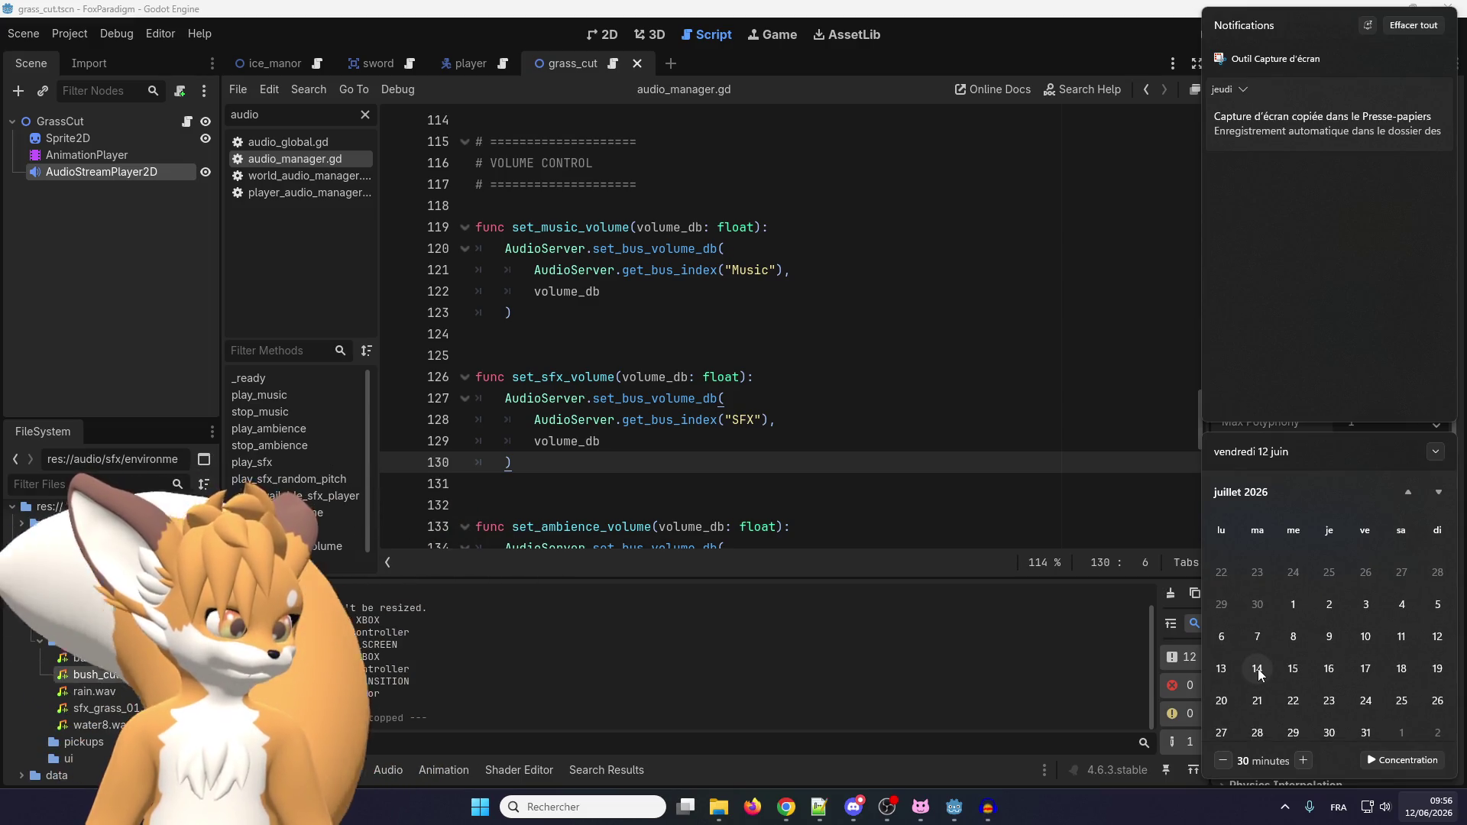
pyautogui.click(734, 305)
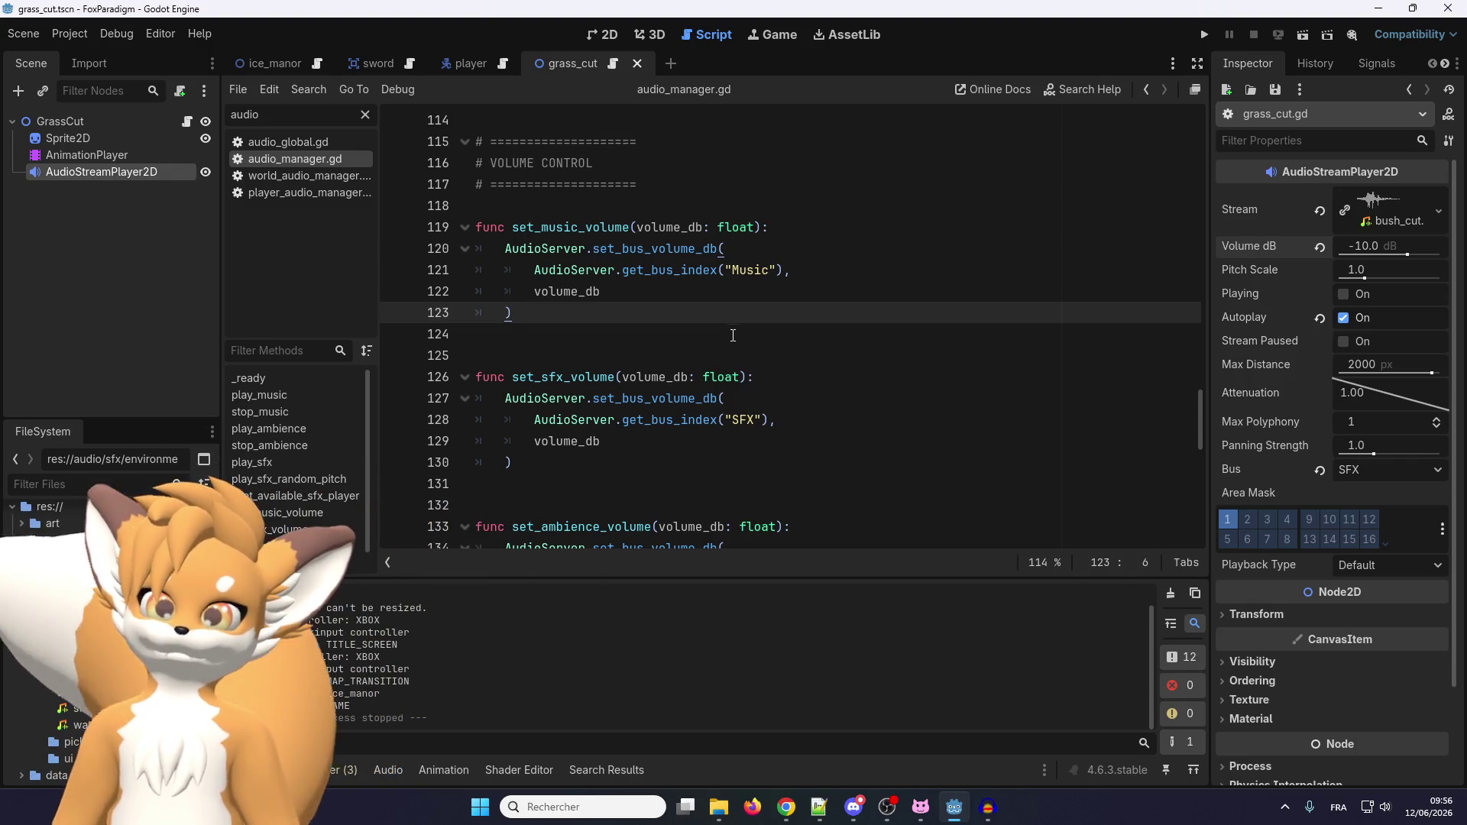
# Scroll up through the AudioManager volume and fading code, then switch to grass_cut.gd.
pyautogui.scroll(20, 681, 394)
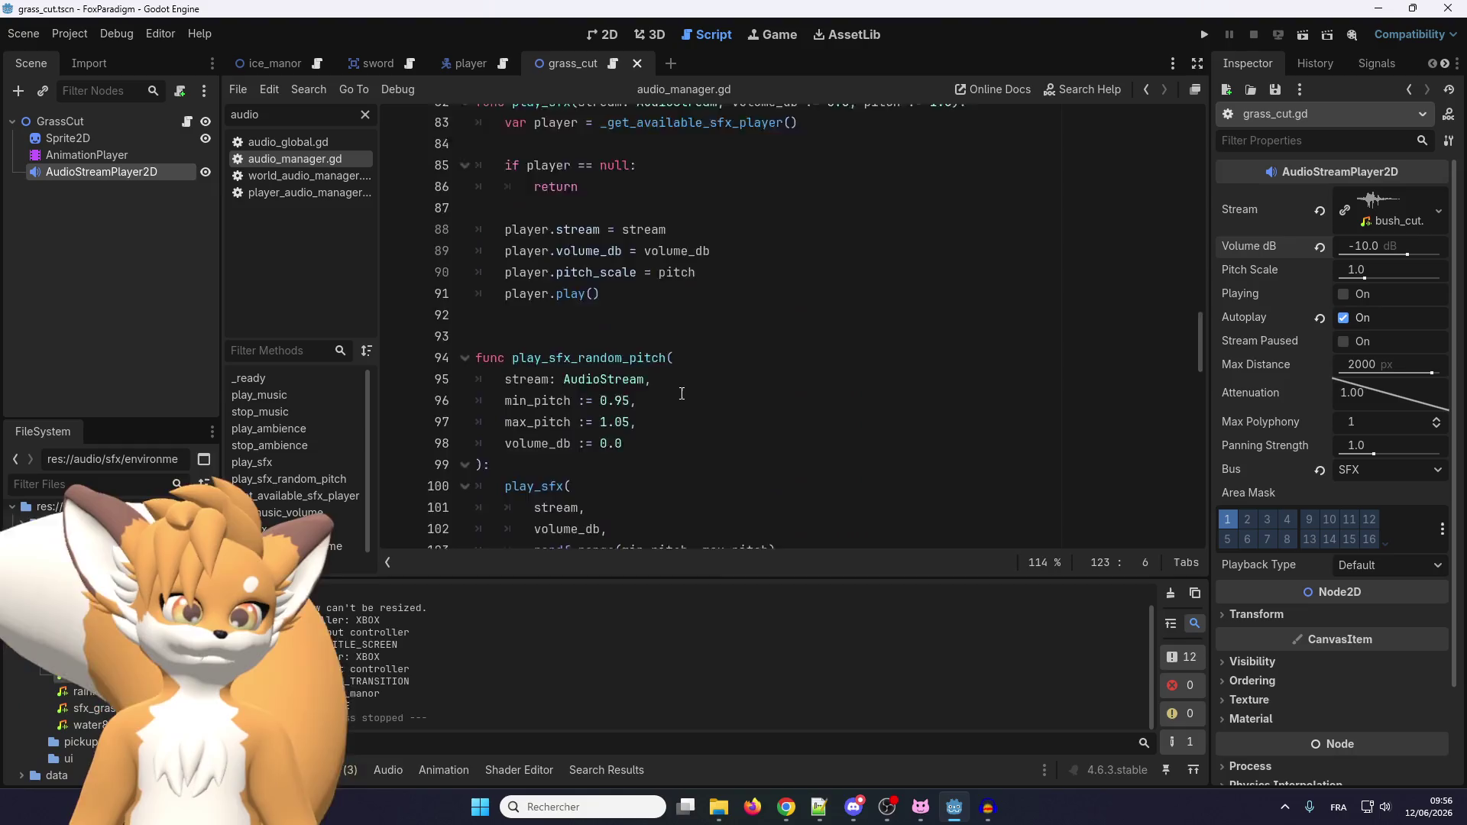
pyautogui.scroll(12, 681, 393)
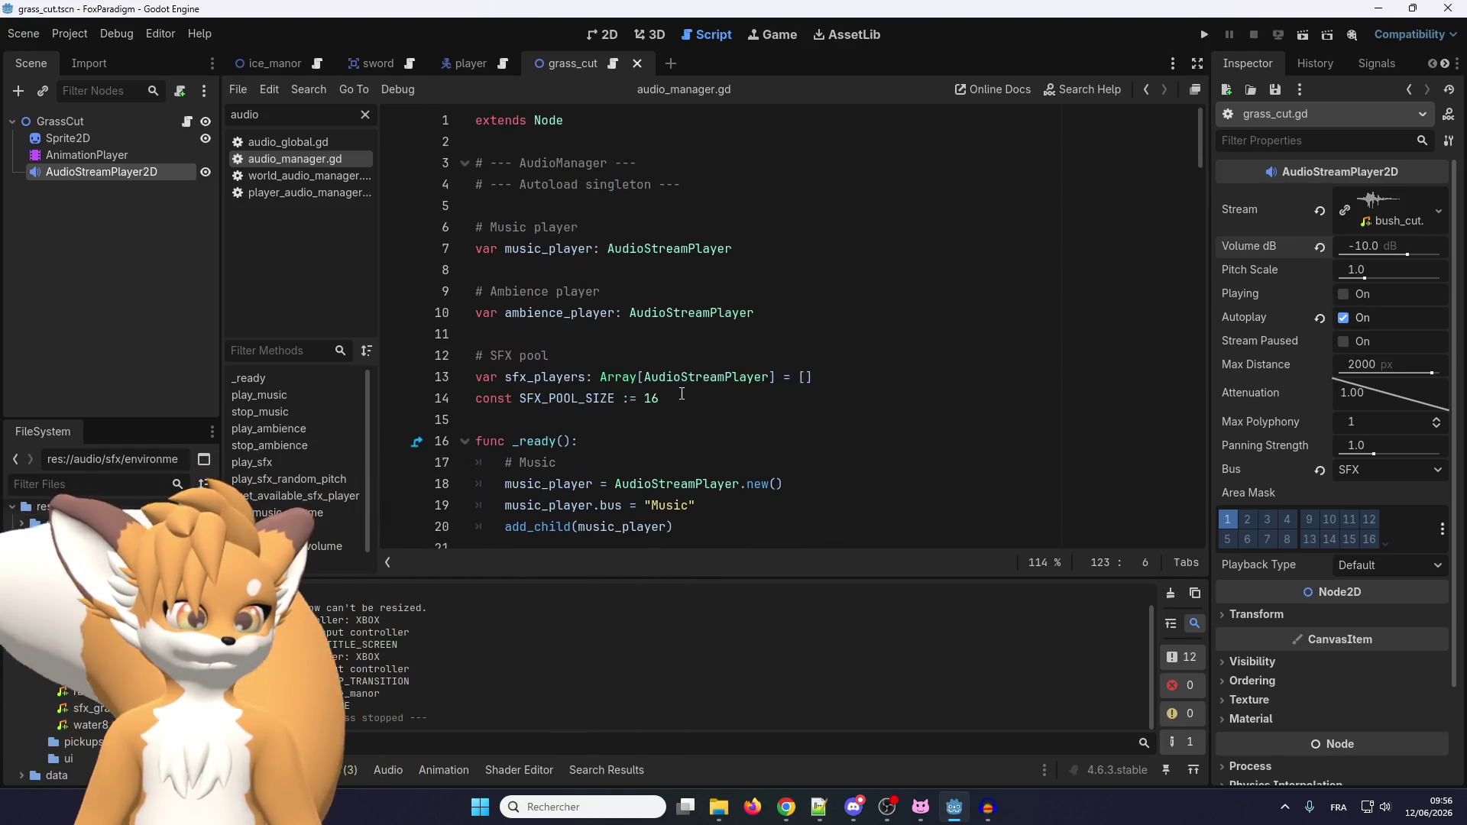
pyautogui.scroll(-20, 681, 394)
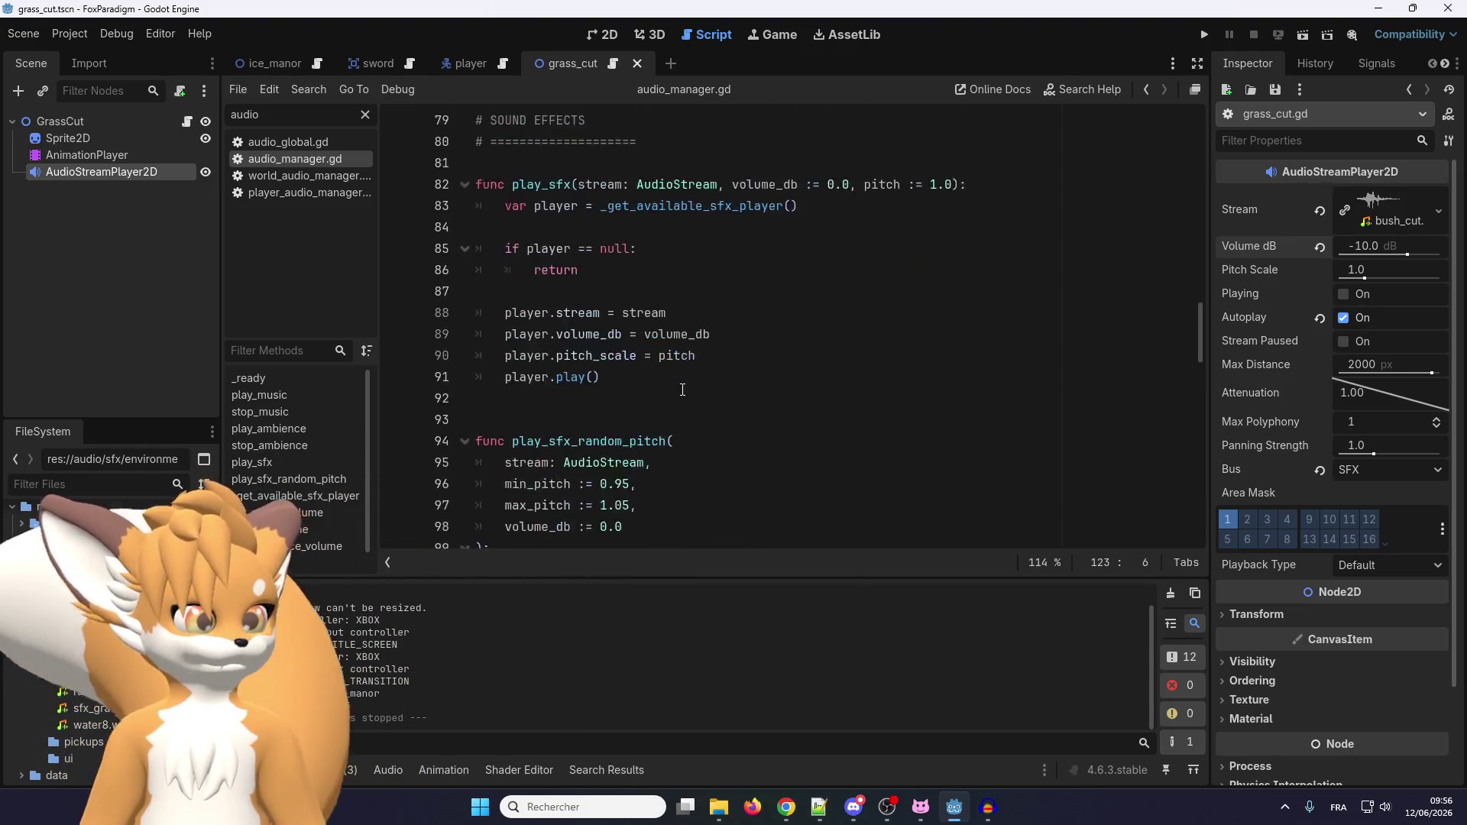
pyautogui.scroll(-15, 682, 390)
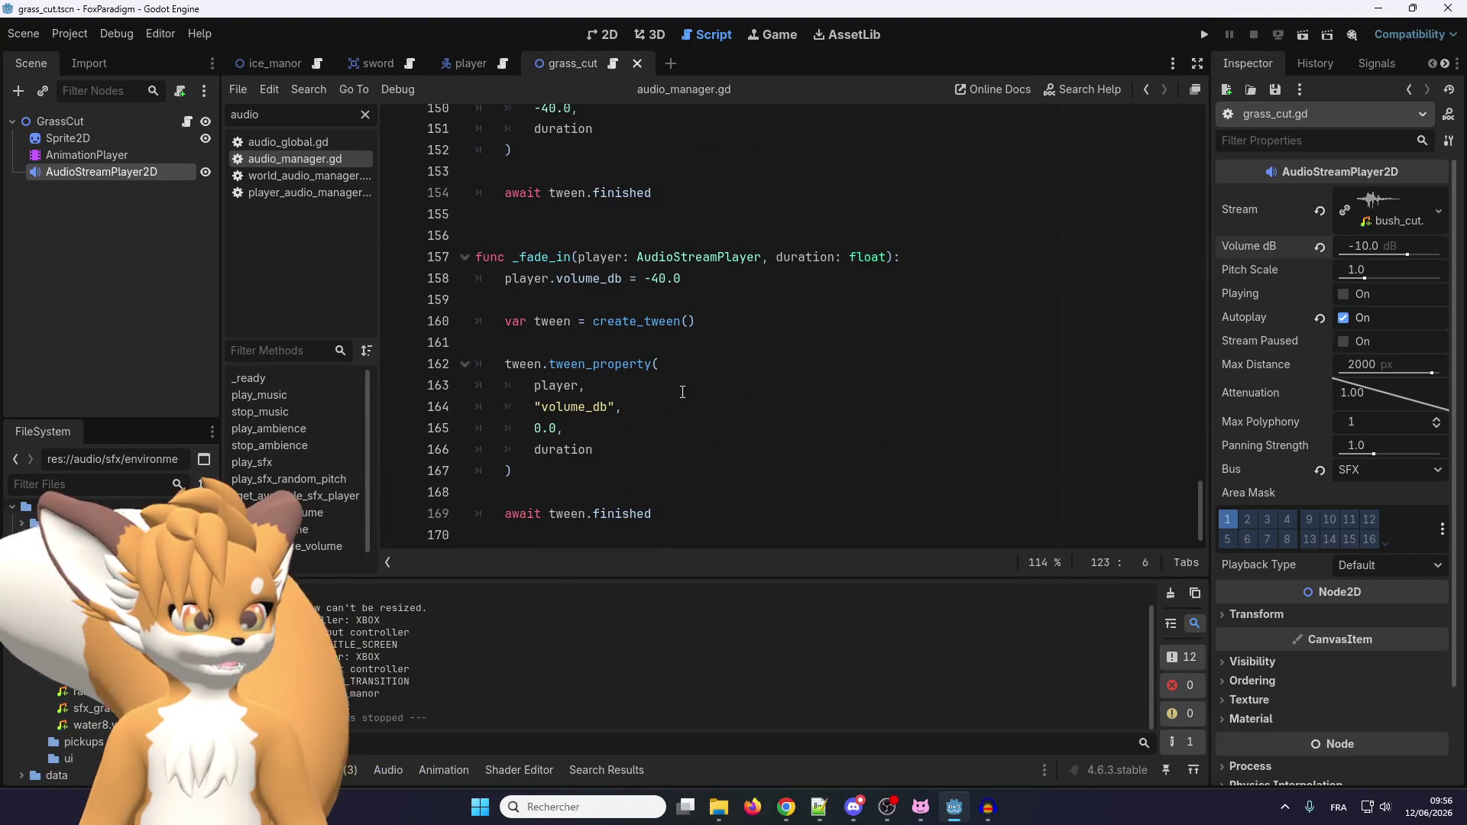
pyautogui.scroll(2, 654, 485)
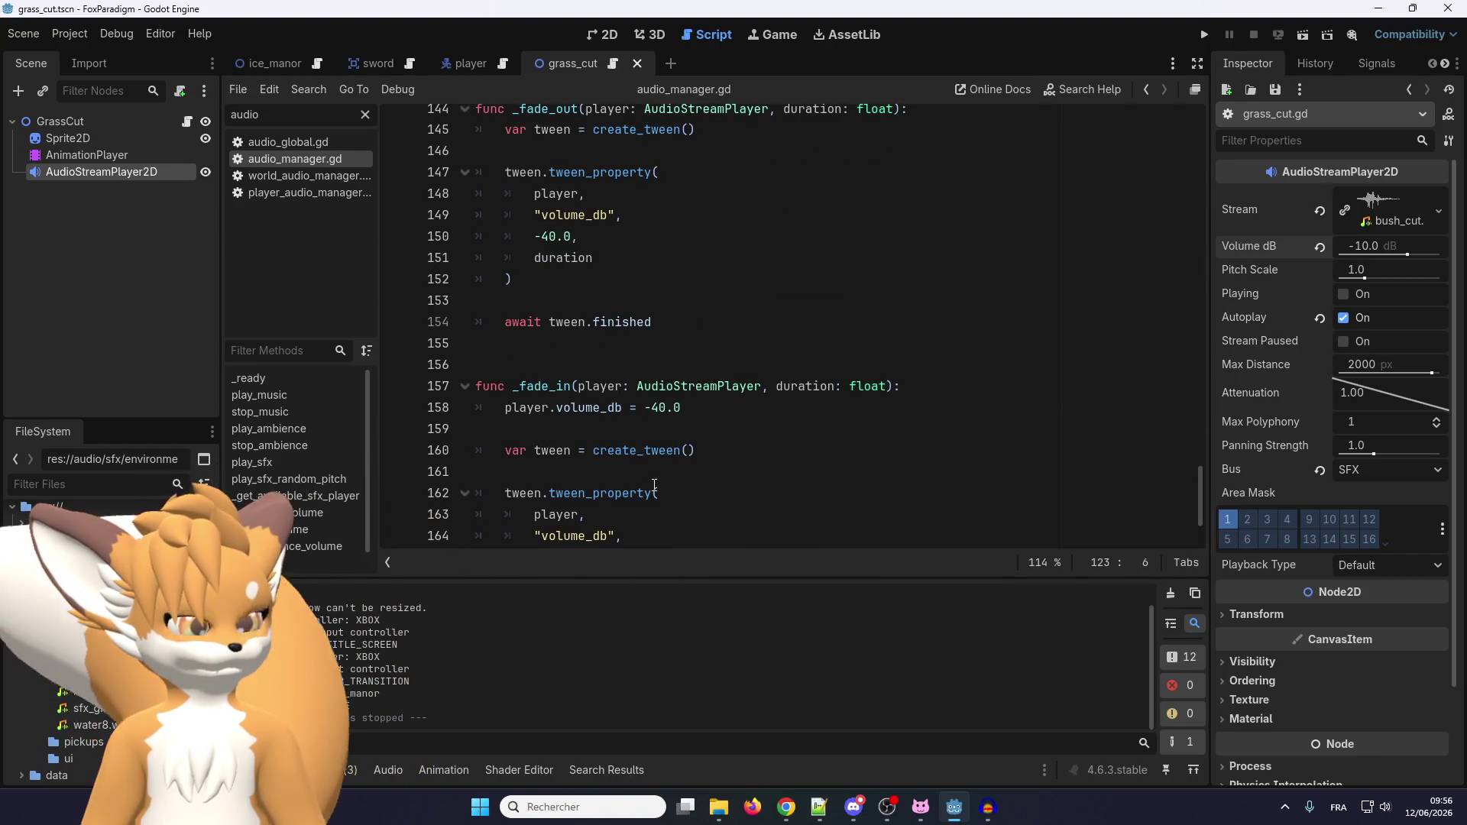
pyautogui.scroll(3, 654, 485)
pyautogui.scroll(1, 654, 485)
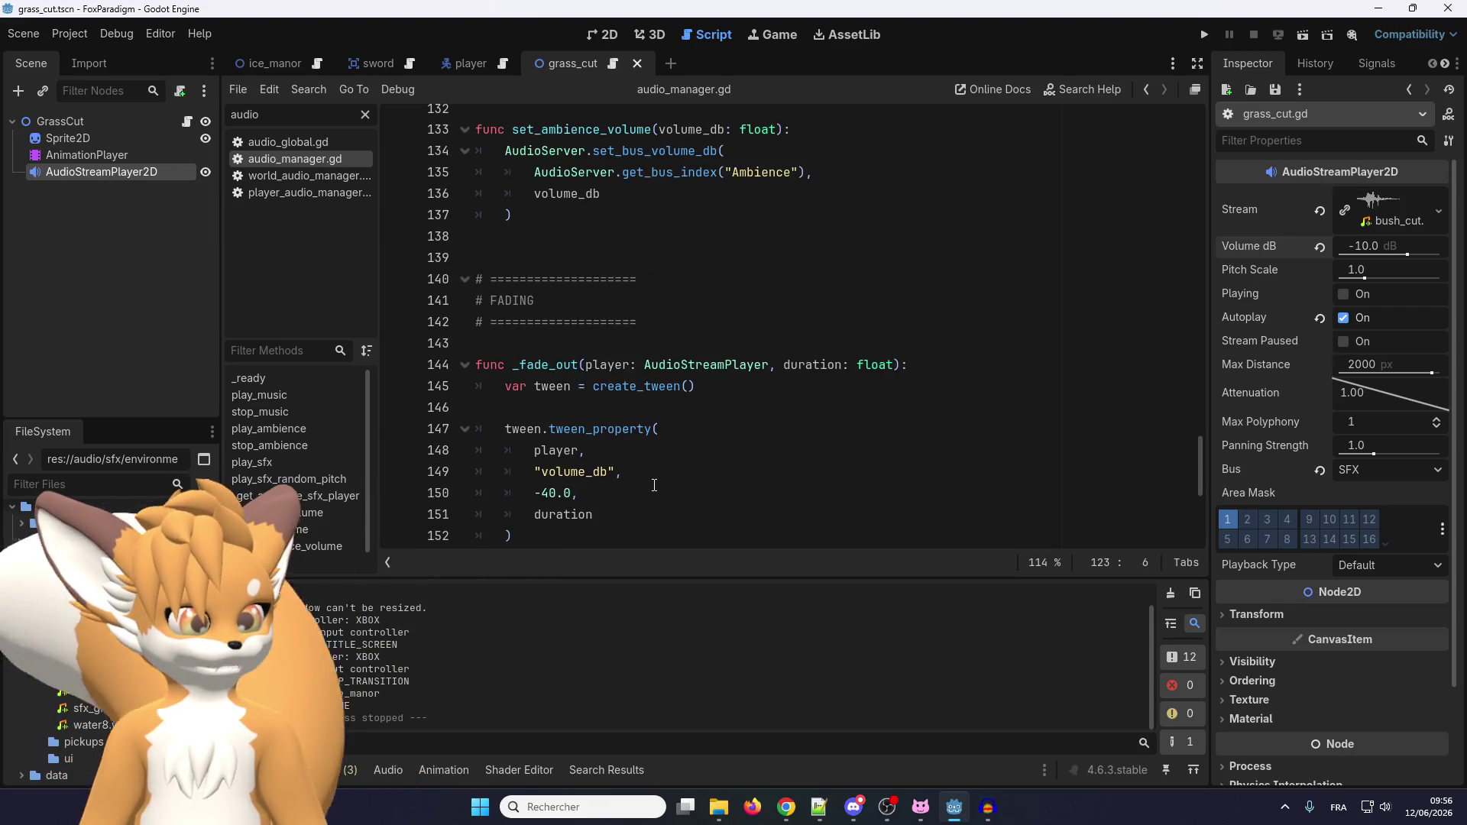
pyautogui.scroll(4, 654, 485)
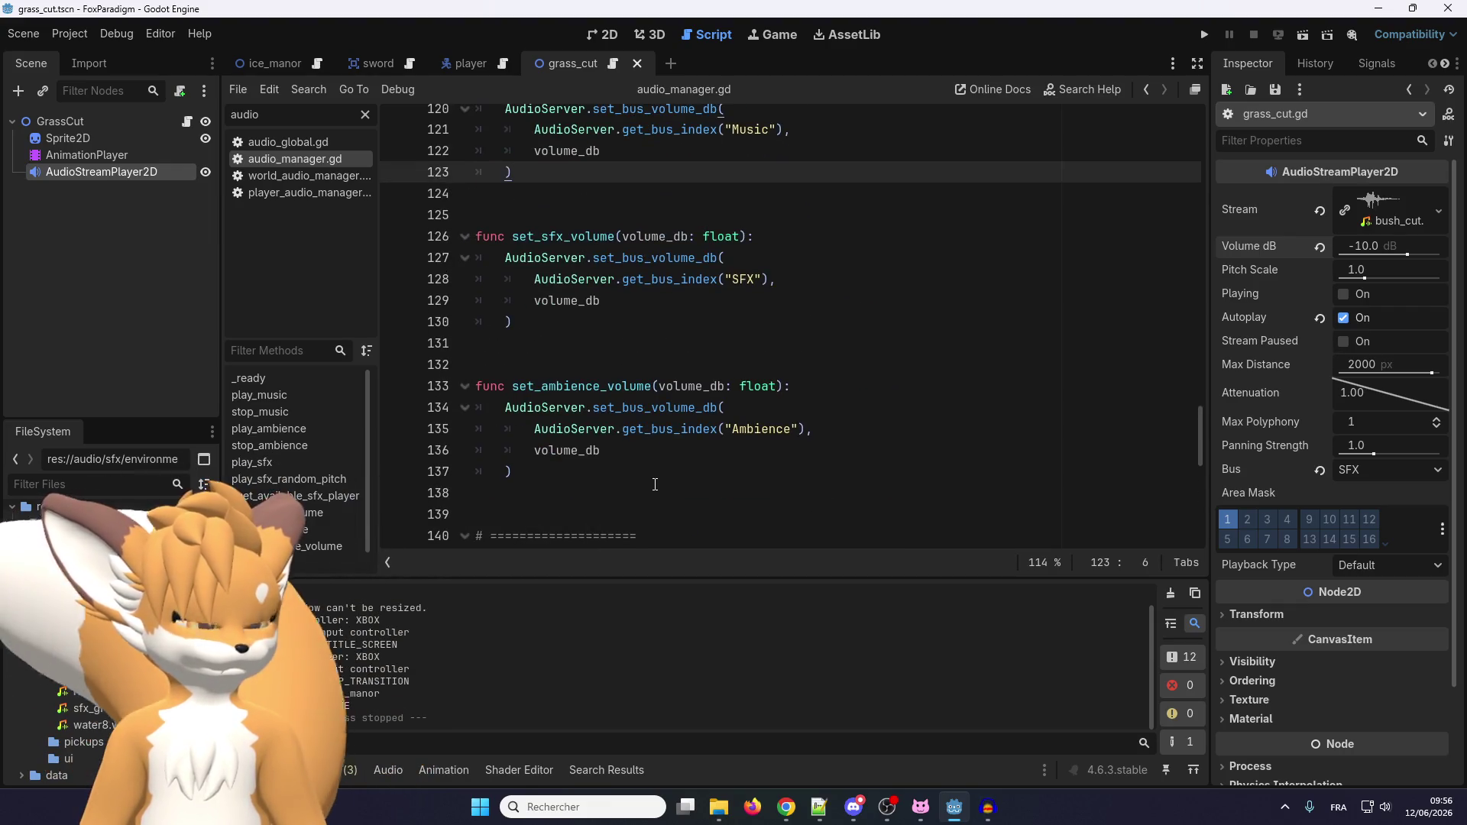
pyautogui.scroll(3, 655, 484)
pyautogui.scroll(5, 655, 483)
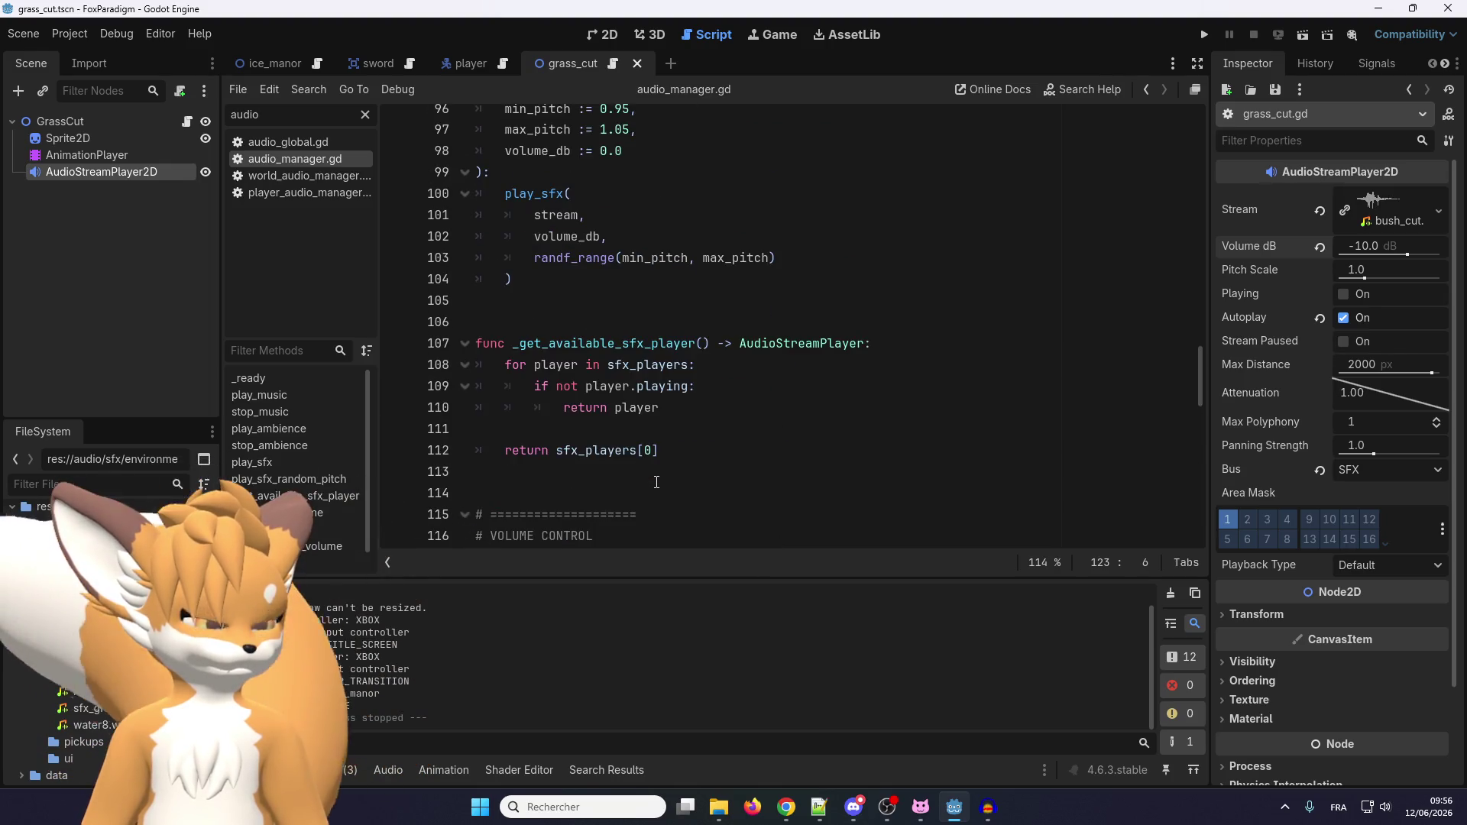
pyautogui.scroll(9, 656, 482)
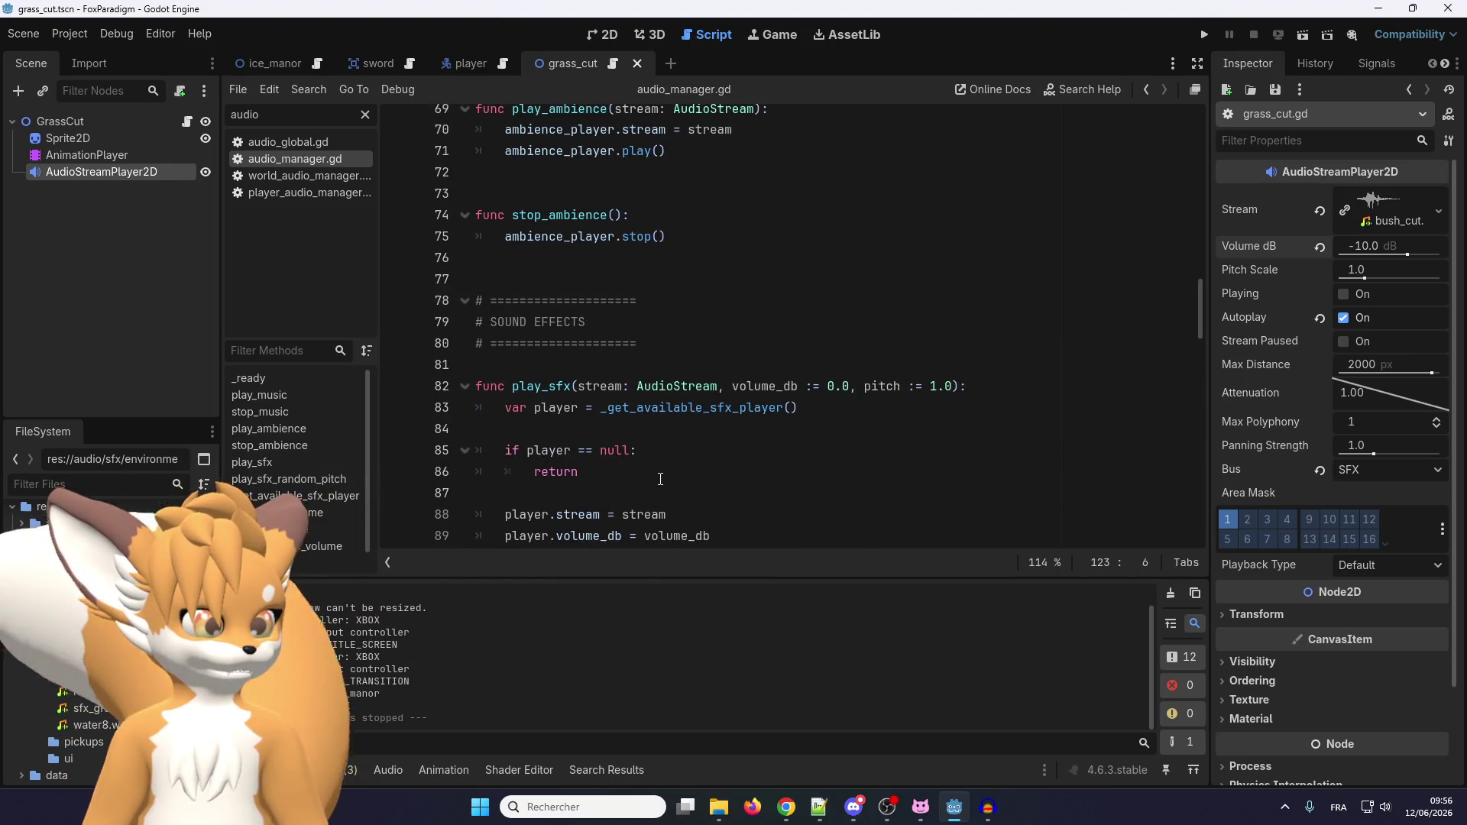
pyautogui.scroll(5, 660, 478)
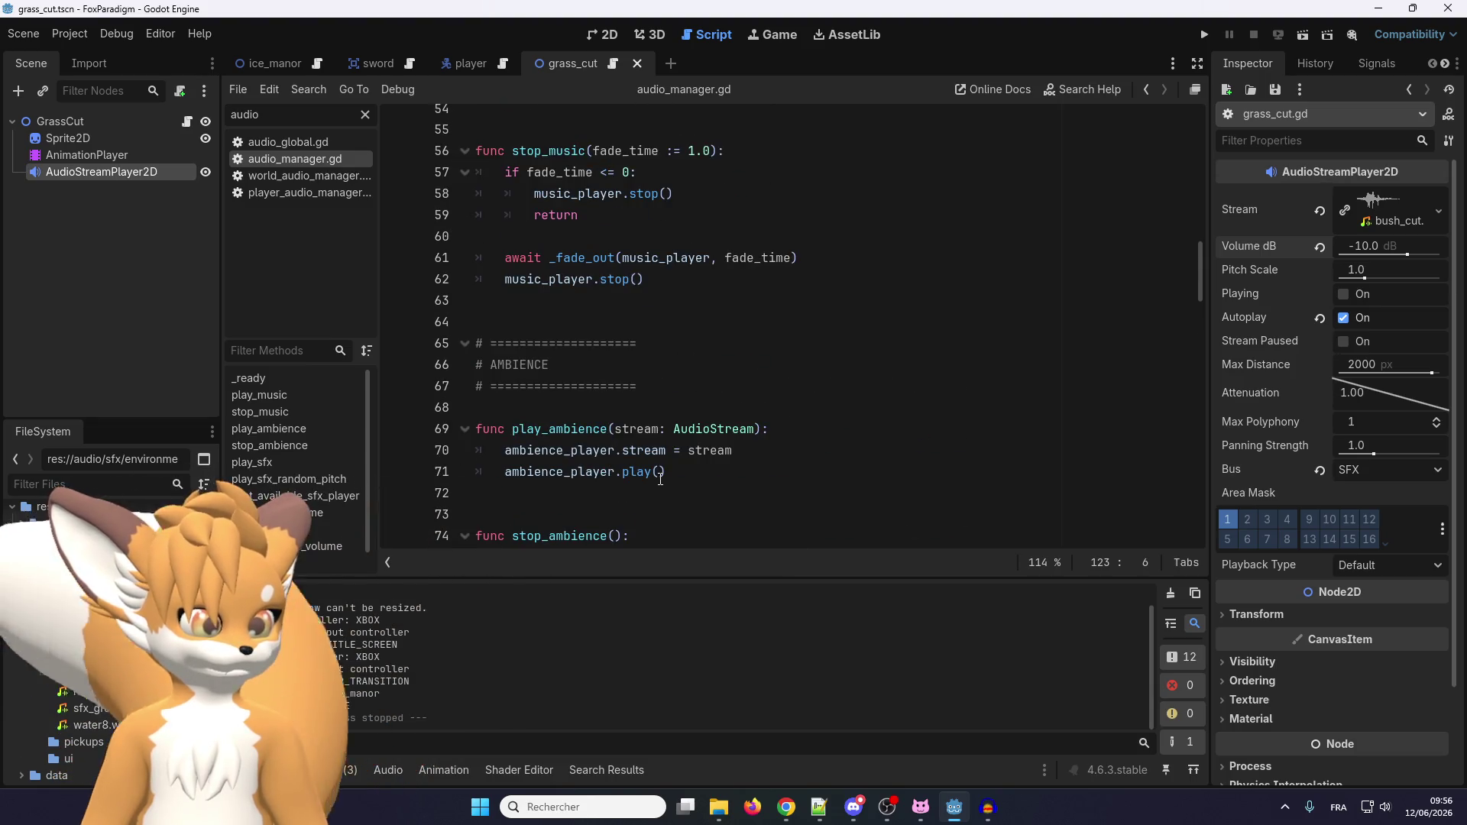
pyautogui.scroll(18, 660, 479)
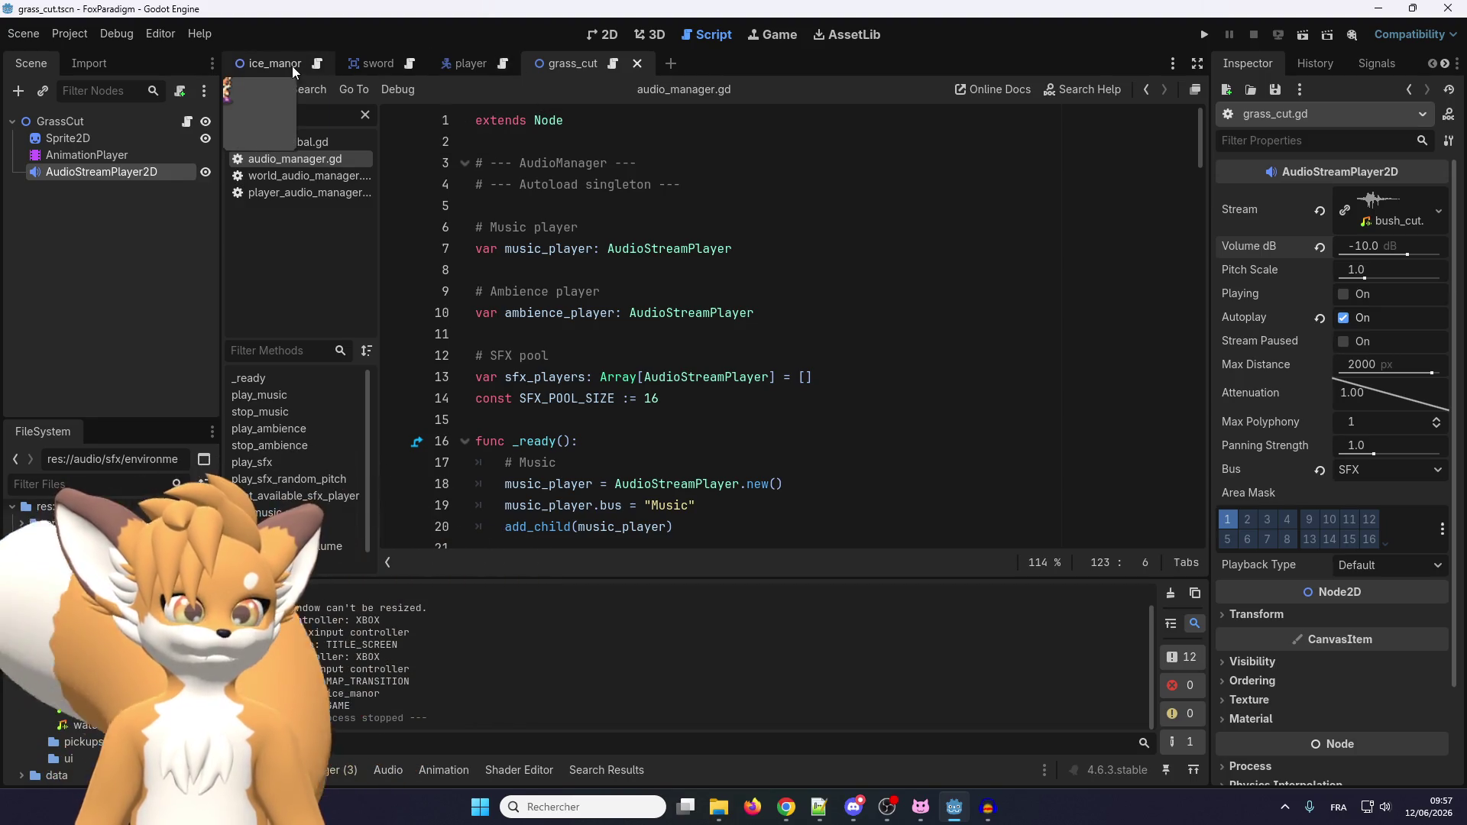
pyautogui.click(613, 65)
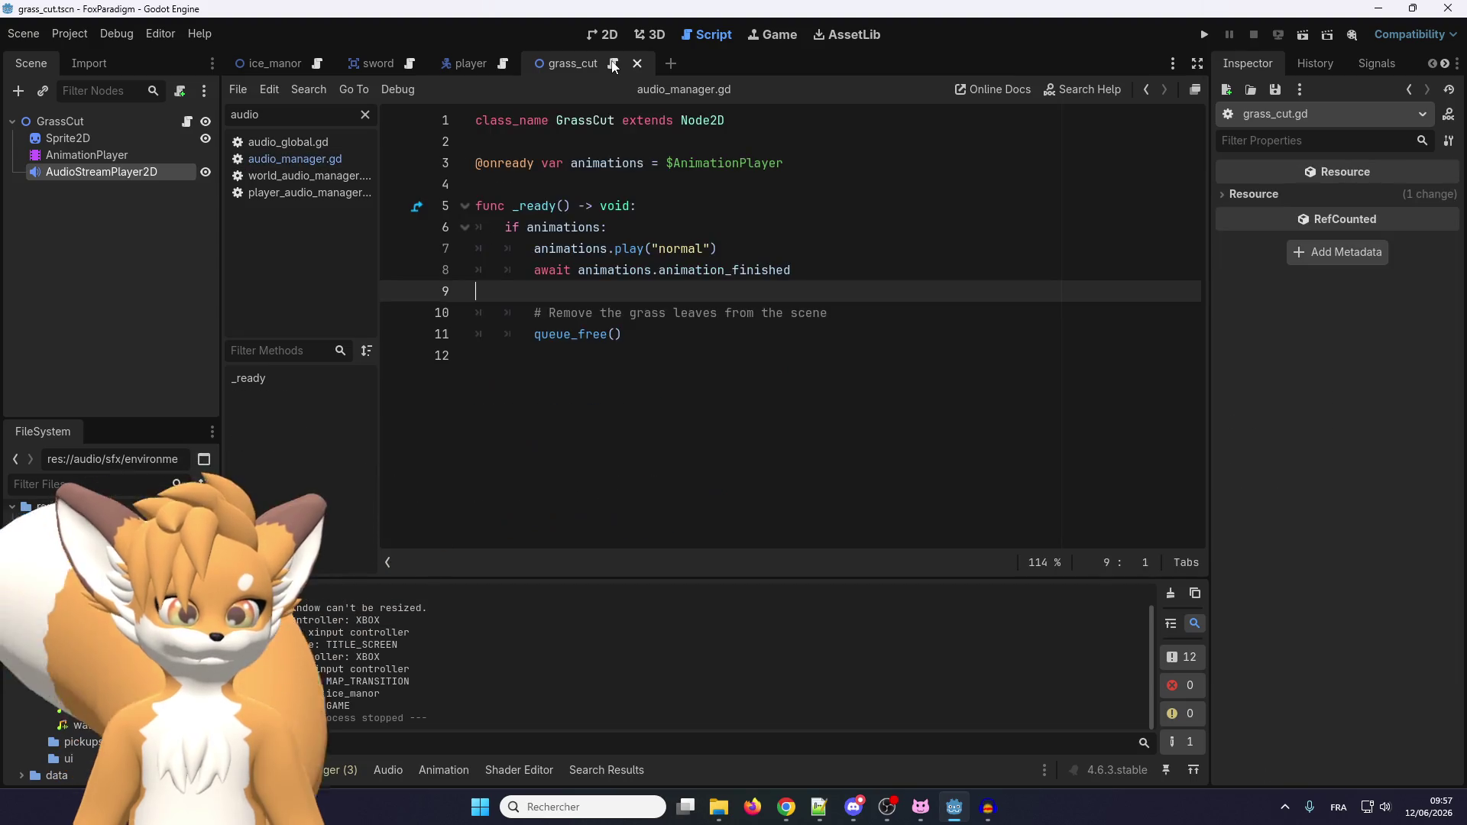
# Show the ice_manor scene in 2D beside default_bus_layout.tres with Master, Music, SFX, Ambiance buses.
pyautogui.click(603, 36)
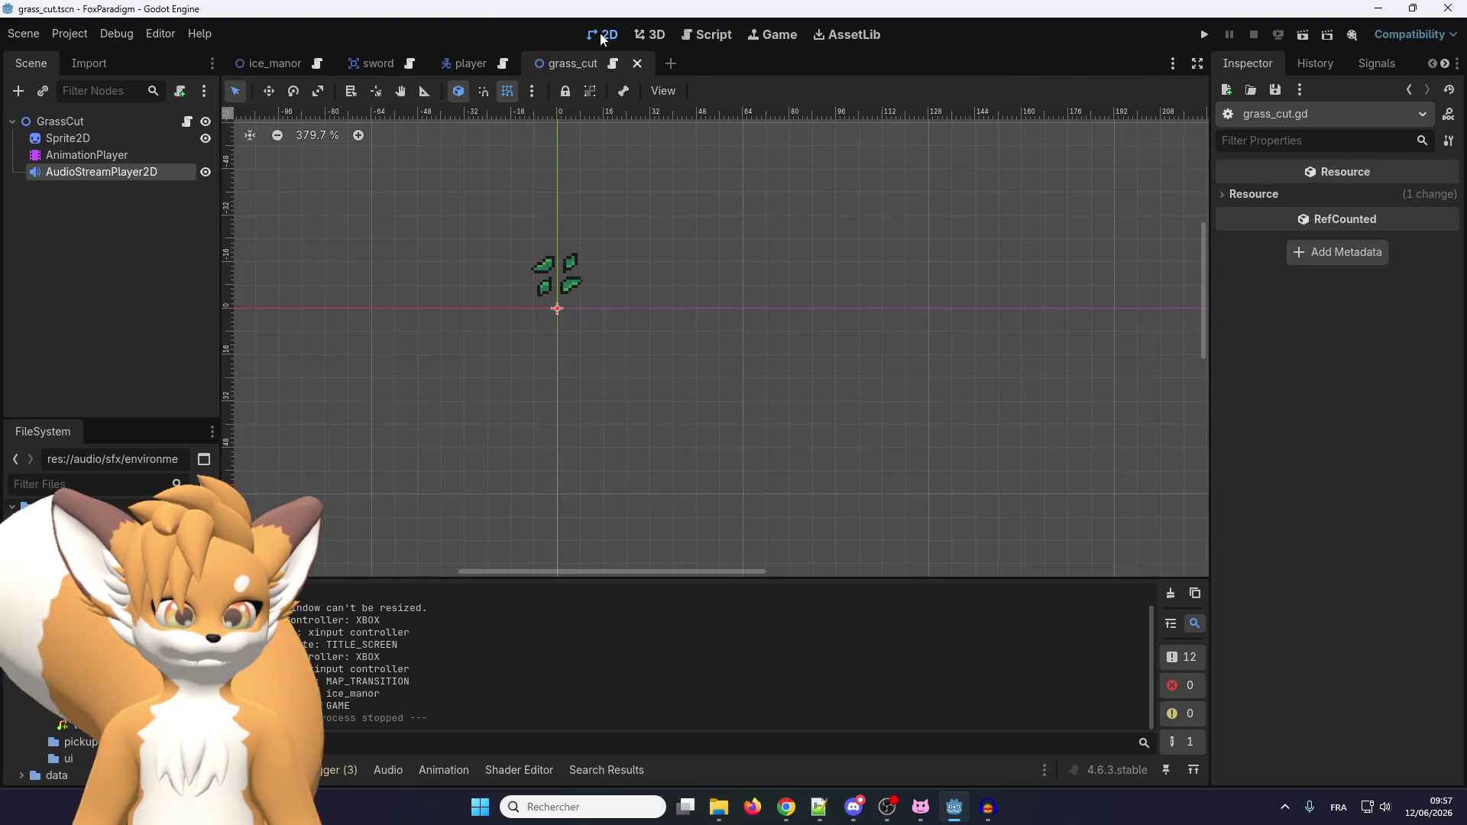
pyautogui.click(289, 64)
pyautogui.scroll(-3, 550, 231)
pyautogui.hscroll(3, 790, 339)
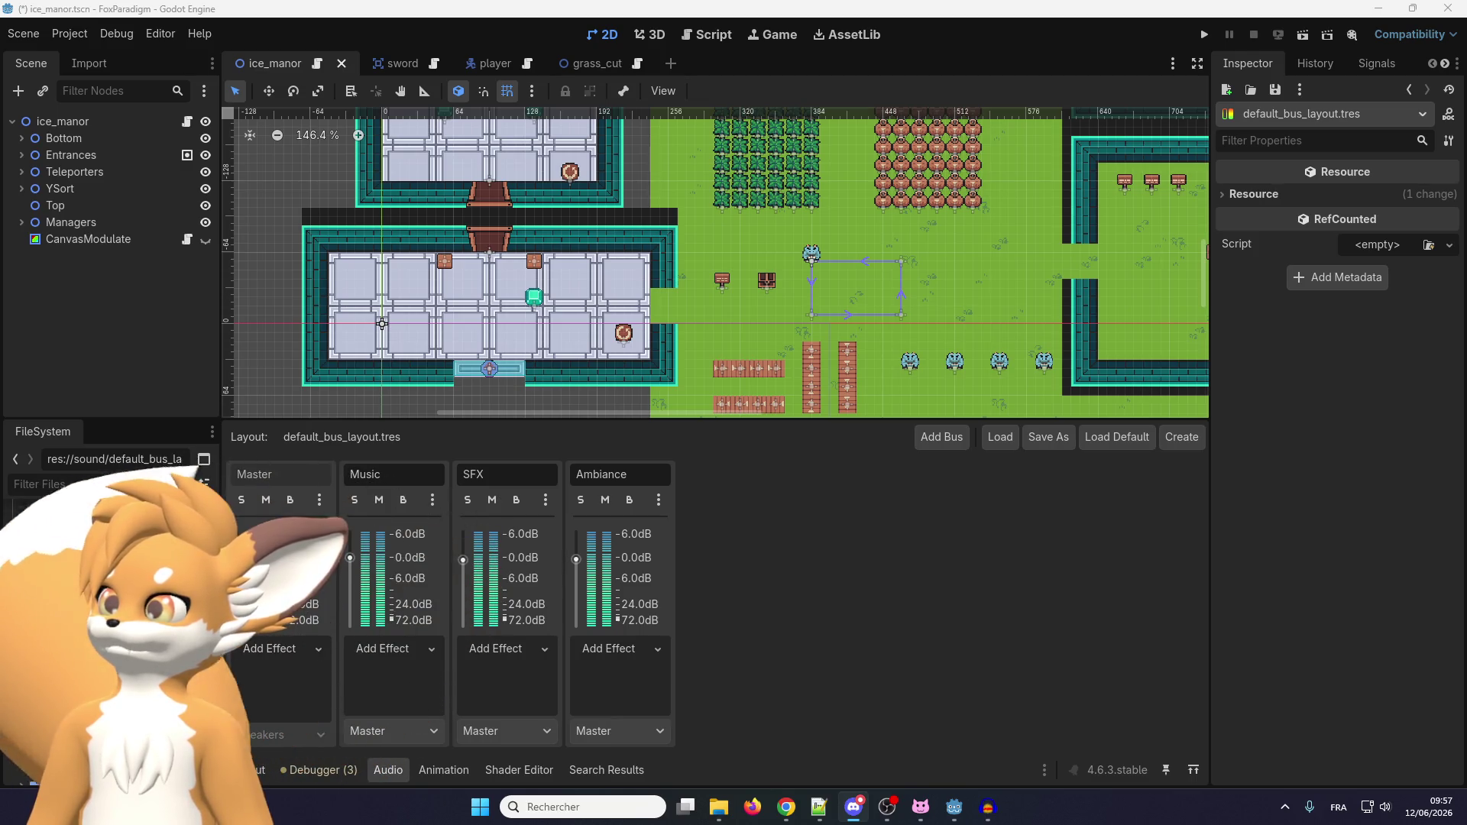
pyautogui.hotkey('alt', 'Tab')
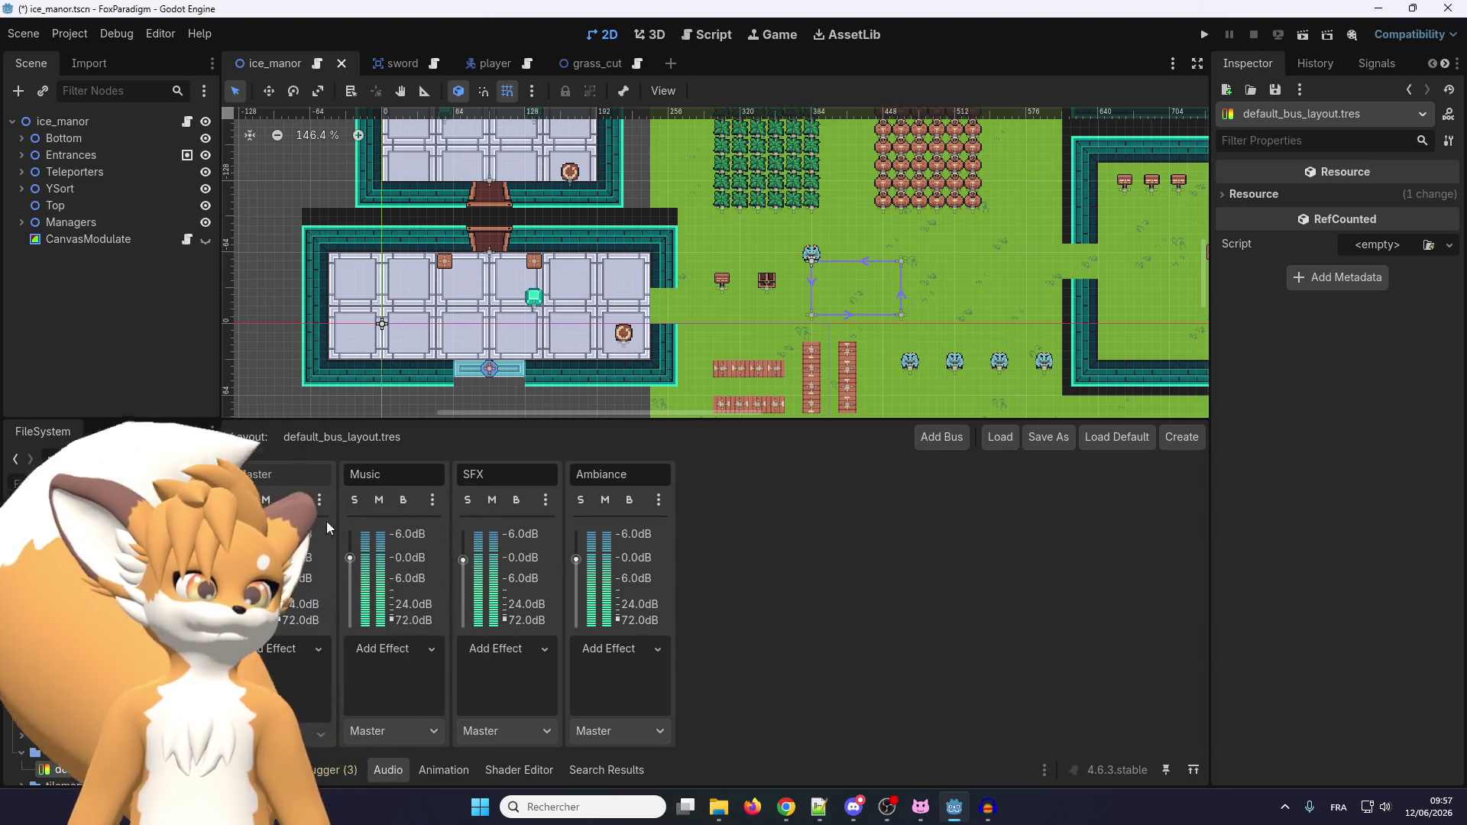
pyautogui.click(405, 648)
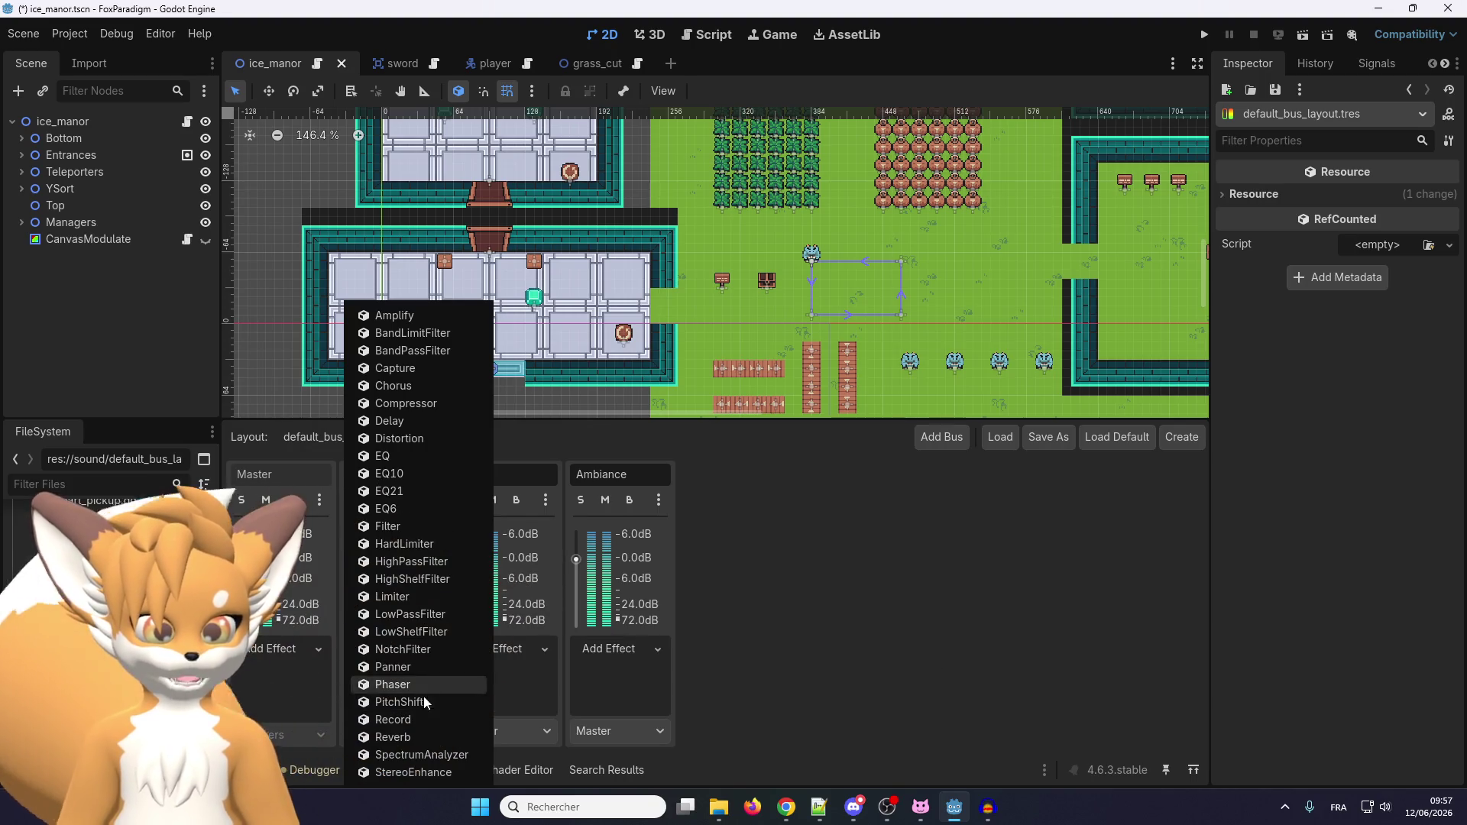
pyautogui.click(796, 708)
pyautogui.scroll(5, 76, 688)
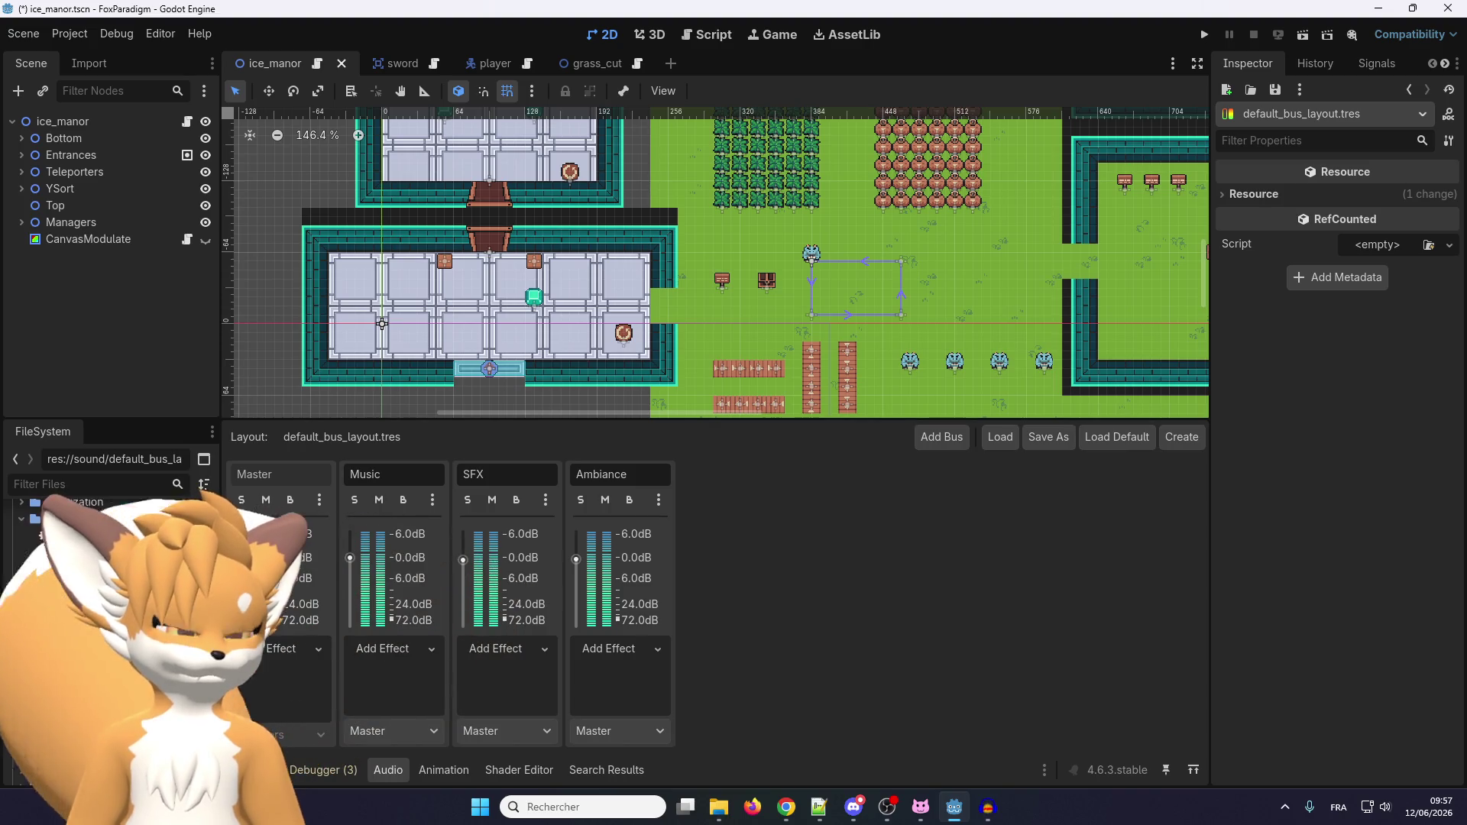
pyautogui.scroll(2, 76, 687)
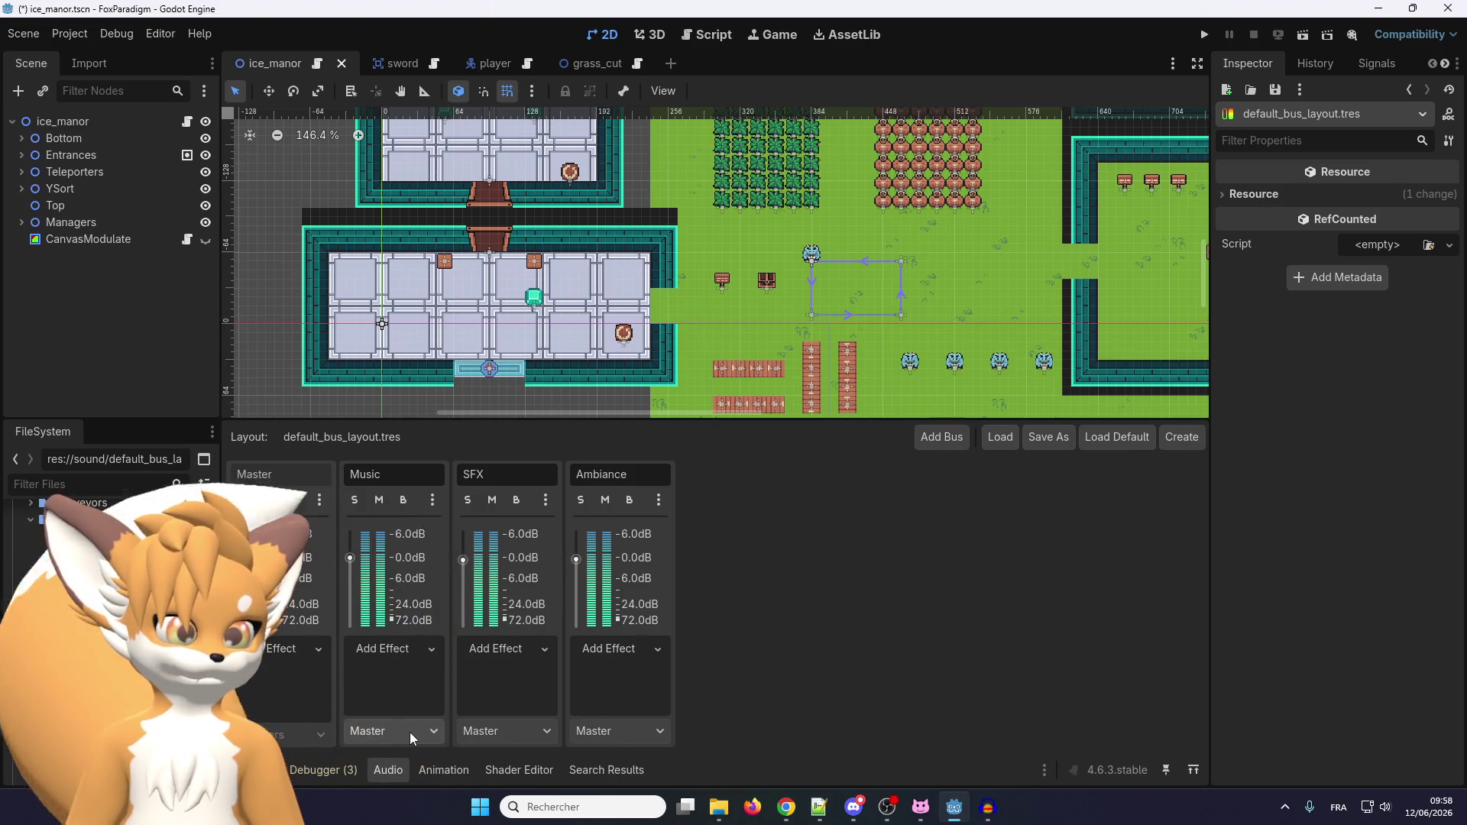
pyautogui.click(410, 731)
pyautogui.click(507, 730)
pyautogui.click(508, 730)
pyautogui.click(611, 735)
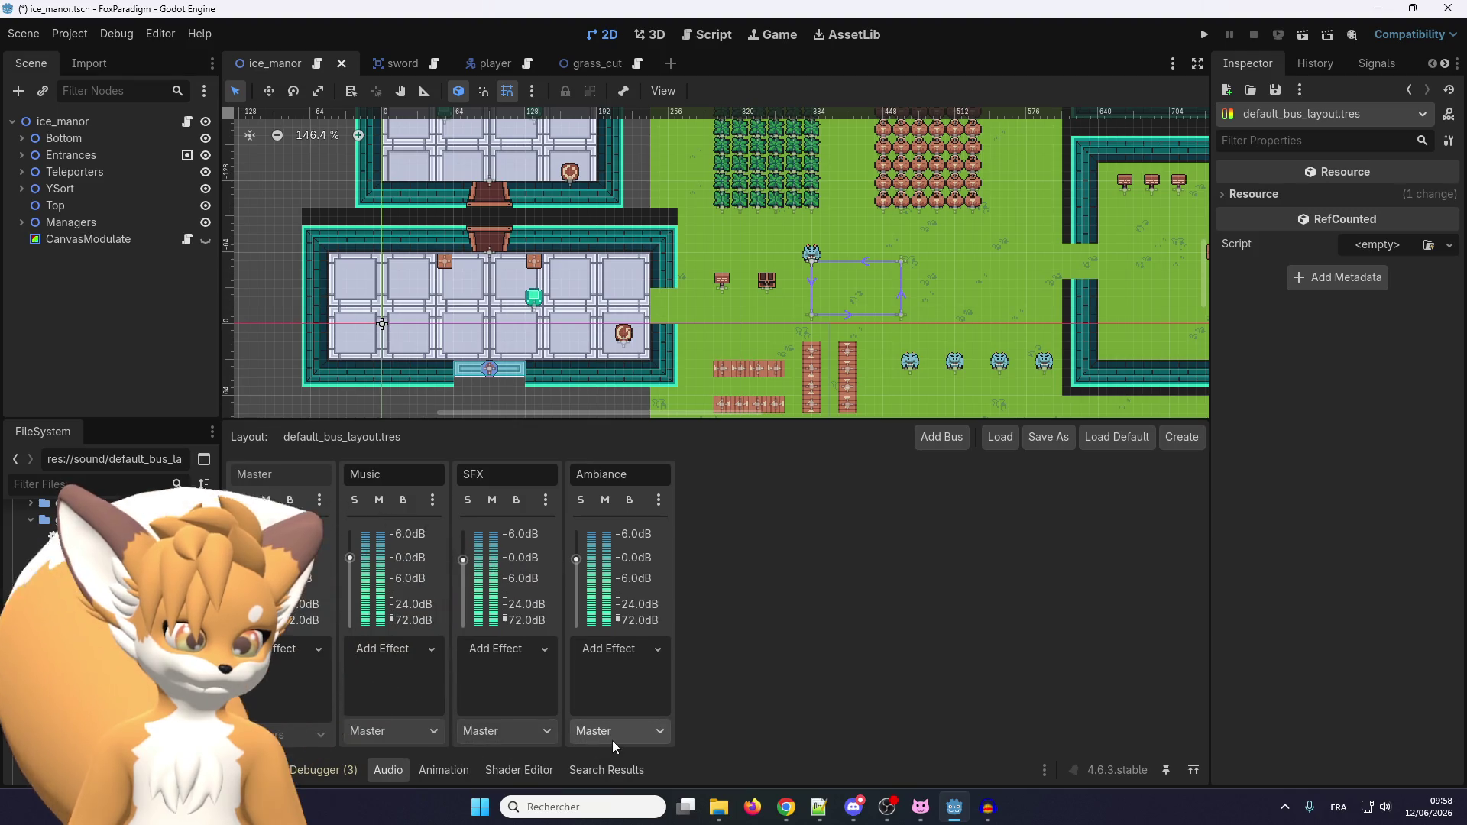
pyautogui.click(611, 733)
pyautogui.click(800, 704)
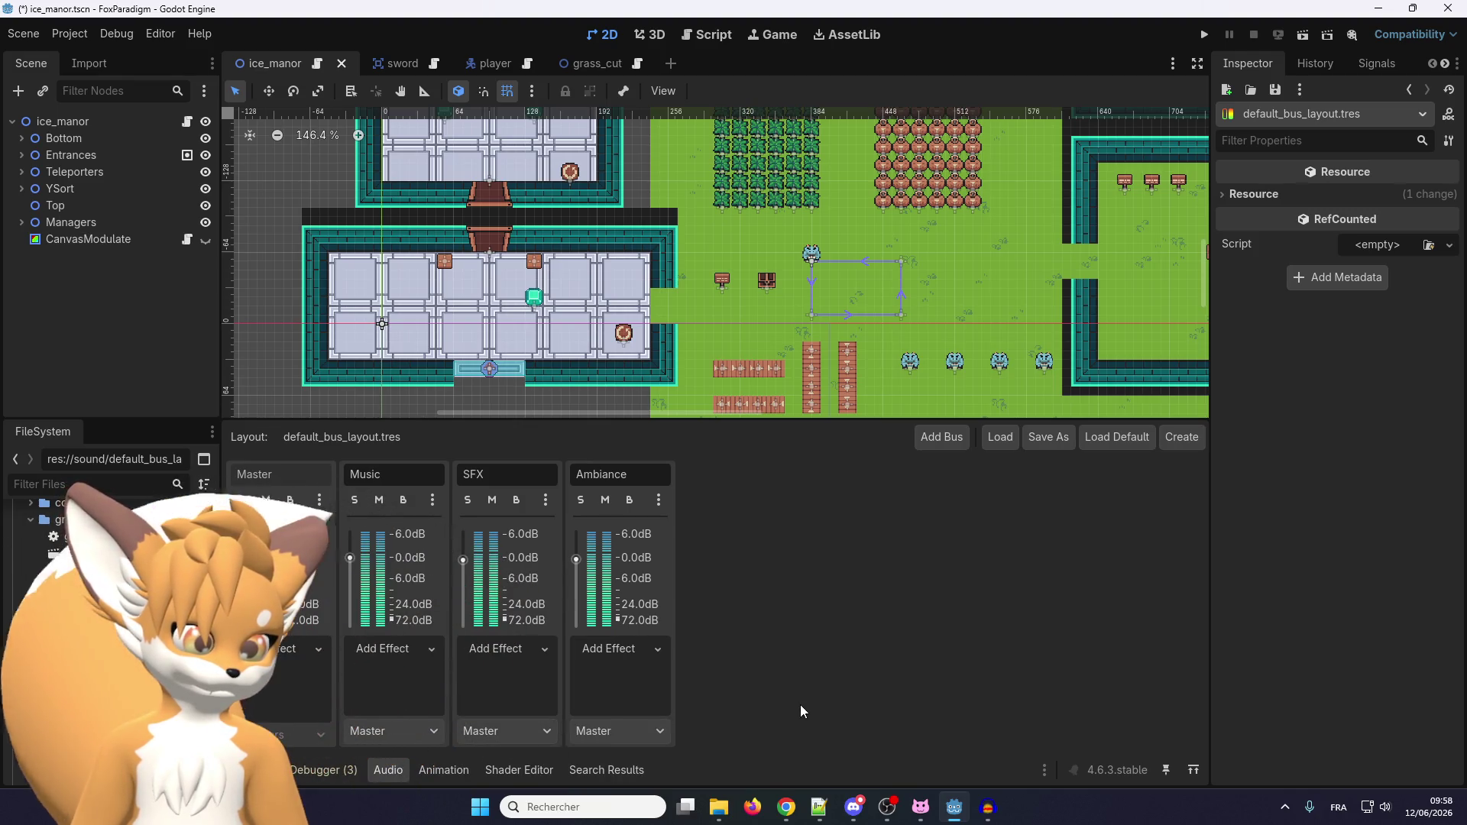
pyautogui.scroll(-3, 107, 649)
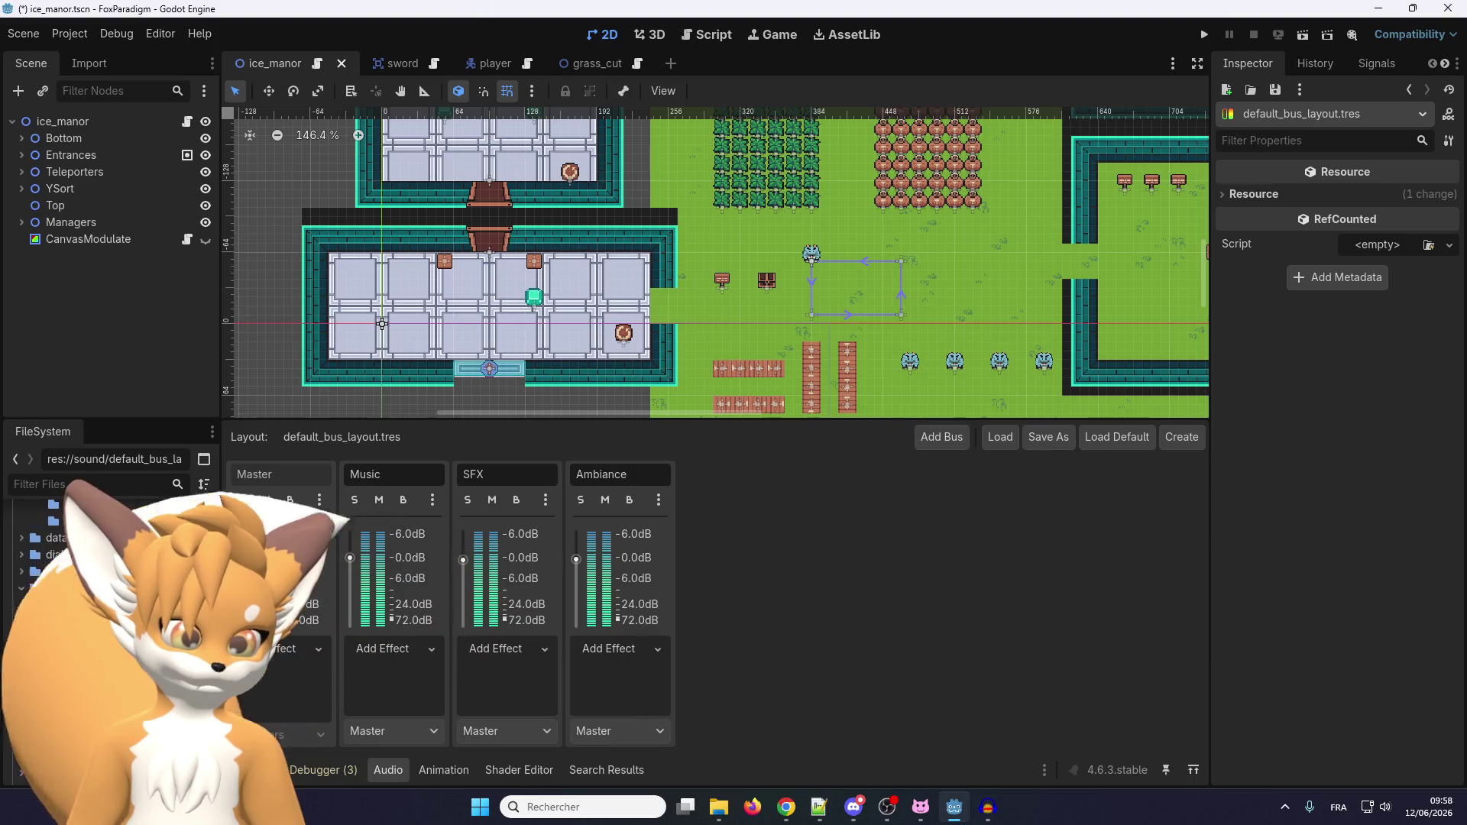
pyautogui.scroll(5, 107, 649)
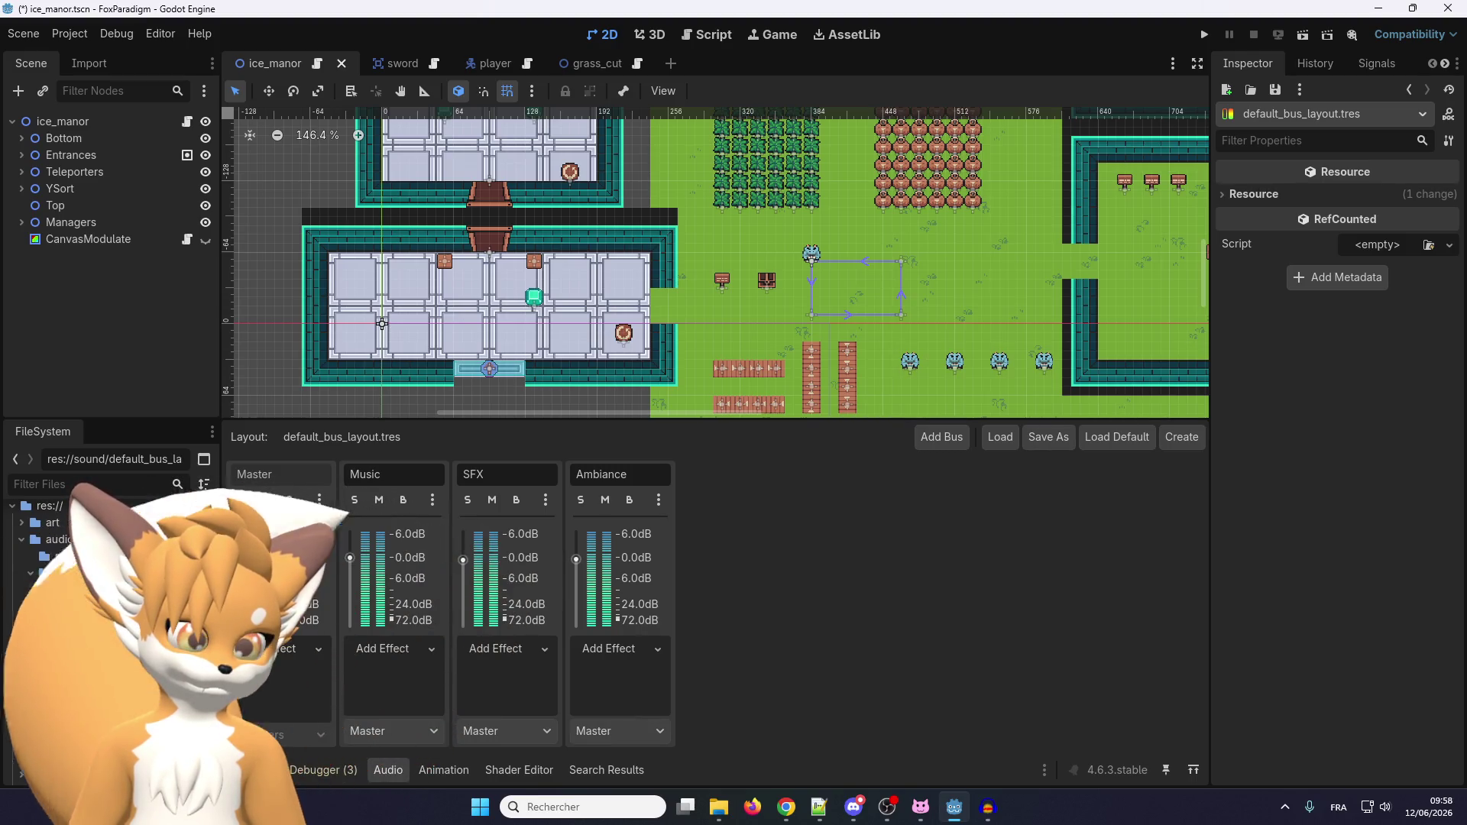
pyautogui.scroll(2, 107, 650)
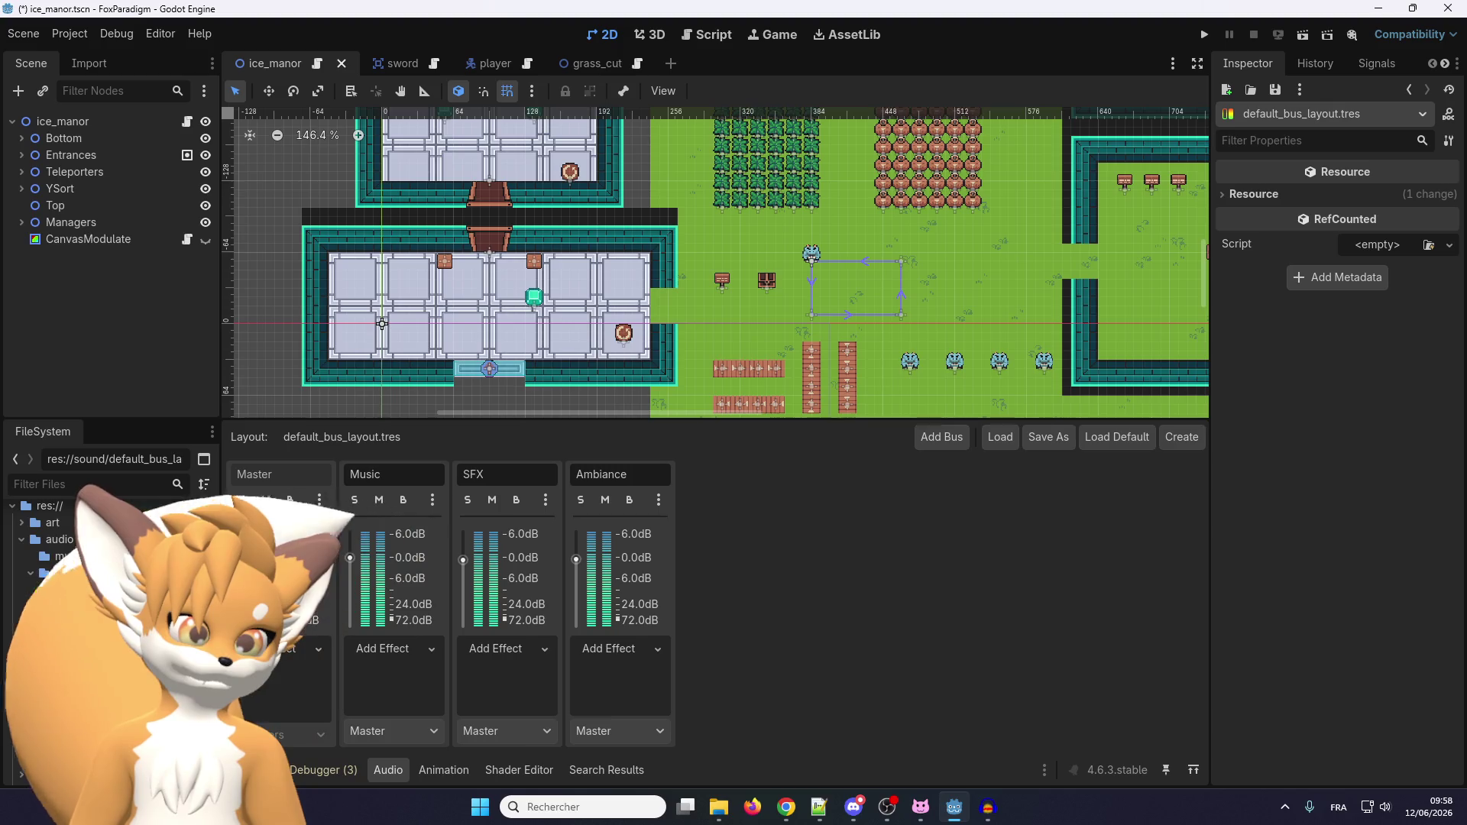
pyautogui.click(99, 672)
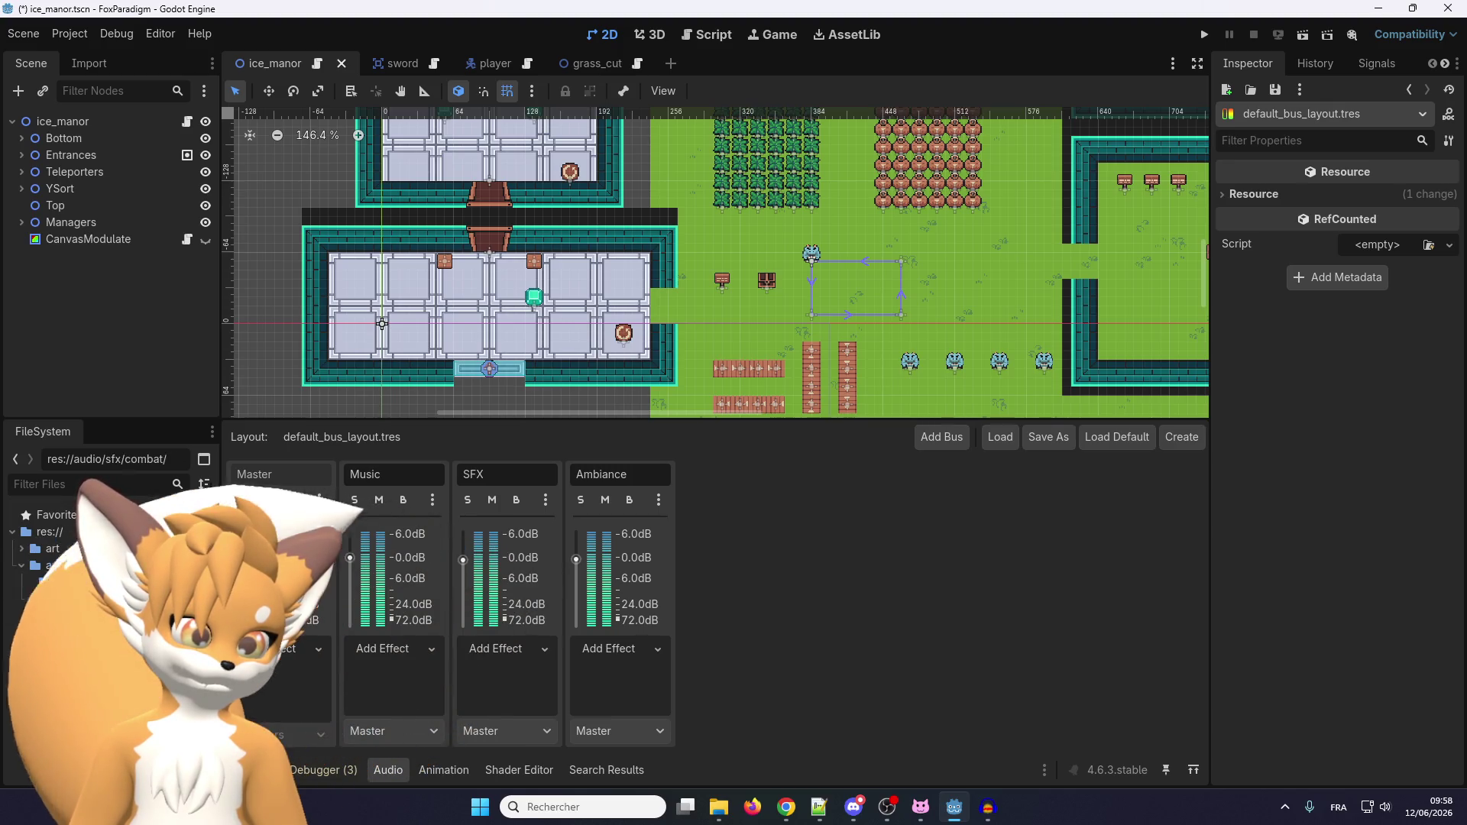
# Collapse the audio and environment folders in the FileSystem dock, then minimize Godot.
pyautogui.click(39, 670)
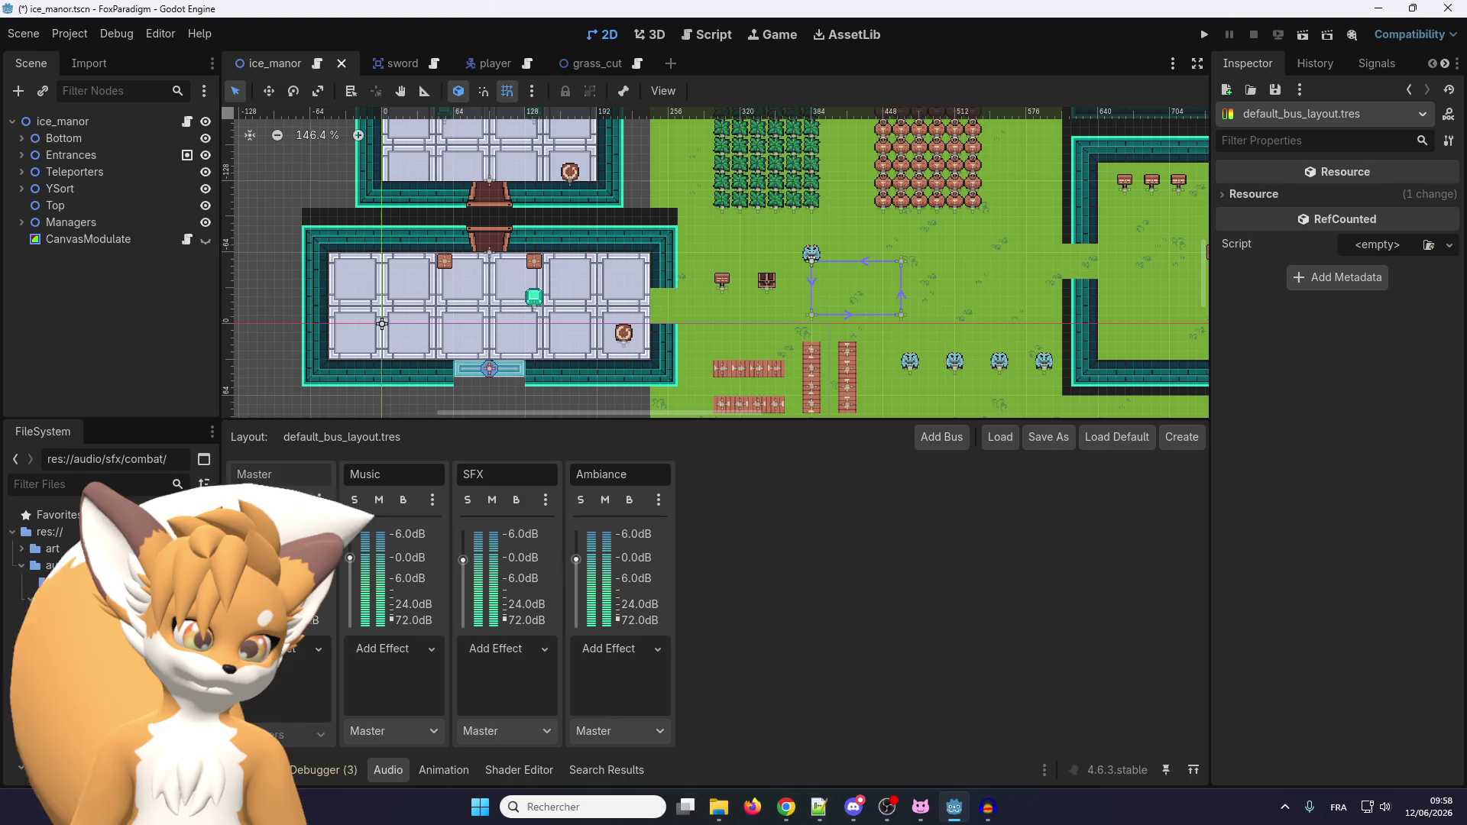
pyautogui.scroll(-3, 107, 688)
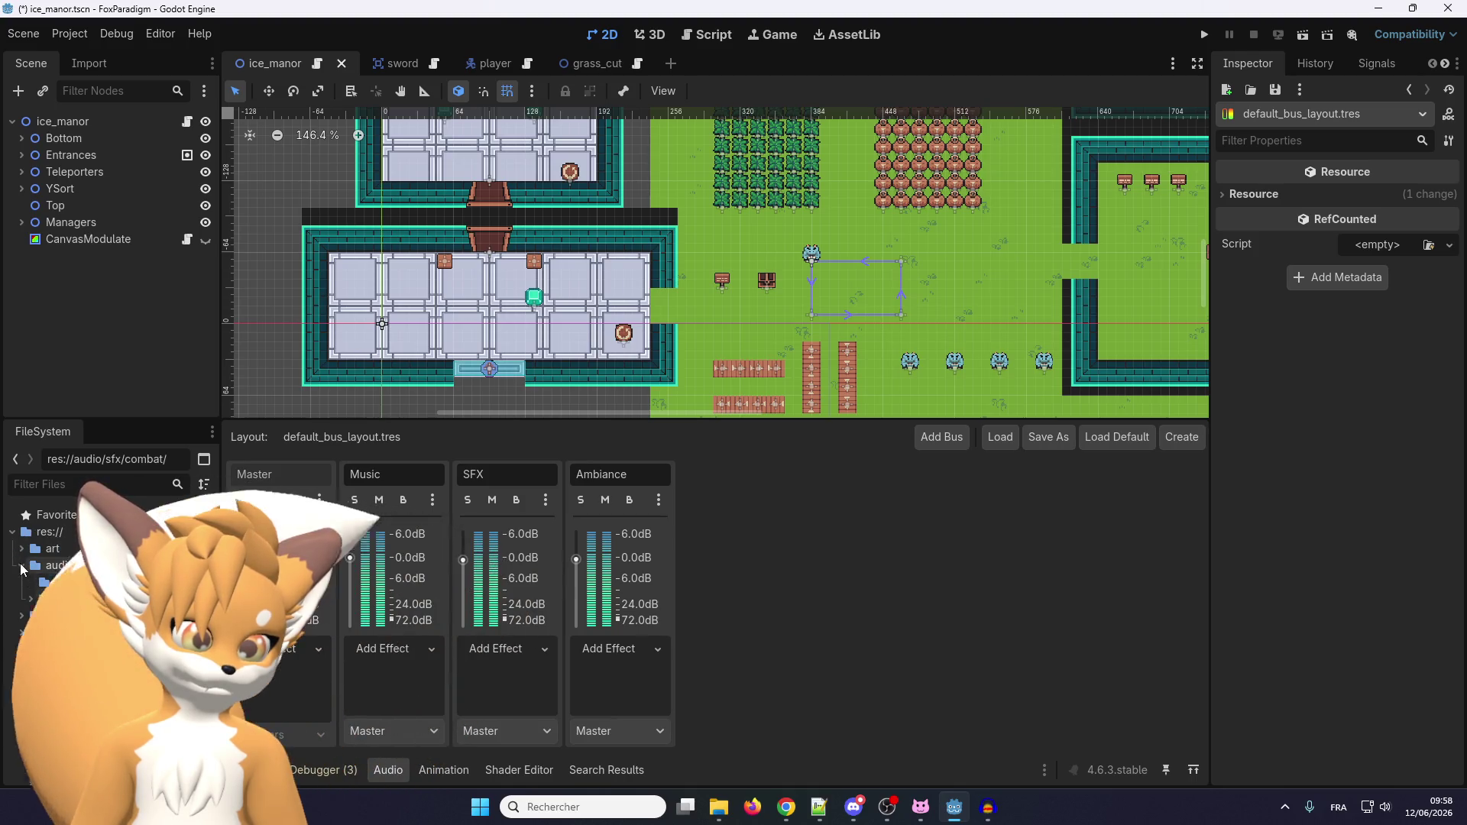
pyautogui.scroll(-4, 42, 620)
pyautogui.scroll(-4, 39, 619)
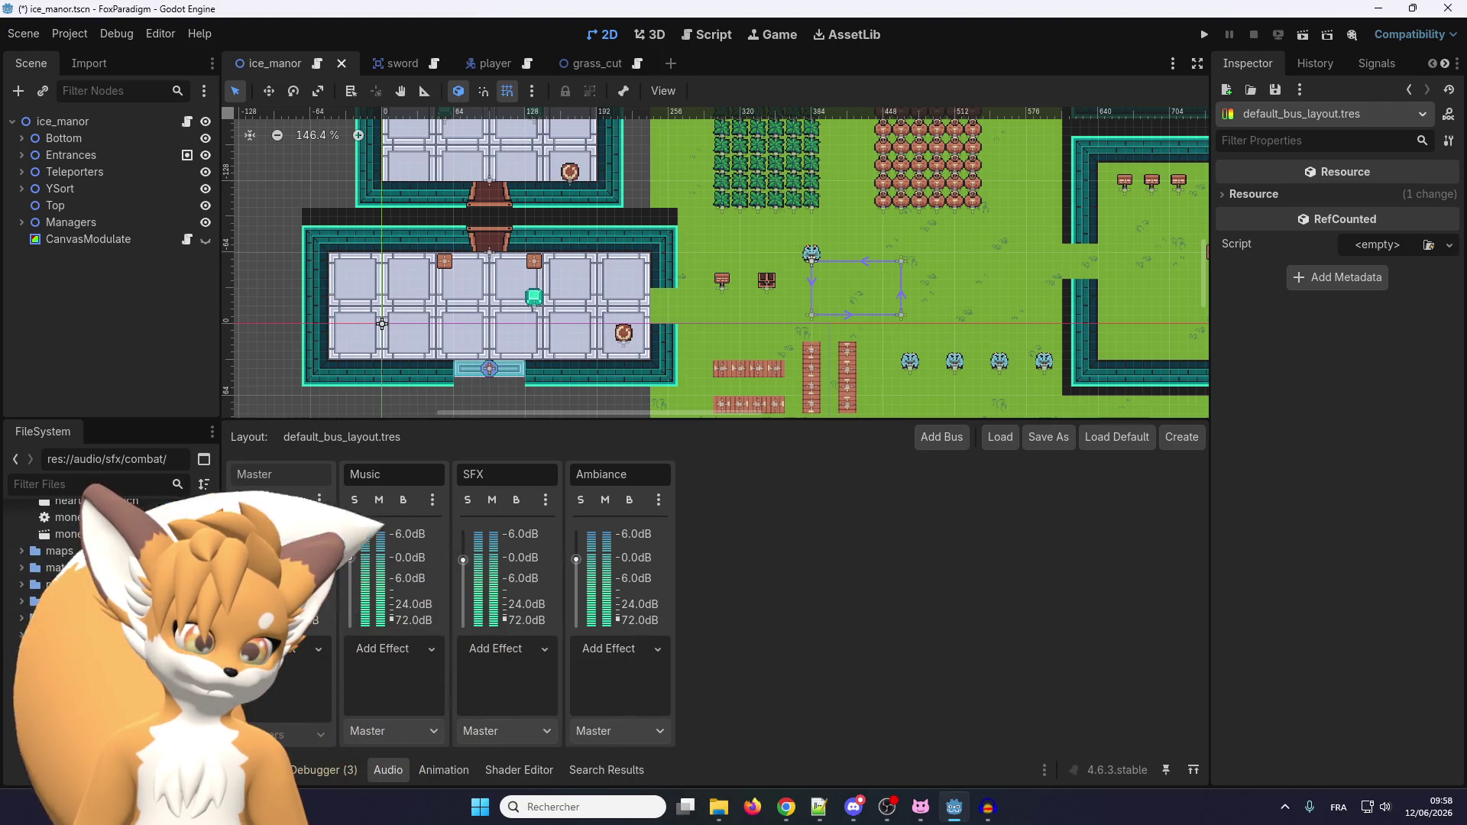
pyautogui.scroll(3, 88, 718)
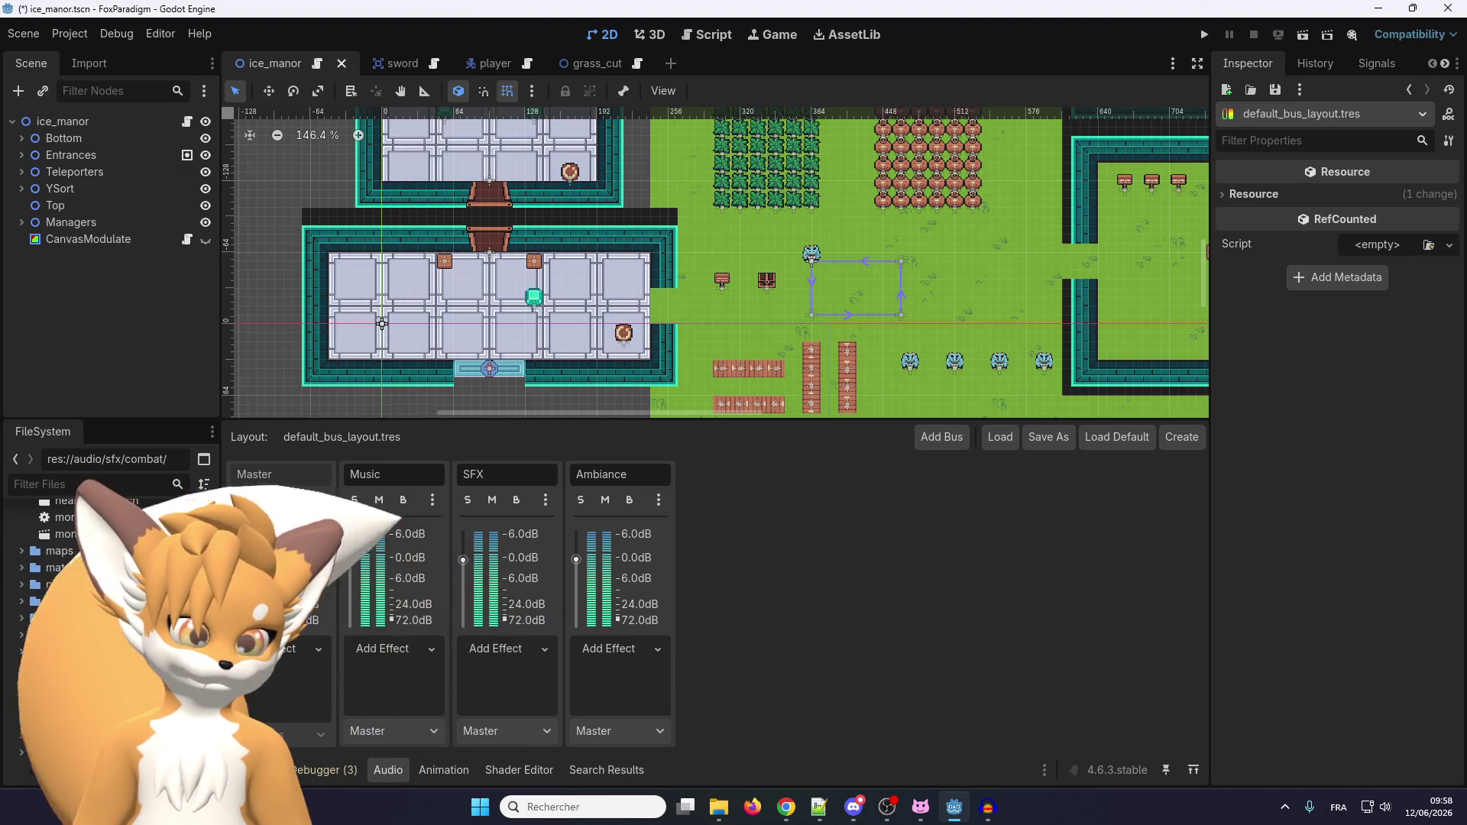
pyautogui.scroll(5, 21, 708)
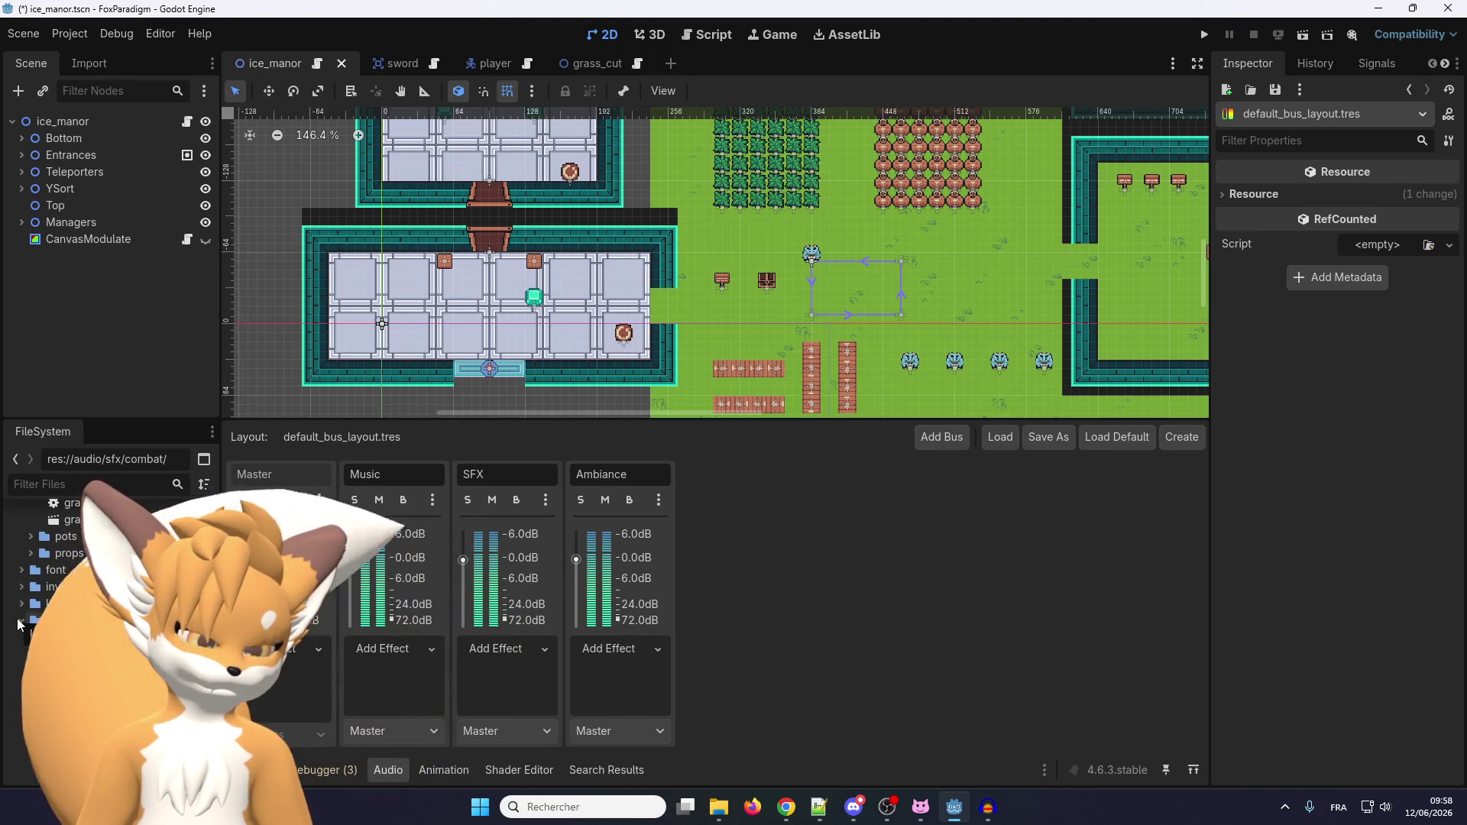
pyautogui.scroll(5, 23, 618)
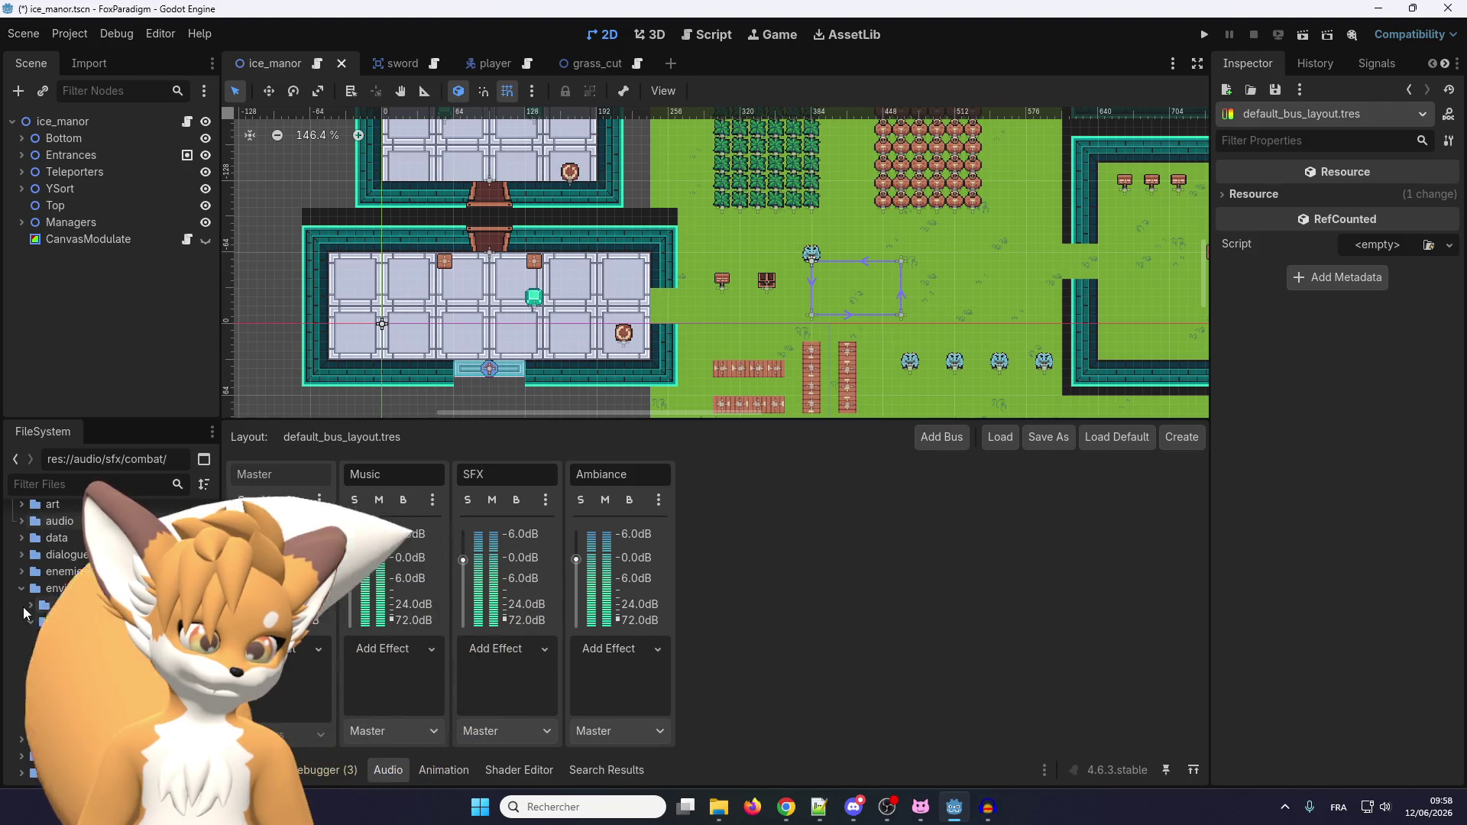
pyautogui.click(22, 589)
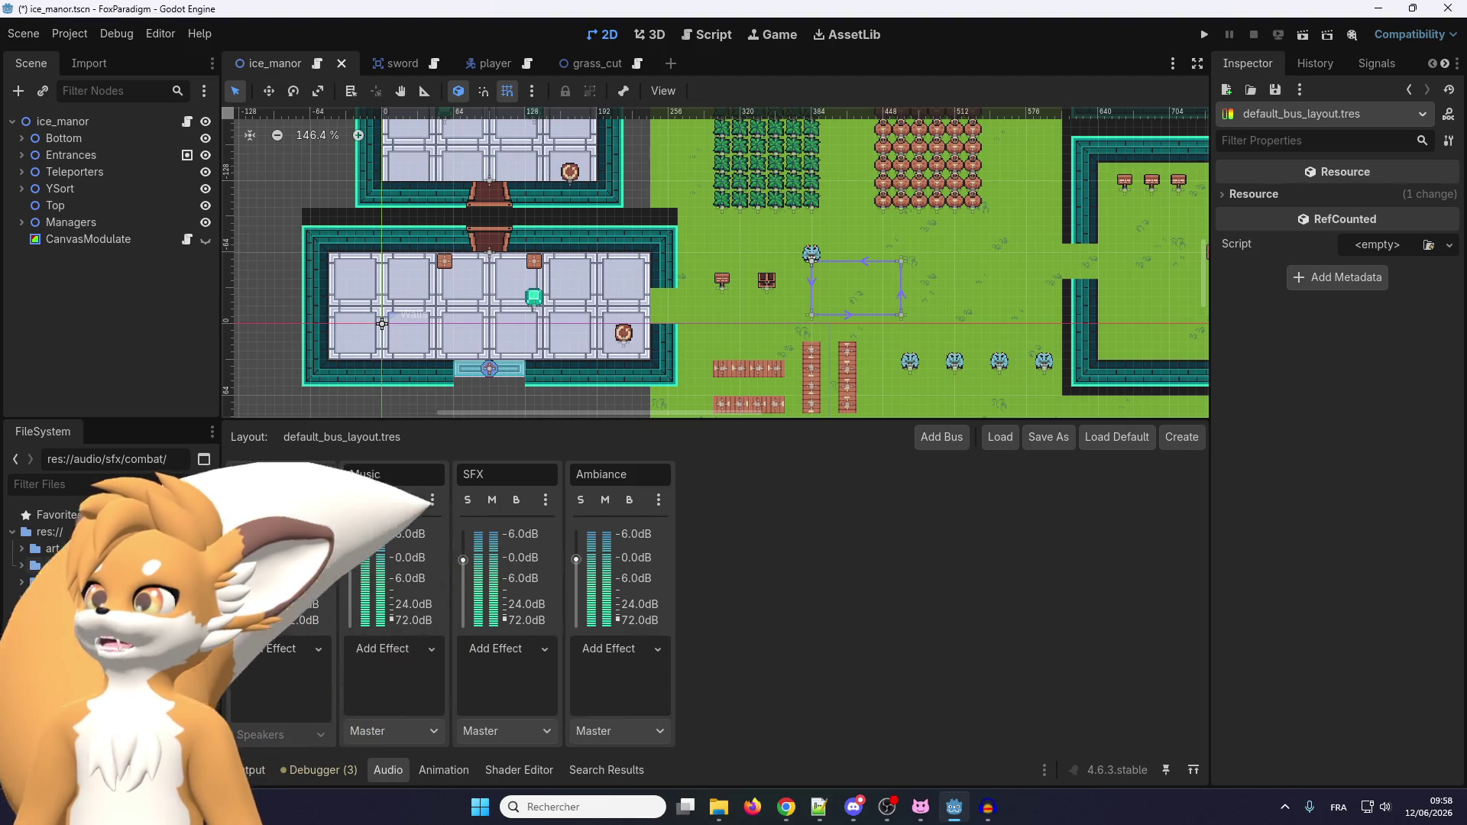
pyautogui.scroll(4, 727, 258)
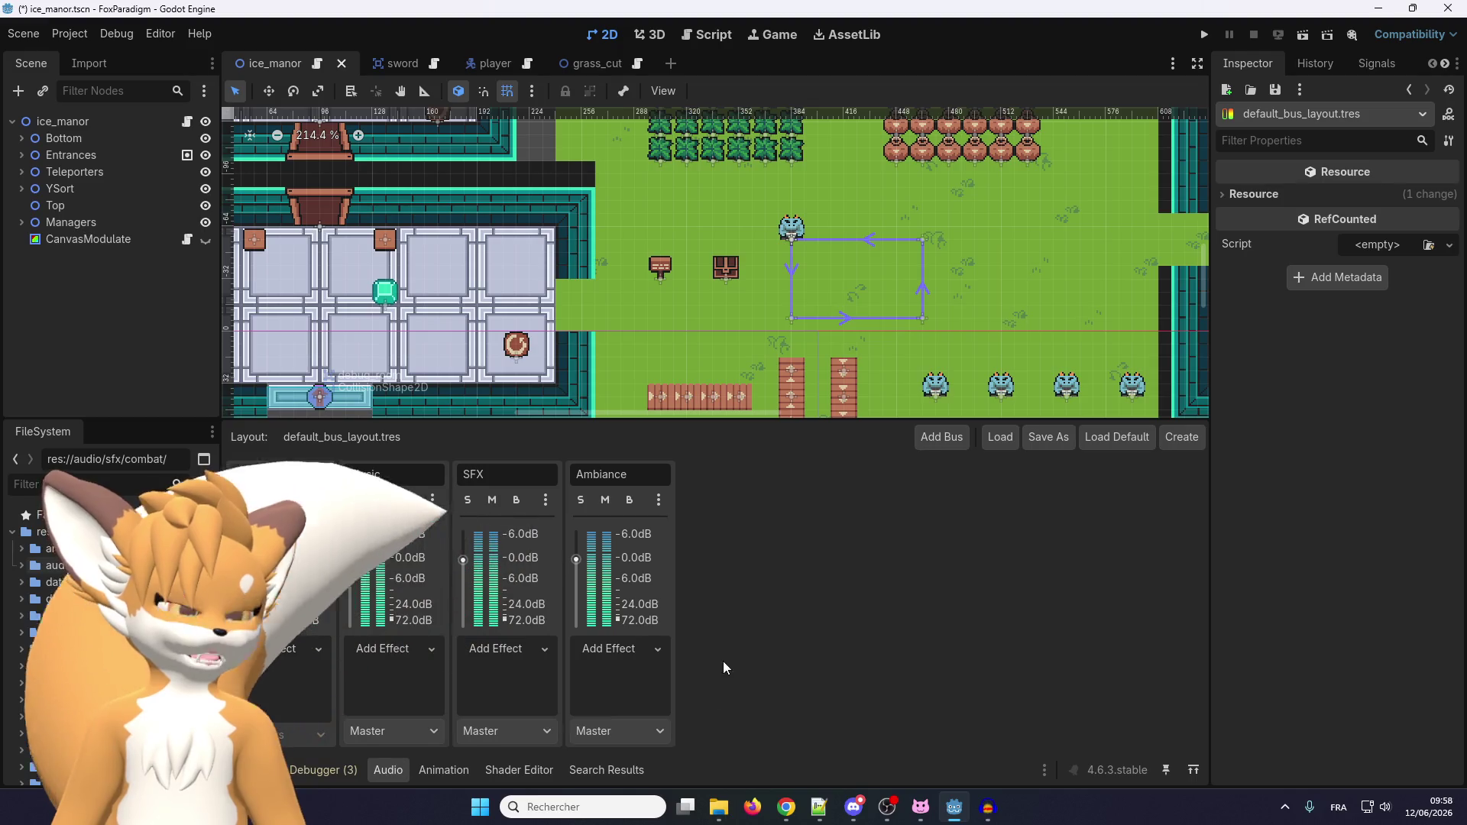
pyautogui.click(1375, 8)
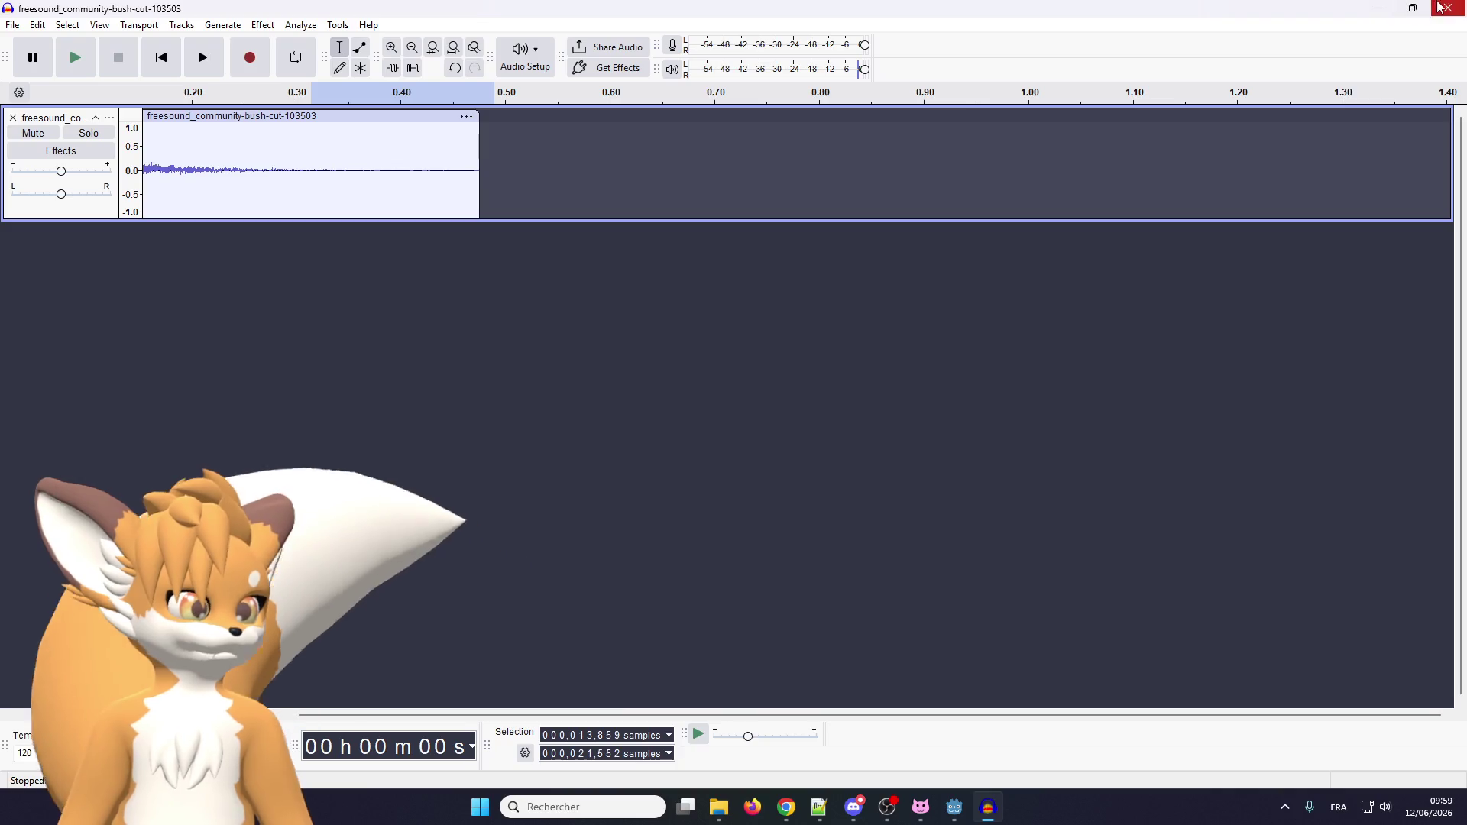
# Quit Audacity without saving and browse Explorer to godot dev-art > clip studio > wip.
pyautogui.click(1447, 8)
pyautogui.click(765, 395)
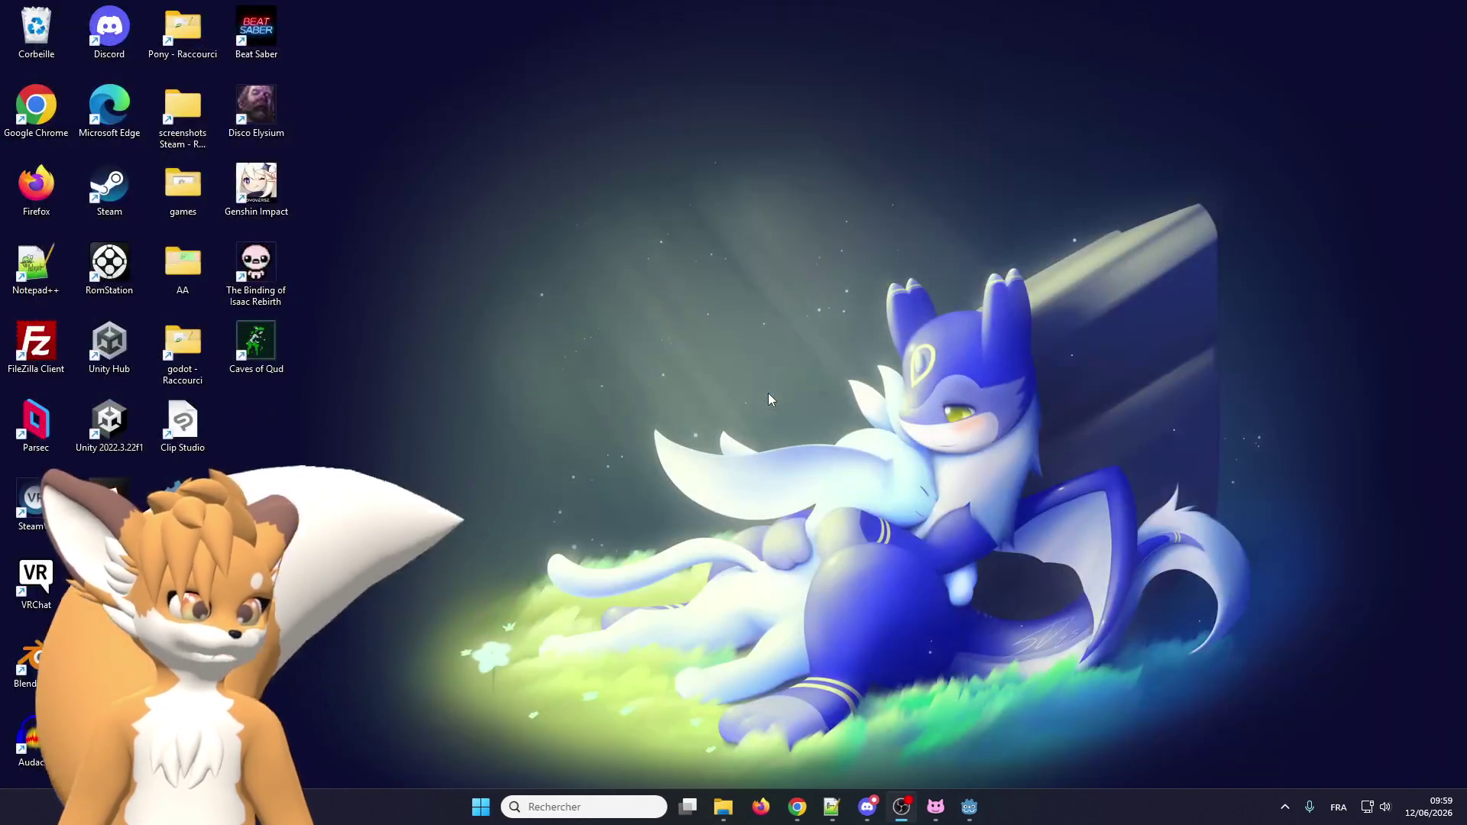
pyautogui.doubleClick(183, 359)
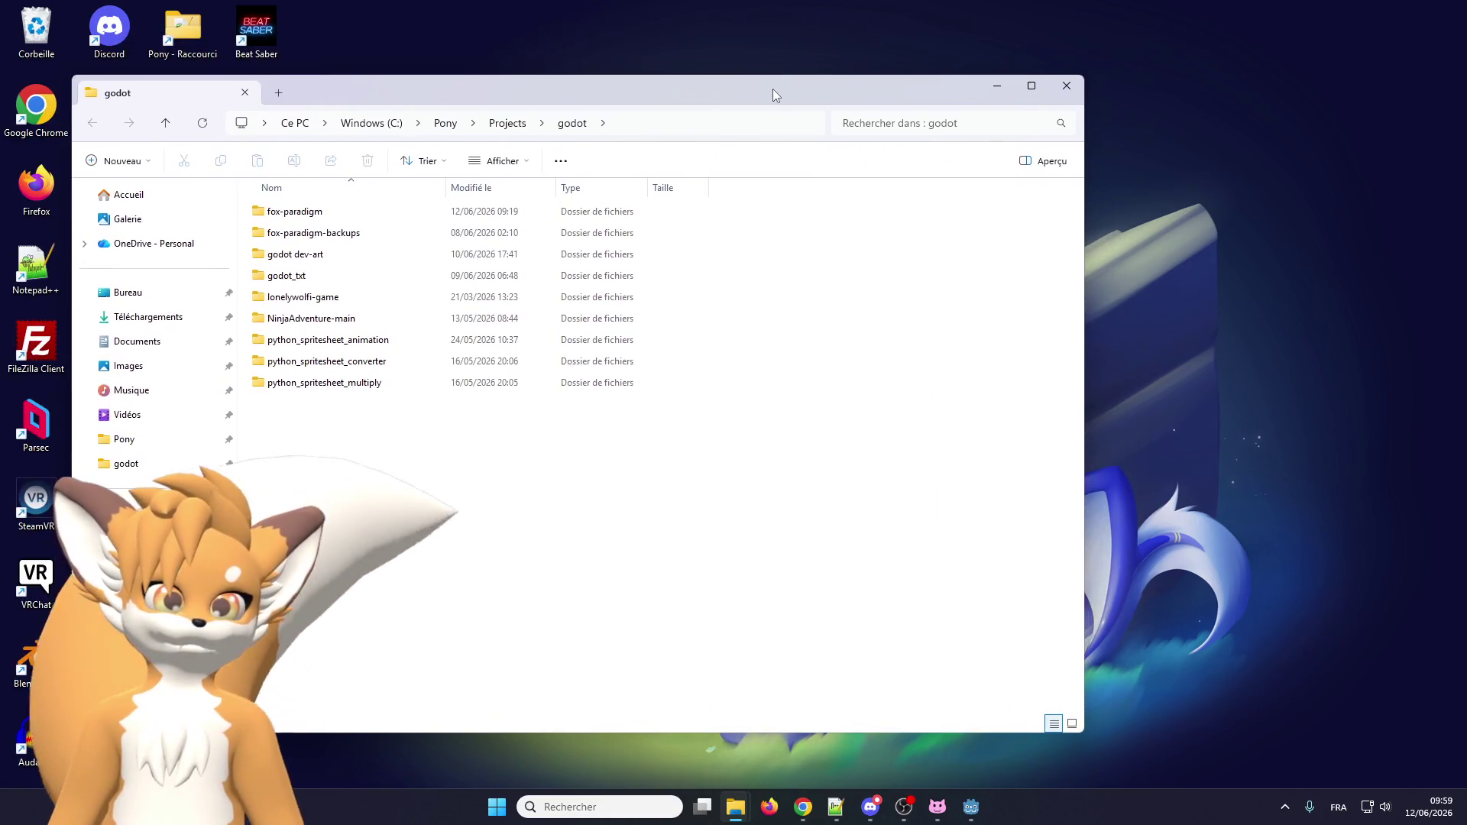
pyautogui.doubleClick(318, 260)
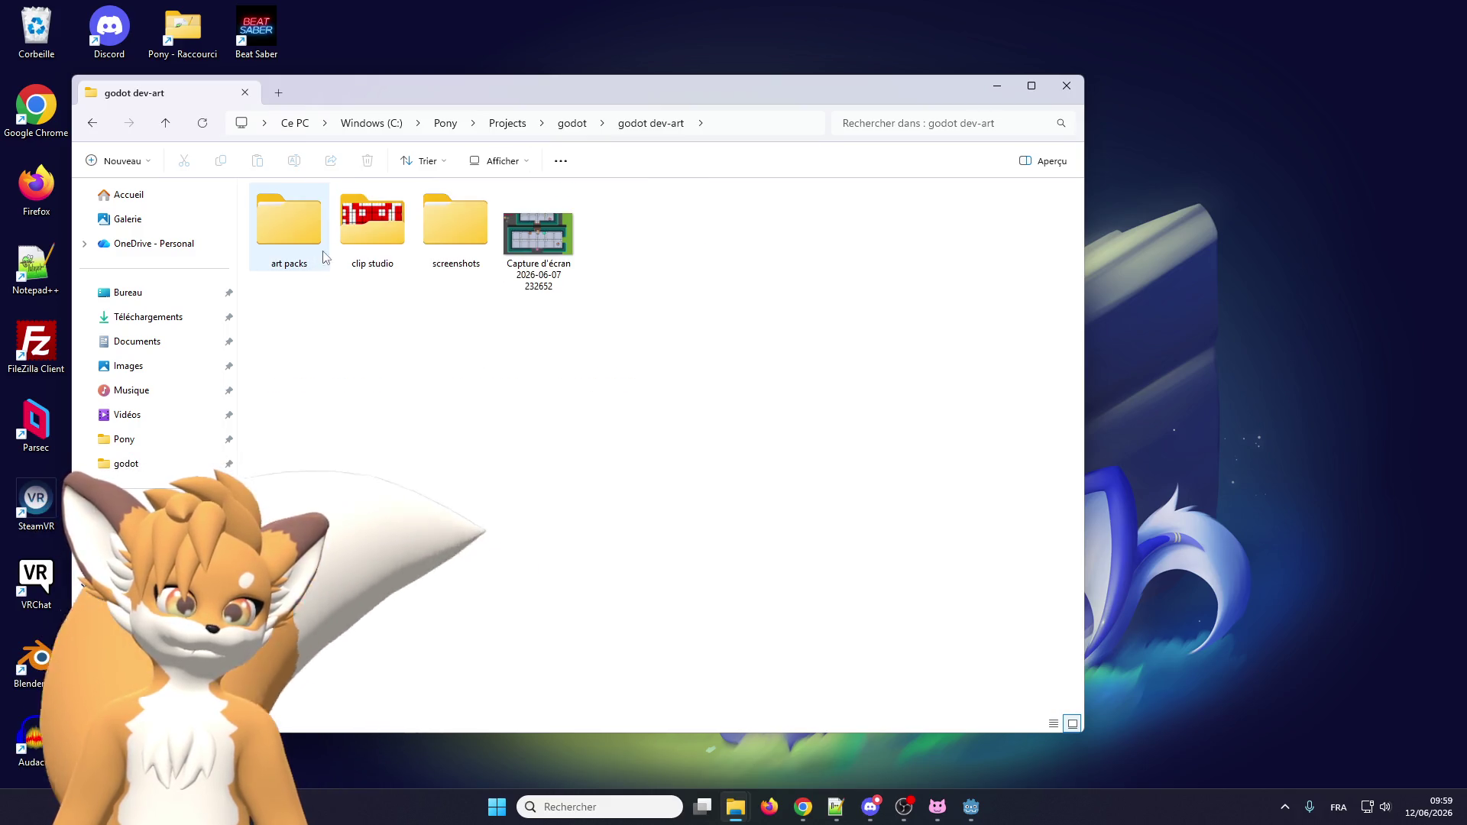
pyautogui.doubleClick(381, 237)
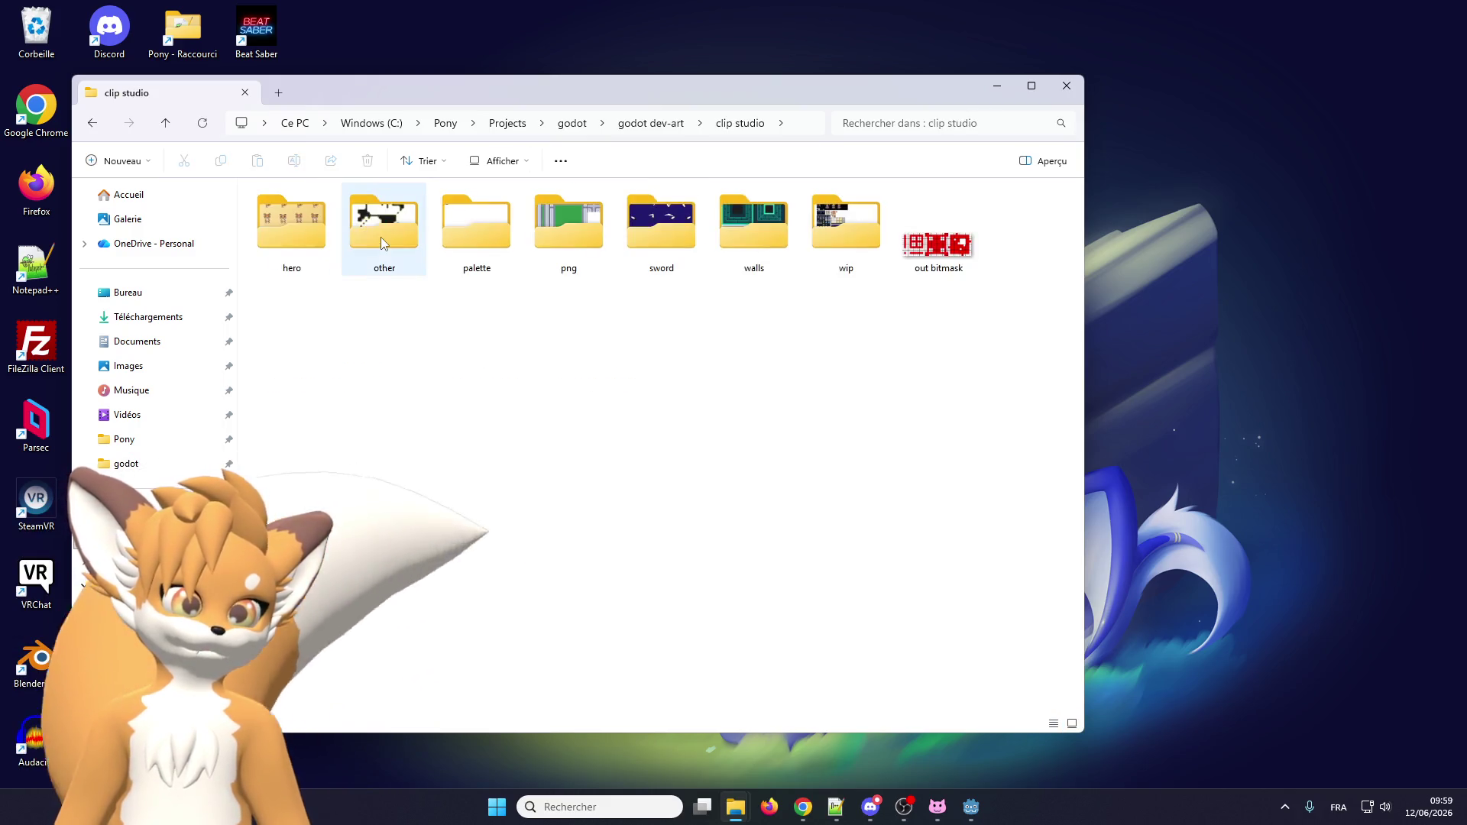
pyautogui.doubleClick(867, 214)
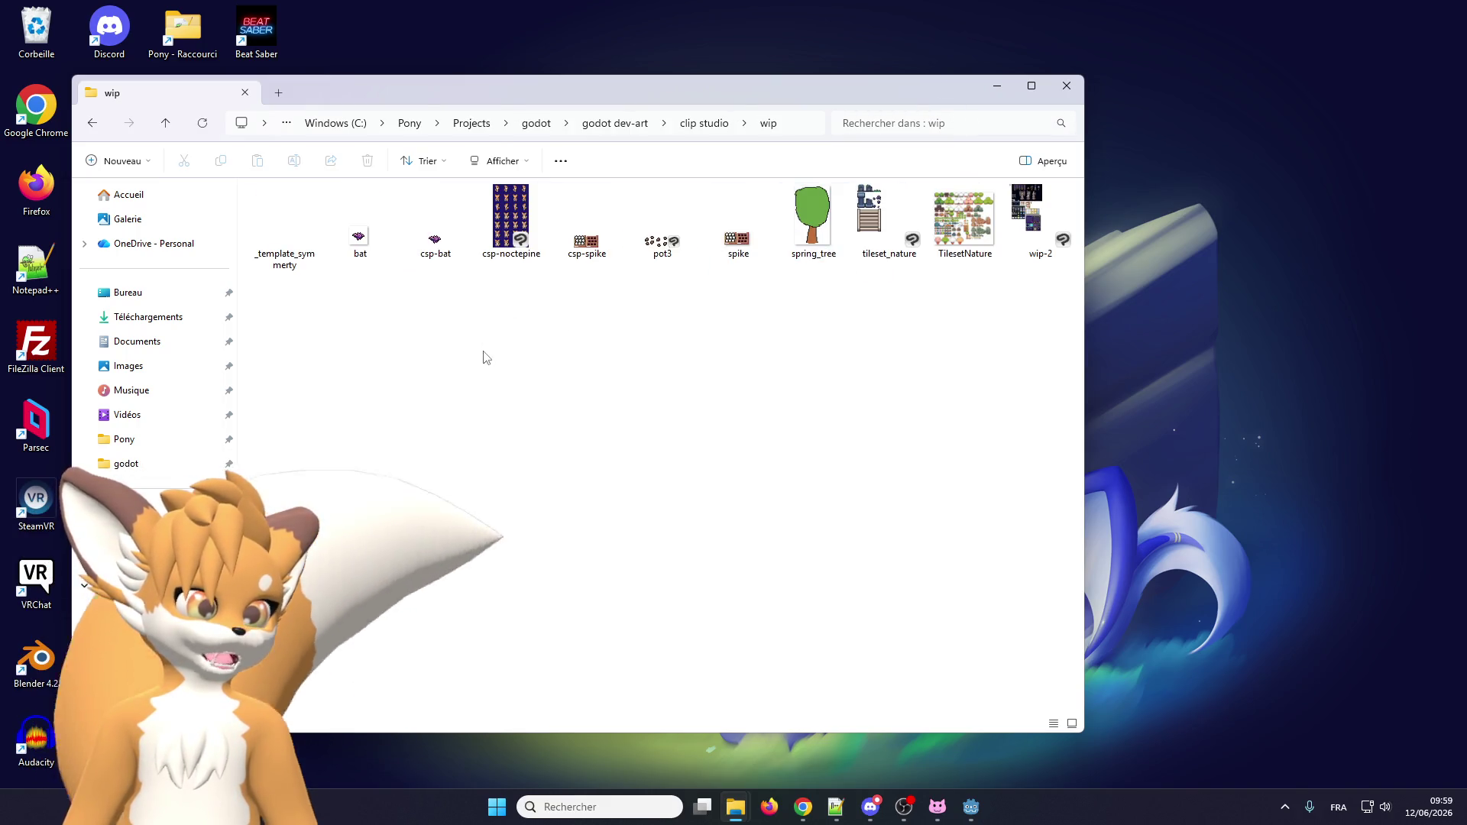
# Open the clip studio png sprite folder, then return to the Godot editor.
pyautogui.click(709, 130)
pyautogui.doubleClick(552, 233)
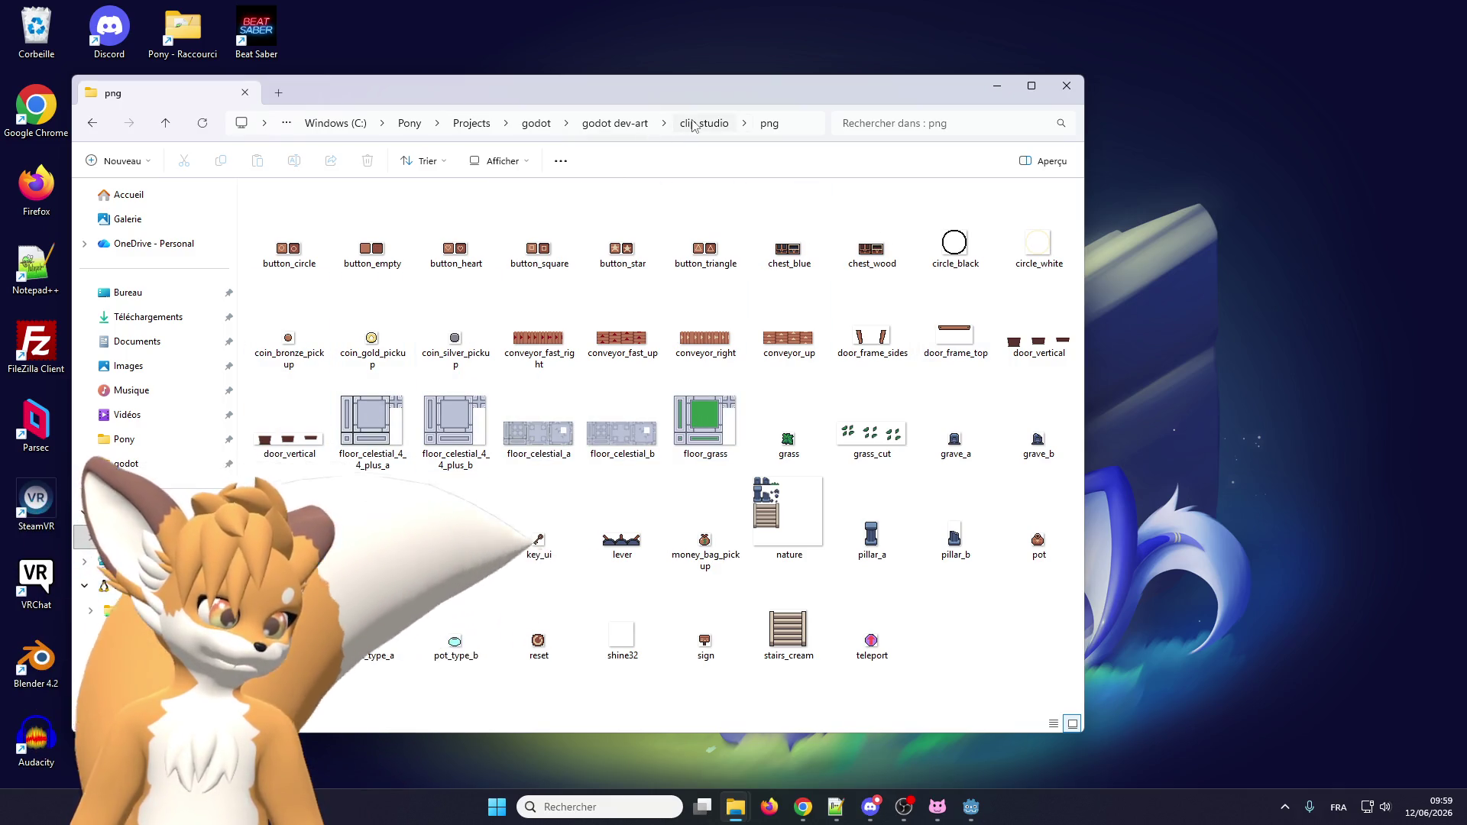
pyautogui.click(970, 807)
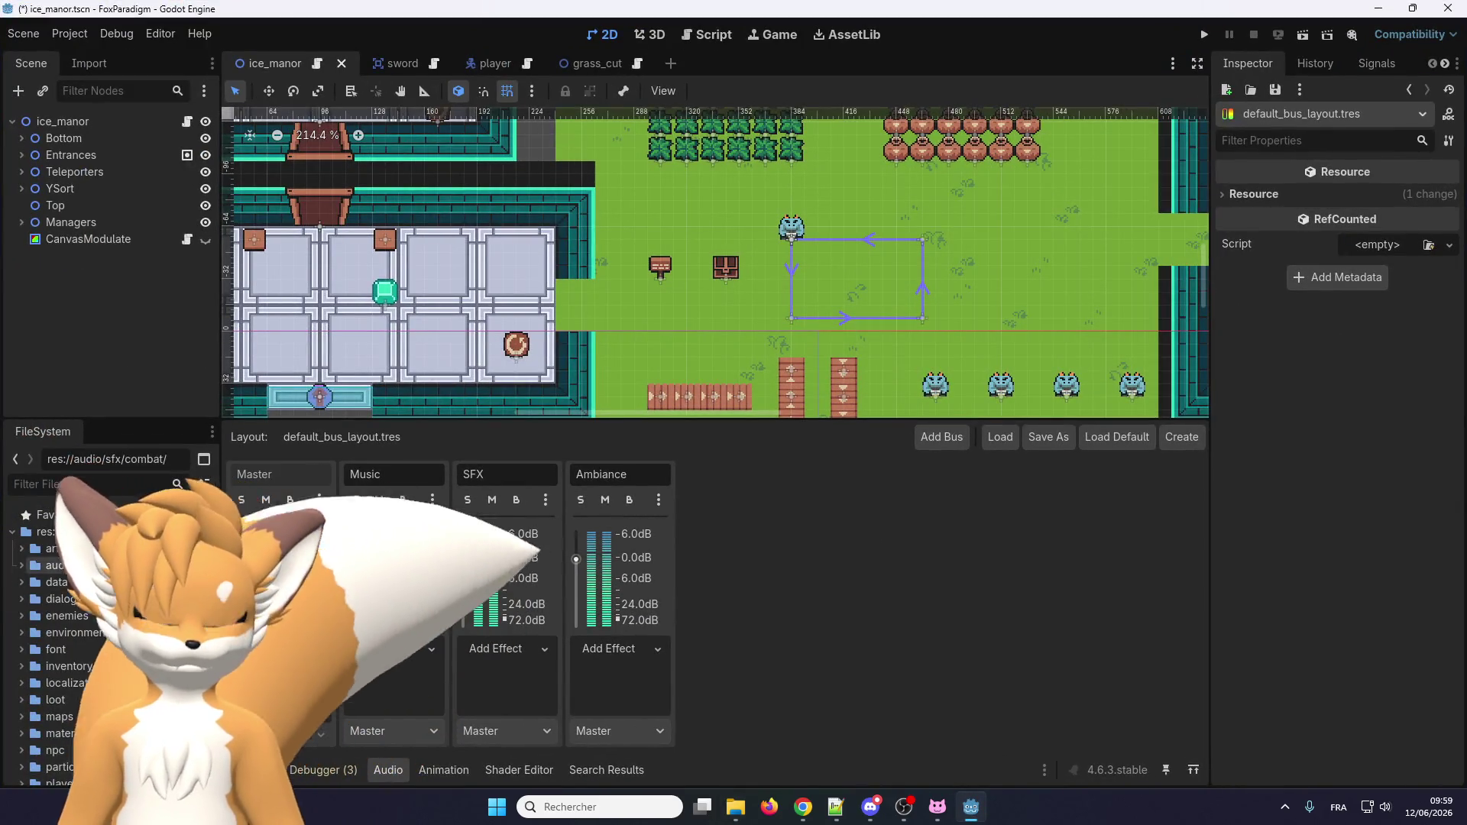
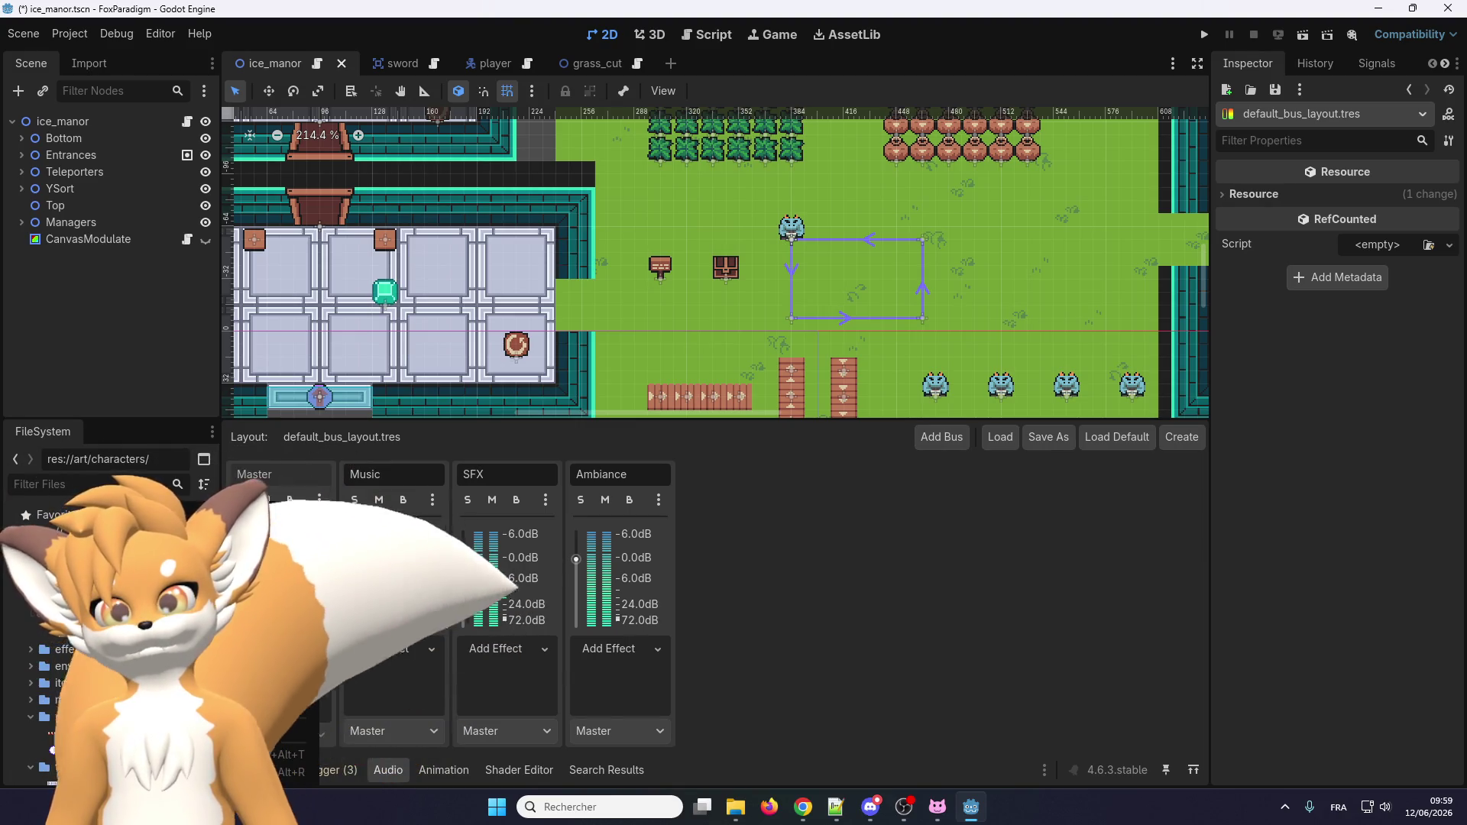
# Create a new folder named shadows under res://art/characters in the FileSystem dock.
pyautogui.rightClick(191, 508)
pyautogui.moveTo(298, 517)
pyautogui.click(394, 522)
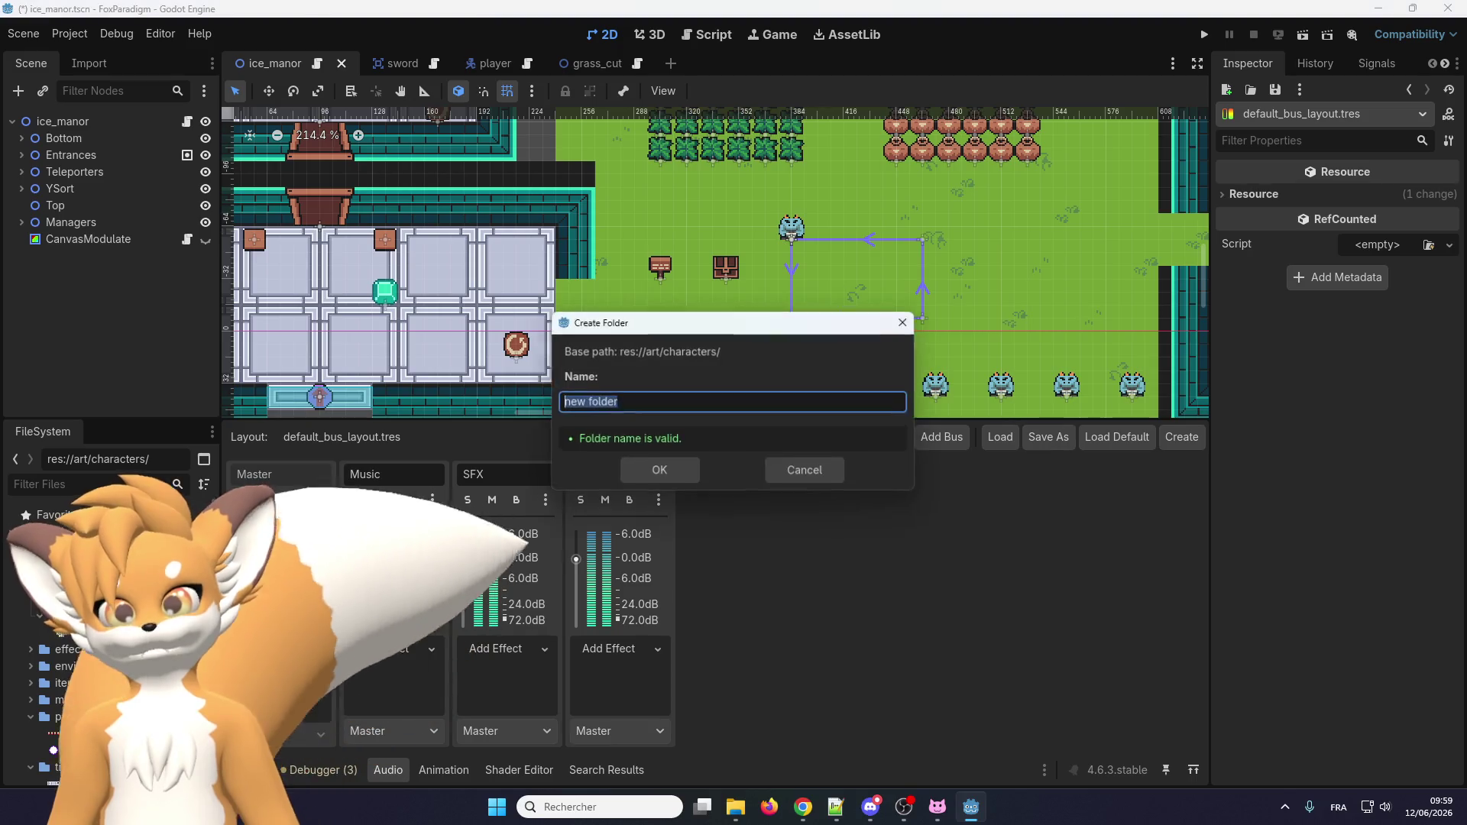
pyautogui.write('sh')
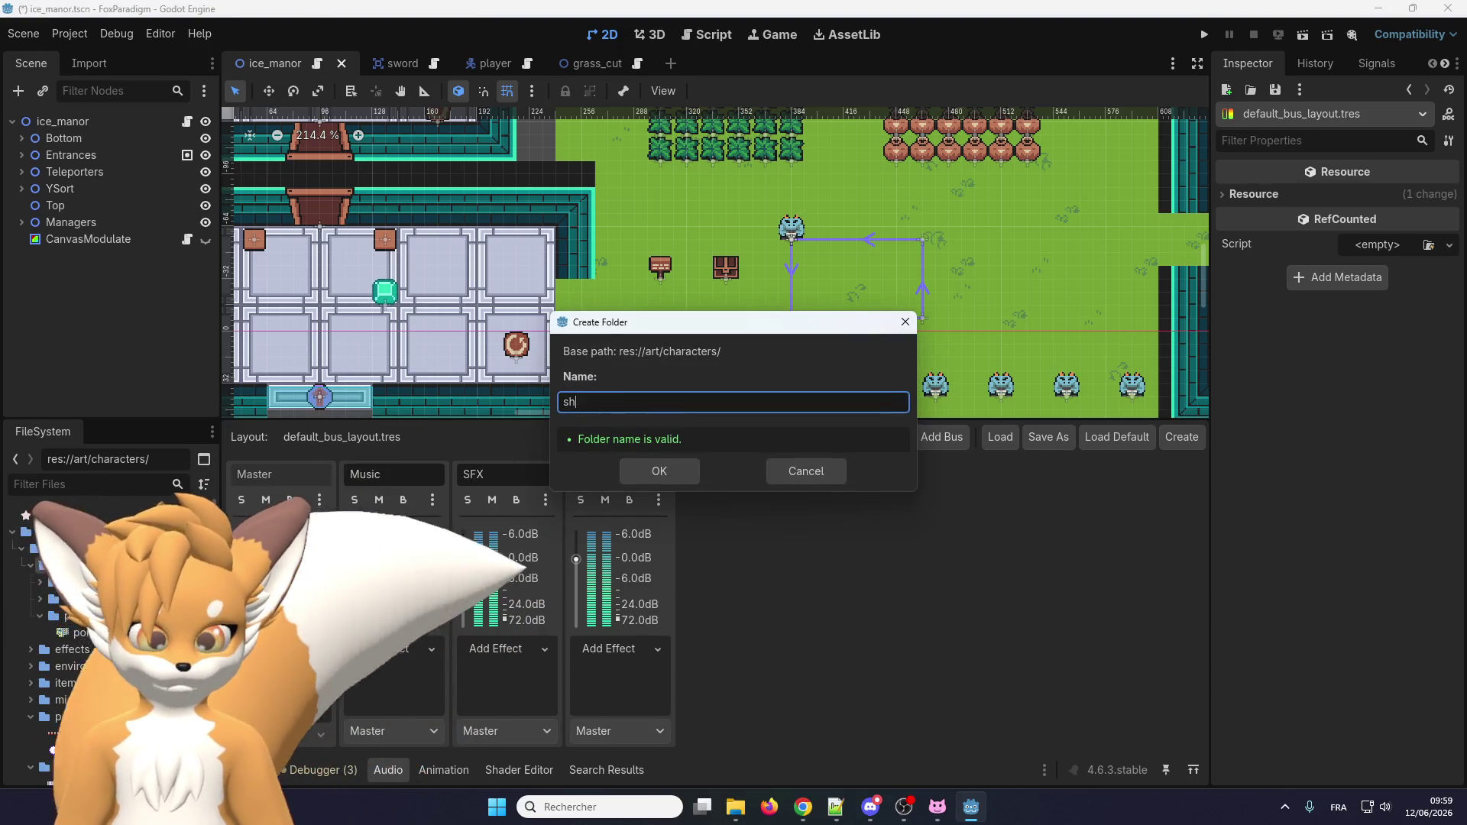
pyautogui.write('adows')
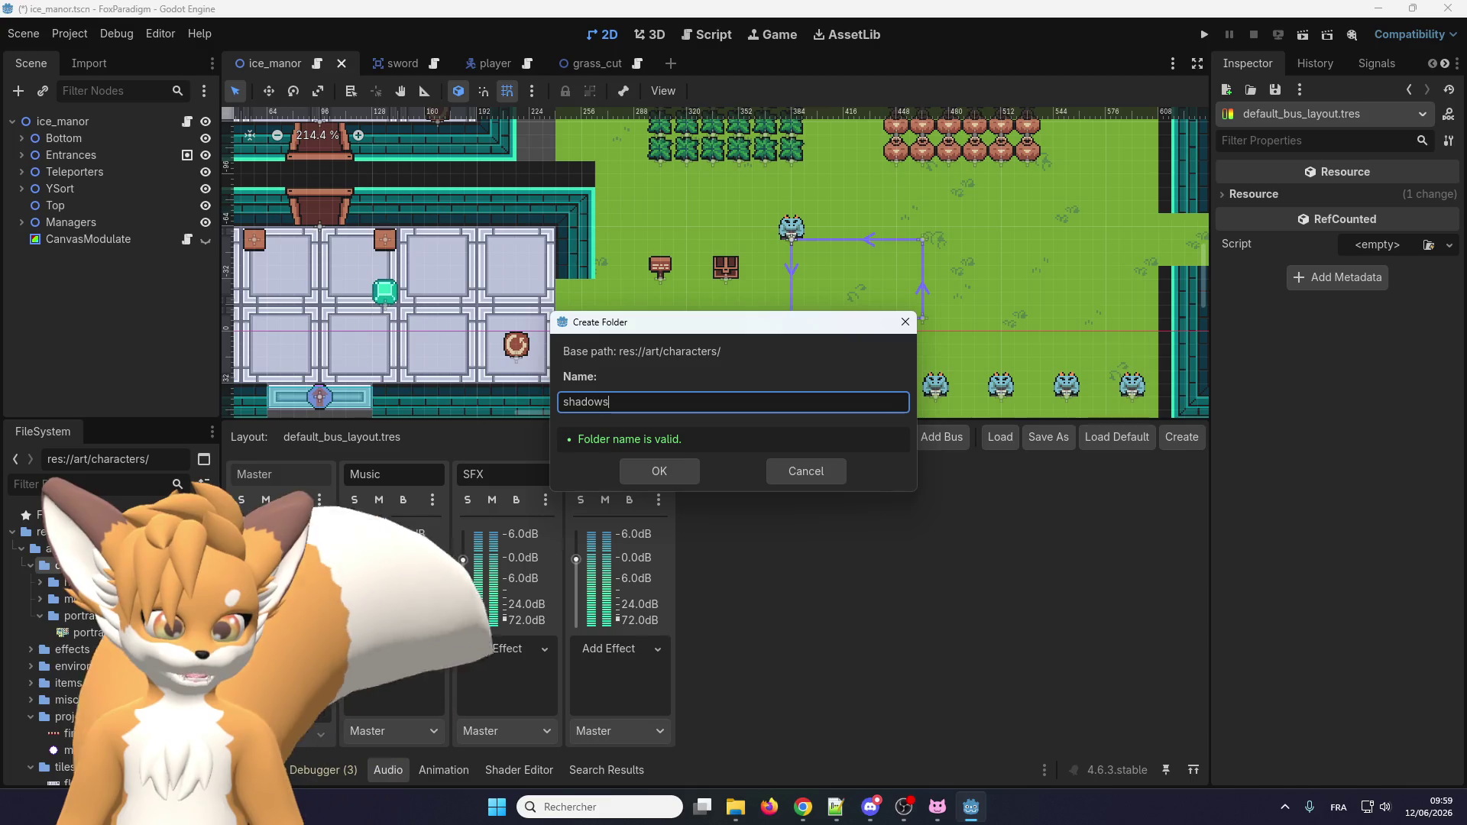
pyautogui.press('Return')
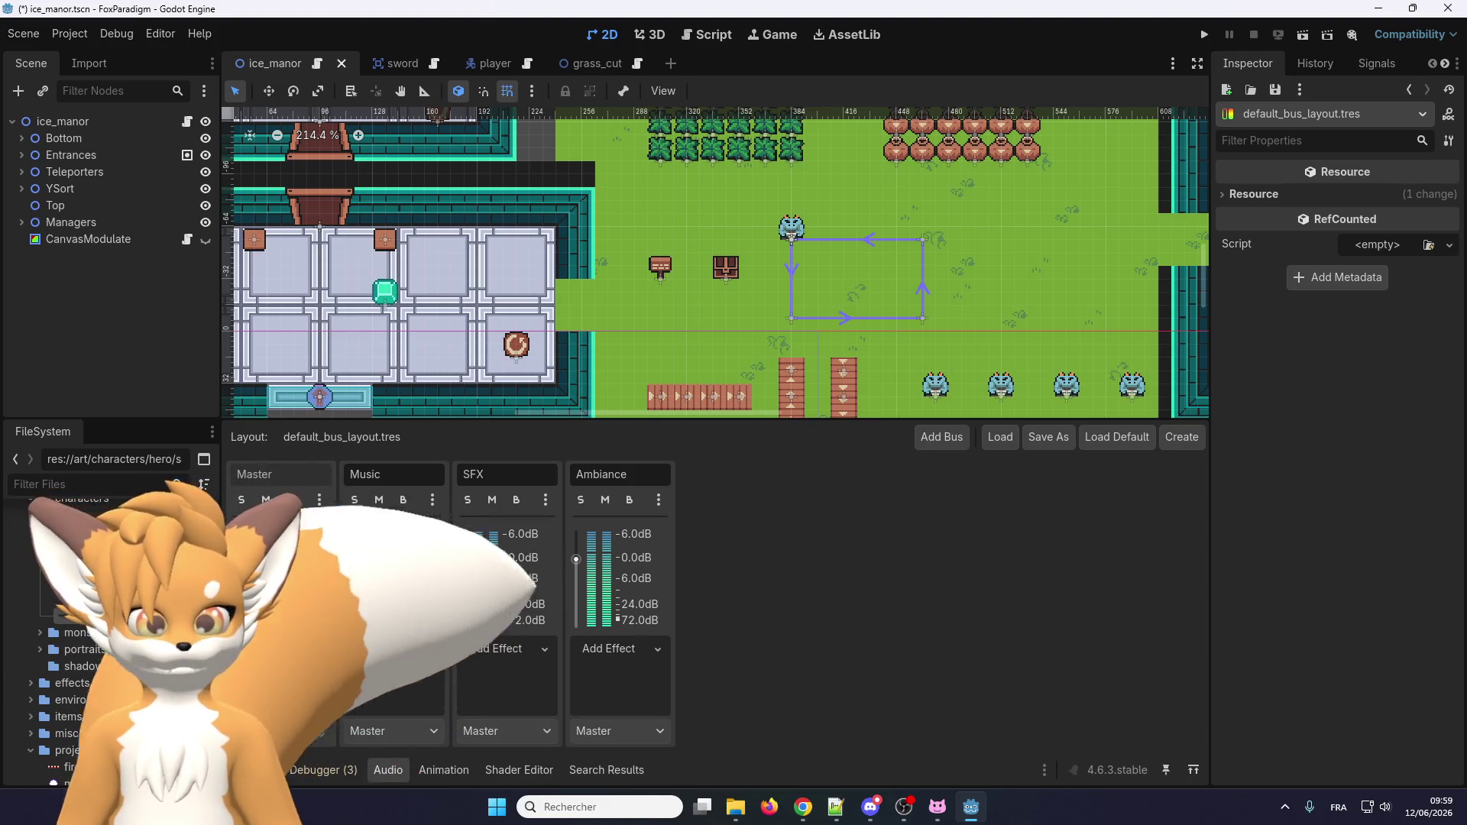
pyautogui.rightClick(115, 463)
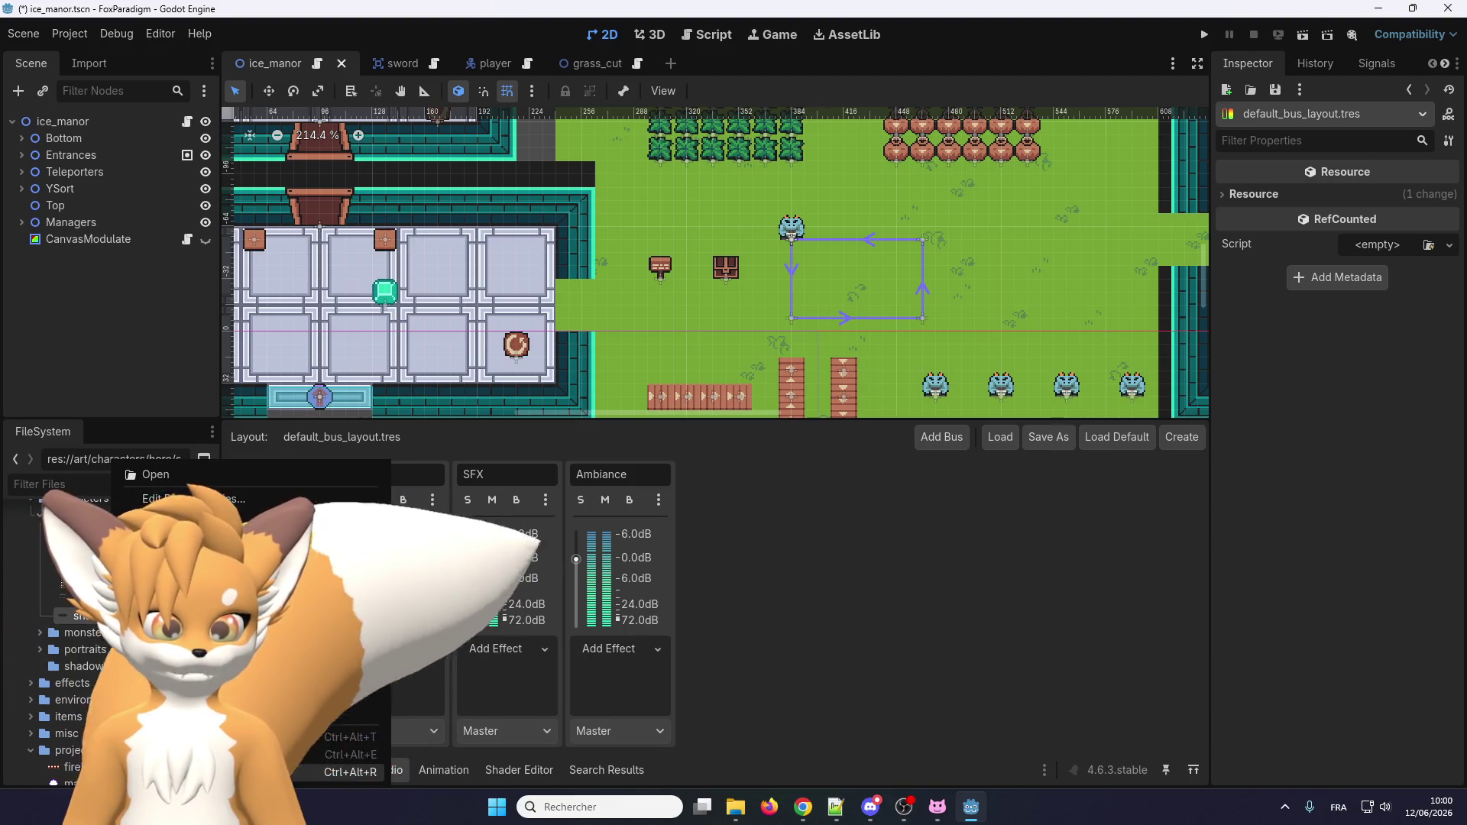
# Copy shadow_hero_m from the hero folder into a new shadows folder inside clip studio/png.
pyautogui.click(229, 772)
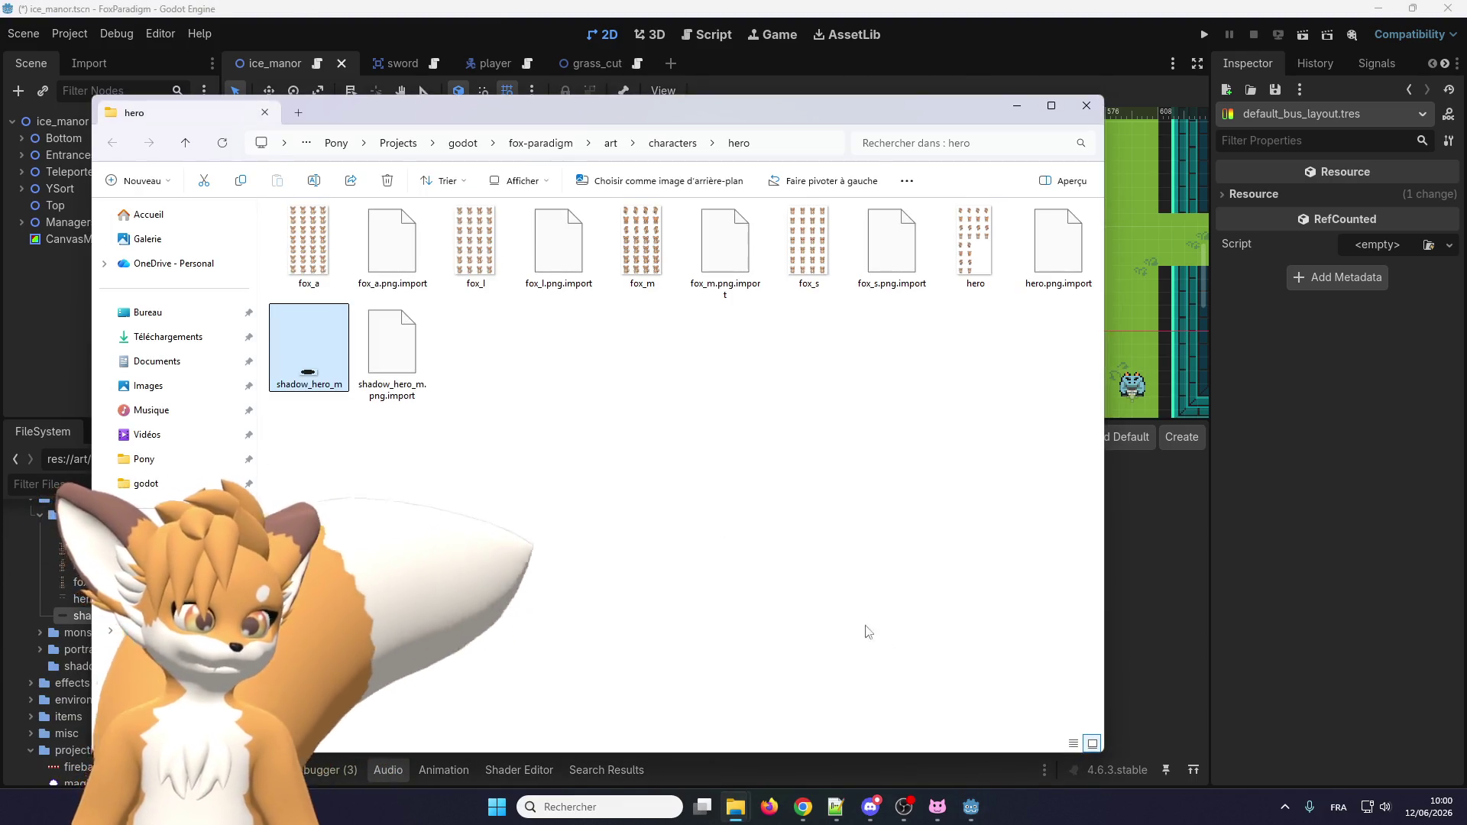
pyautogui.click(309, 356)
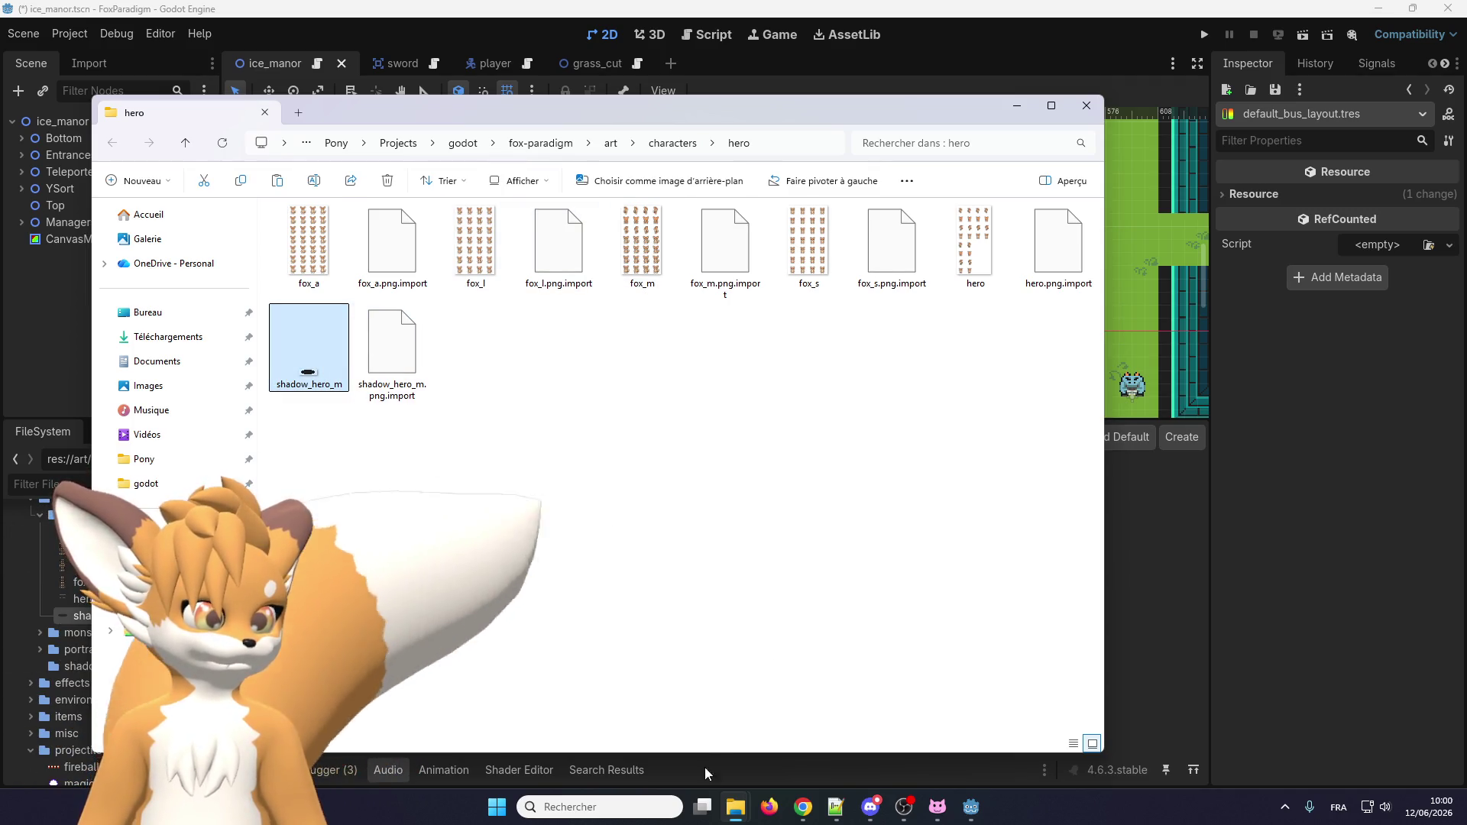
pyautogui.moveTo(733, 808)
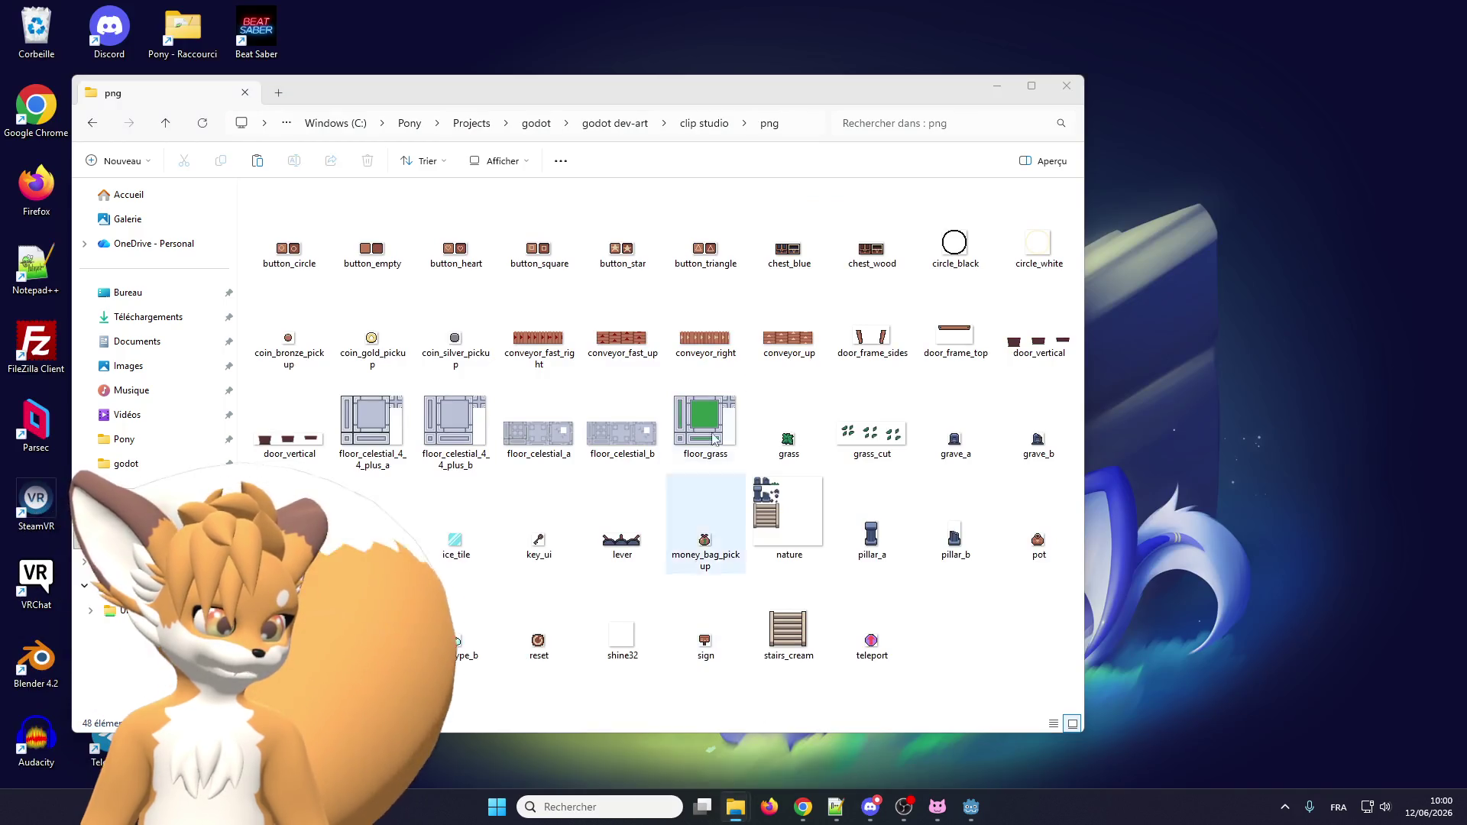
pyautogui.click(736, 726)
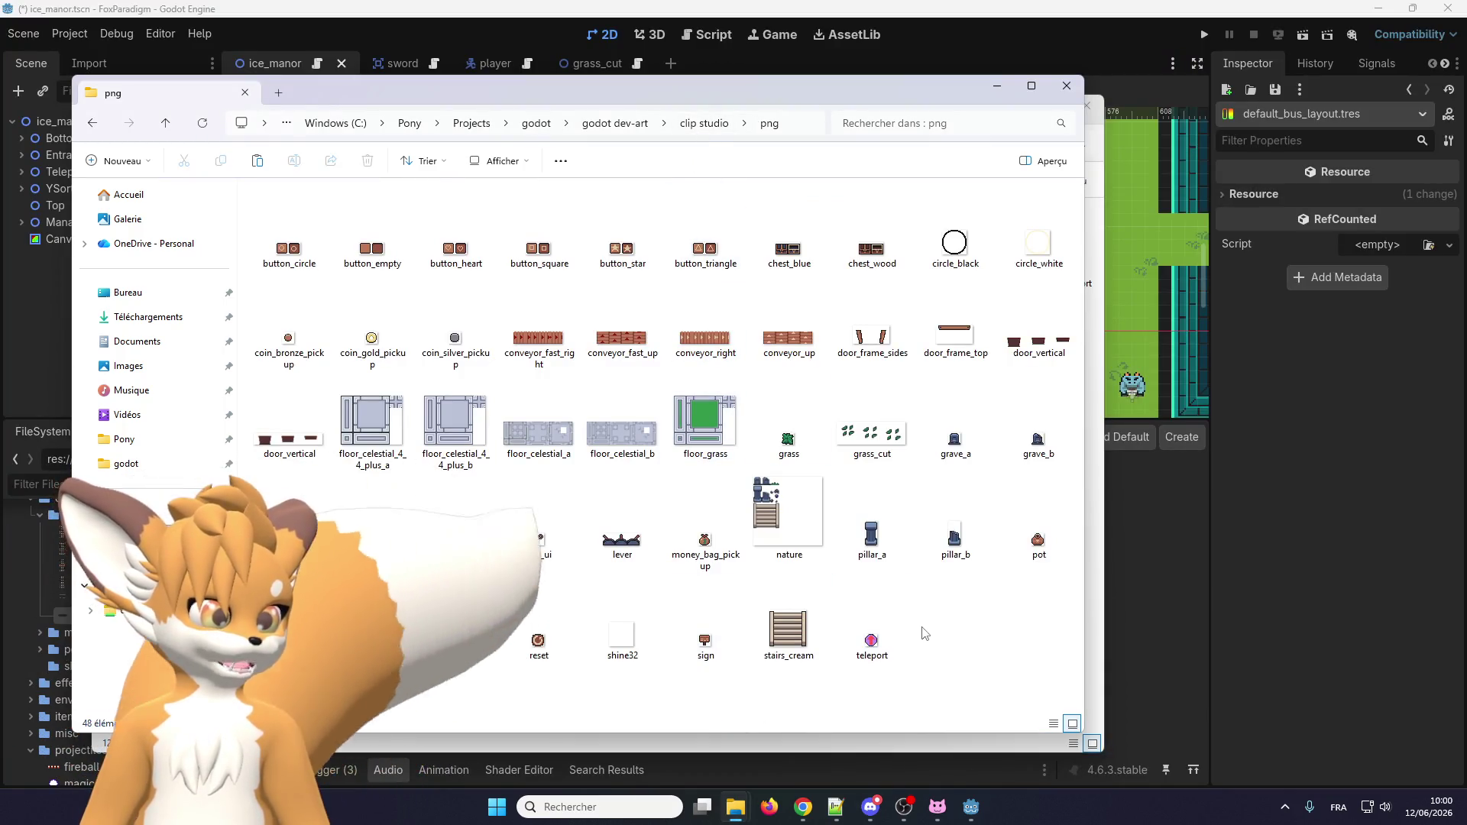
pyautogui.rightClick(927, 628)
pyautogui.moveTo(986, 527)
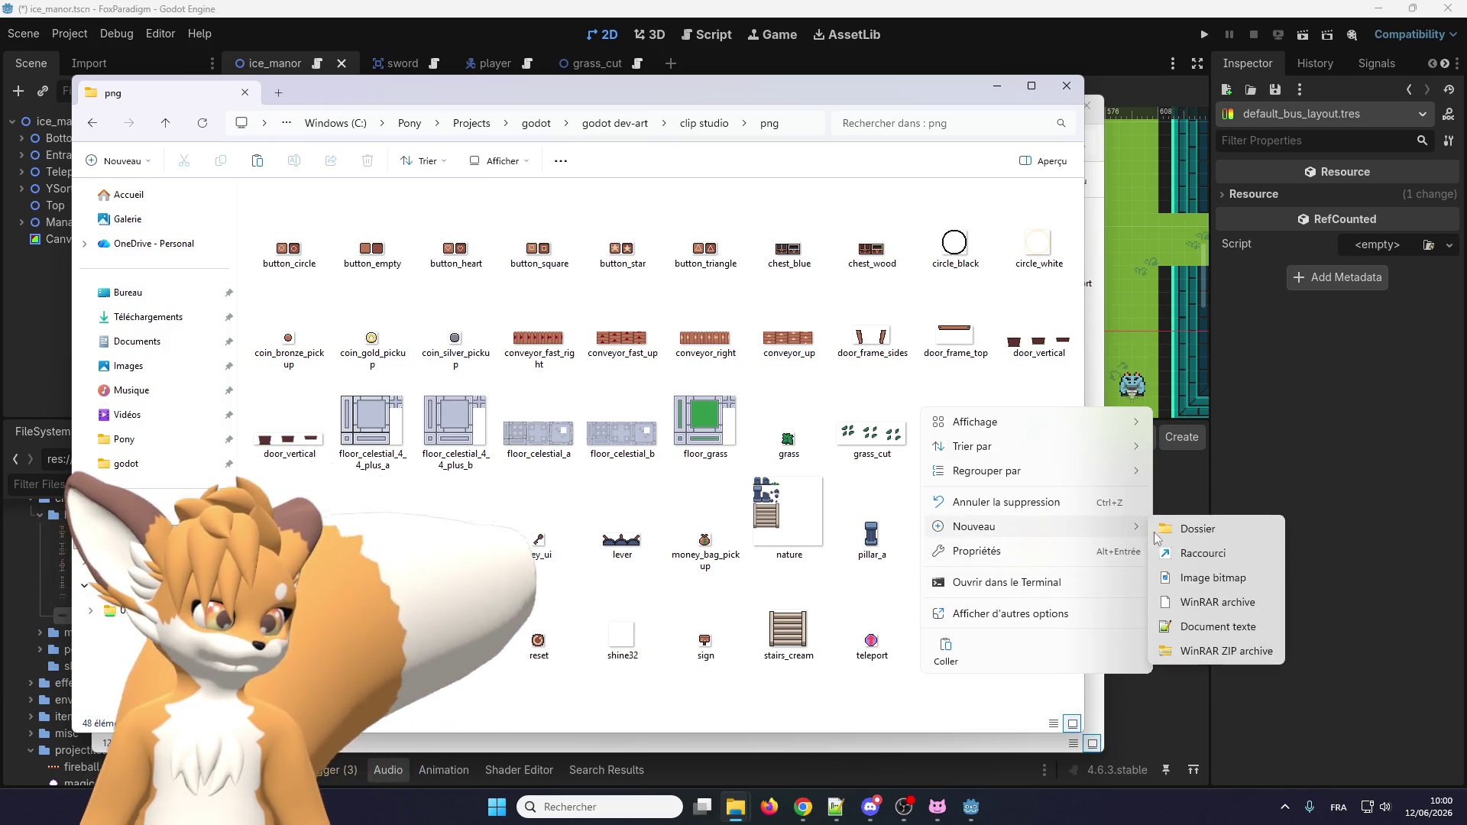
pyautogui.click(1187, 534)
pyautogui.write('shadows')
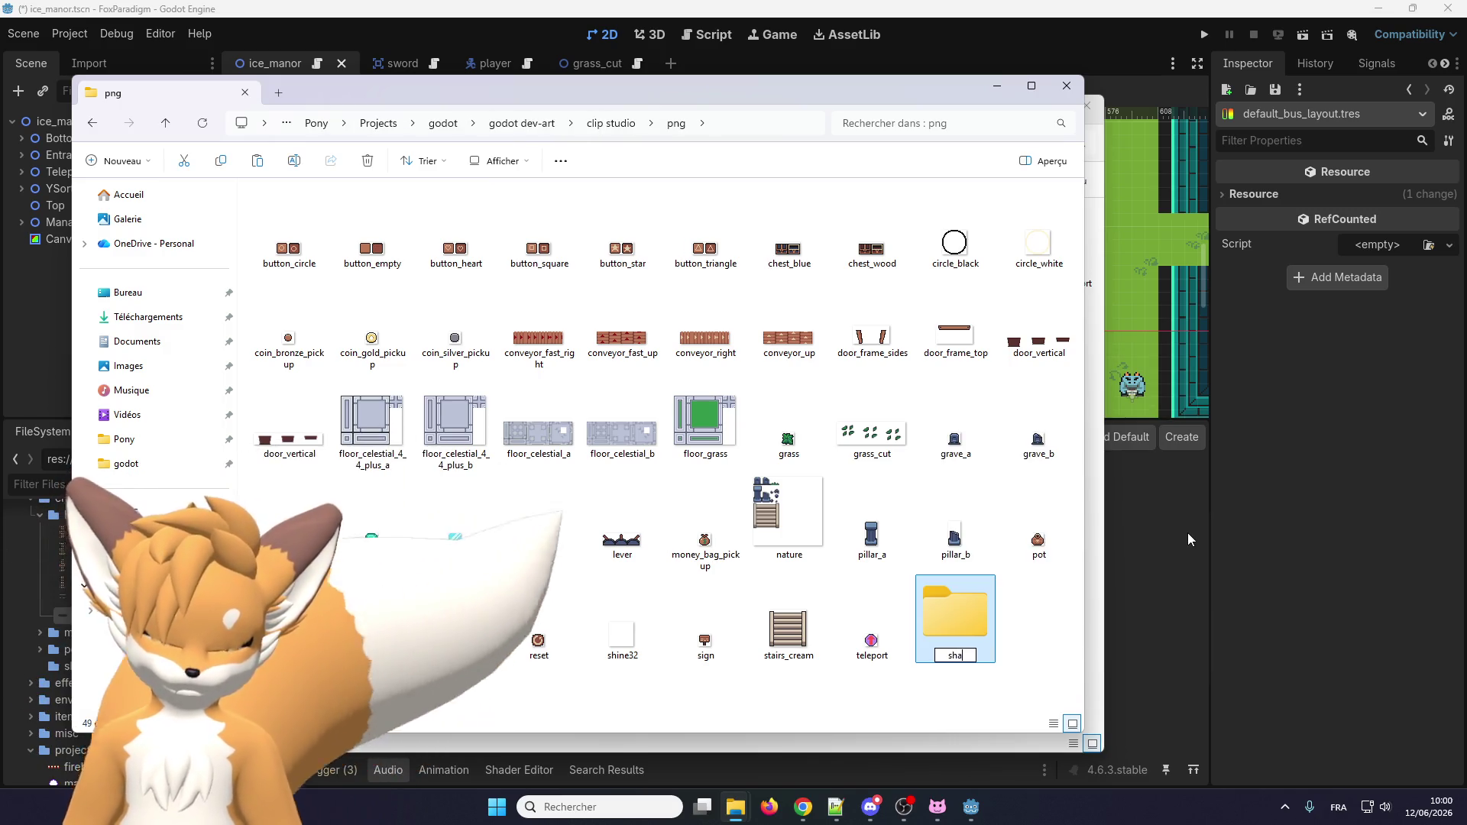
pyautogui.press('Return')
pyautogui.press('Return')
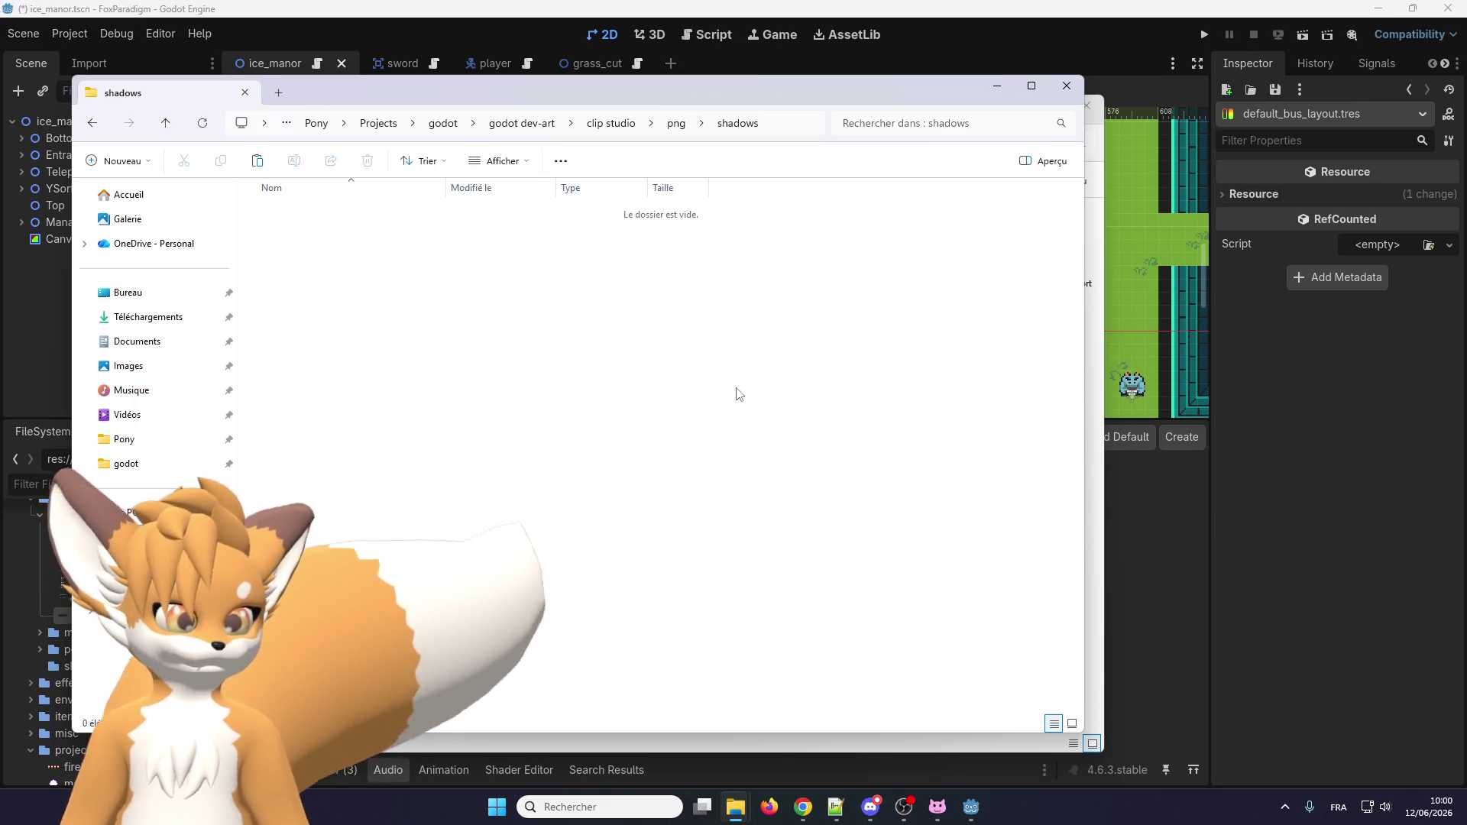
pyautogui.hotkey('ctrl', 'v')
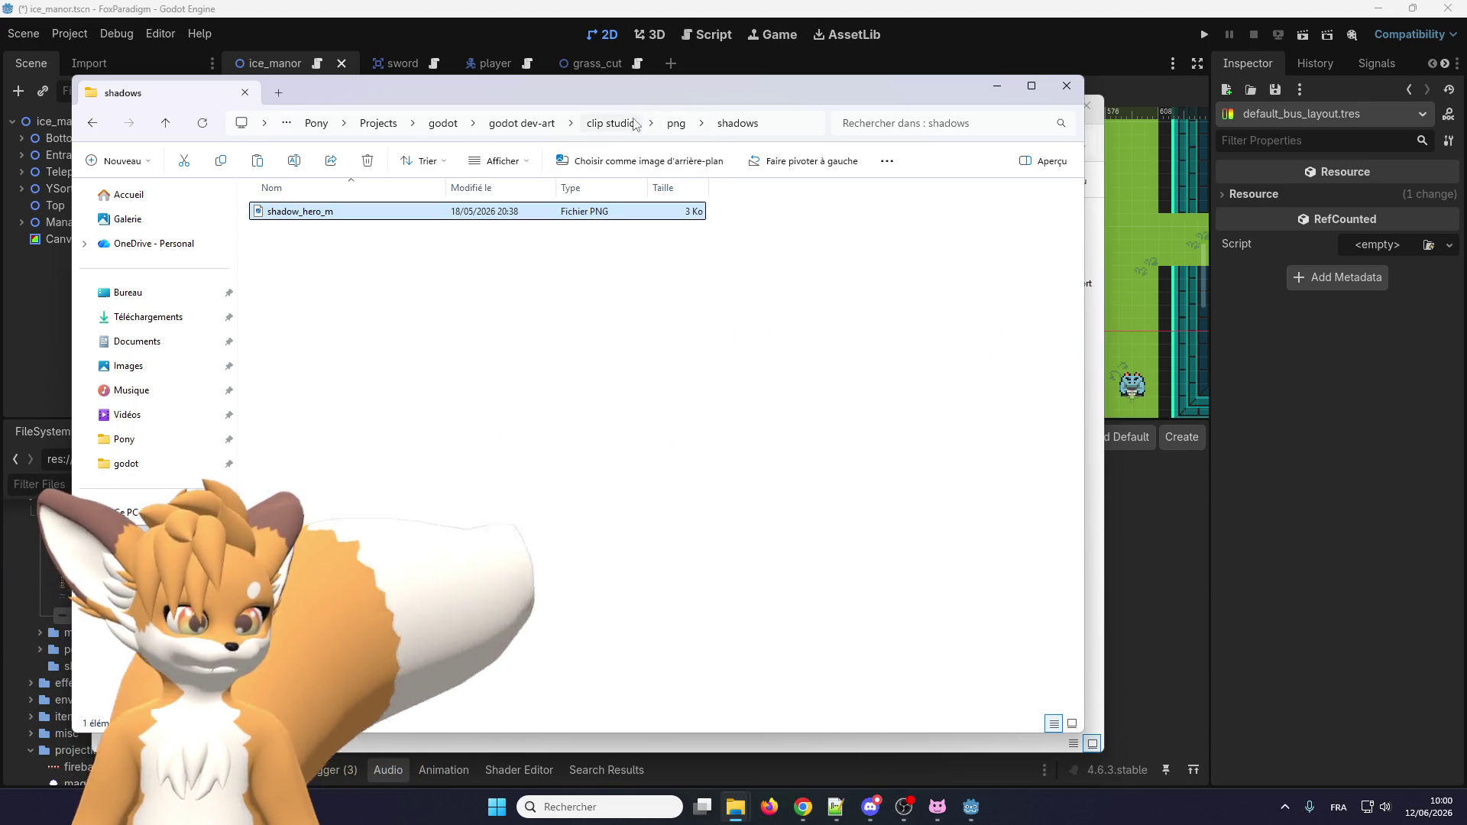
# Open tileset_nature from the clip studio/wip folder.
pyautogui.click(631, 126)
pyautogui.doubleClick(845, 218)
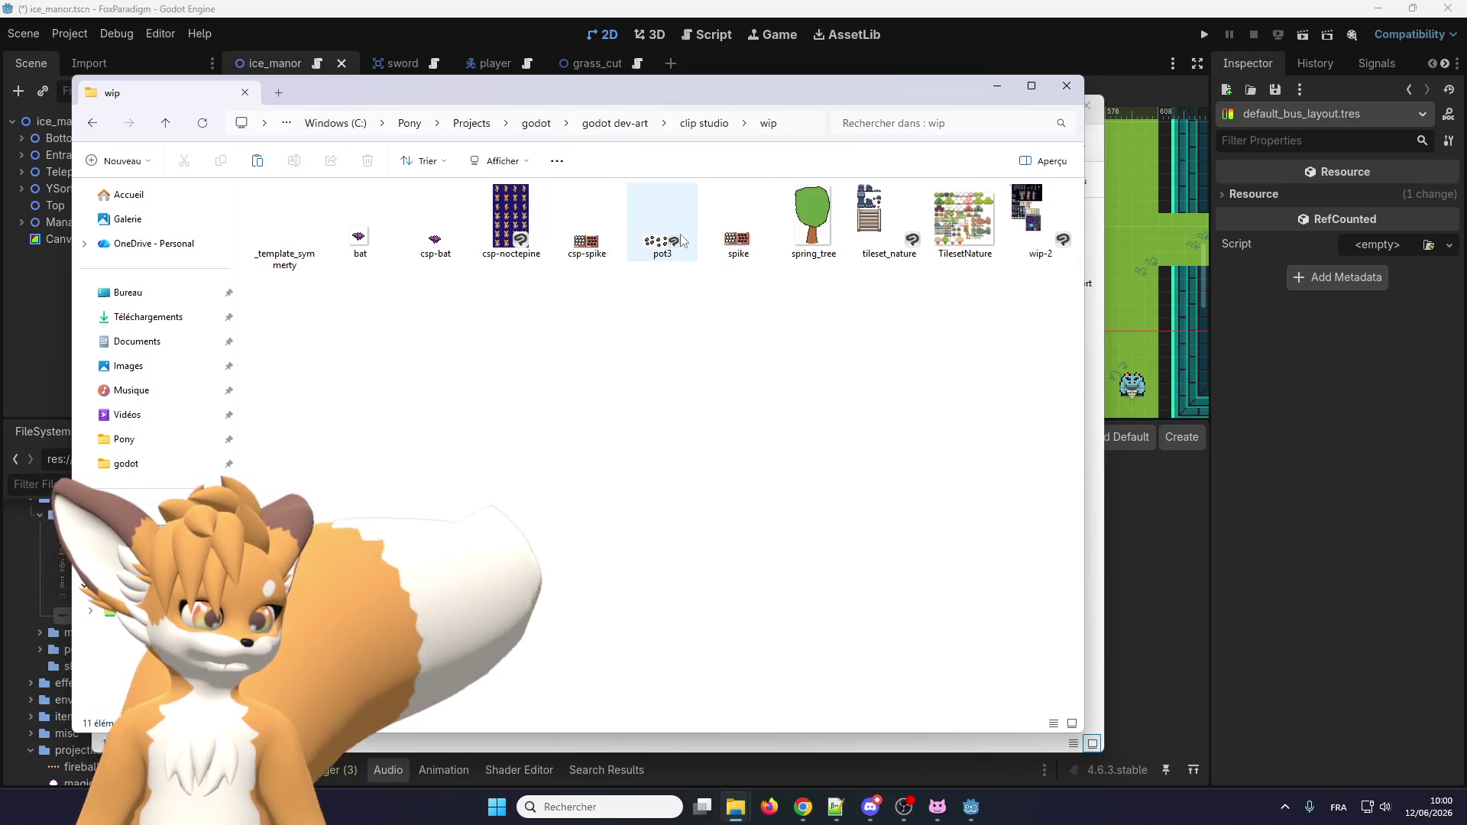
pyautogui.doubleClick(886, 222)
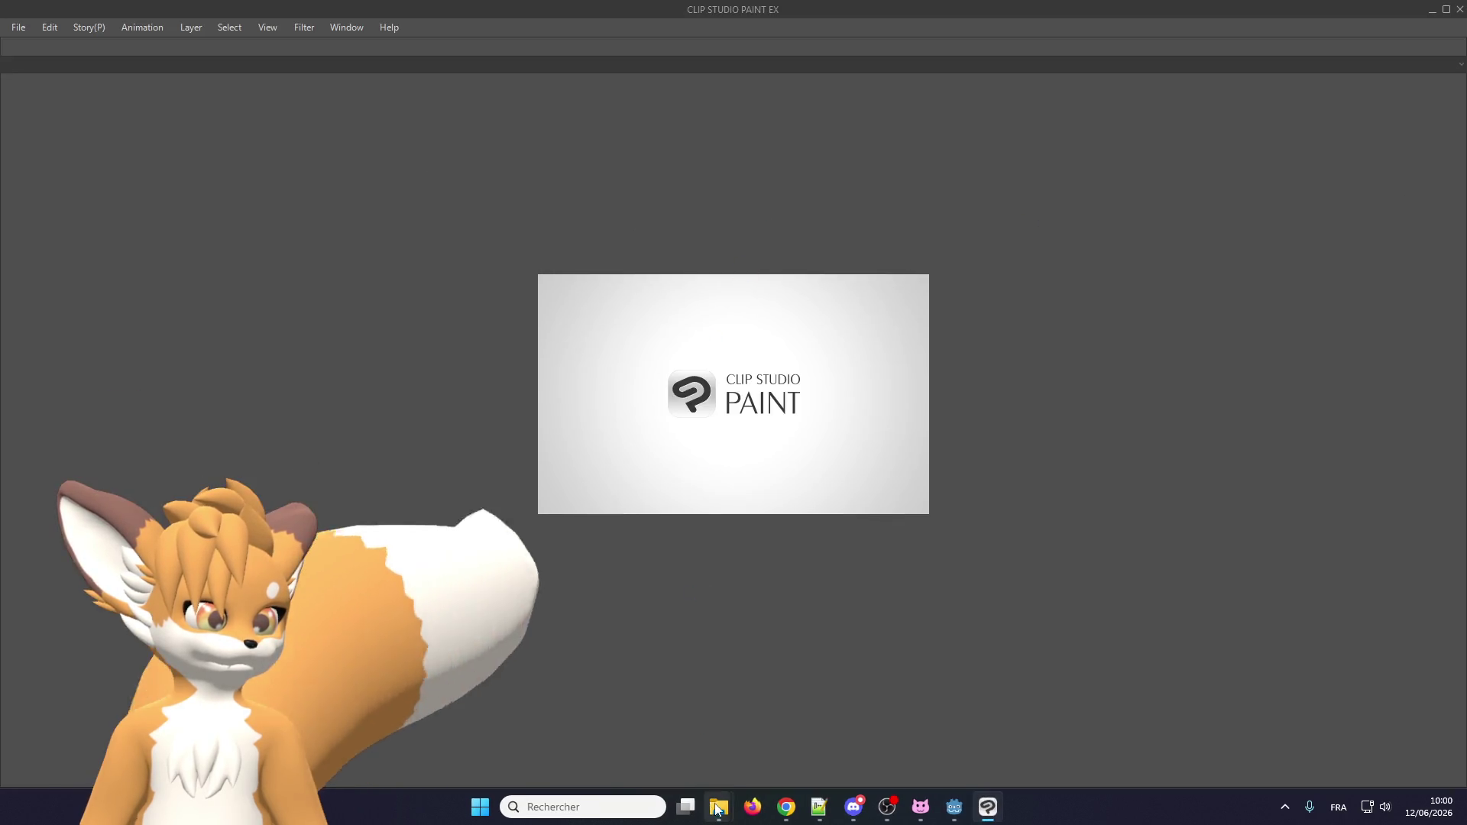
# Drag shadow_hero_m.png from png/shadows into Clip Studio Paint as a new canvas.
pyautogui.moveTo(718, 810)
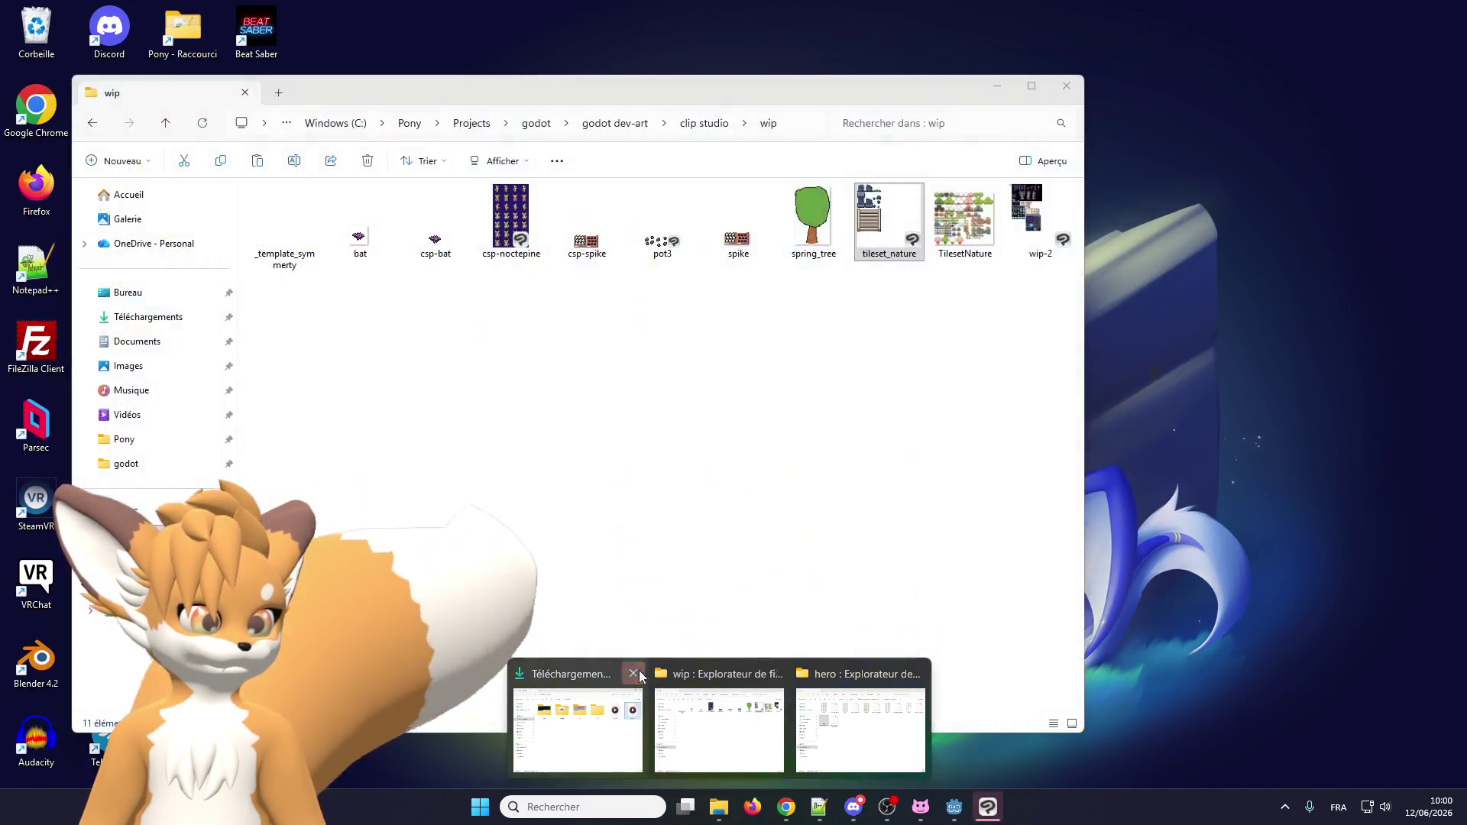
pyautogui.click(633, 673)
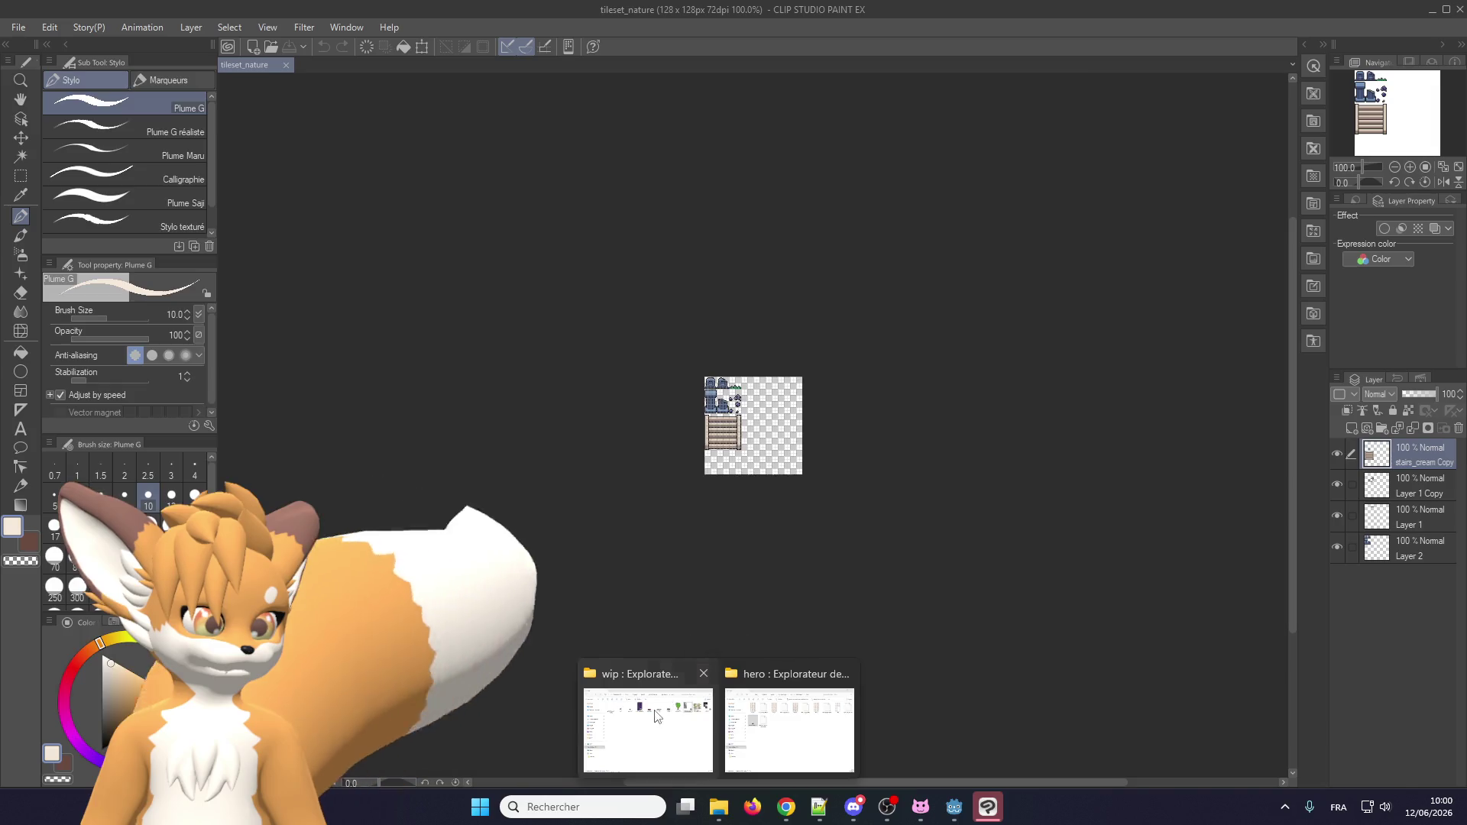
pyautogui.click(648, 718)
pyautogui.click(704, 123)
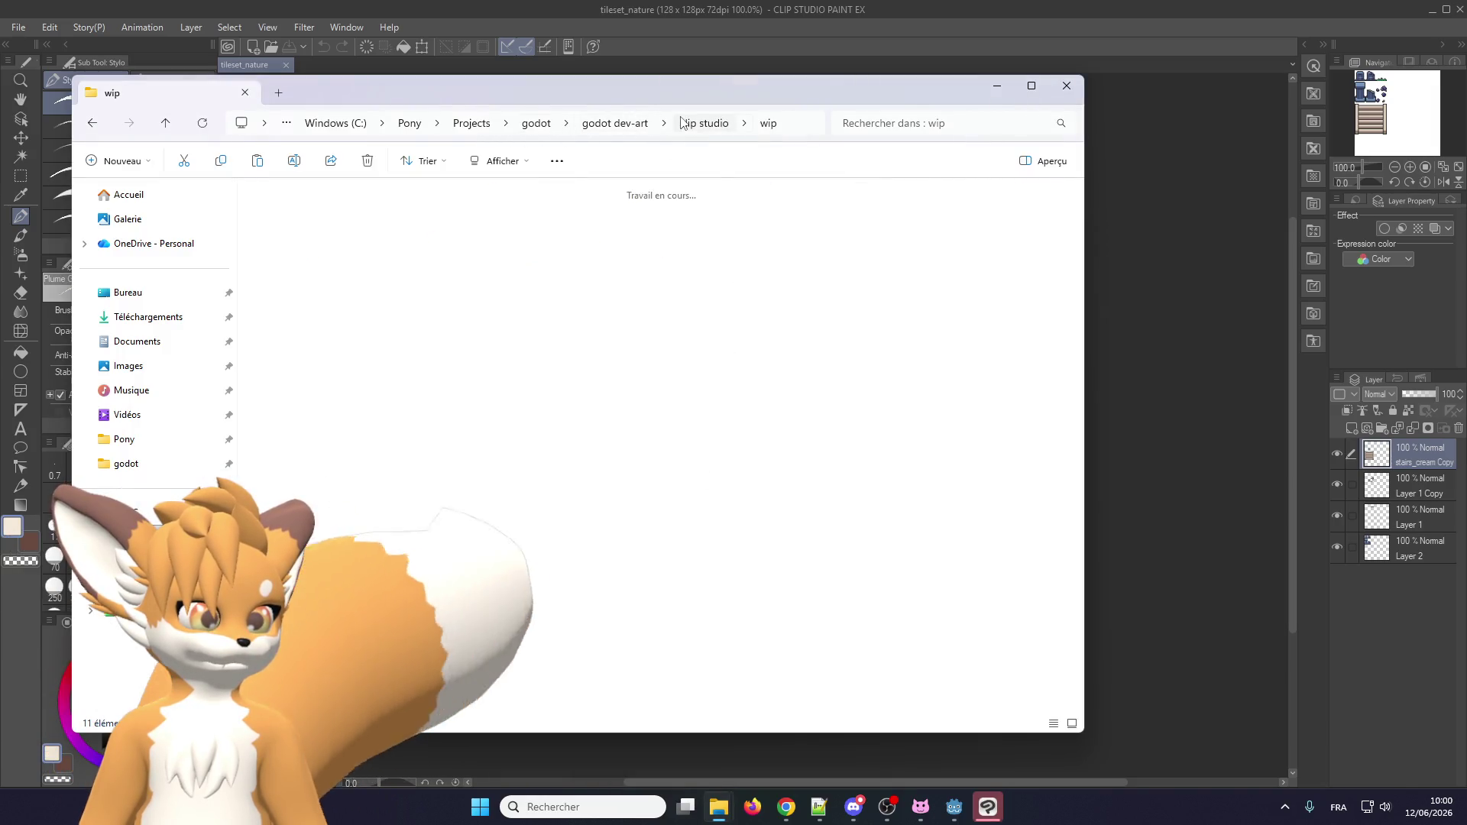
pyautogui.doubleClick(602, 226)
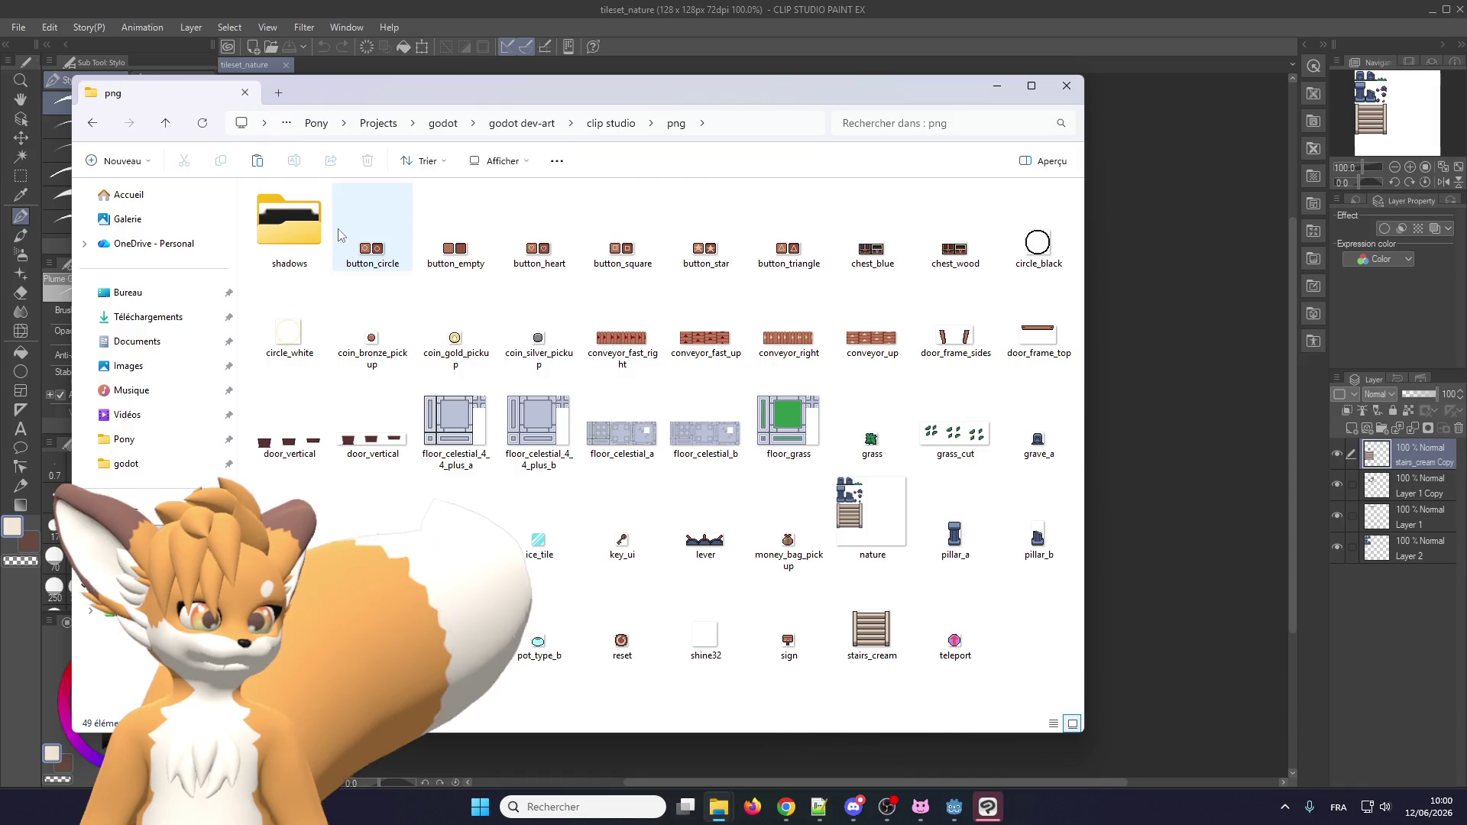
pyautogui.doubleClick(294, 229)
pyautogui.moveTo(289, 193); pyautogui.dragTo(901, 285)
pyautogui.click(930, 6)
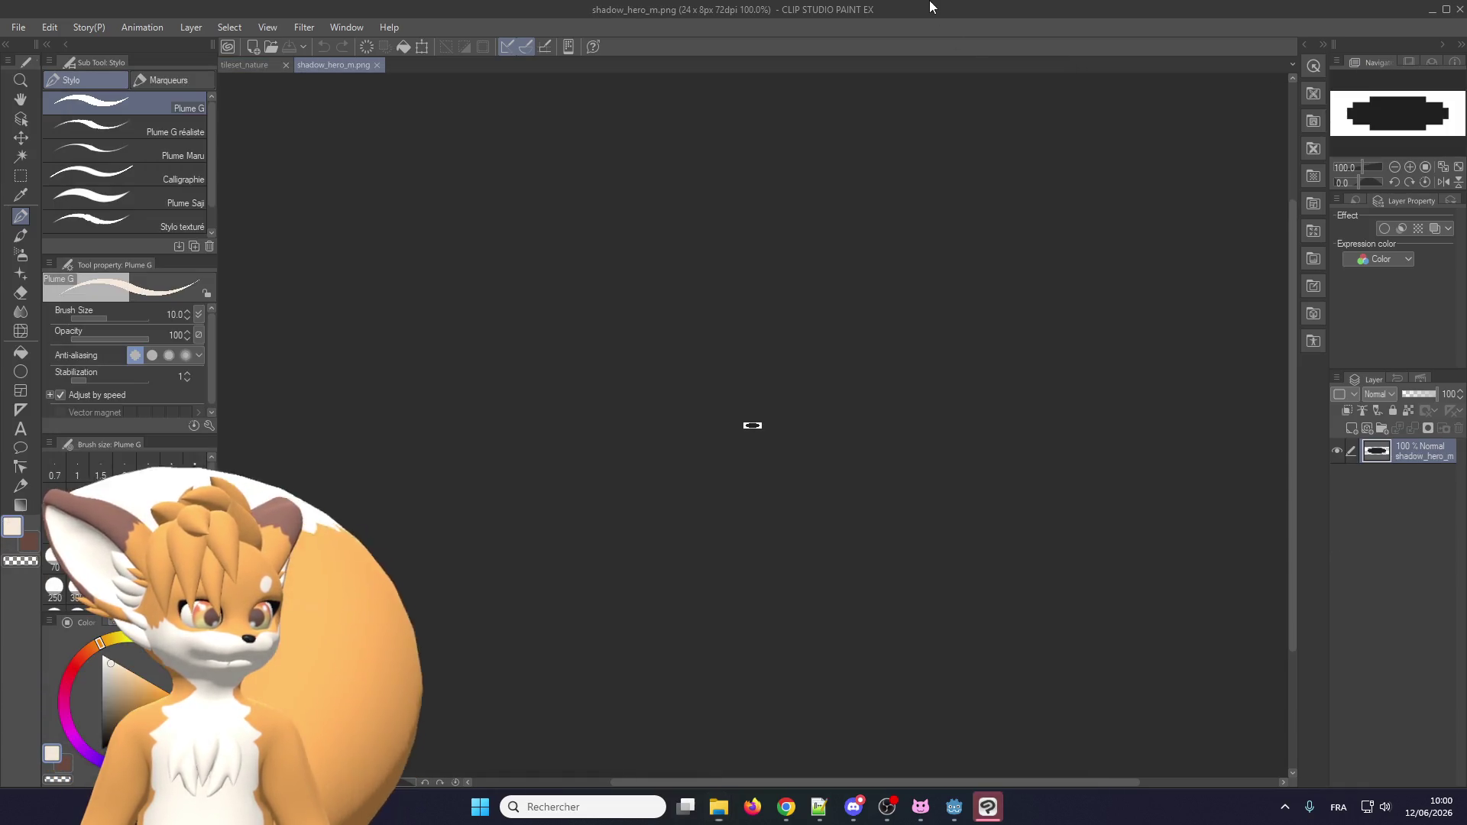
# Zoom in and pick black from the shadow shape as the drawing colour.
pyautogui.scroll(10, 703, 446)
pyautogui.keyDown('alt'); pyautogui.click(714, 439); pyautogui.keyUp('alt')
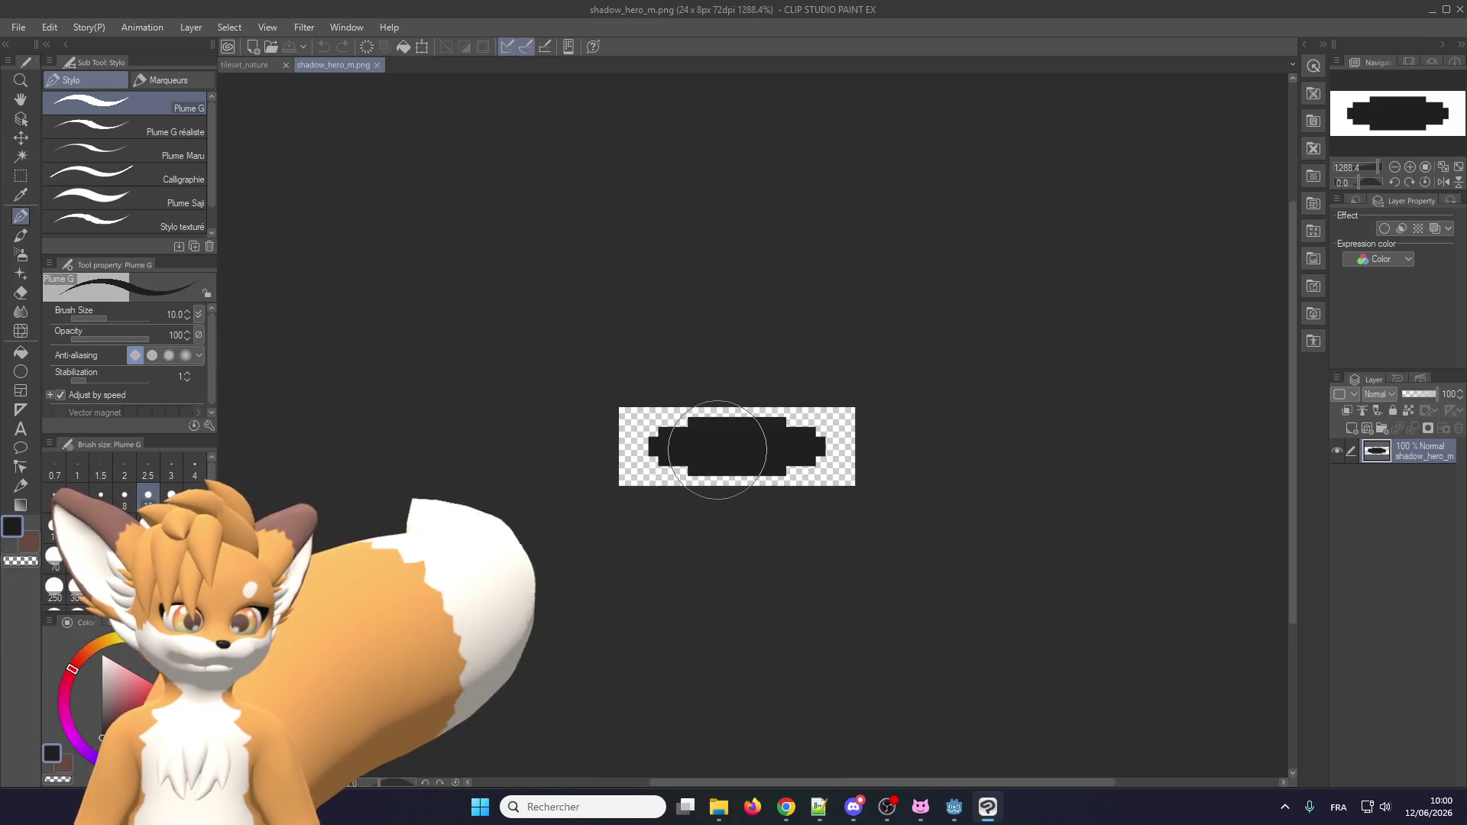
pyautogui.scroll(1, 726, 440)
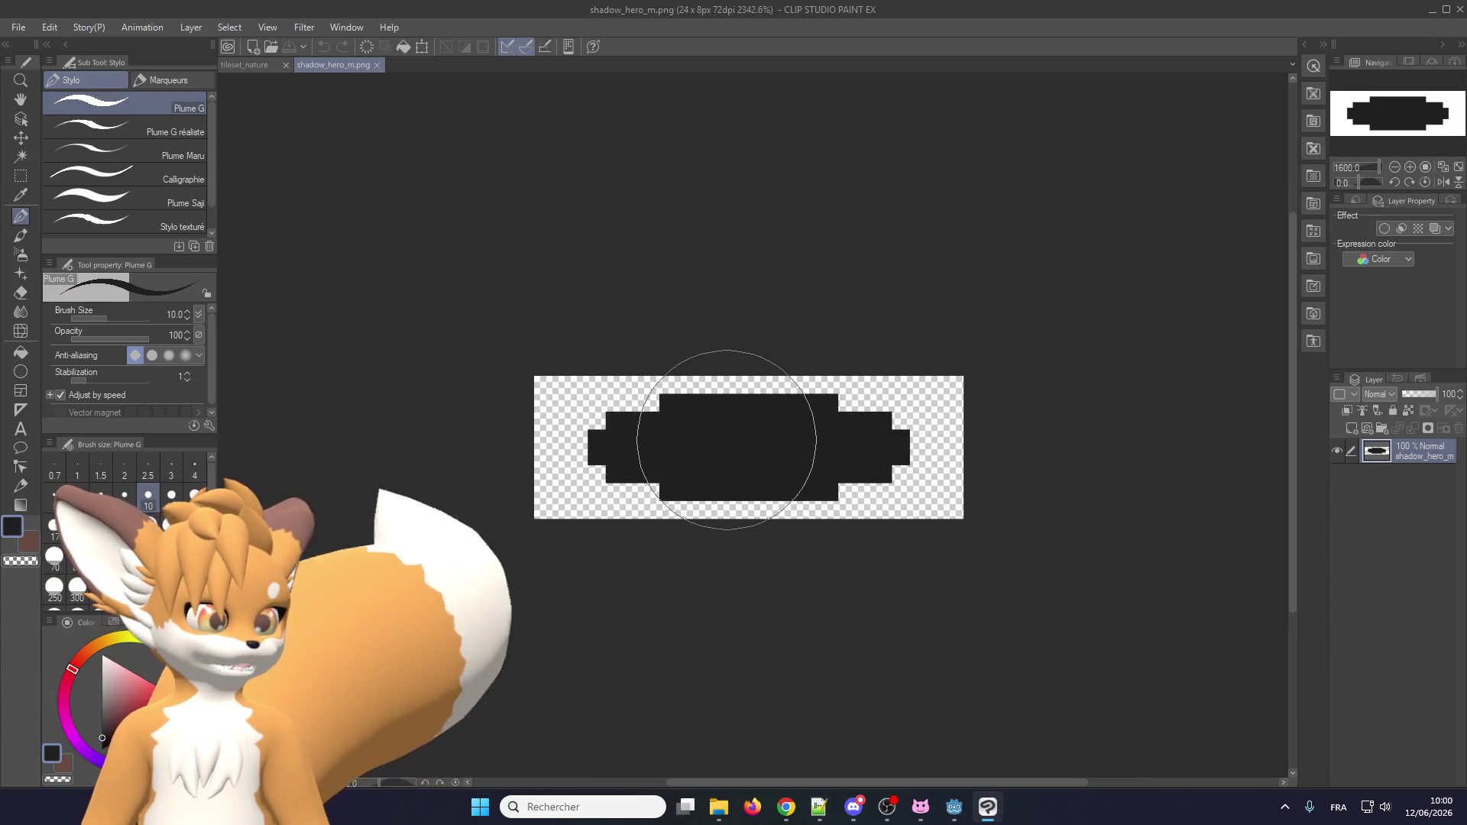
pyautogui.scroll(2, 726, 440)
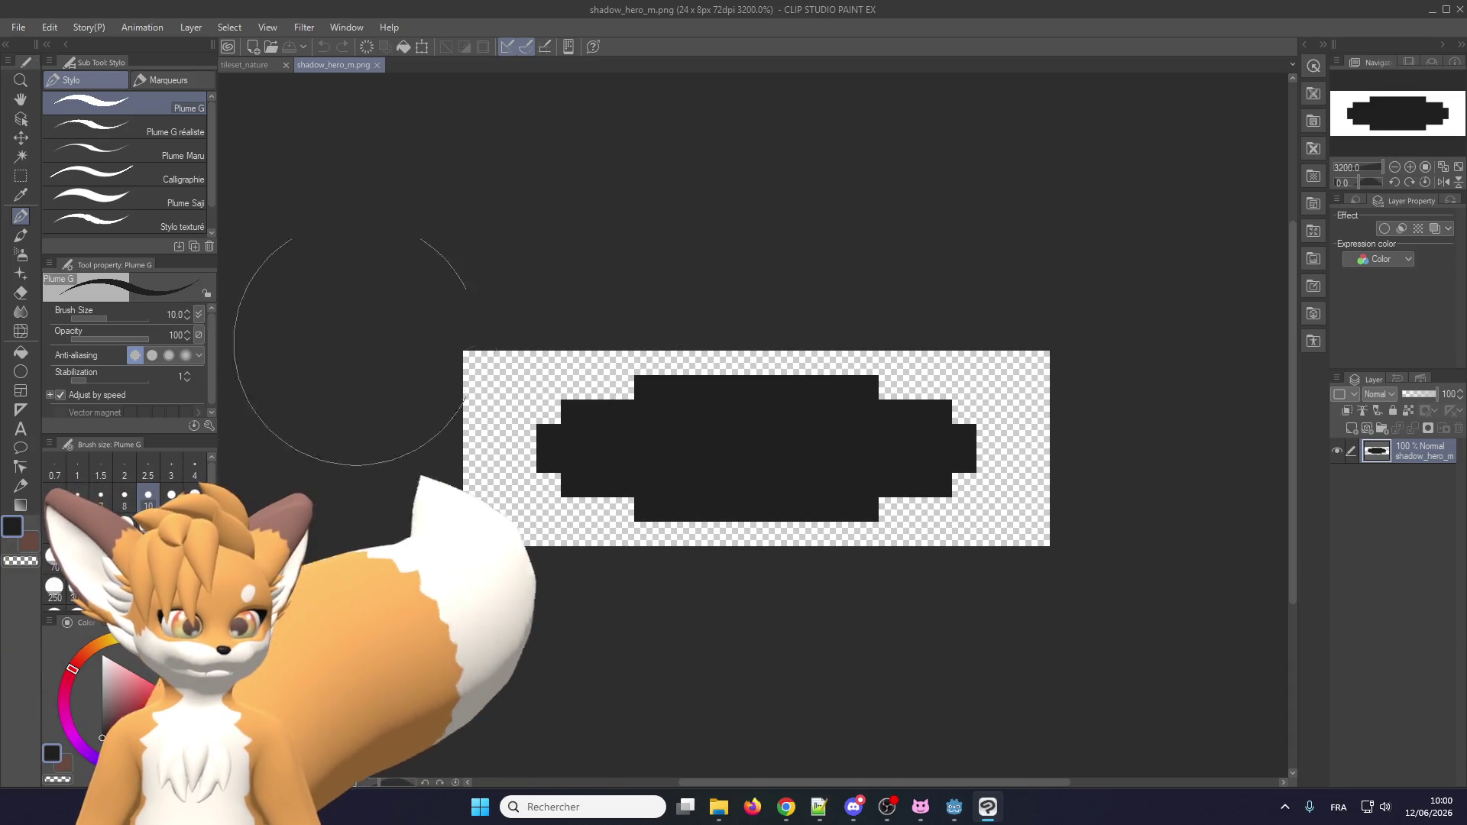
# Return the File Explorer window to the png folder.
pyautogui.click(704, 808)
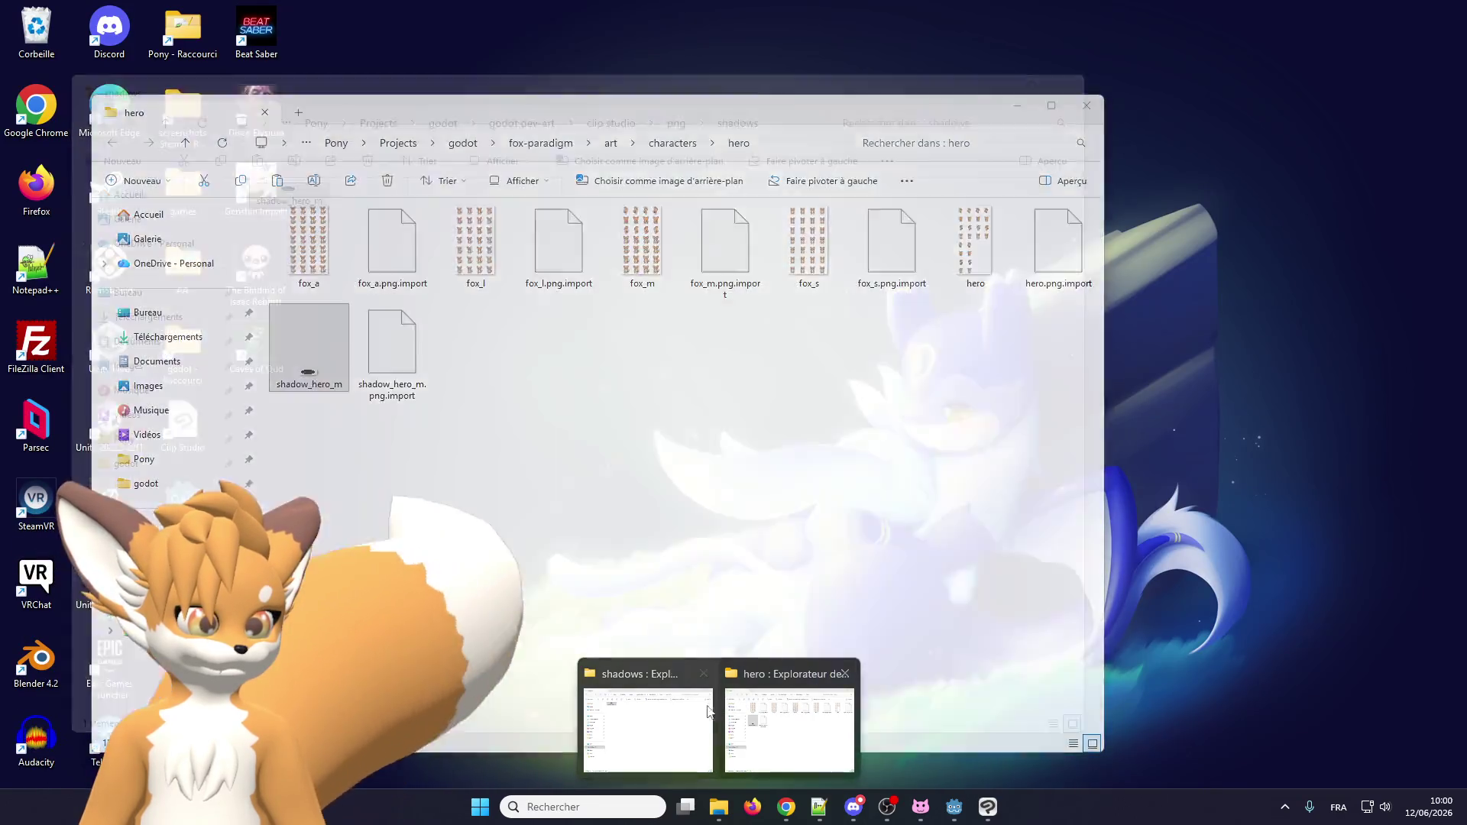
pyautogui.click(708, 711)
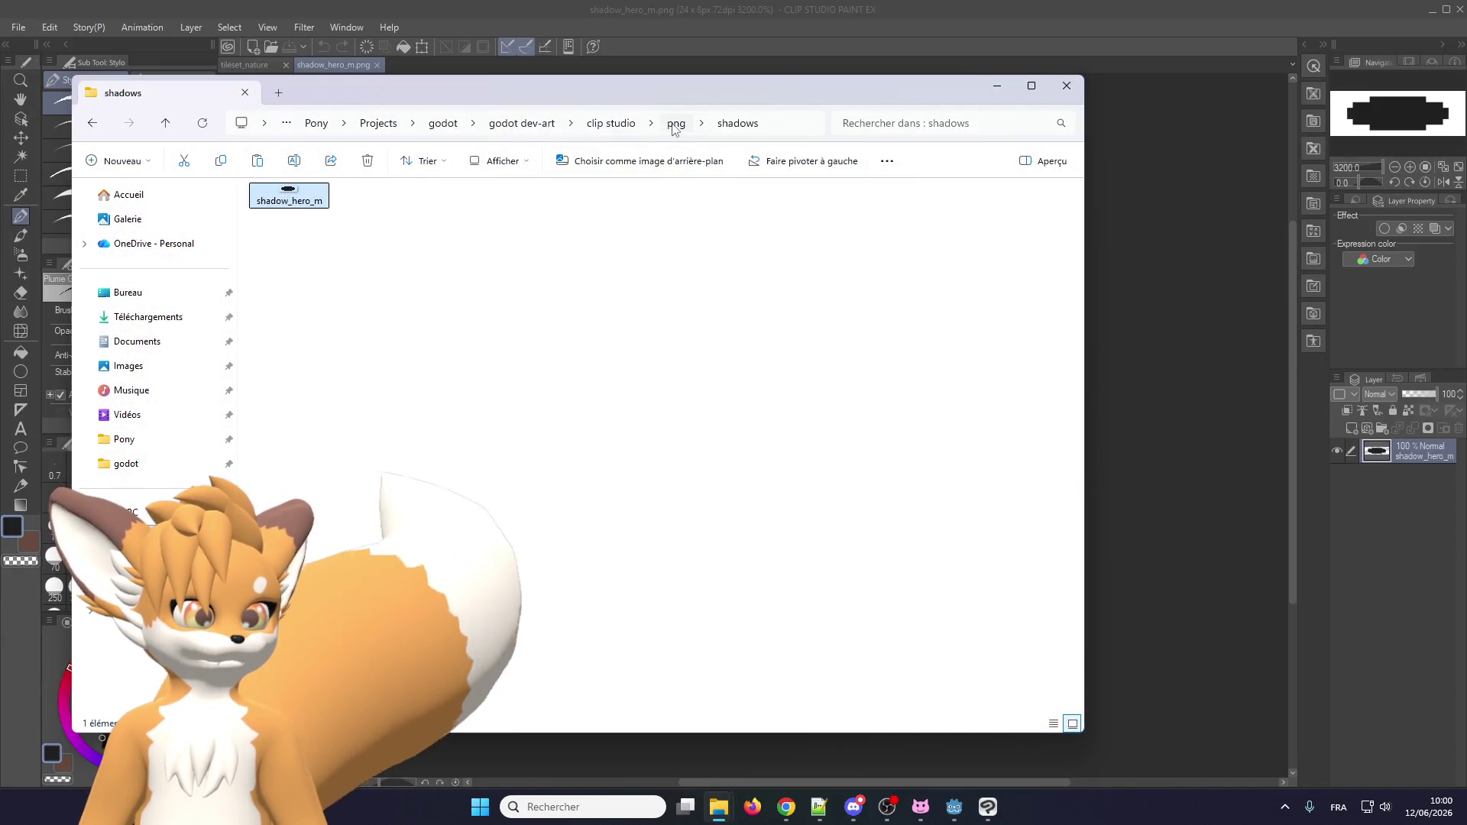
pyautogui.click(673, 125)
# Open godot-palette-7 from clip studio/palette in Clip Studio Paint.
pyautogui.click(614, 123)
pyautogui.doubleClick(473, 230)
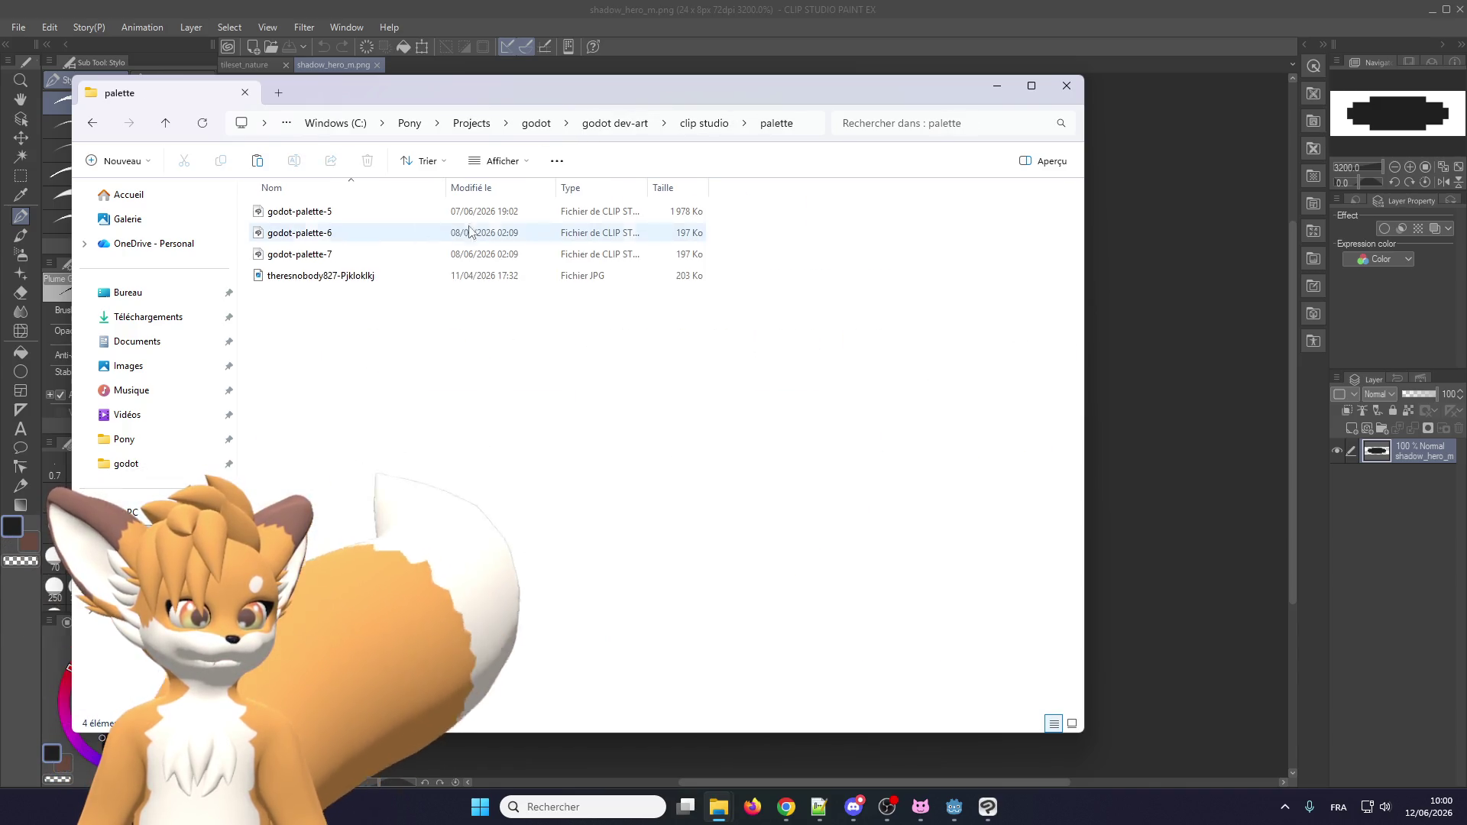
pyautogui.doubleClick(320, 249)
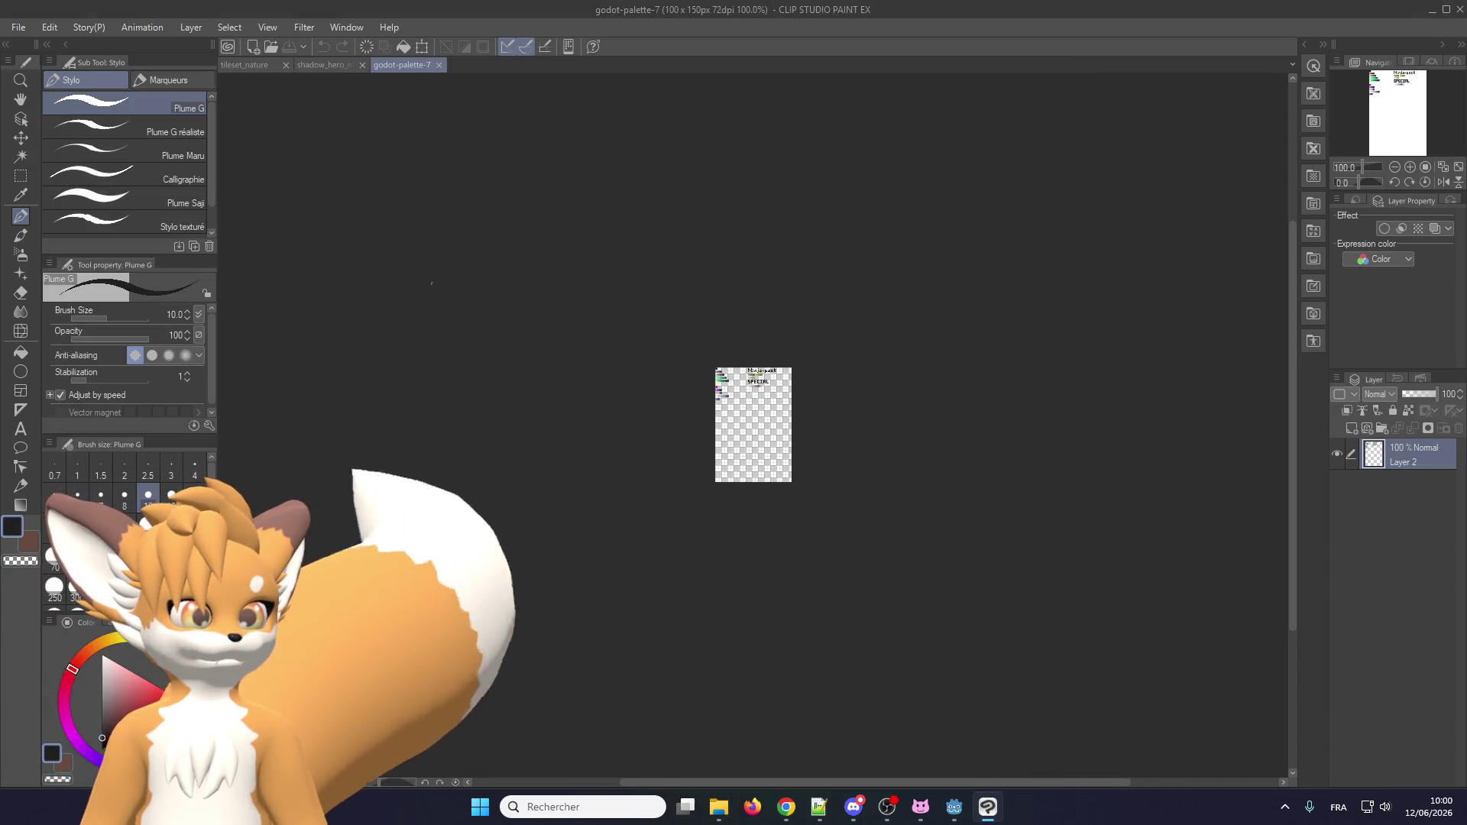
# Paint black at the palette's top-left corner, then return to the shadow_hero_m.png canvas.
pyautogui.scroll(10, 720, 382)
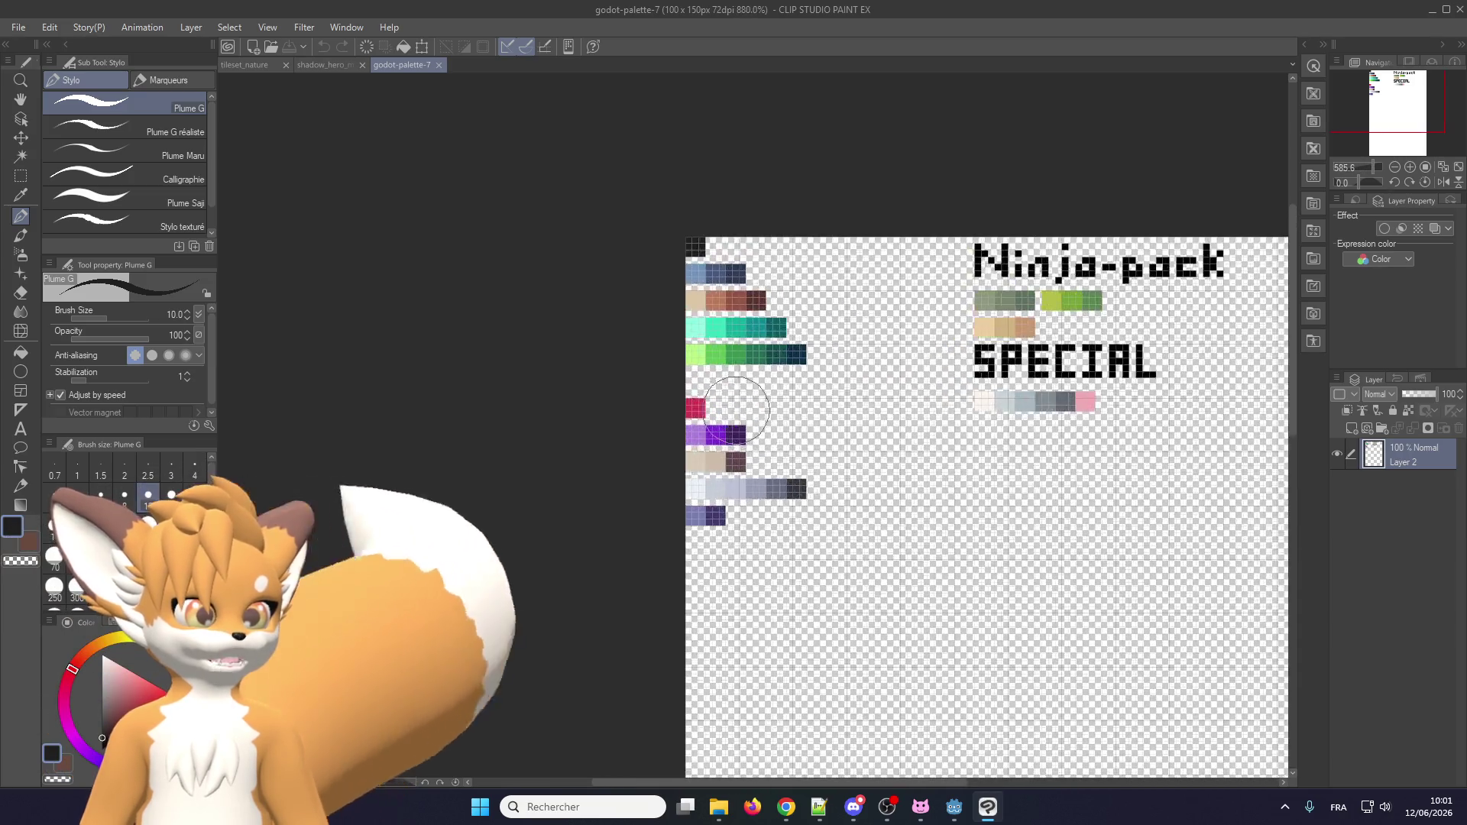
pyautogui.scroll(-2, 749, 407)
pyautogui.scroll(3, 774, 421)
pyautogui.scroll(-2, 773, 377)
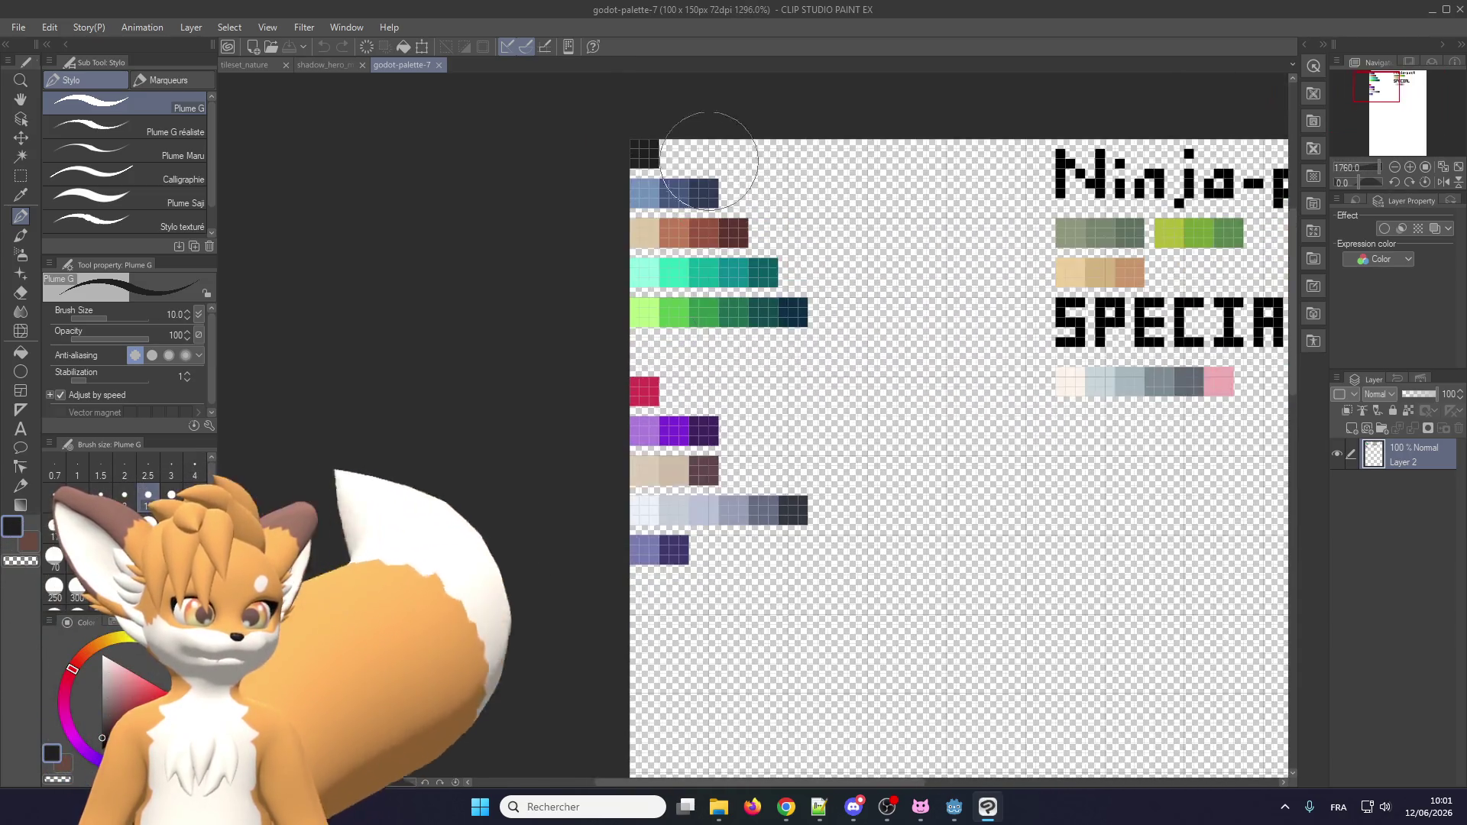
pyautogui.scroll(2, 621, 140)
pyautogui.click(621, 140)
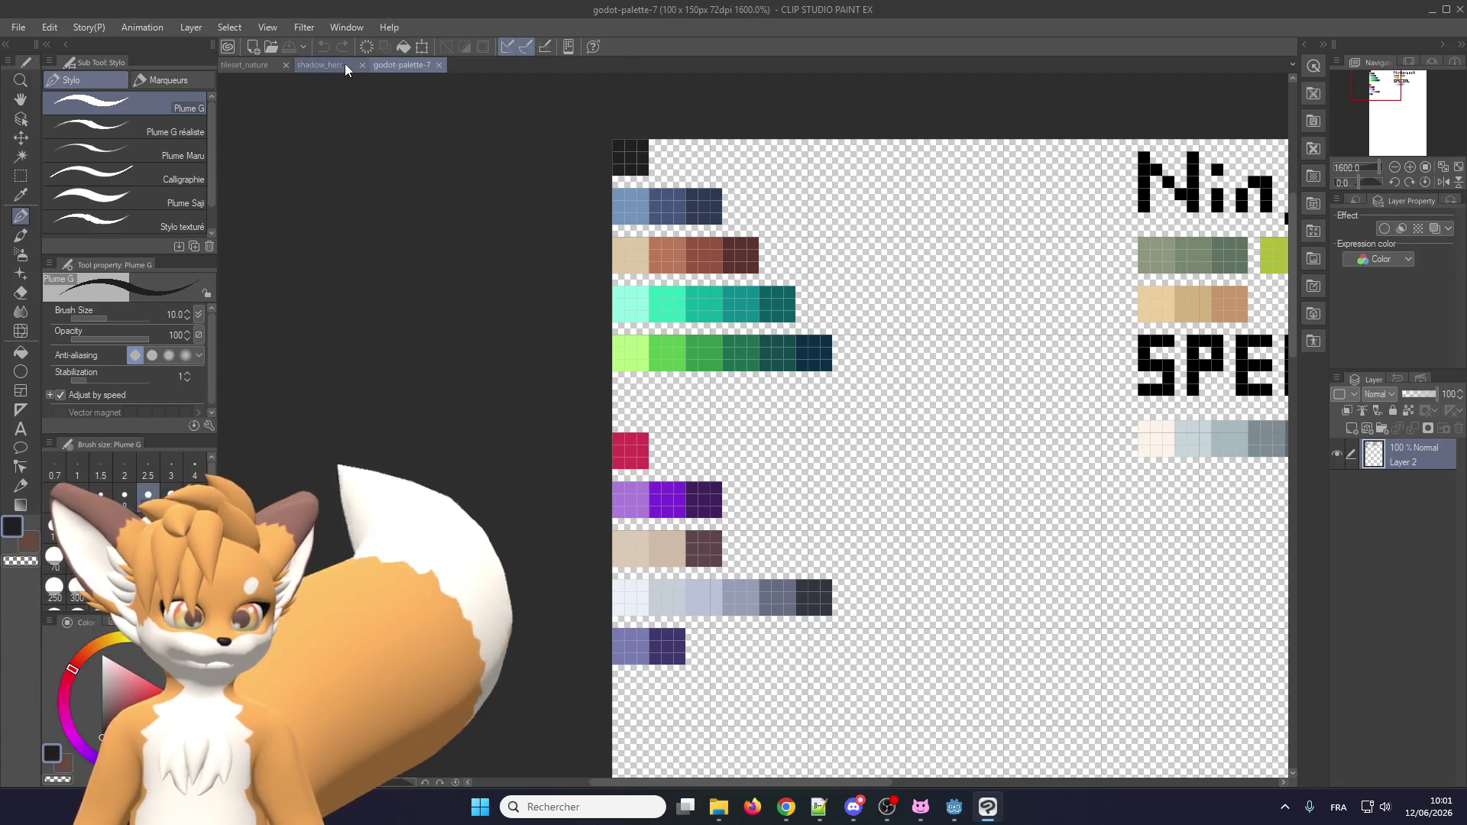
pyautogui.click(336, 66)
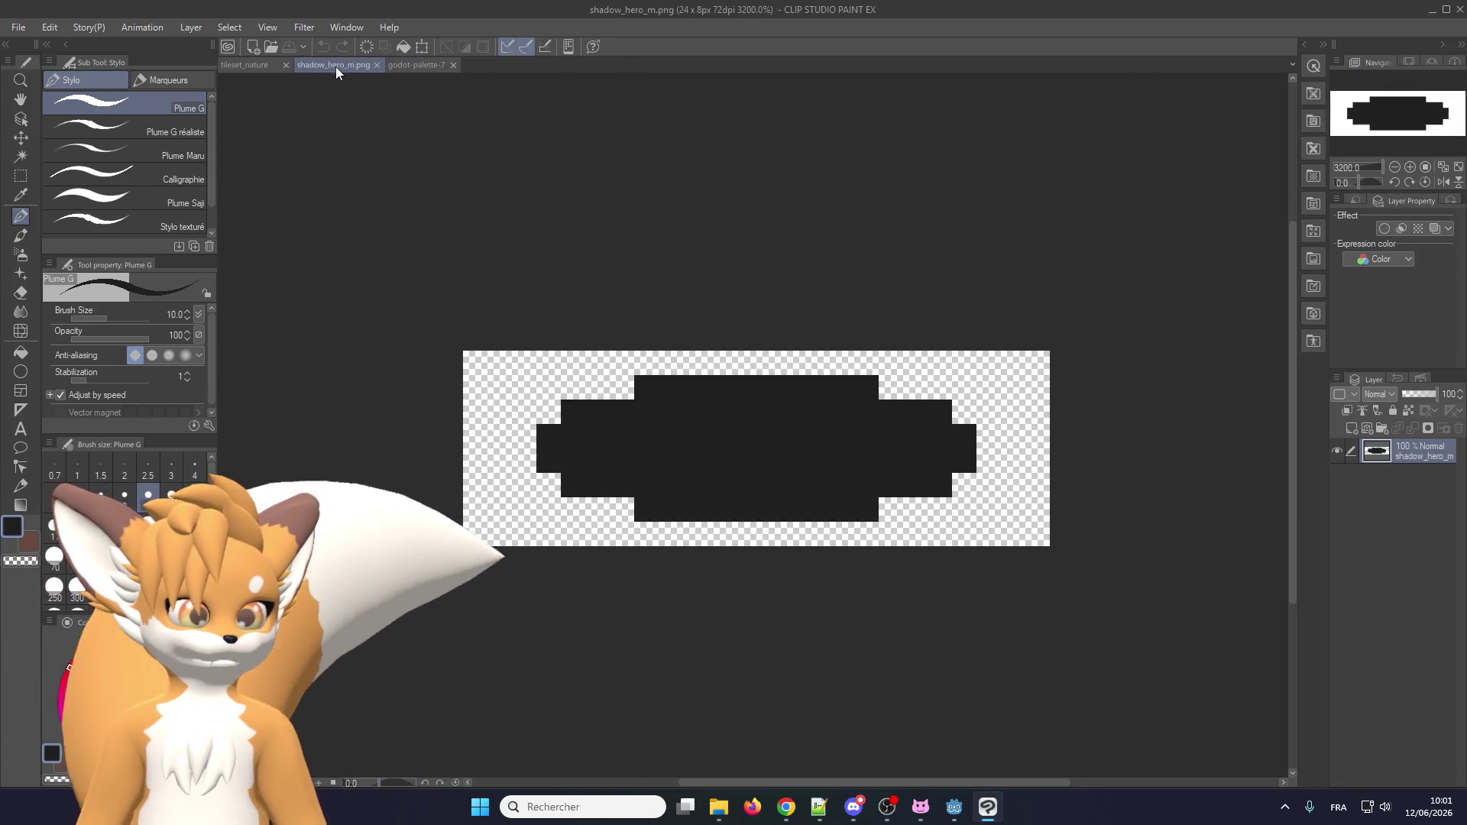
# Lock the layer's transparent pixels and export it as PNG named shadow_m.
pyautogui.click(1409, 412)
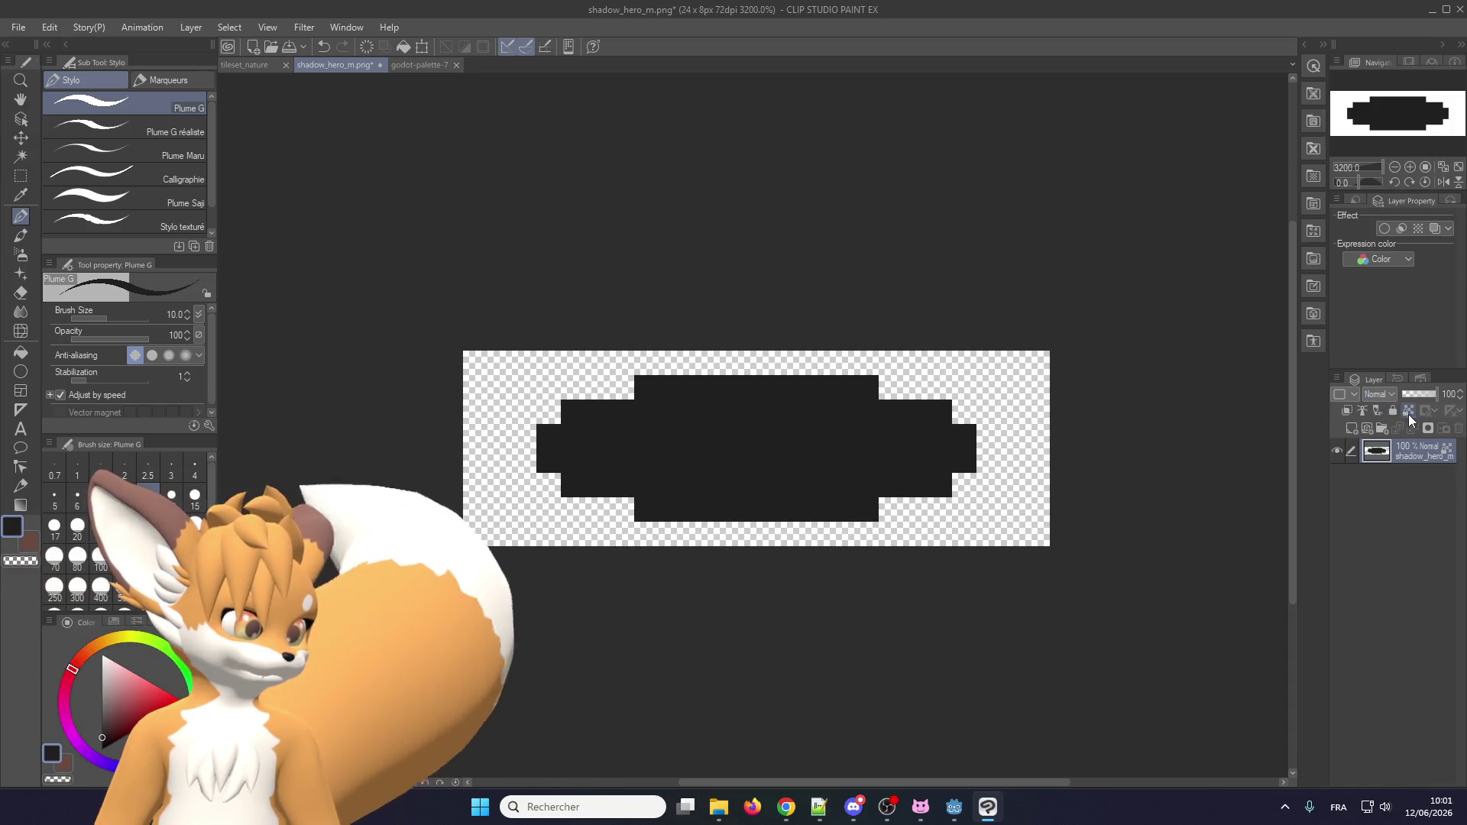
pyautogui.click(19, 28)
pyautogui.moveTo(54, 223)
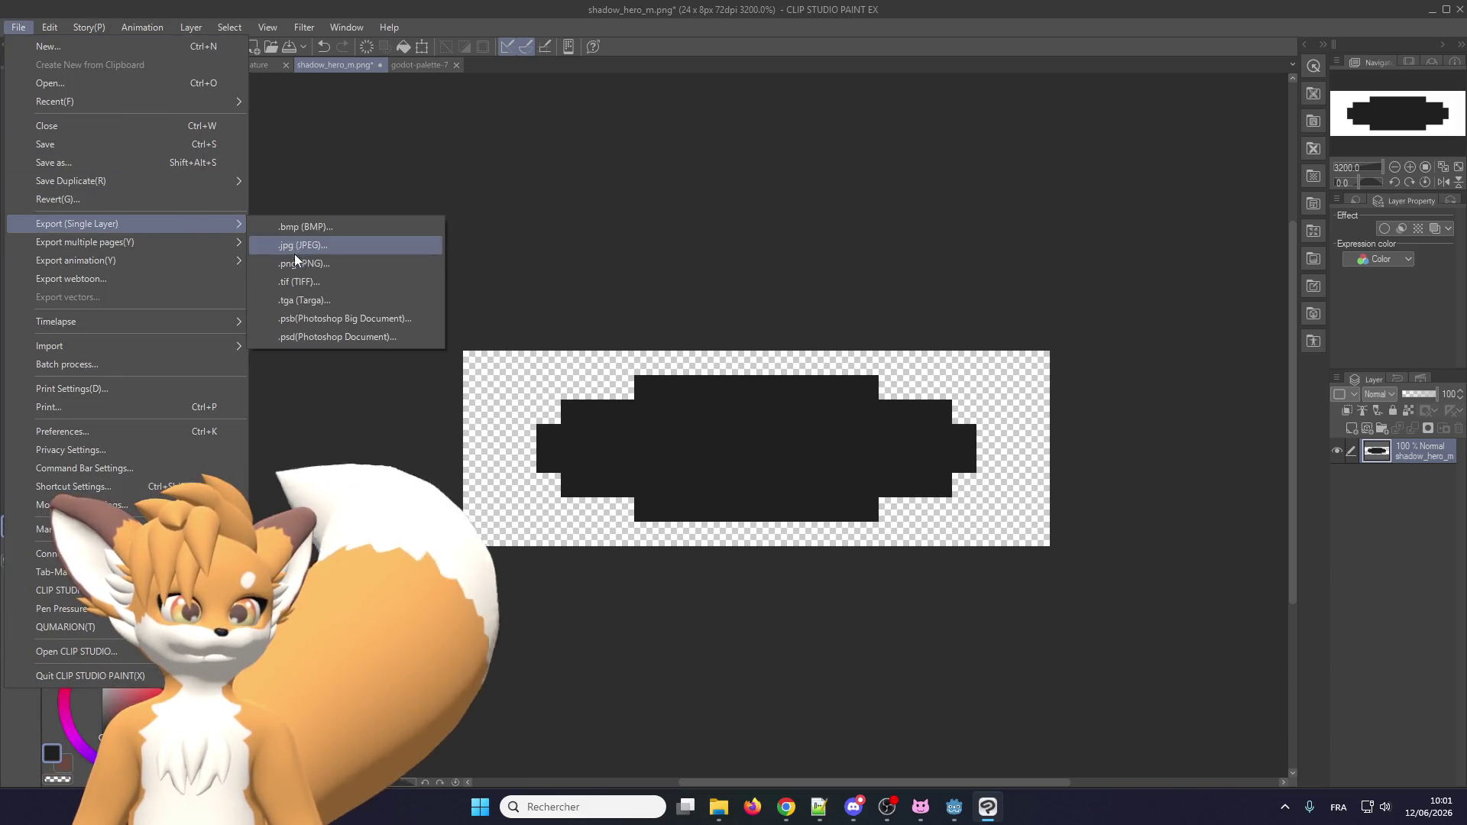
pyautogui.click(298, 263)
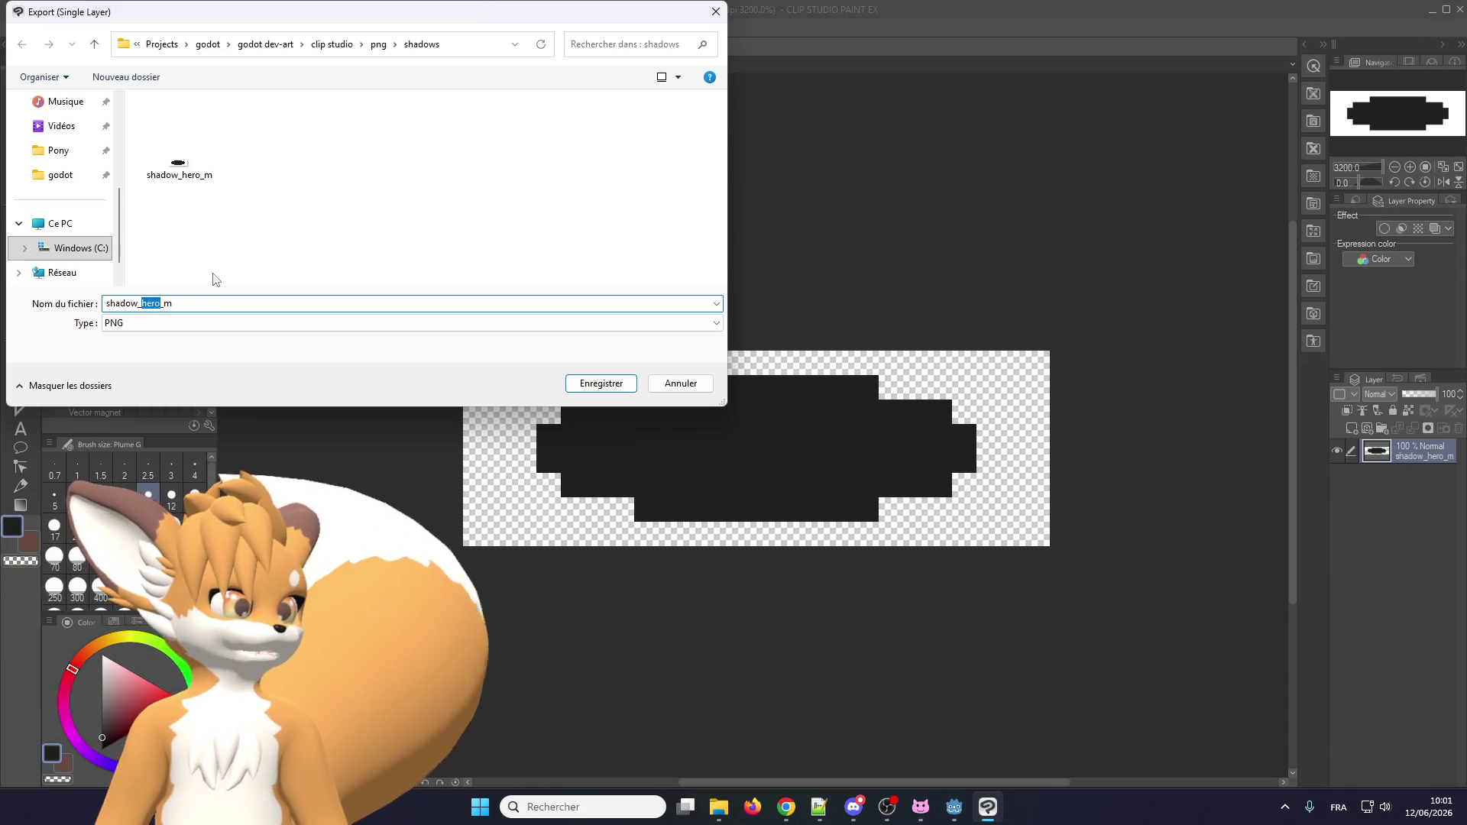
pyautogui.press('BackSpace')
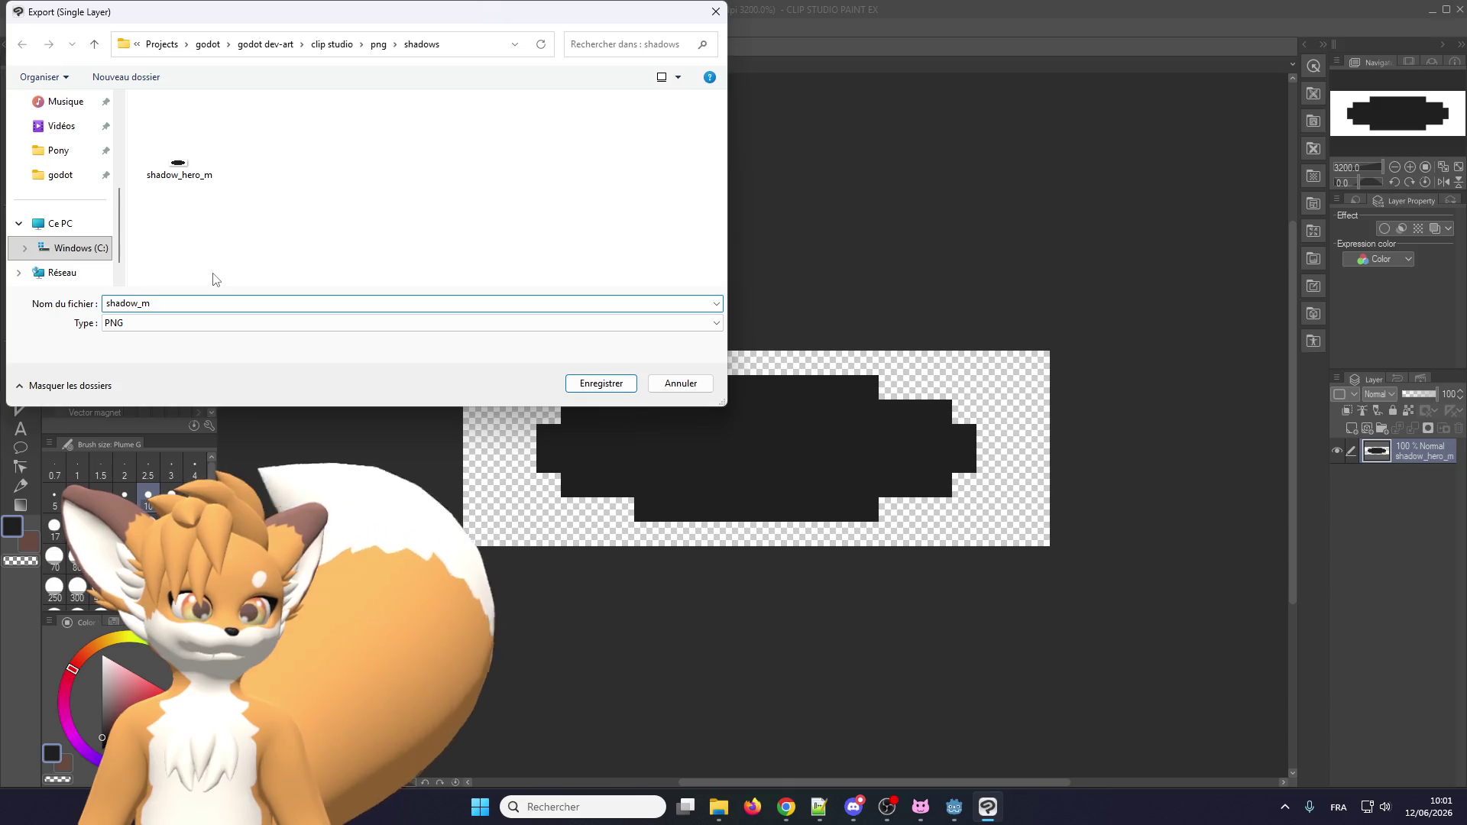
pyautogui.press('Return')
pyautogui.press('Return')
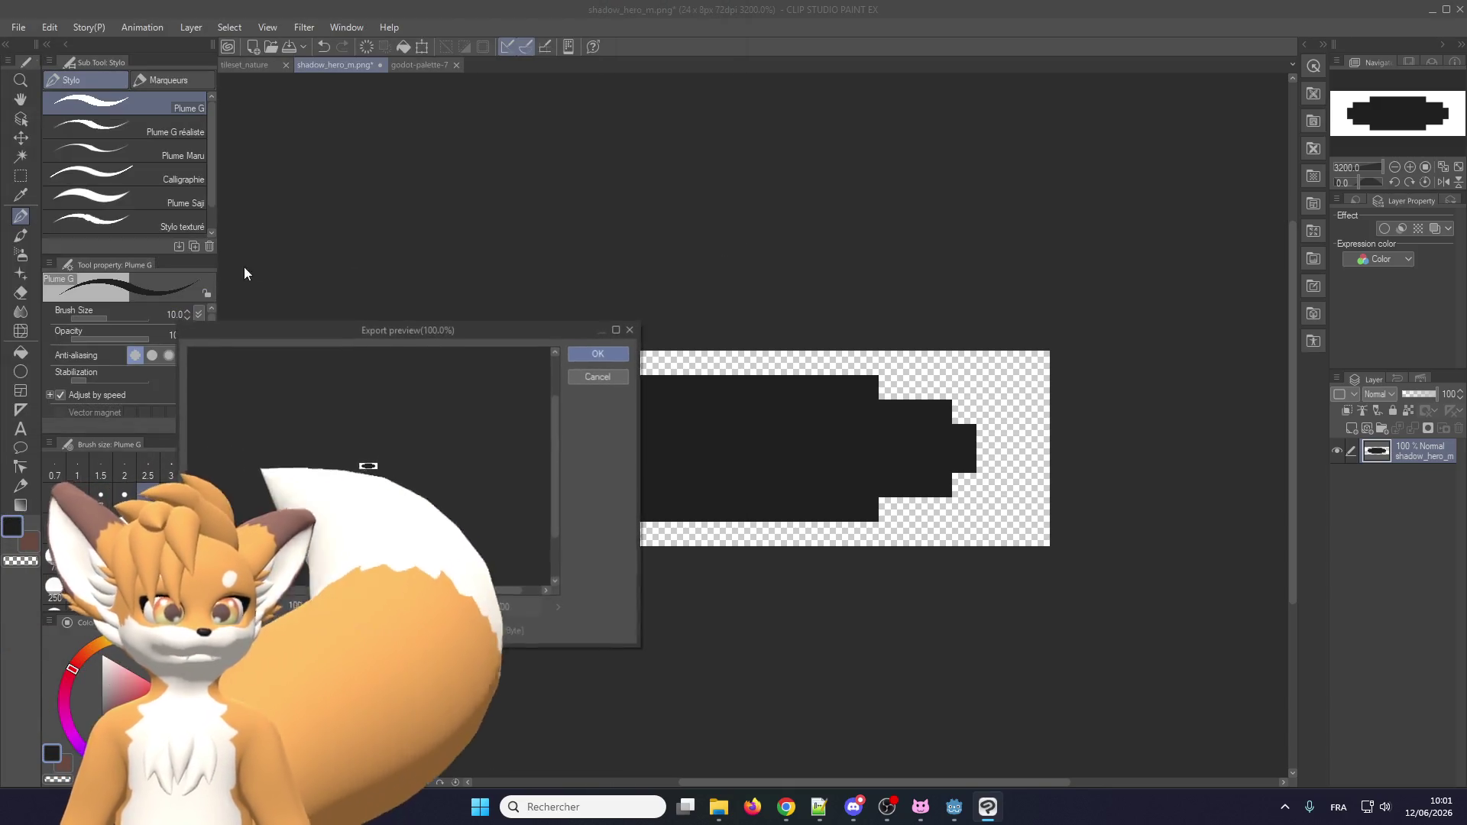
# Finish the shadow_m export, then erase the middle band's end pixels with a 1 px brush.
pyautogui.click(598, 354)
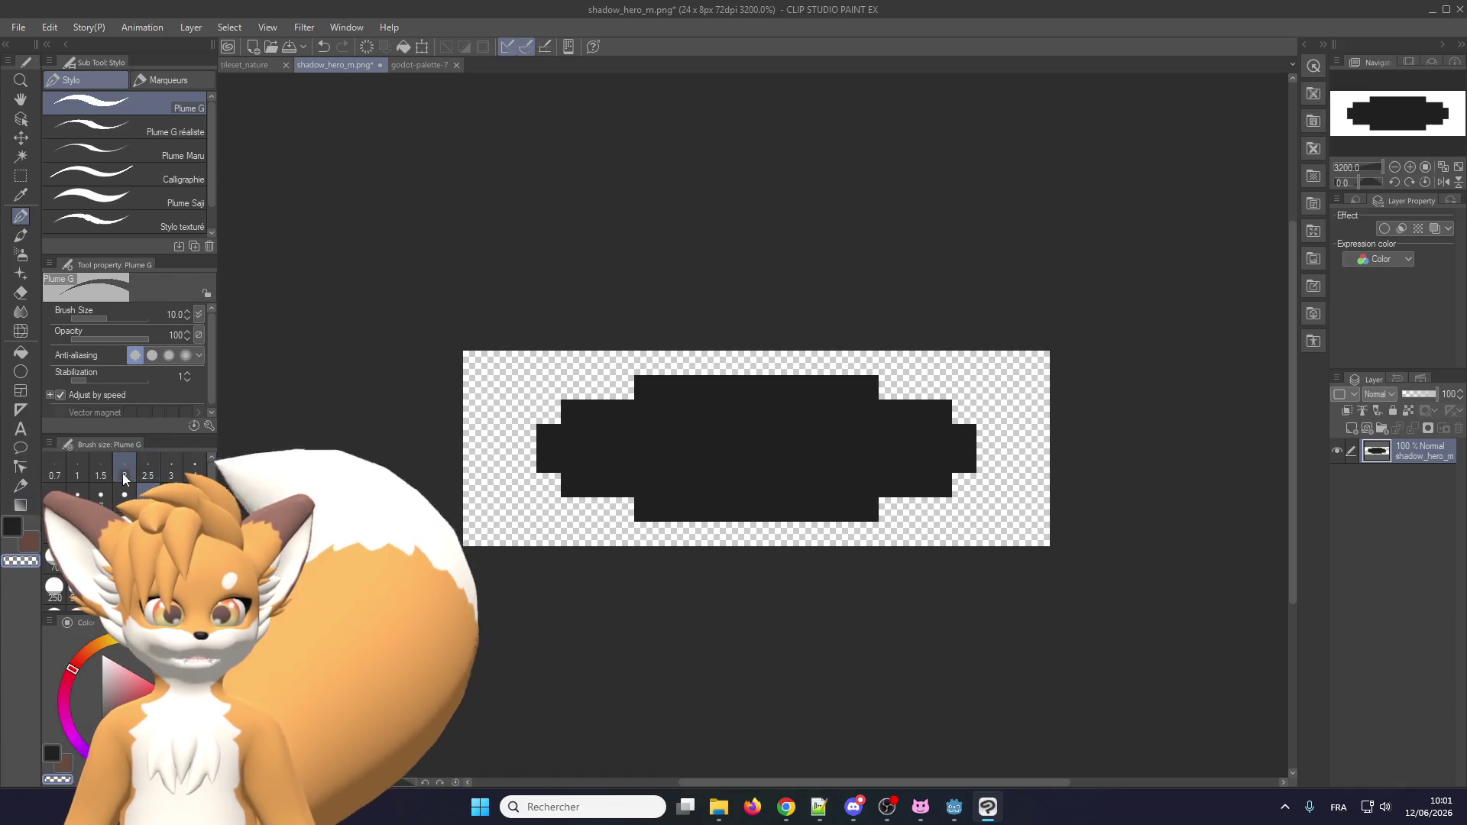
pyautogui.click(78, 470)
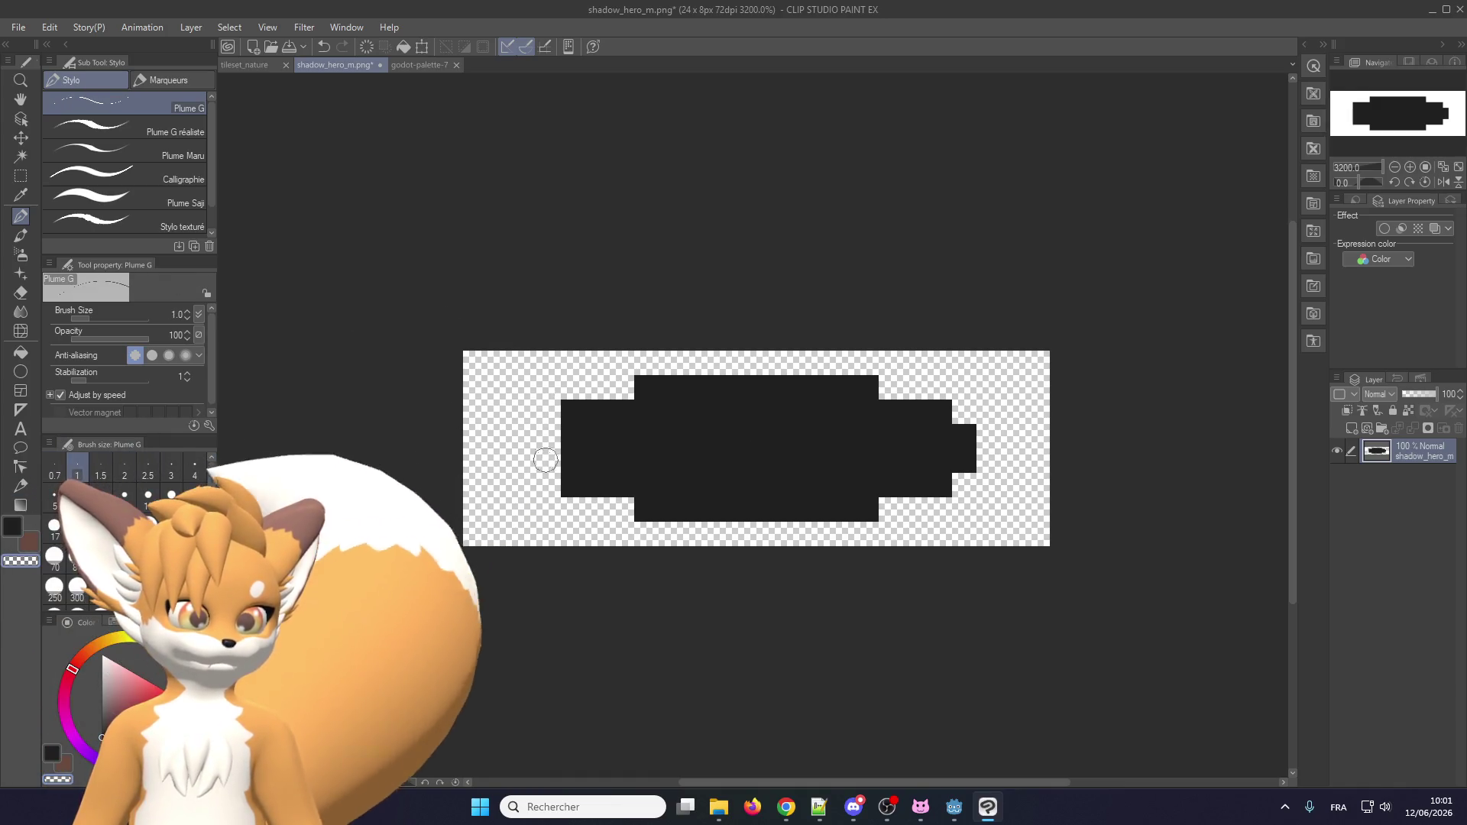
pyautogui.click(567, 410)
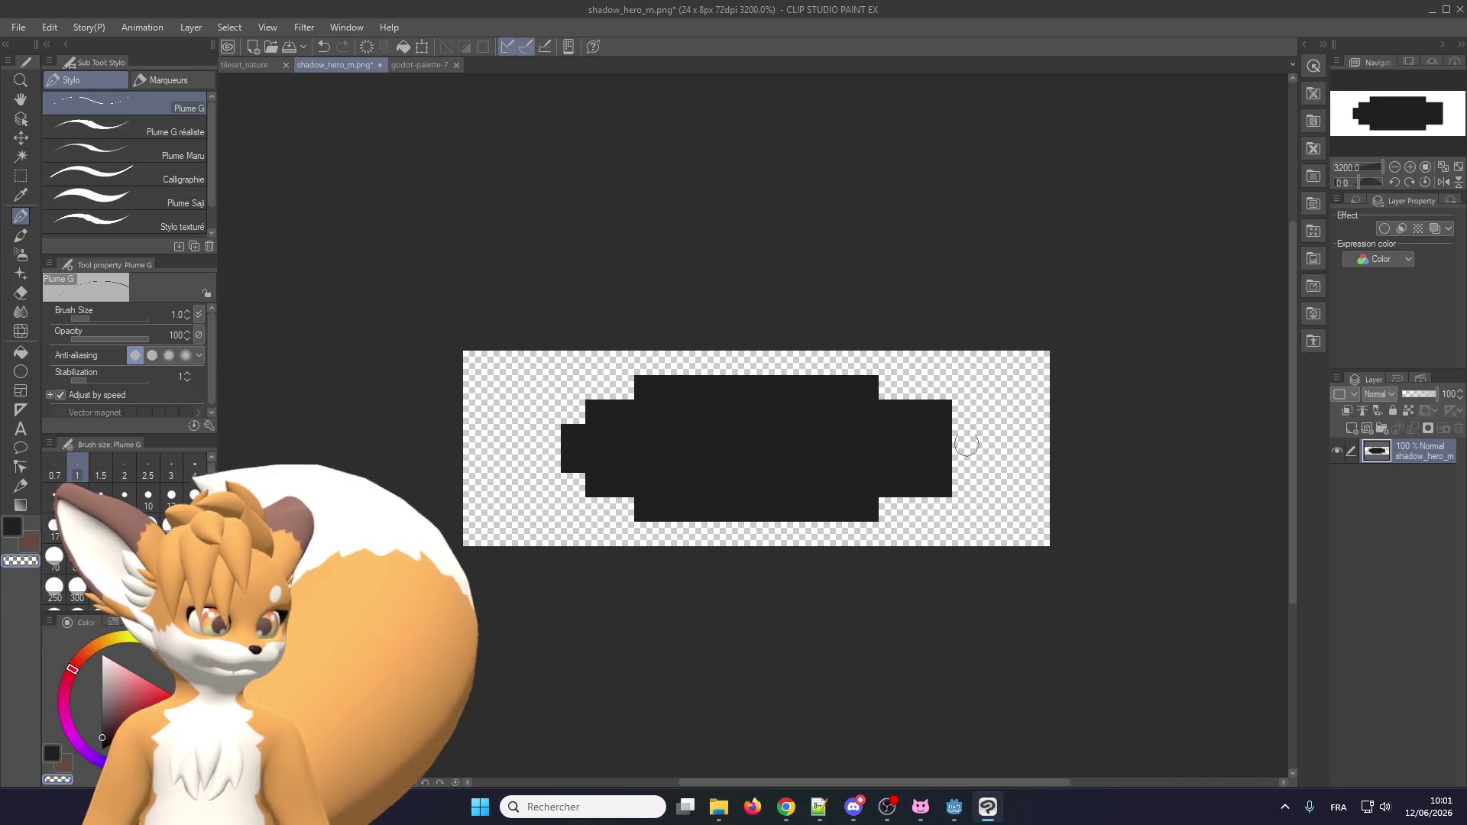
pyautogui.click(939, 411)
pyautogui.click(941, 486)
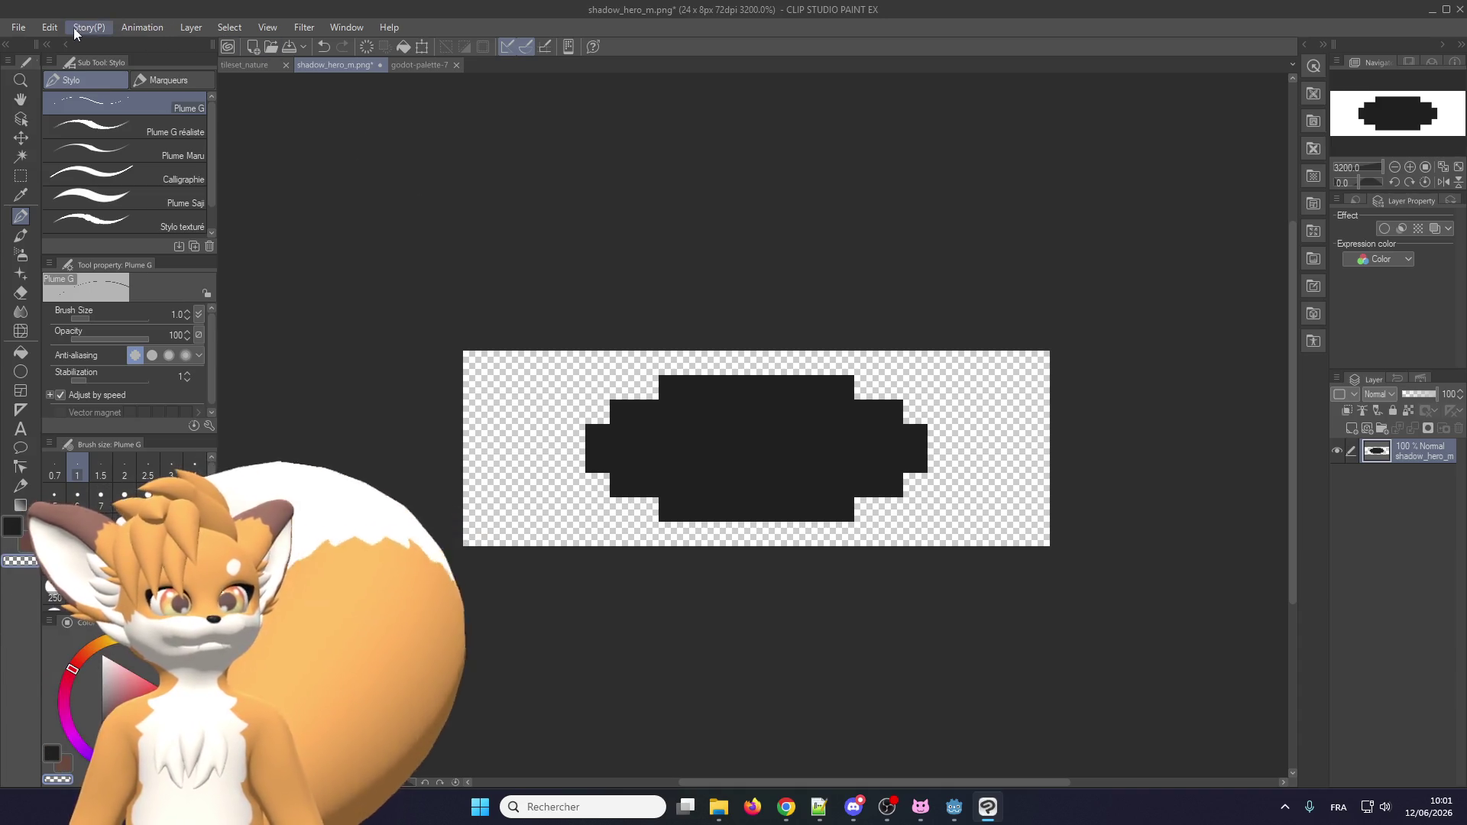
# Export the trimmed sprite as the PNG shadow_s.
pyautogui.click(18, 27)
pyautogui.moveTo(88, 227)
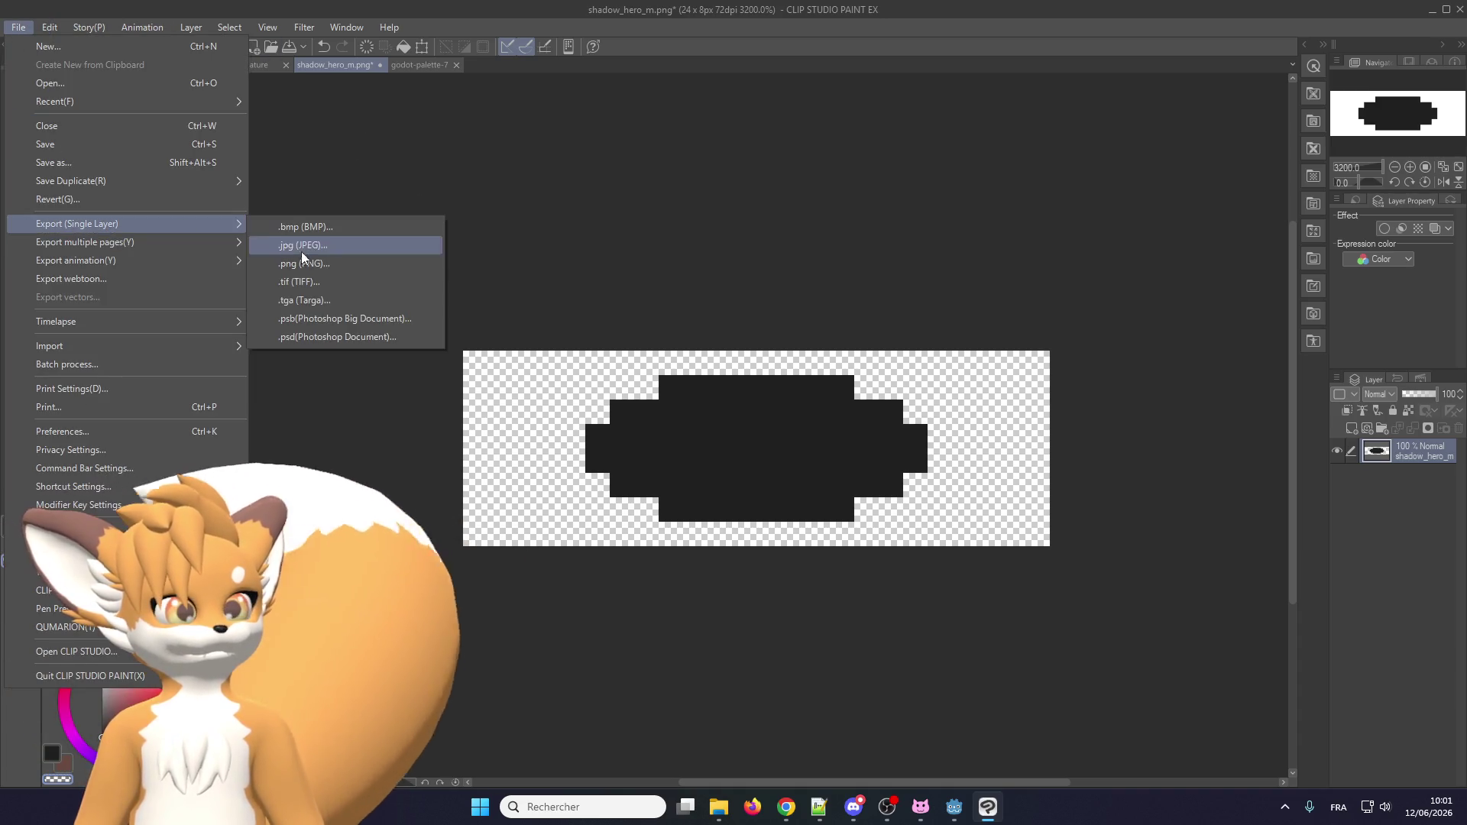
pyautogui.click(310, 275)
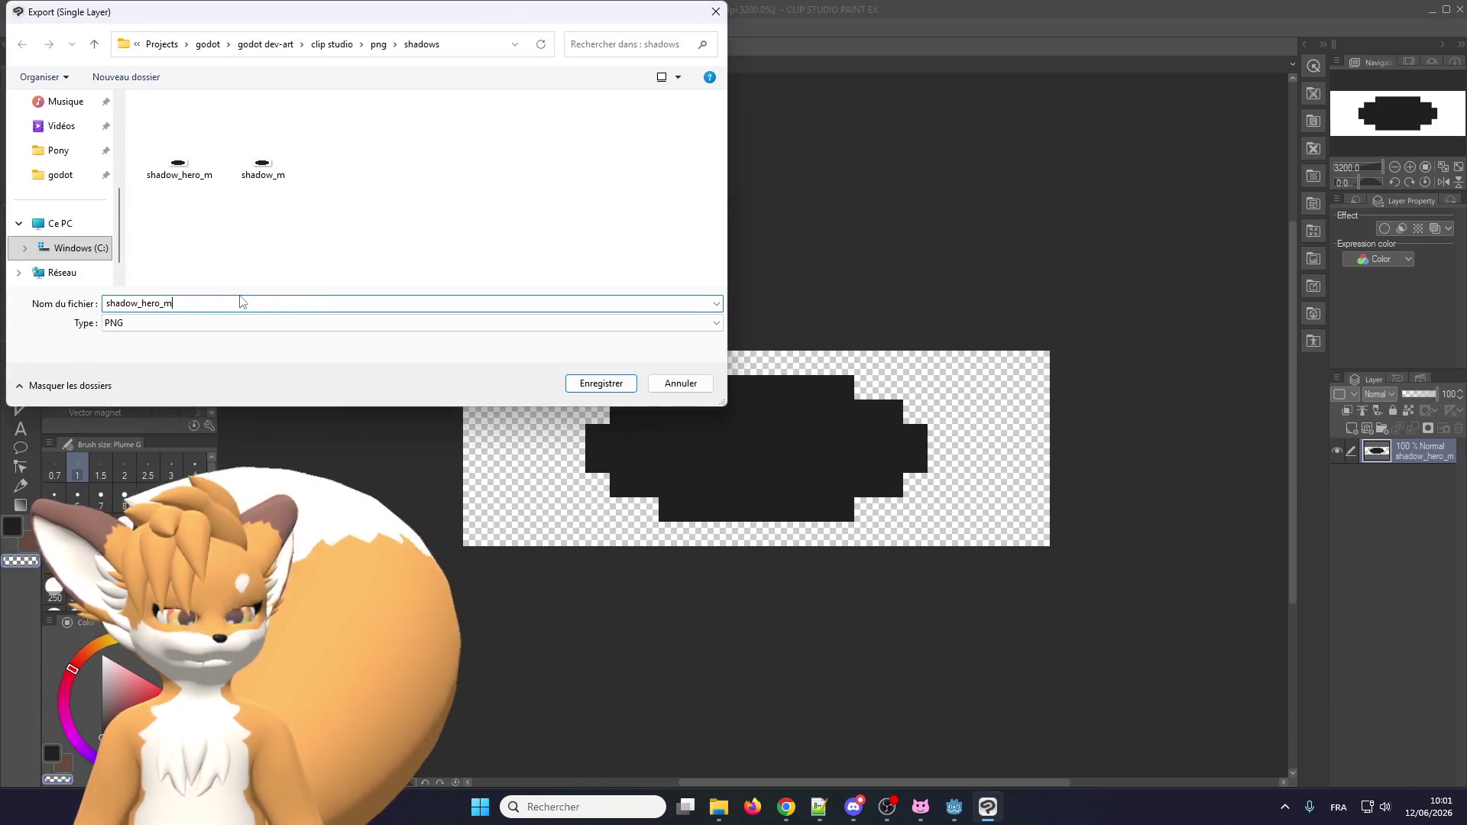
pyautogui.press('BackSpace')
pyautogui.press('BackSpace')
pyautogui.press('BackSpace')
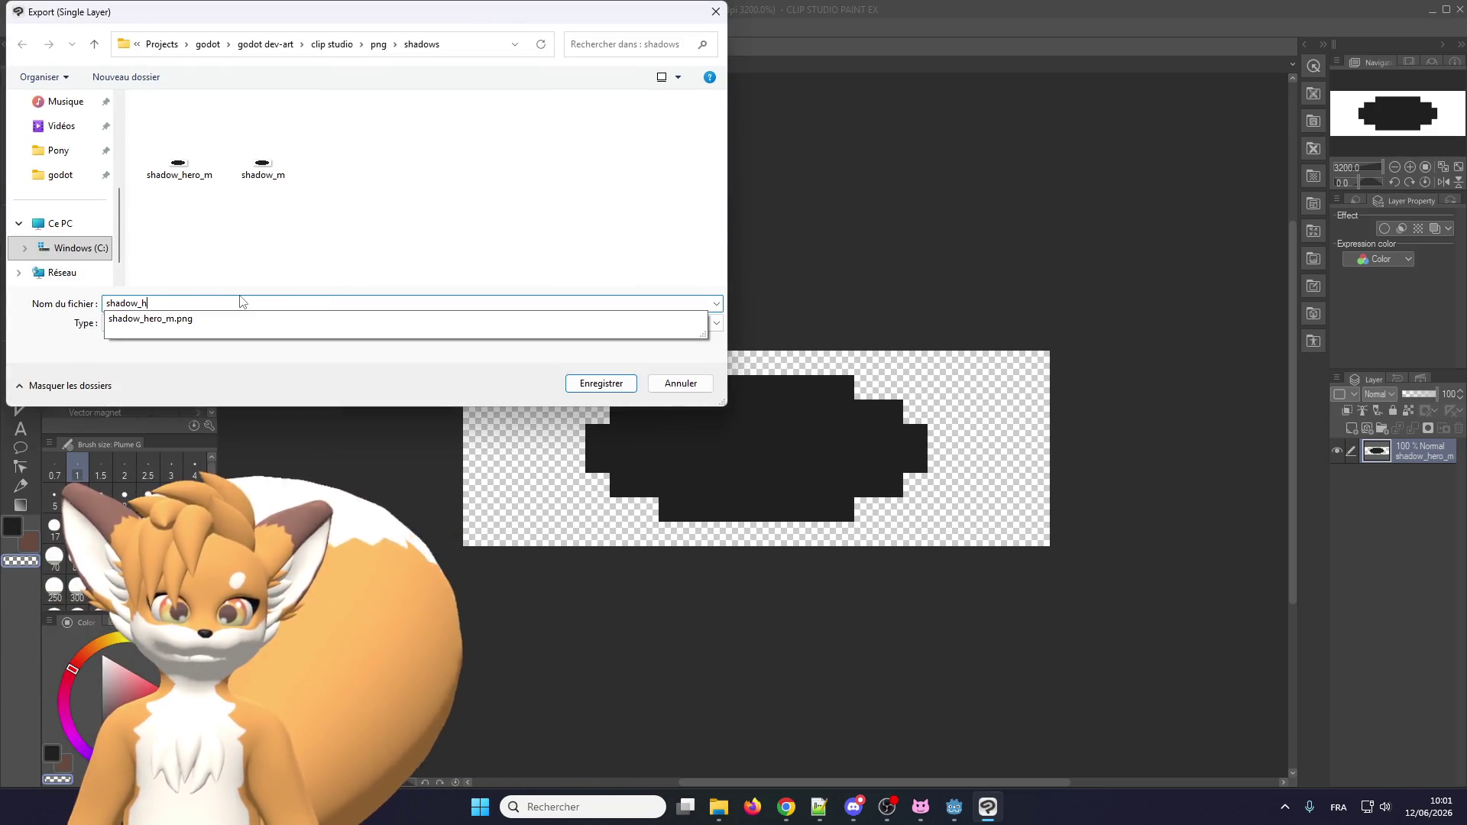
pyautogui.press('BackSpace')
pyautogui.write('s')
pyautogui.press('Return')
pyautogui.press('Return')
pyautogui.click(577, 354)
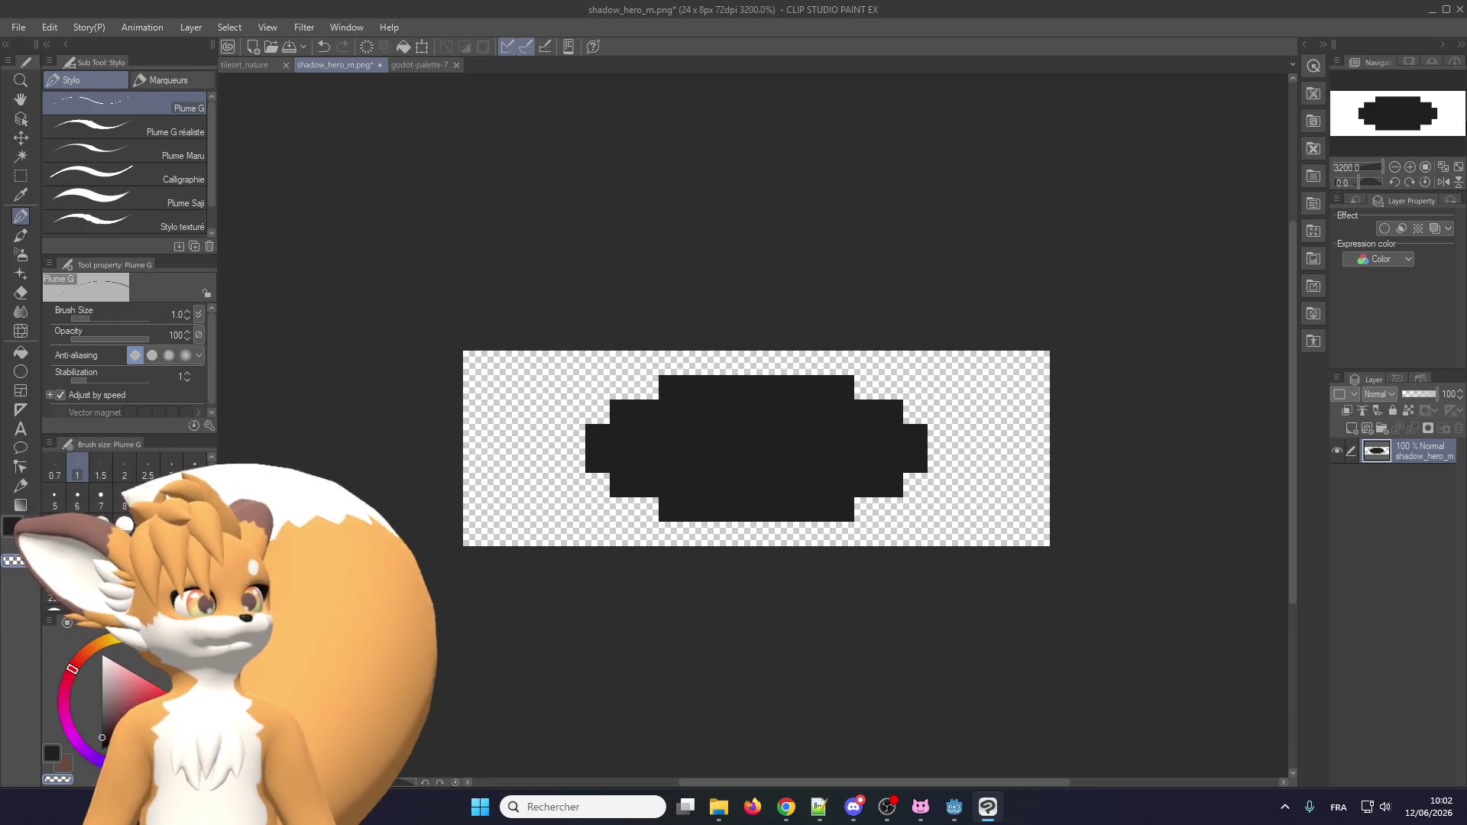
pyautogui.click(954, 807)
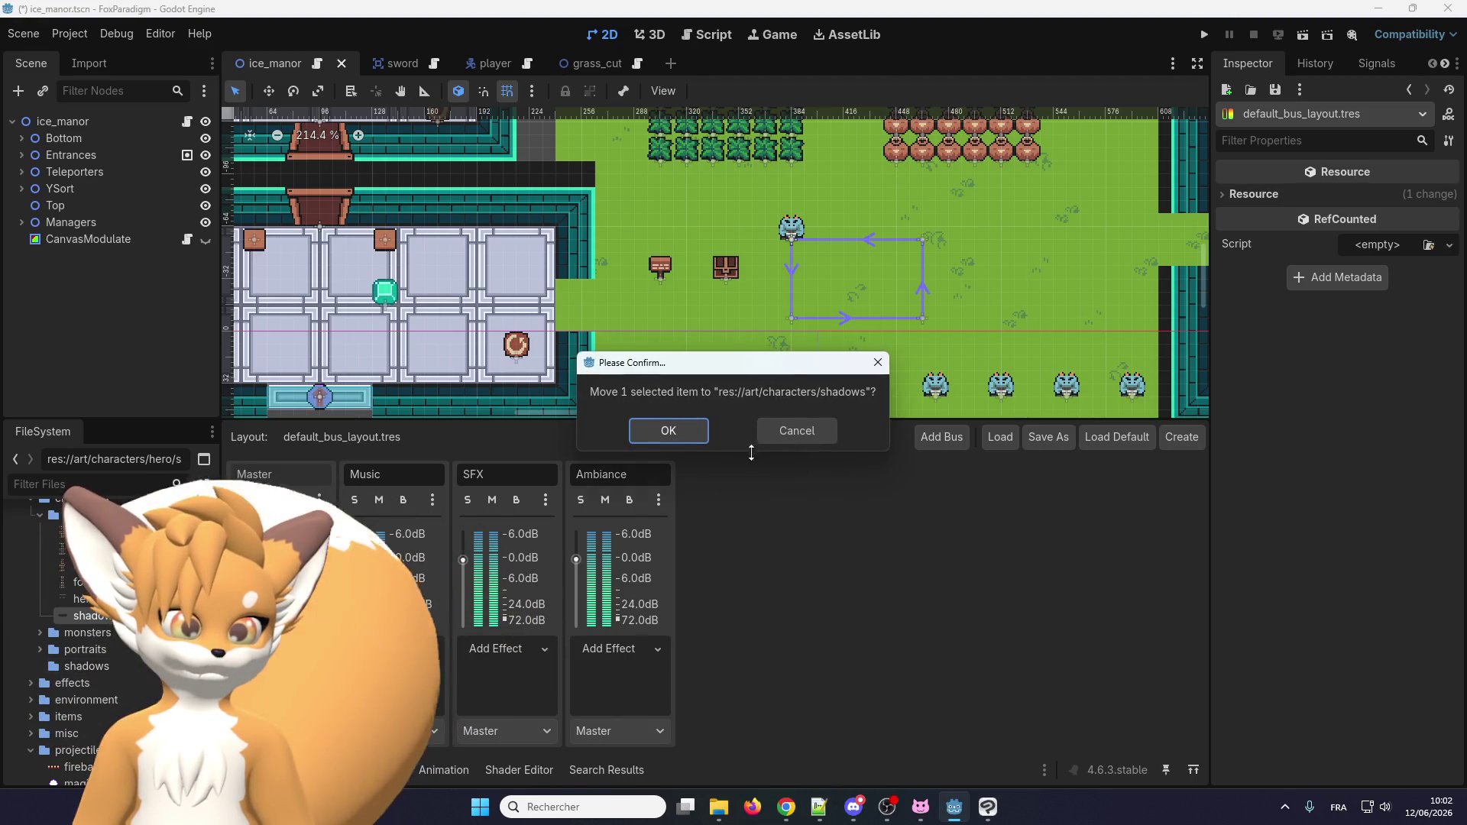
# Confirm moving shadow_m.png into art/characters/shadows, then toggle the Output and Audio panels.
pyautogui.click(671, 434)
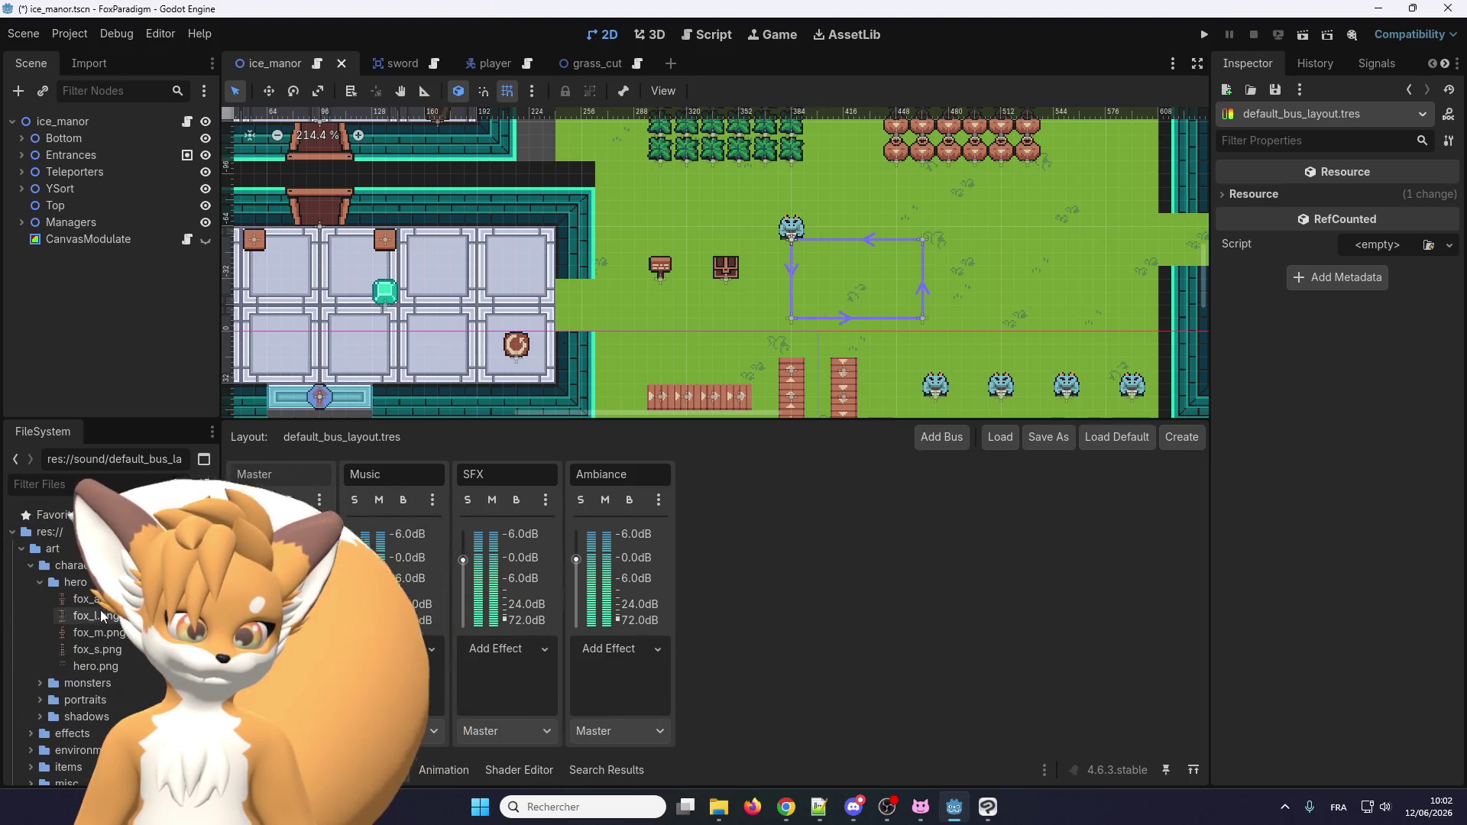
pyautogui.hotkey('alt', 'o')
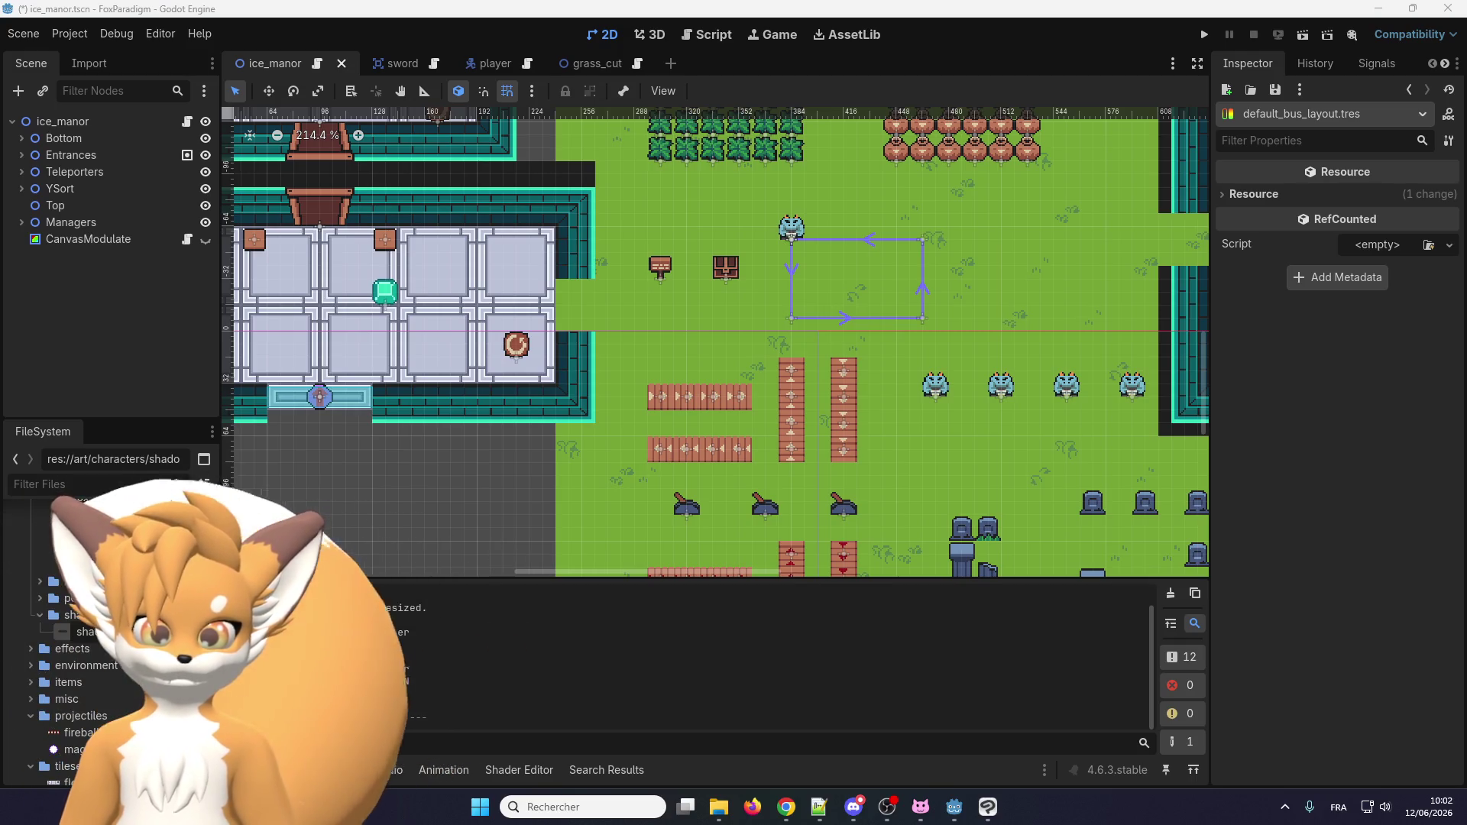
pyautogui.hotkey('alt', 'a')
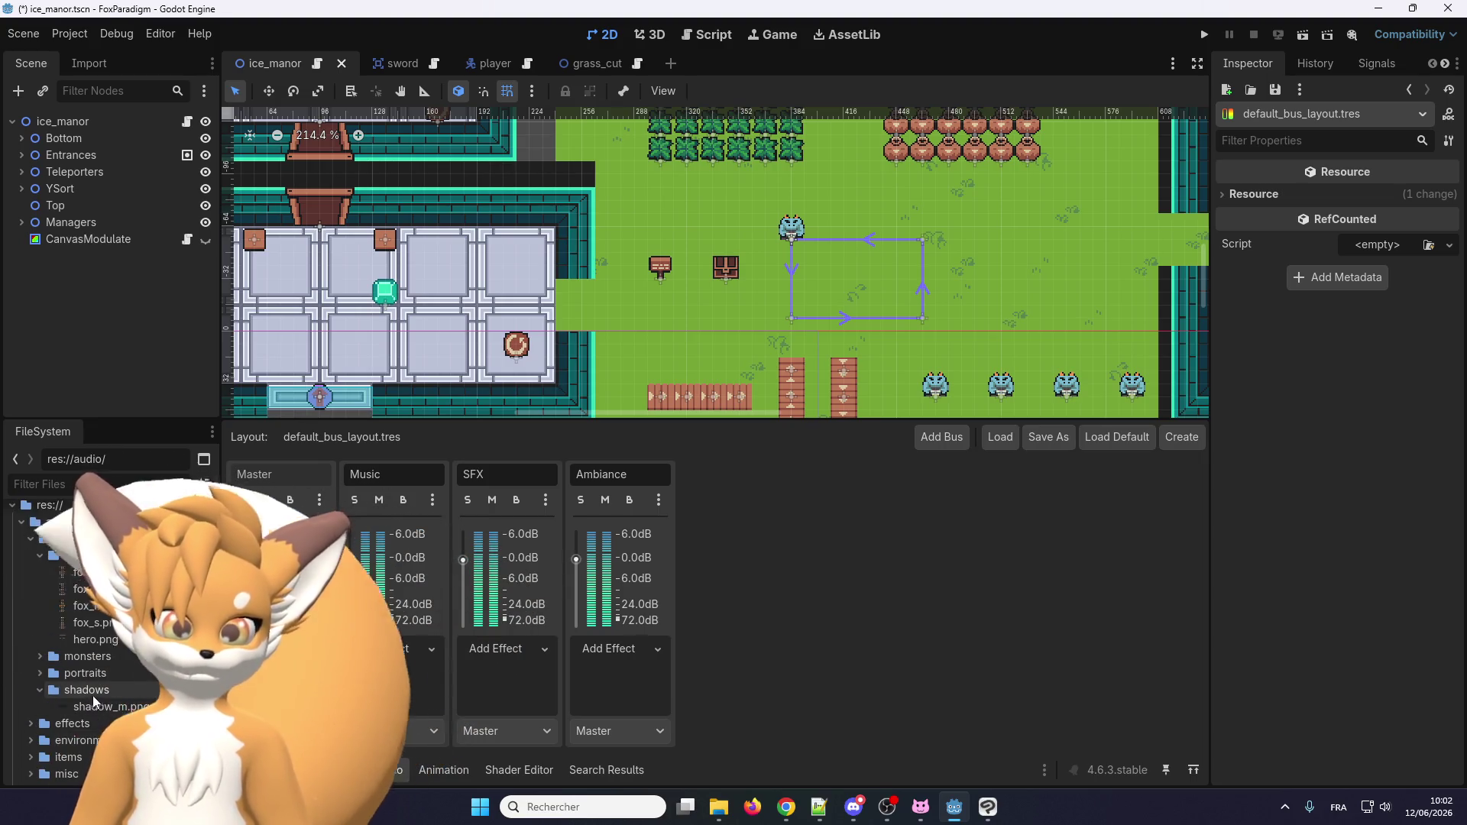
# Delete shadow_hero_m from clip studio/png/shadows and move the Explorer window aside.
pyautogui.moveTo(719, 806)
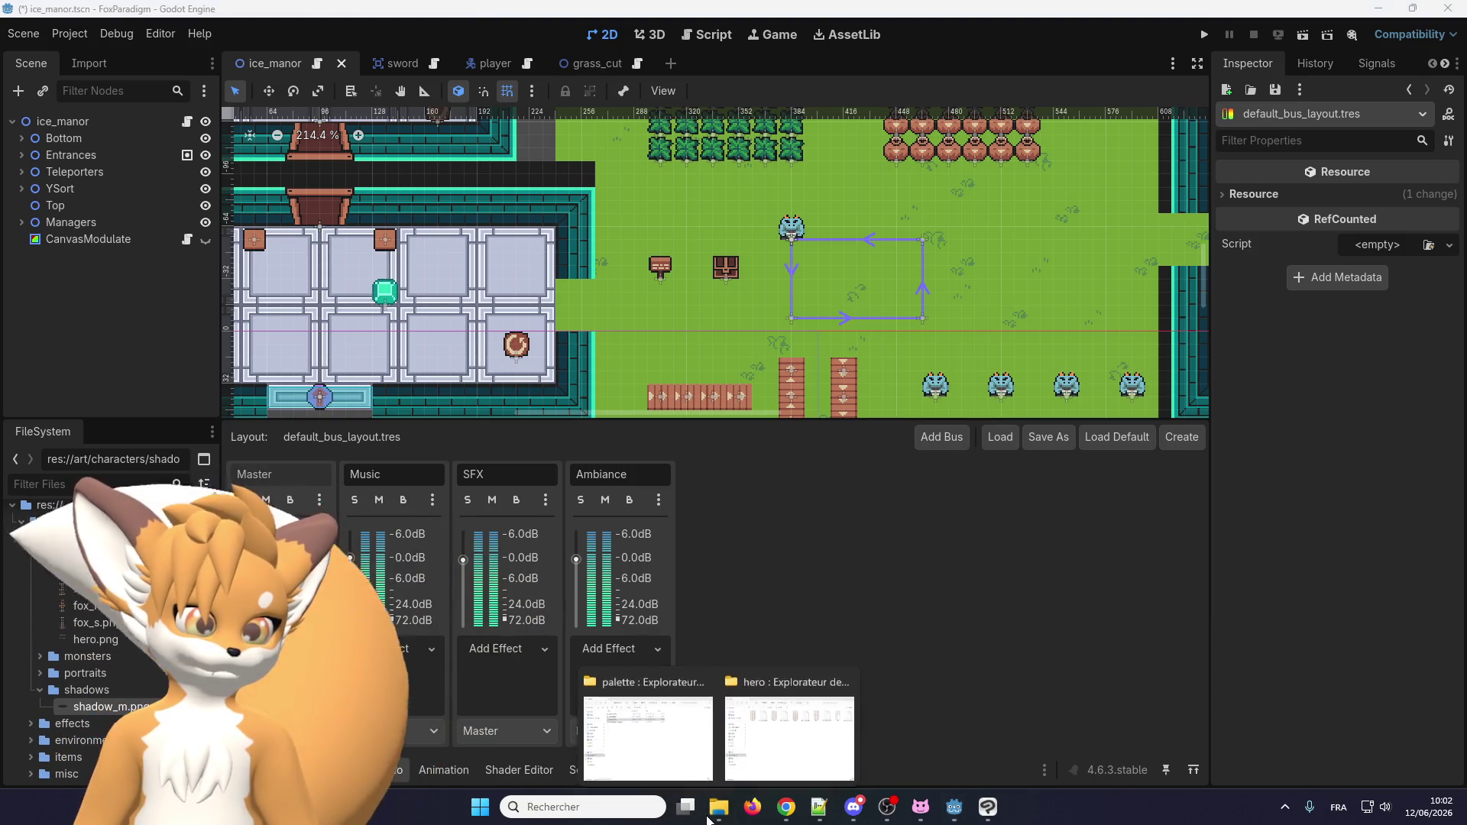
pyautogui.moveTo(802, 711)
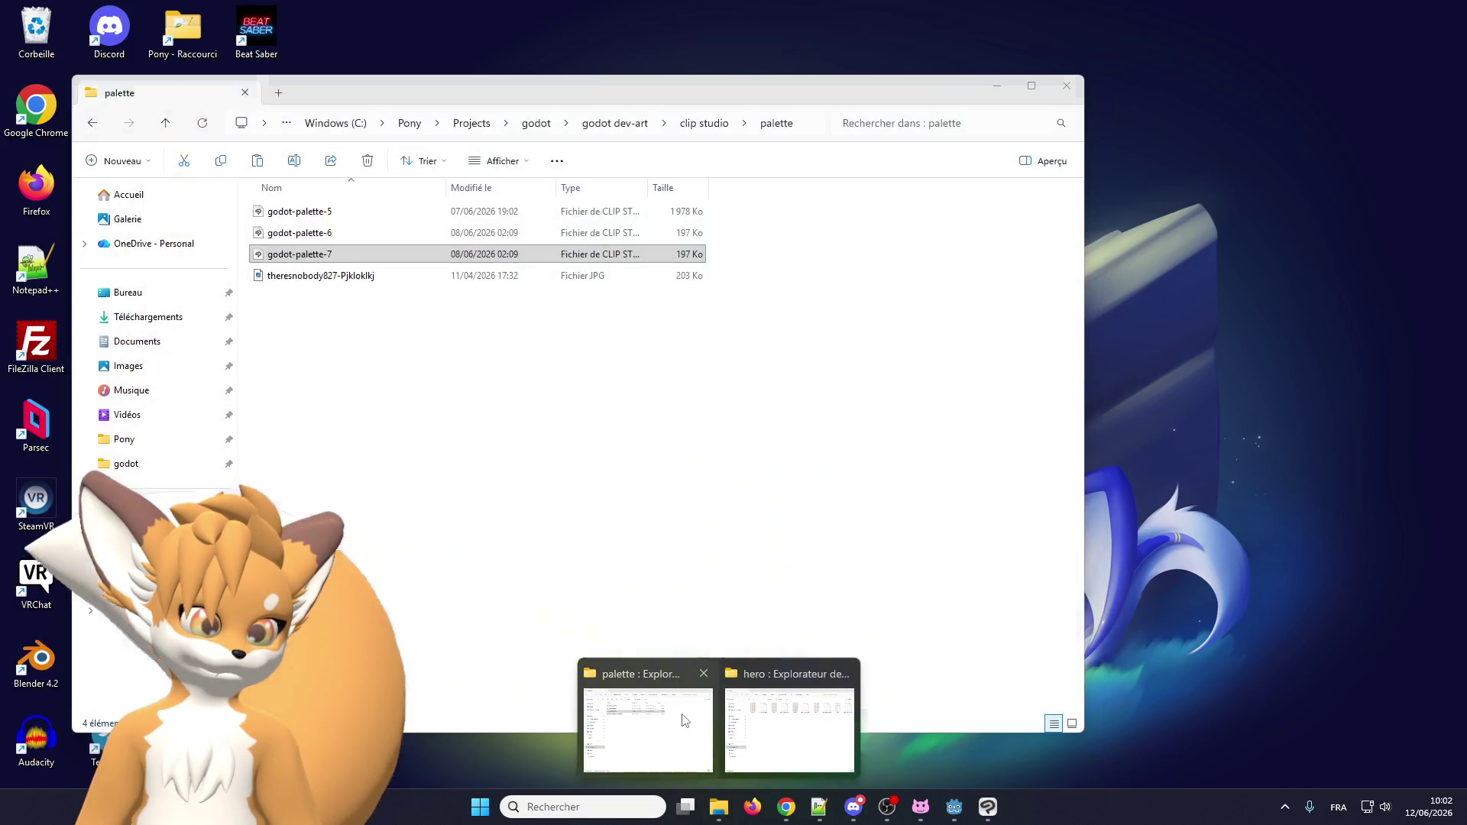
pyautogui.click(647, 726)
pyautogui.click(705, 123)
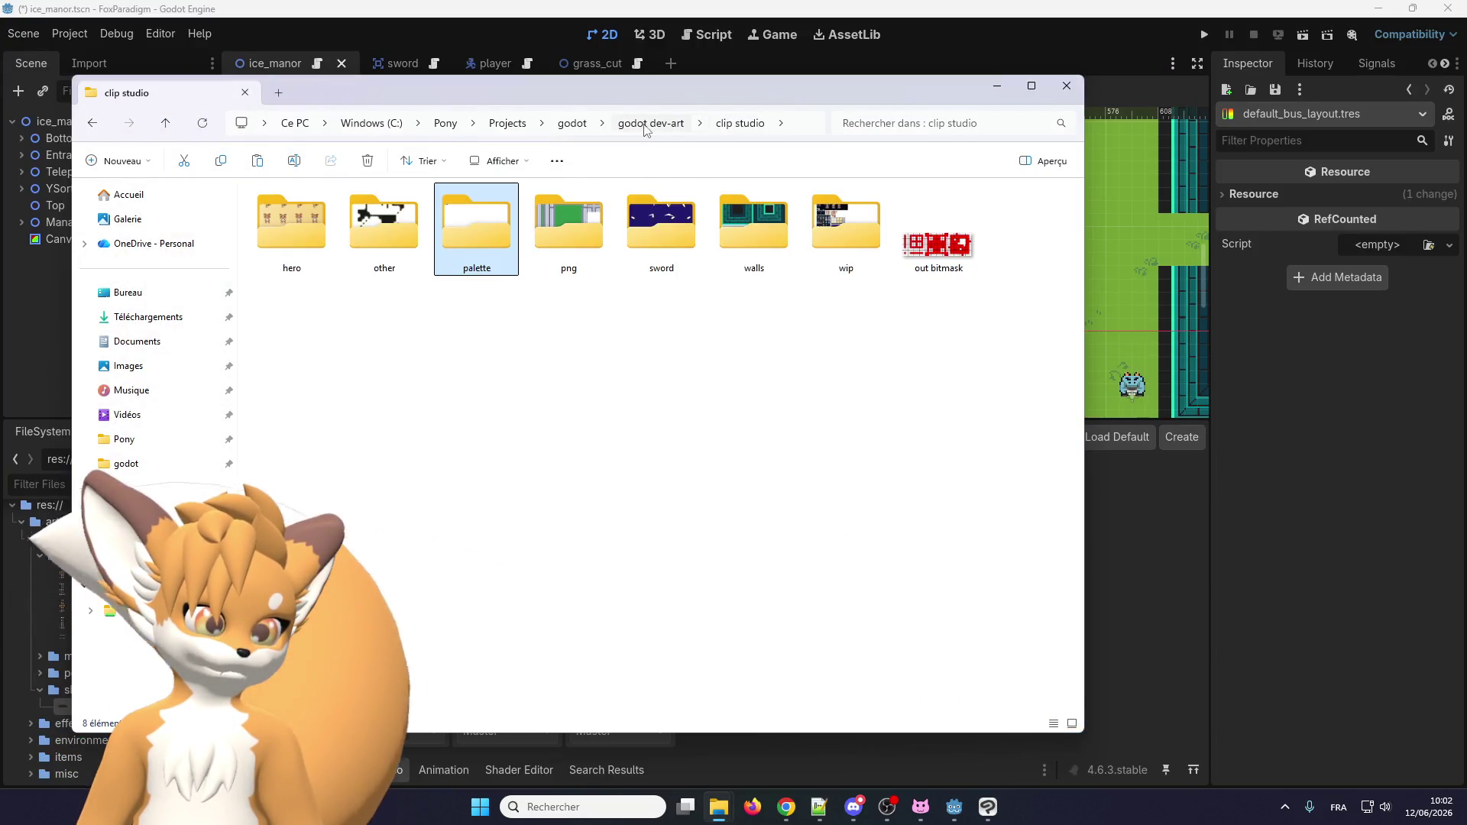
pyautogui.doubleClick(556, 228)
pyautogui.doubleClick(302, 225)
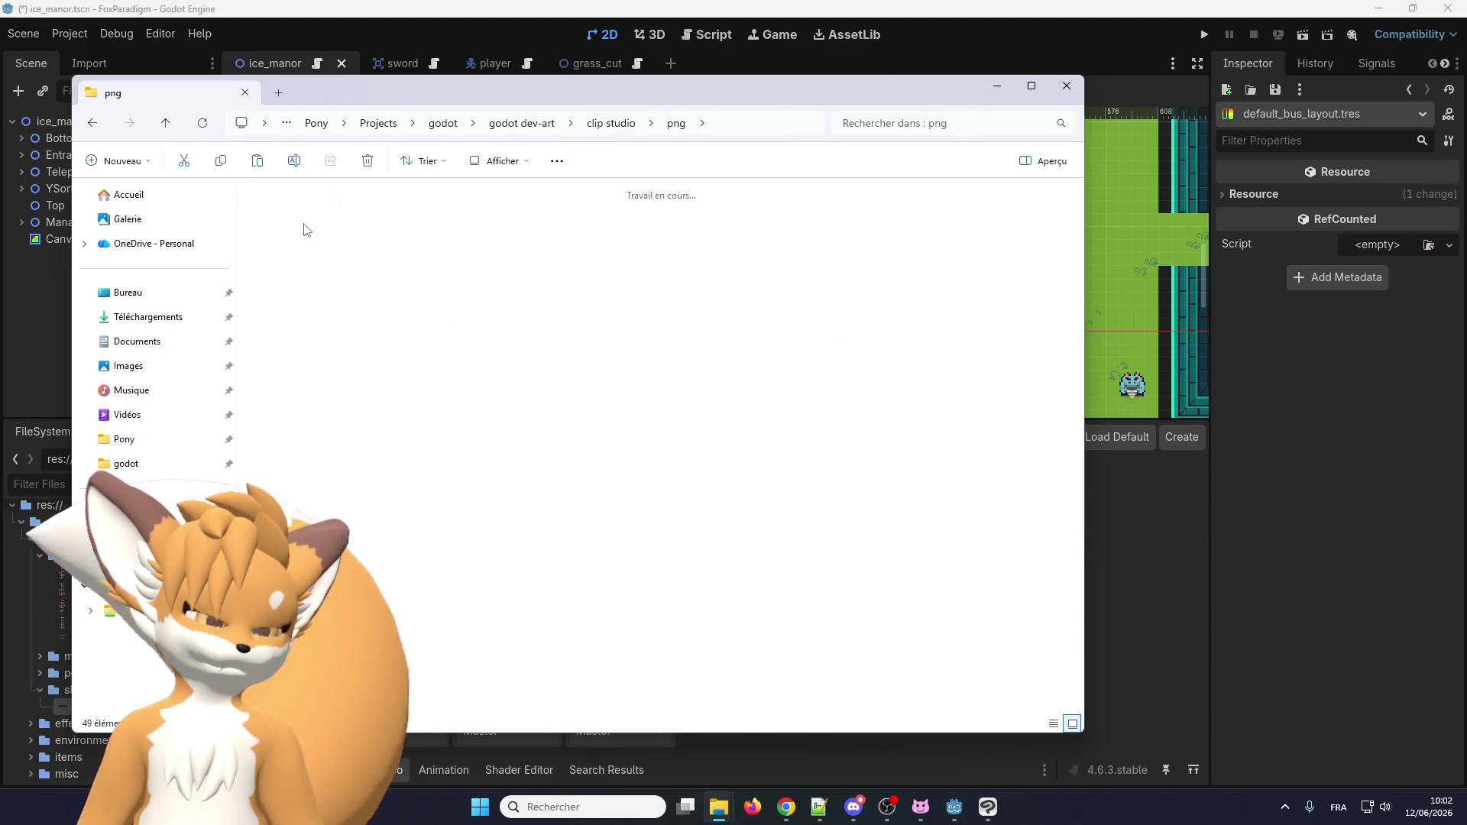
pyautogui.click(310, 229)
pyautogui.press('Delete')
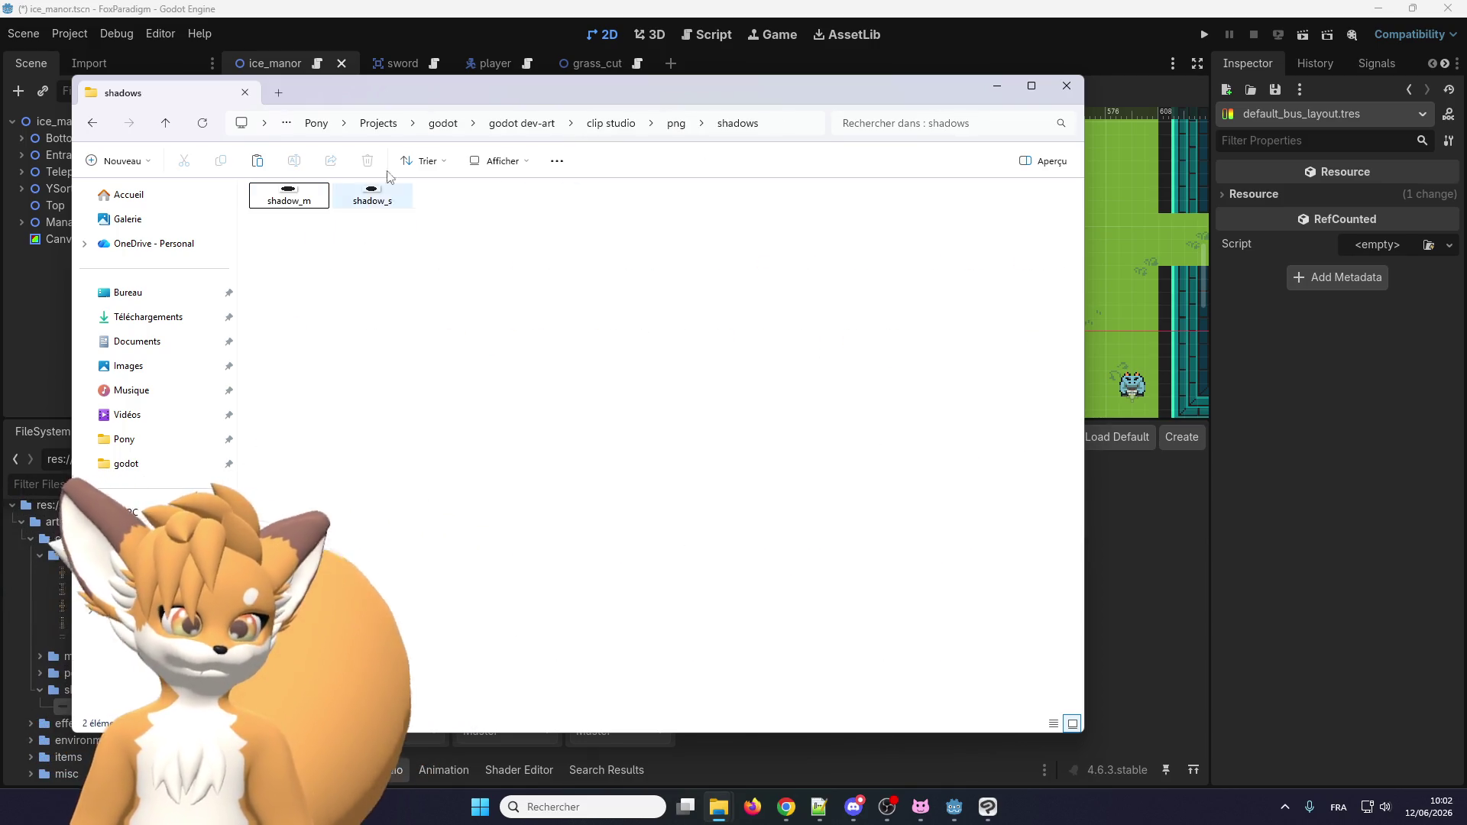
pyautogui.moveTo(498, 104); pyautogui.dragTo(148, 129)
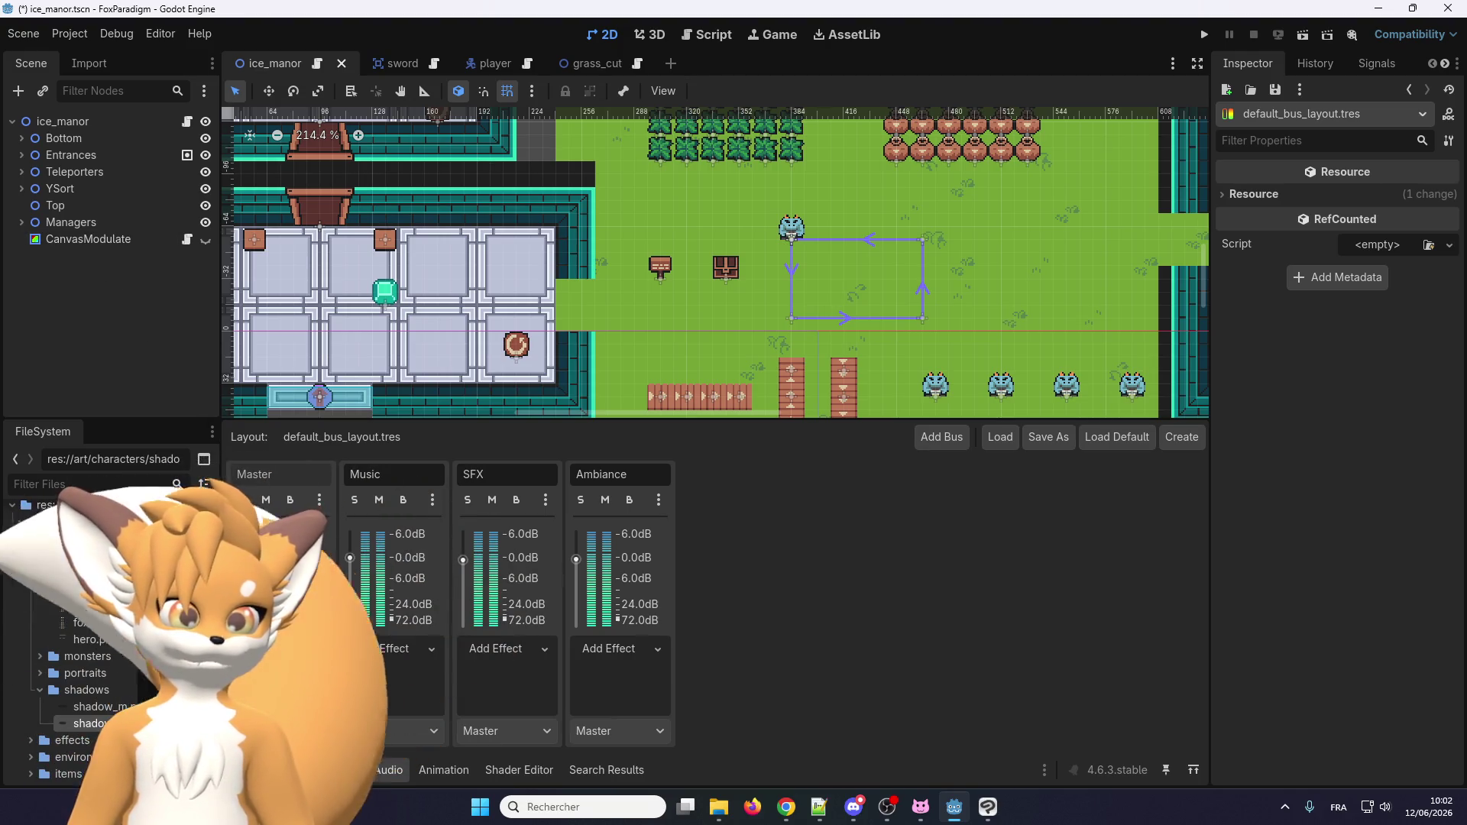
# Look through the ice_manor scene's Teleporters and root nodes and the bottom panels.
pyautogui.click(413, 772)
pyautogui.click(387, 770)
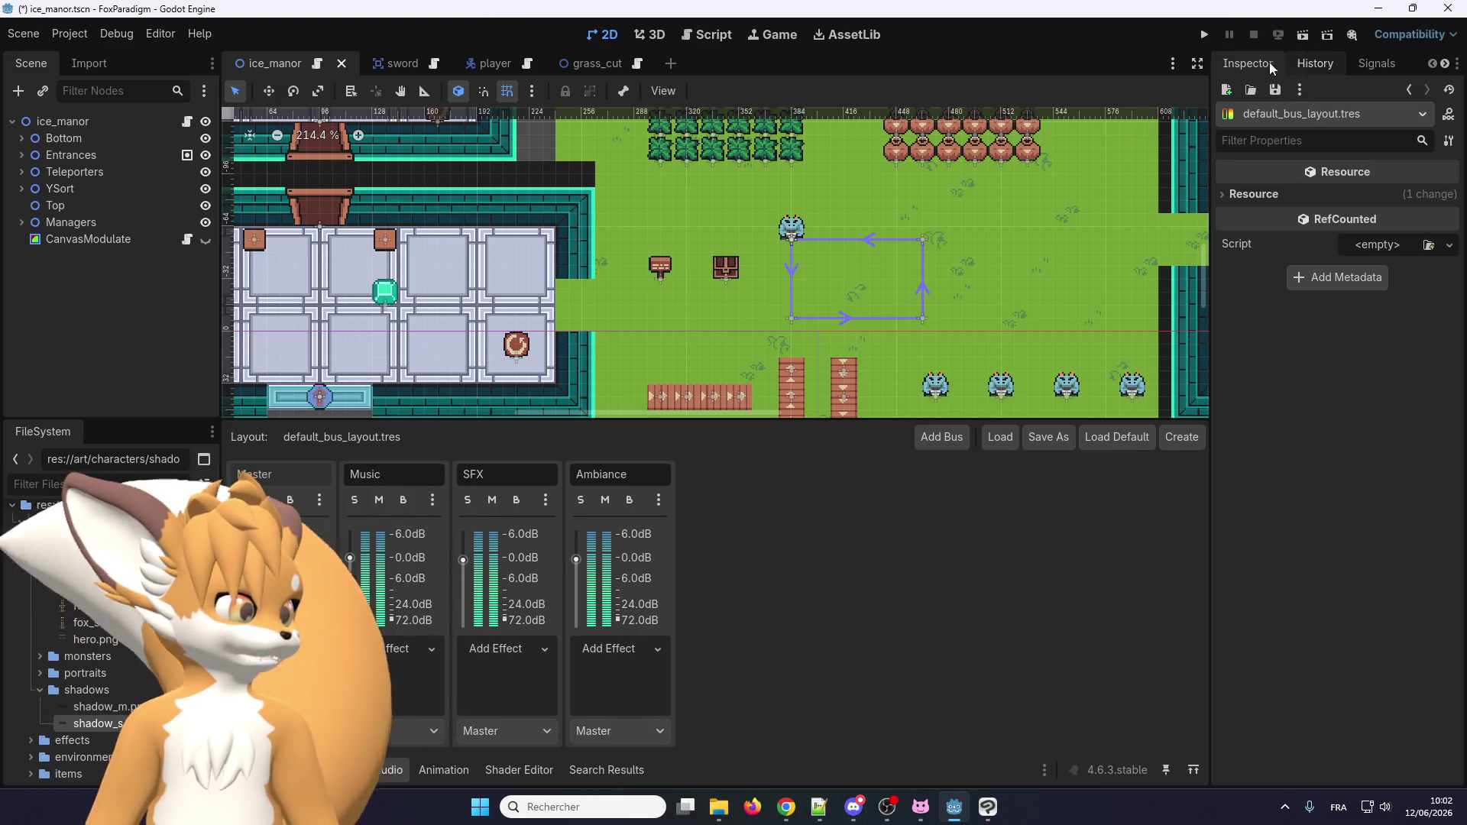
pyautogui.click(65, 172)
pyautogui.click(63, 122)
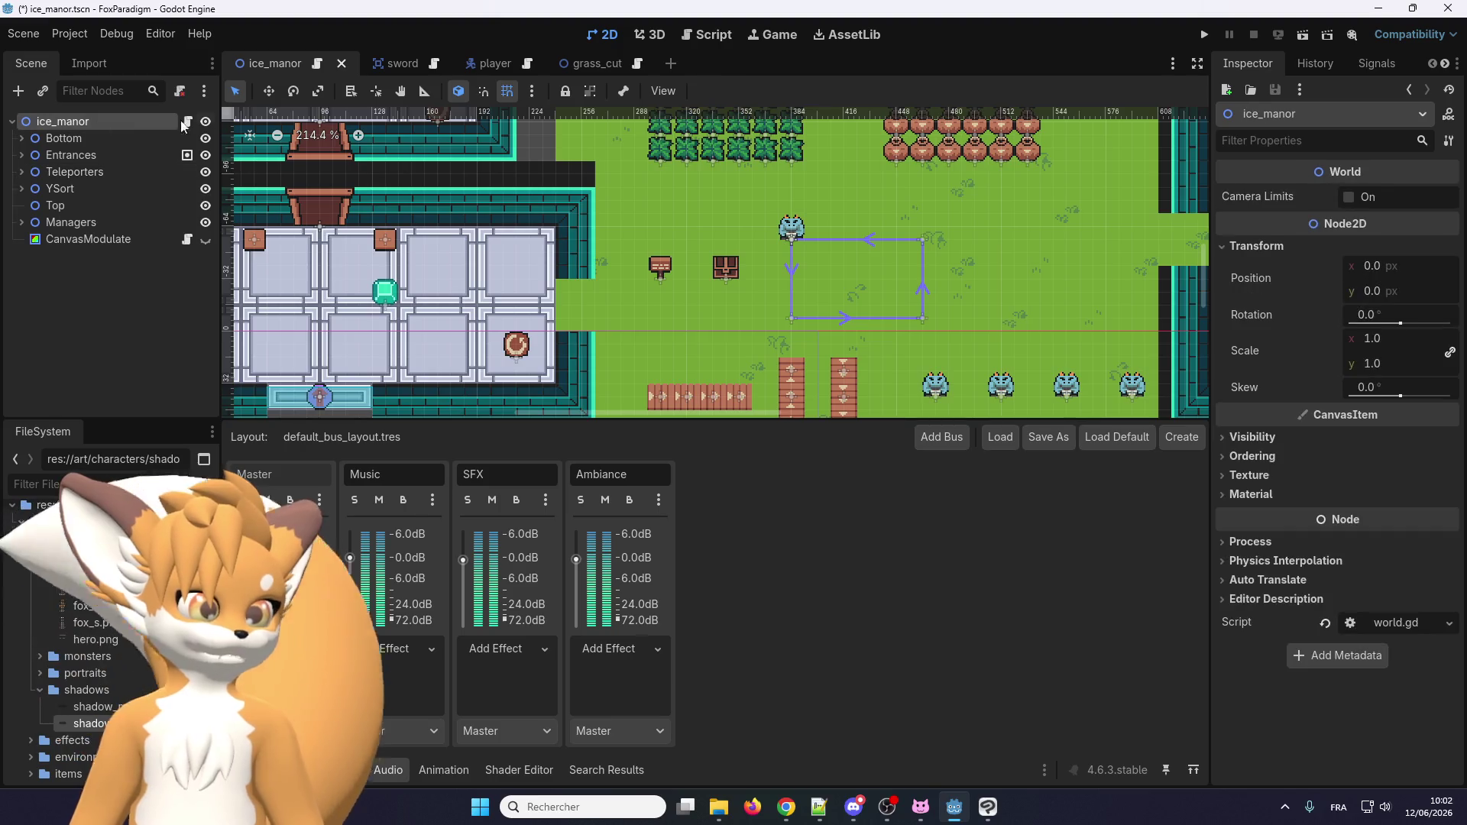
pyautogui.click(443, 770)
pyautogui.click(260, 770)
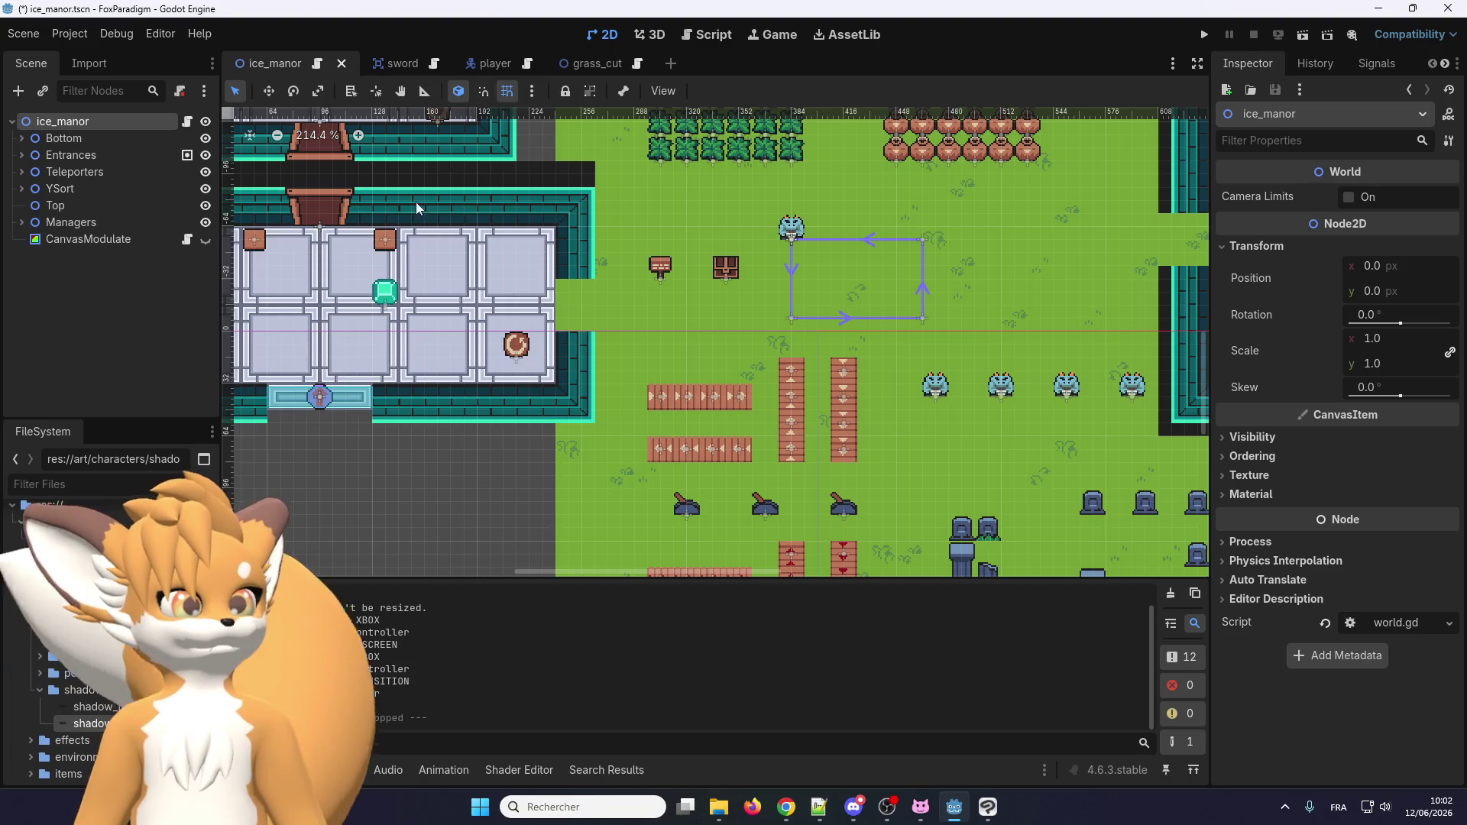
# In the player scene, set the Shadow sprite's texture to shadow_s and run the game.
pyautogui.click(495, 64)
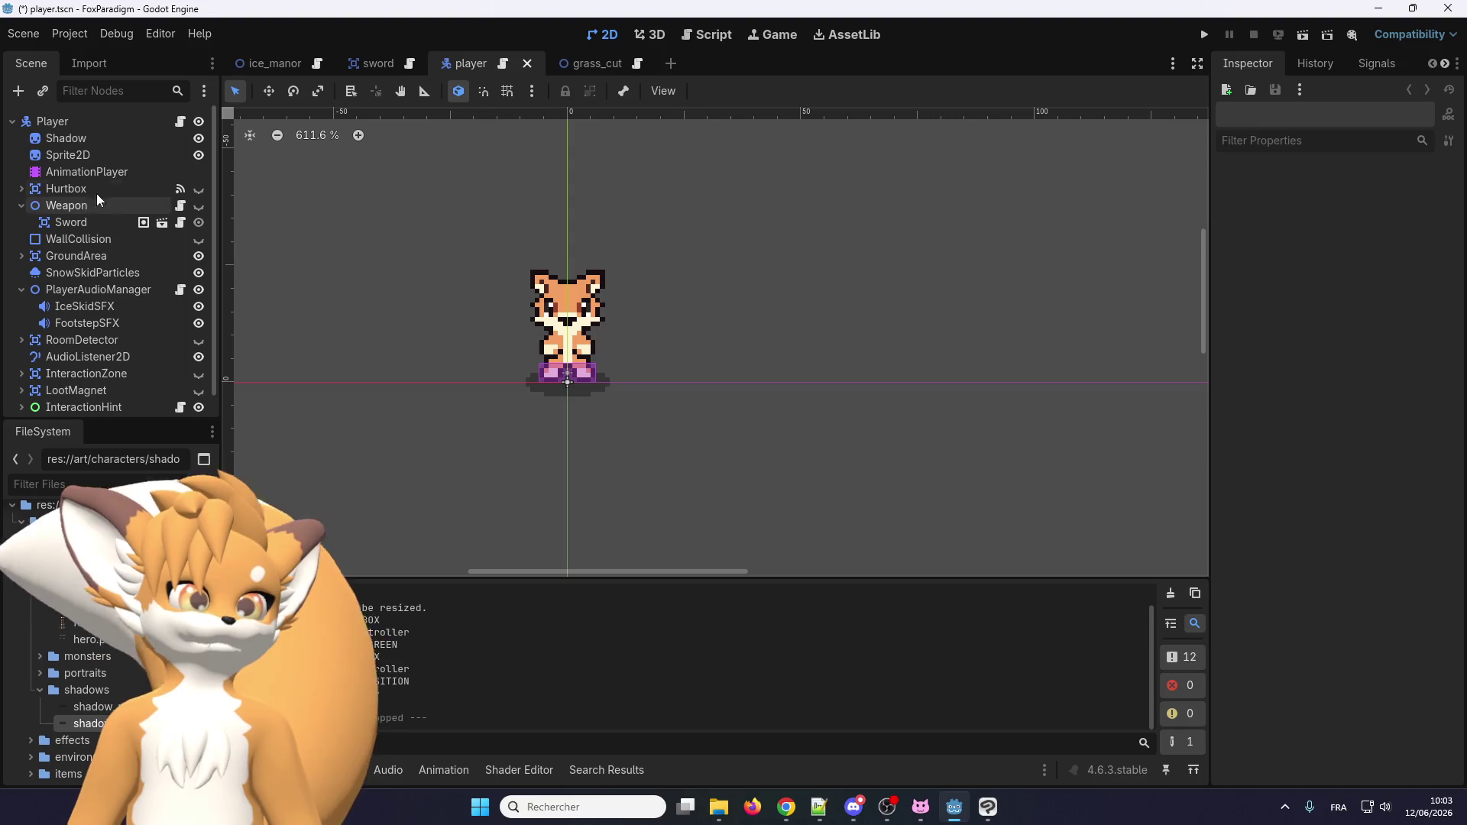
pyautogui.click(84, 138)
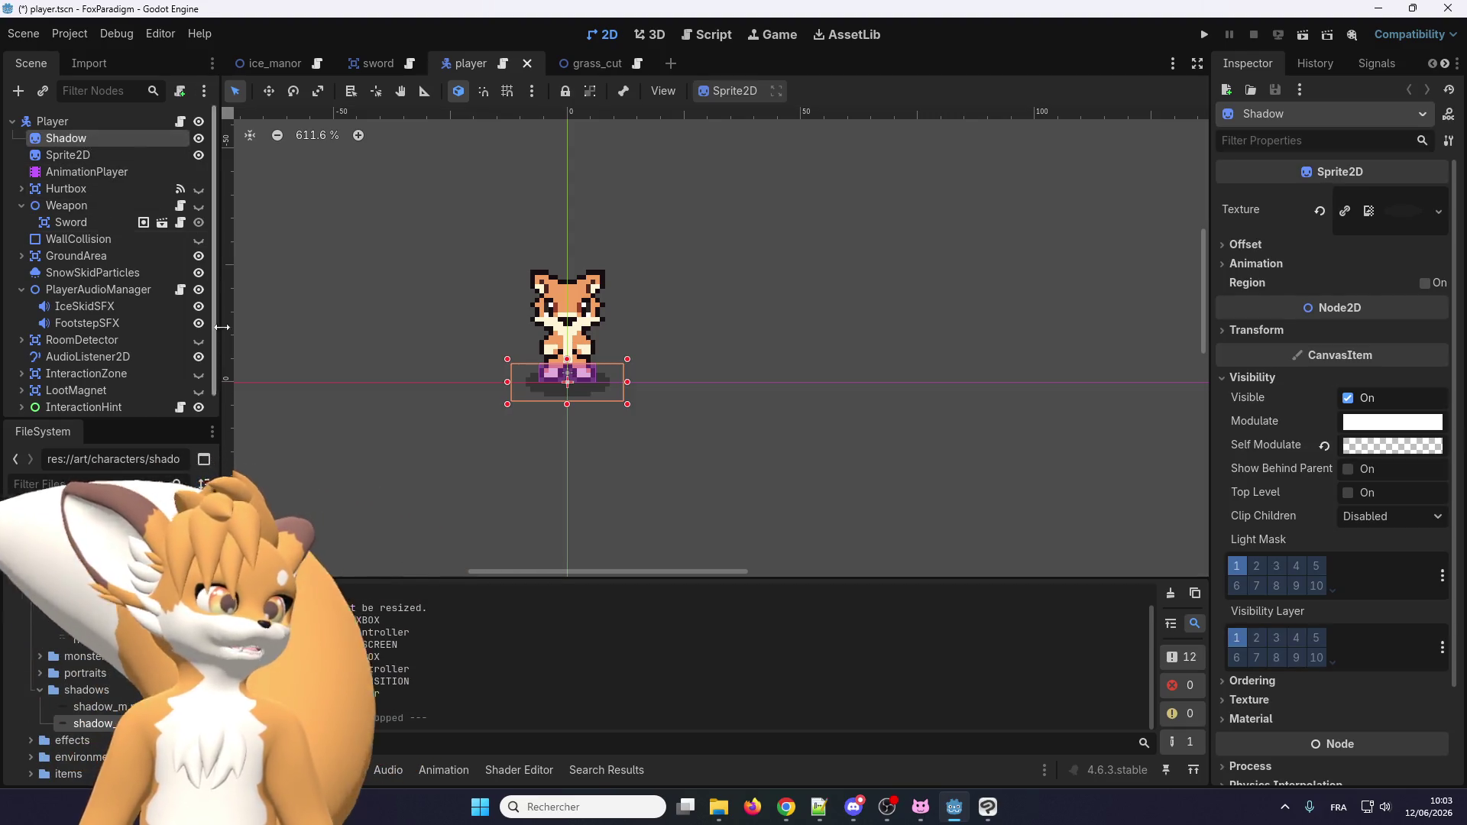
pyautogui.moveTo(80, 723); pyautogui.dragTo(1385, 204)
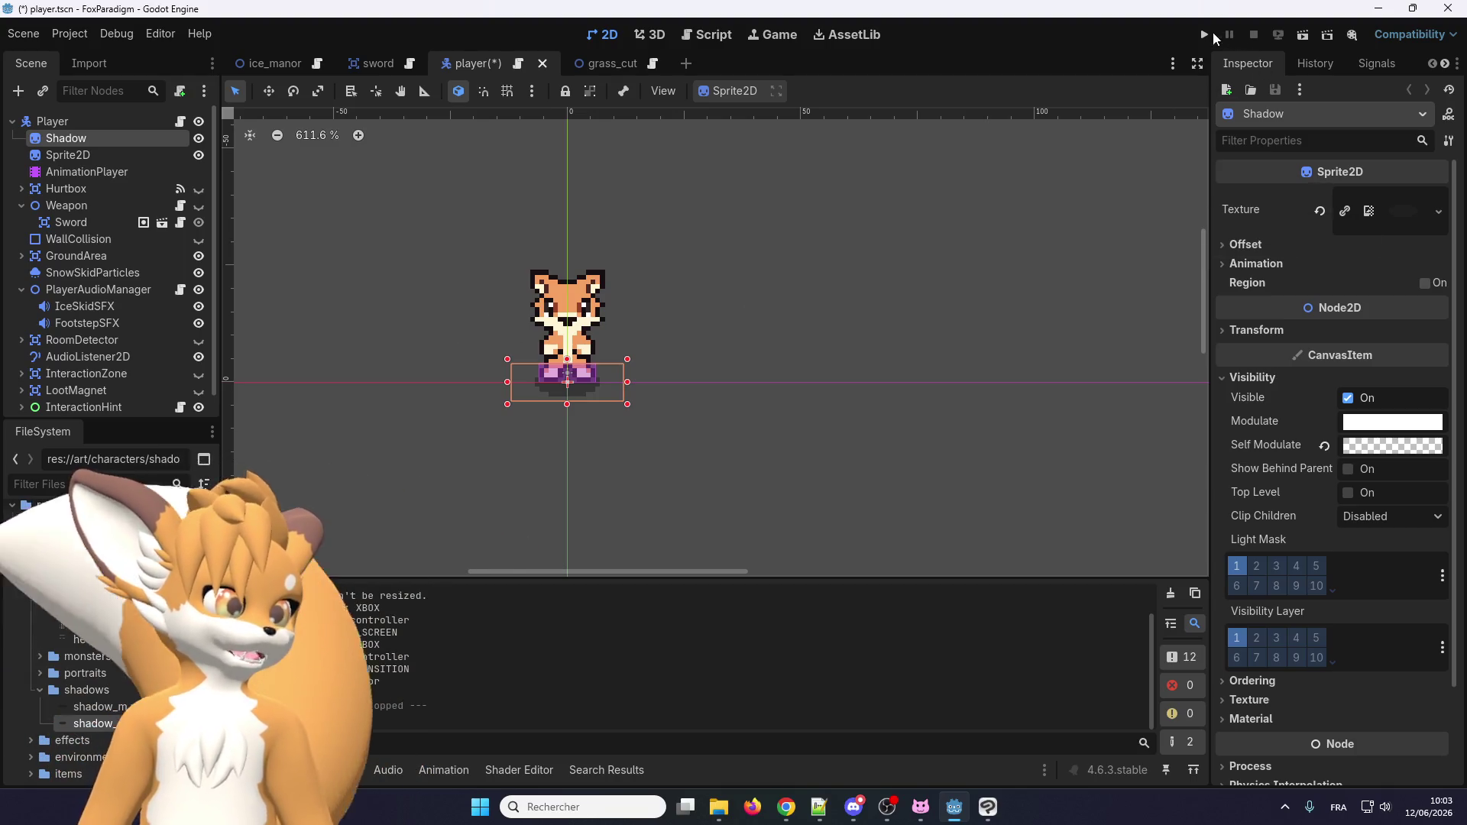
pyautogui.click(1197, 33)
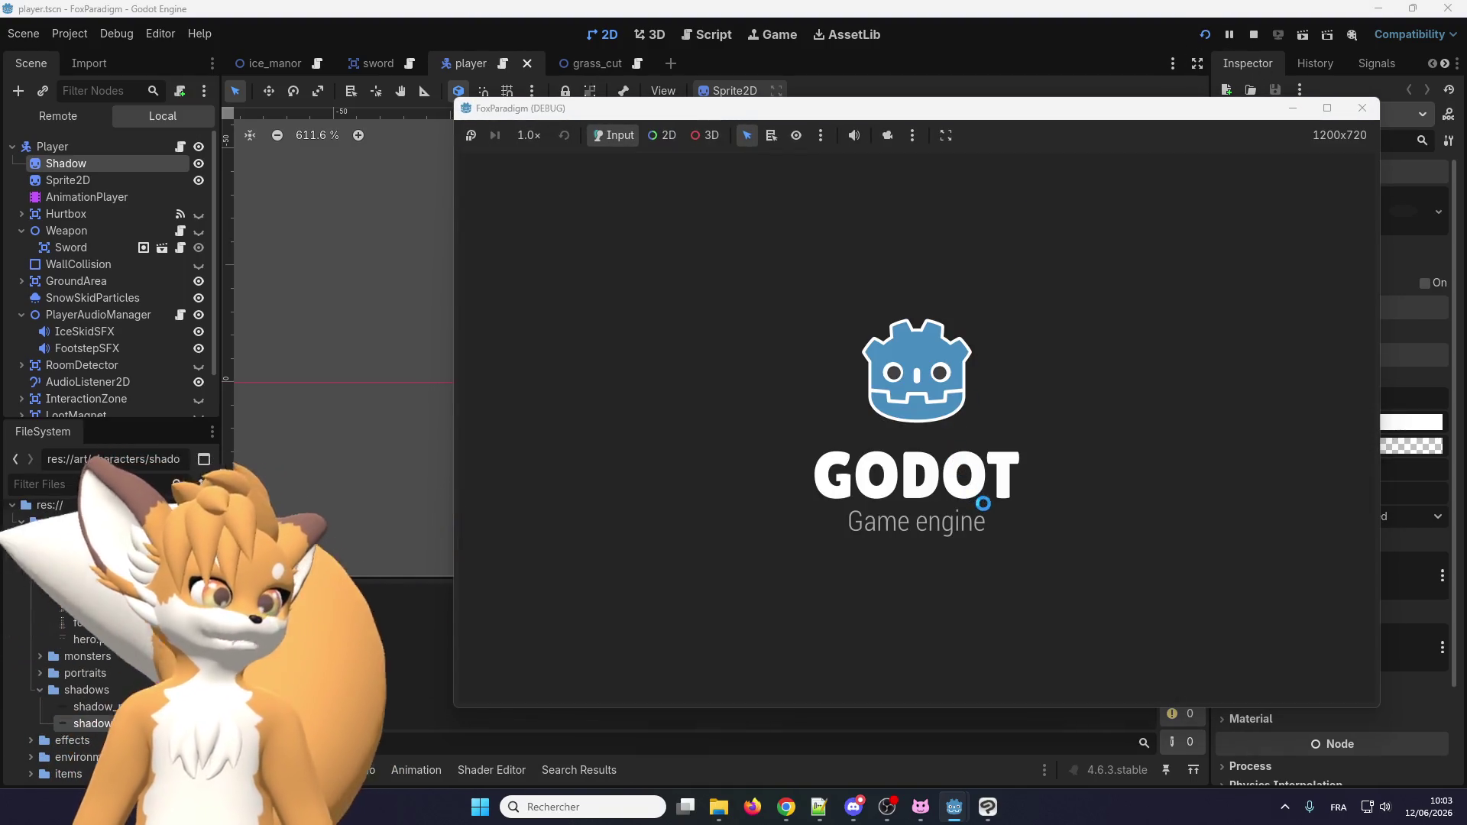
# Enter gameplay, walk the fox up and left toward the building, then stop with F8.
pyautogui.press('Return')
pyautogui.press('Return')
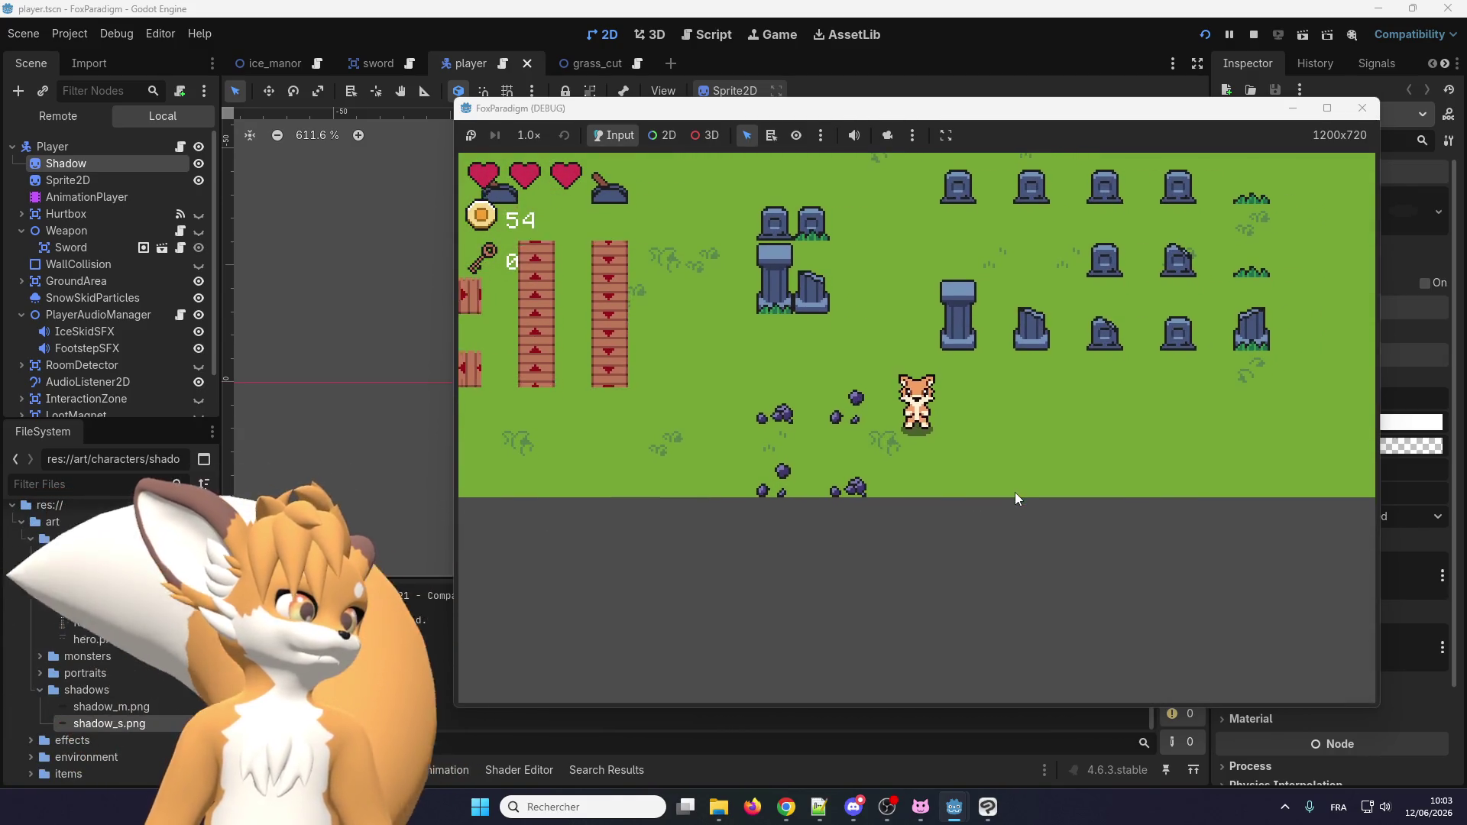
pyautogui.press('Up')
pyautogui.press('Left')
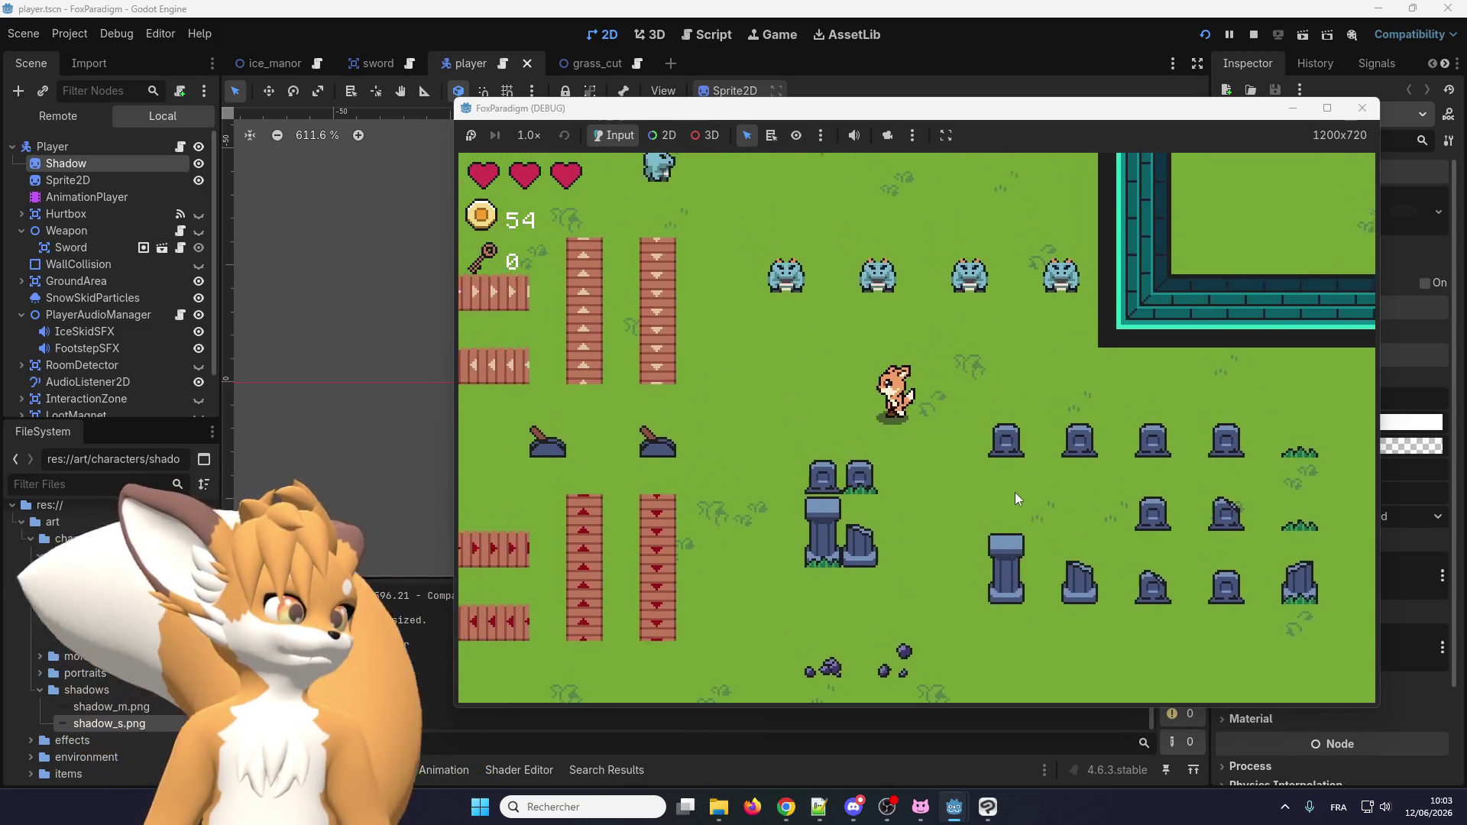
pyautogui.press('Up')
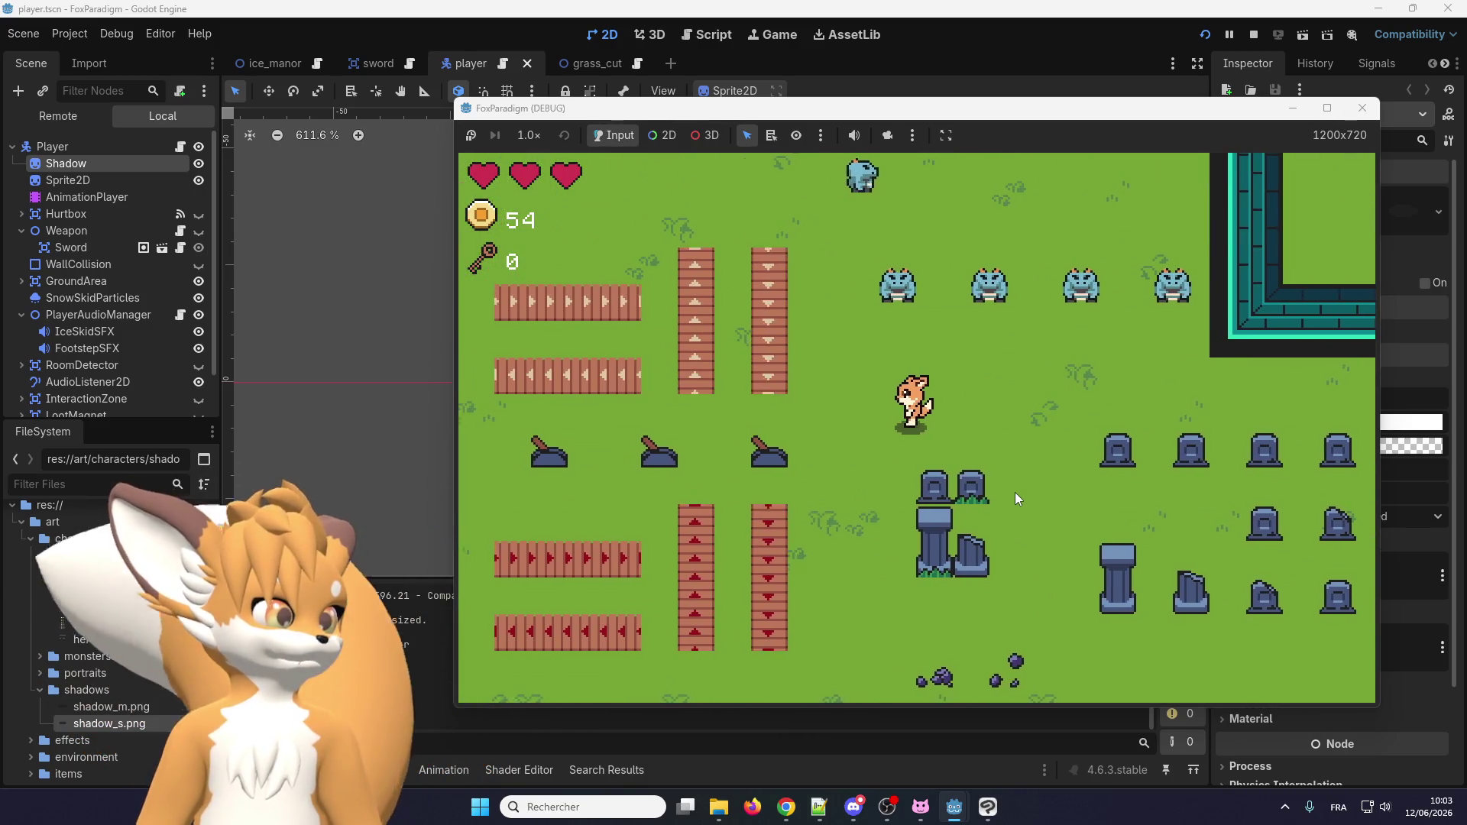
pyautogui.press('F8')
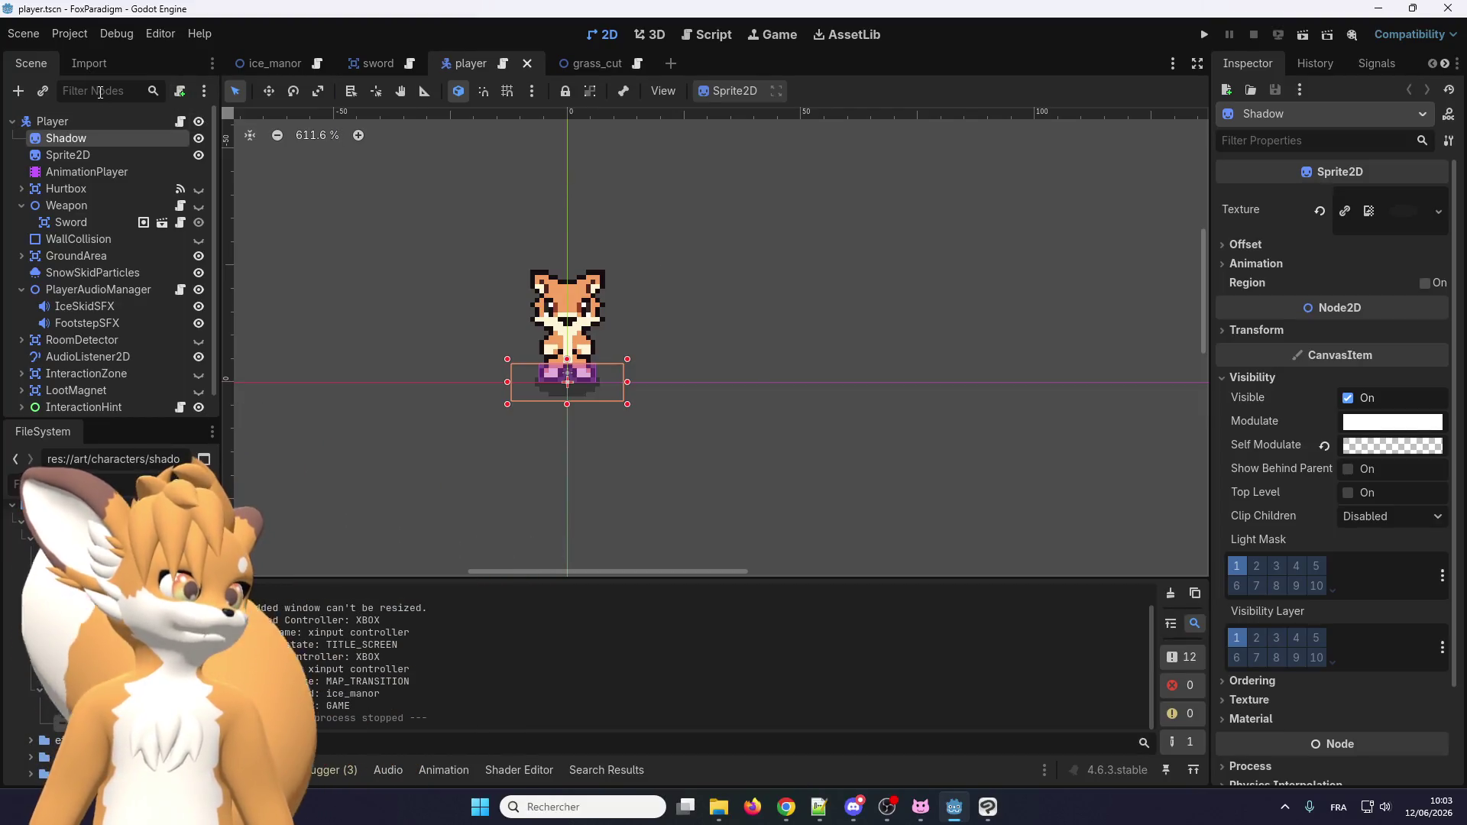
# Filter the FileSystem for 'eralo' and open the eralo scene.
pyautogui.click(152, 483)
pyautogui.write('eral')
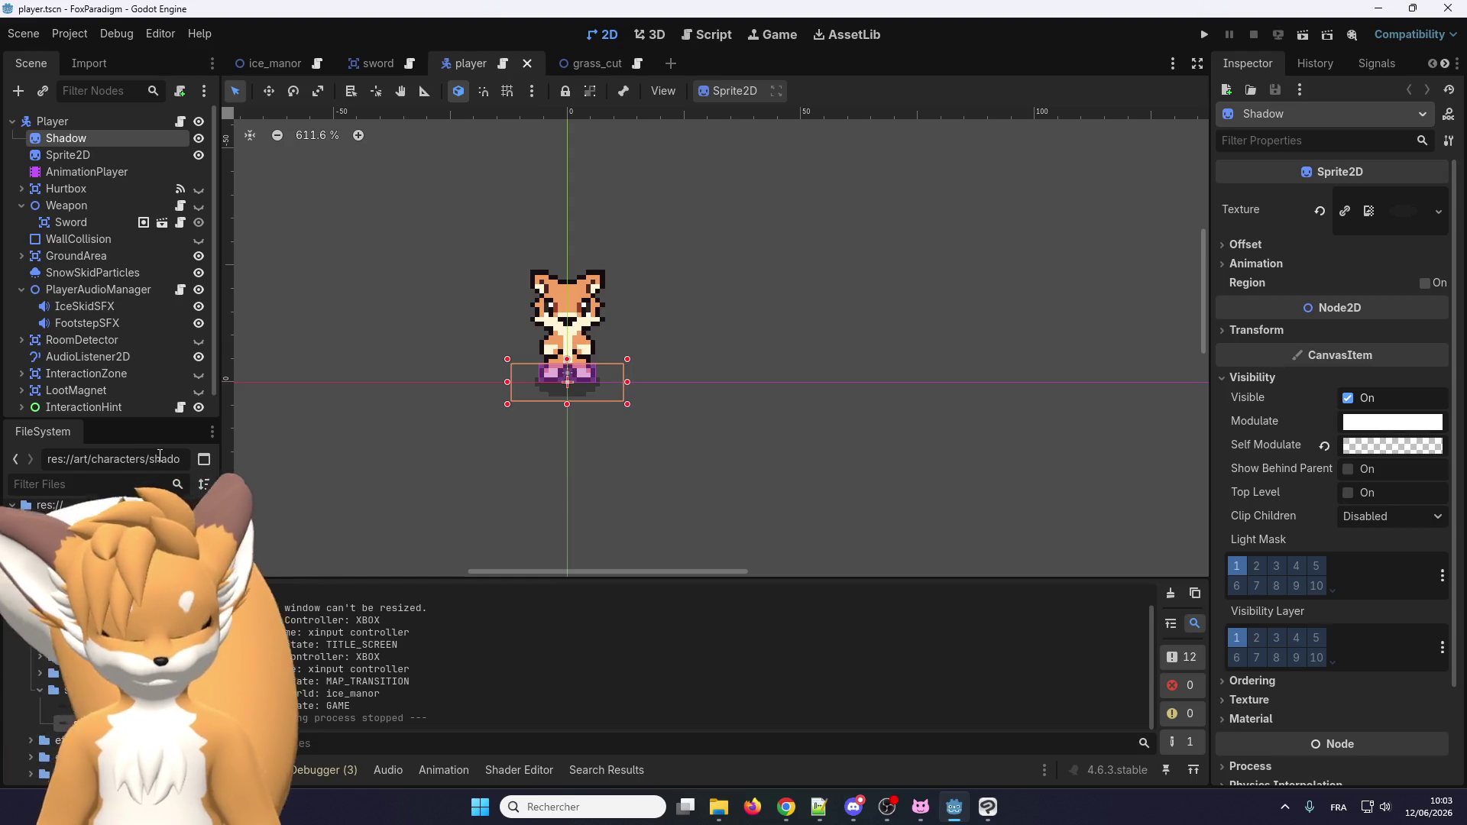
pyautogui.write('o')
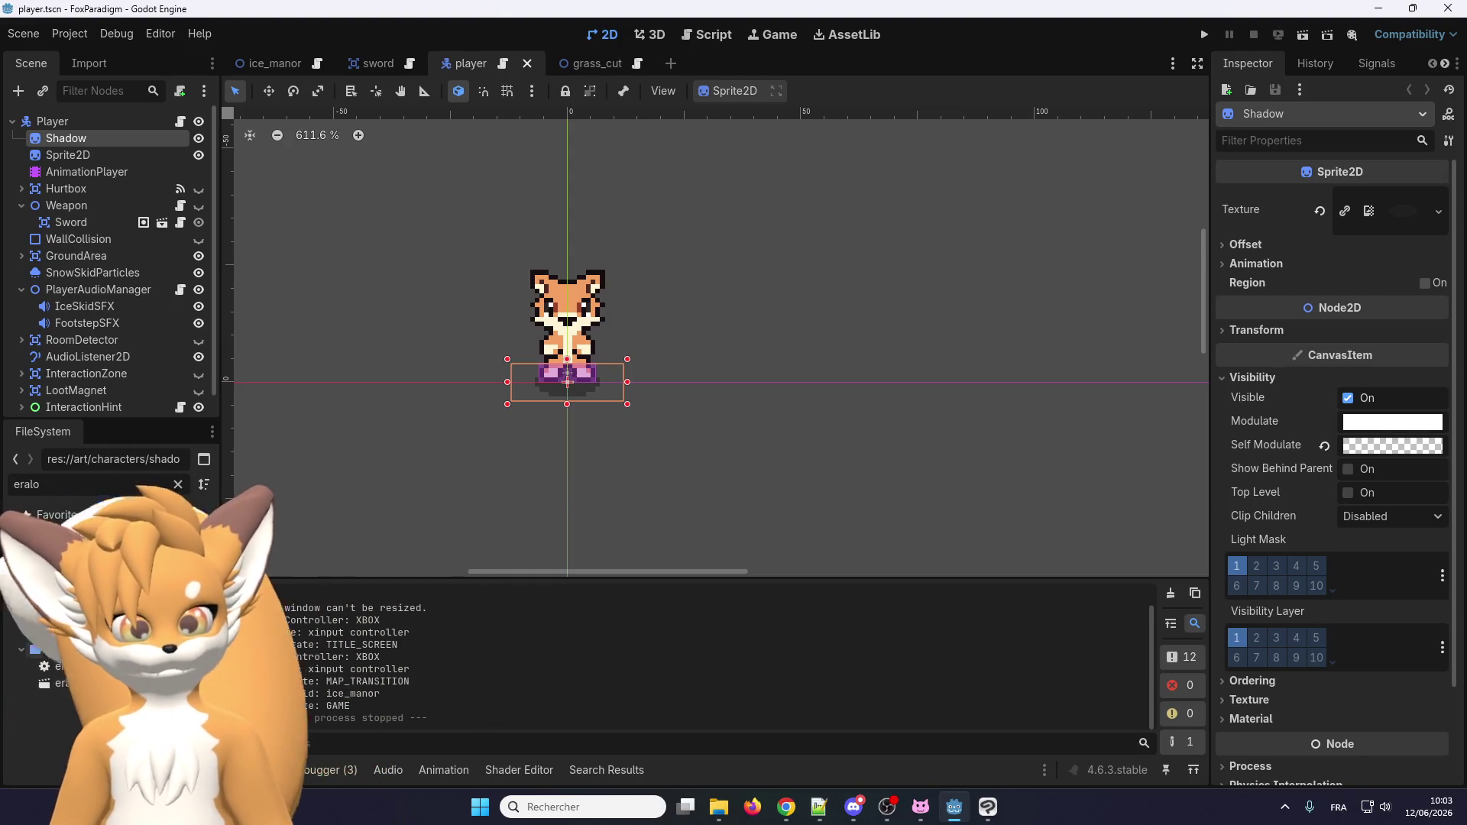
pyautogui.doubleClick(91, 683)
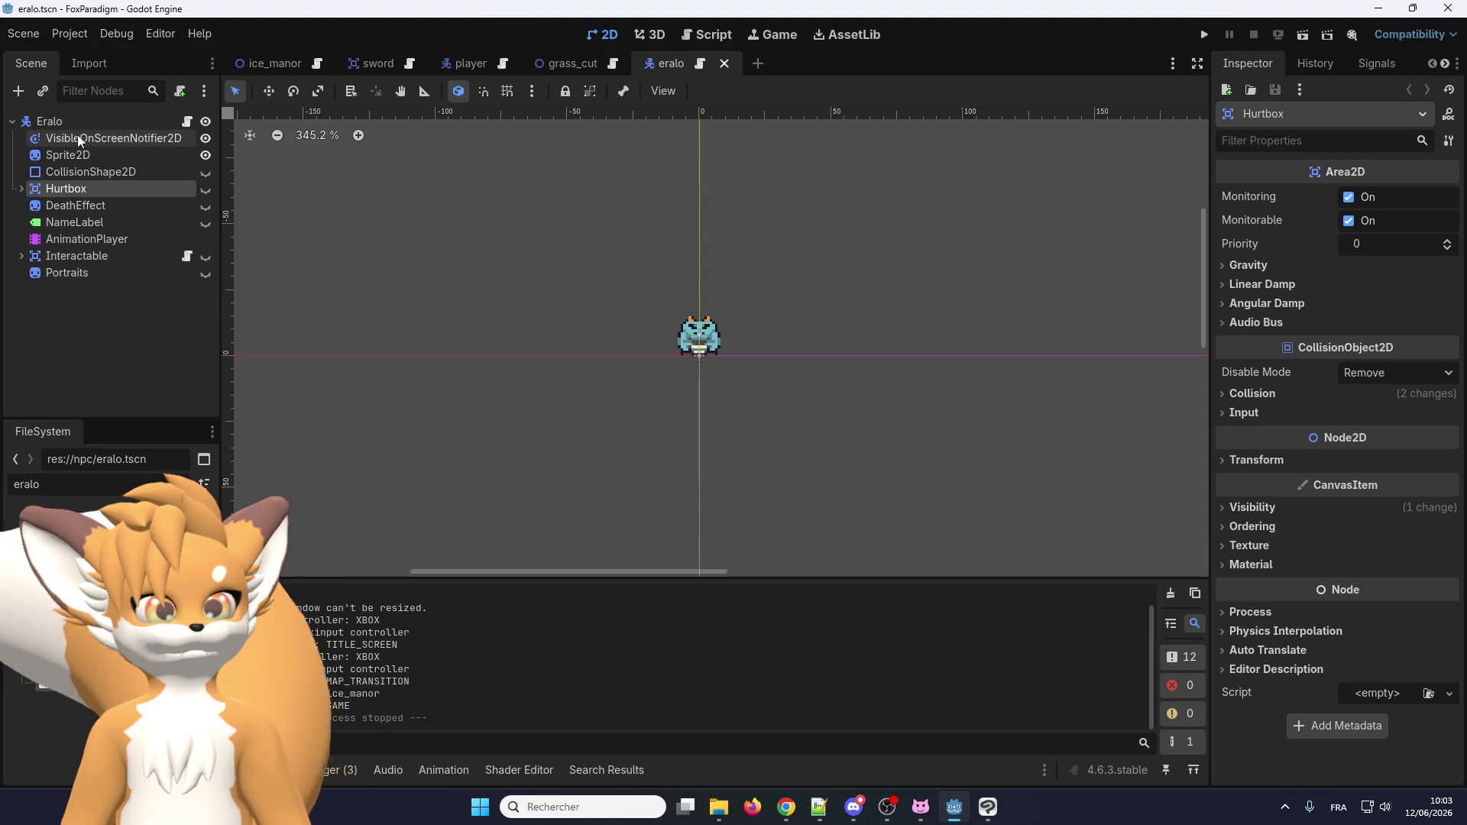
# Add a Sprite2D child to Eralo, rename it Shadow and order it above Sprite2D.
pyautogui.click(70, 121)
pyautogui.rightClick(70, 120)
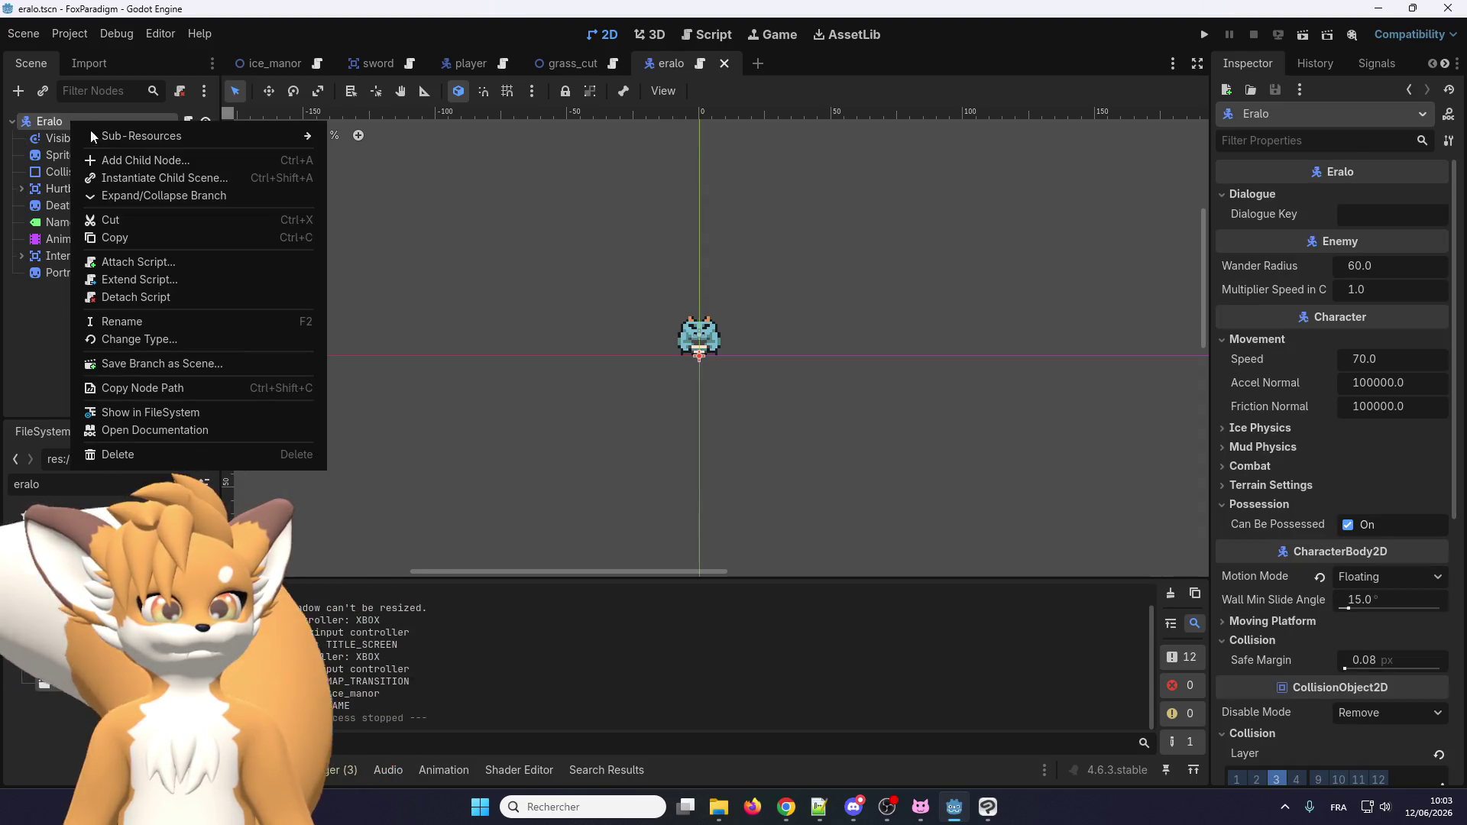
pyautogui.click(107, 154)
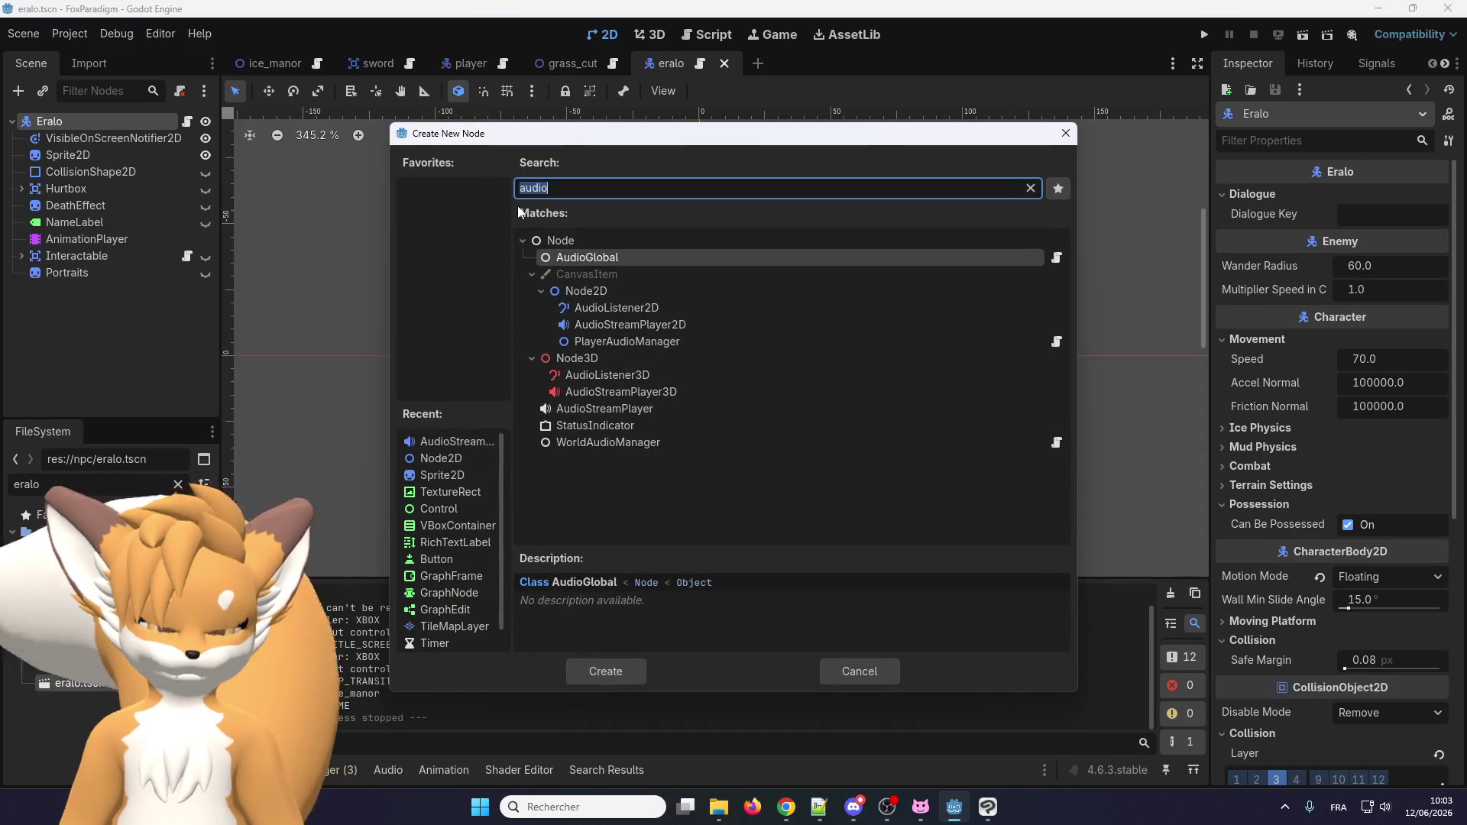
pyautogui.write('spr')
pyautogui.doubleClick(646, 384)
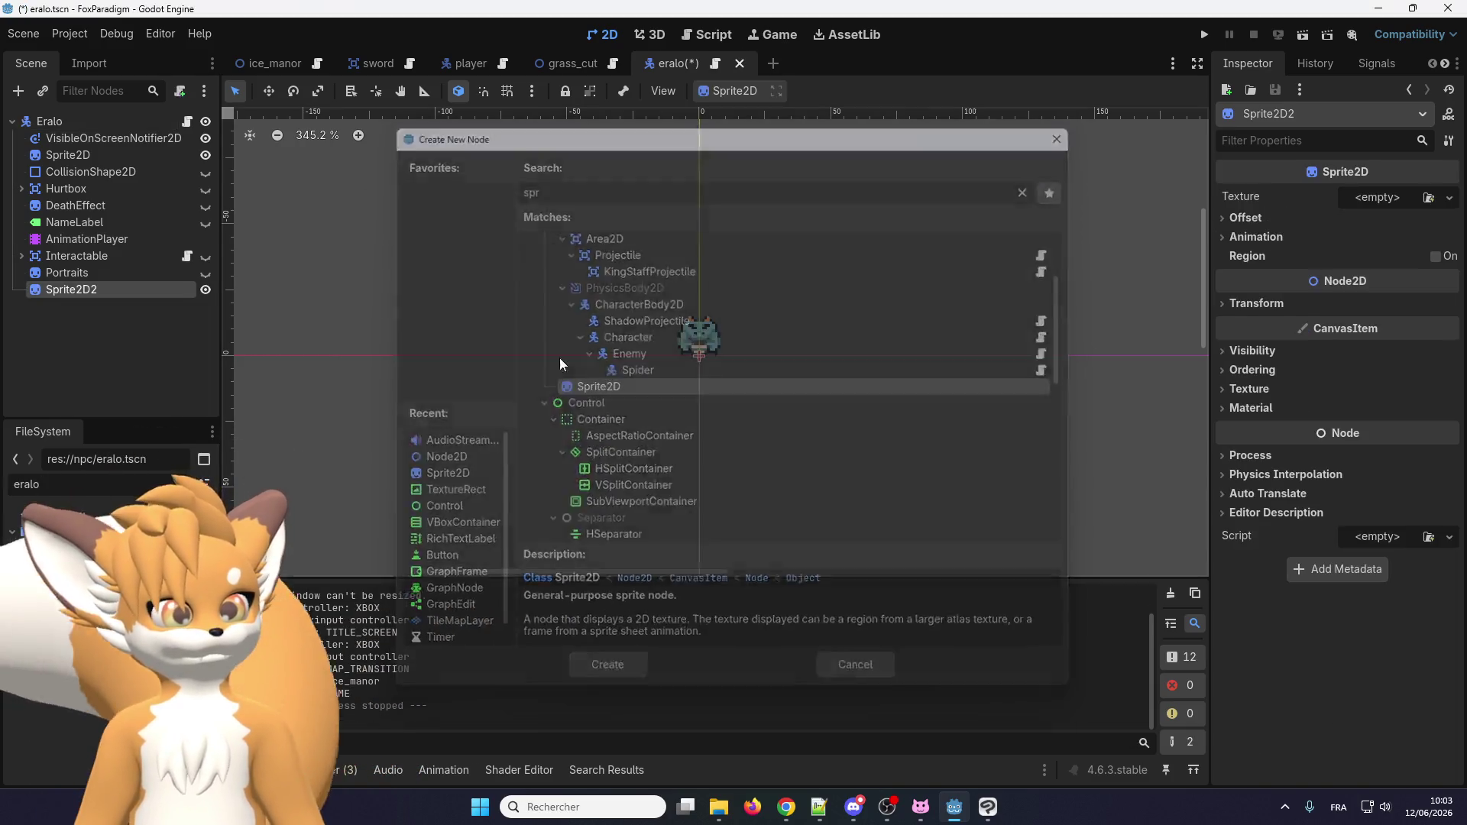
pyautogui.doubleClick(76, 288)
pyautogui.write('Shadow')
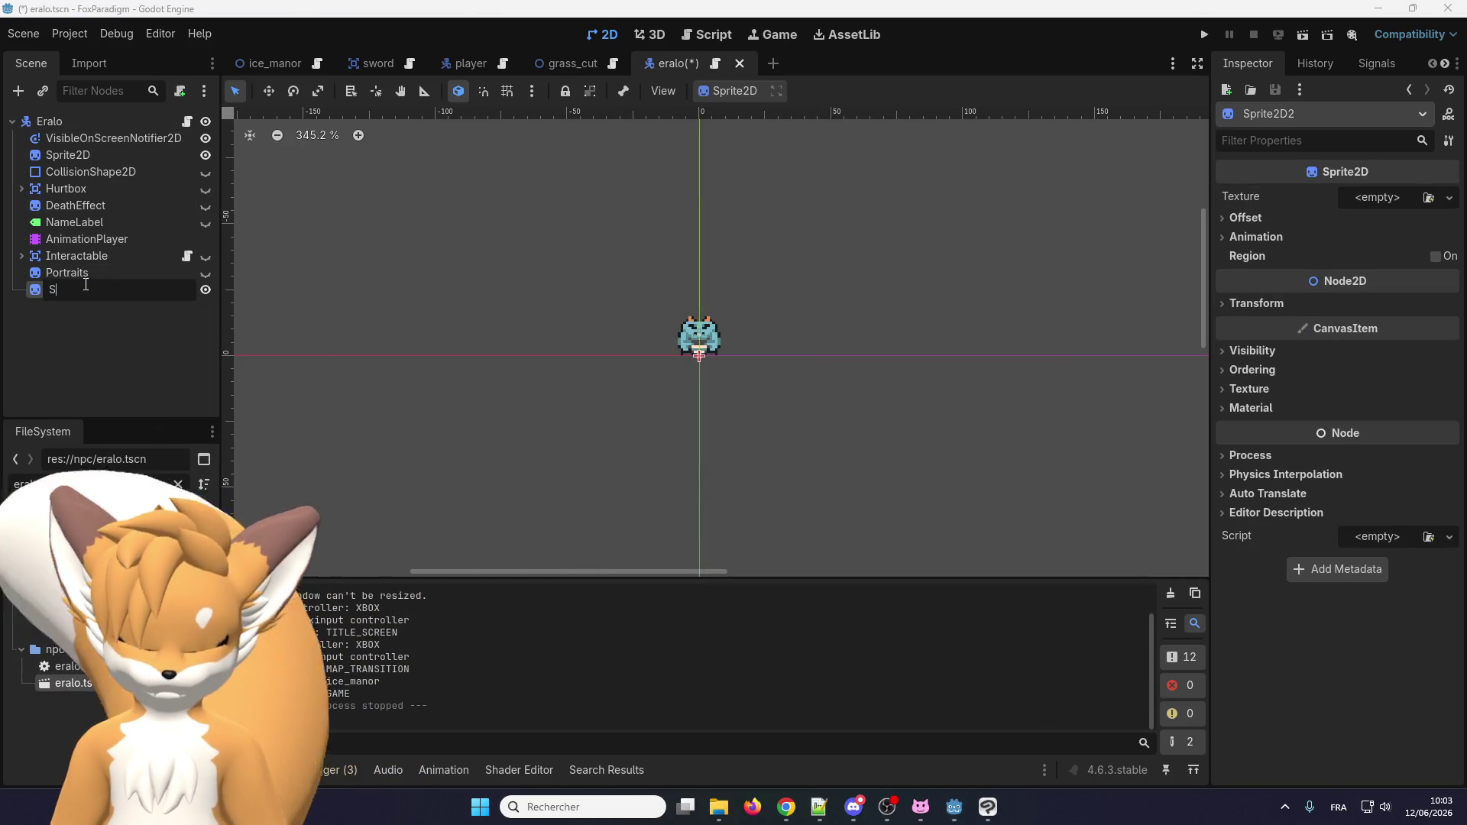
pyautogui.press('Return')
pyautogui.moveTo(84, 289); pyautogui.dragTo(108, 145)
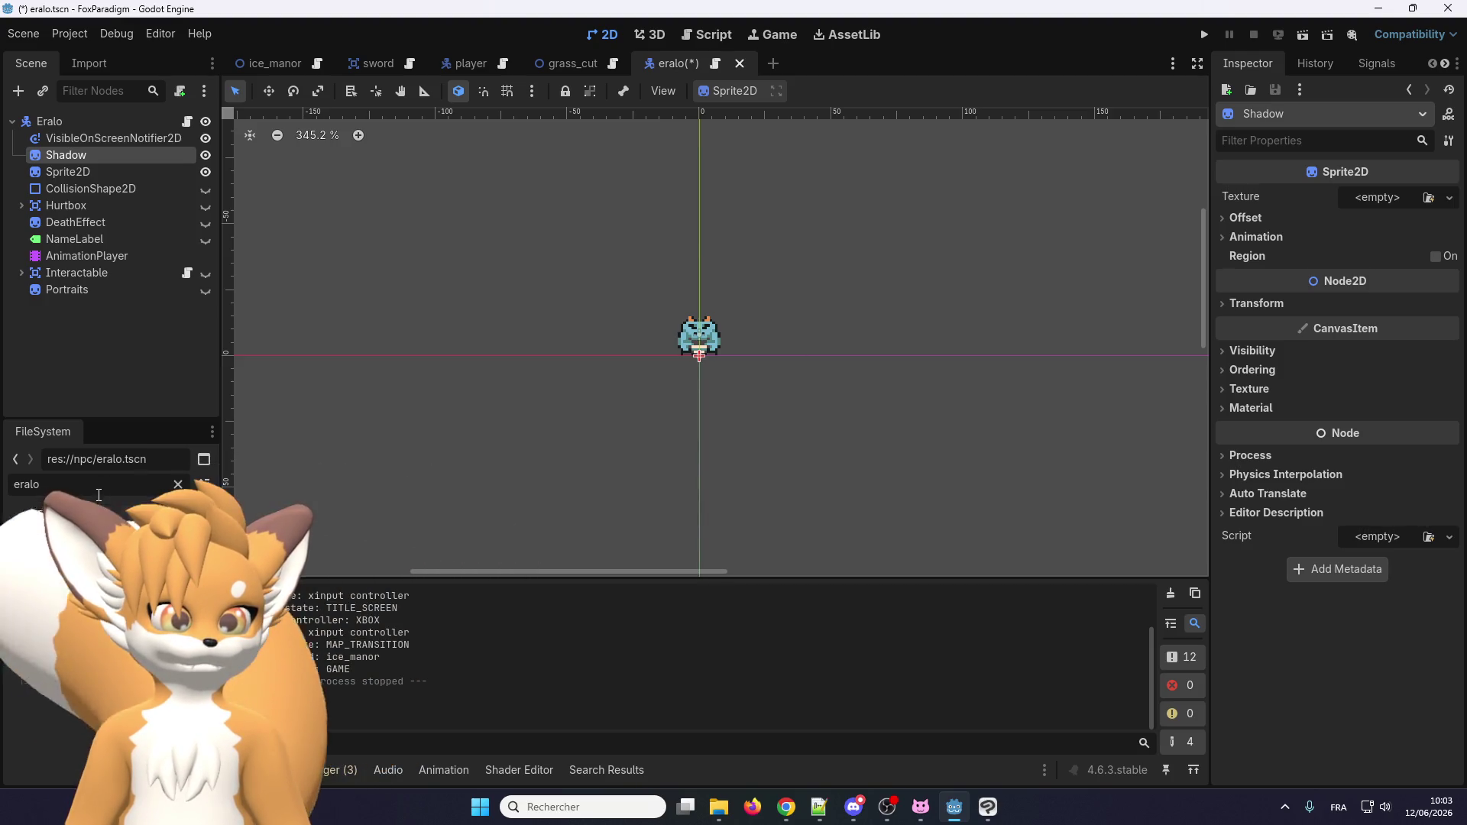
# Assign shadow_s.png as the Shadow sprite's texture.
pyautogui.doubleClick(26, 484)
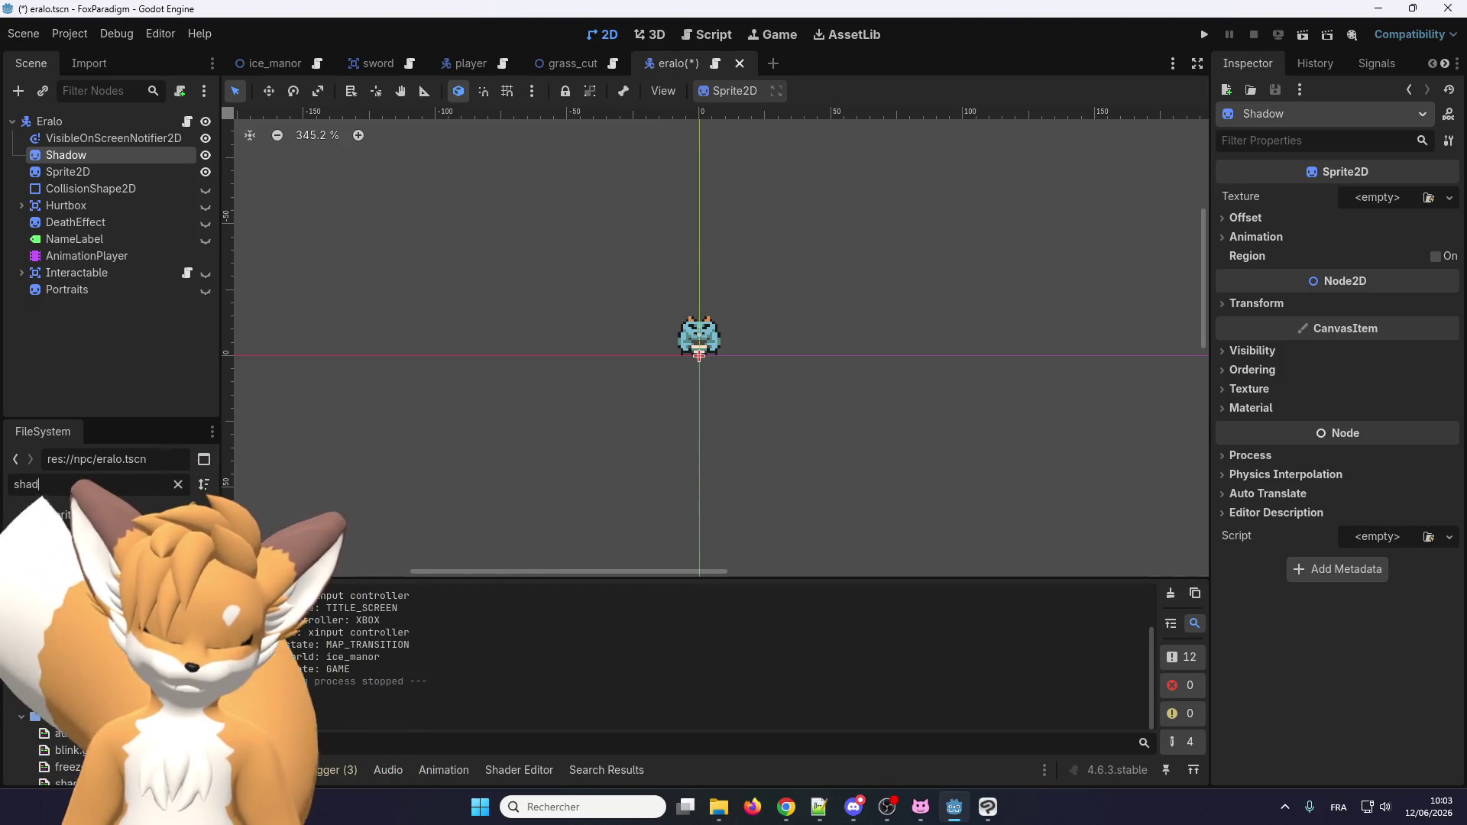
pyautogui.write('shad')
pyautogui.moveTo(99, 615); pyautogui.dragTo(1367, 198)
pyautogui.scroll(5, 737, 469)
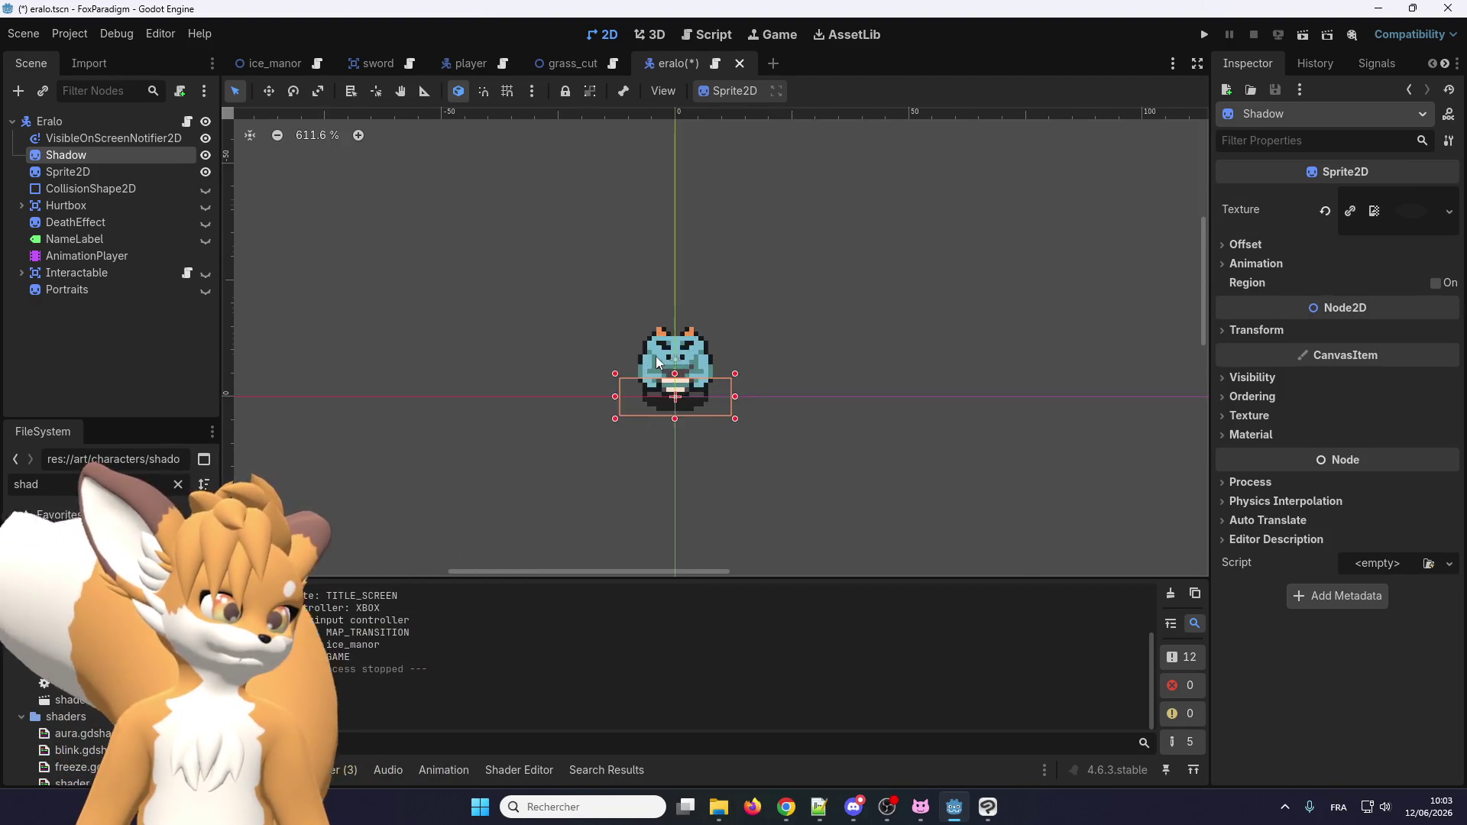
pyautogui.click(755, 480)
pyautogui.scroll(-3, 731, 440)
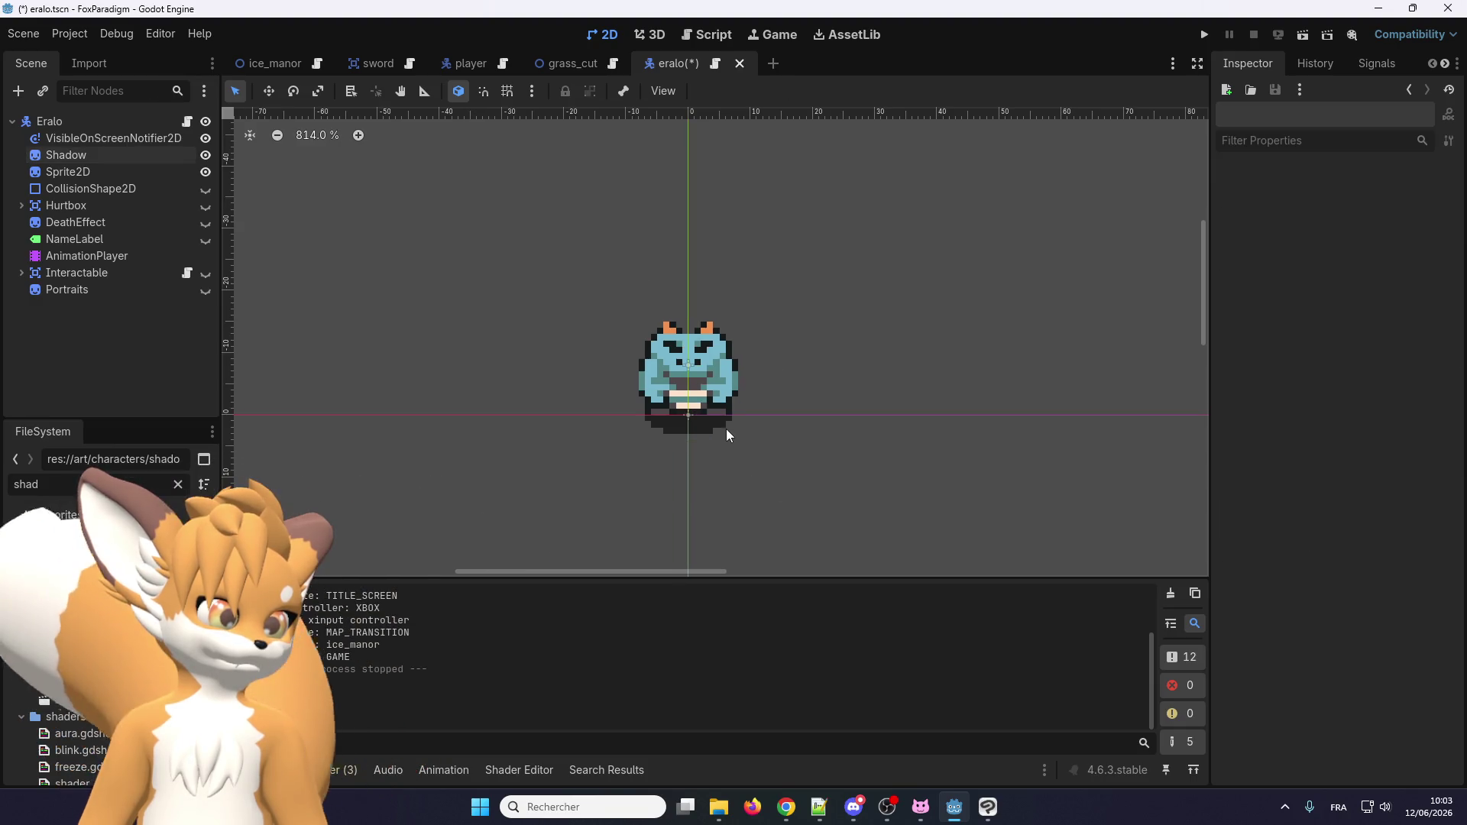
# Save and run the game, load the save, walk the fox to the frogs, then close it.
pyautogui.click(1201, 35)
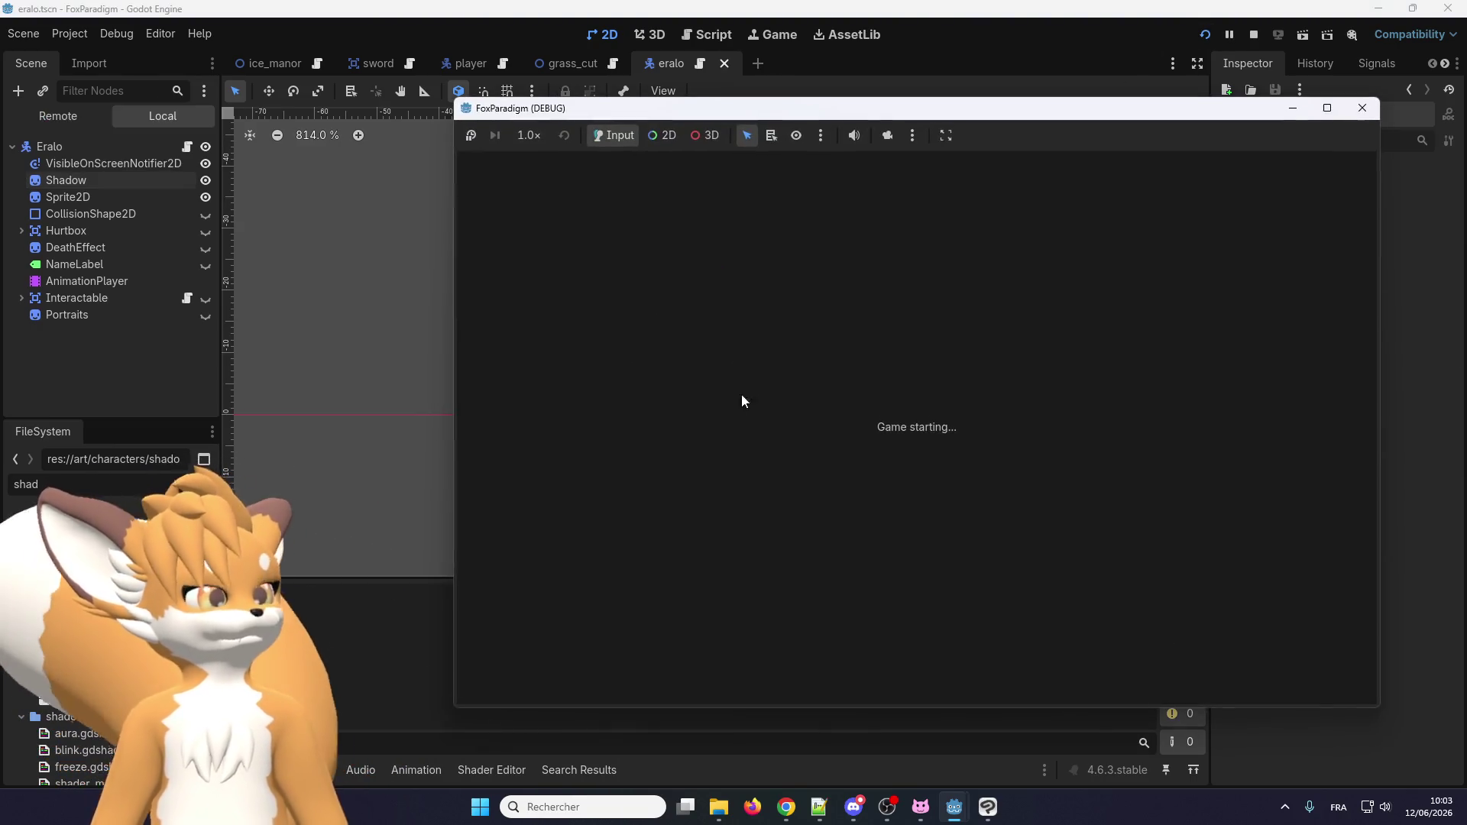
pyautogui.press('Return')
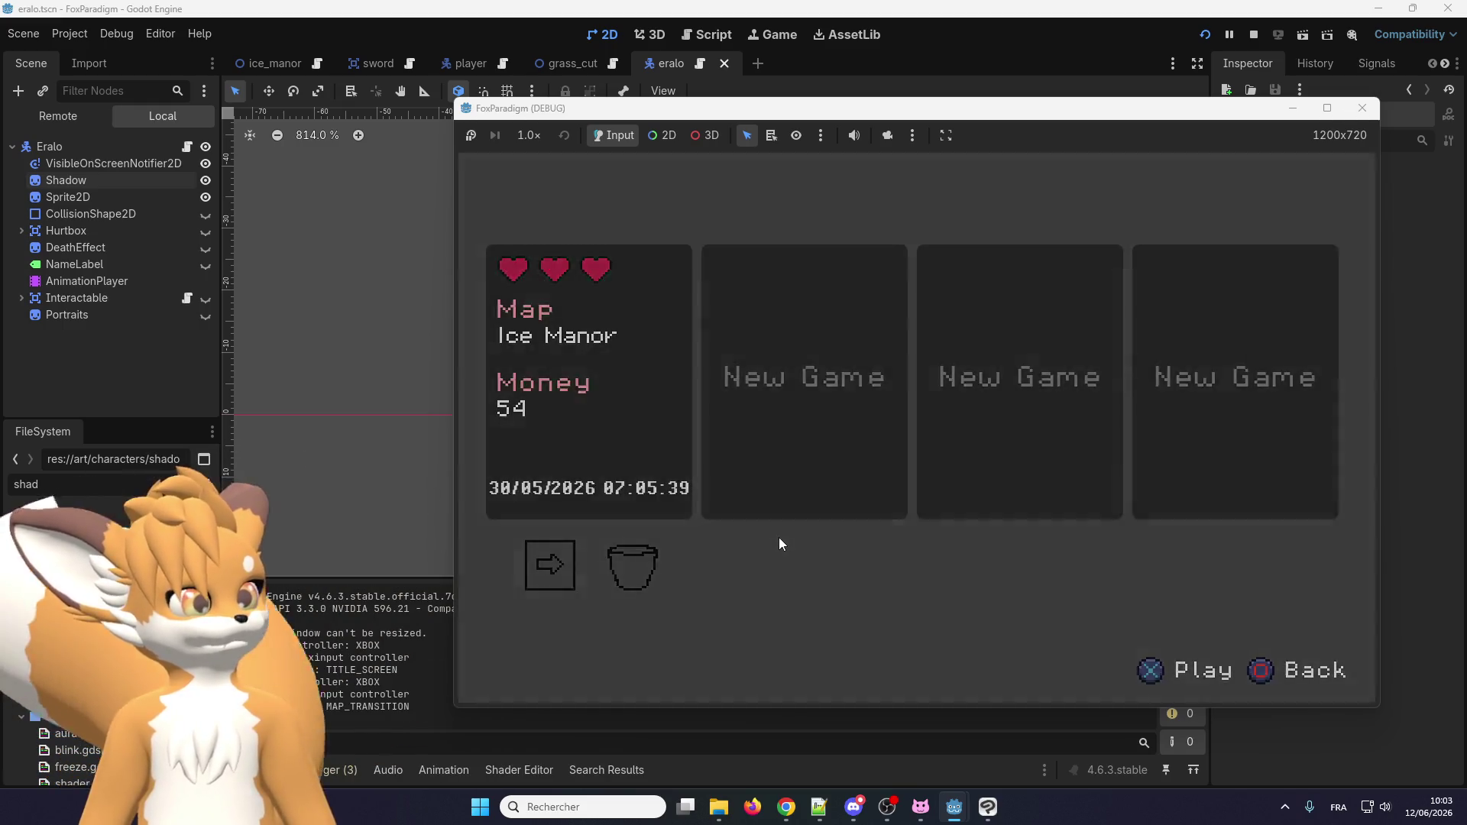
pyautogui.press('Return')
pyautogui.press('Up')
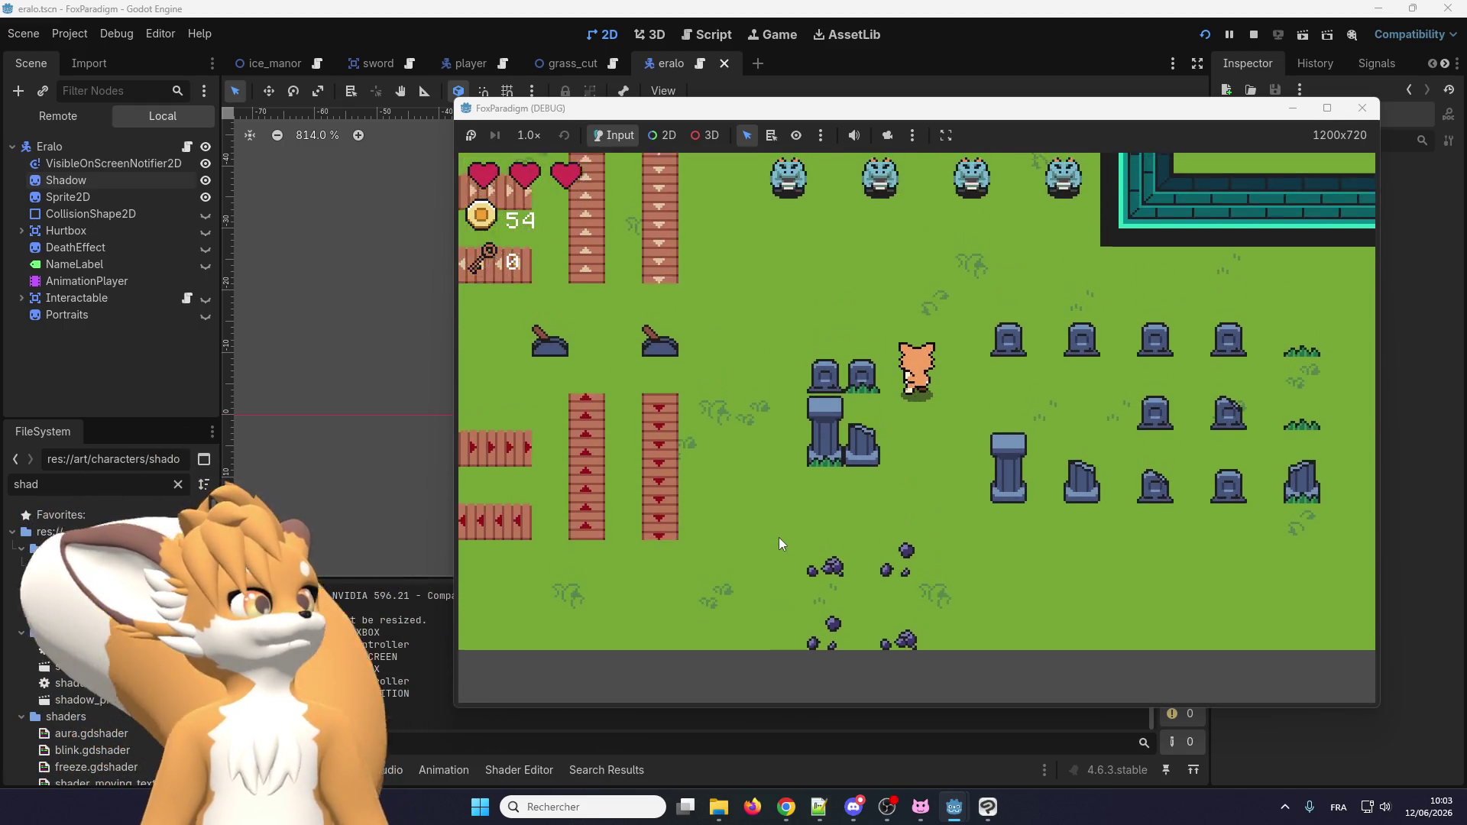
pyautogui.press('Up')
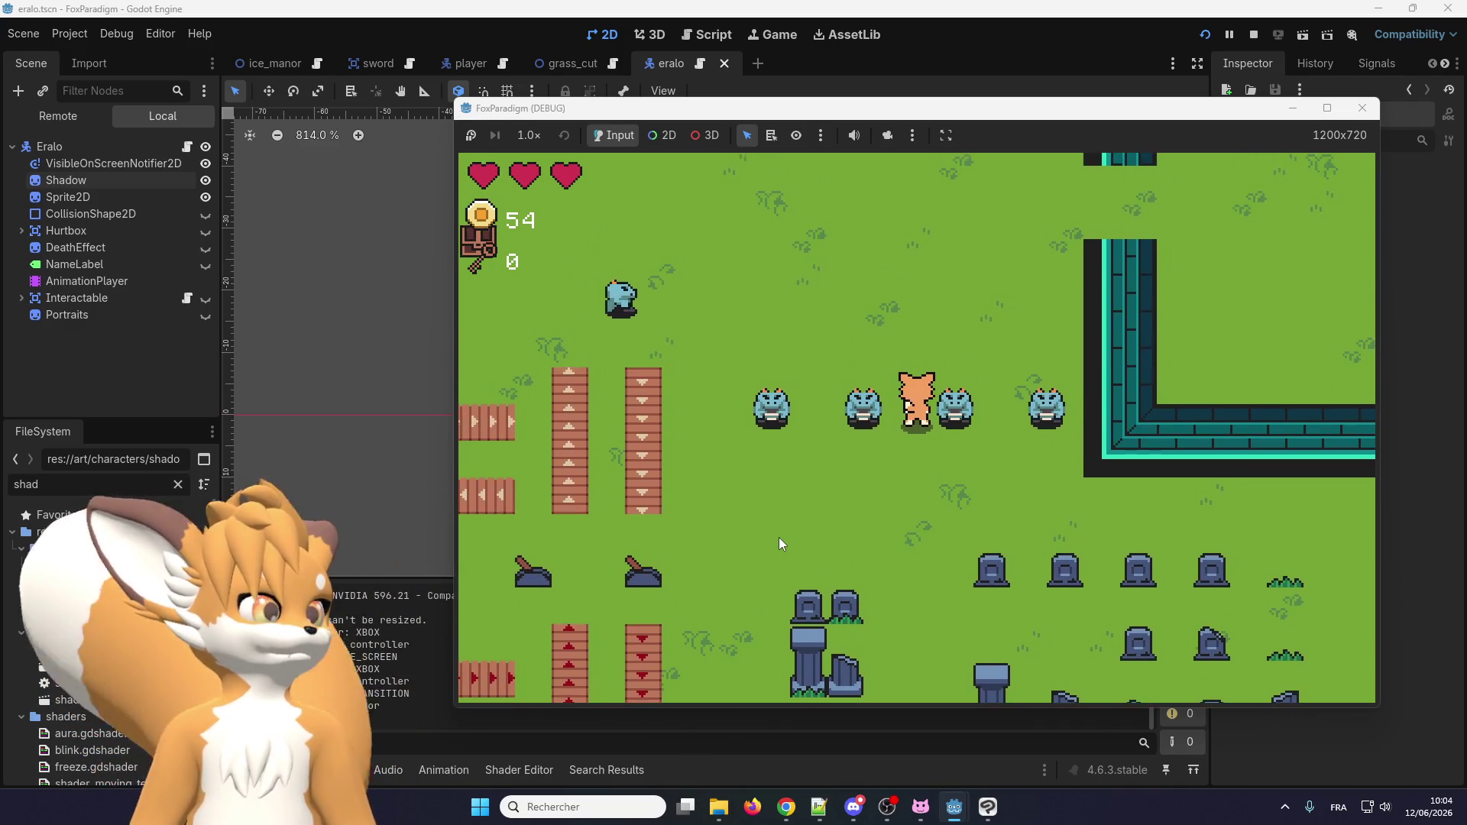
pyautogui.click(1362, 109)
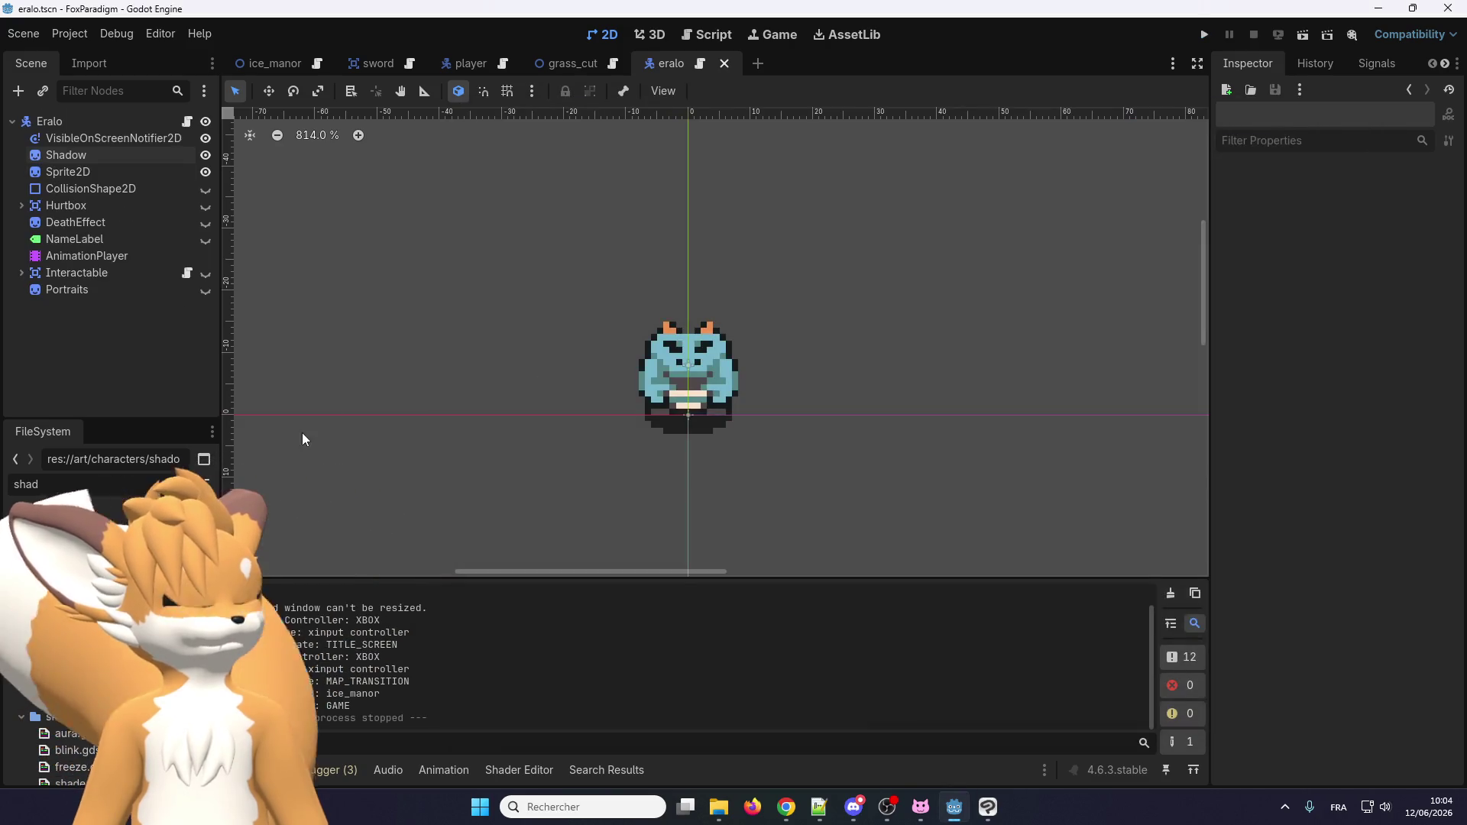
# In the player scene, open the Shadow's Self Modulate colour to read ffffff80.
pyautogui.click(75, 157)
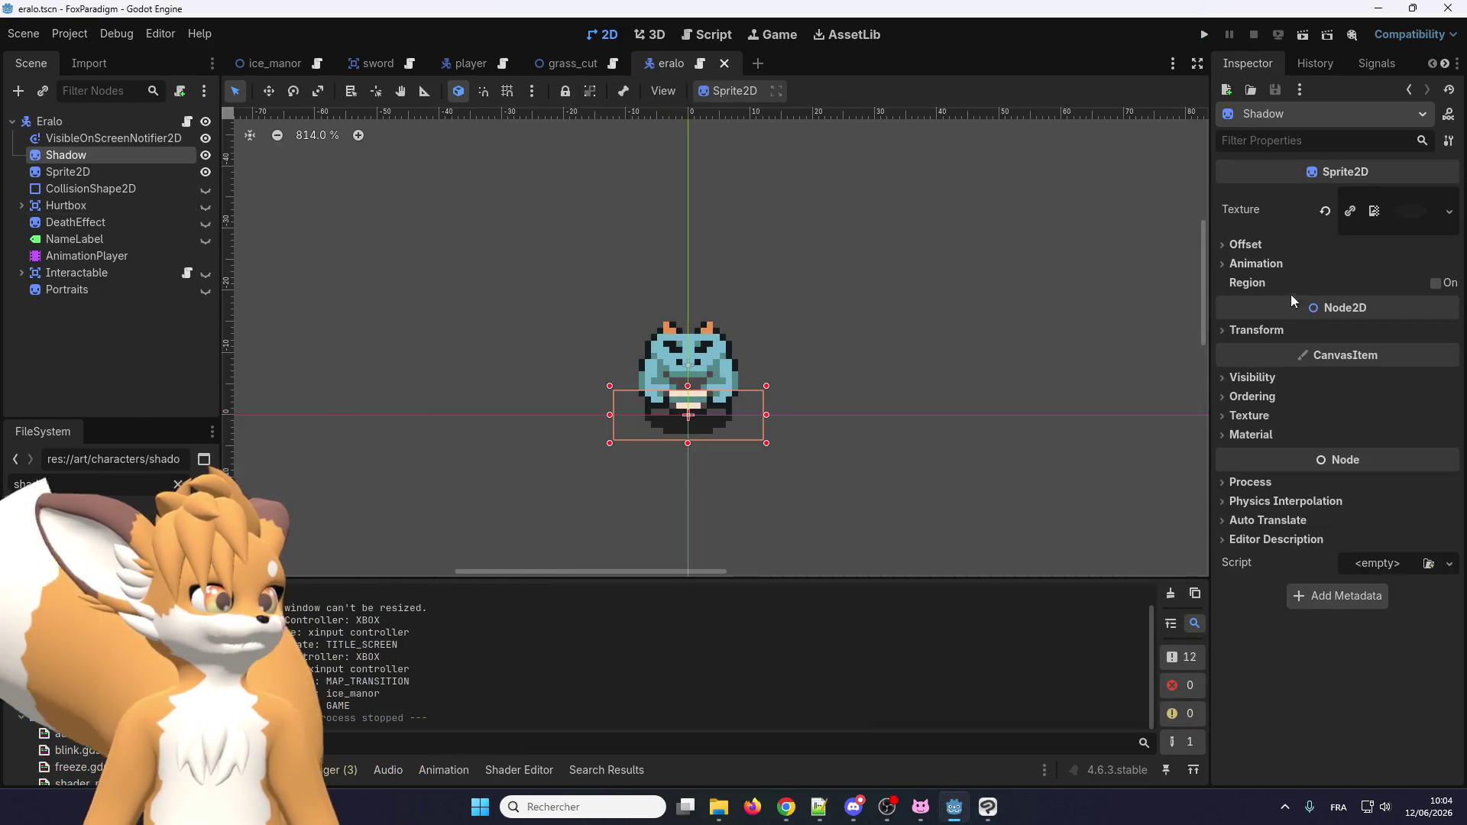
pyautogui.click(471, 63)
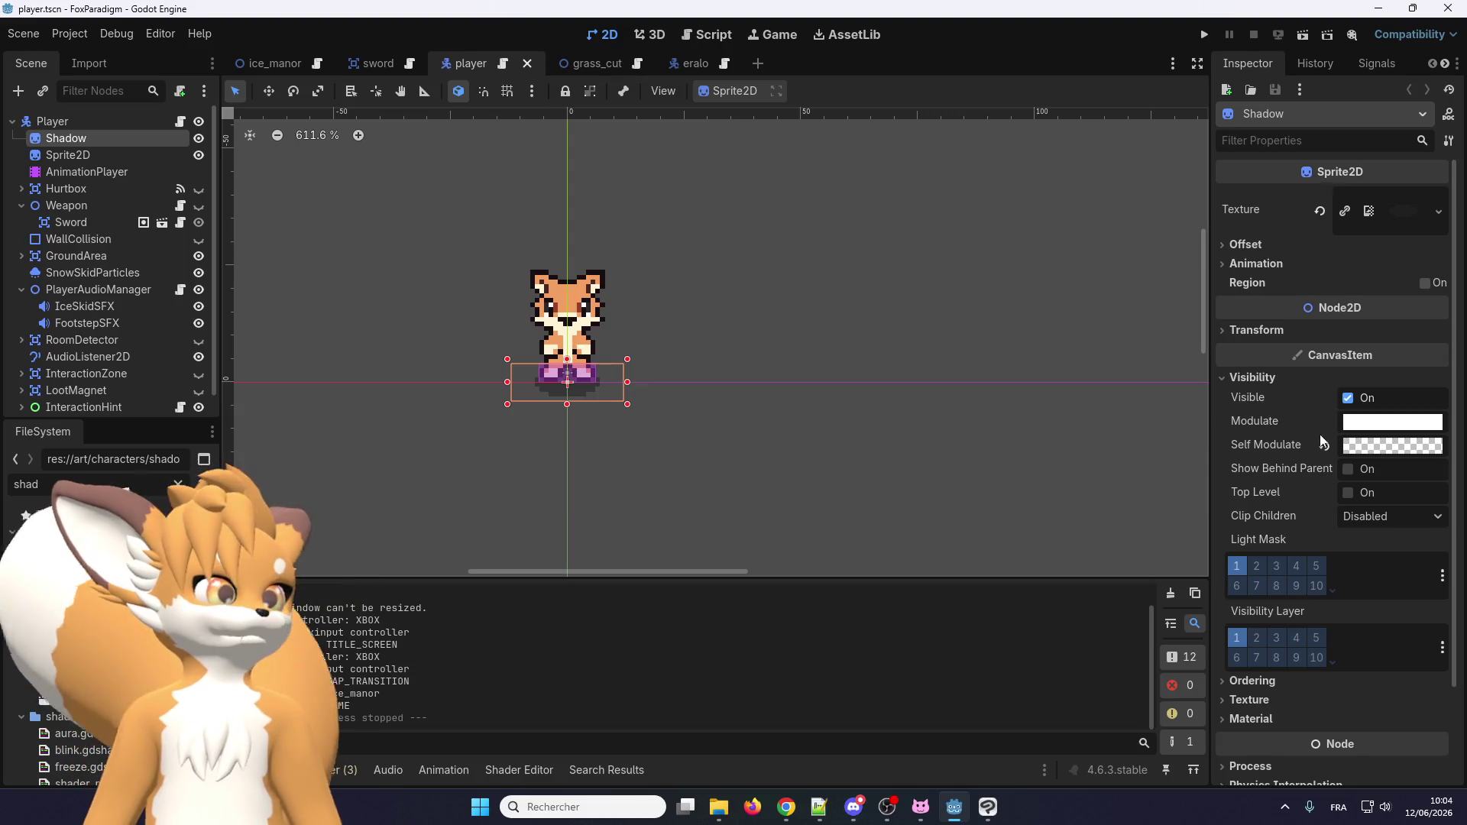
pyautogui.click(1394, 446)
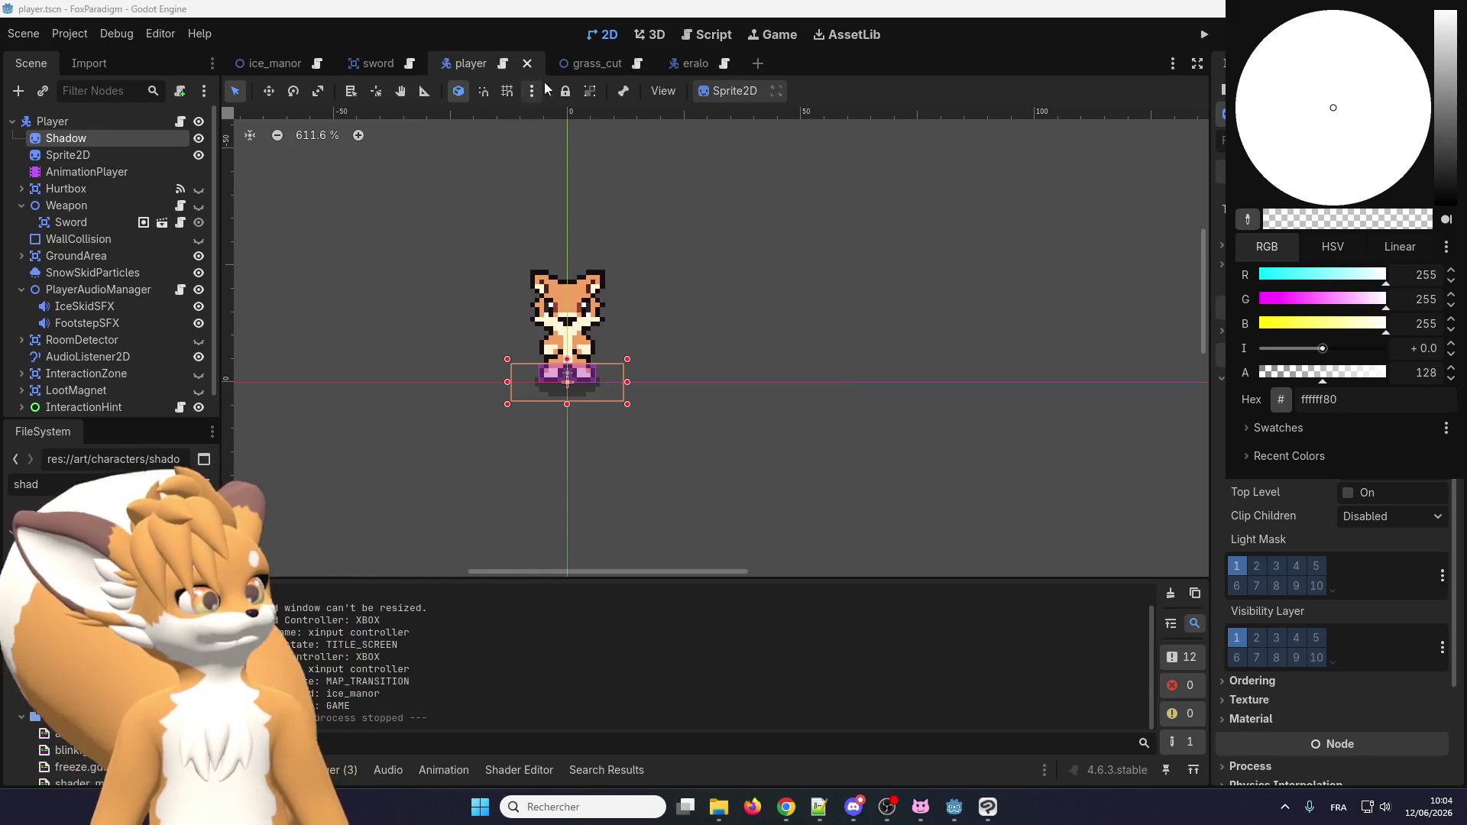
# Close the colour picker and compare the Shadow settings in the eralo and player scenes.
pyautogui.click(706, 70)
pyautogui.click(702, 66)
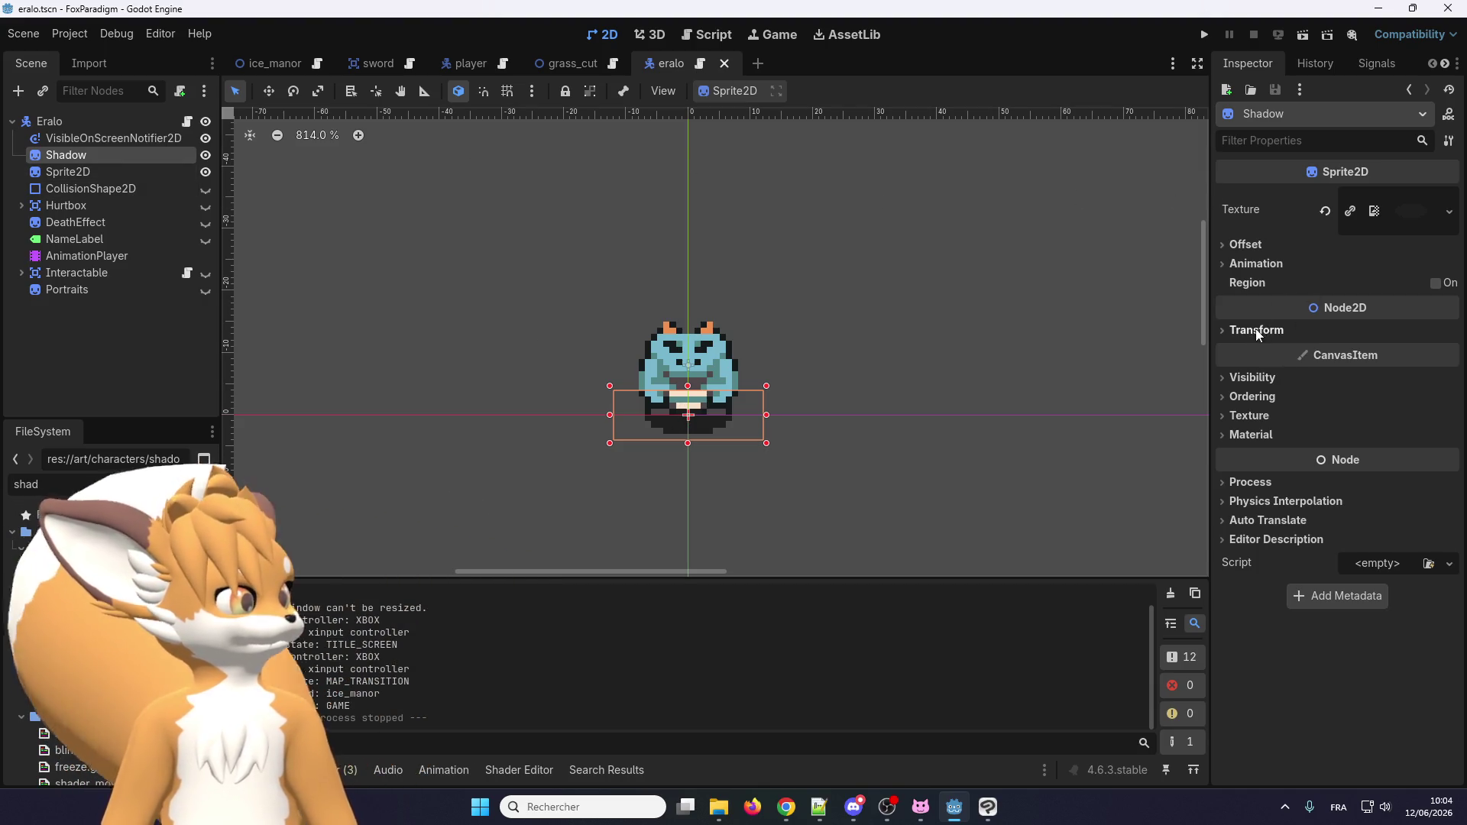
pyautogui.click(1251, 244)
pyautogui.click(1253, 244)
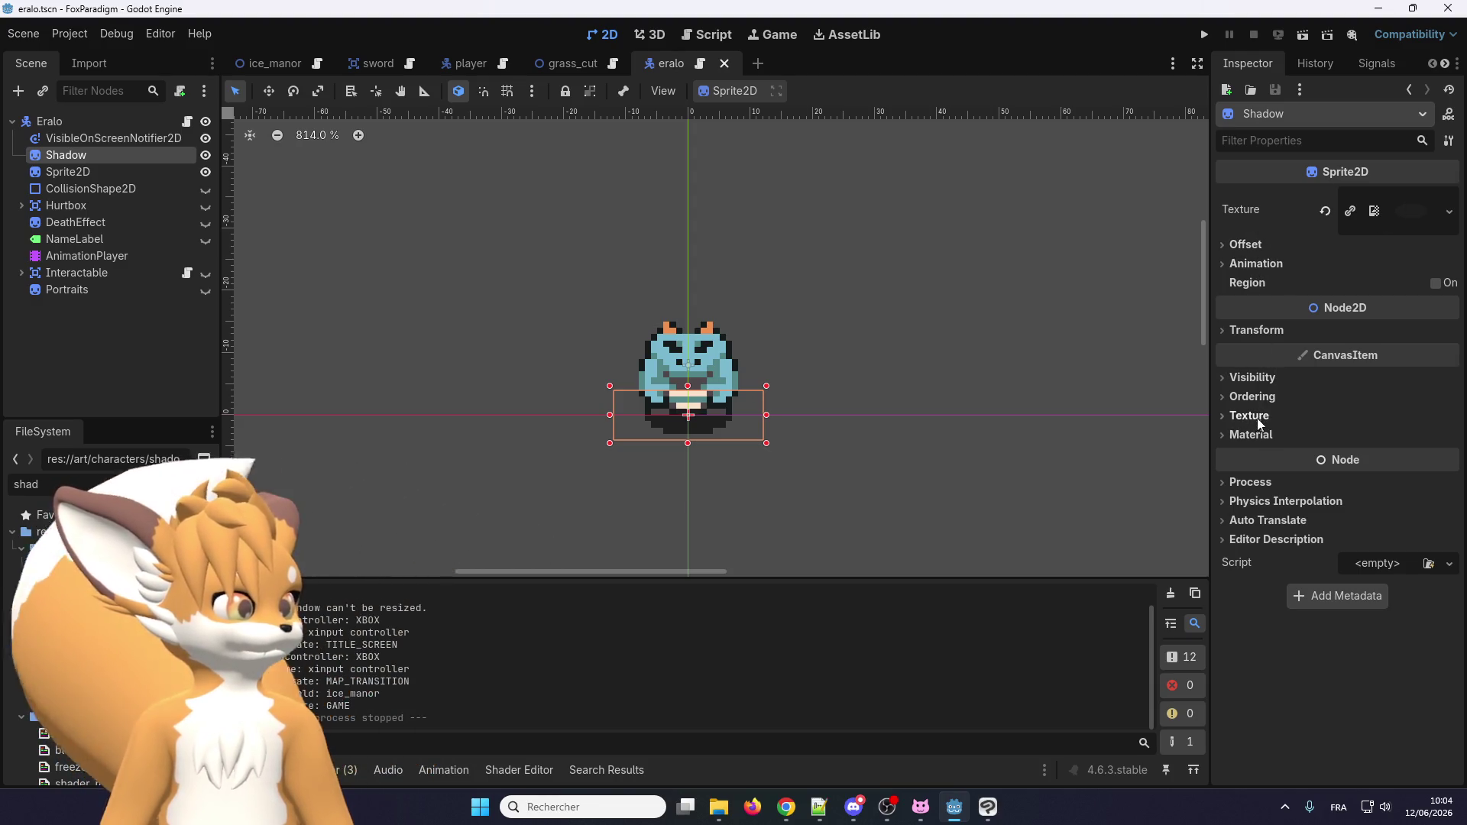
pyautogui.moveTo(373, 69)
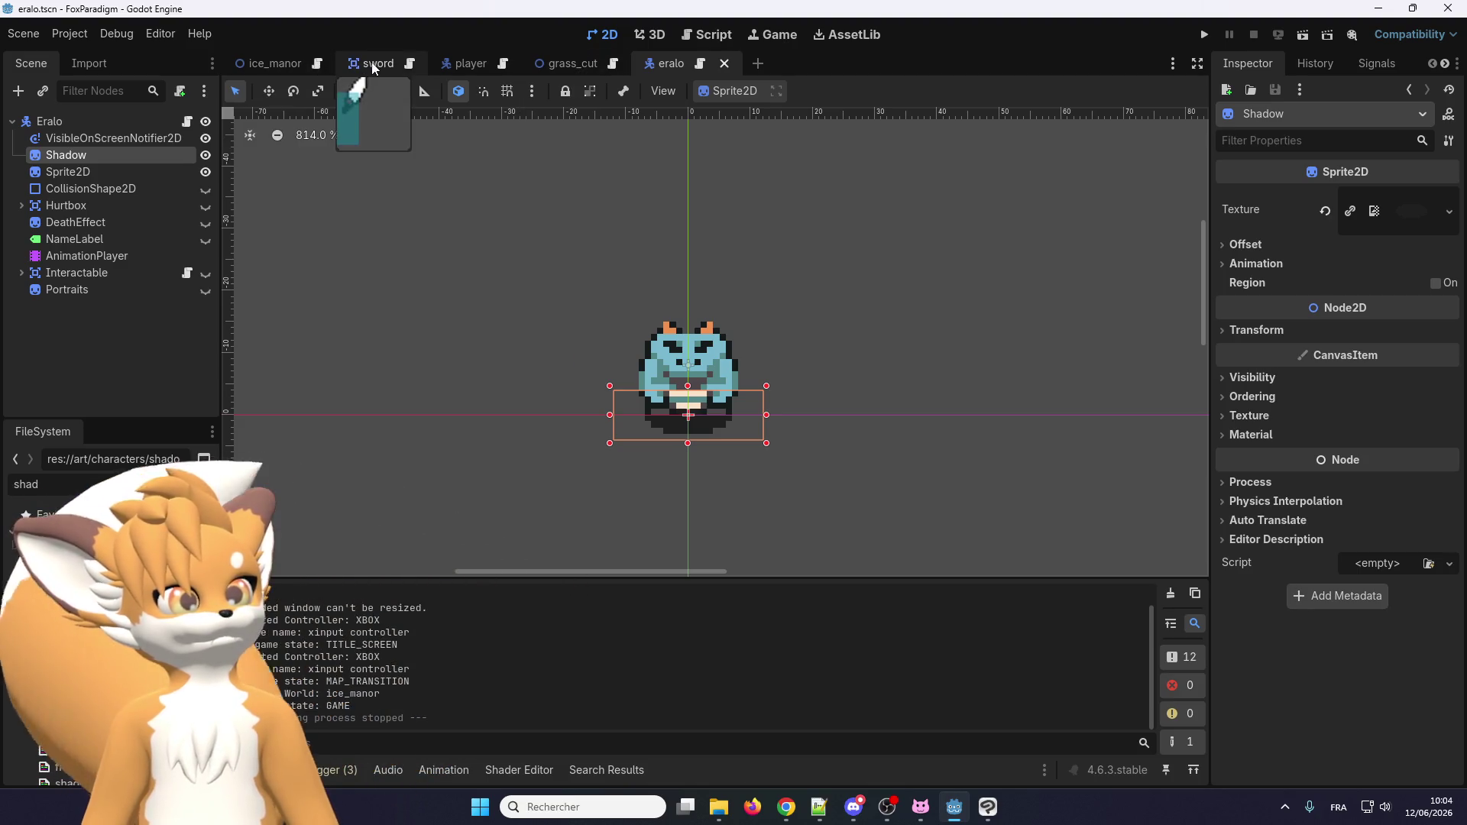
pyautogui.click(455, 67)
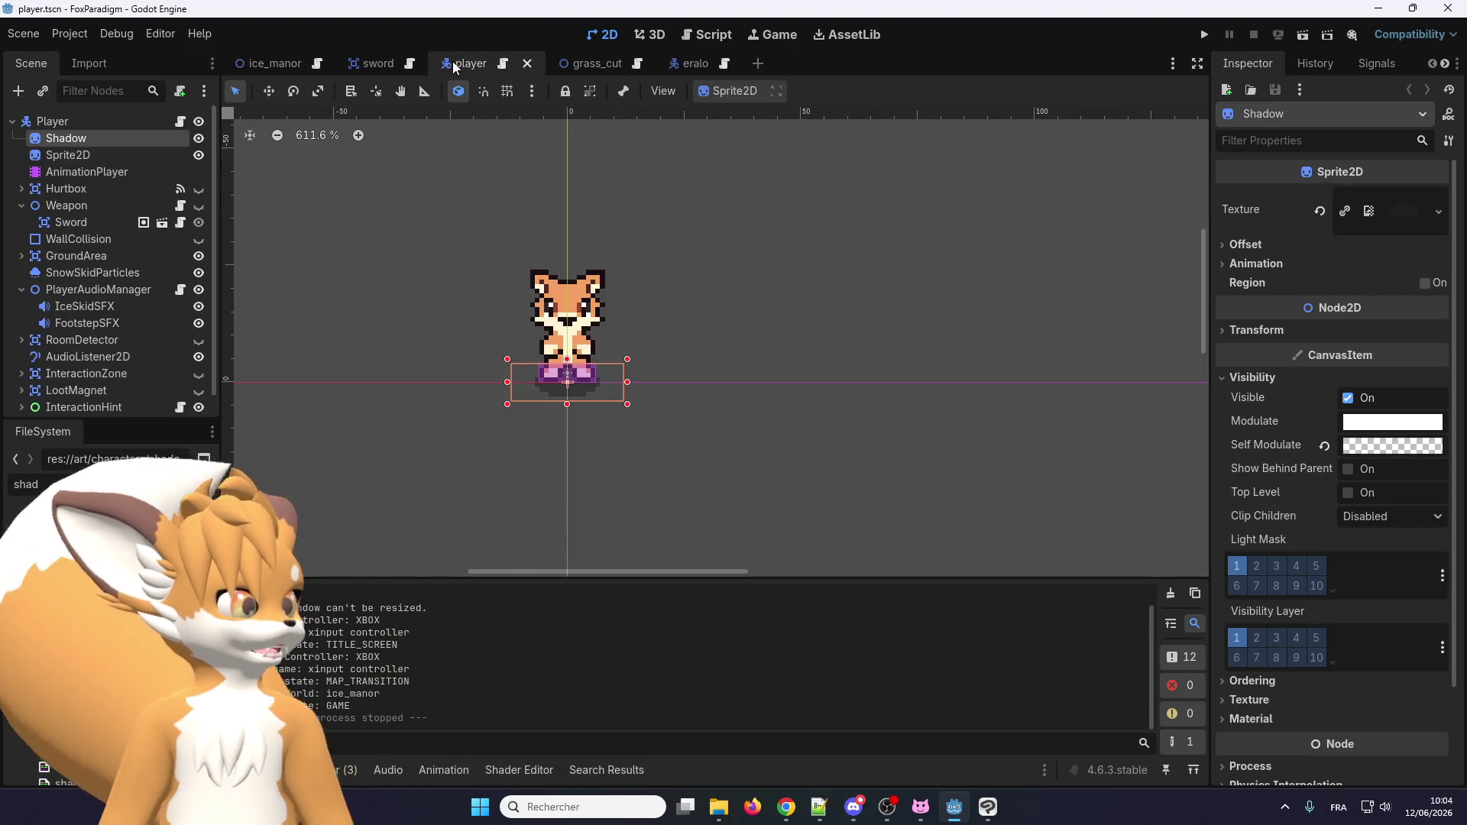
pyautogui.click(665, 62)
# Set the eralo Shadow's Self Modulate to ffffff80, then save and run the game.
pyautogui.click(1250, 377)
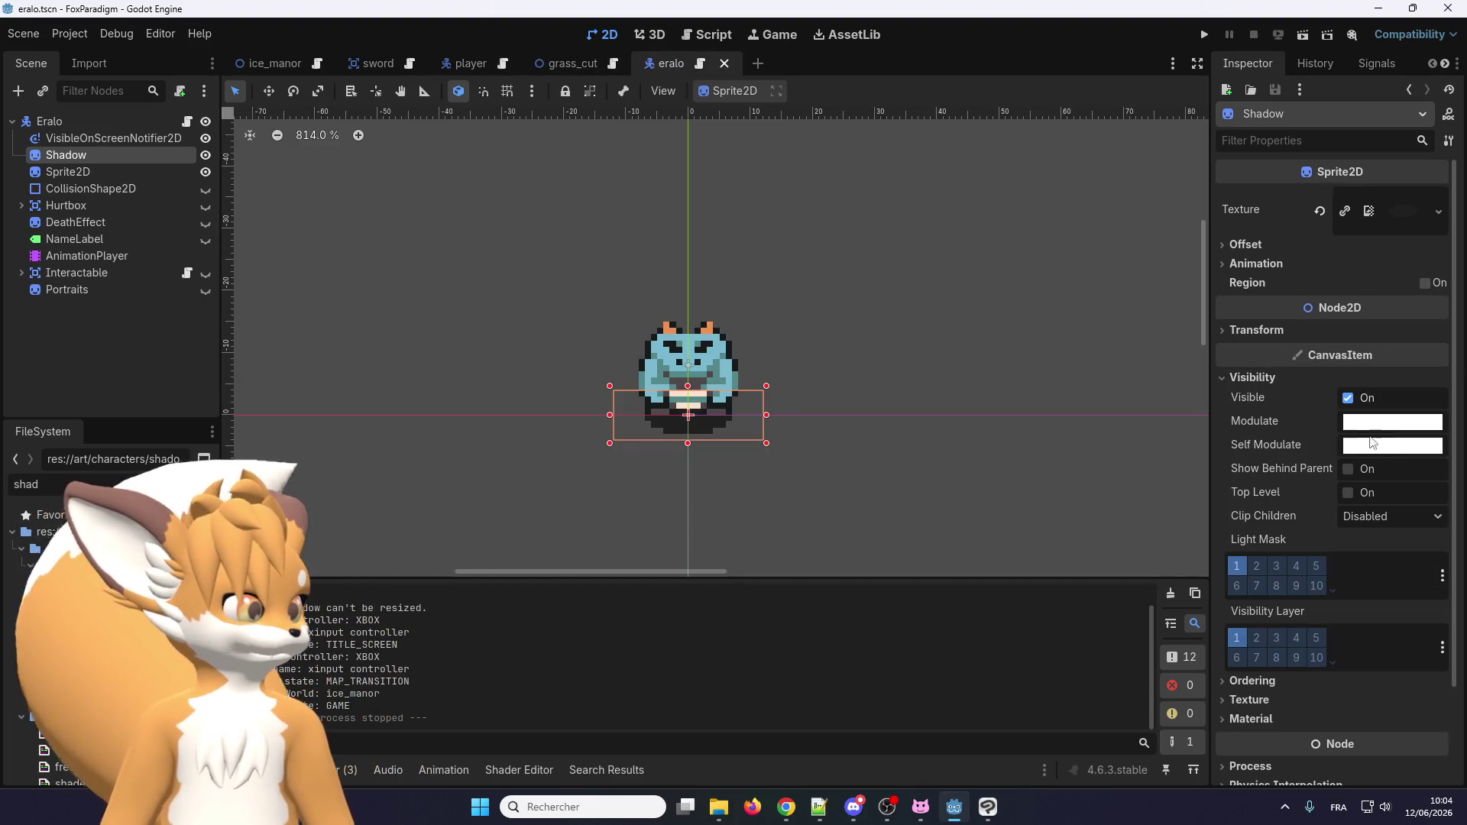
pyautogui.click(1372, 444)
pyautogui.write('ffffff80')
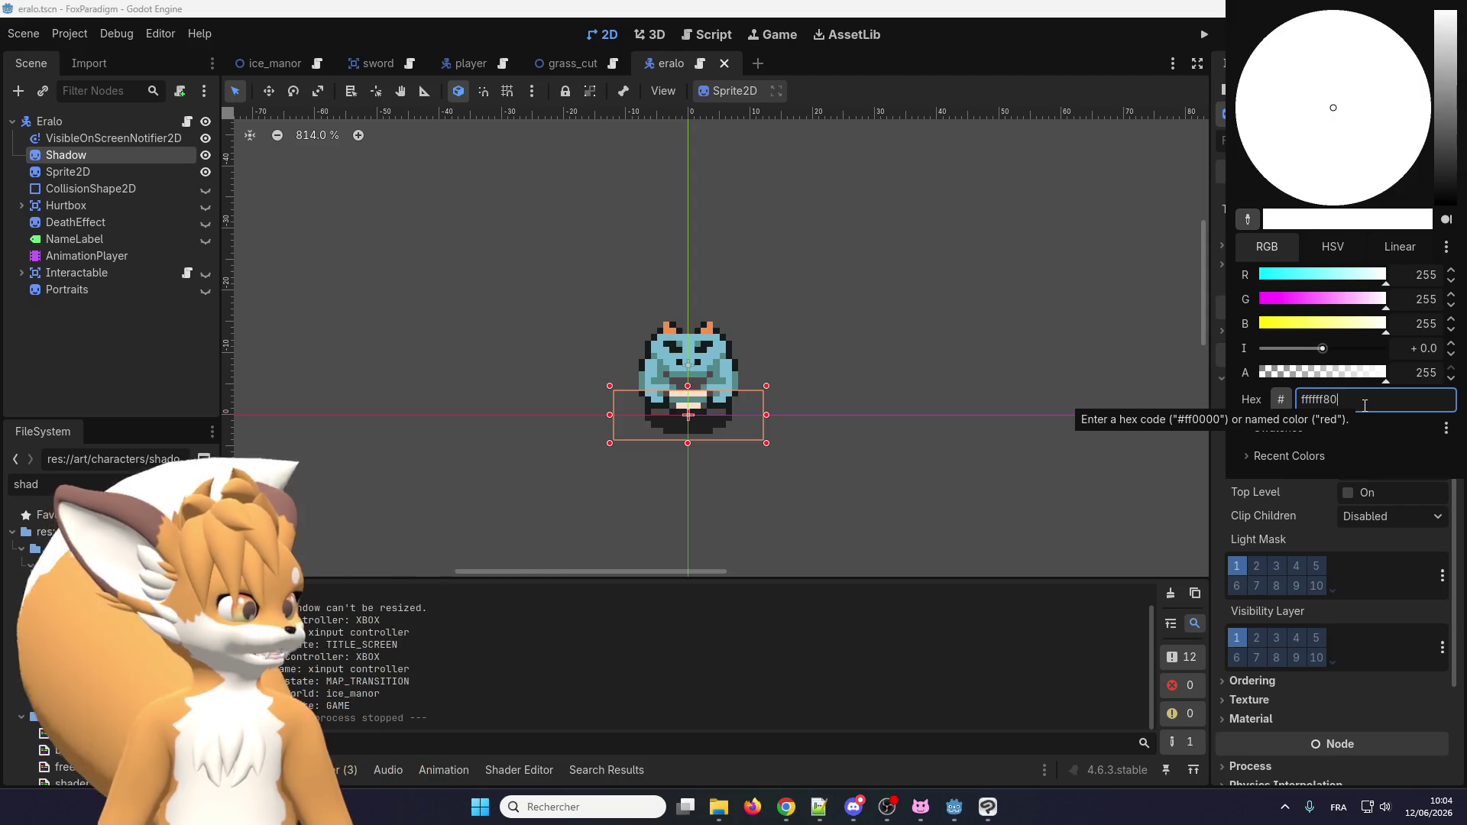
pyautogui.press('Return')
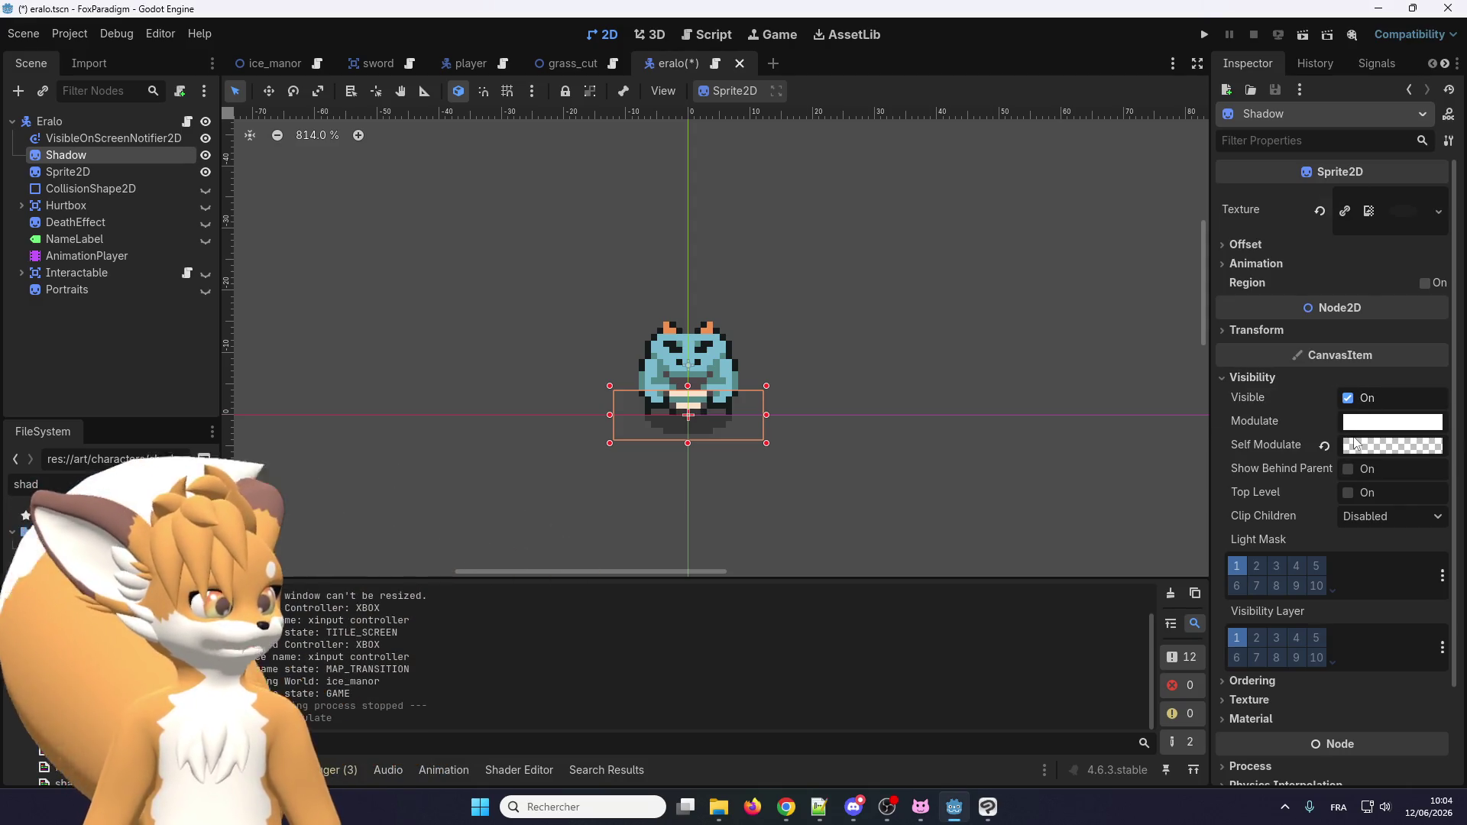
pyautogui.click(1203, 36)
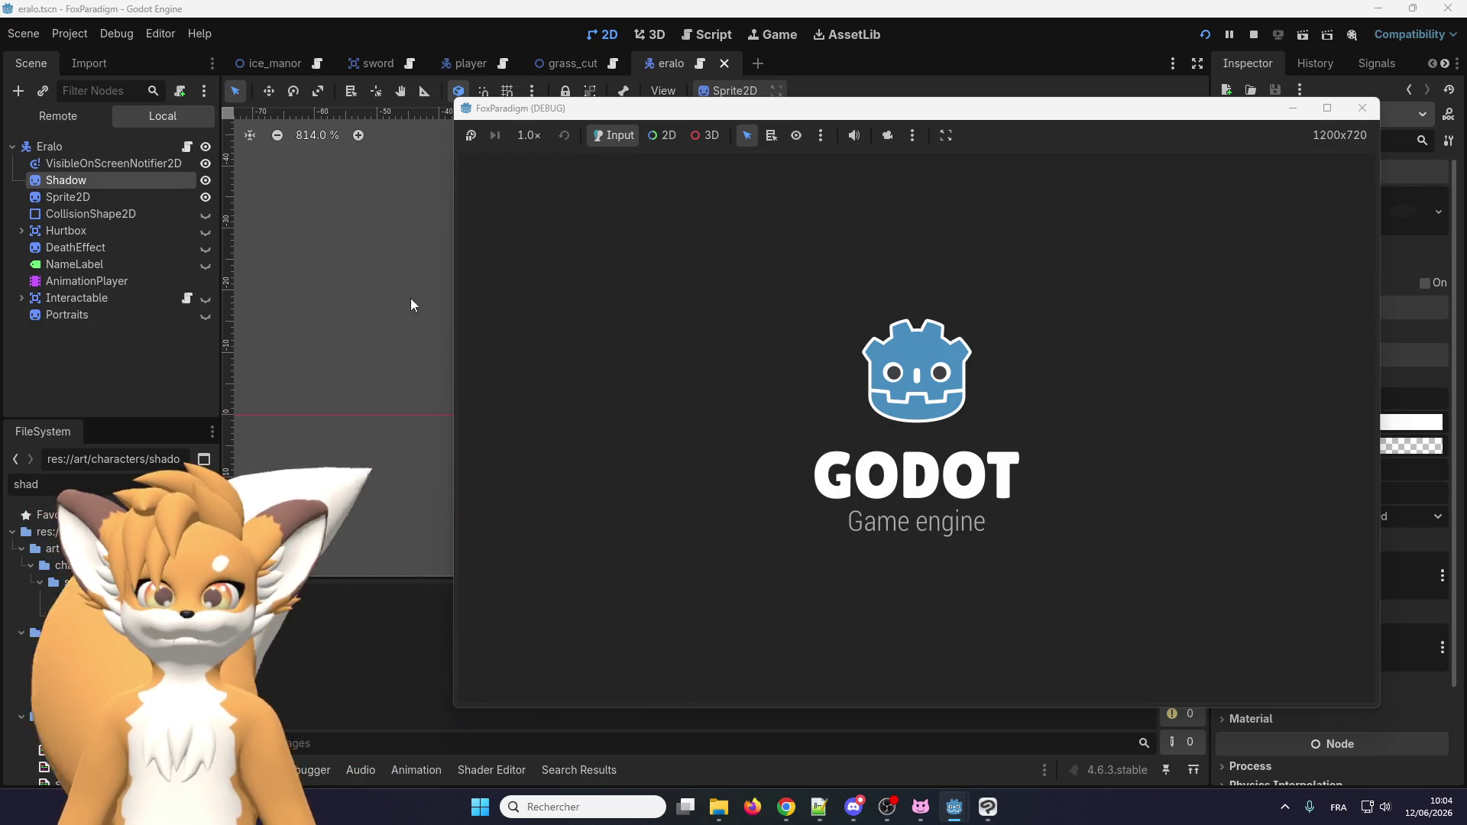
# Enter the graveyard level, walk the fox around the Eralos to check shadows, then stop.
pyautogui.press('Return')
pyautogui.press('Return')
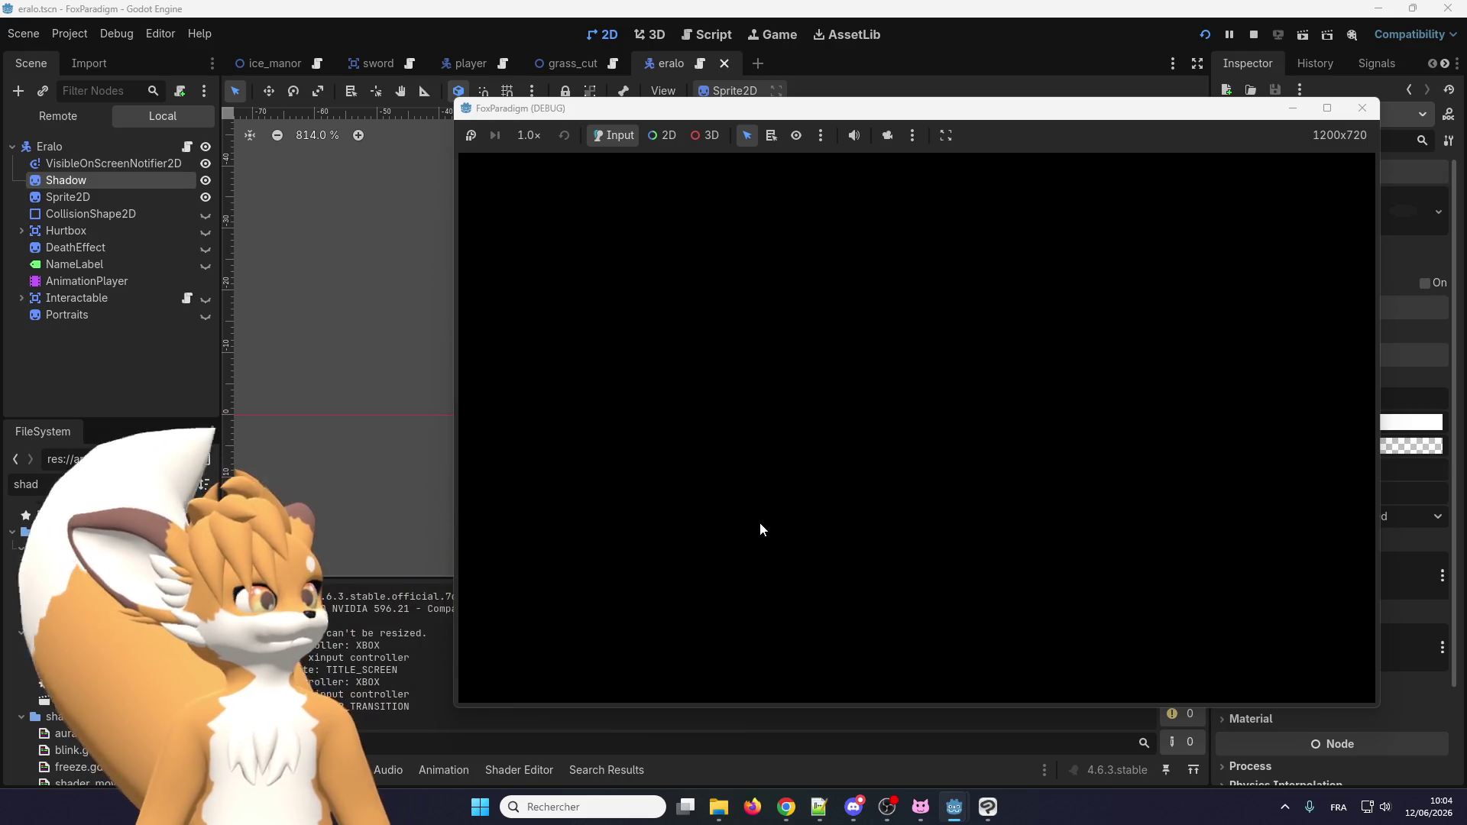
pyautogui.press('Up')
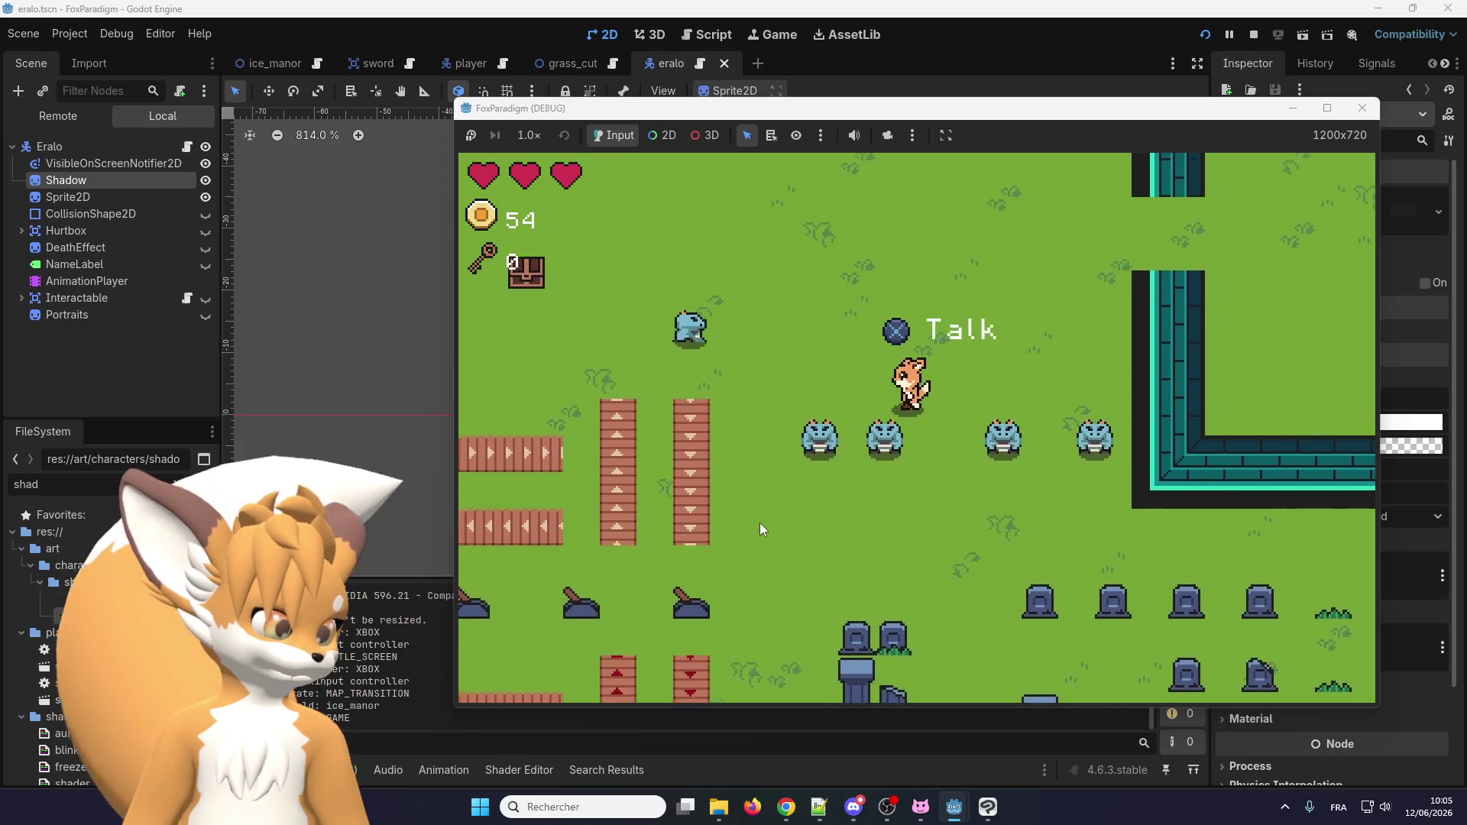
pyautogui.press('Left')
pyautogui.press('Down')
pyautogui.press('Right')
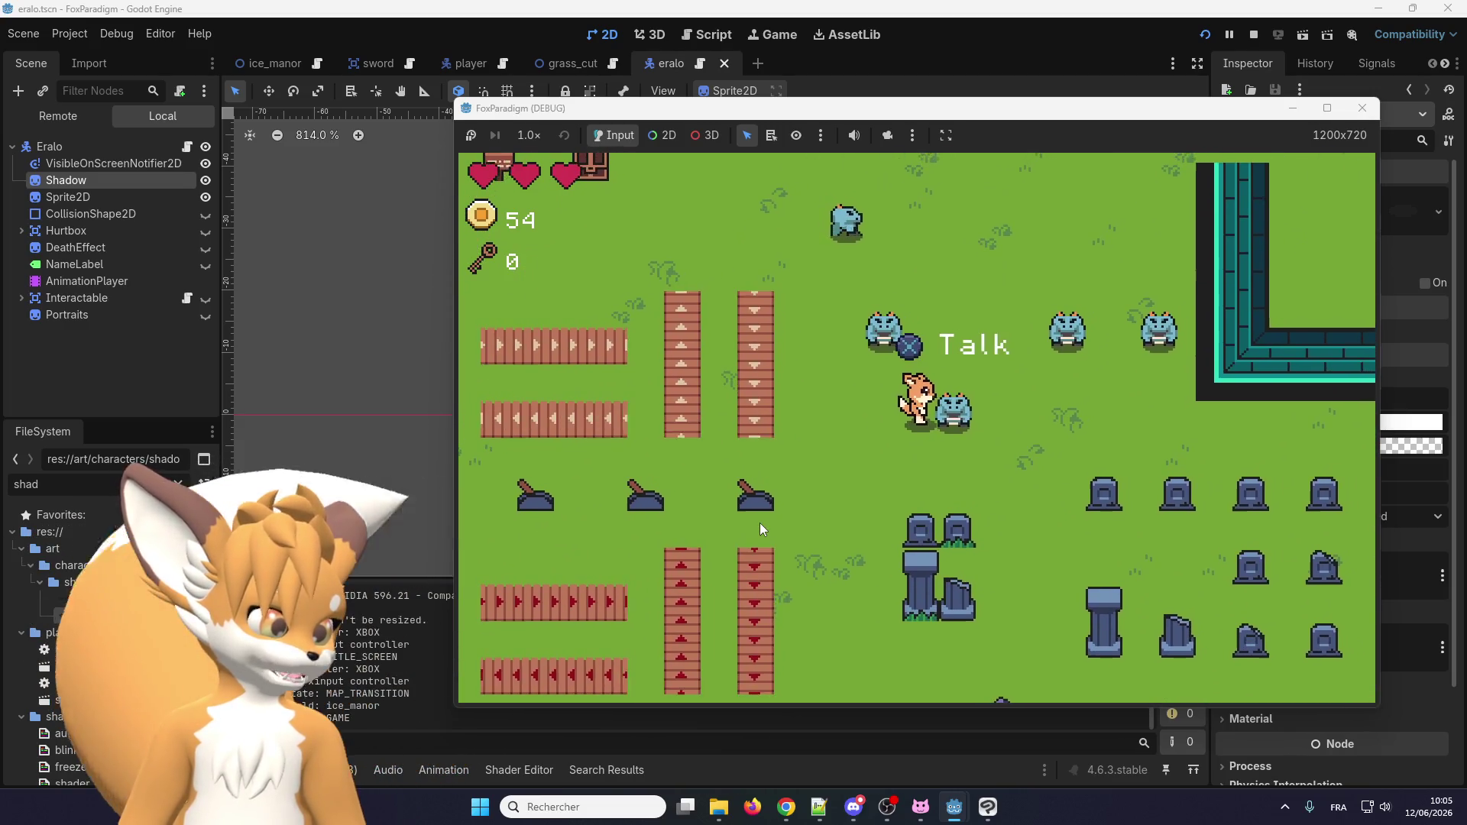
pyautogui.click(1361, 108)
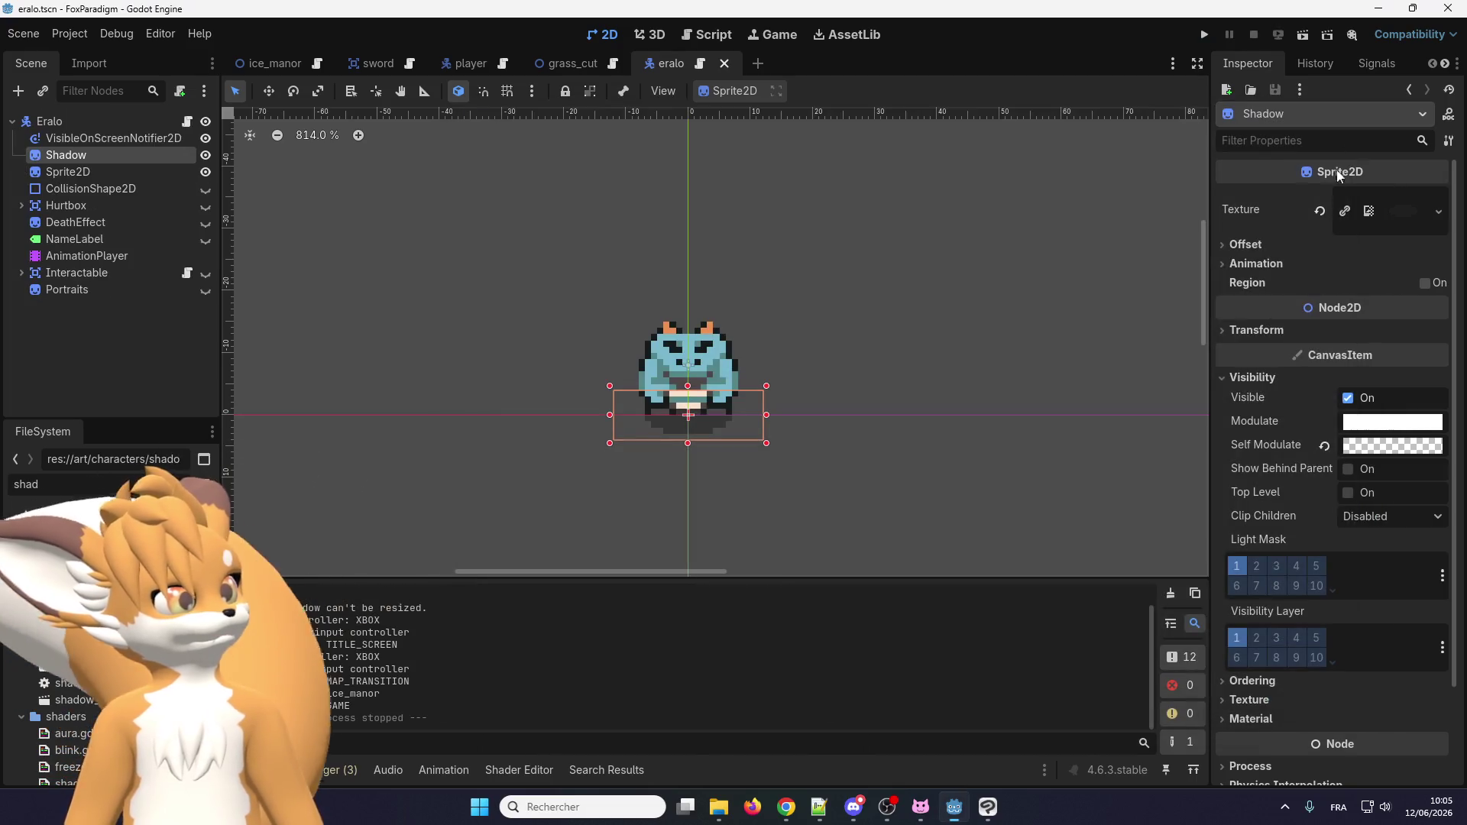
# Raise the Eralo Shadow's Self Modulate alpha to 192.
pyautogui.click(1386, 450)
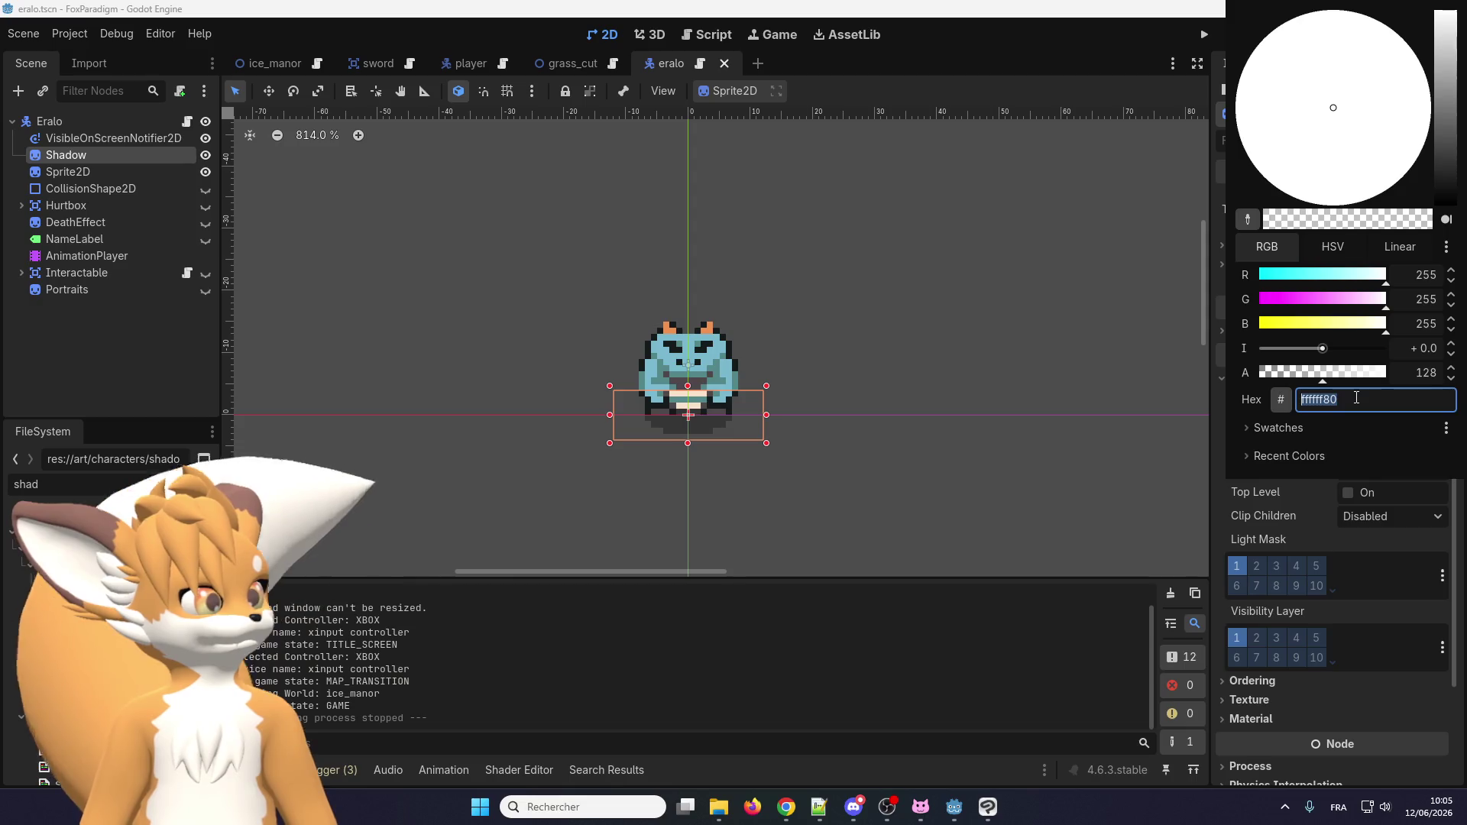
pyautogui.press('Return')
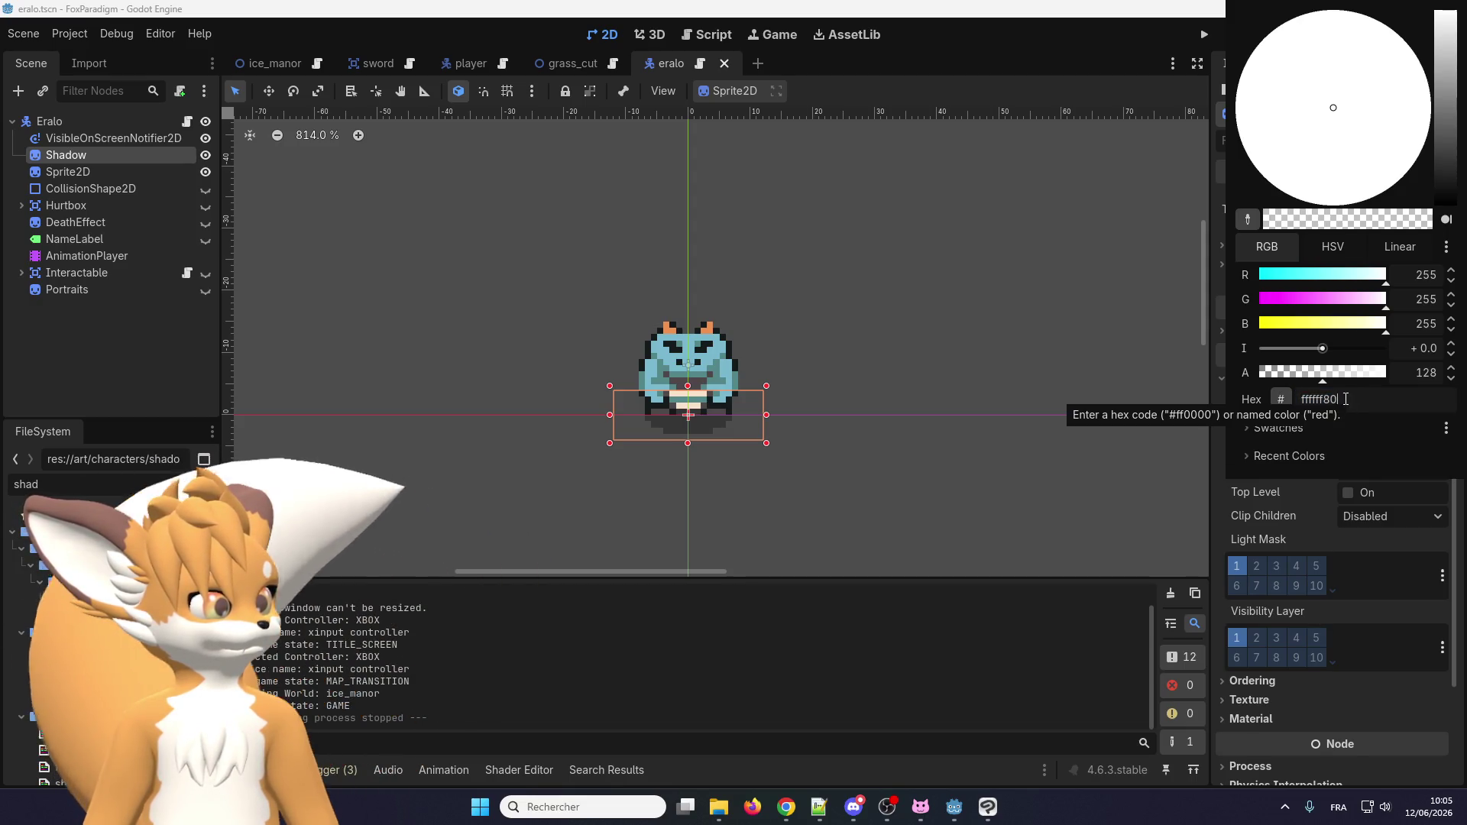
pyautogui.click(1356, 381)
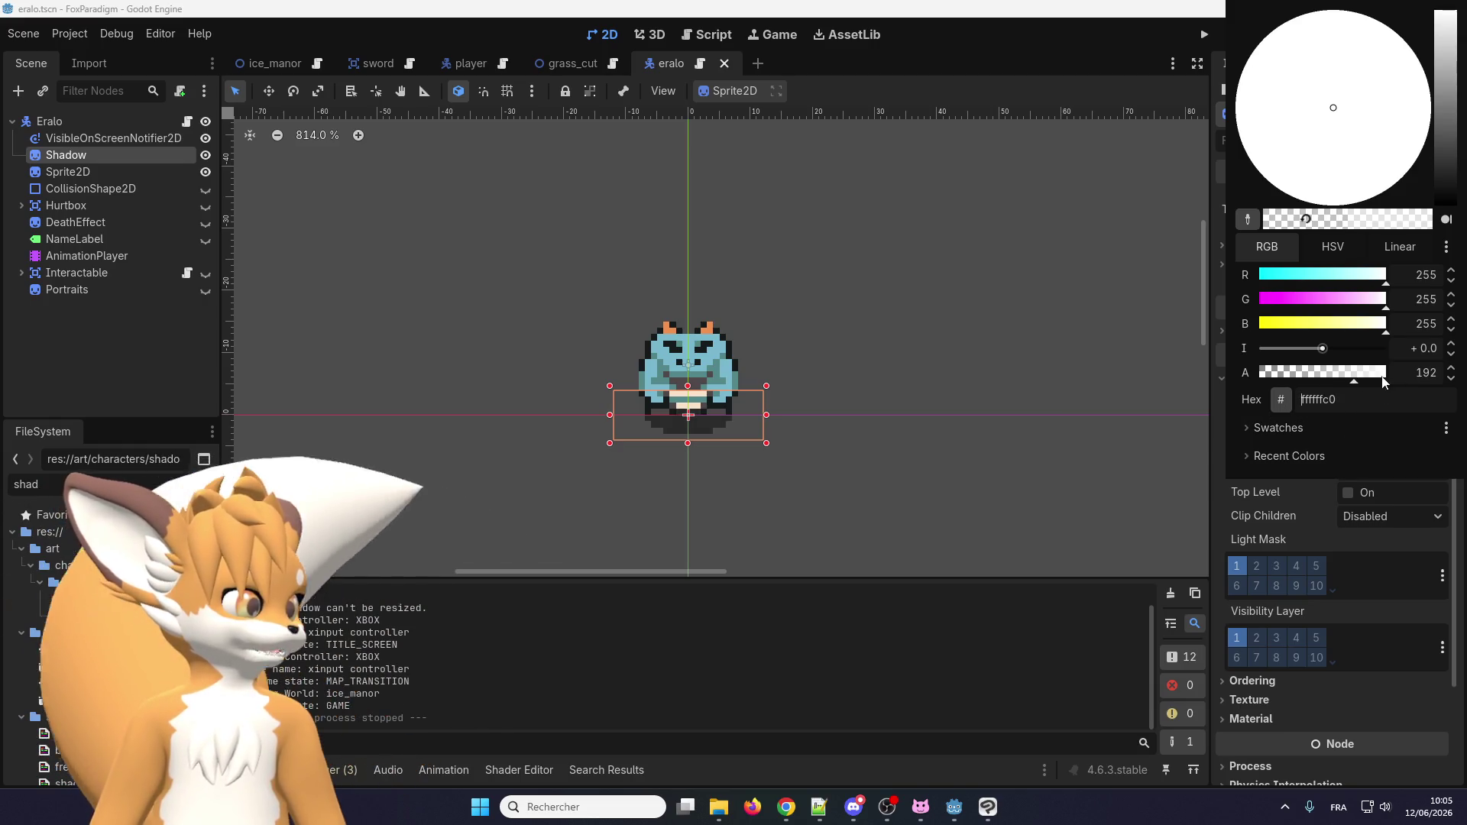
pyautogui.click(849, 341)
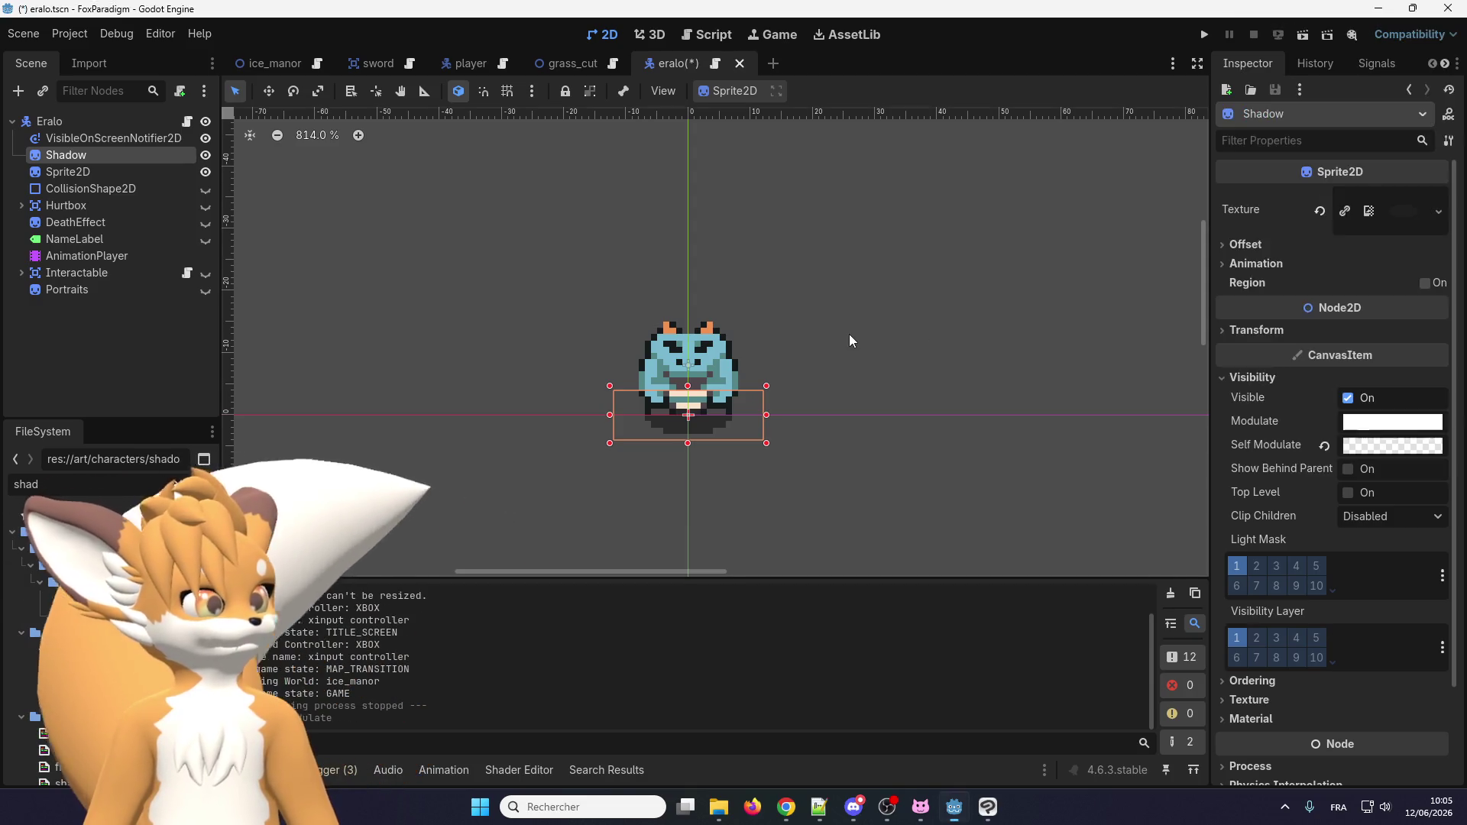
# Set the player Shadow's Self Modulate to ffffffc0, then save and run the game.
pyautogui.click(463, 63)
pyautogui.click(1414, 442)
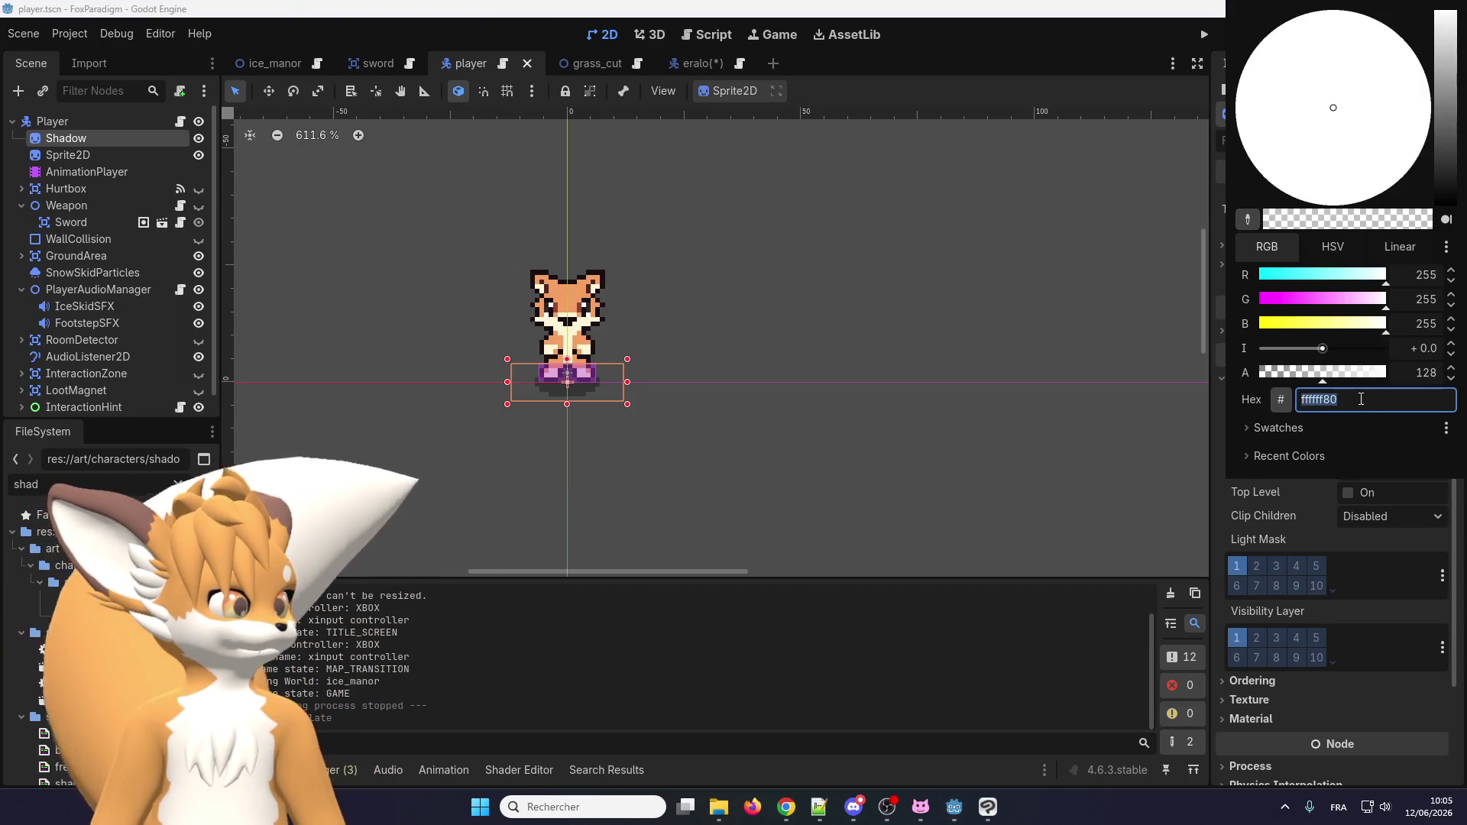
pyautogui.press('Return')
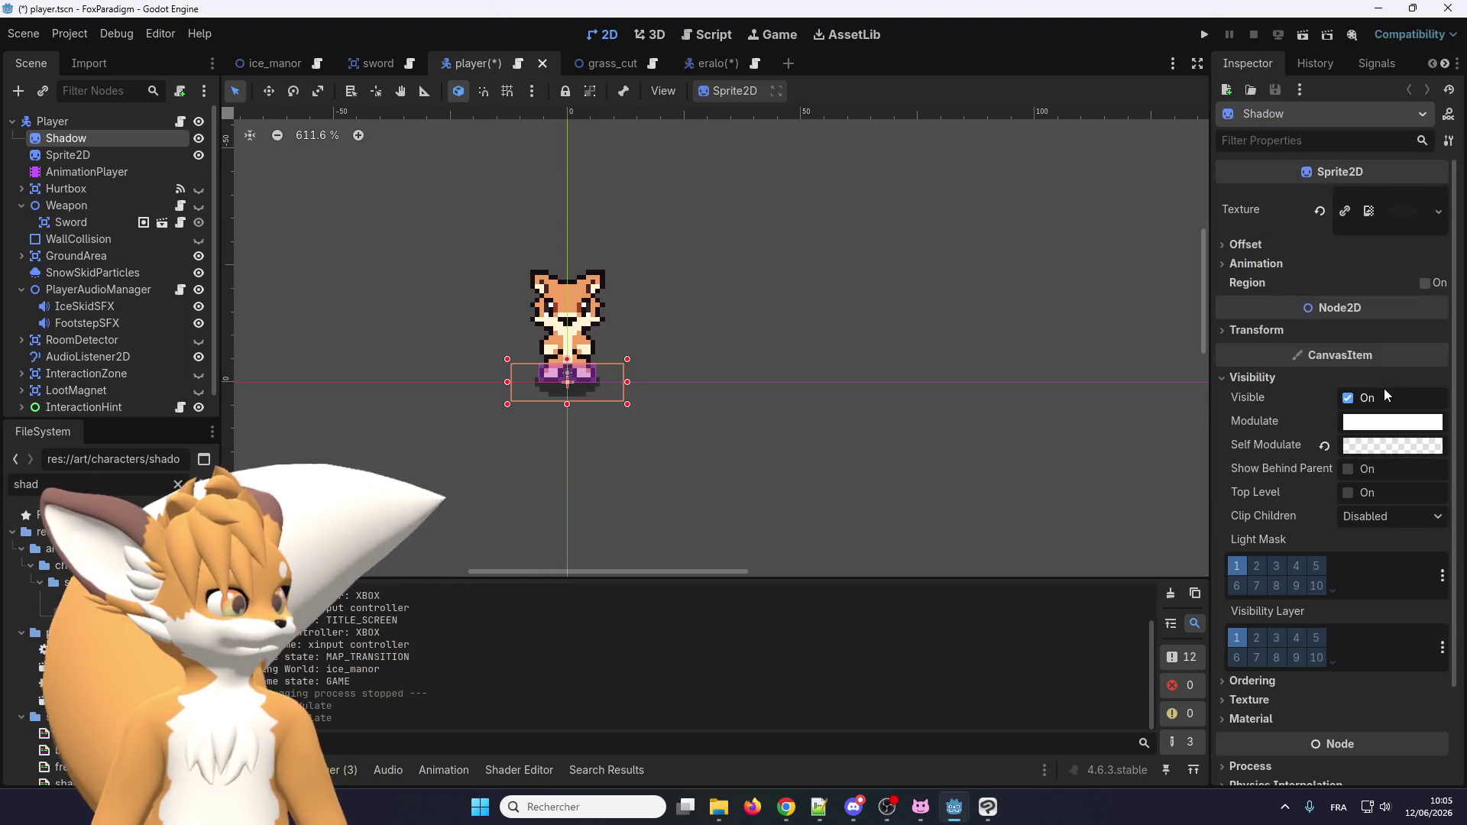
pyautogui.click(1378, 442)
pyautogui.click(1107, 355)
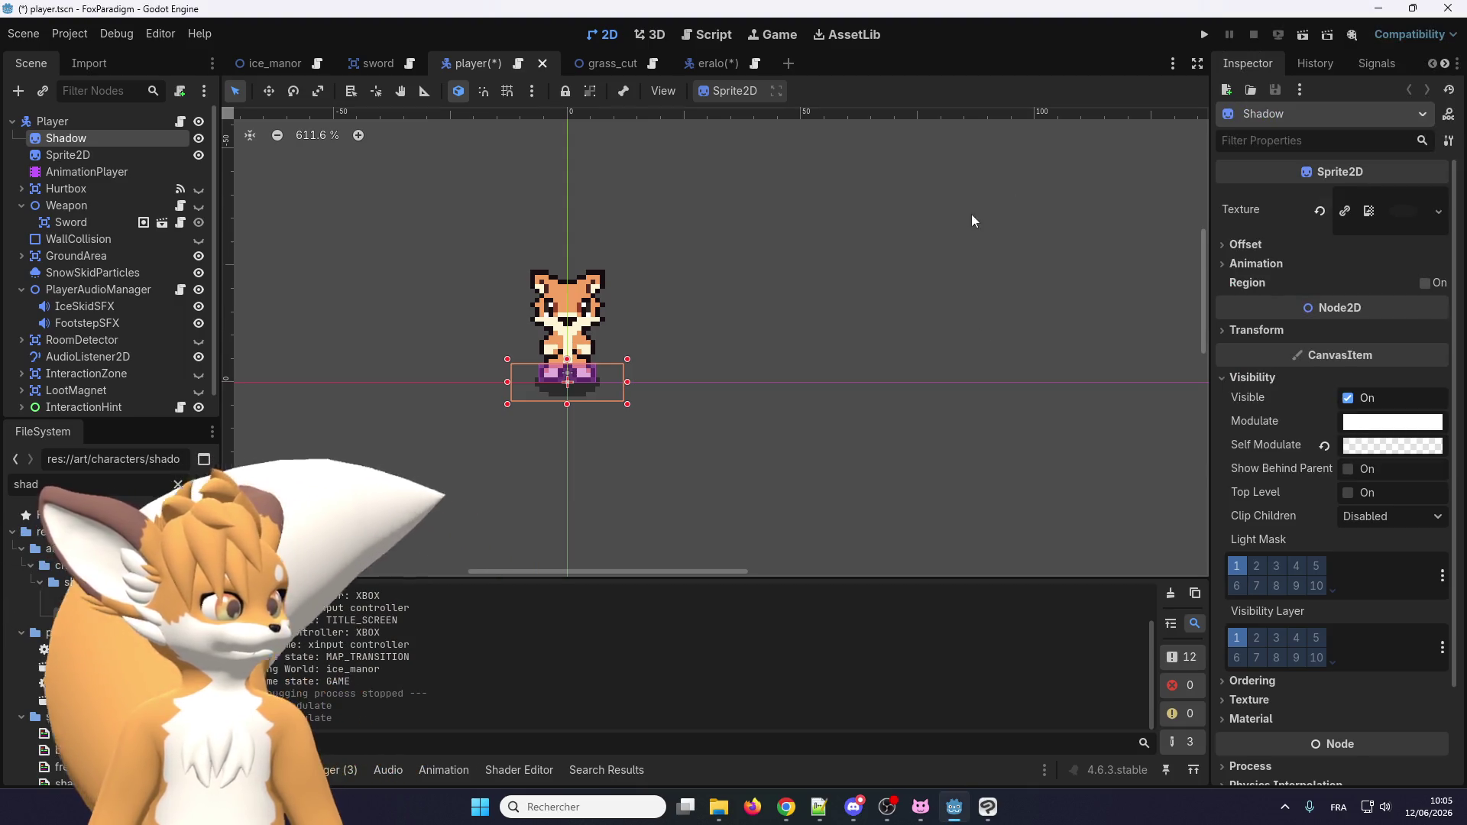
pyautogui.click(1206, 36)
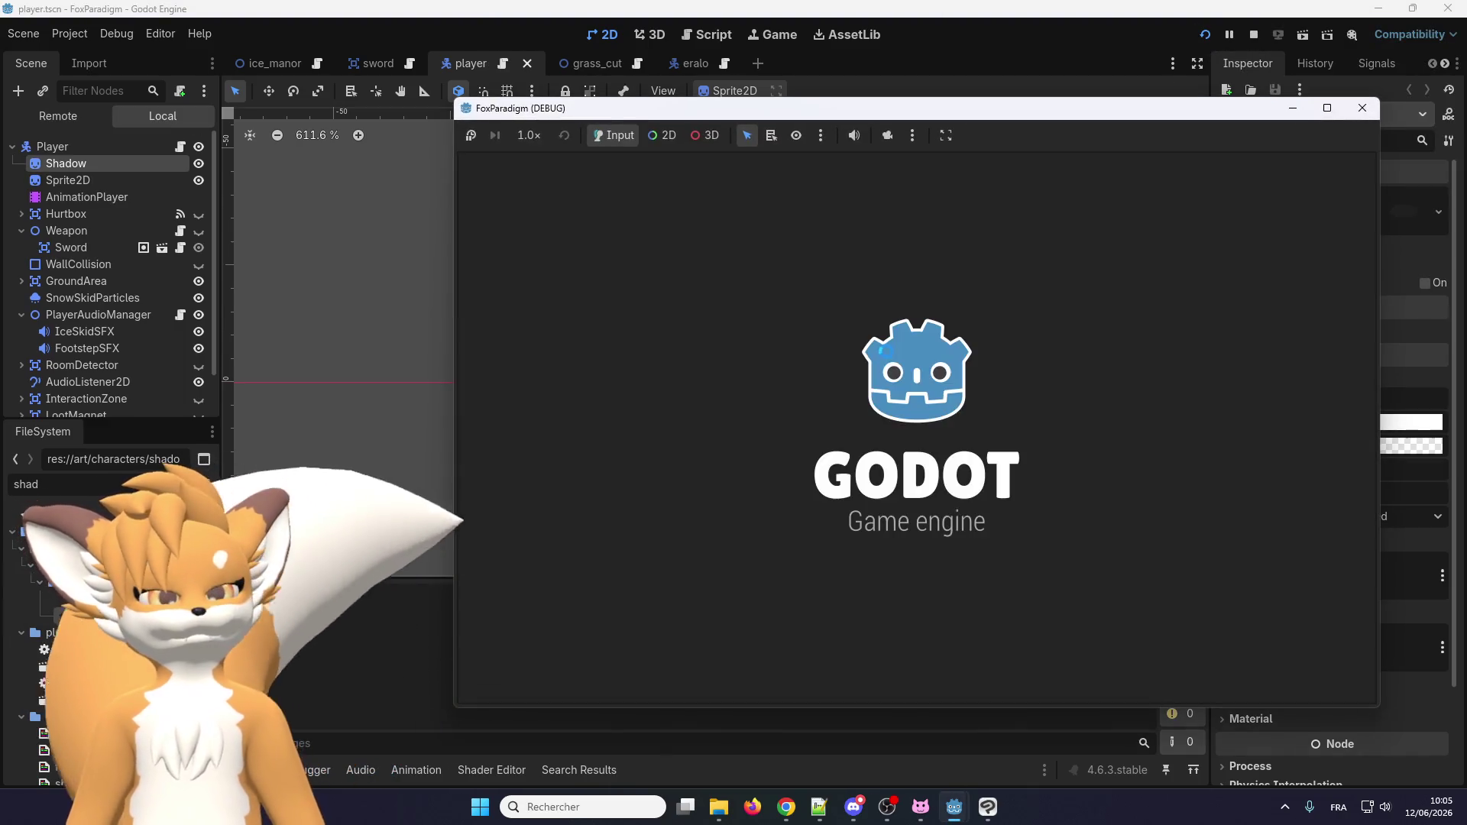
# Enter gameplay and walk the fox past the enemy row into the pot field, breaking pots.
pyautogui.press('Return')
pyautogui.press('Return')
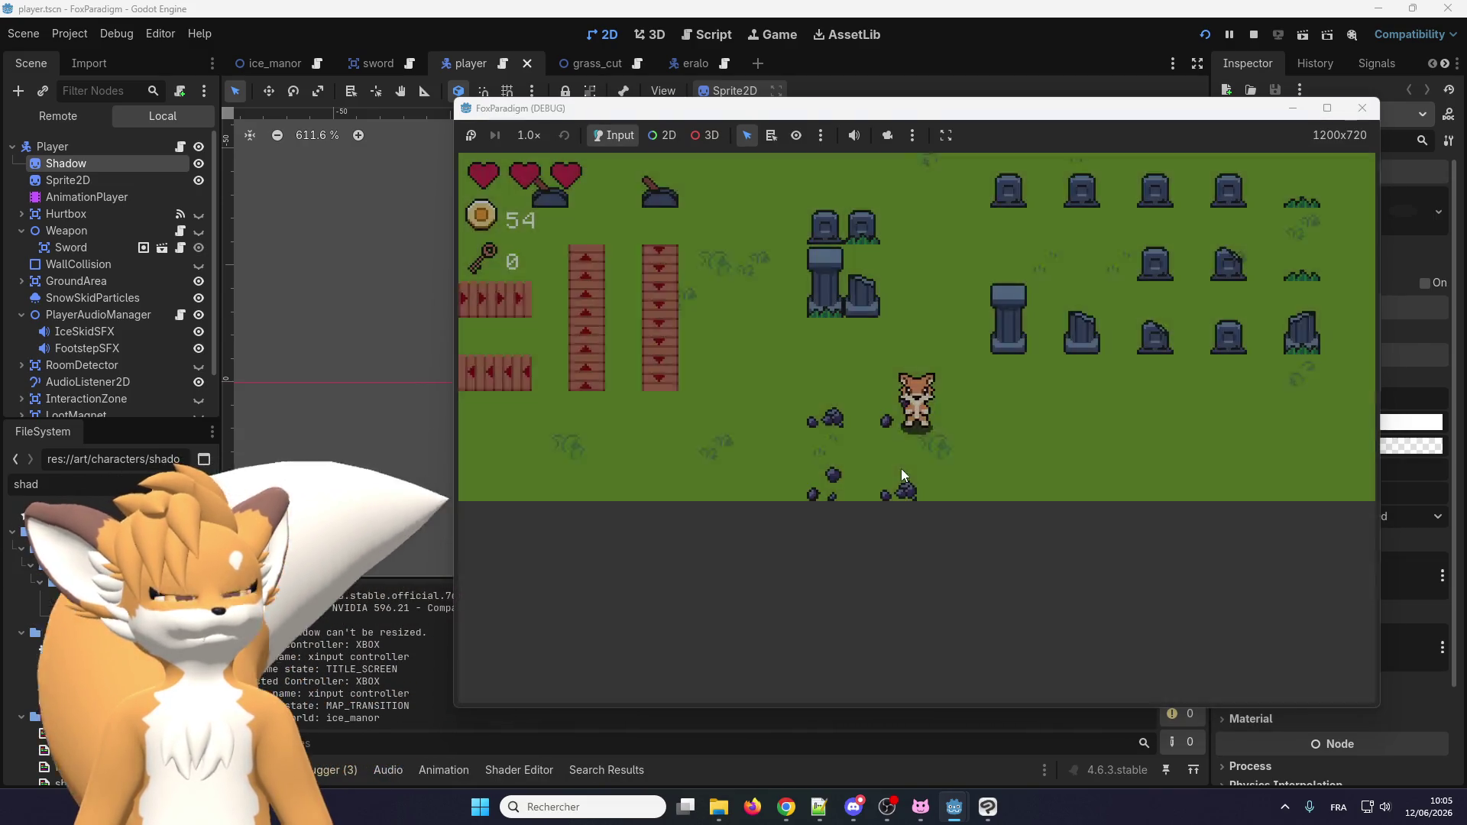
pyautogui.press('Up')
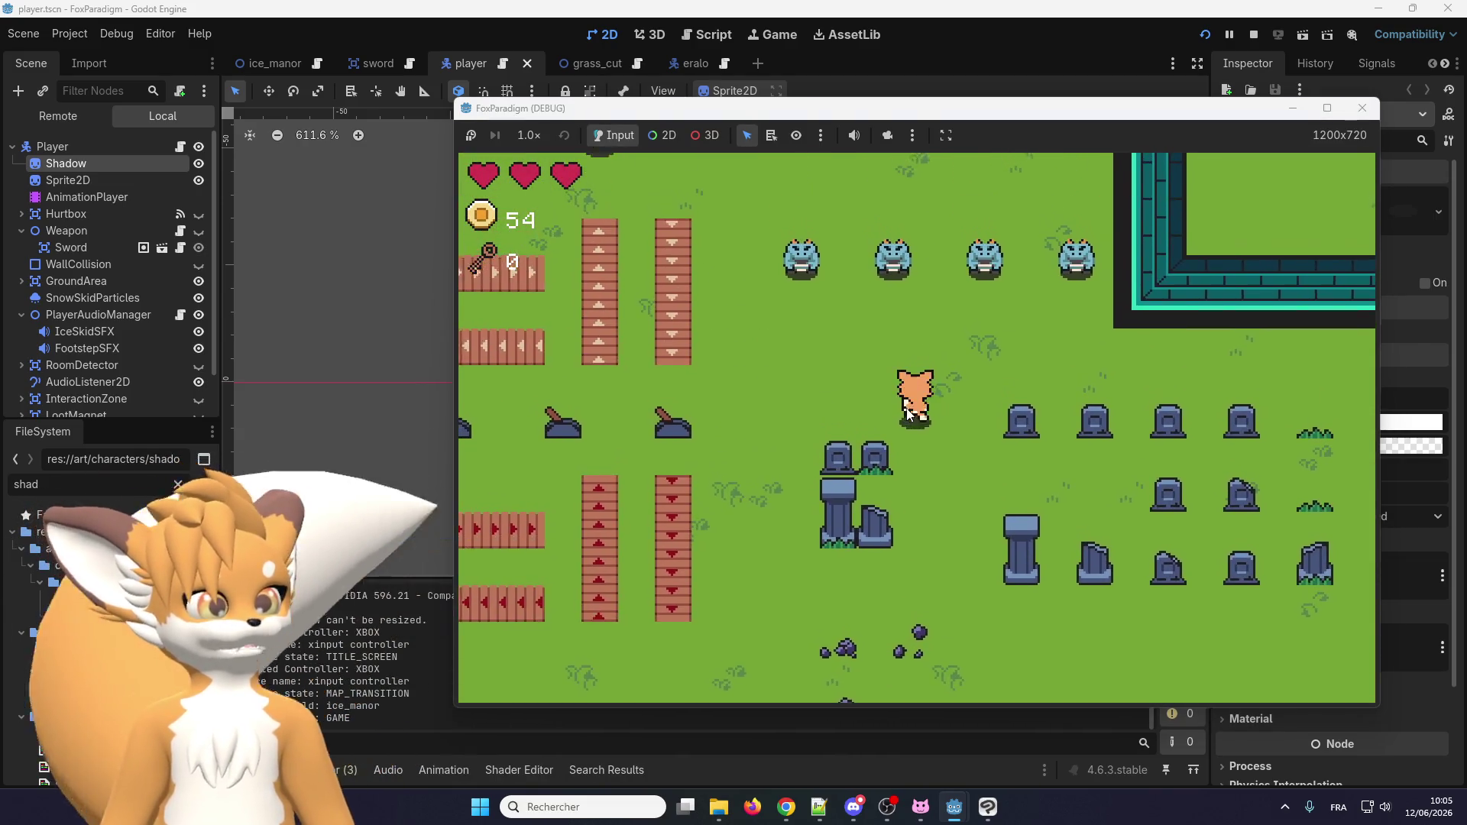
pyautogui.press('Up')
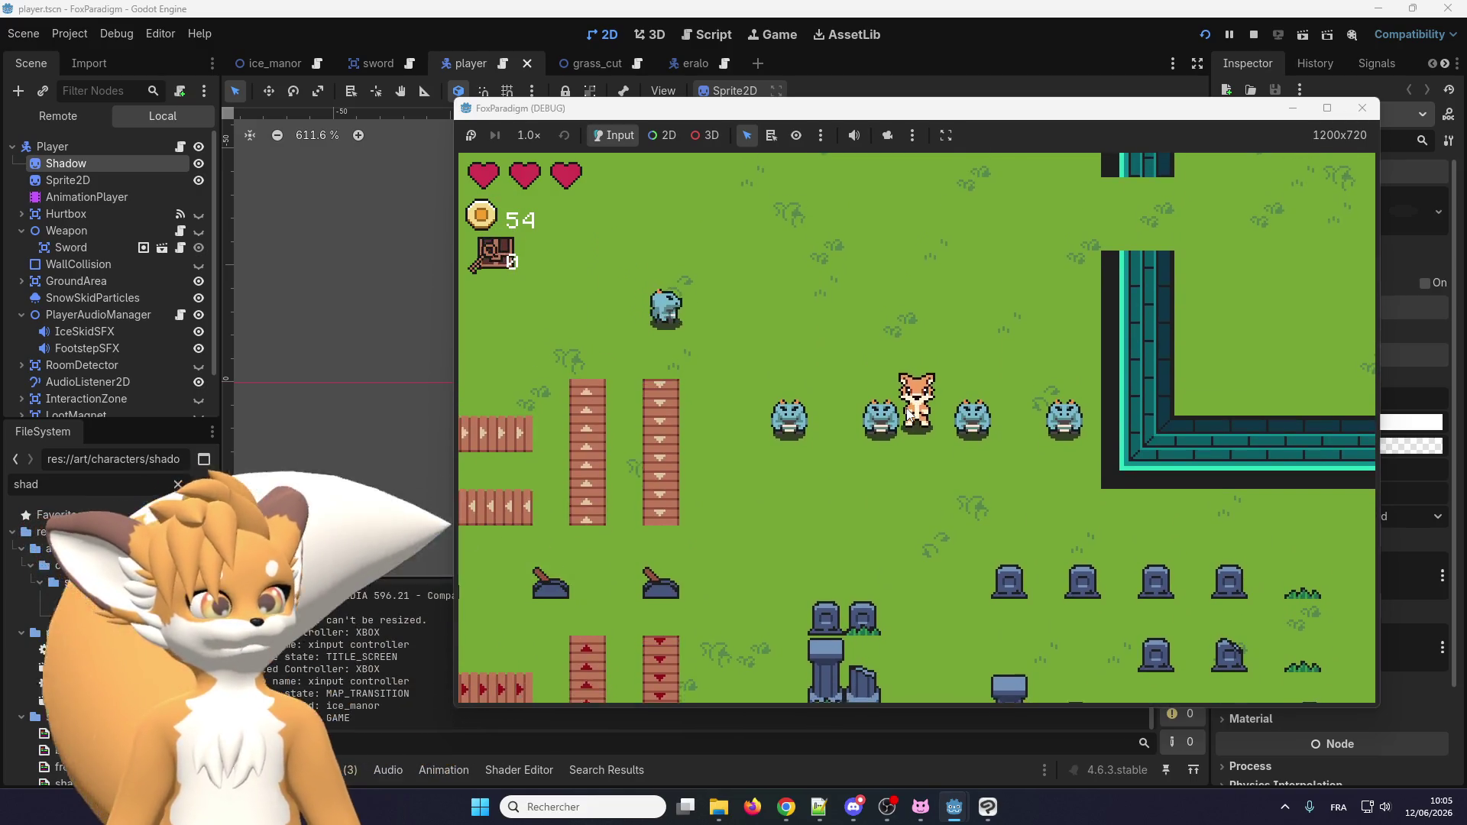
pyautogui.press('Left')
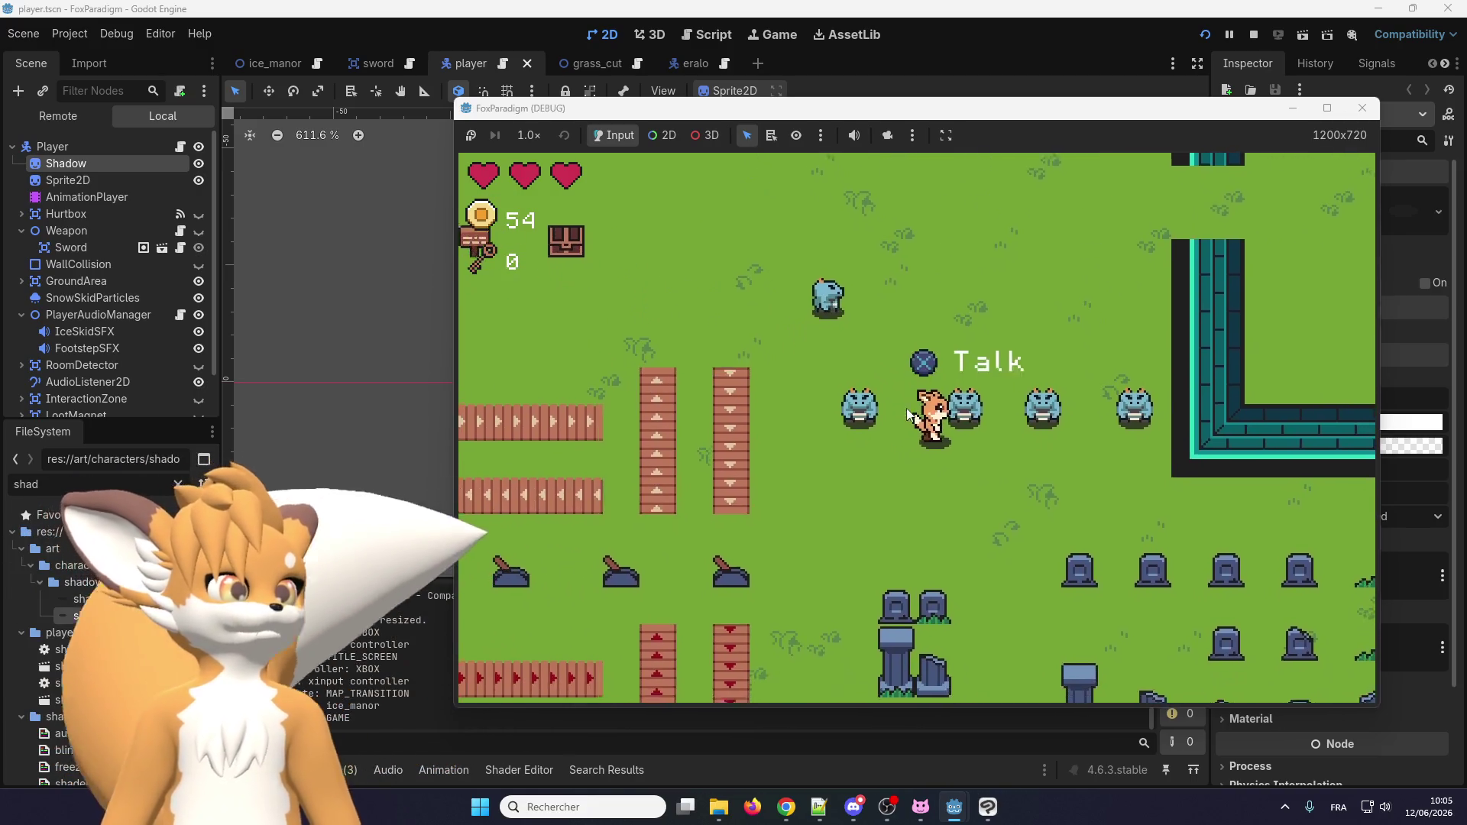
pyautogui.press('Up')
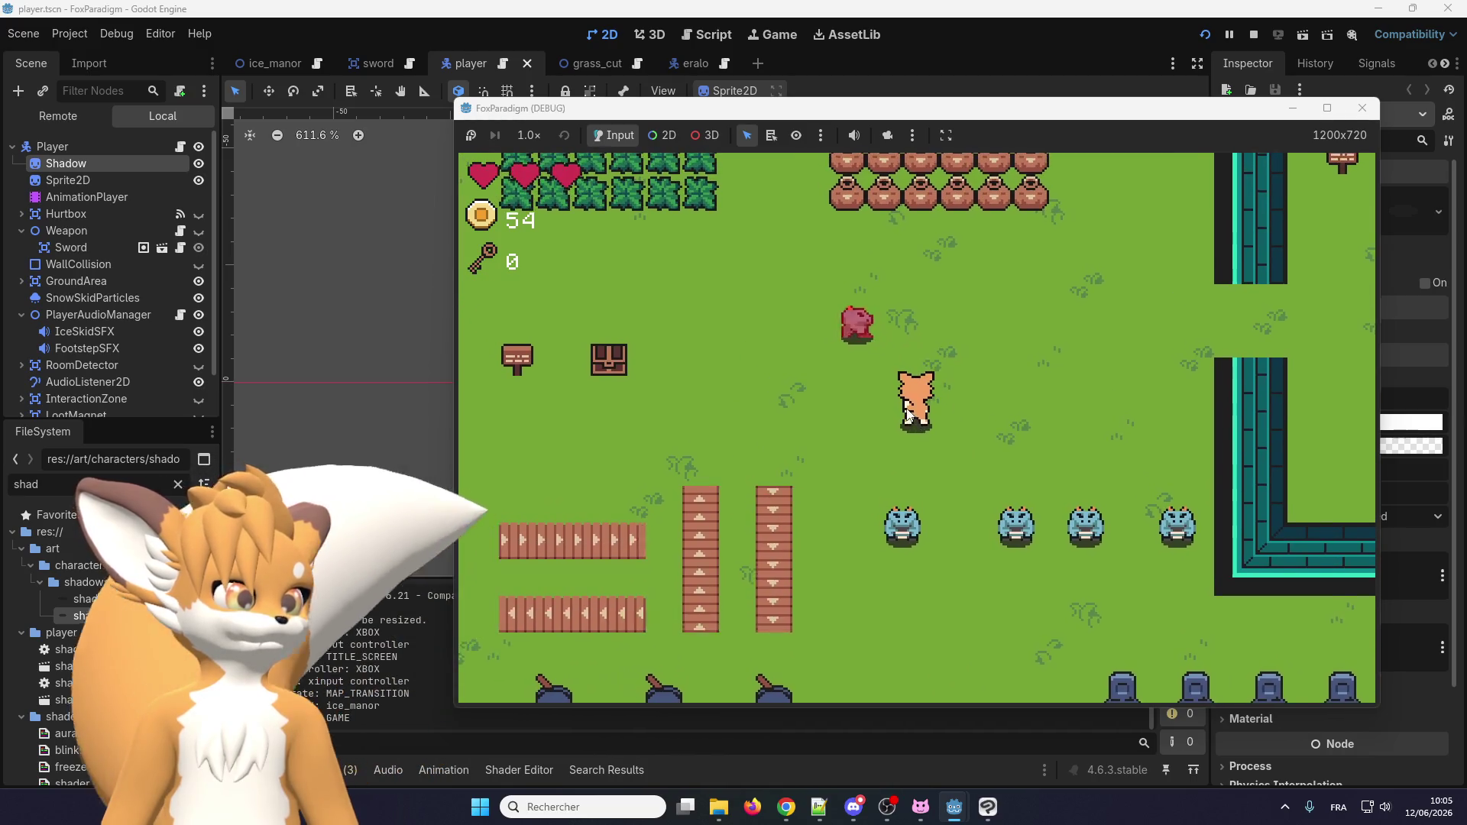
pyautogui.press('Up')
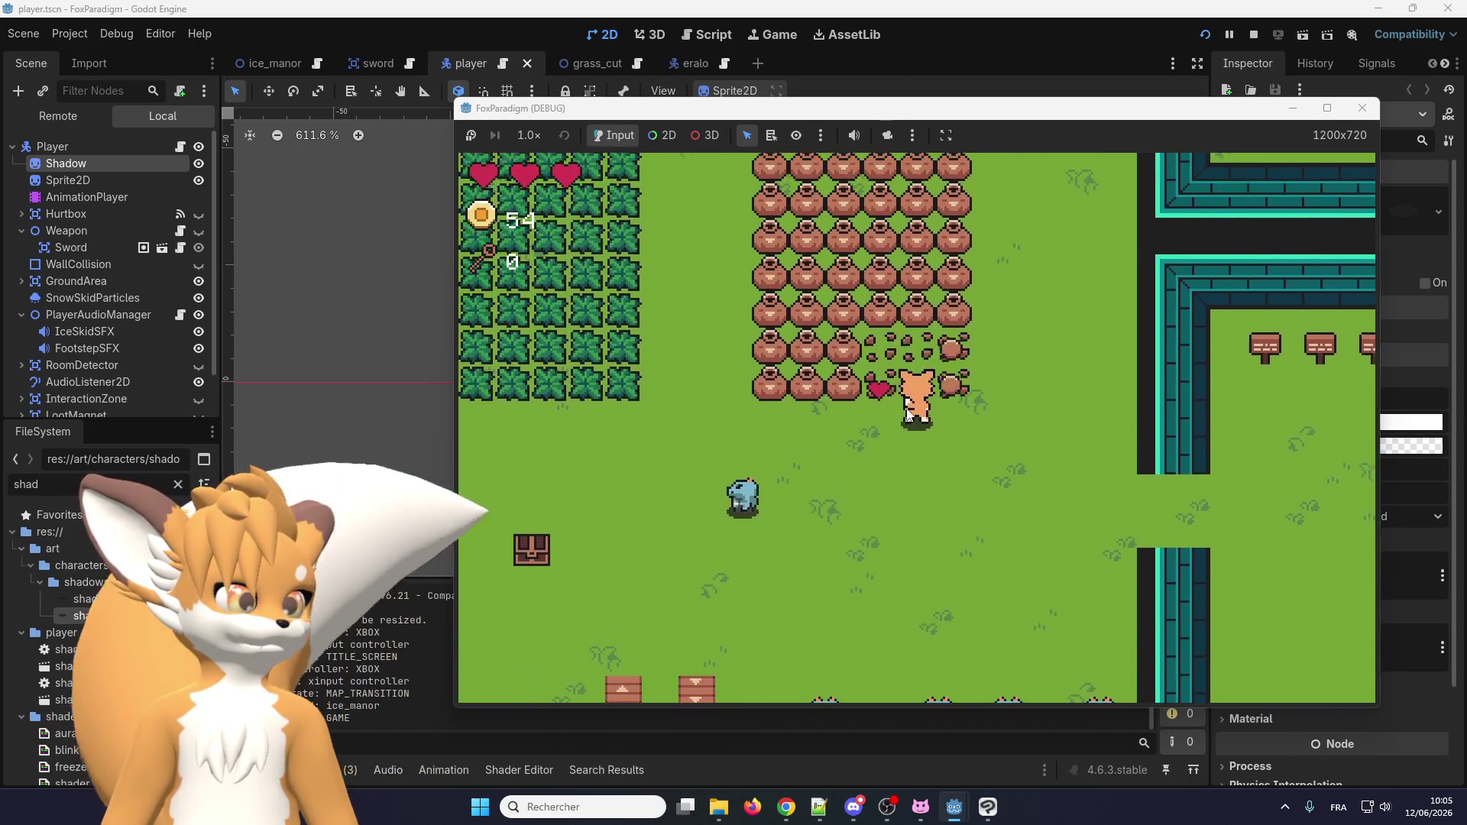
pyautogui.press('Right')
pyautogui.press('Up')
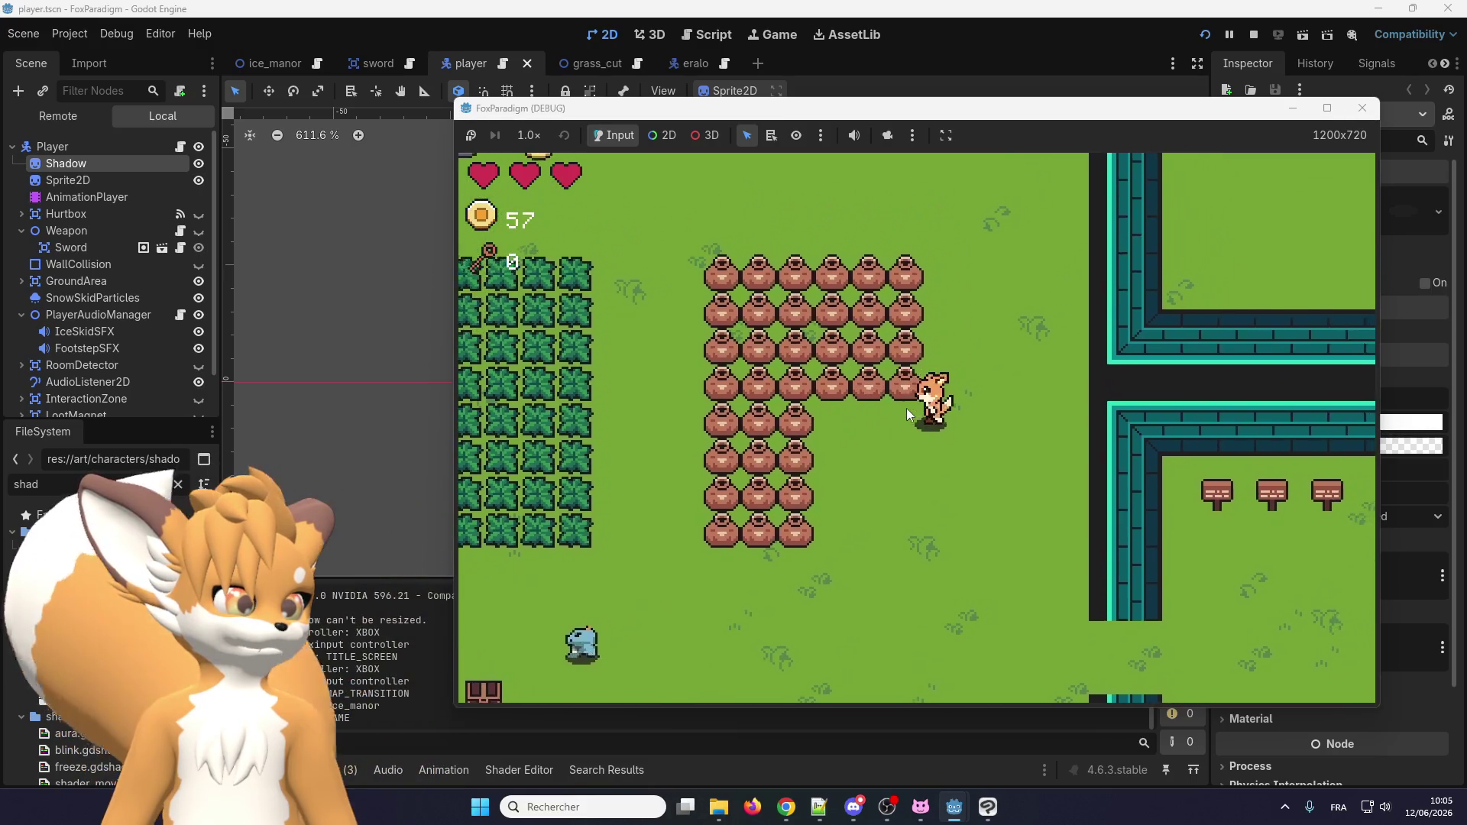
# Slash through the bush patches and collect the dropped hearts and coins.
pyautogui.press('Down')
pyautogui.press('Left')
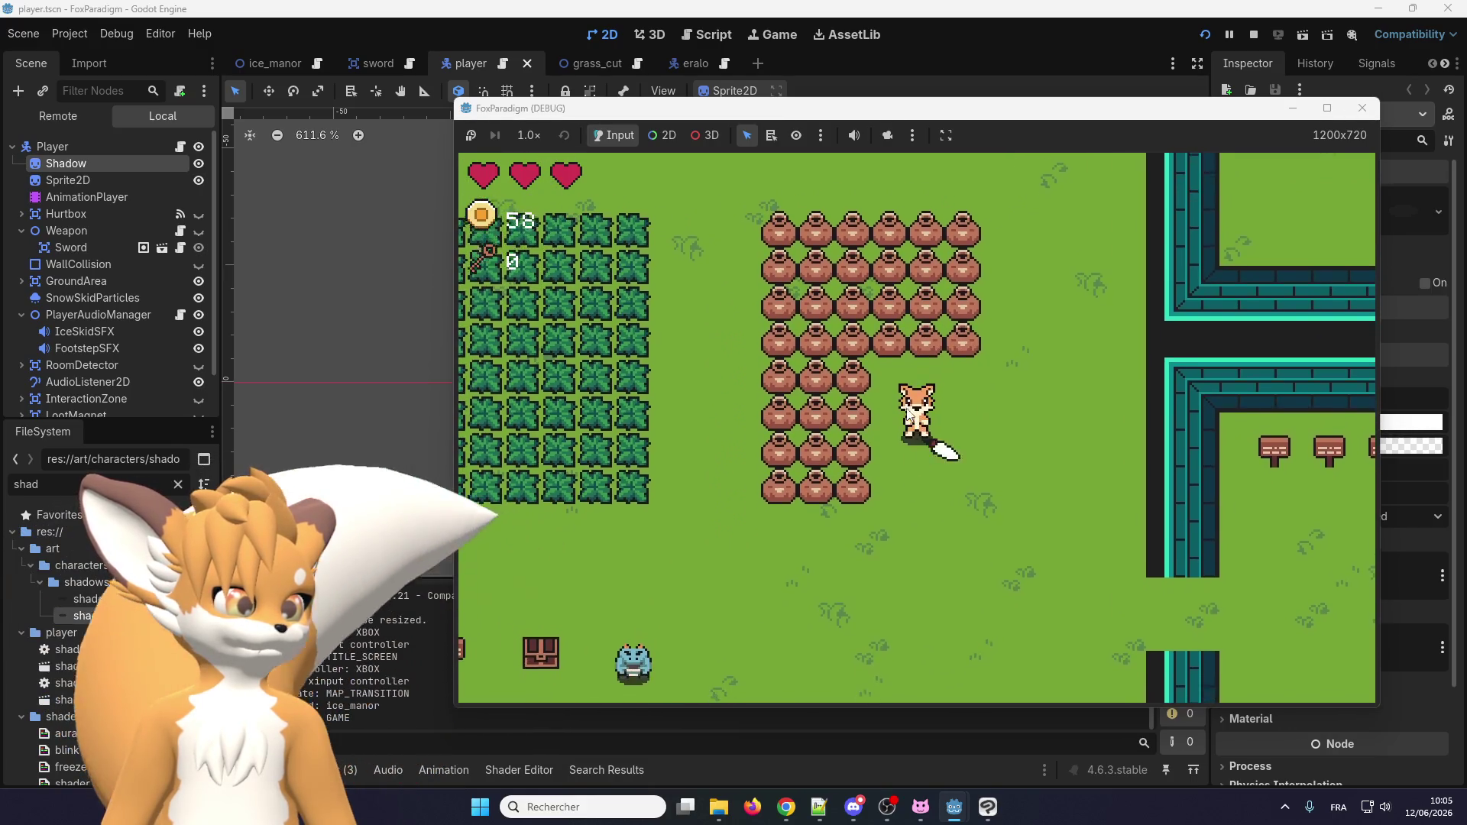
pyautogui.press('Down')
pyautogui.press('Left')
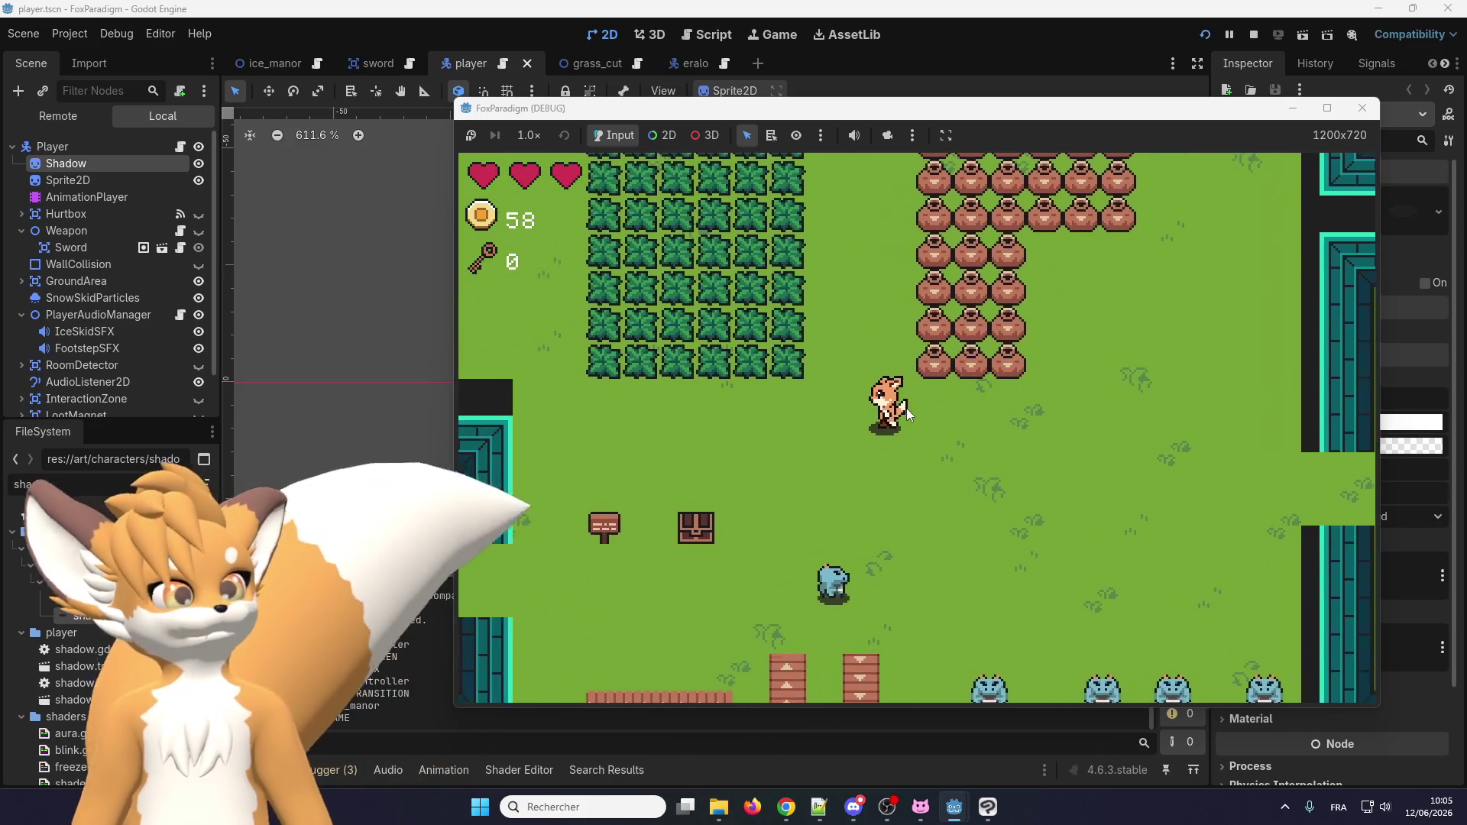
pyautogui.press('space')
pyautogui.press('Left')
pyautogui.press('Up')
pyautogui.press('space')
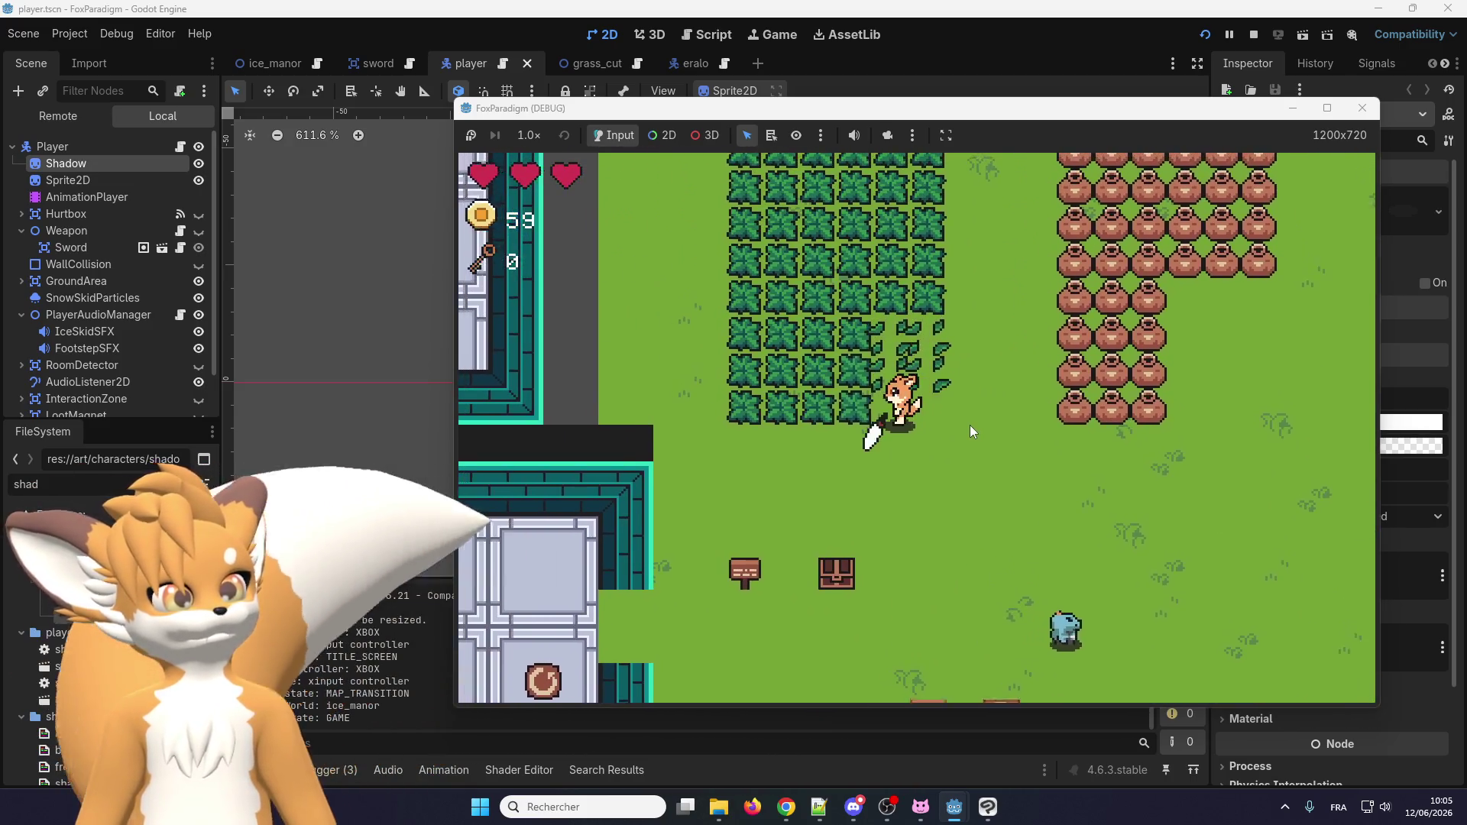
pyautogui.press('Up')
pyautogui.press('space')
pyautogui.press('Left')
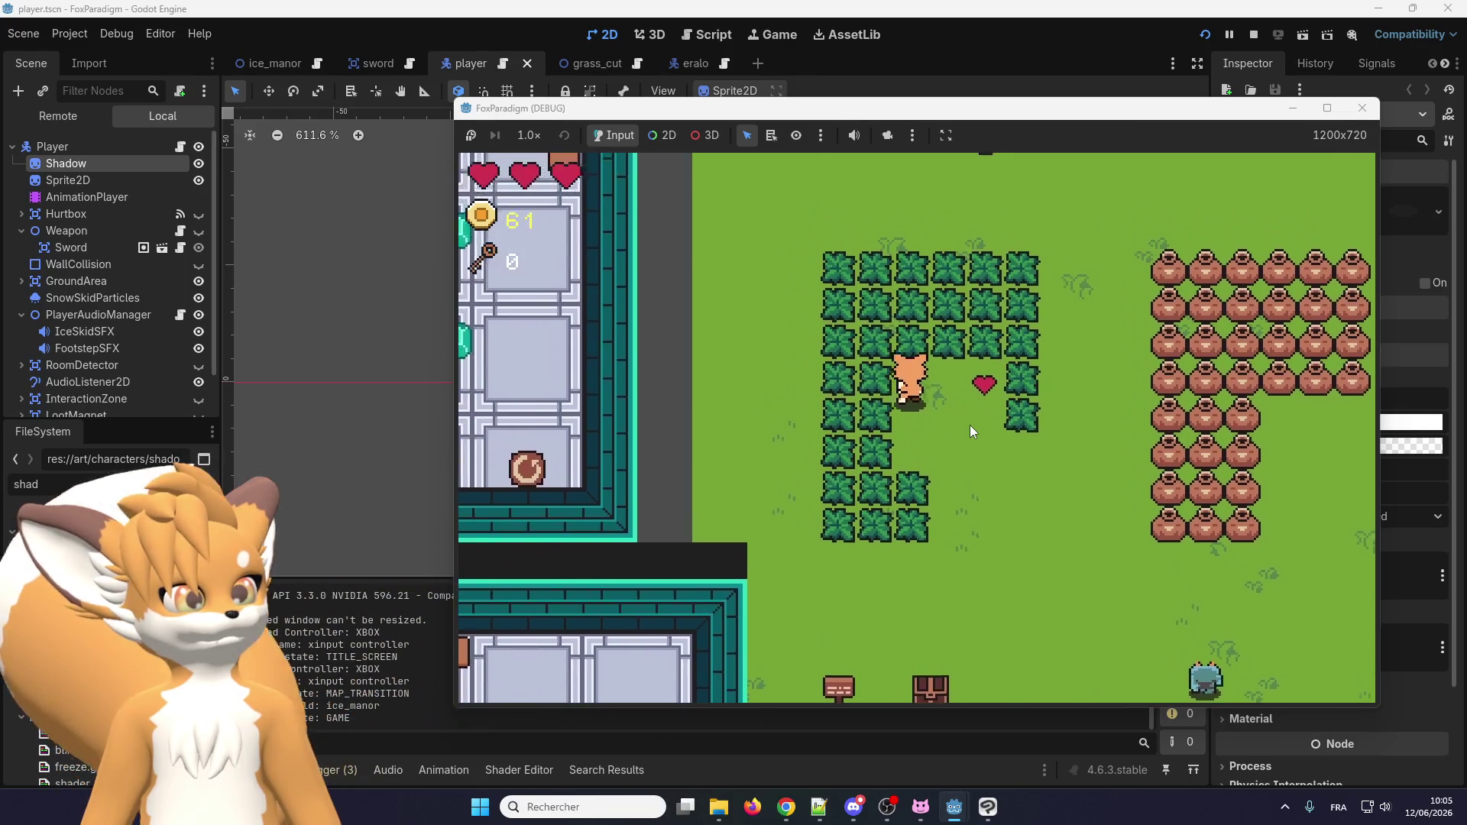
pyautogui.press('space')
pyautogui.press('Right')
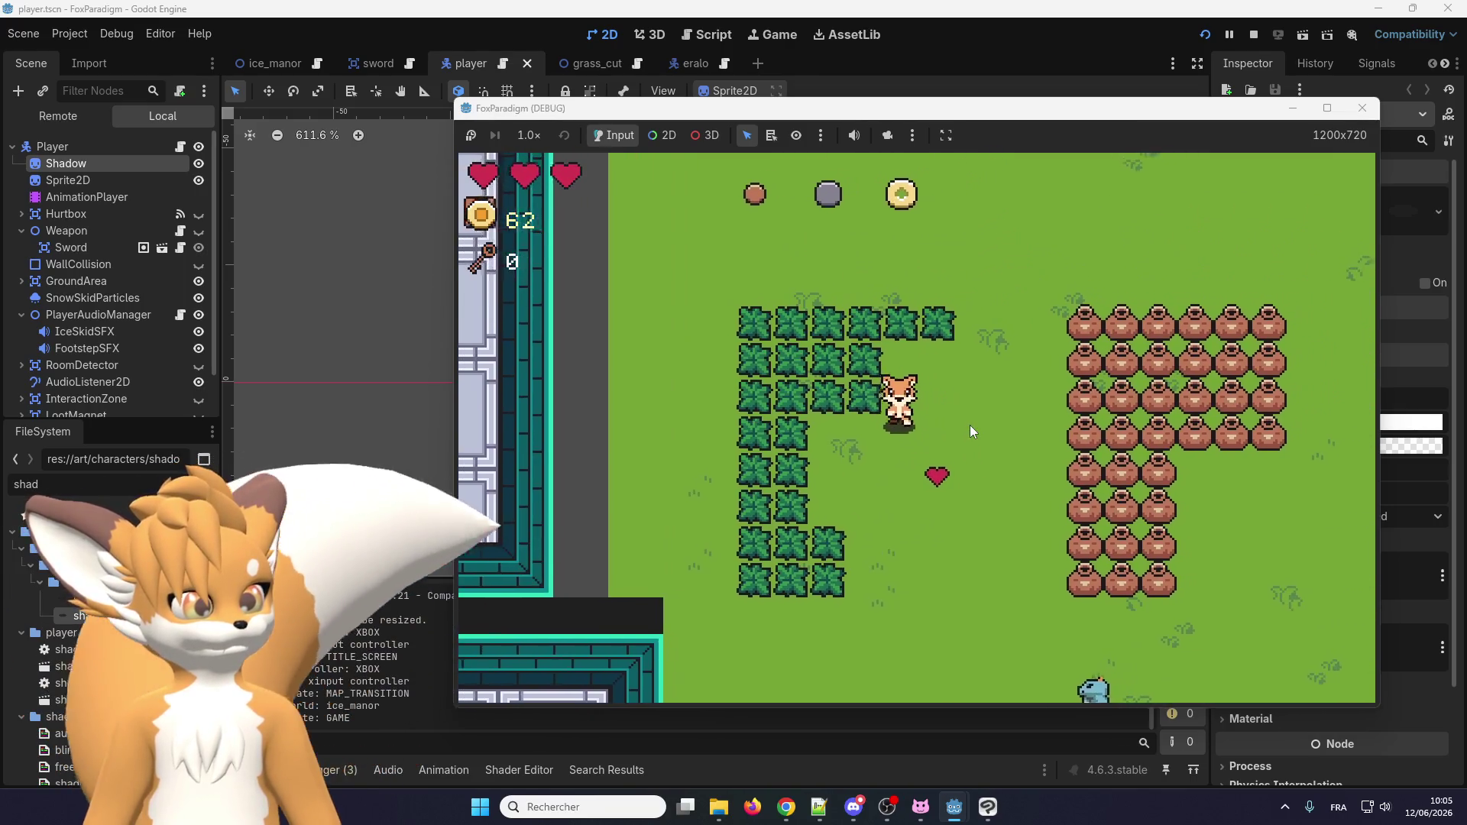
pyautogui.press('Down')
pyautogui.press('Left')
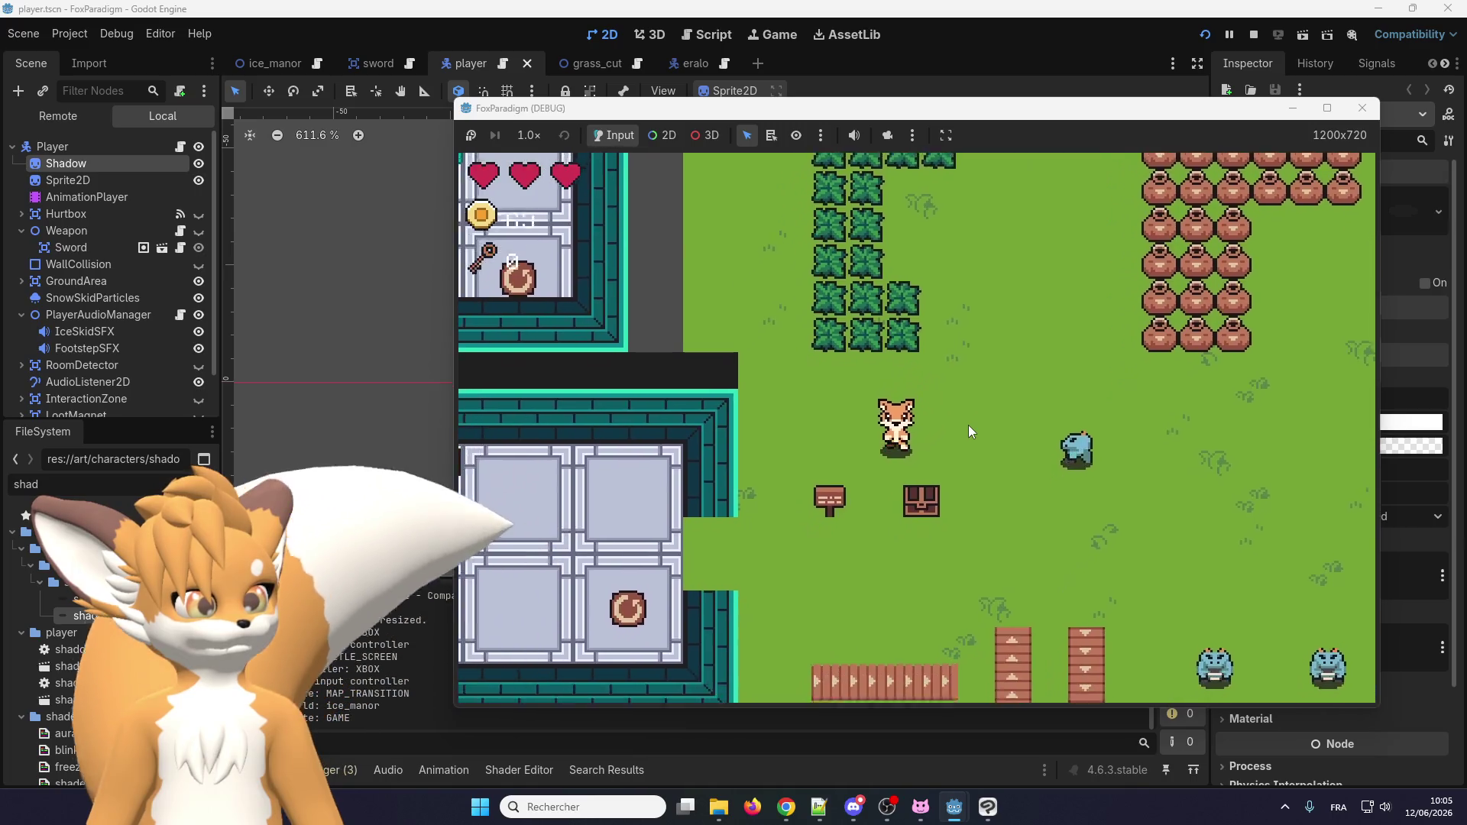
pyautogui.press('Up')
pyautogui.press('Up')
pyautogui.press('Left')
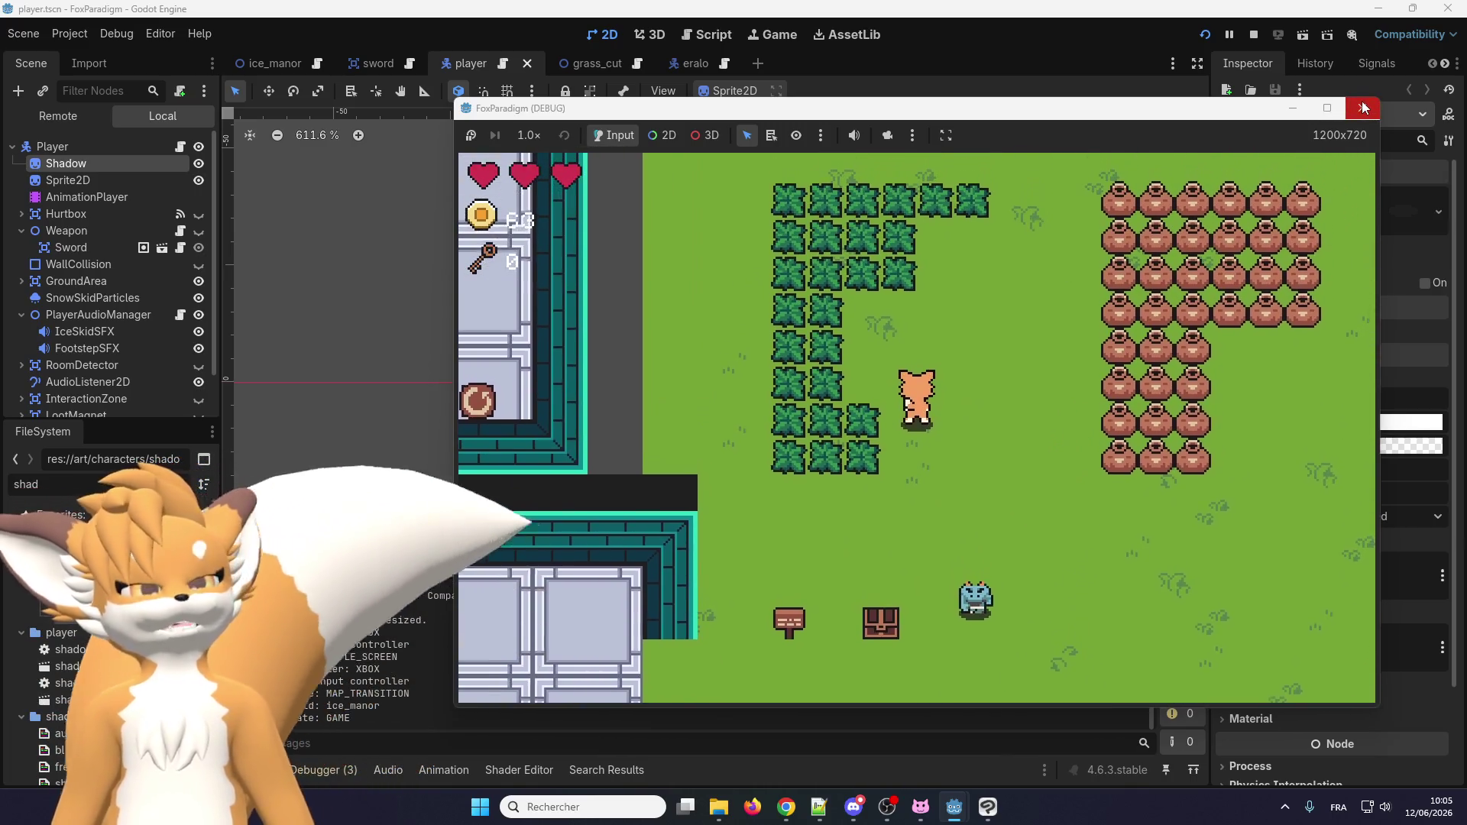
pyautogui.press('Up')
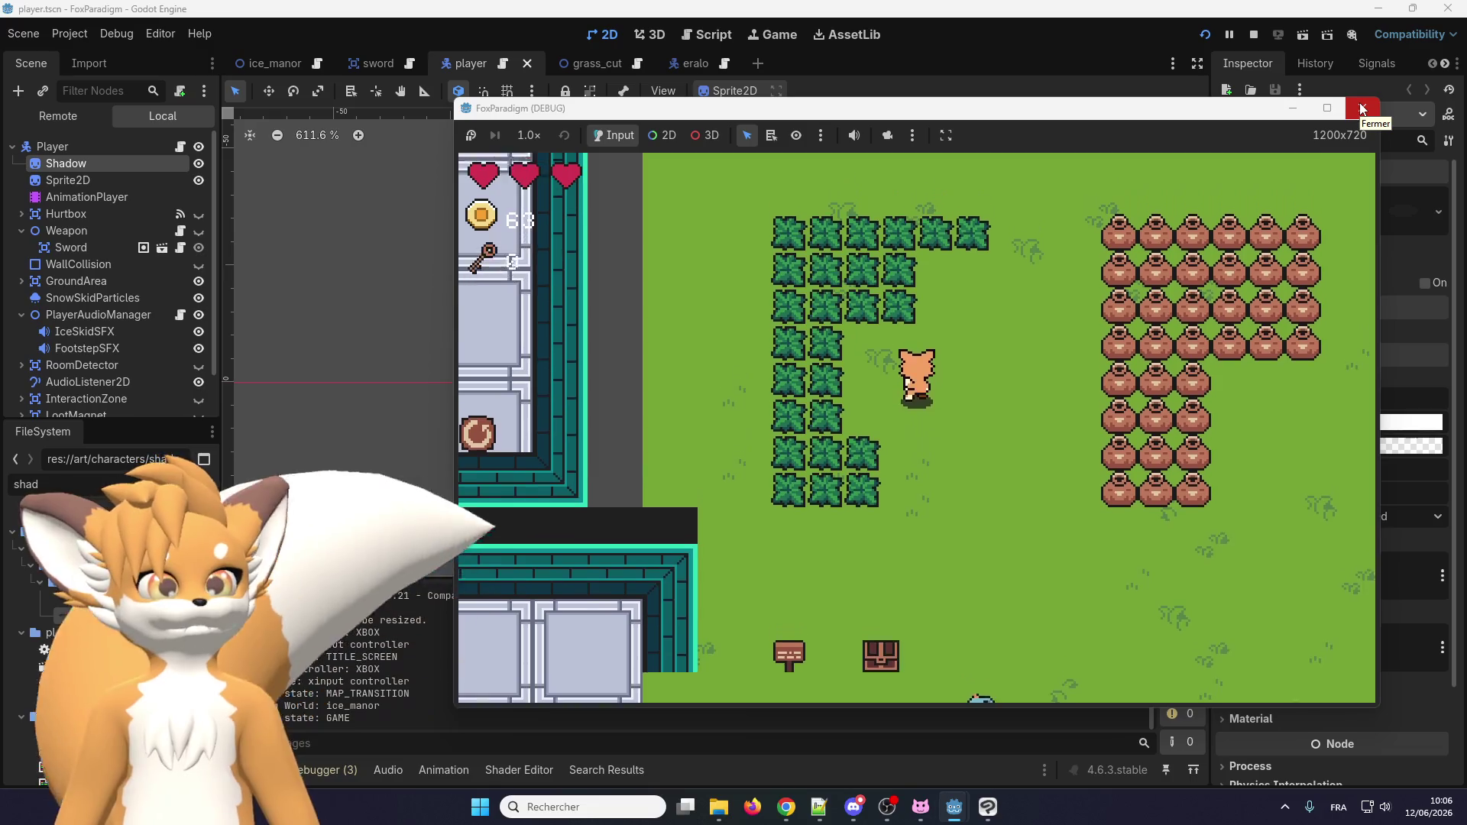
pyautogui.press('space')
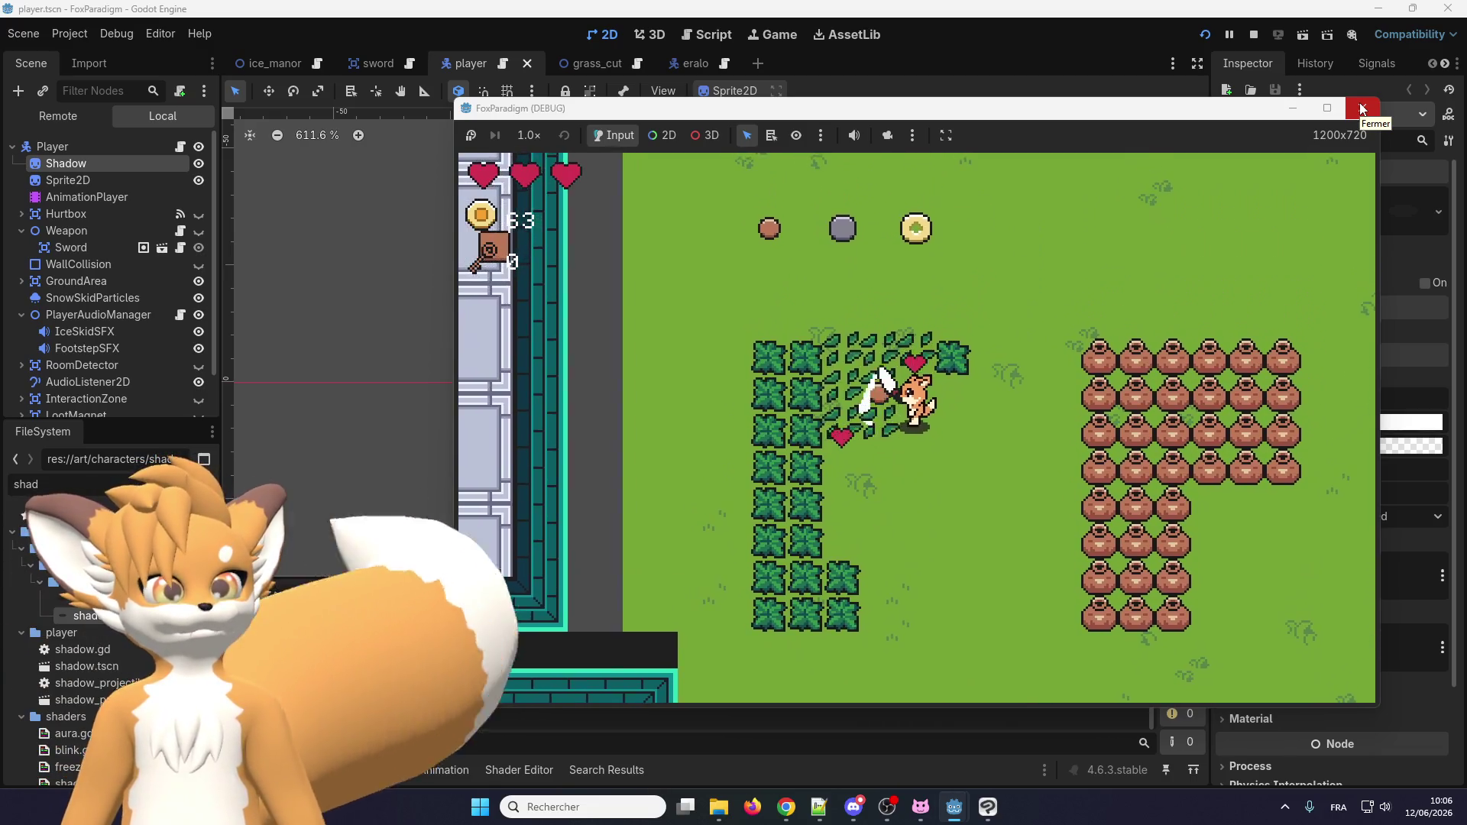
pyautogui.press('Up')
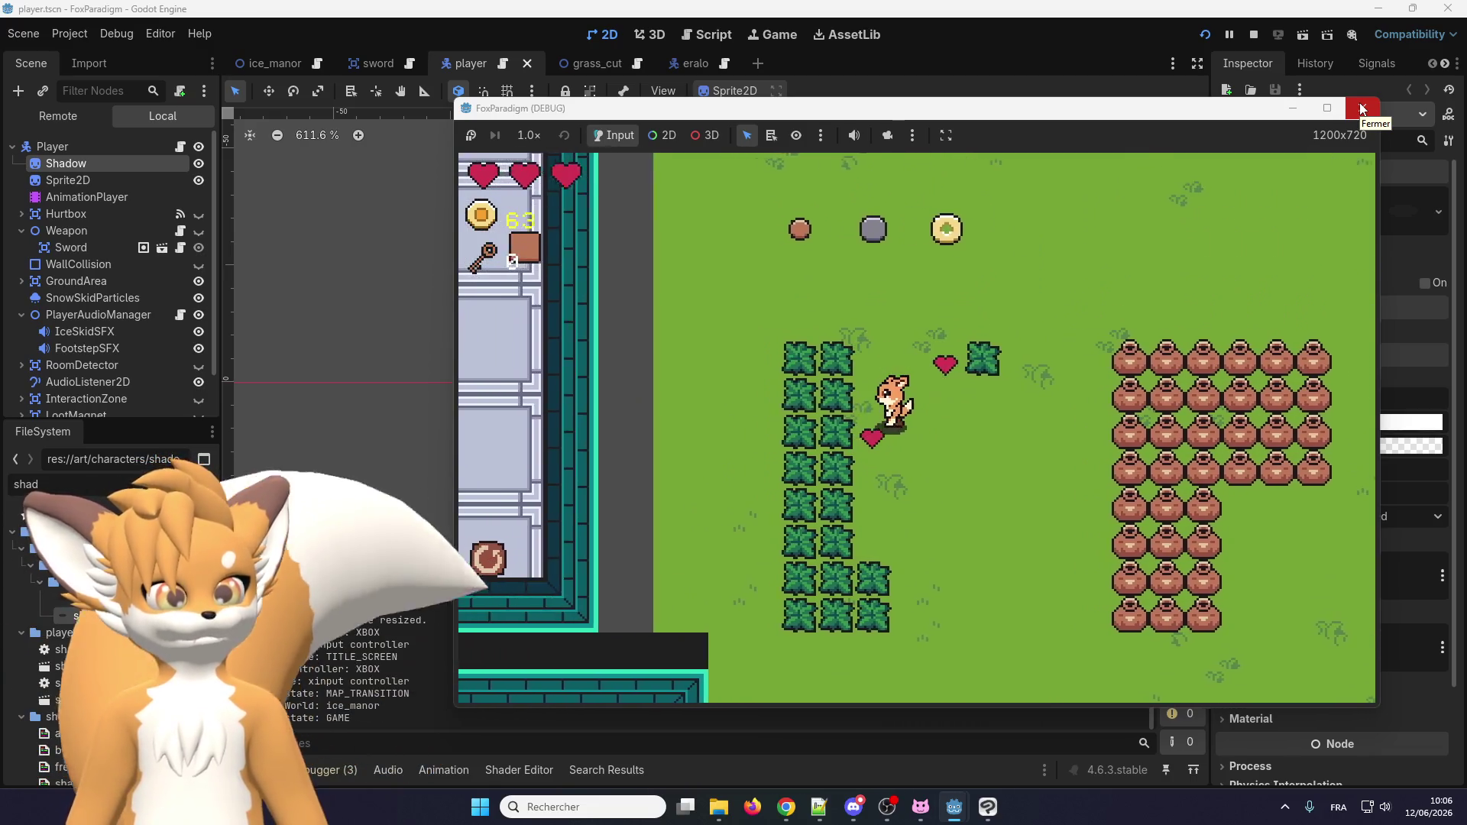
pyautogui.press('Left')
pyautogui.press('Down')
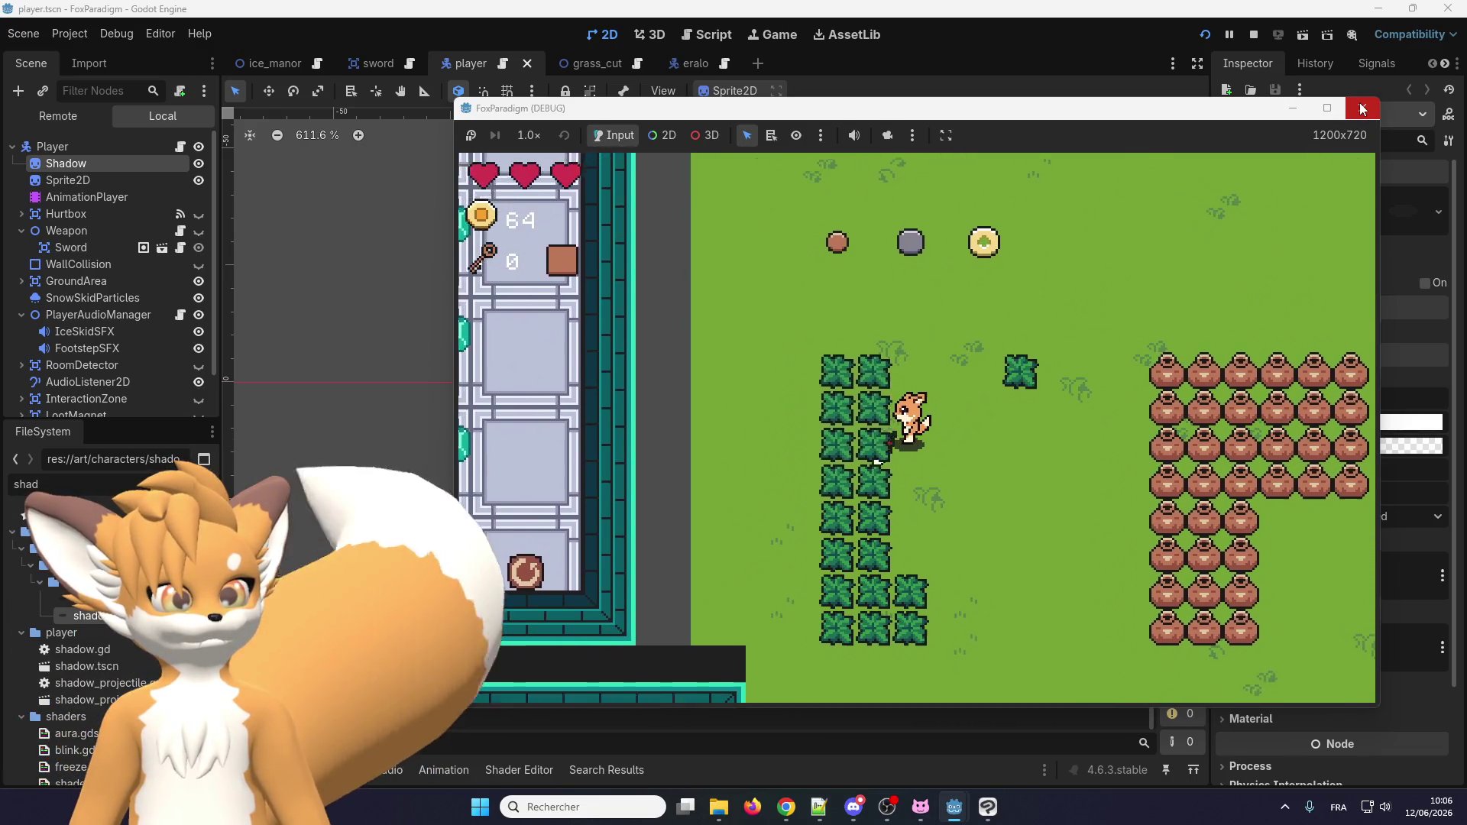
pyautogui.press('space')
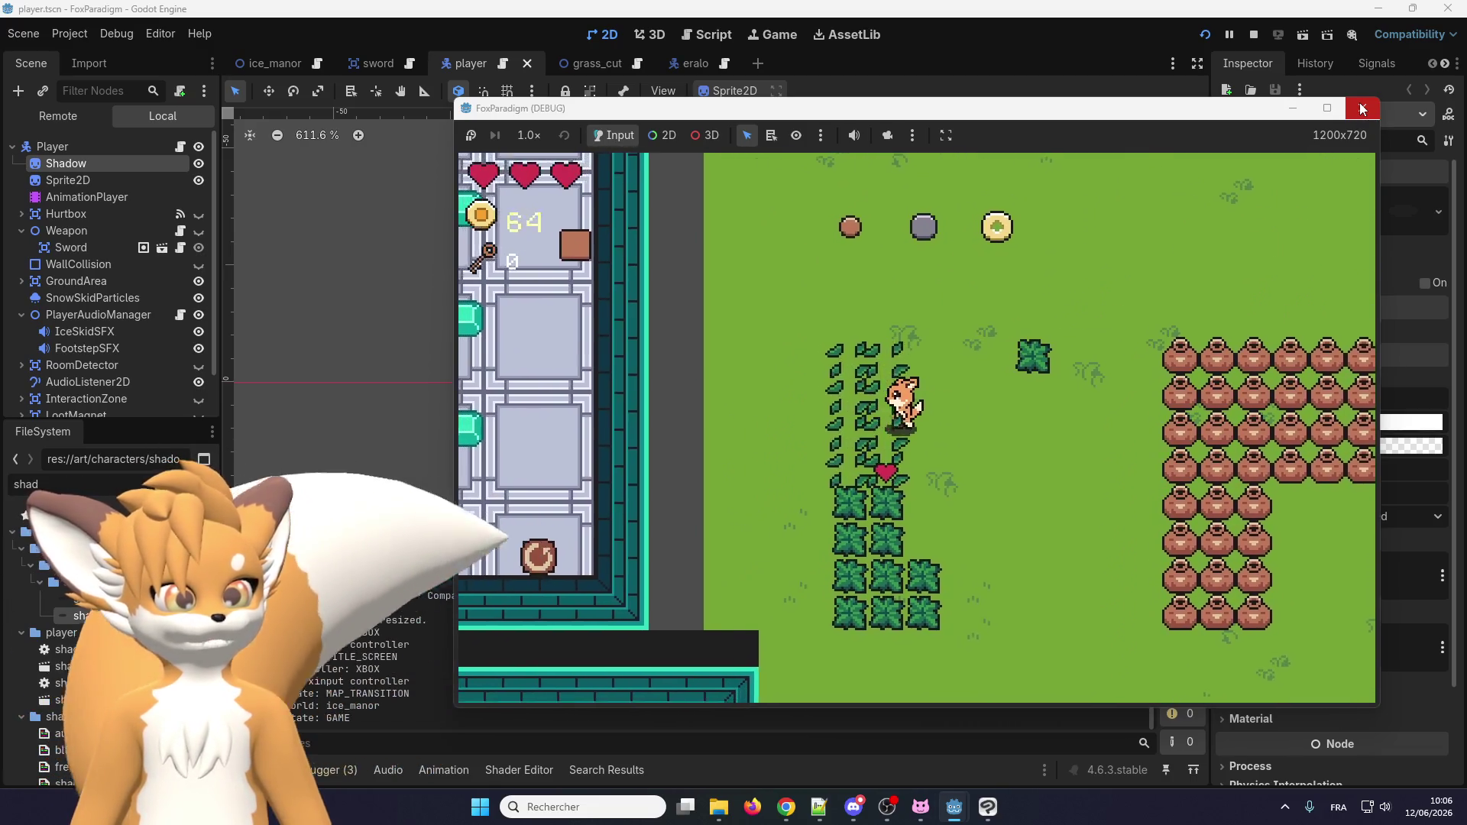
pyautogui.press('Down')
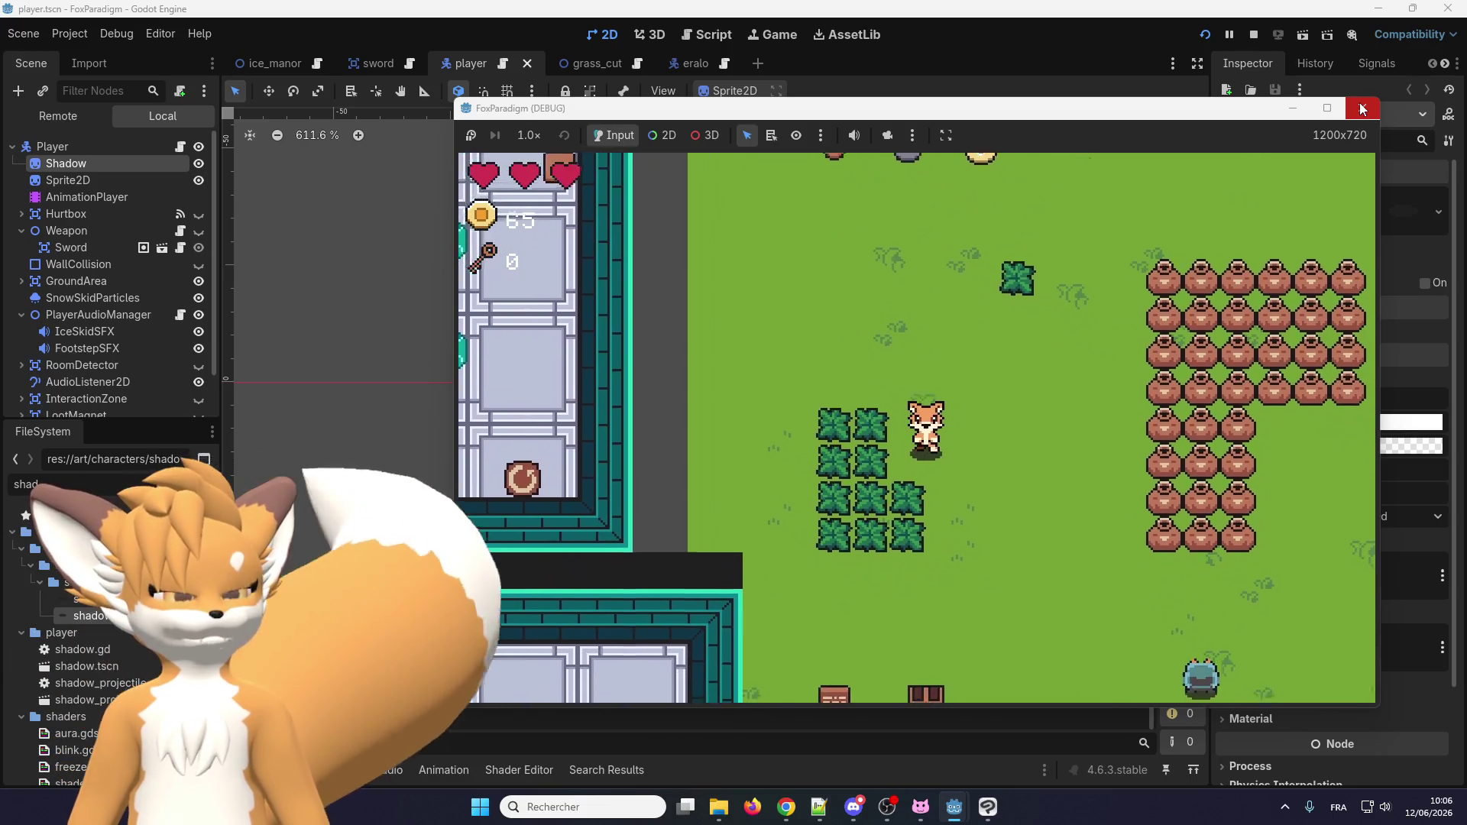
# Walk around, cut the last bush cluster, and close the game window.
pyautogui.press('Up')
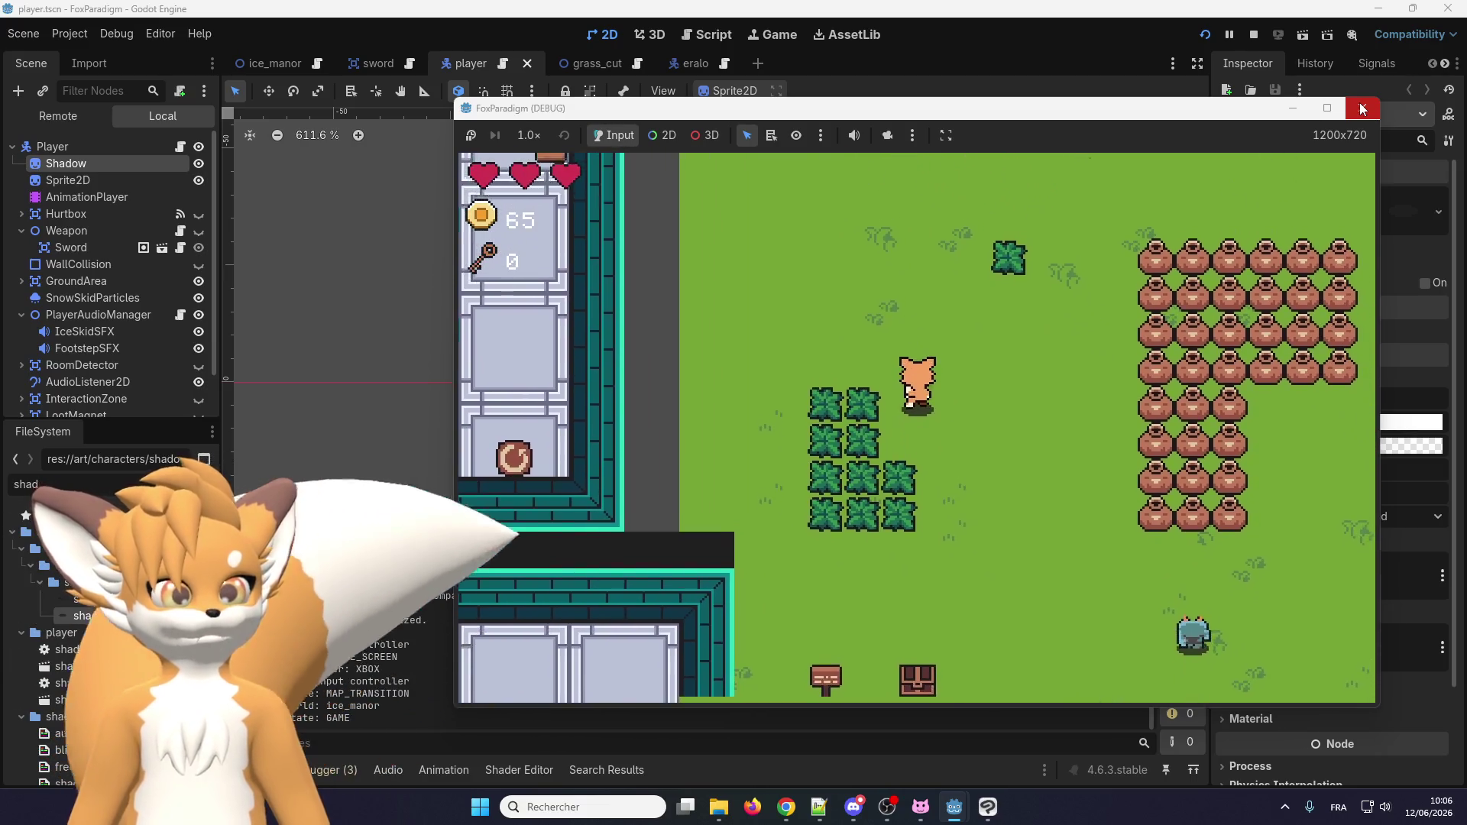
pyautogui.press('Left')
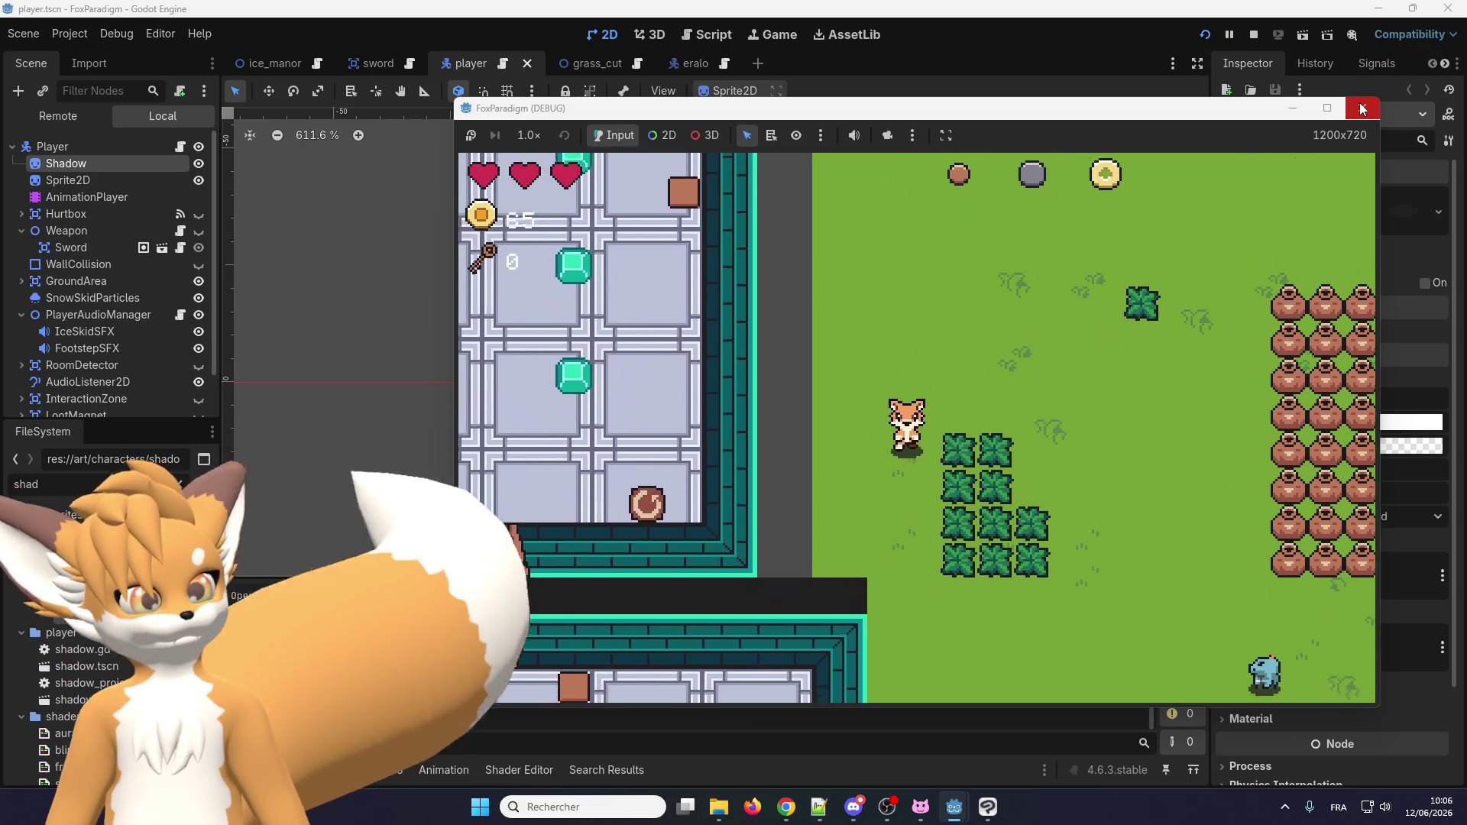
pyautogui.press('Up')
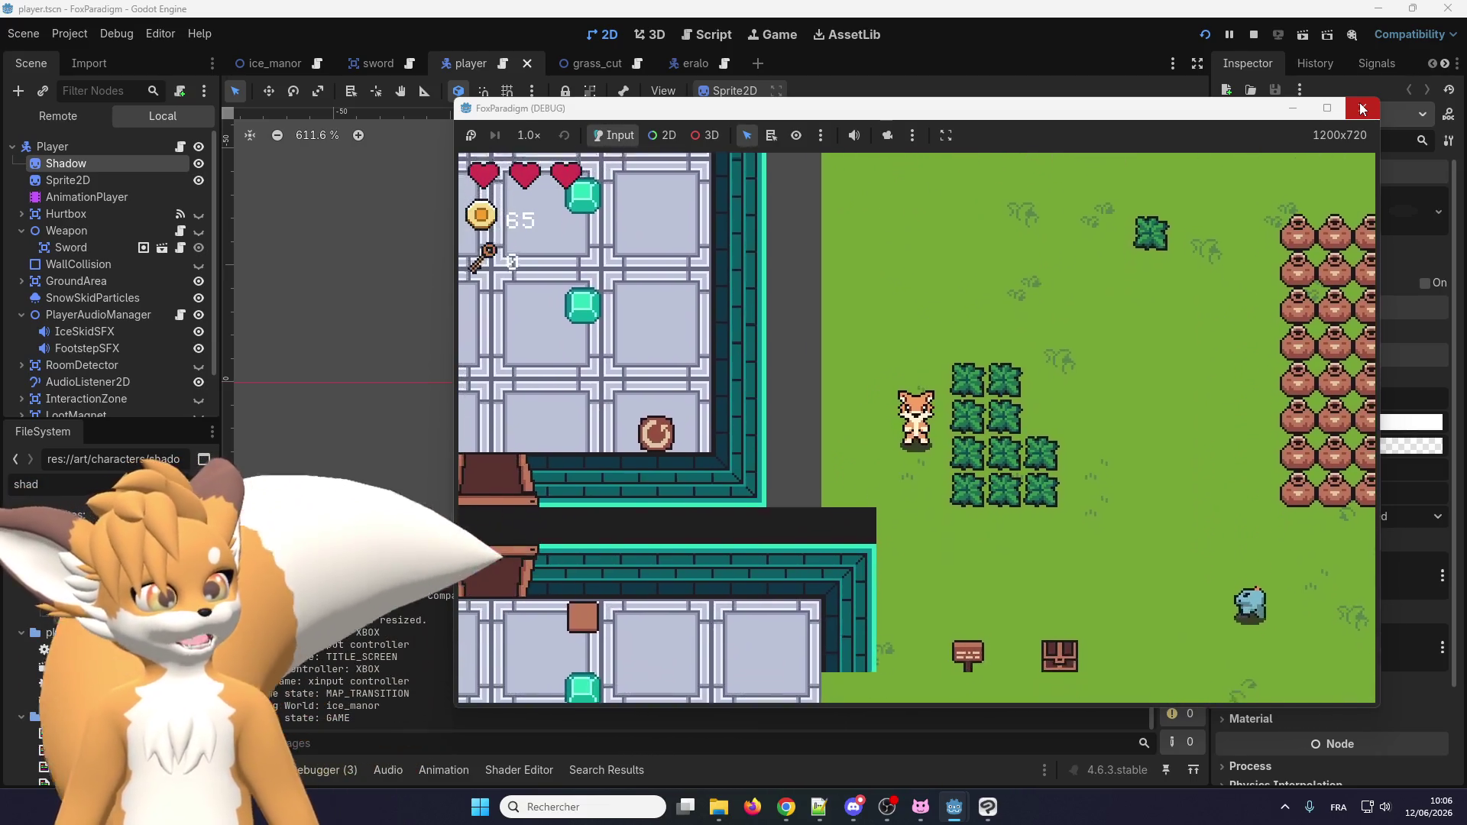
pyautogui.press('Right')
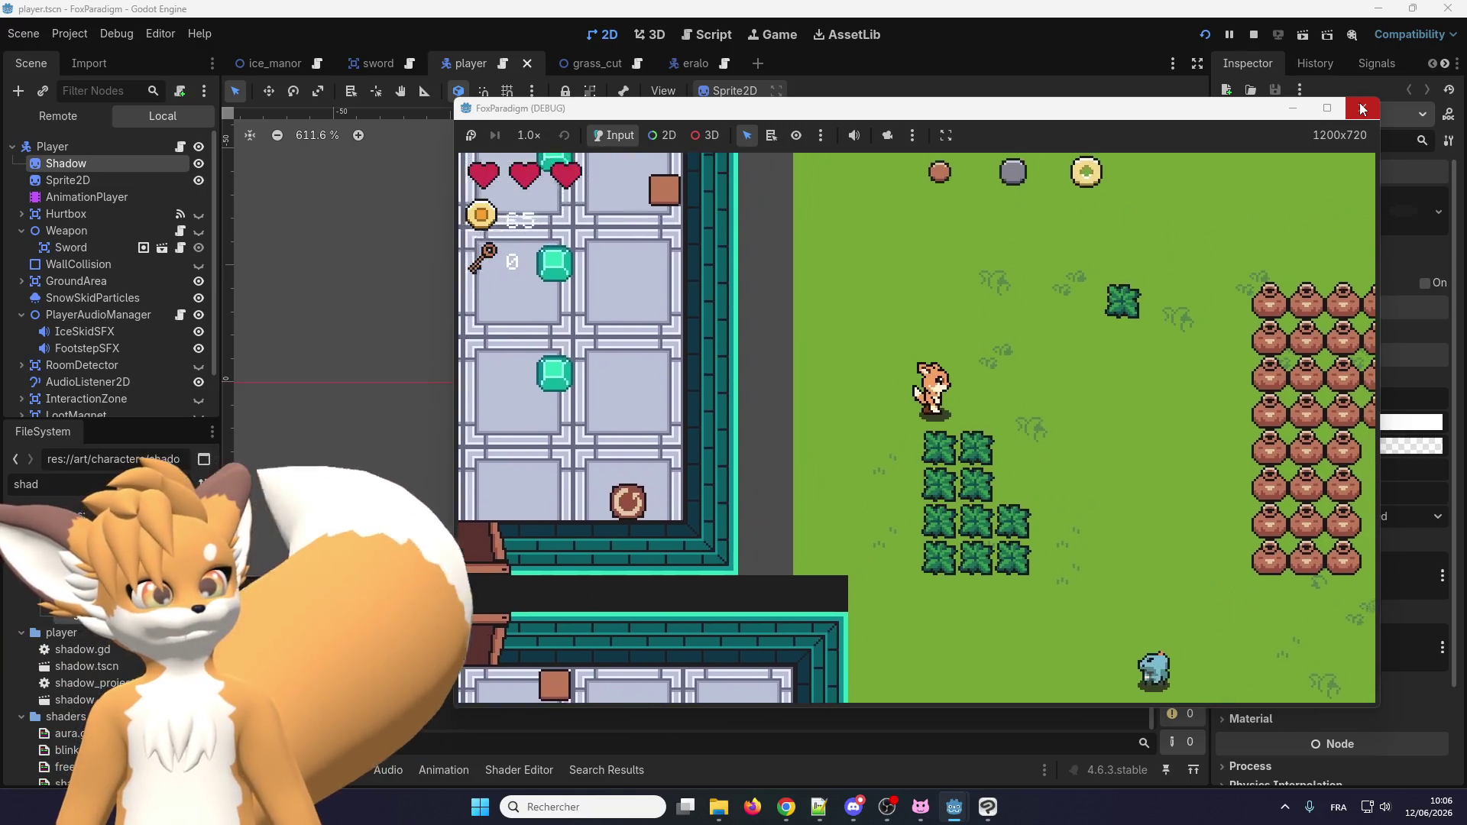
pyautogui.press('Right')
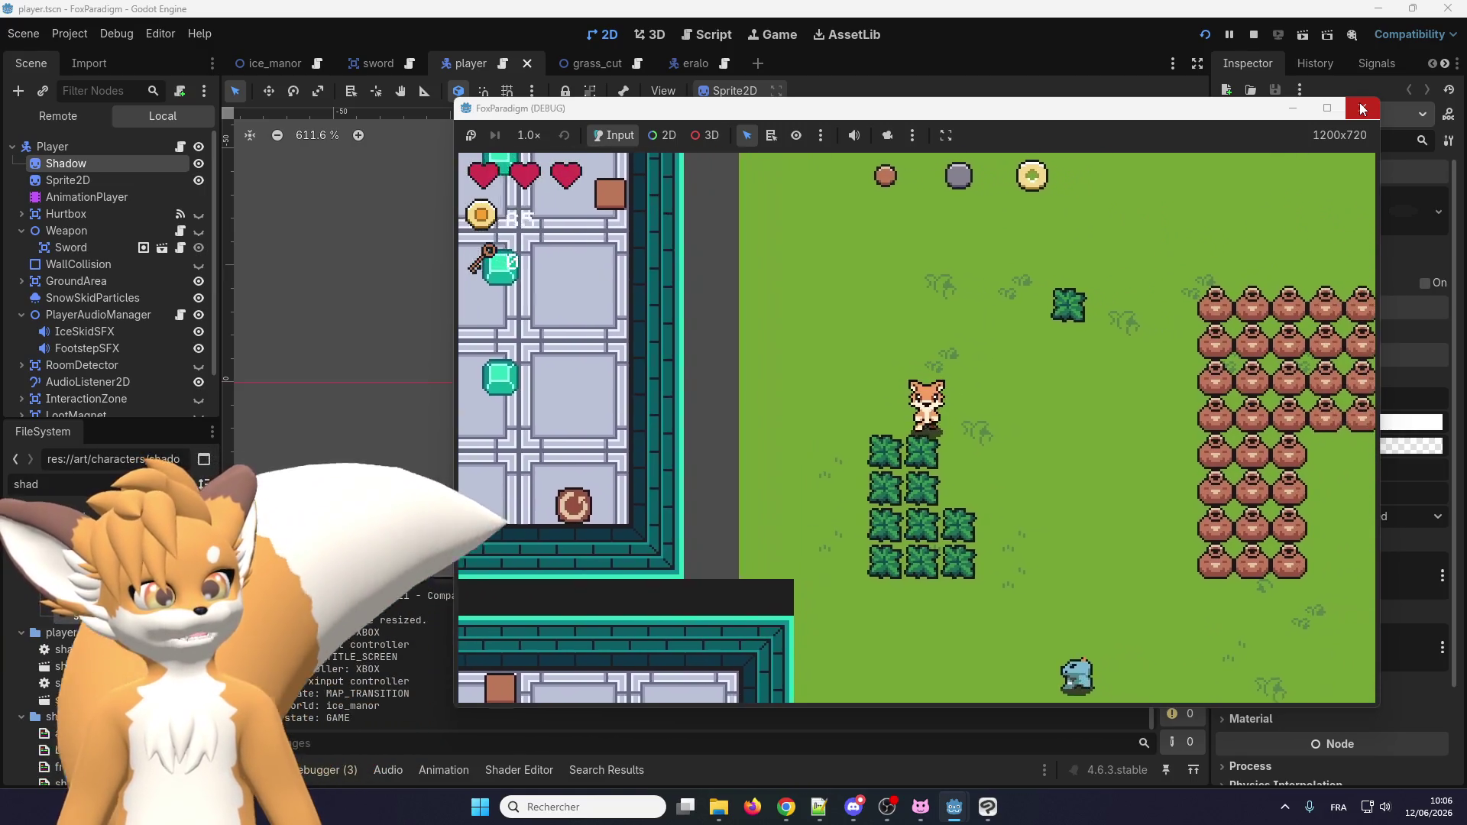
pyautogui.press('Down')
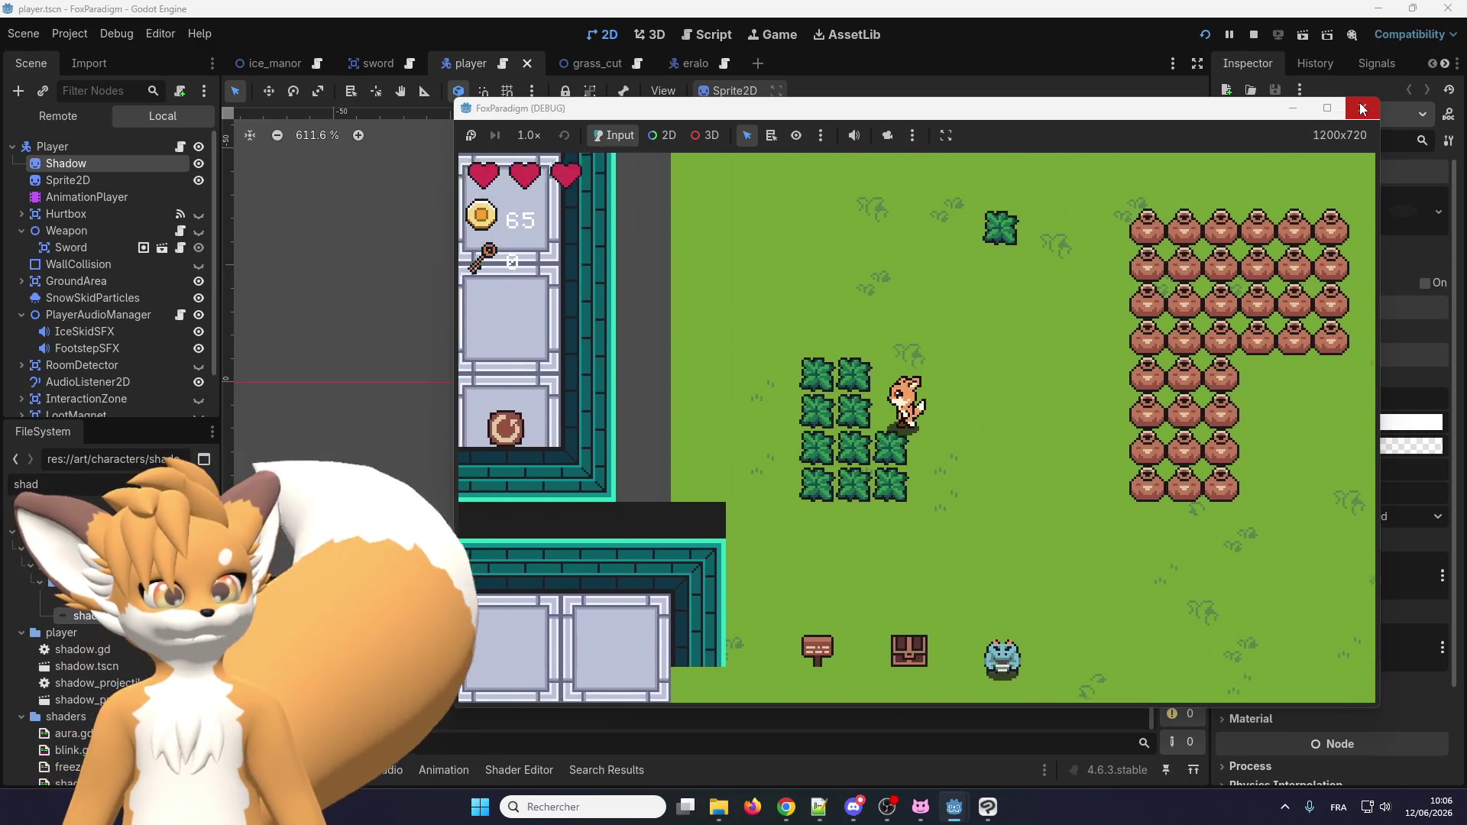
pyautogui.press('Up')
pyautogui.press('Left')
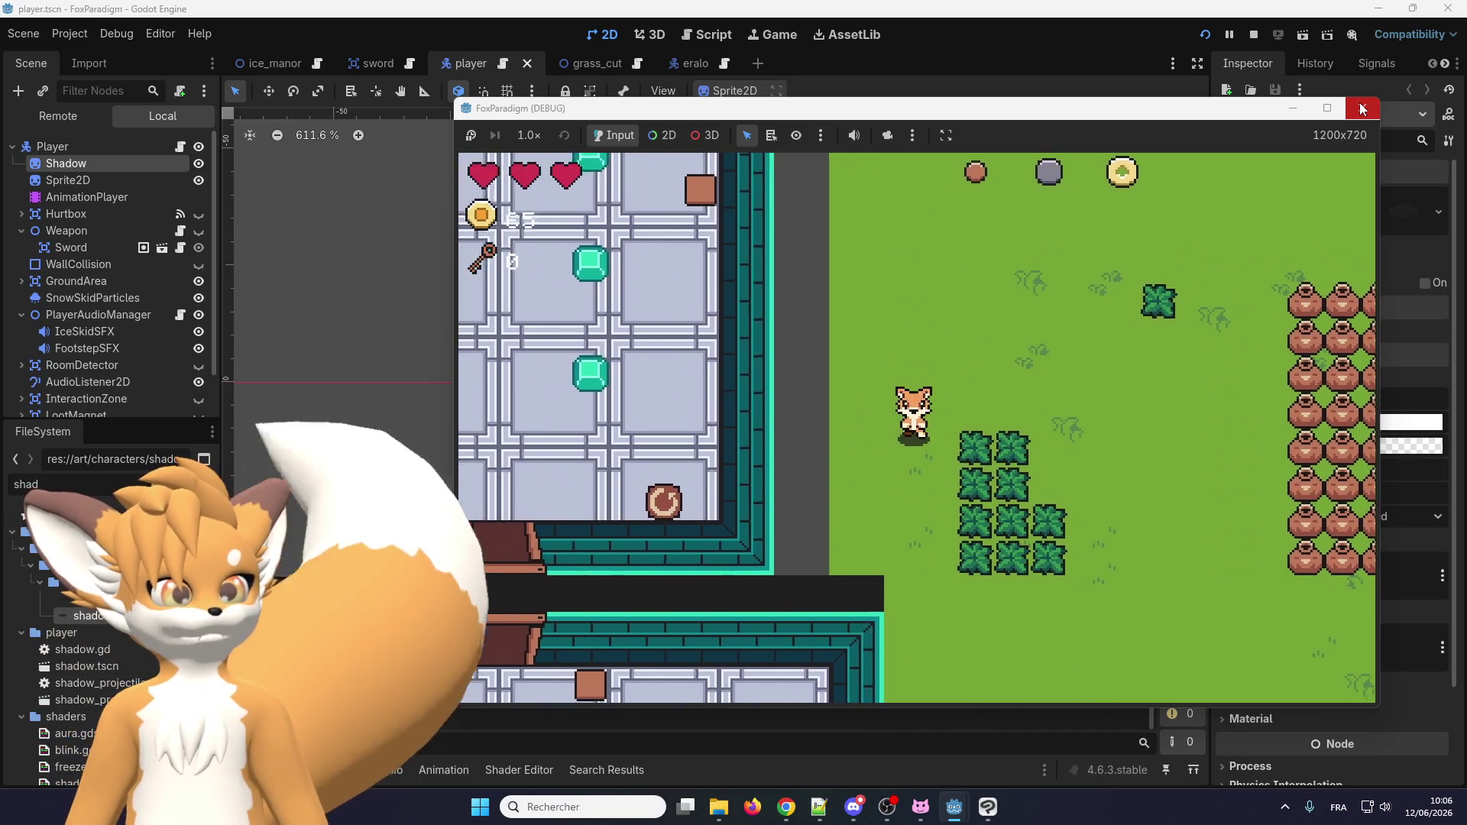
pyautogui.press('Right')
pyautogui.press('Down')
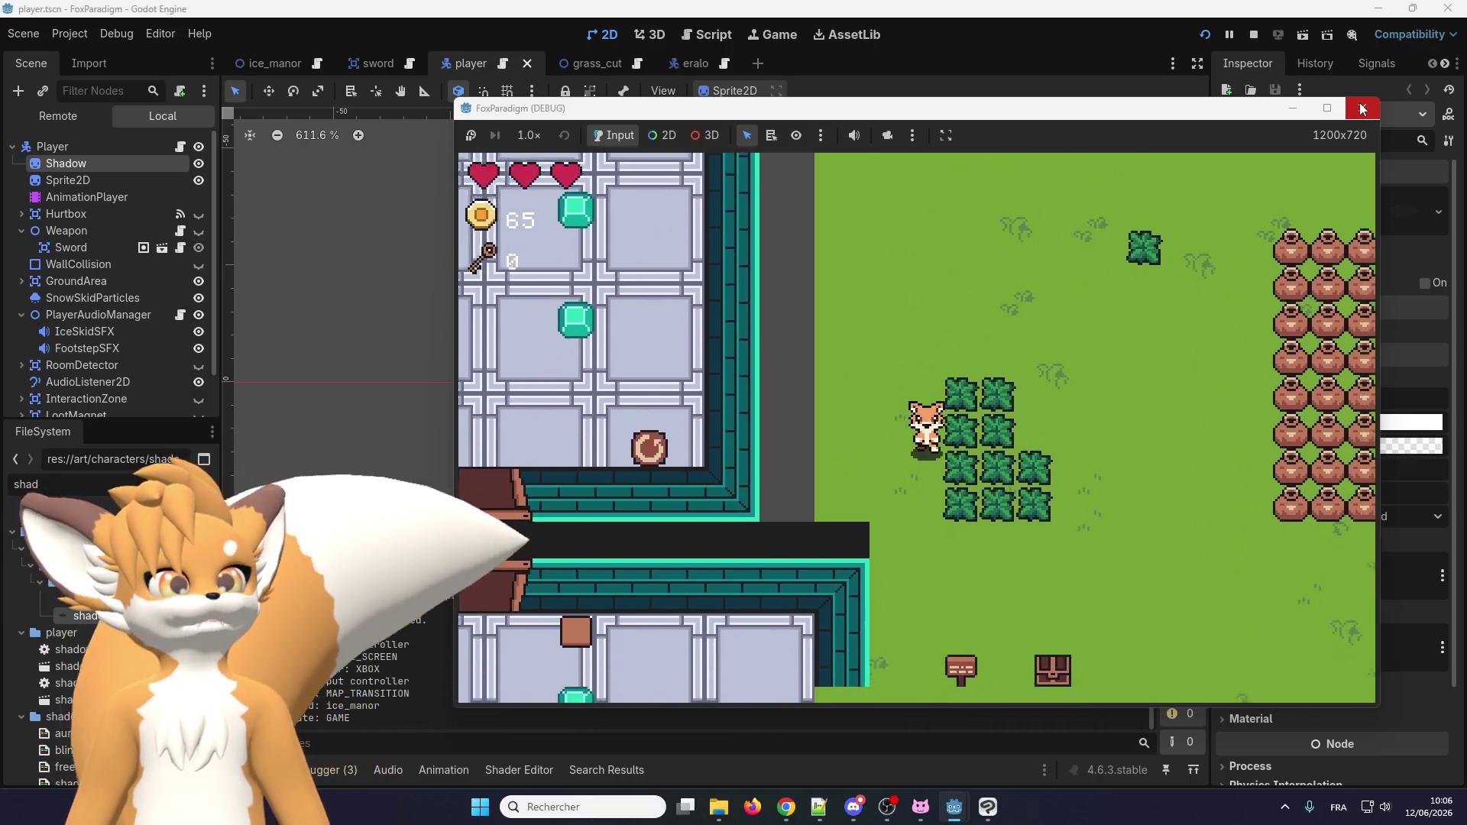
pyautogui.press('Up')
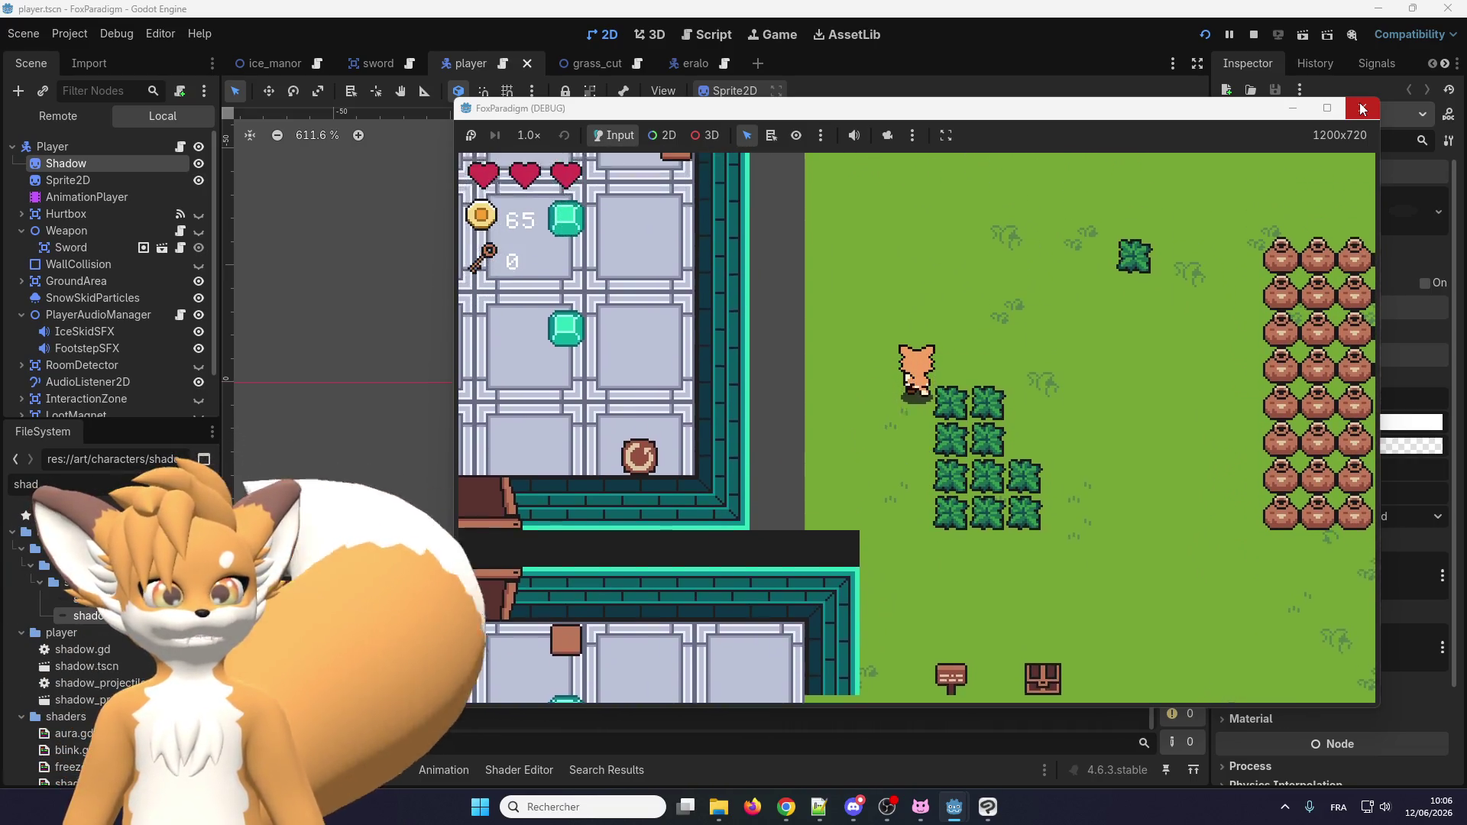
pyautogui.press('Up')
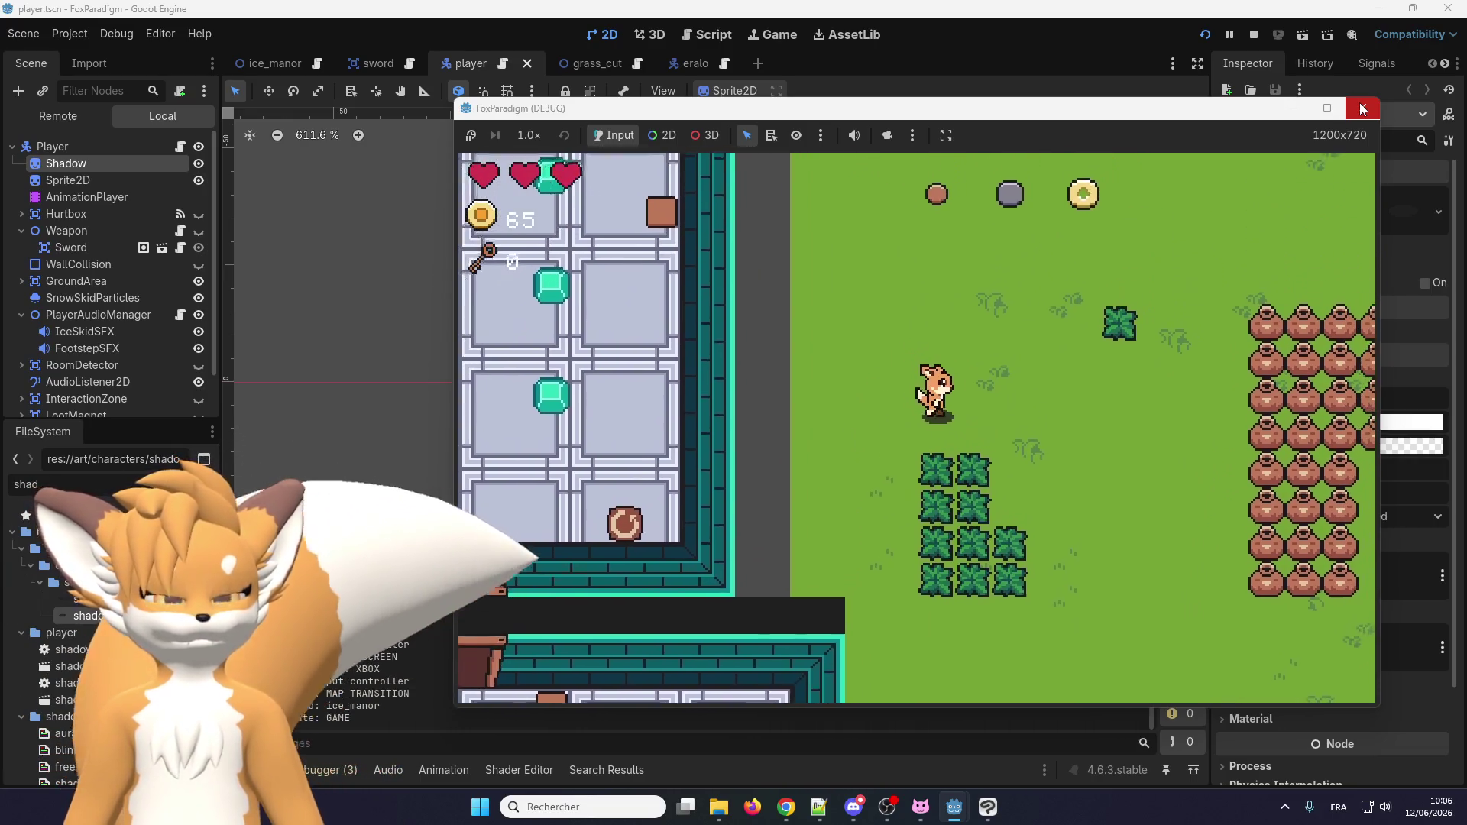
pyautogui.press('Right')
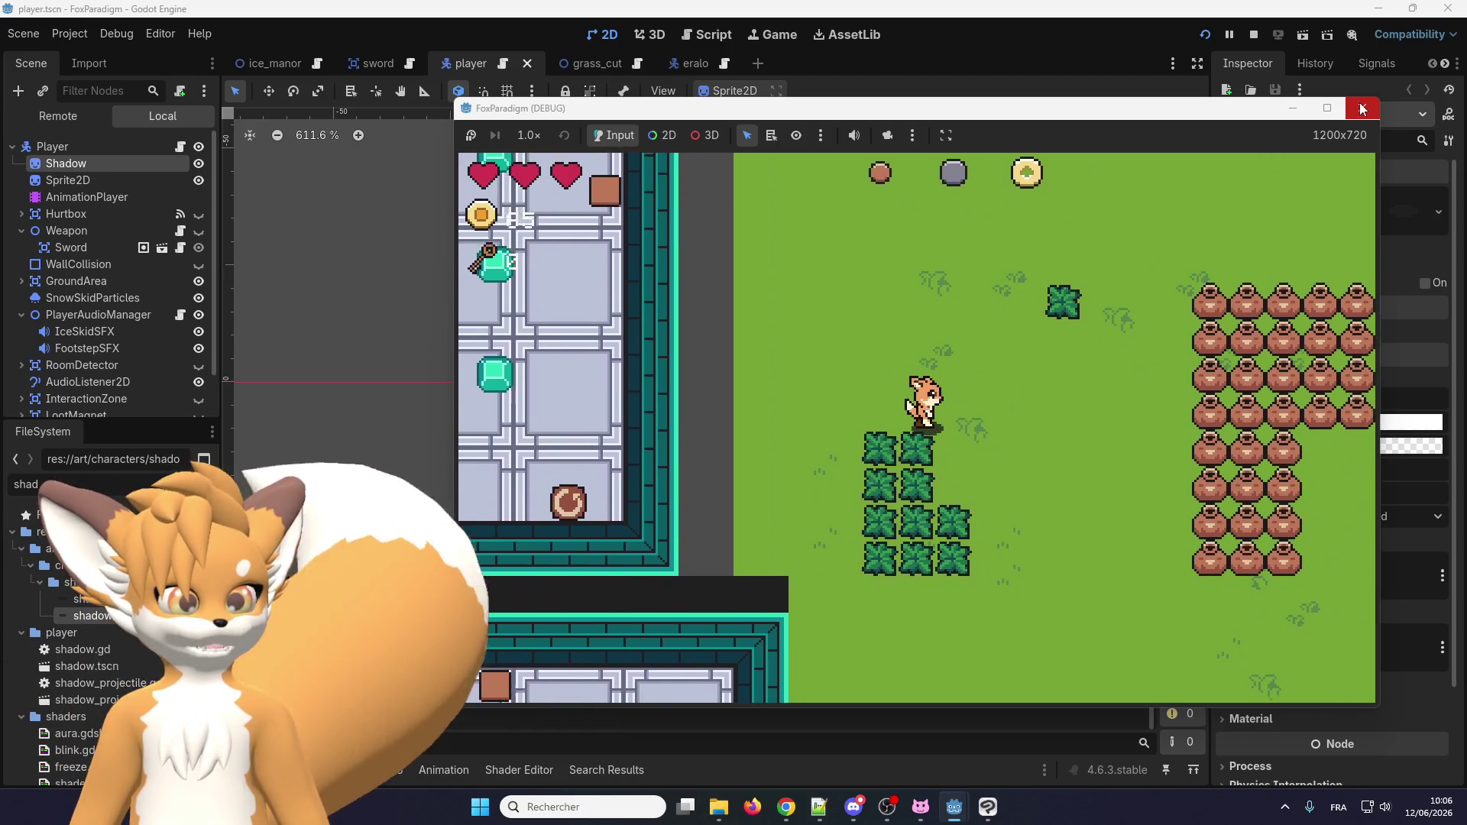
pyautogui.press('Down')
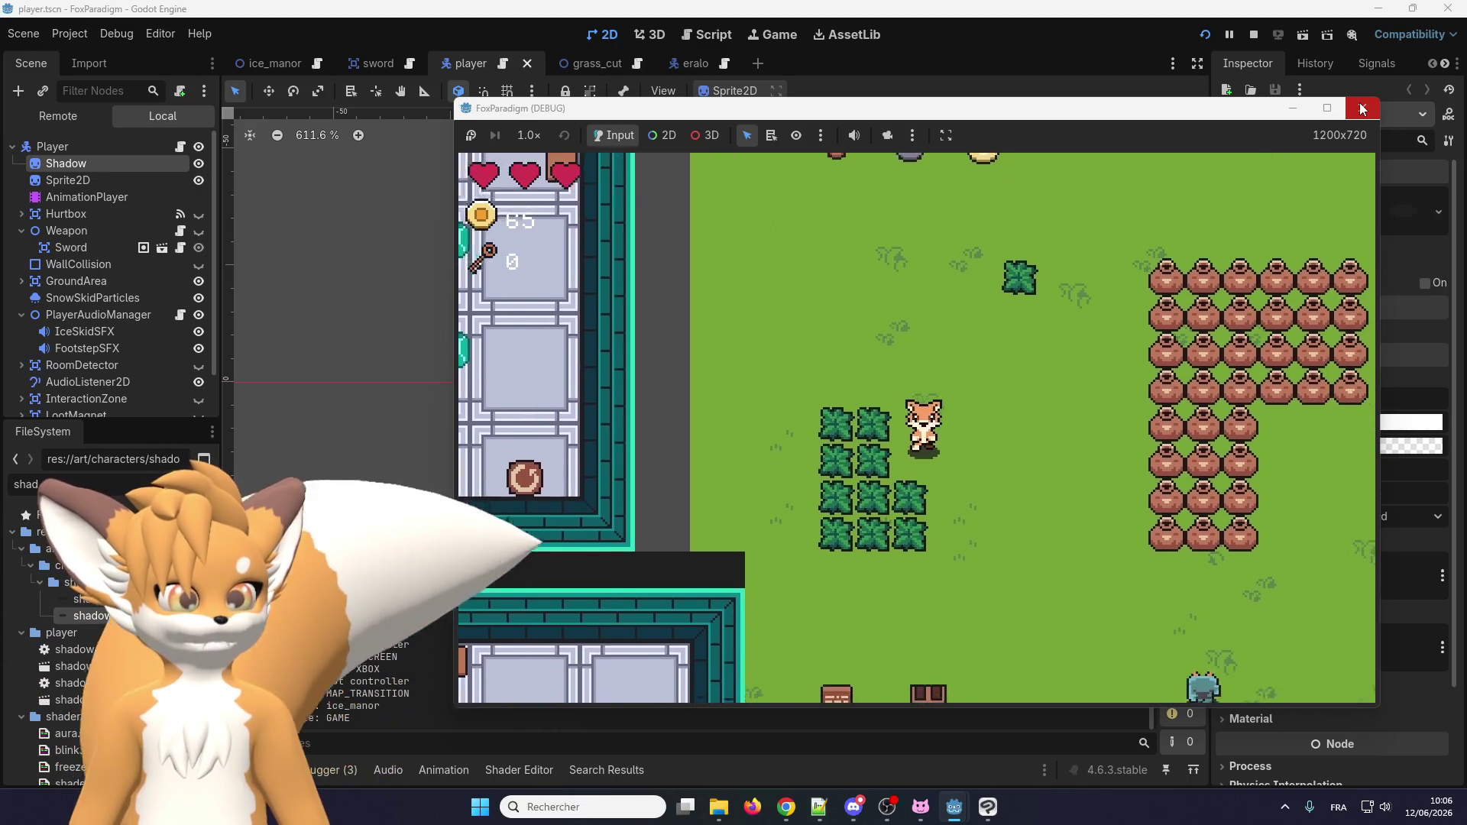
pyautogui.press('space')
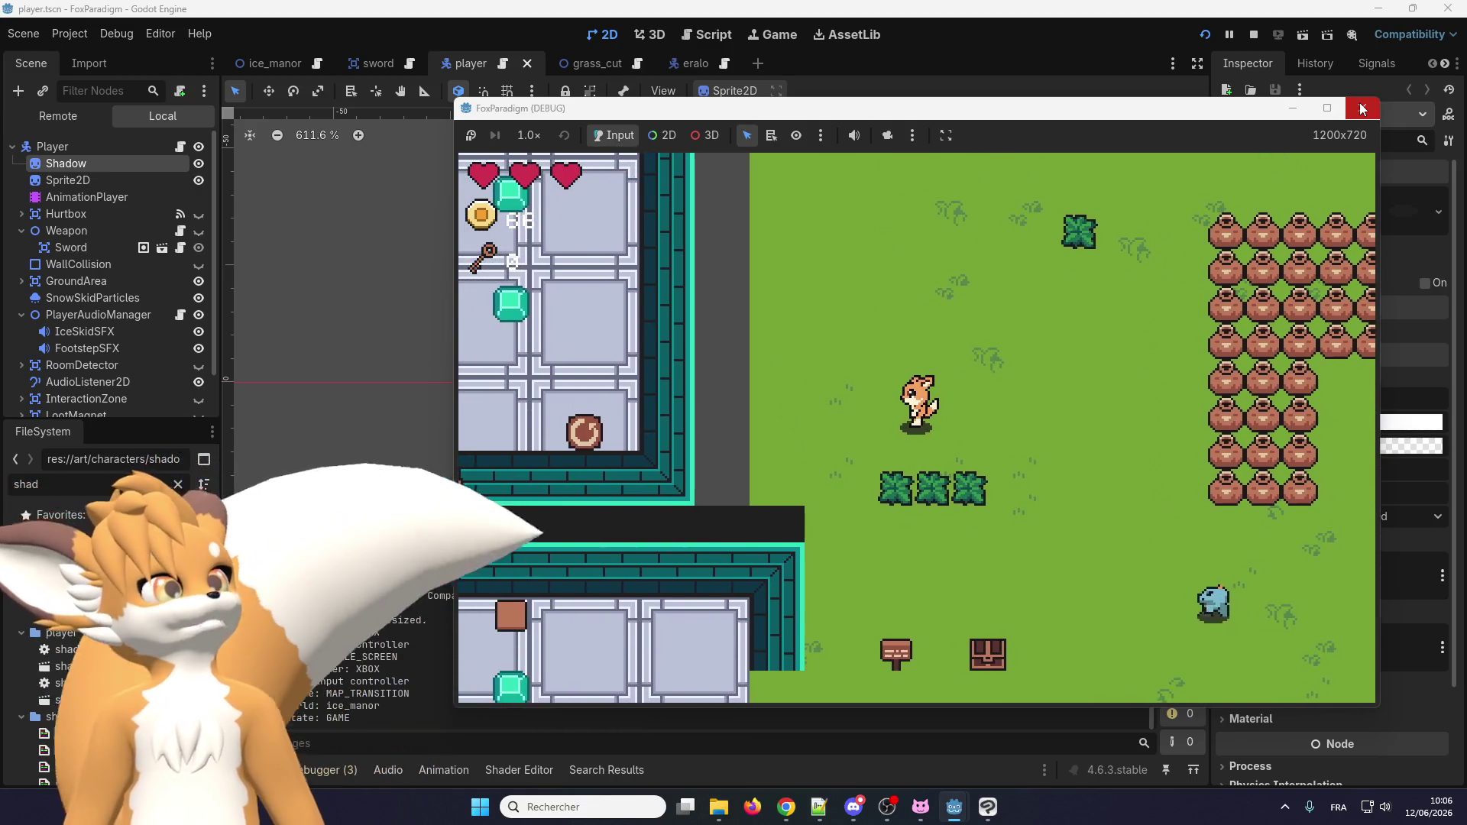
pyautogui.click(1361, 109)
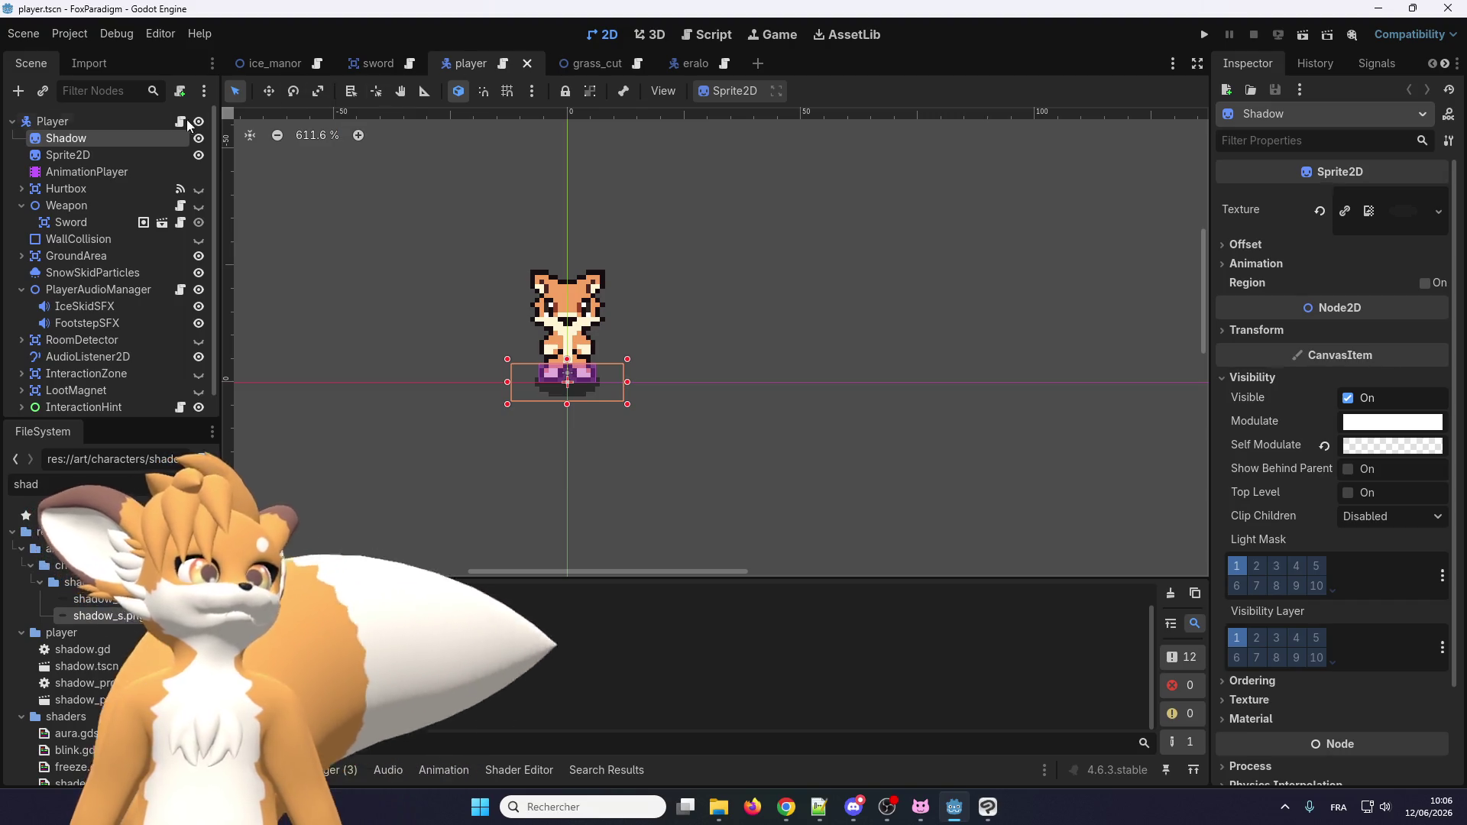
# Open audio_manager.gd in the script editor and highlight its add_child calls.
pyautogui.click(502, 65)
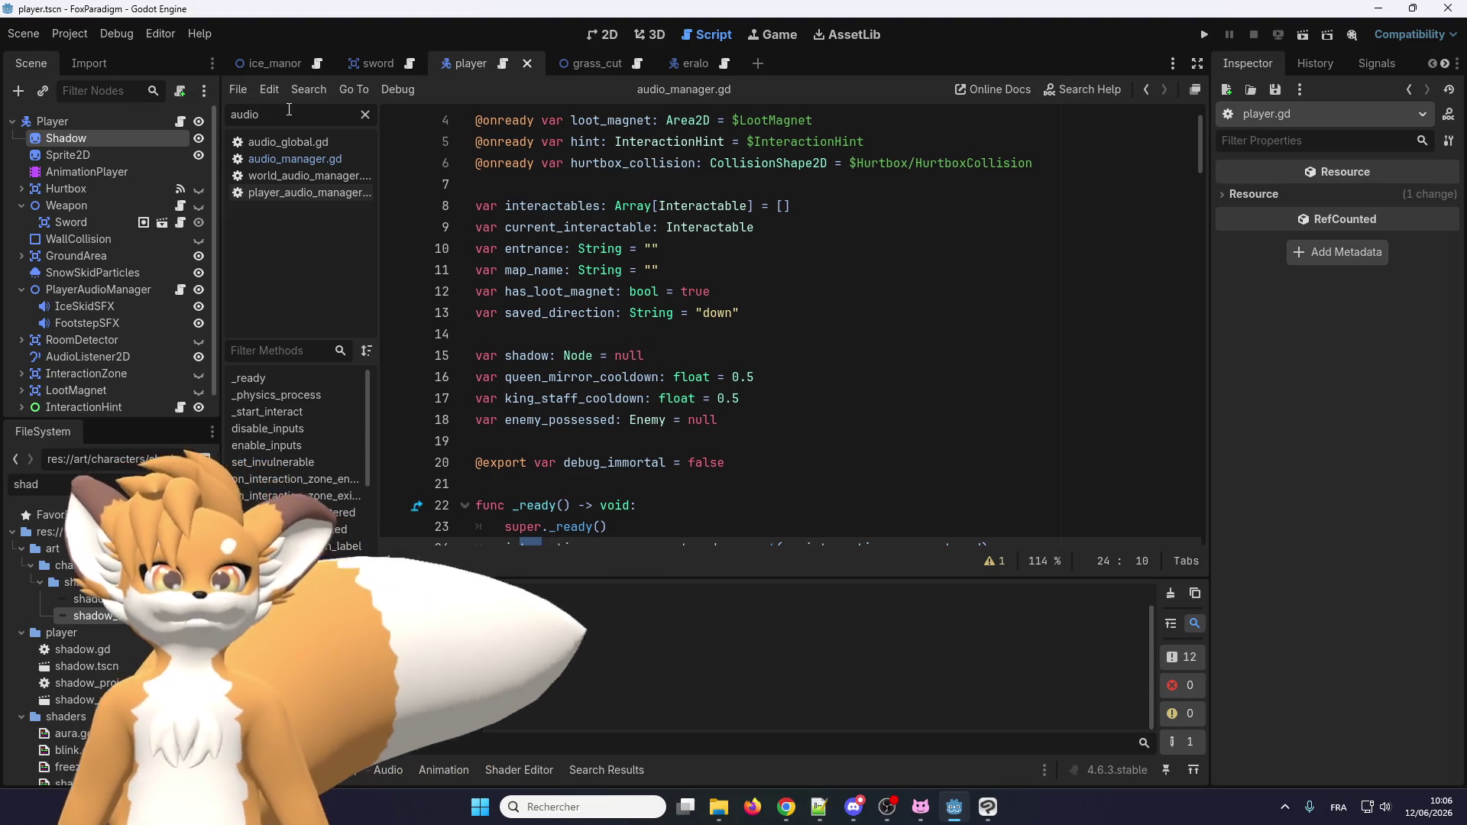
pyautogui.click(278, 158)
pyautogui.scroll(-4, 556, 251)
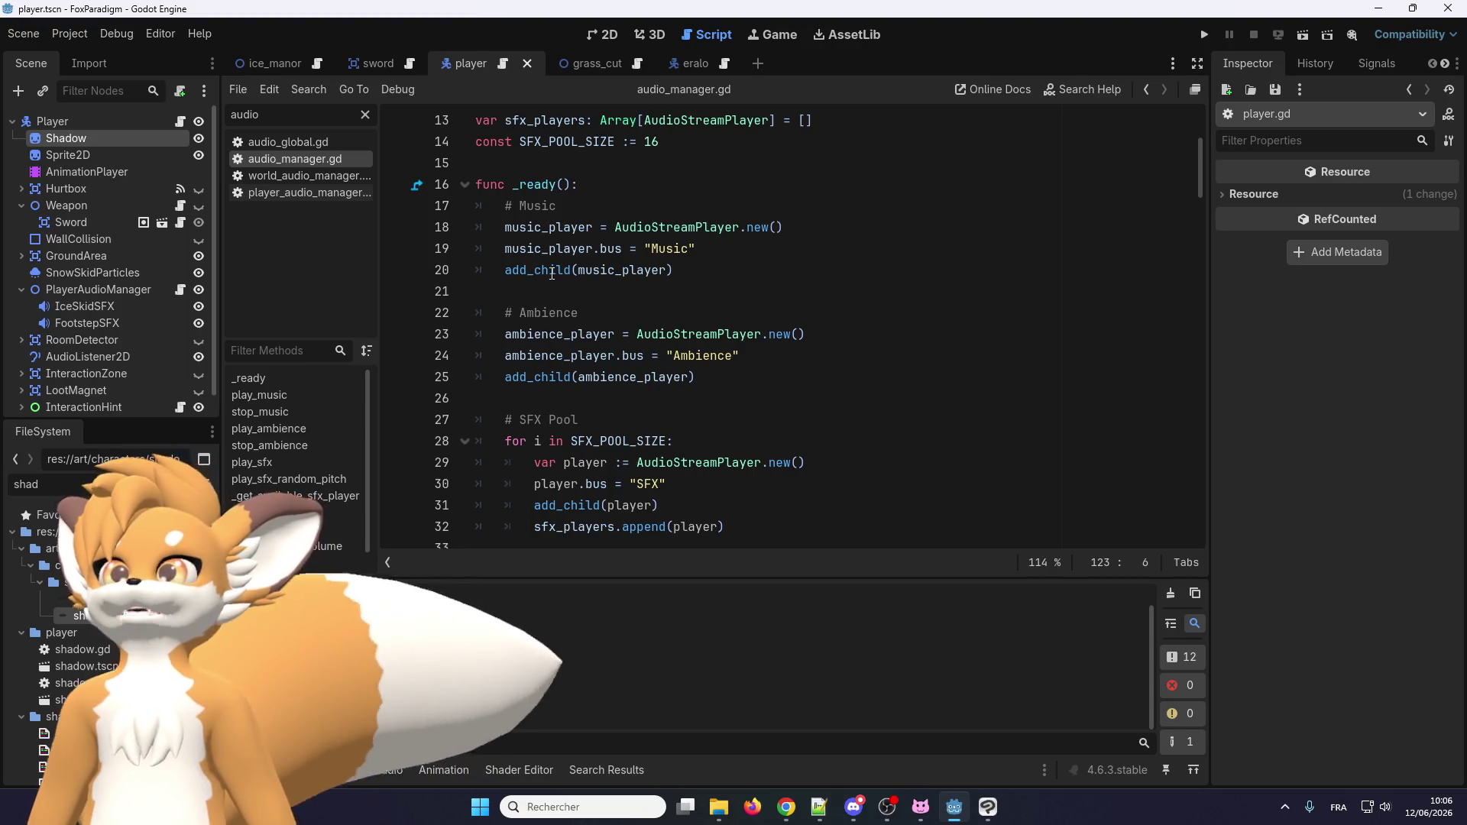
pyautogui.scroll(-2, 603, 337)
pyautogui.scroll(-1, 607, 268)
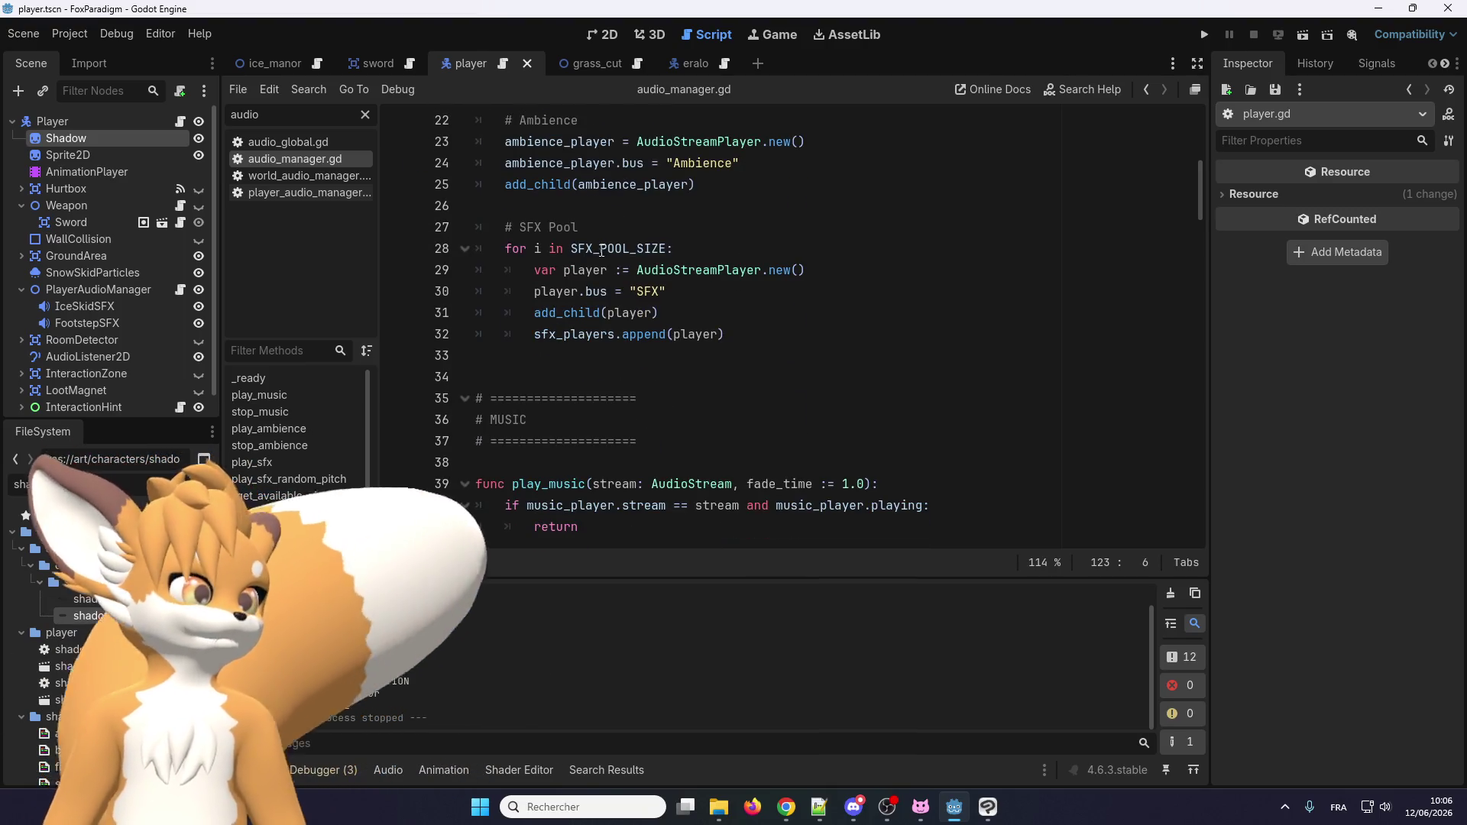
pyautogui.doubleClick(585, 314)
# Scroll through _ready() and select AudioStreamPlayer to see where SFX players are created.
pyautogui.scroll(2, 581, 315)
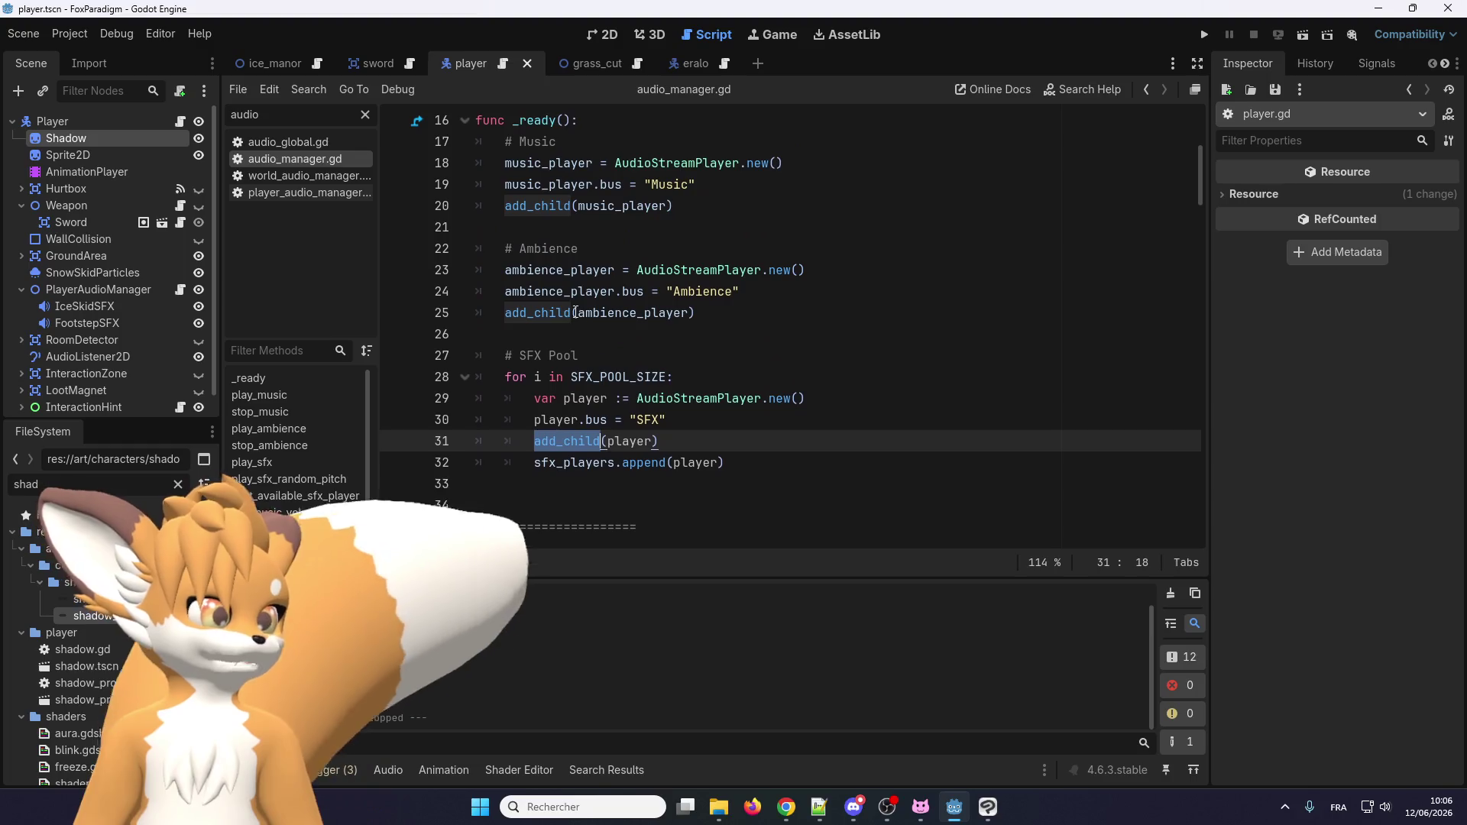
pyautogui.scroll(-1, 568, 310)
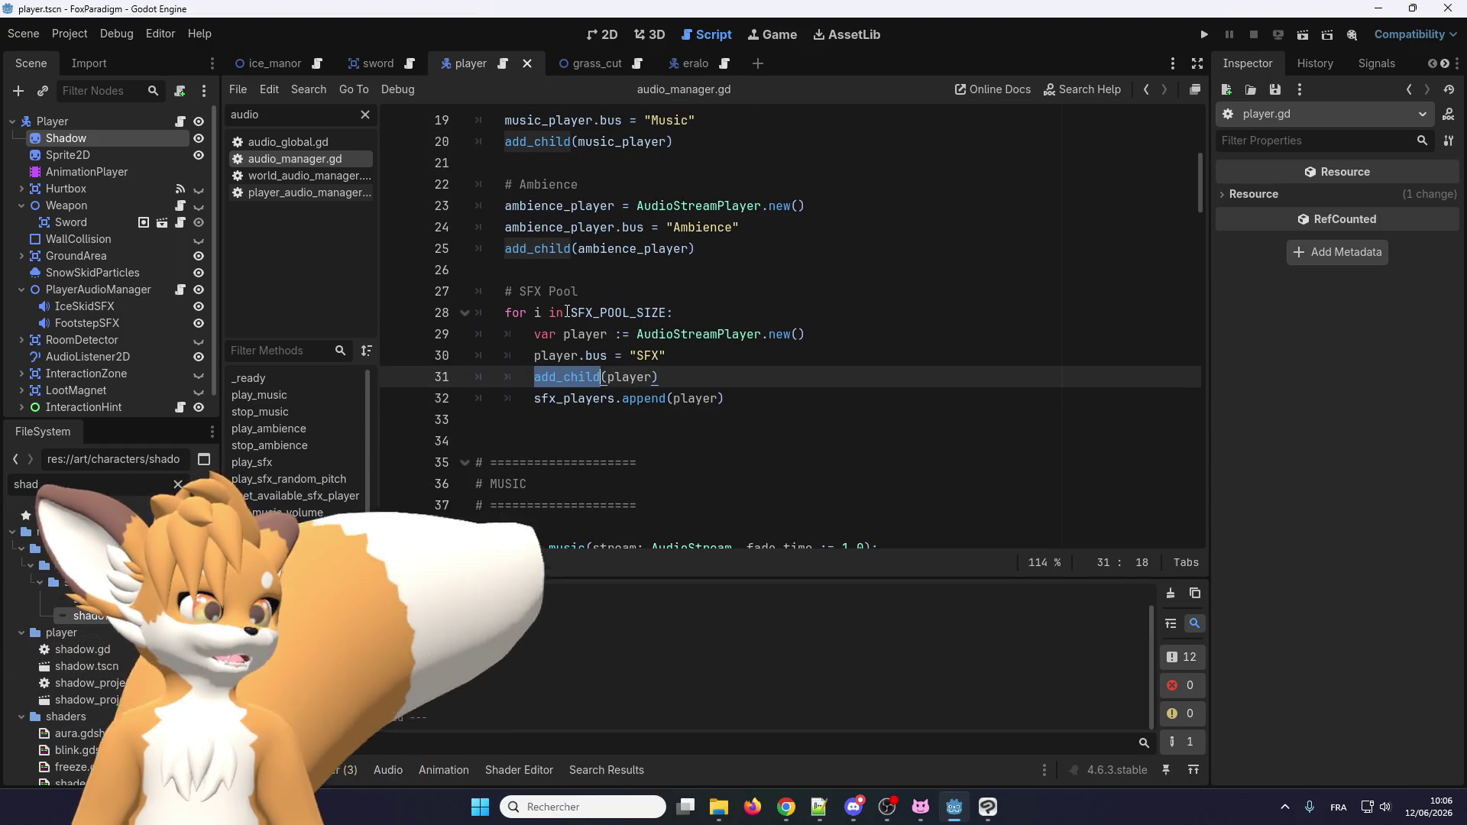
pyautogui.scroll(-1, 566, 312)
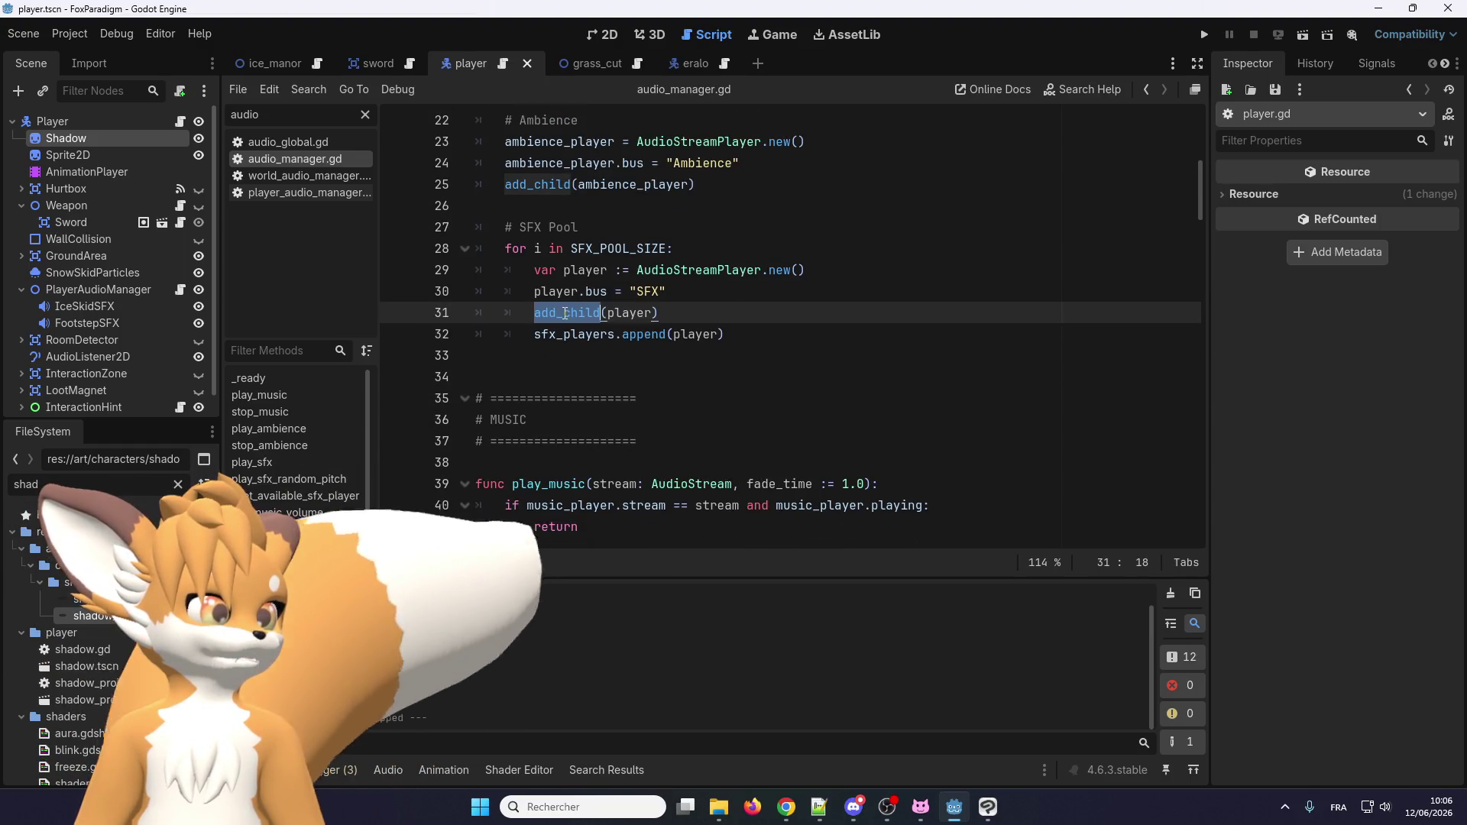
pyautogui.moveTo(566, 313)
pyautogui.scroll(-3, 565, 313)
pyautogui.scroll(4, 623, 337)
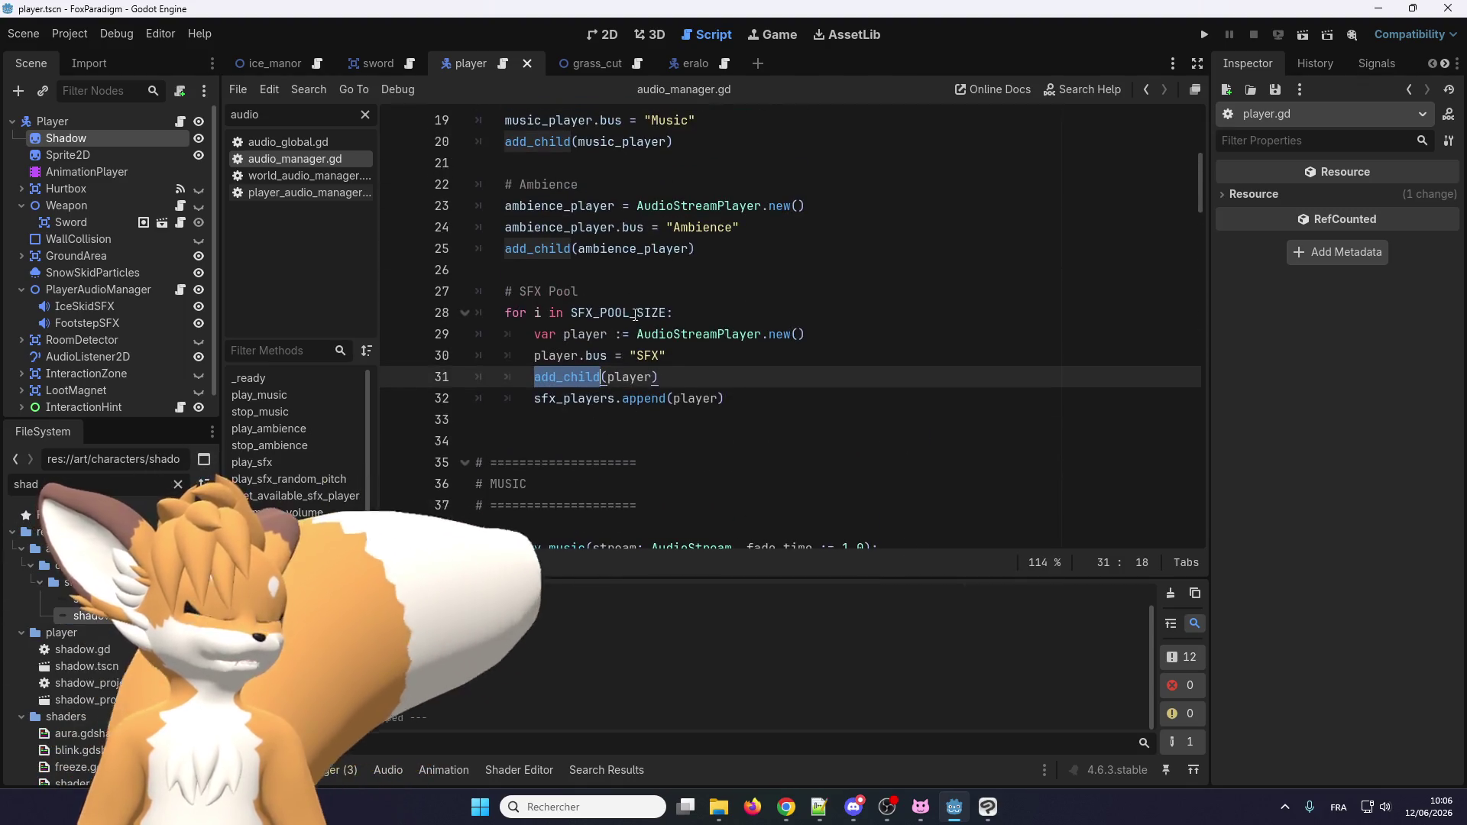
pyautogui.scroll(-3, 549, 283)
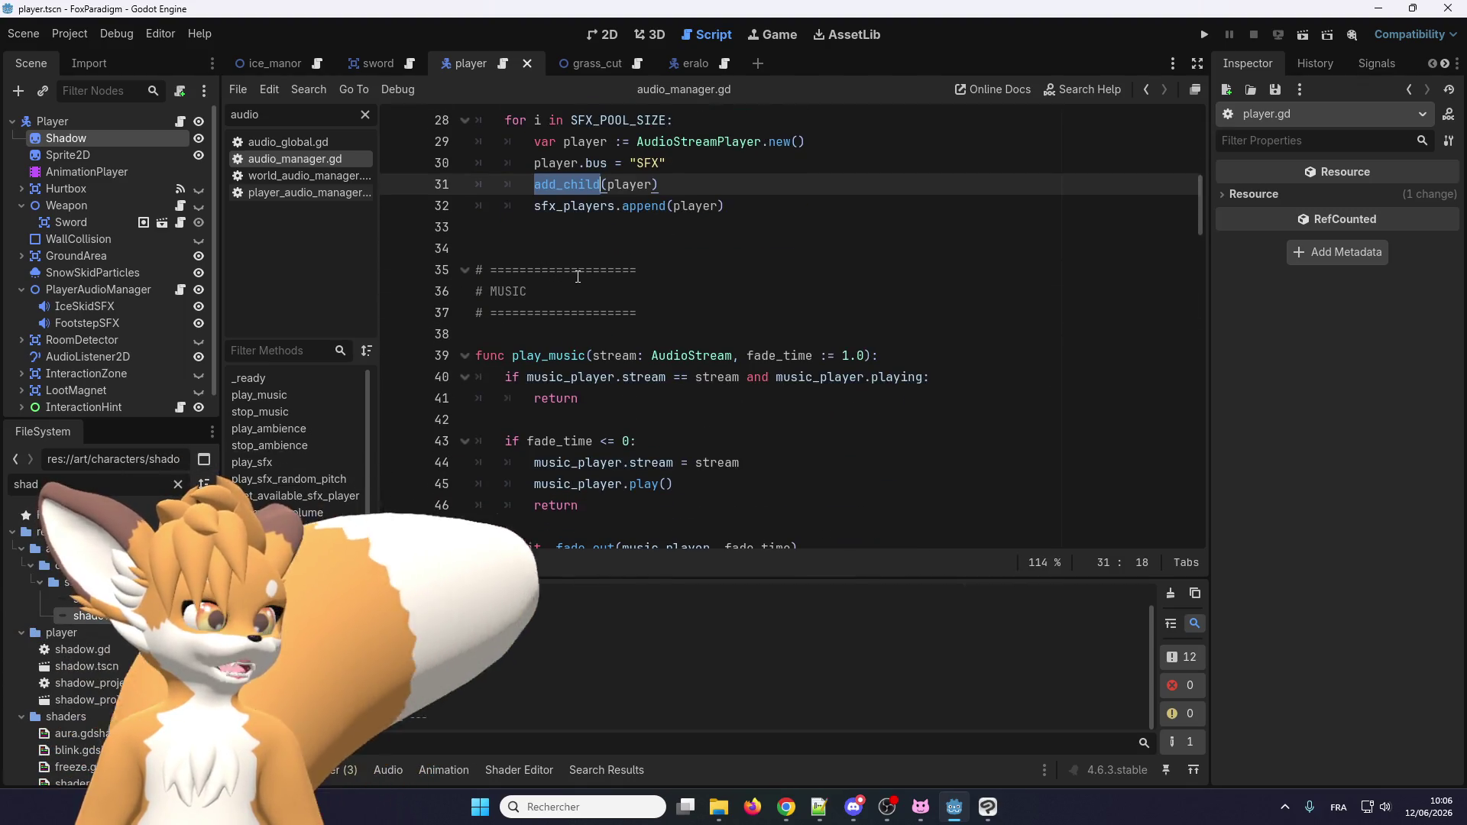
pyautogui.scroll(9, 636, 325)
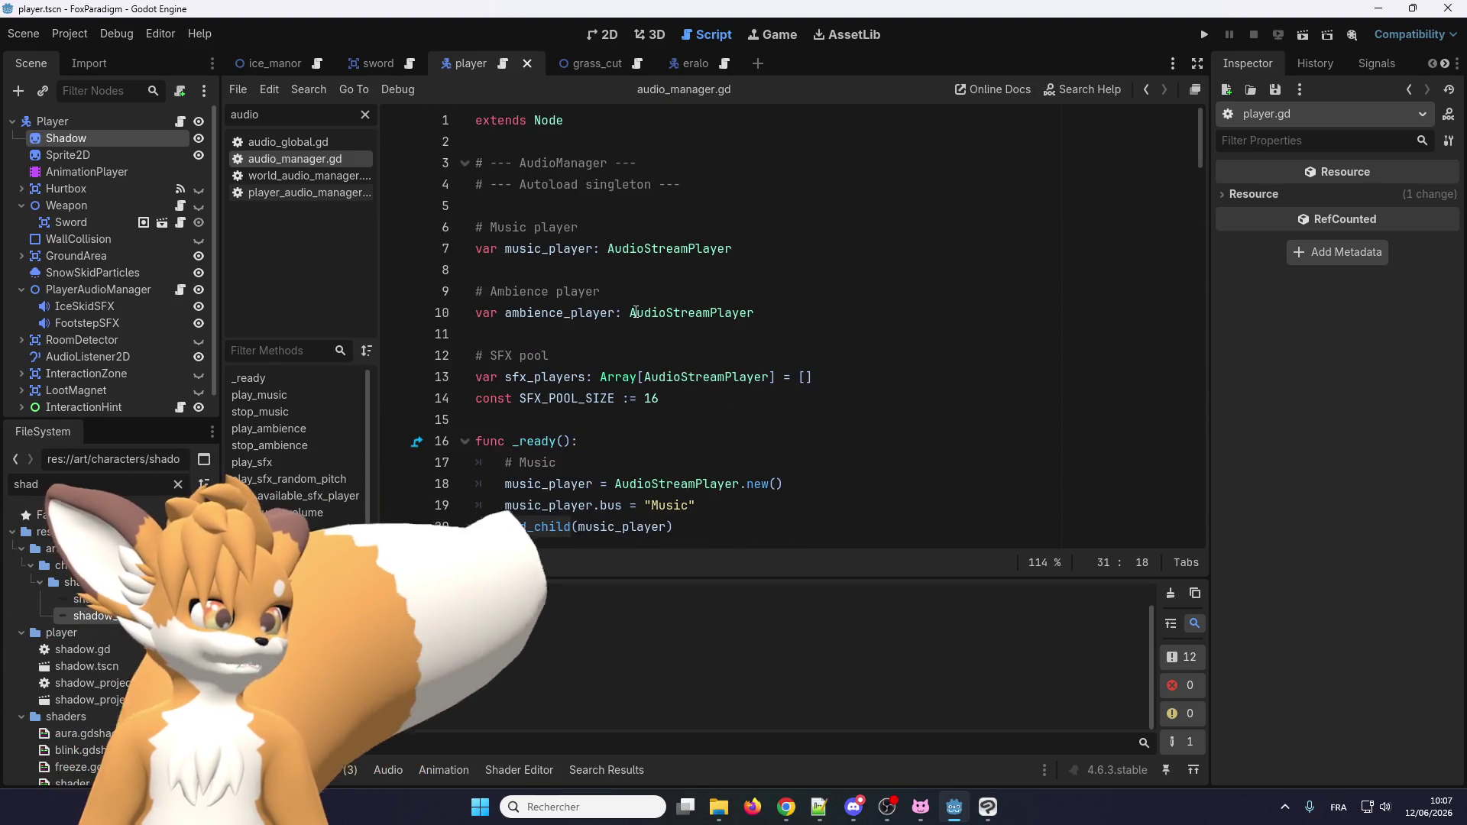
pyautogui.doubleClick(702, 375)
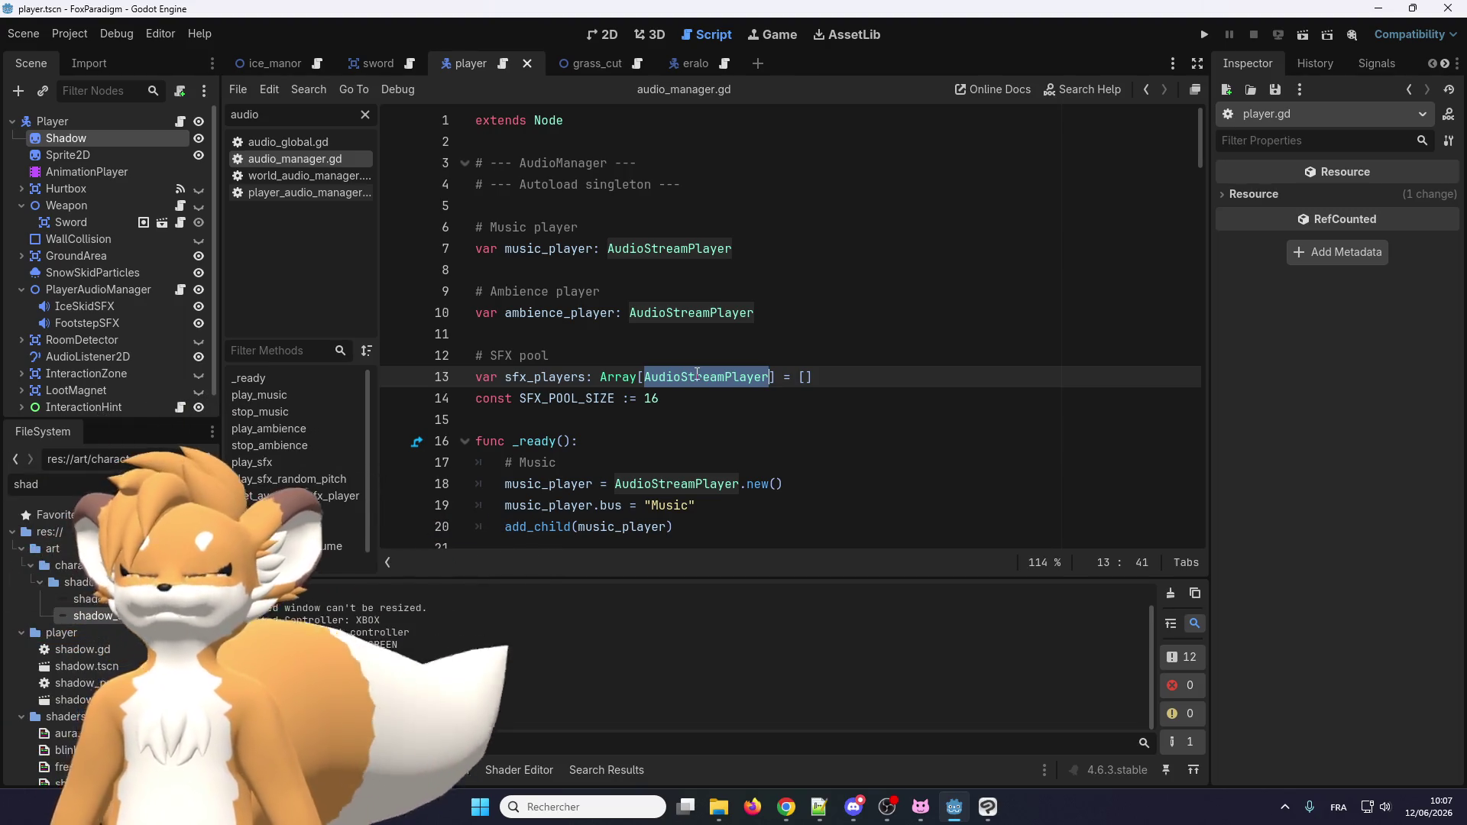
# Read the AudioStreamPlayer documentation tooltip and lower the system volume to 35.
pyautogui.moveTo(697, 373)
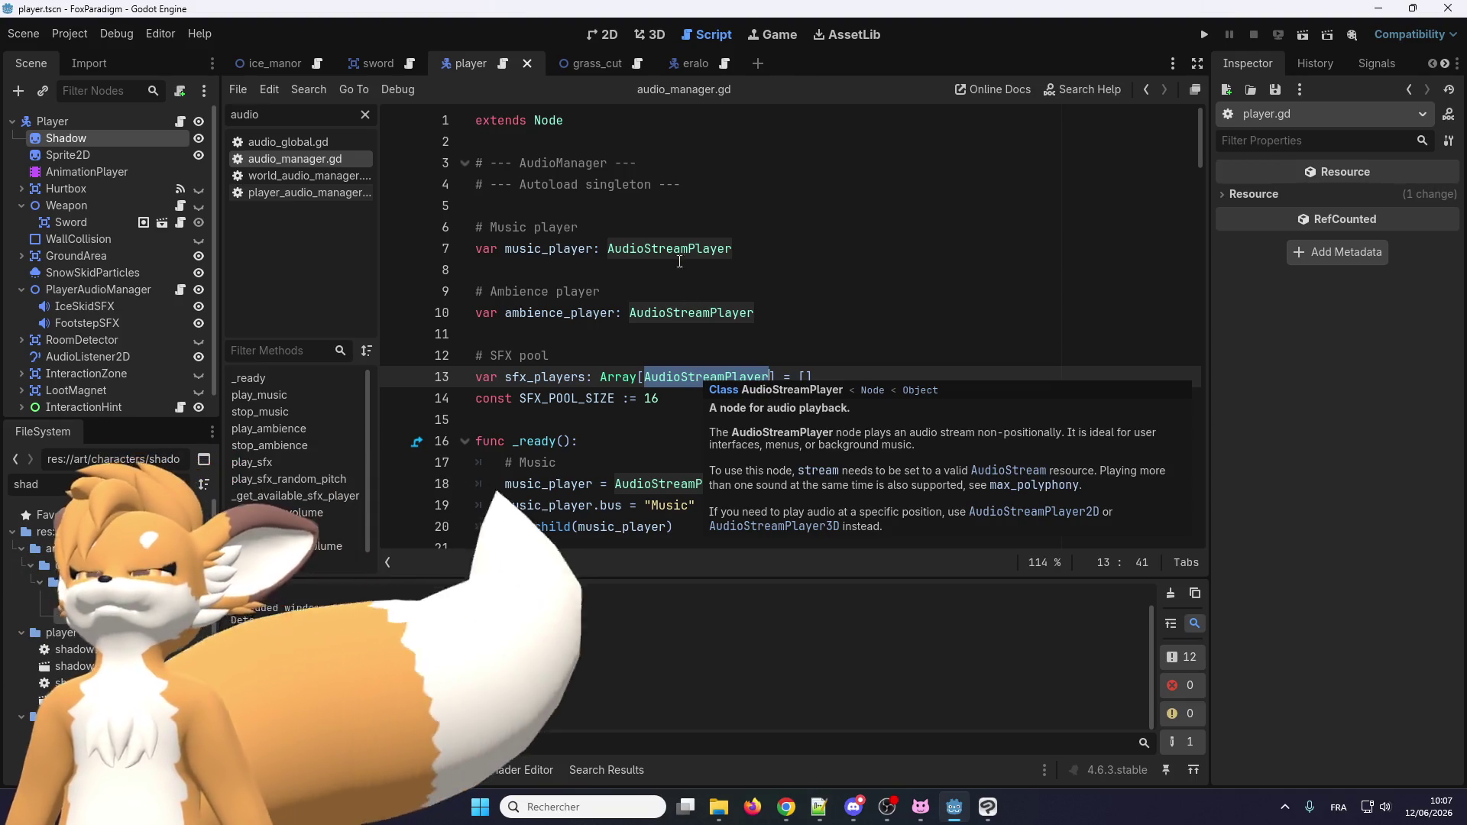
pyautogui.click(1385, 807)
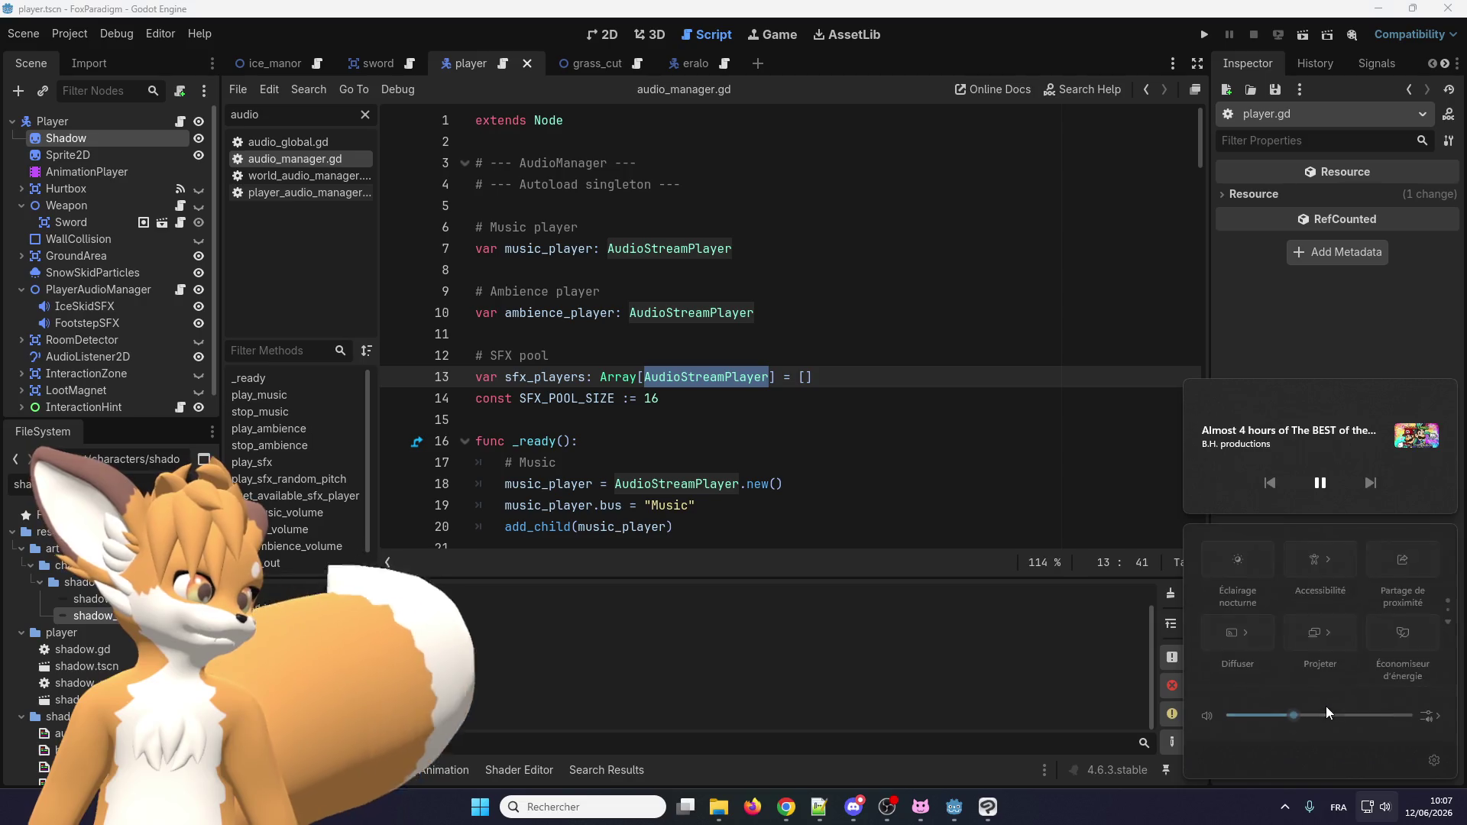
pyautogui.moveTo(1324, 714); pyautogui.dragTo(1298, 717)
pyautogui.click(688, 440)
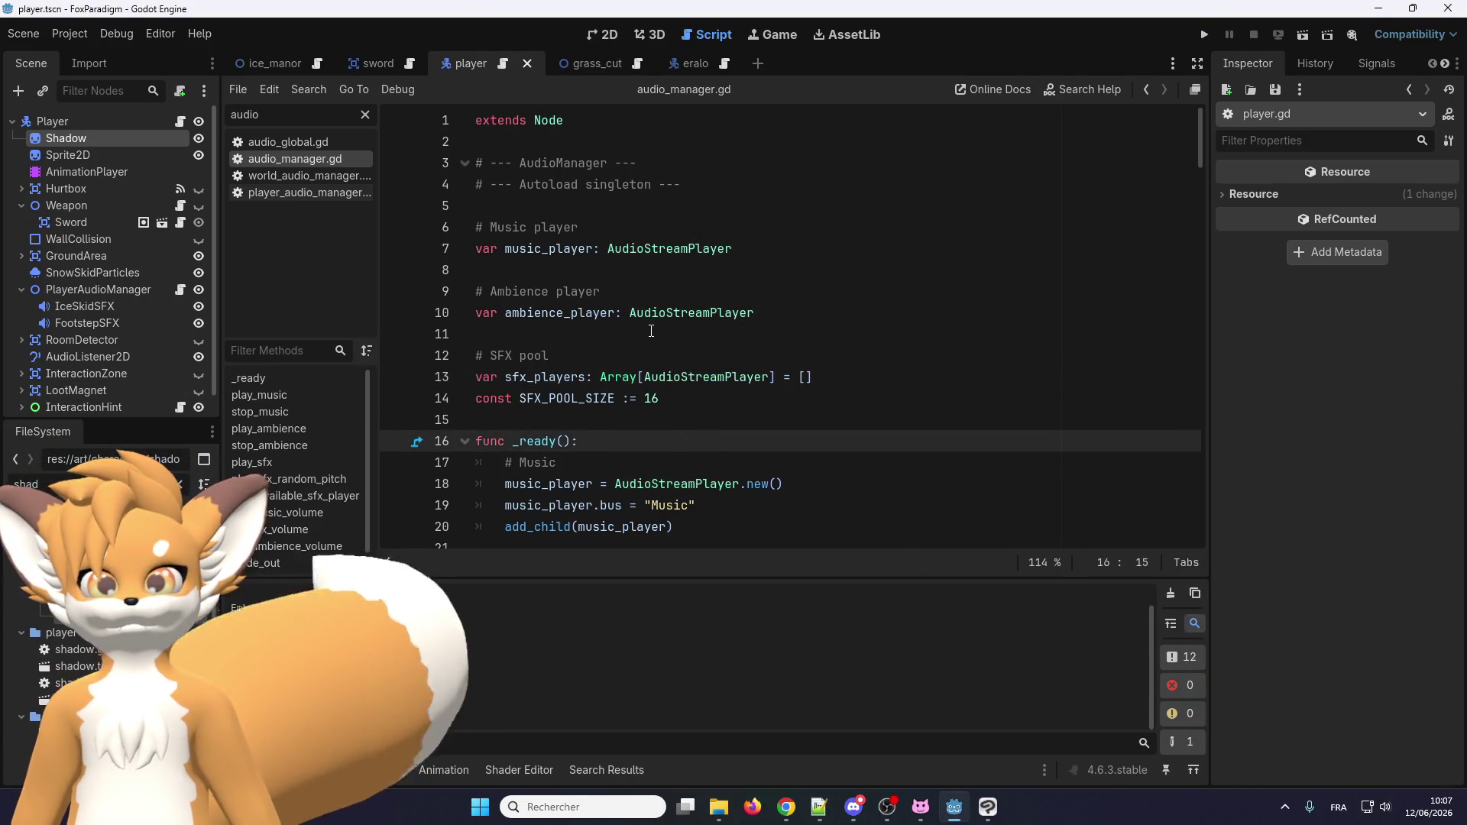
# Reselect AudioStreamPlayer on line 13, then switch to the ChatGPT AudioManager conversation.
pyautogui.hotkey('alt', 'Tab')
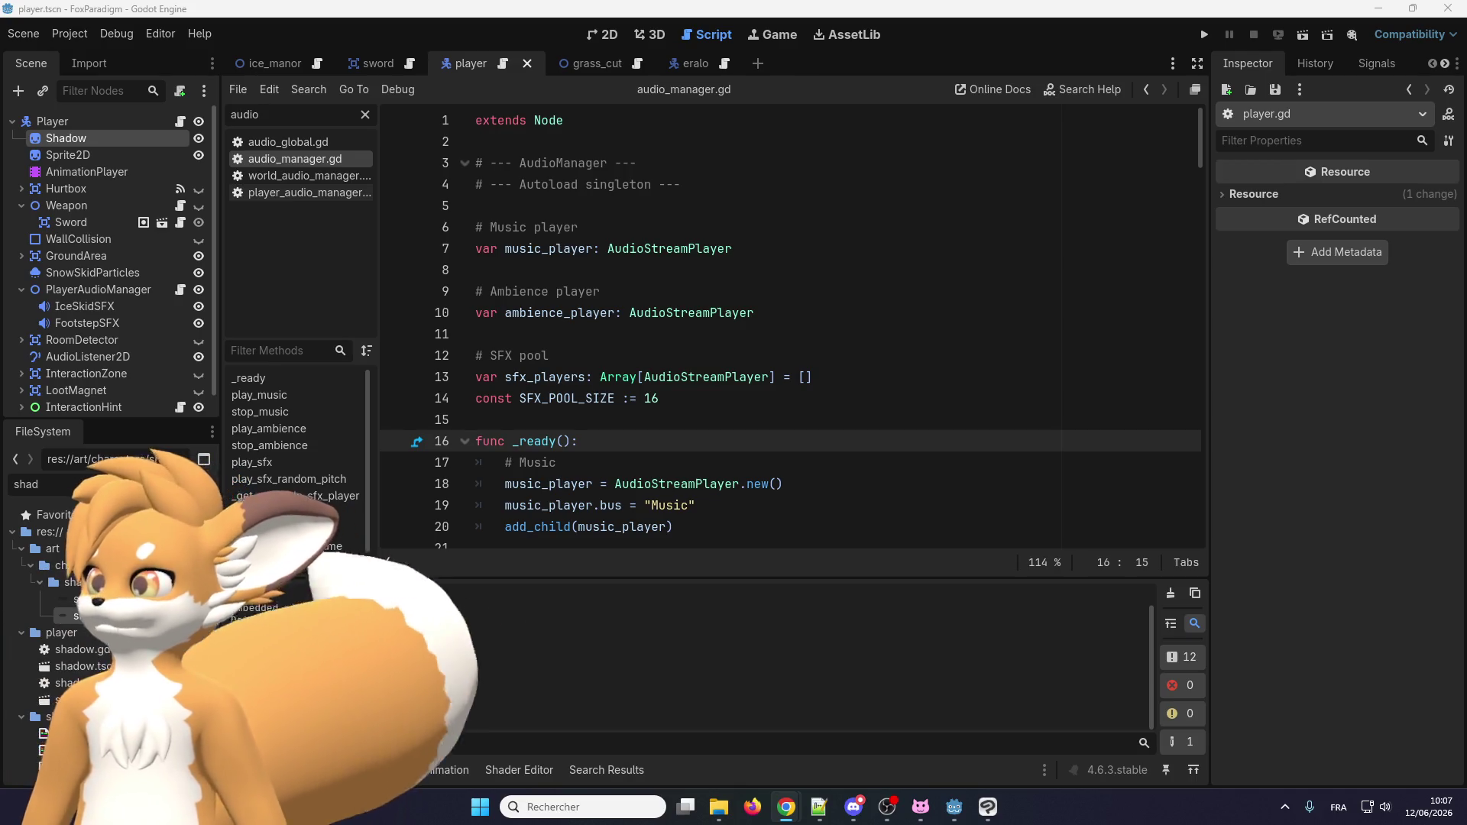
pyautogui.click(717, 365)
pyautogui.moveTo(644, 377); pyautogui.dragTo(766, 378)
pyautogui.click(767, 377)
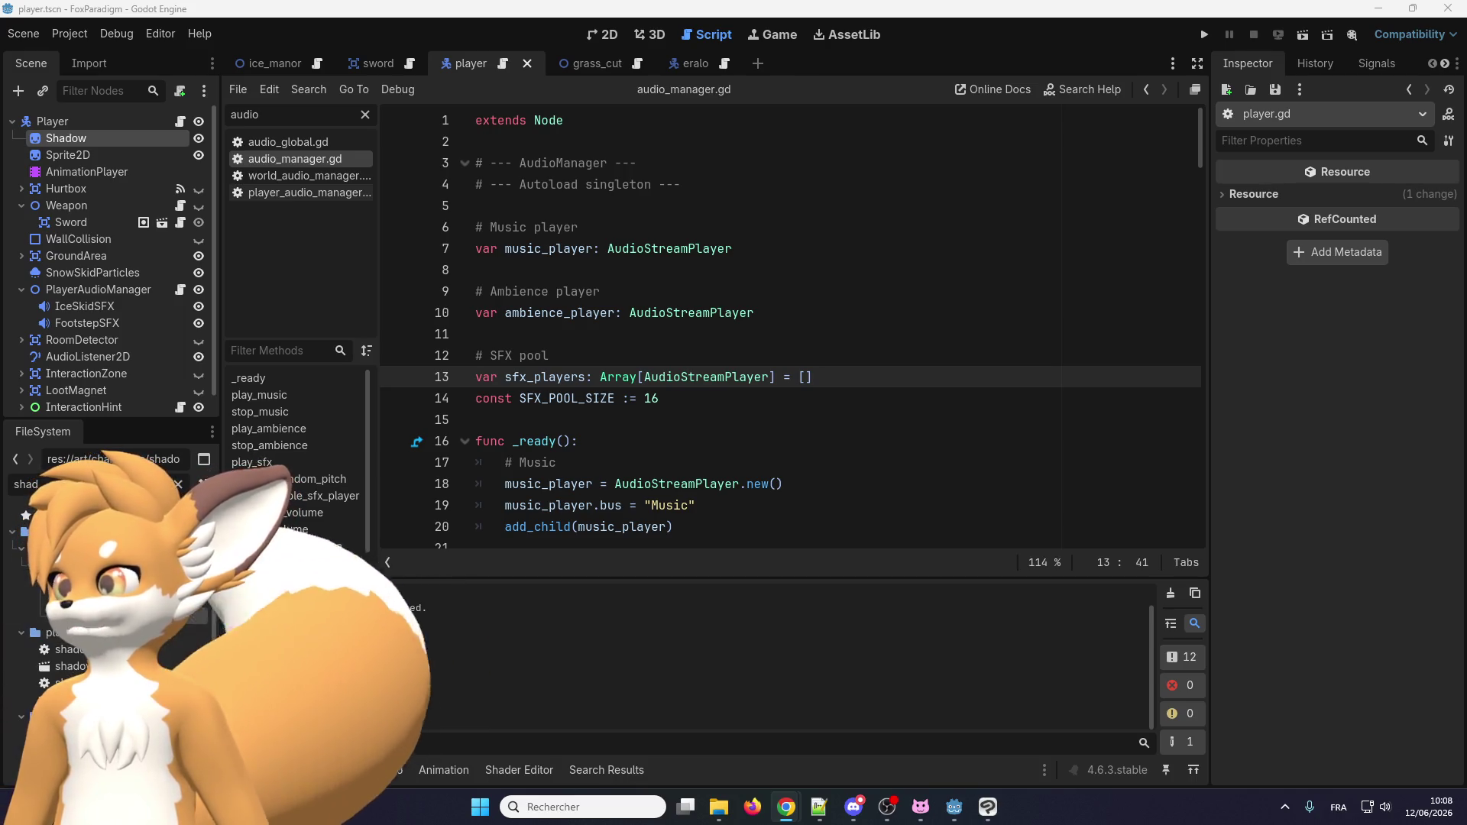
pyautogui.hotkey('alt', 'Tab')
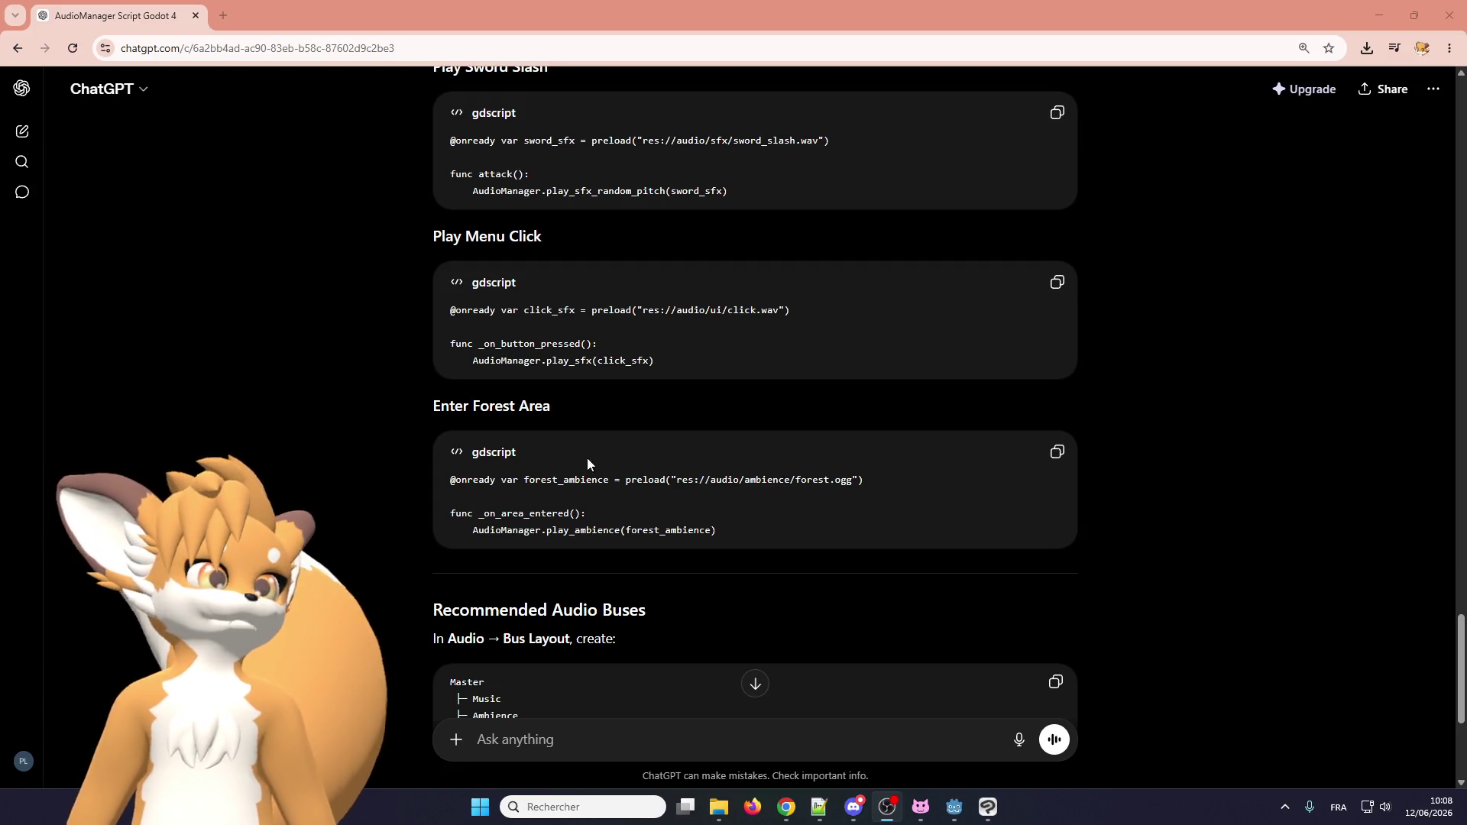
# Select the sfx_players array declaration line in ChatGPT's AudioManager code to copy it.
pyautogui.scroll(20, 595, 458)
pyautogui.scroll(6, 630, 456)
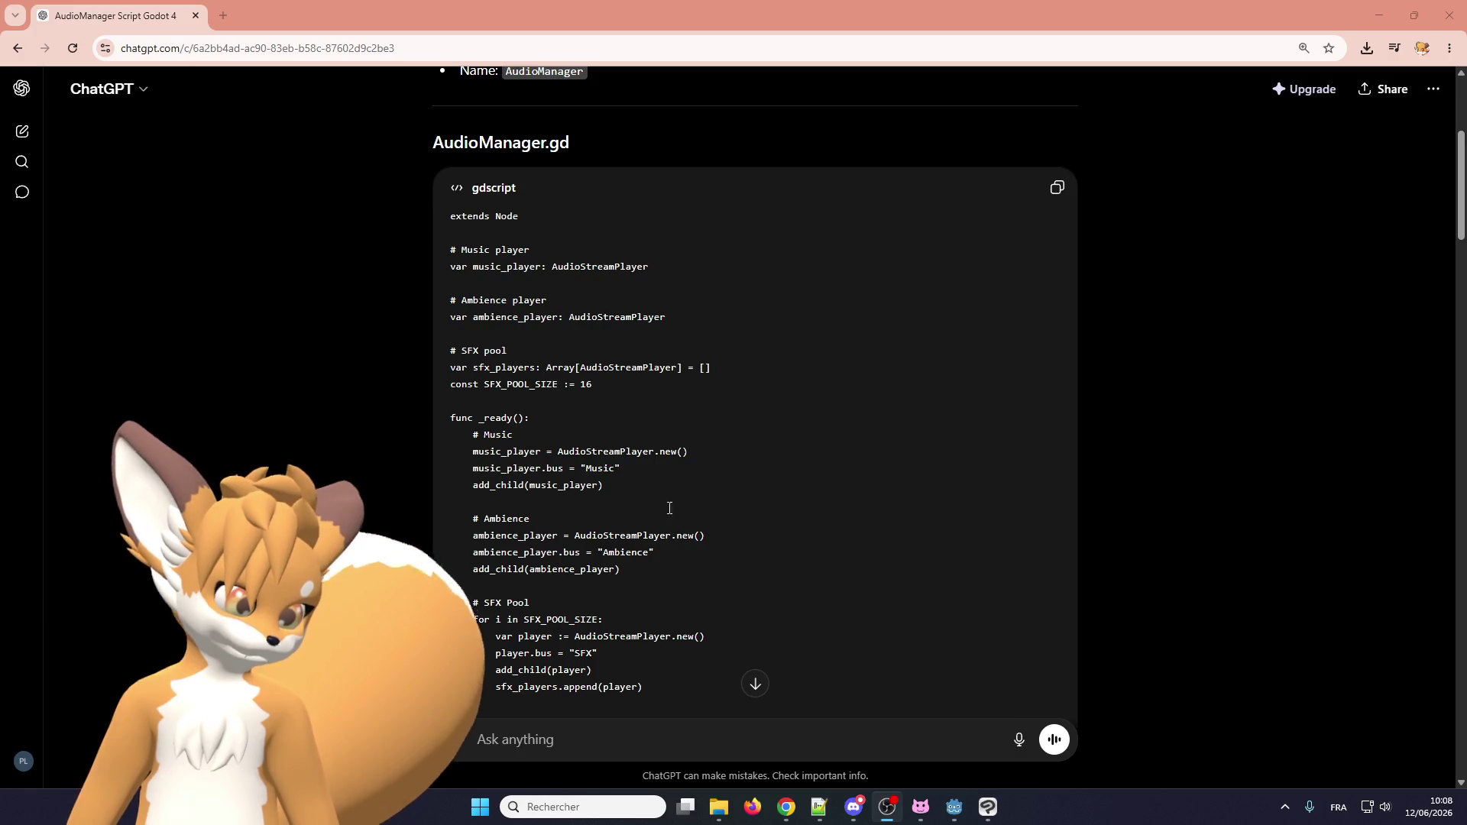
pyautogui.moveTo(685, 367); pyautogui.dragTo(445, 375)
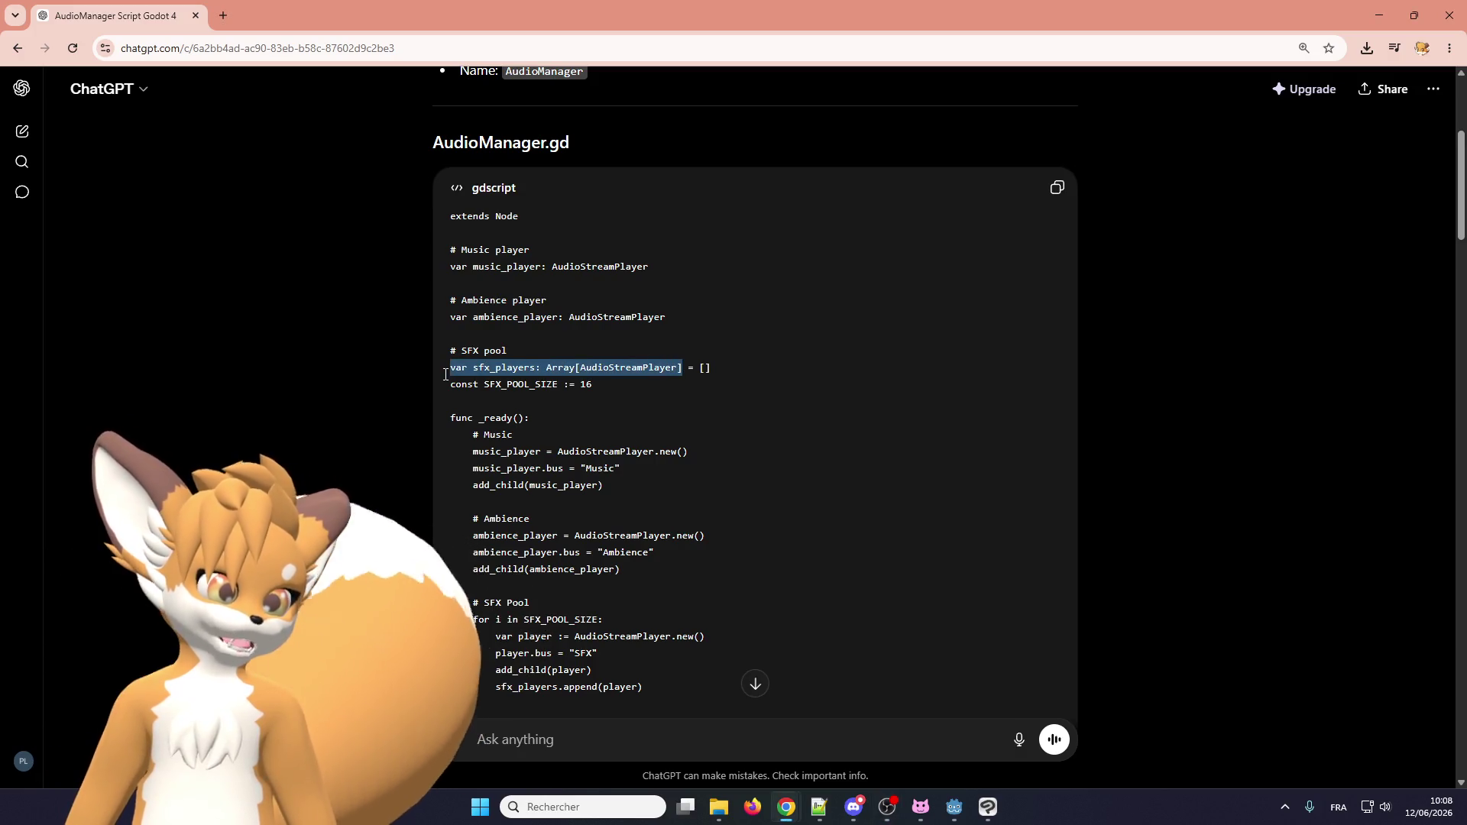
pyautogui.click(473, 369)
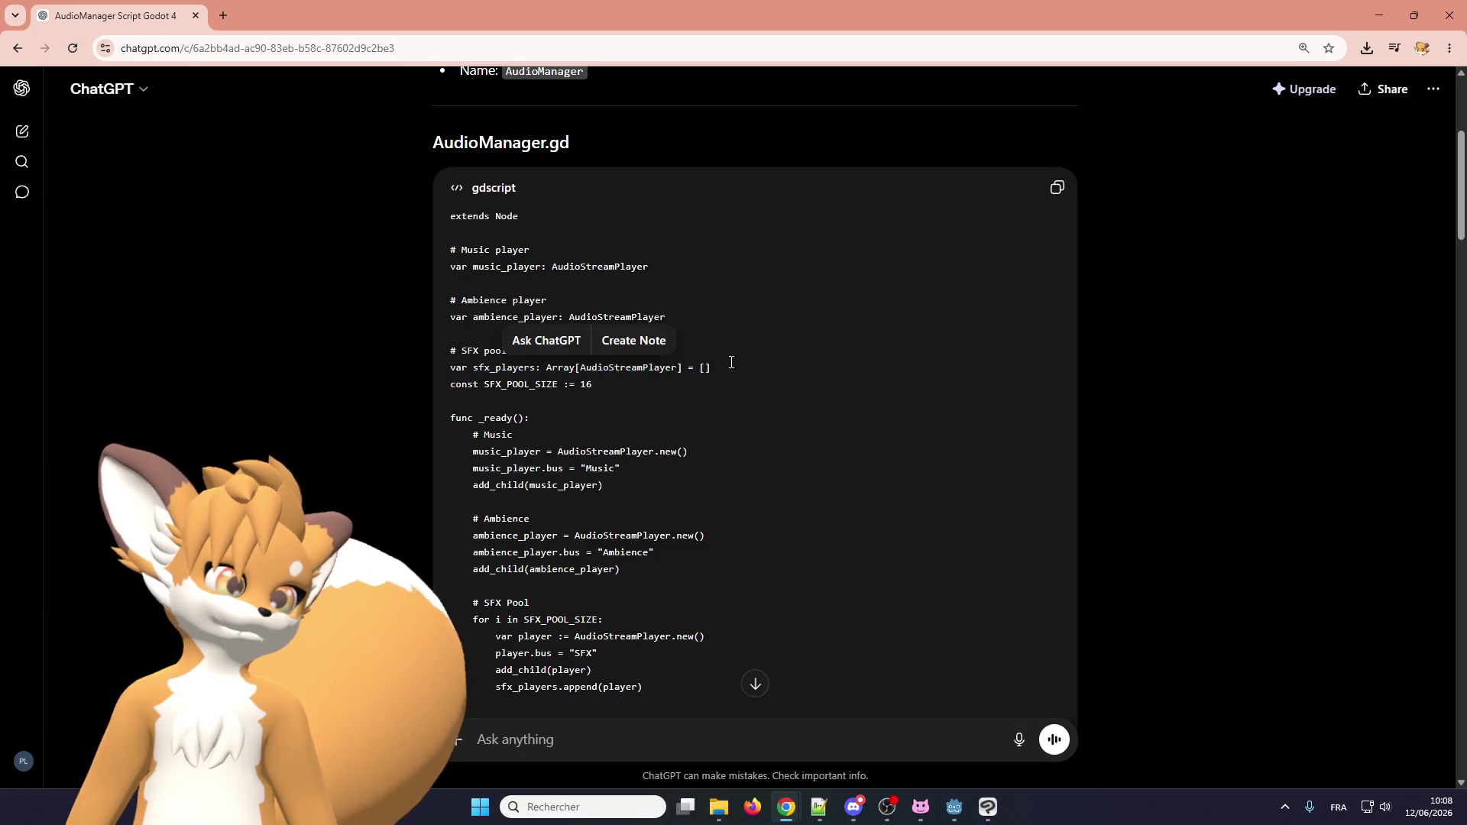
pyautogui.moveTo(712, 367); pyautogui.dragTo(416, 372)
pyautogui.hotkey('ctrl', 'c')
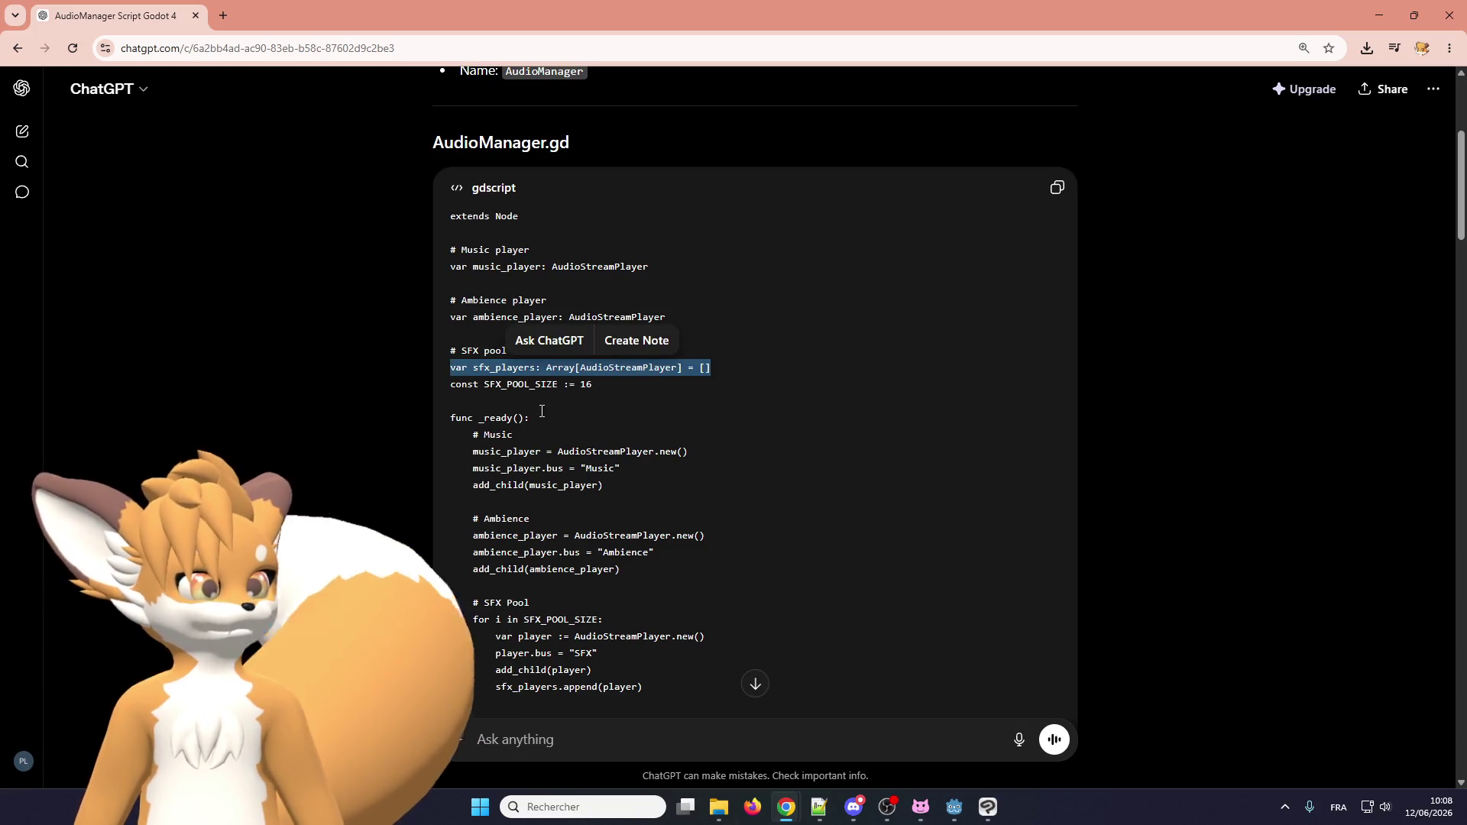
pyautogui.click(542, 411)
pyautogui.scroll(-20, 544, 497)
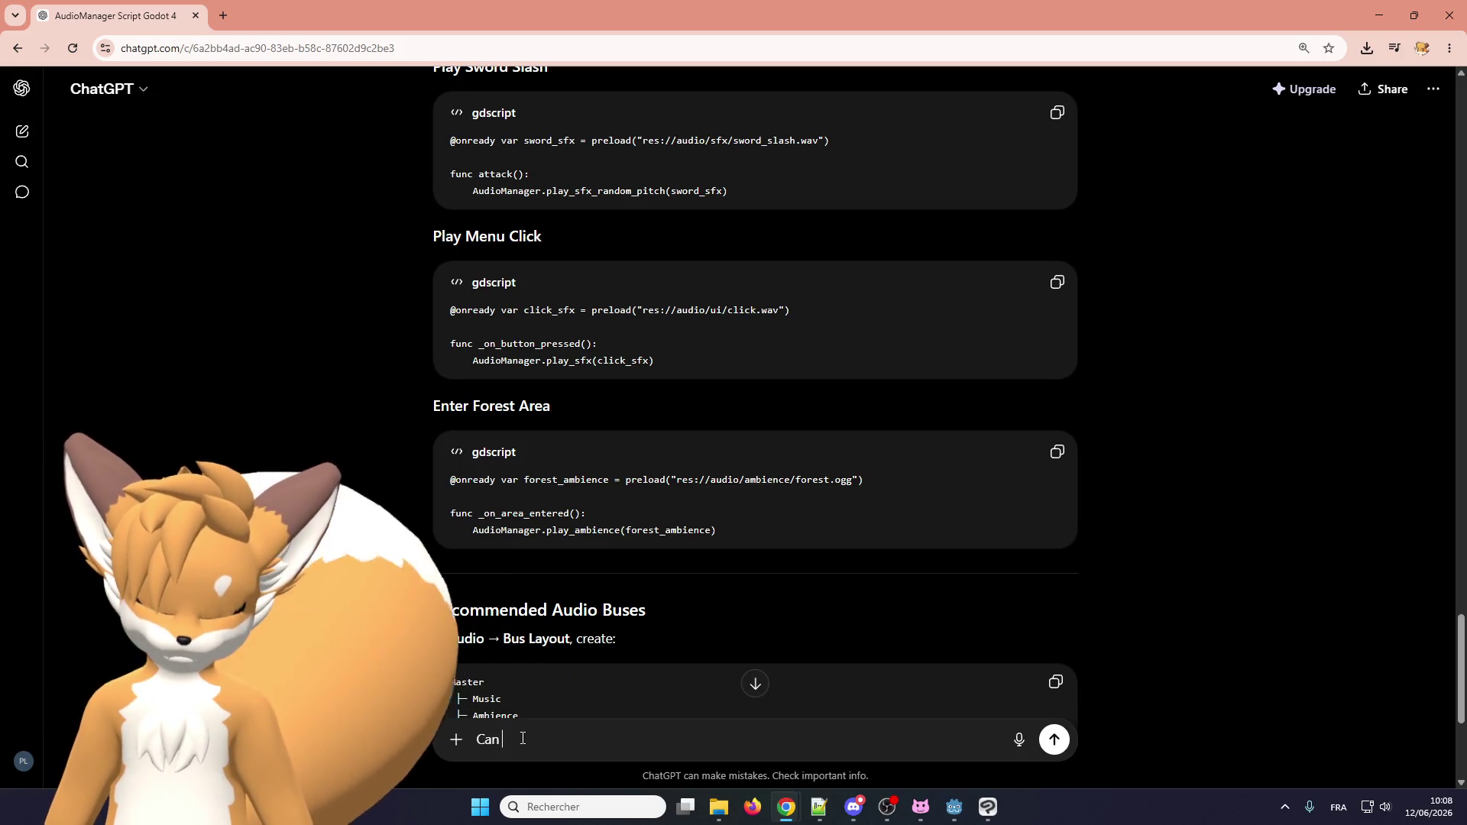
# Paste the sfx_players declaration twice into the ChatGPT message, changing the second to AudioStreamPlayer2D.
pyautogui.write('we replace')
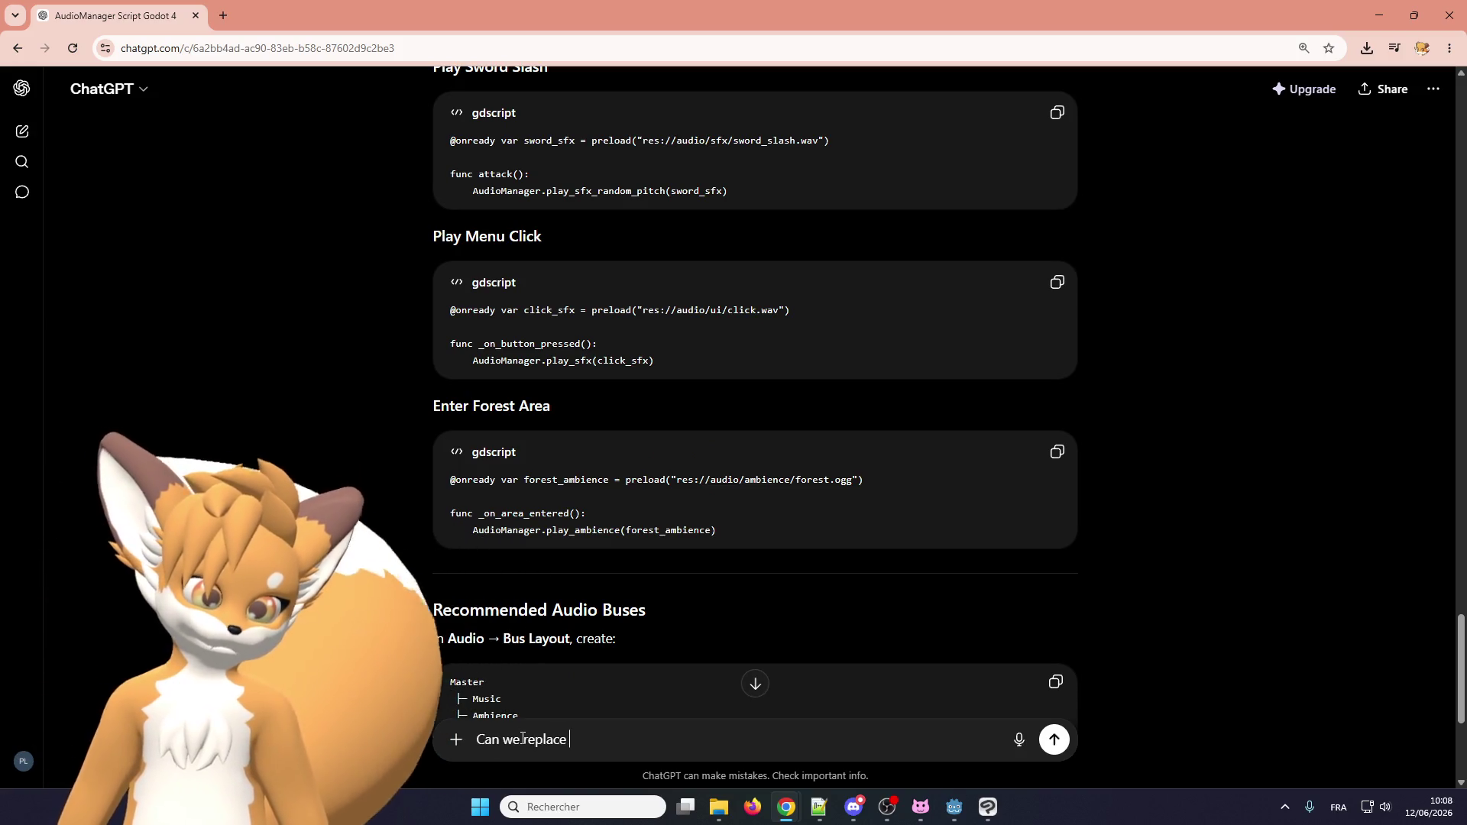
pyautogui.hotkey('ctrl', 'v')
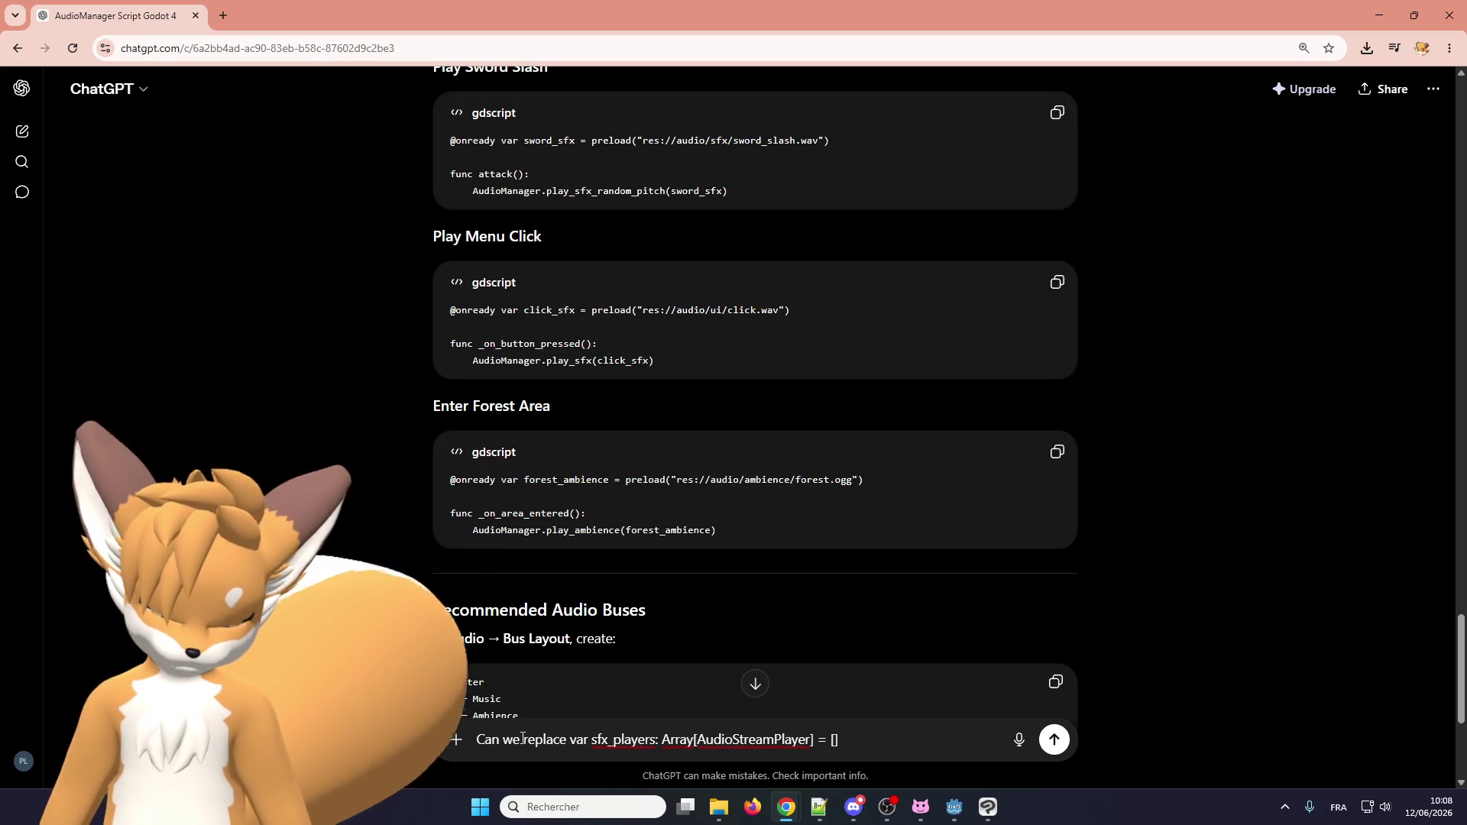
pyautogui.write(' by')
pyautogui.hotkey('ctrl', 'v')
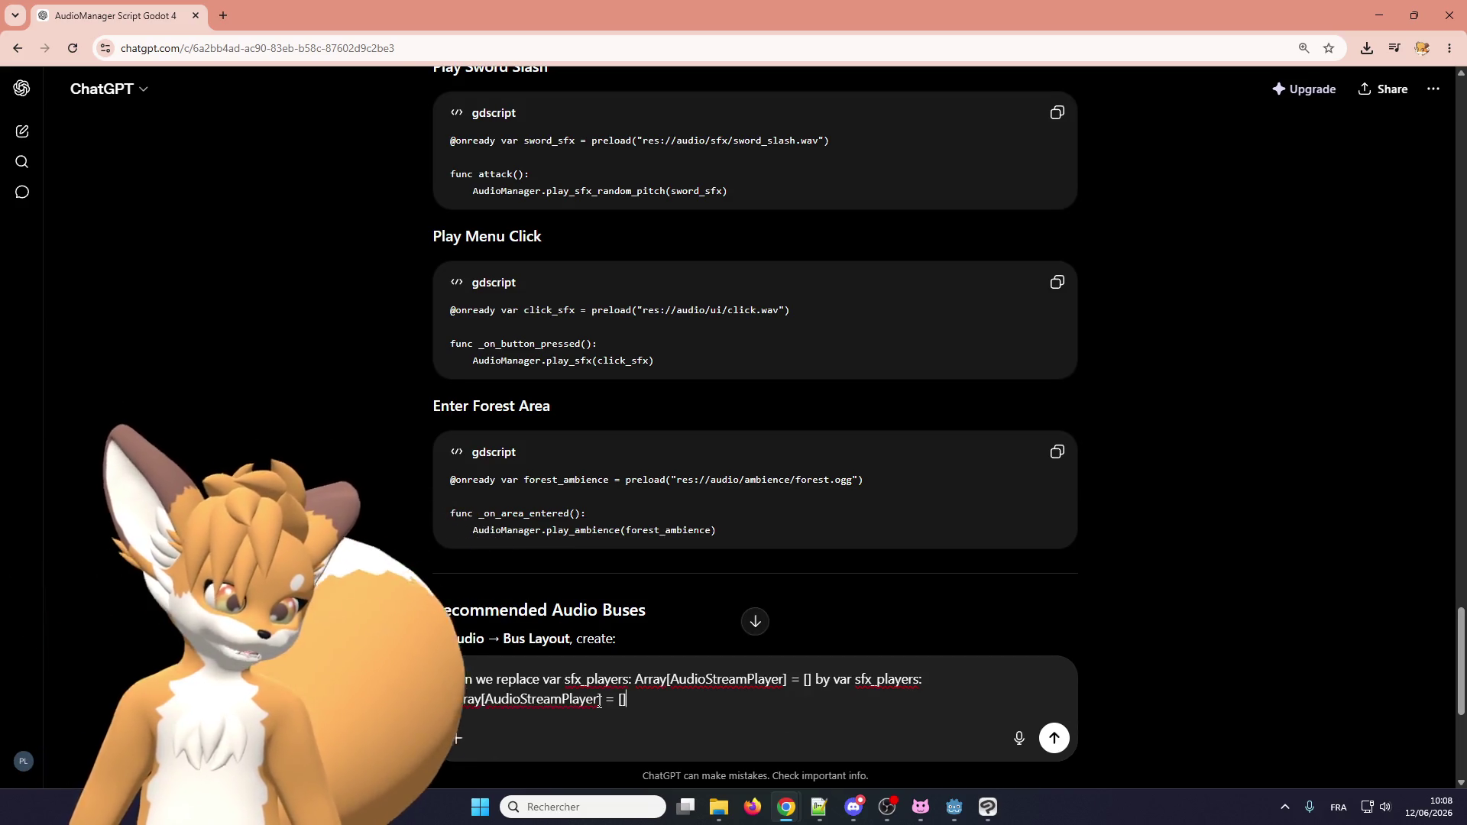
pyautogui.click(604, 699)
pyautogui.write('2D')
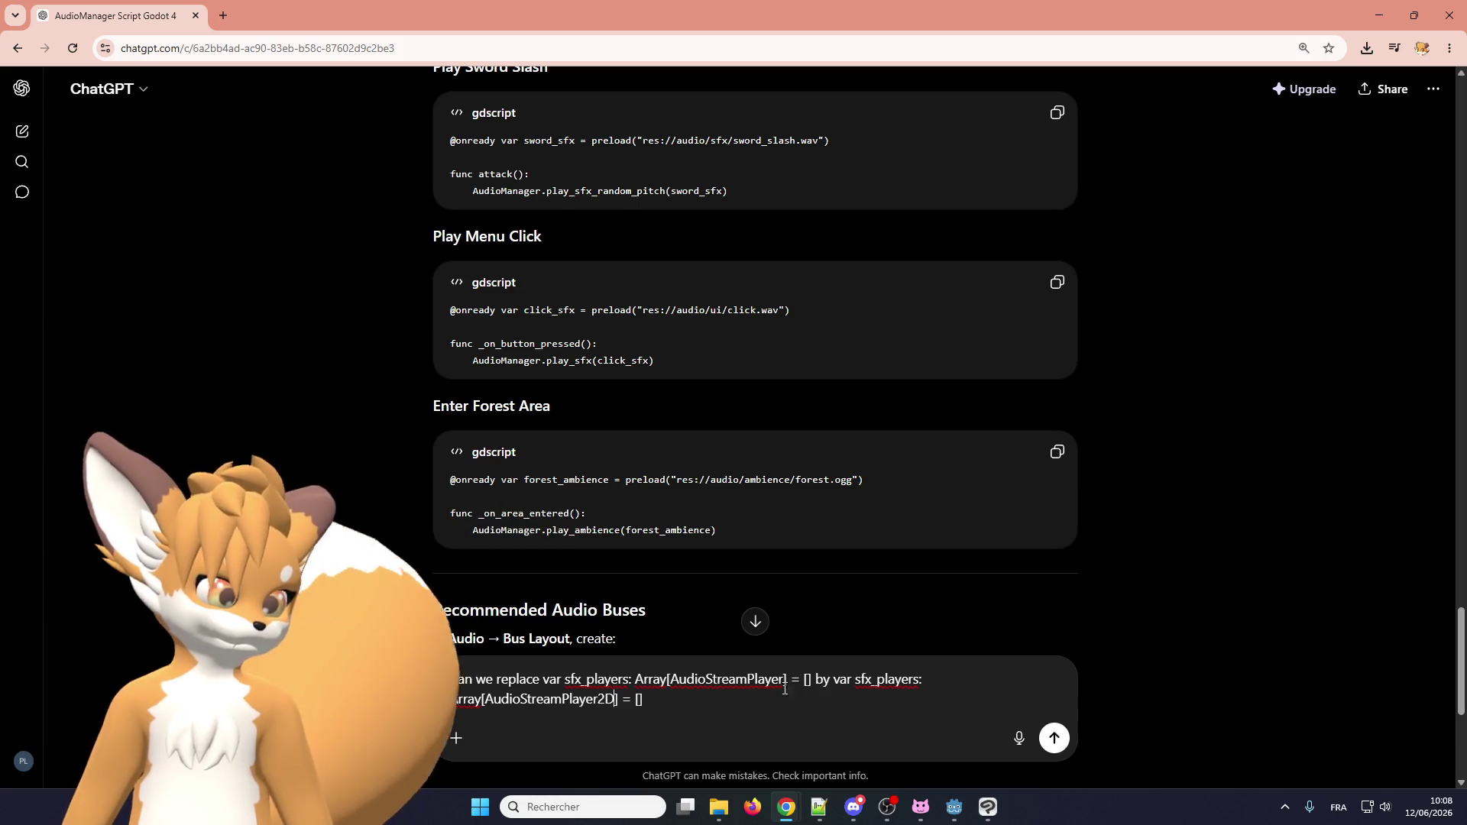
# Put 'by' and the new declaration on their own lines, ending with 'so sfx sounds have spatial location'.
pyautogui.click(815, 679)
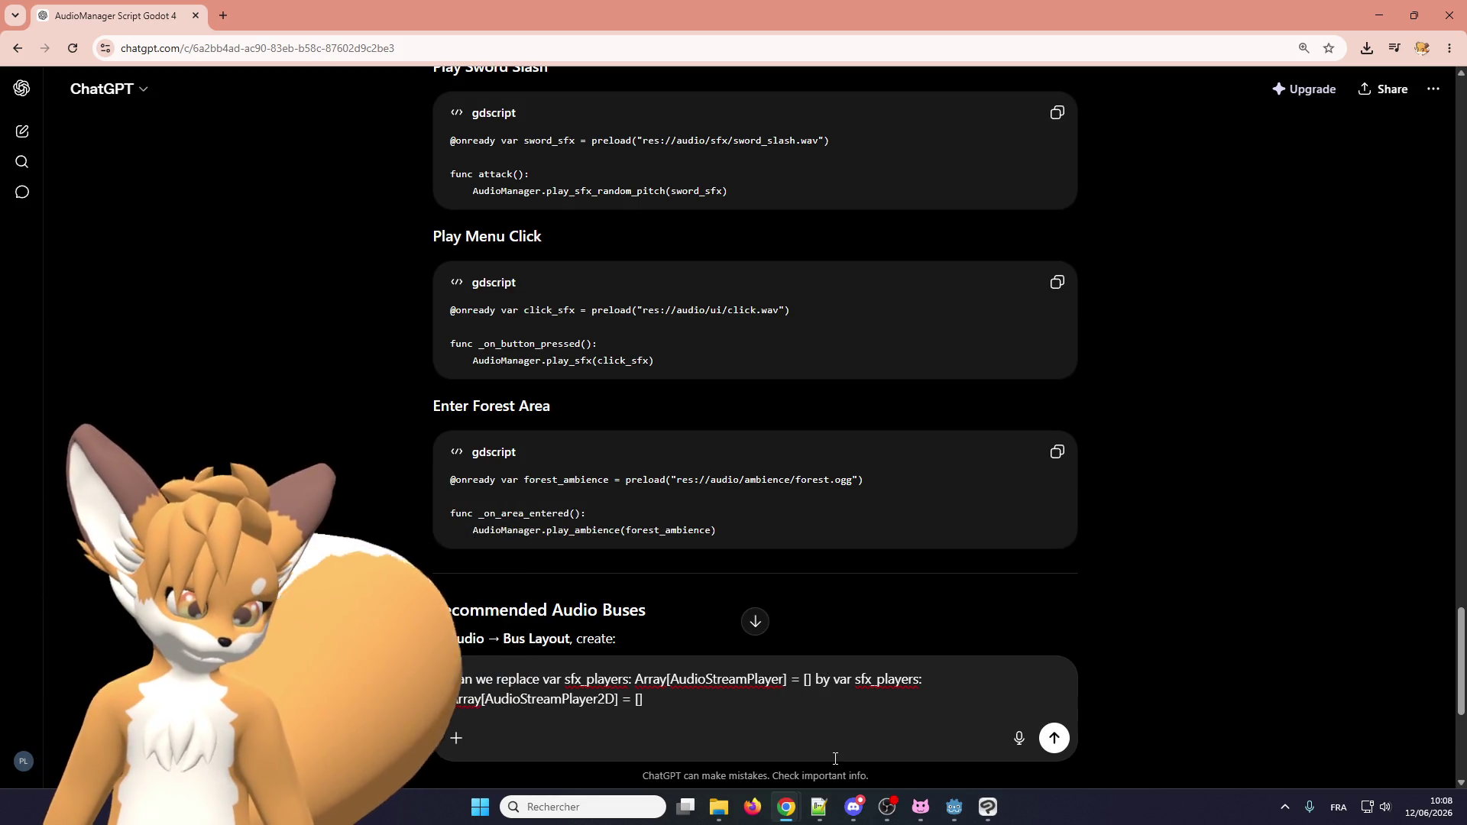
pyautogui.hotkey('shift', 'Return')
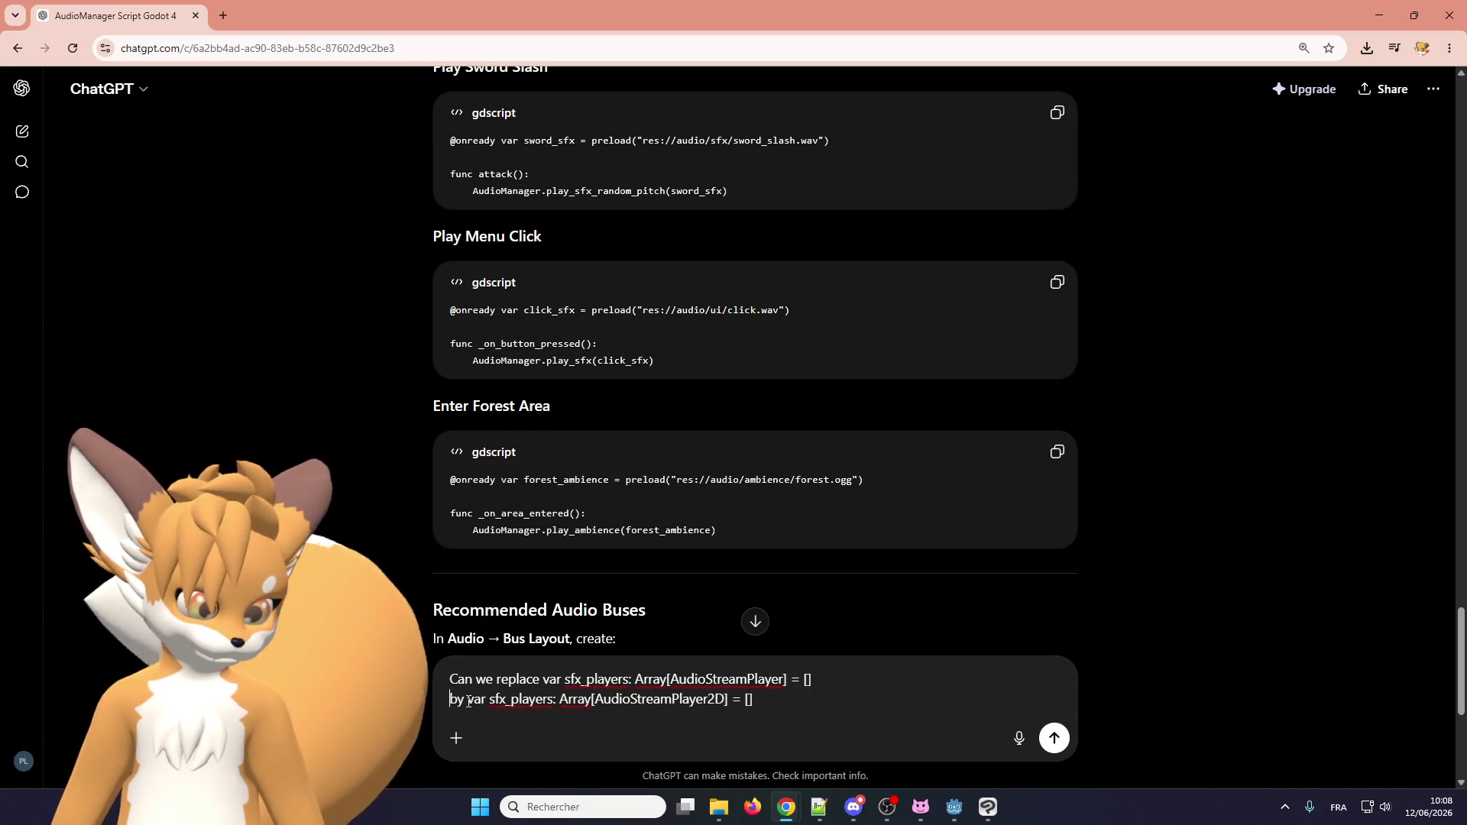
pyautogui.hotkey('ctrl', 'Right')
pyautogui.hotkey('shift', 'Return')
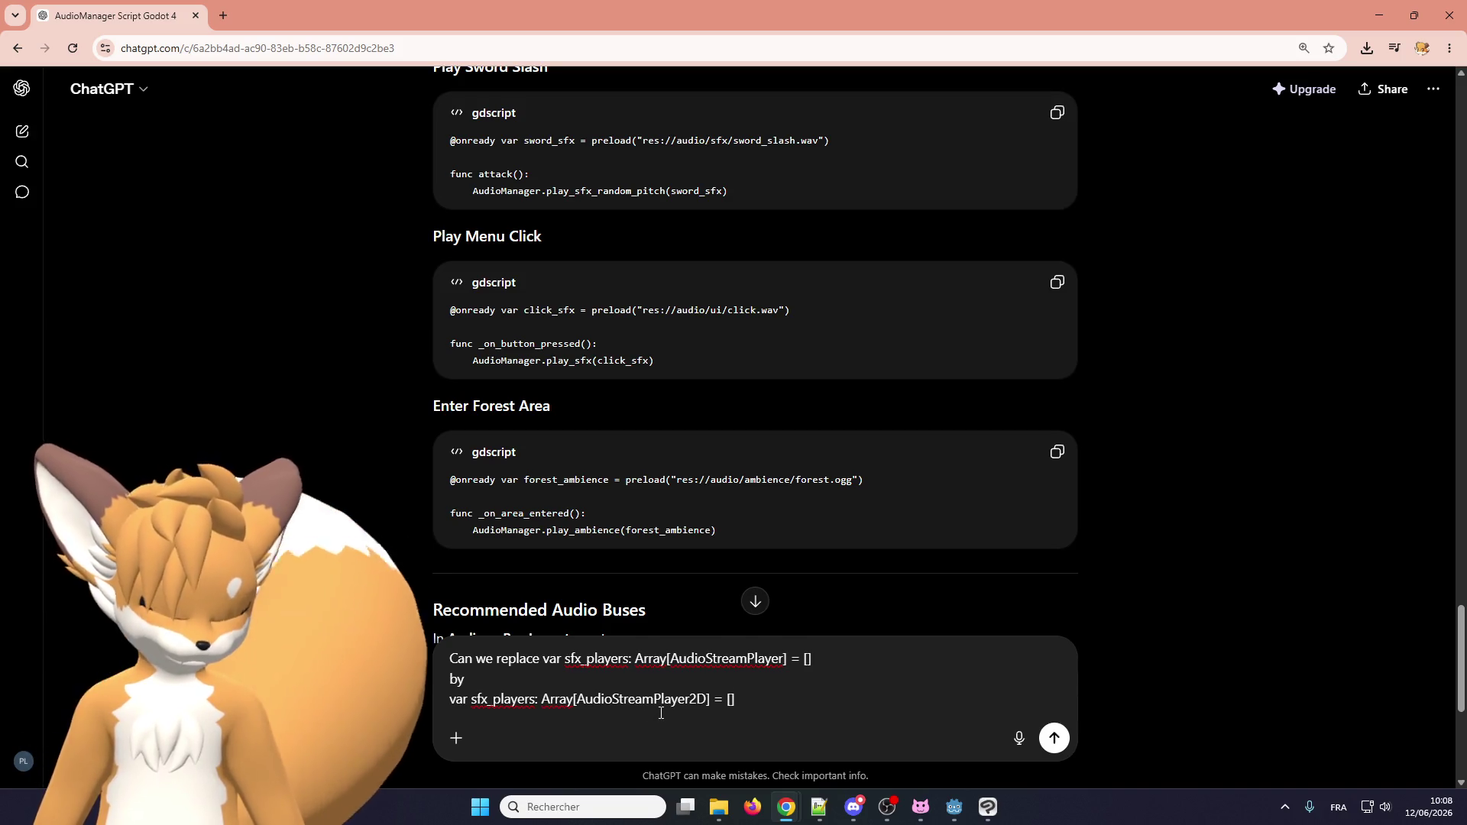
pyautogui.hotkey('shift', 'Return')
pyautogui.write('so sfw h')
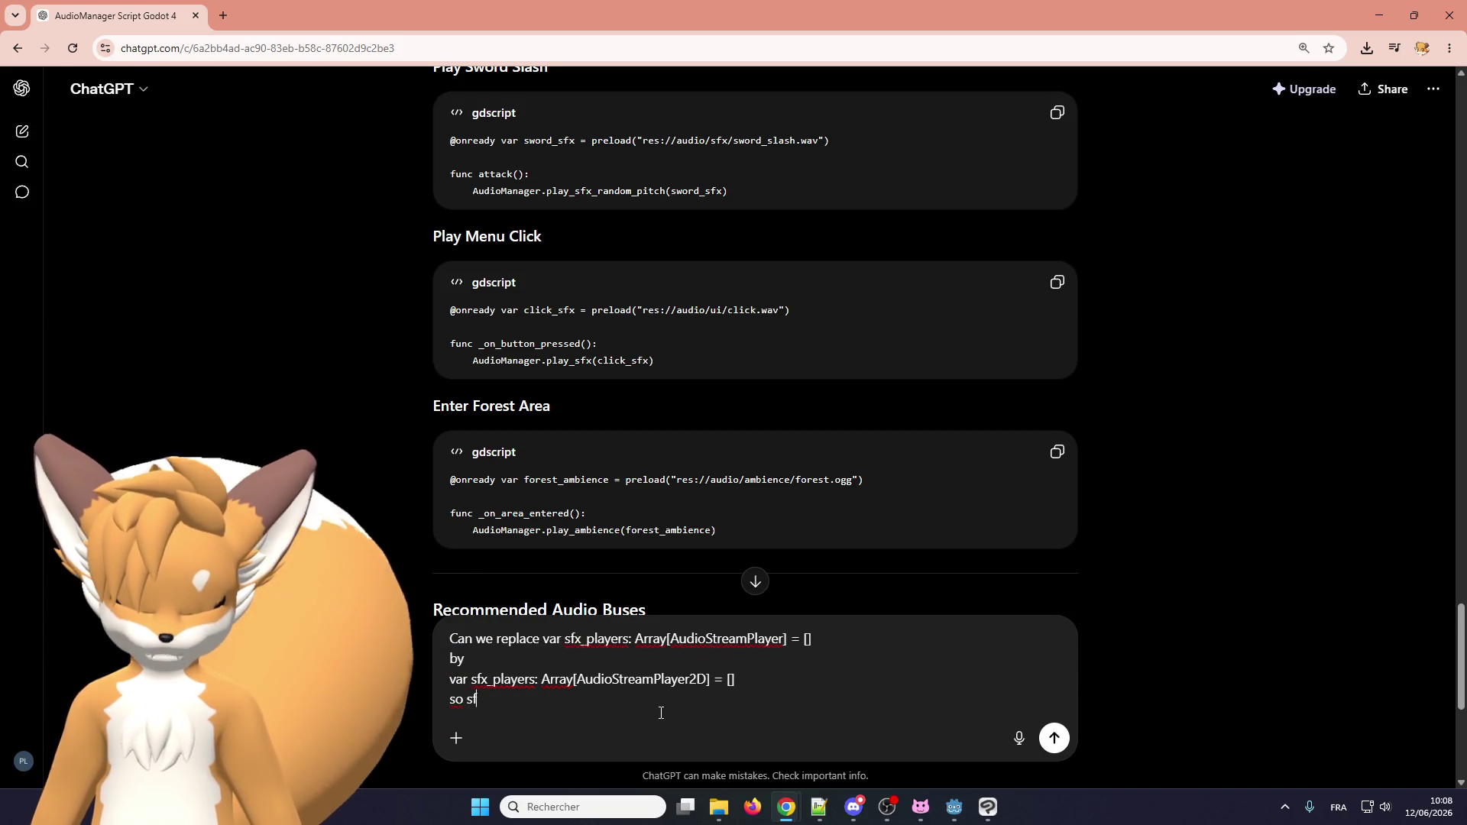
pyautogui.write('ave')
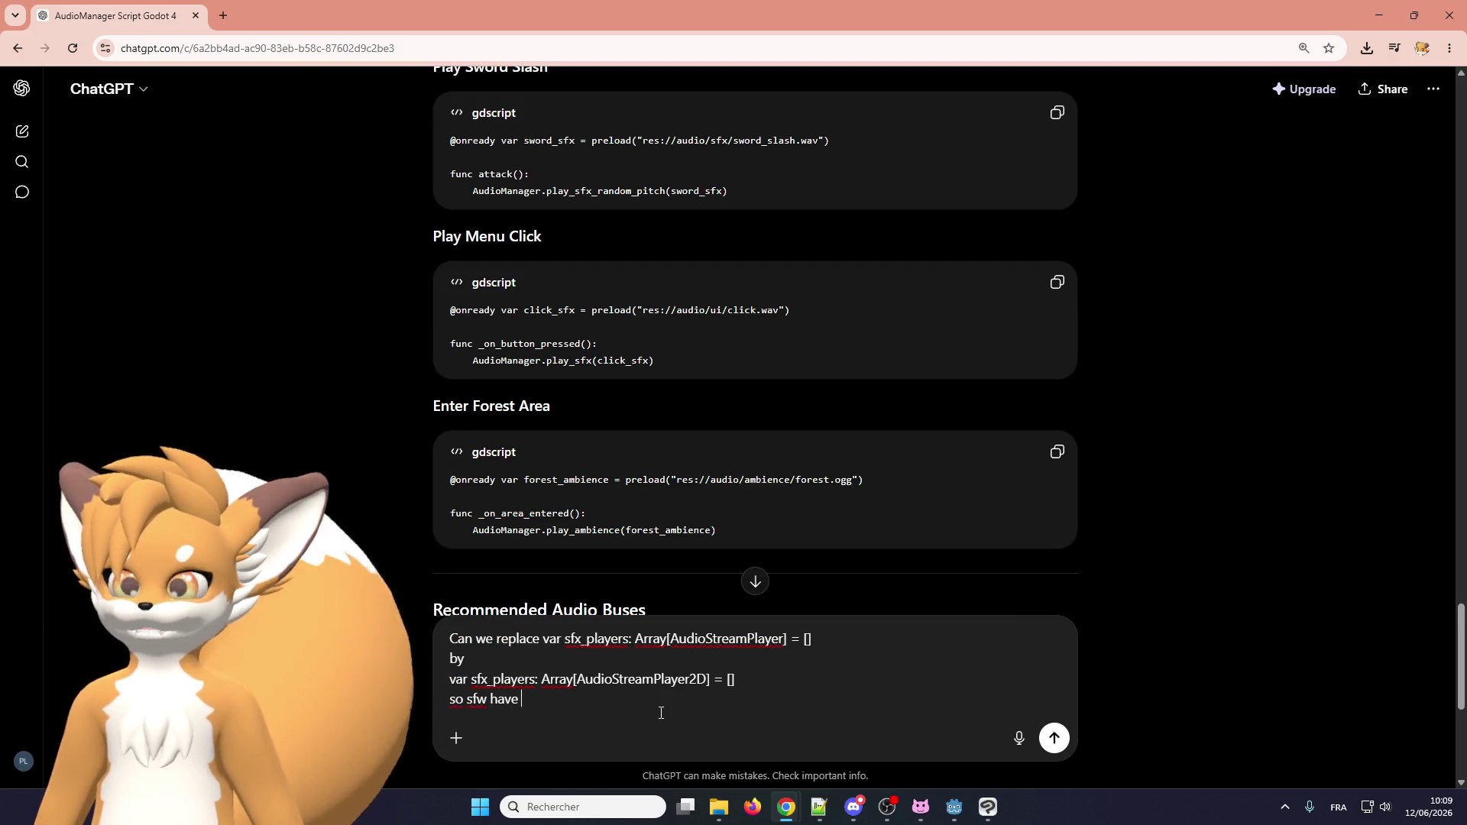
pyautogui.press('BackSpace')
pyautogui.press('BackSpace')
pyautogui.press('BackSpace')
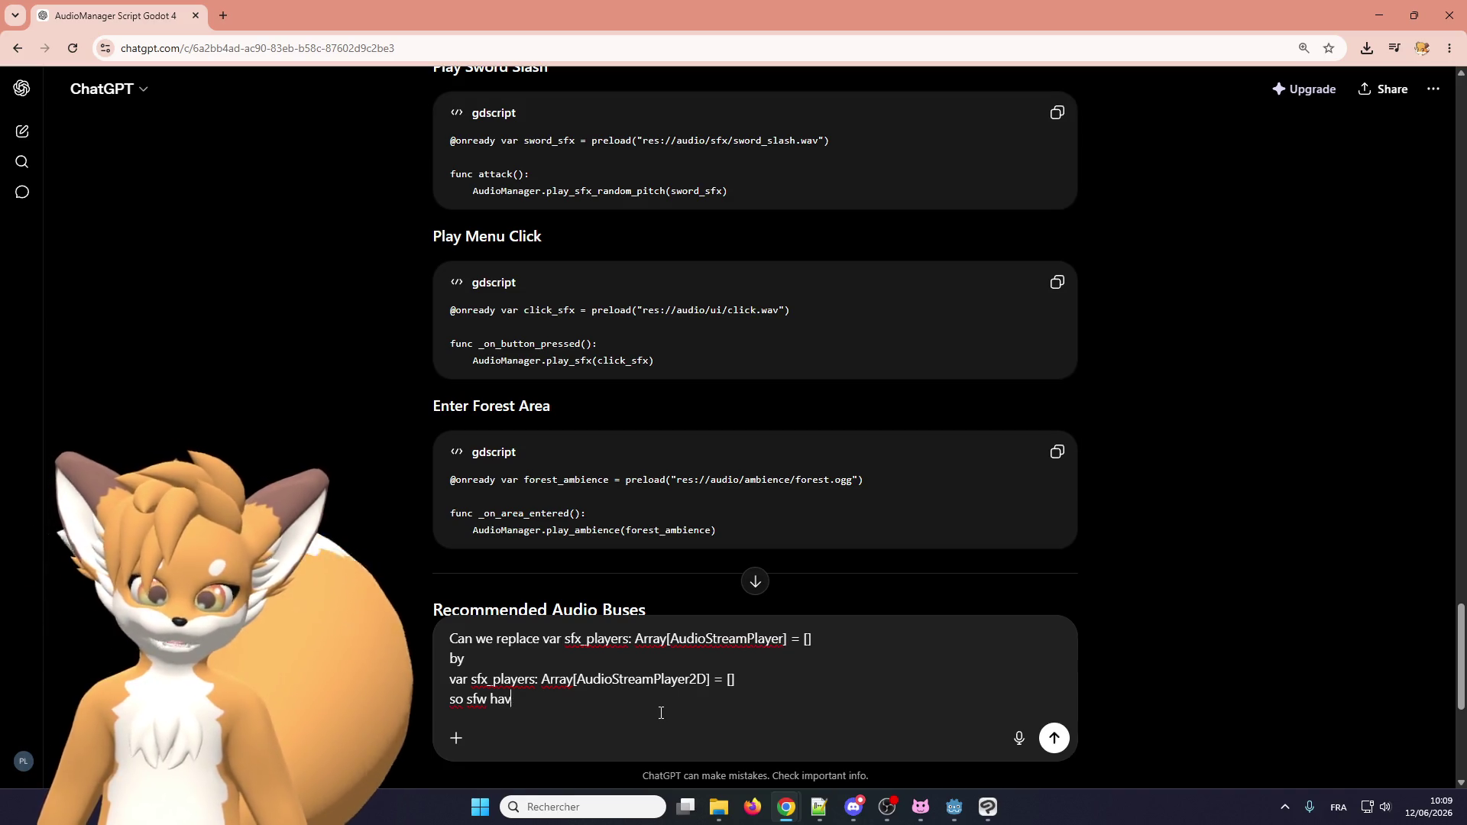
pyautogui.write('x sounds')
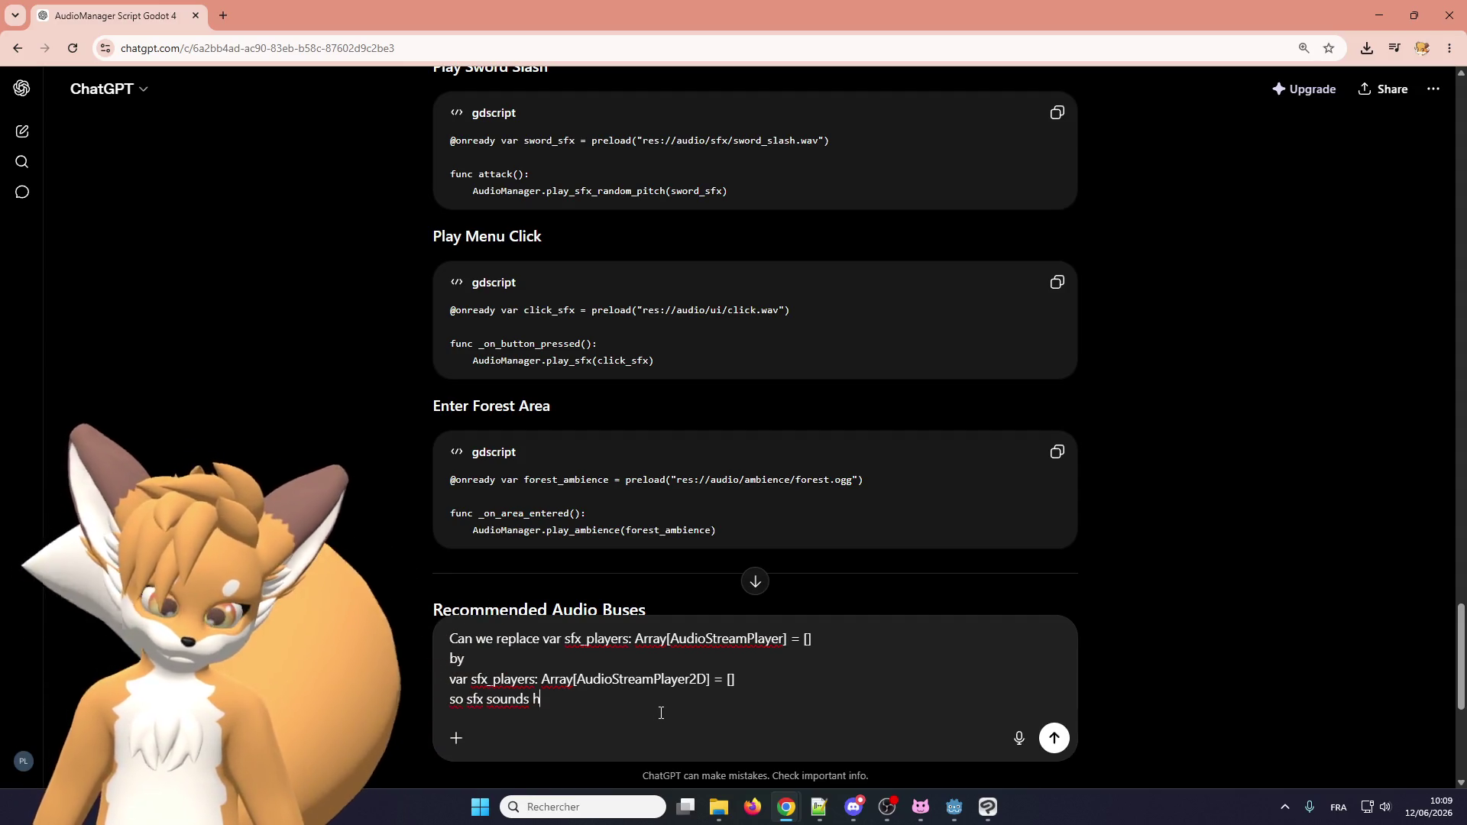
pyautogui.write('ave ')
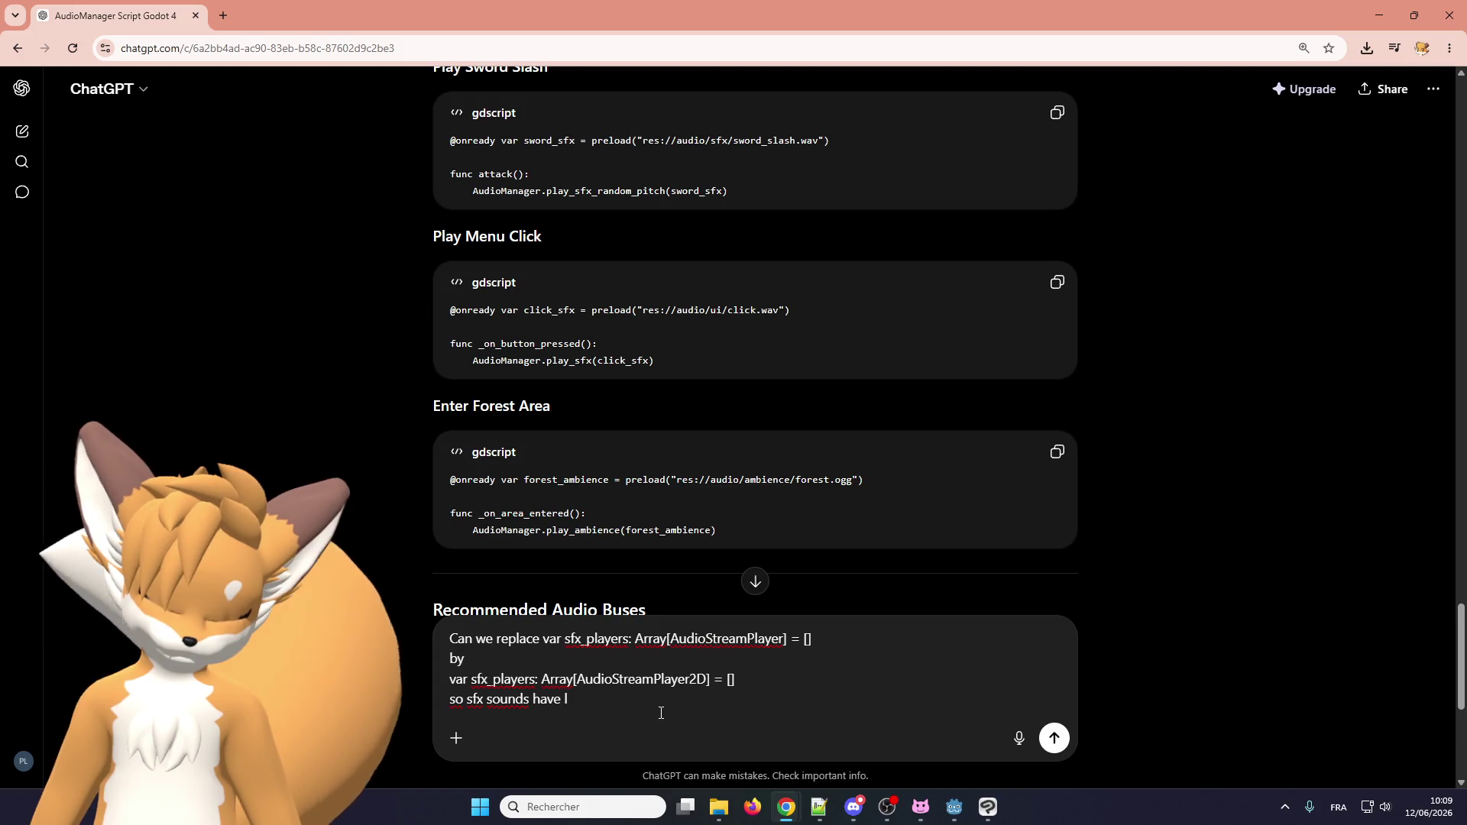
pyautogui.write('spatial ')
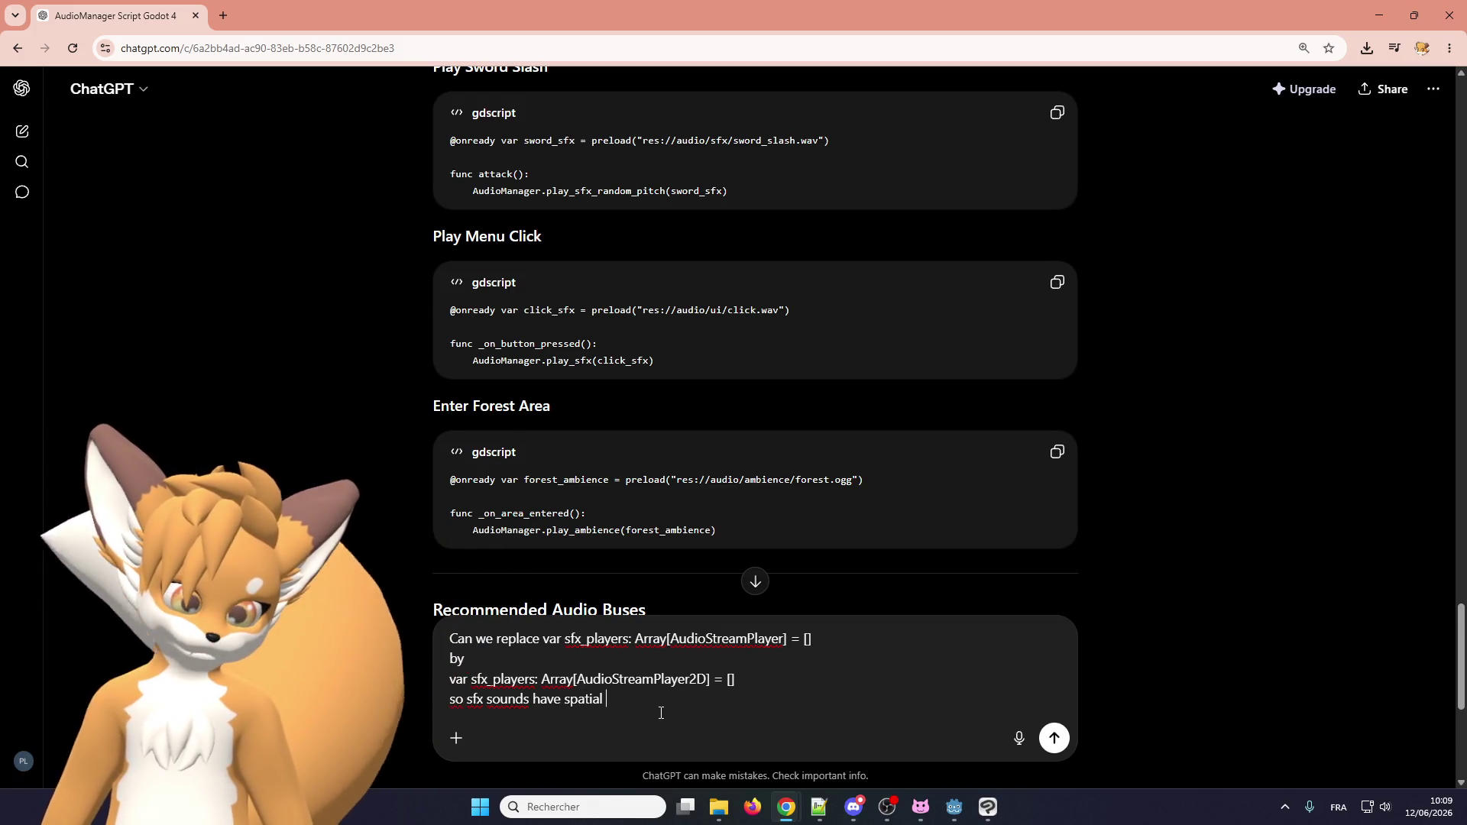
pyautogui.write('loca')
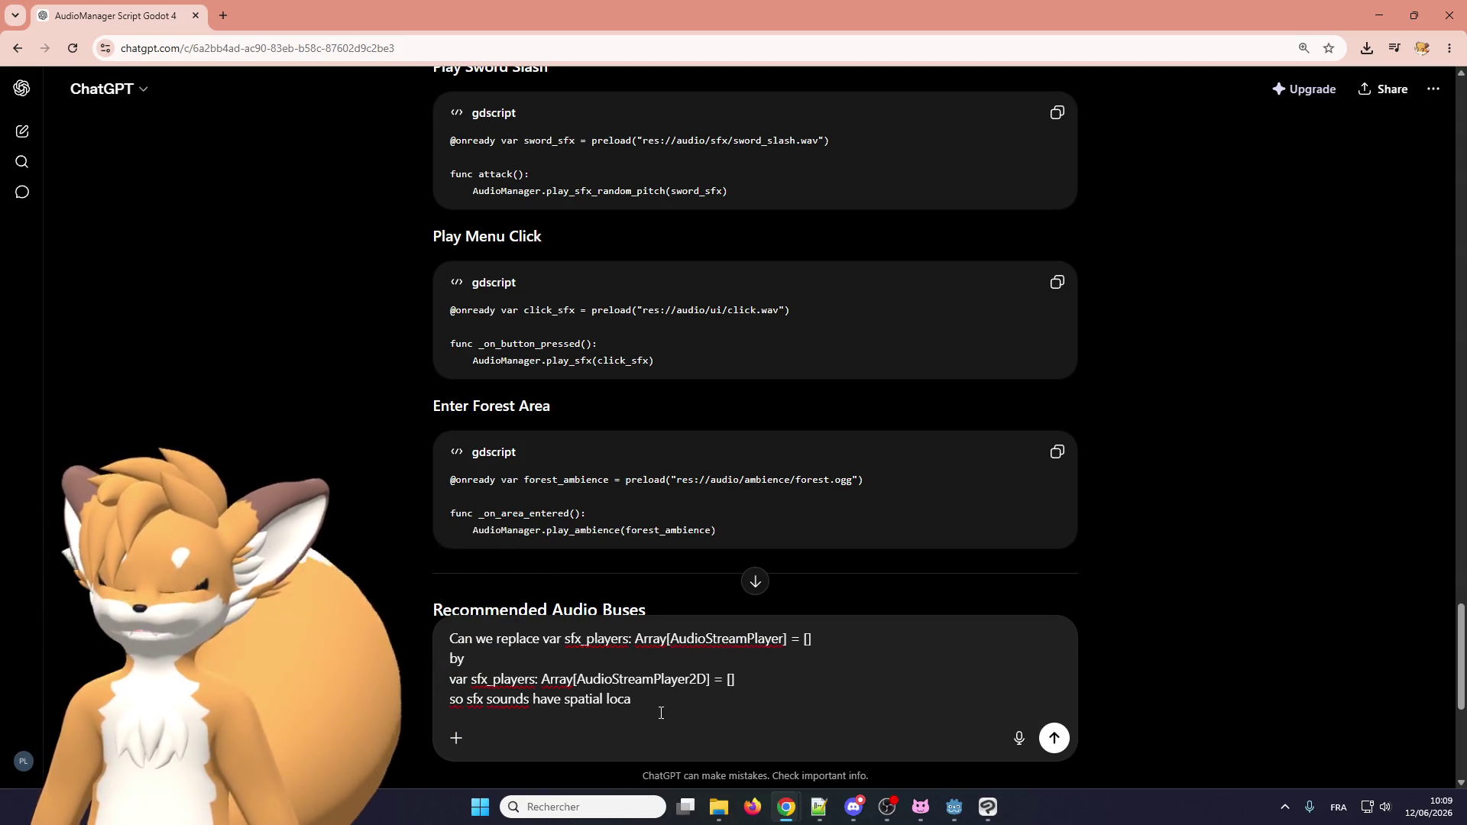
pyautogui.write('tion')
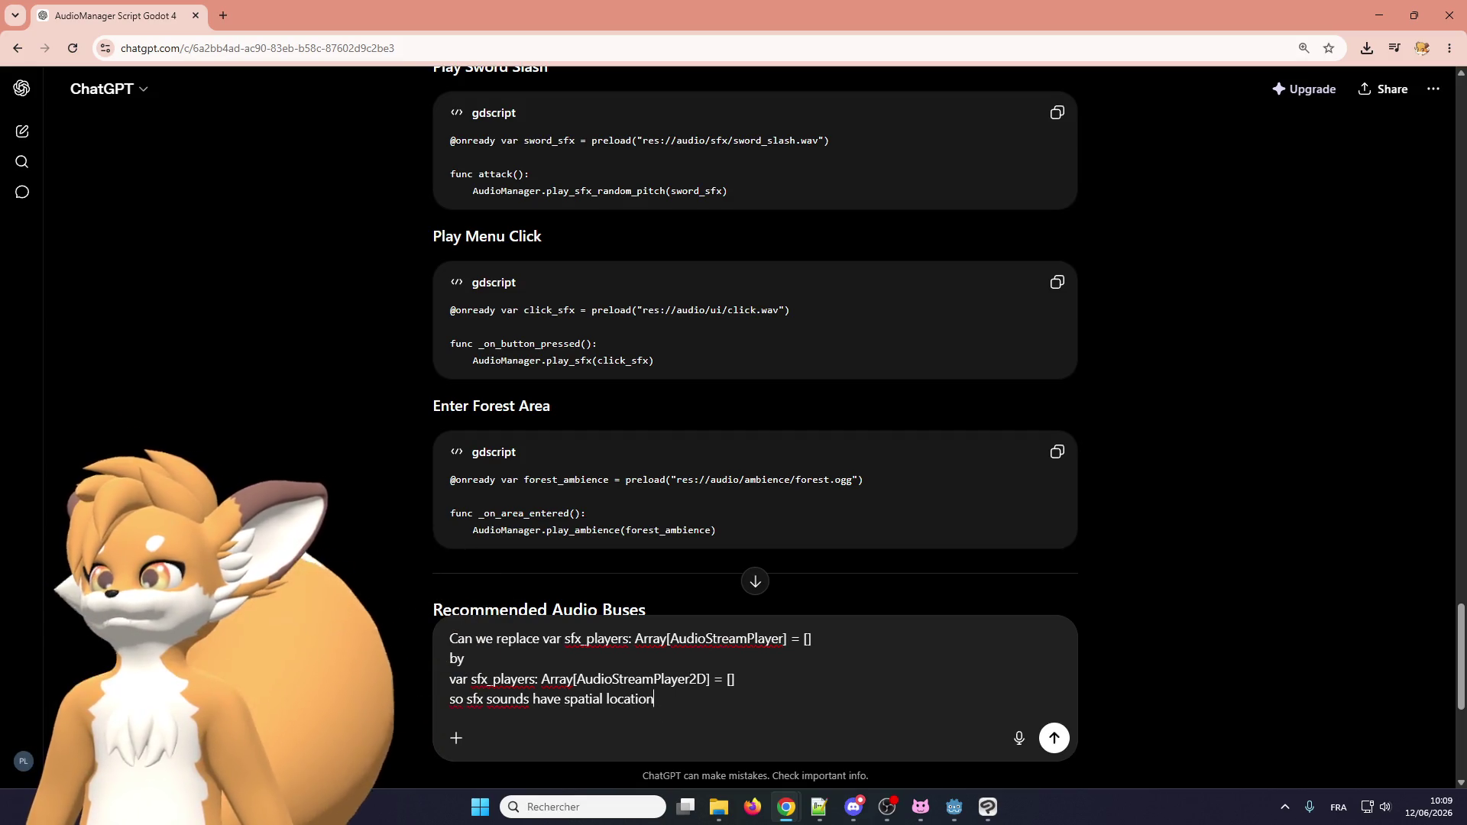
# Scroll down the ChatGPT page and return to the Godot project.
pyautogui.scroll(-1, 823, 451)
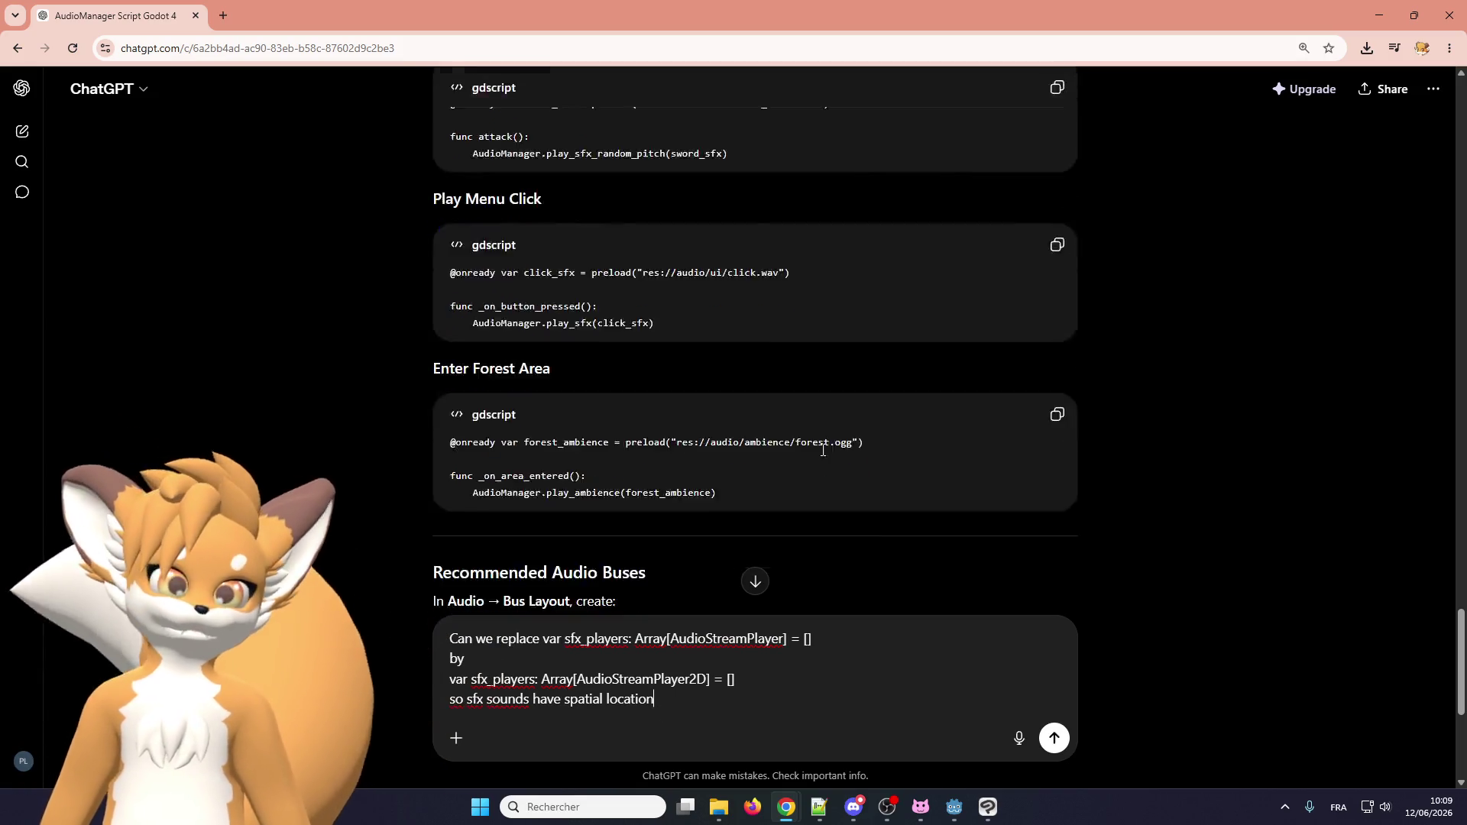
pyautogui.scroll(-5, 823, 451)
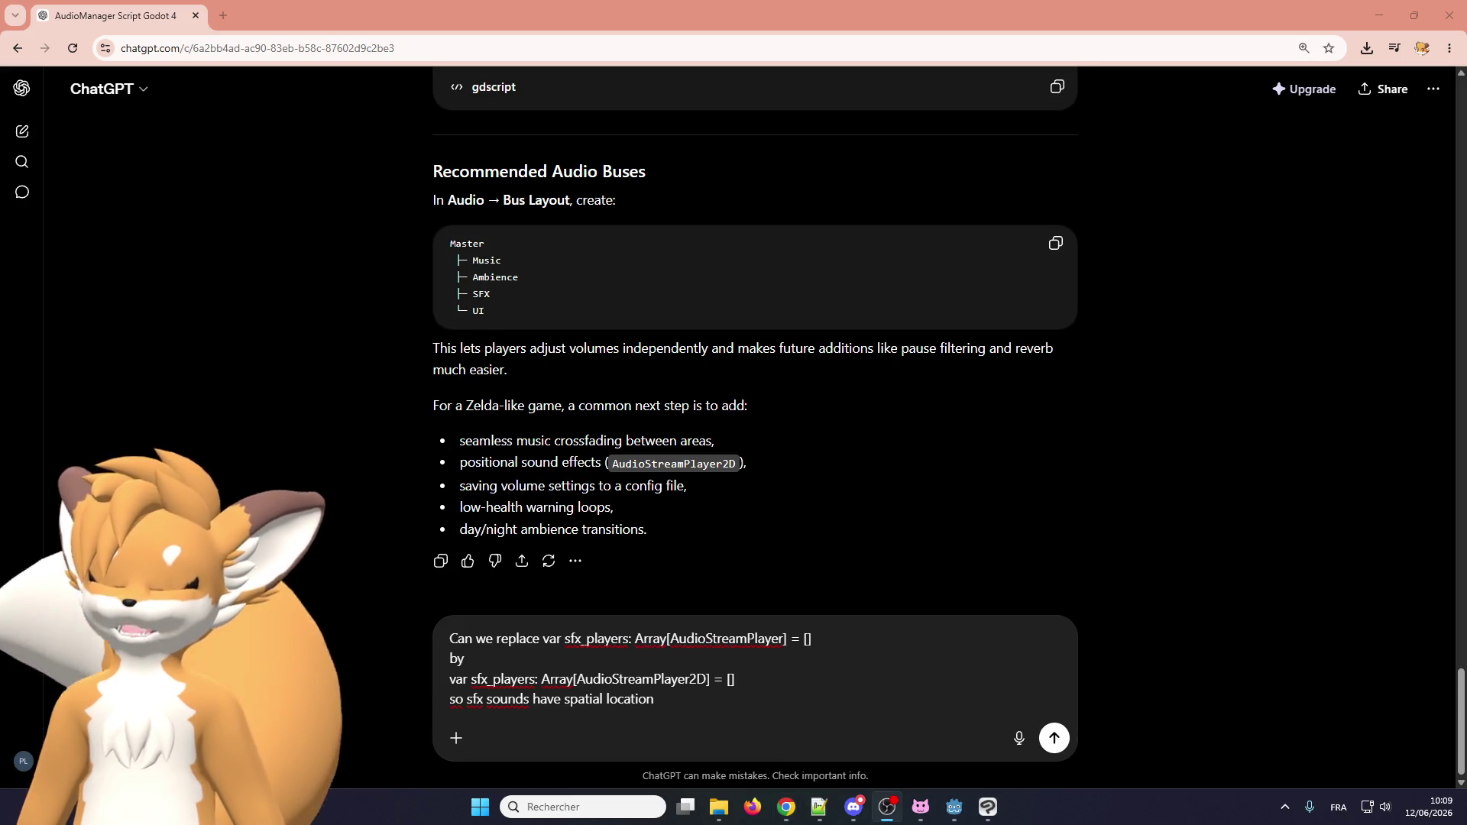
pyautogui.click(957, 808)
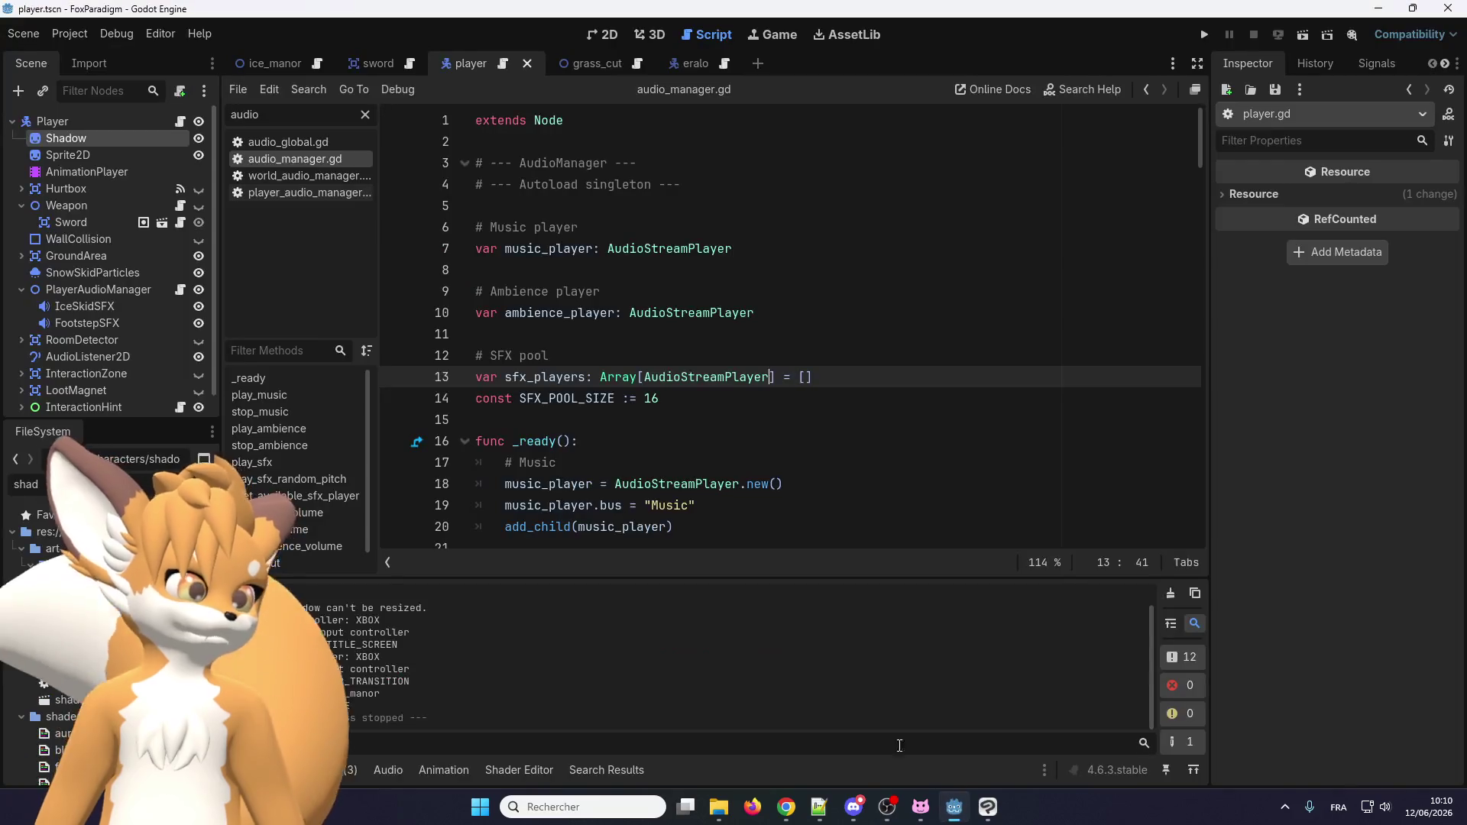
pyautogui.click(92, 122)
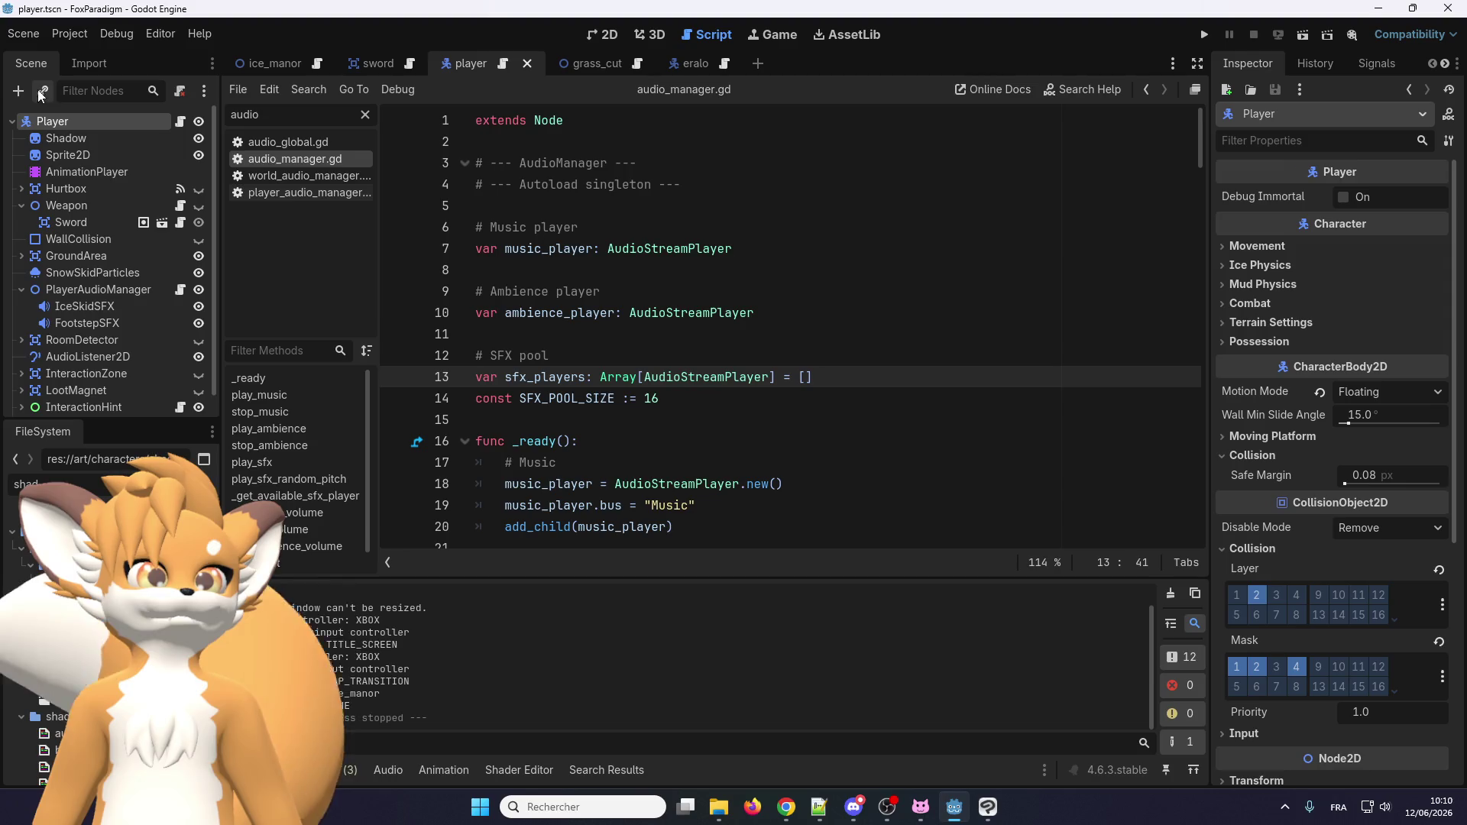
pyautogui.click(18, 90)
pyautogui.click(580, 188)
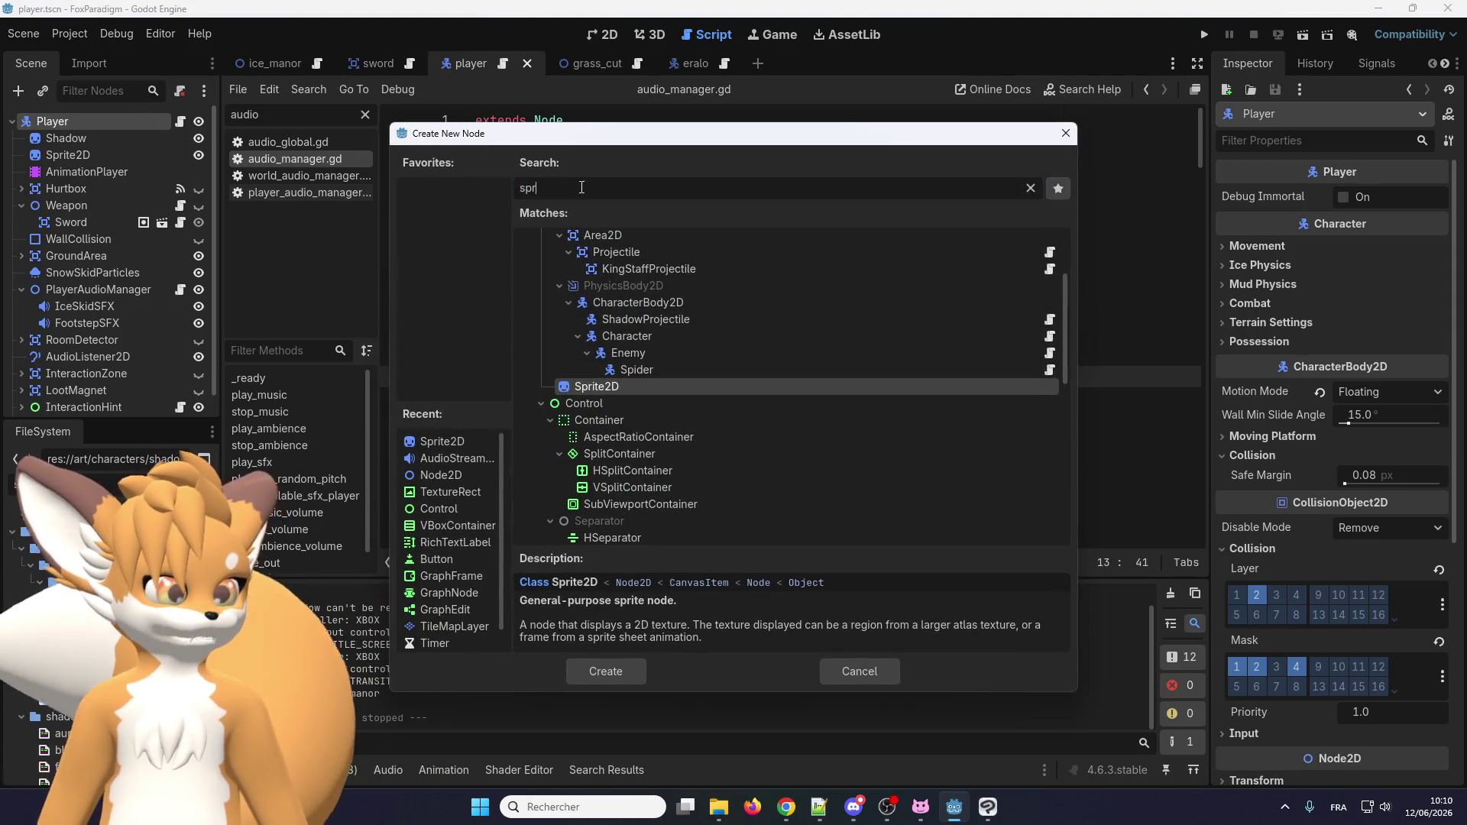
pyautogui.write('audio')
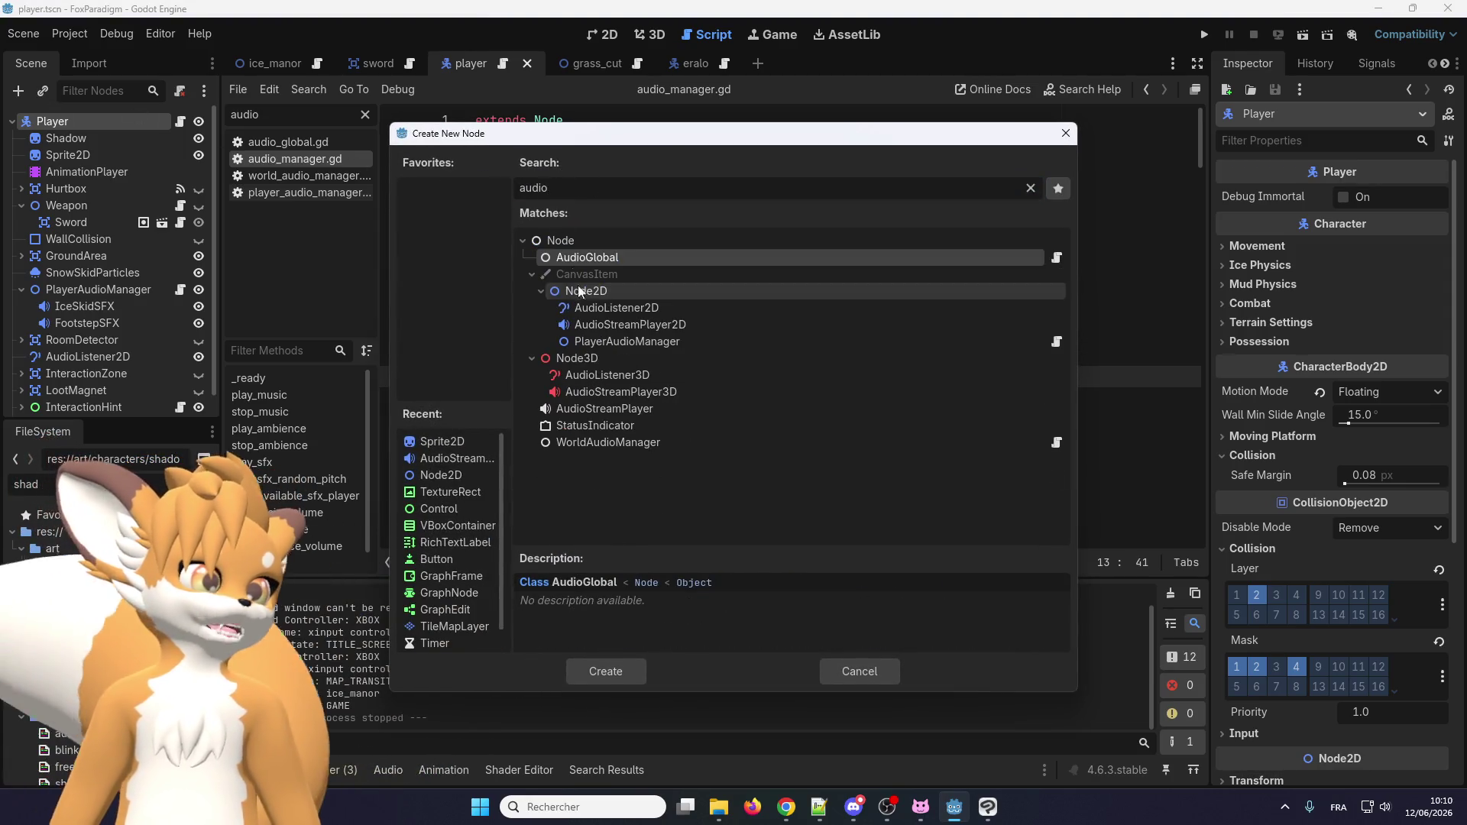
pyautogui.click(619, 329)
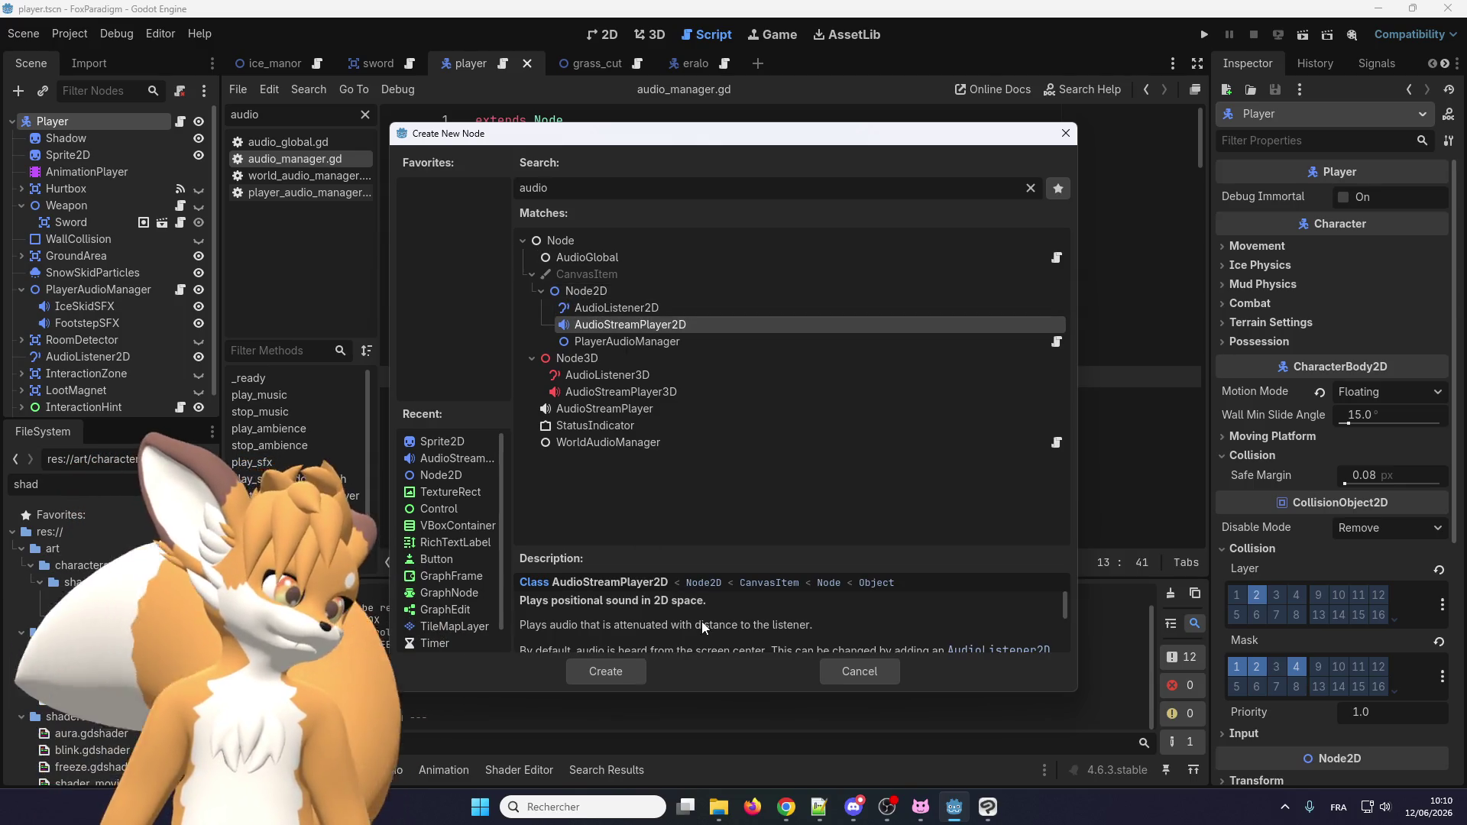
pyautogui.scroll(-1, 702, 625)
pyautogui.scroll(1, 702, 624)
pyautogui.moveTo(640, 606); pyautogui.dragTo(551, 603)
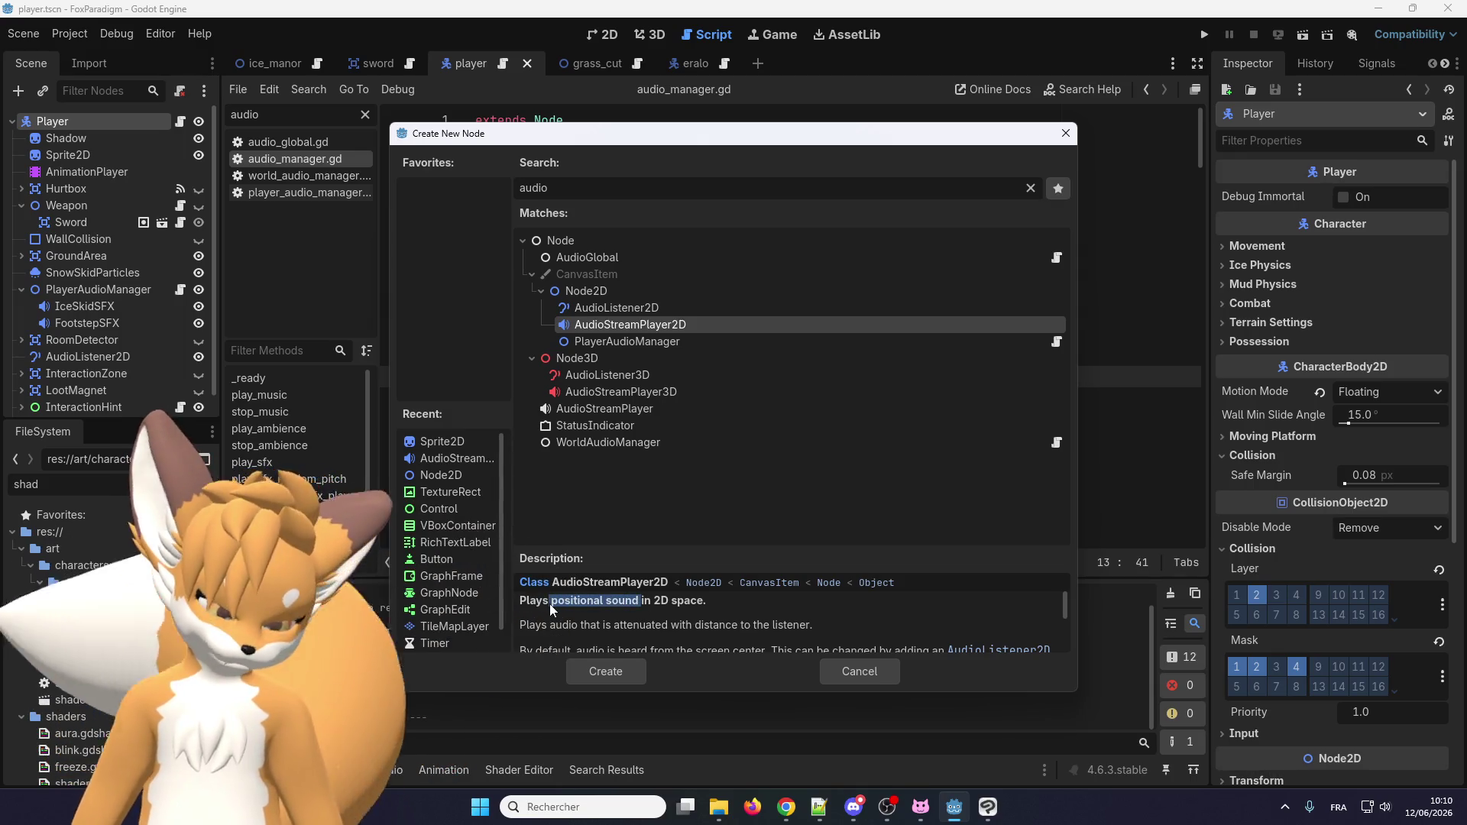
pyautogui.scroll(-2, 634, 623)
pyautogui.scroll(1, 640, 626)
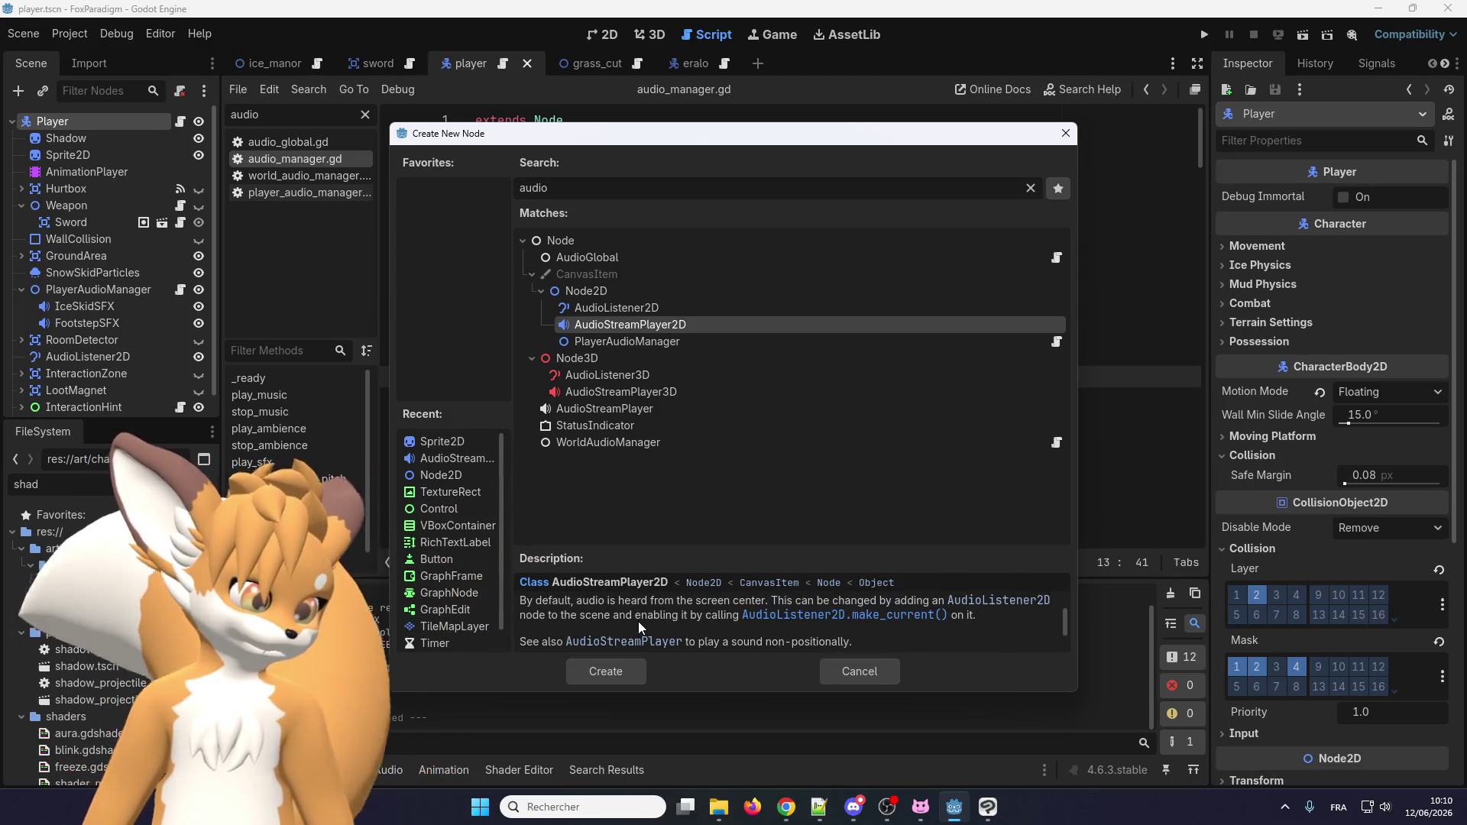
pyautogui.scroll(-2, 642, 624)
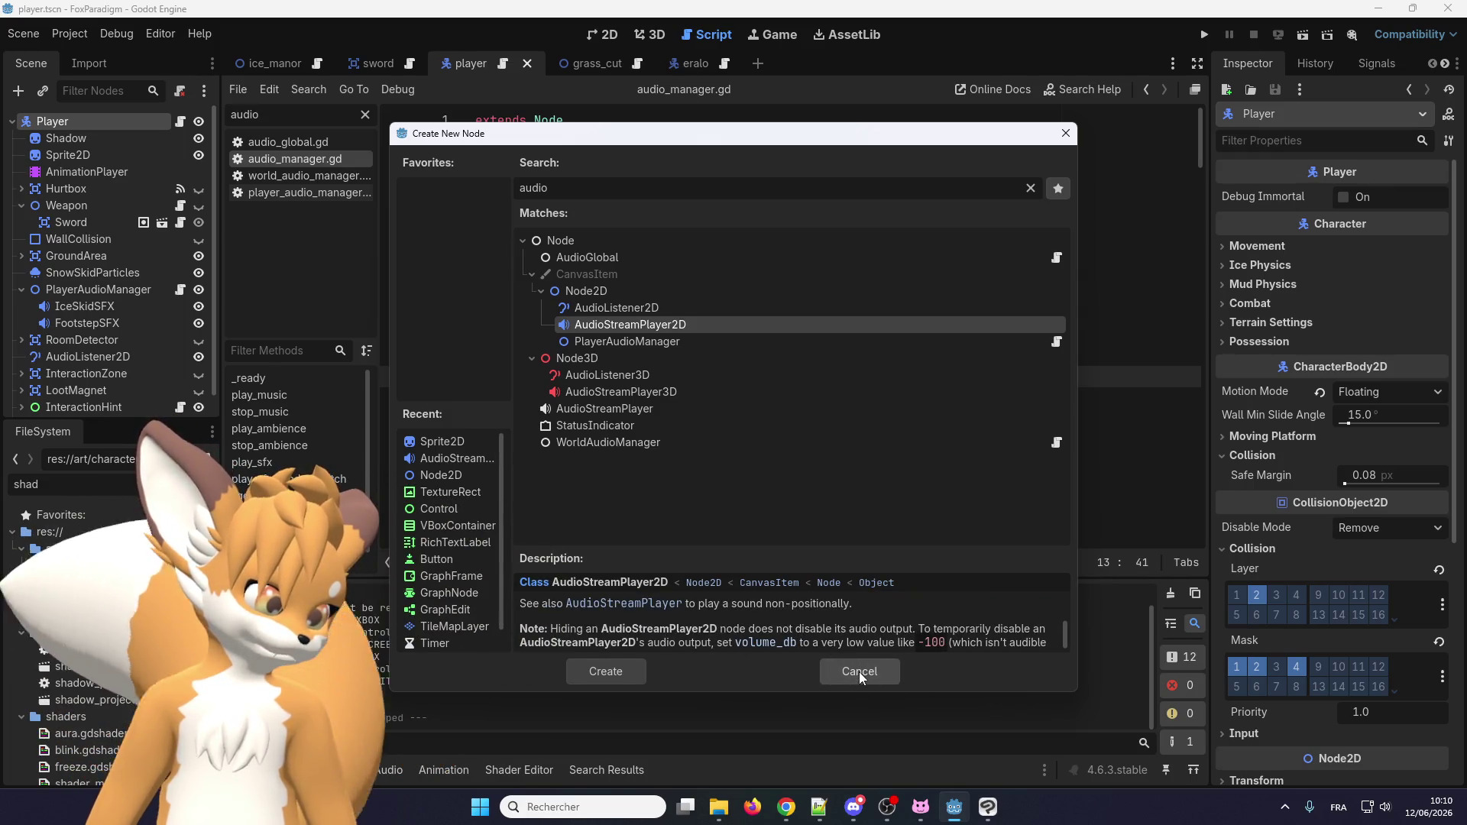
pyautogui.scroll(2, 764, 619)
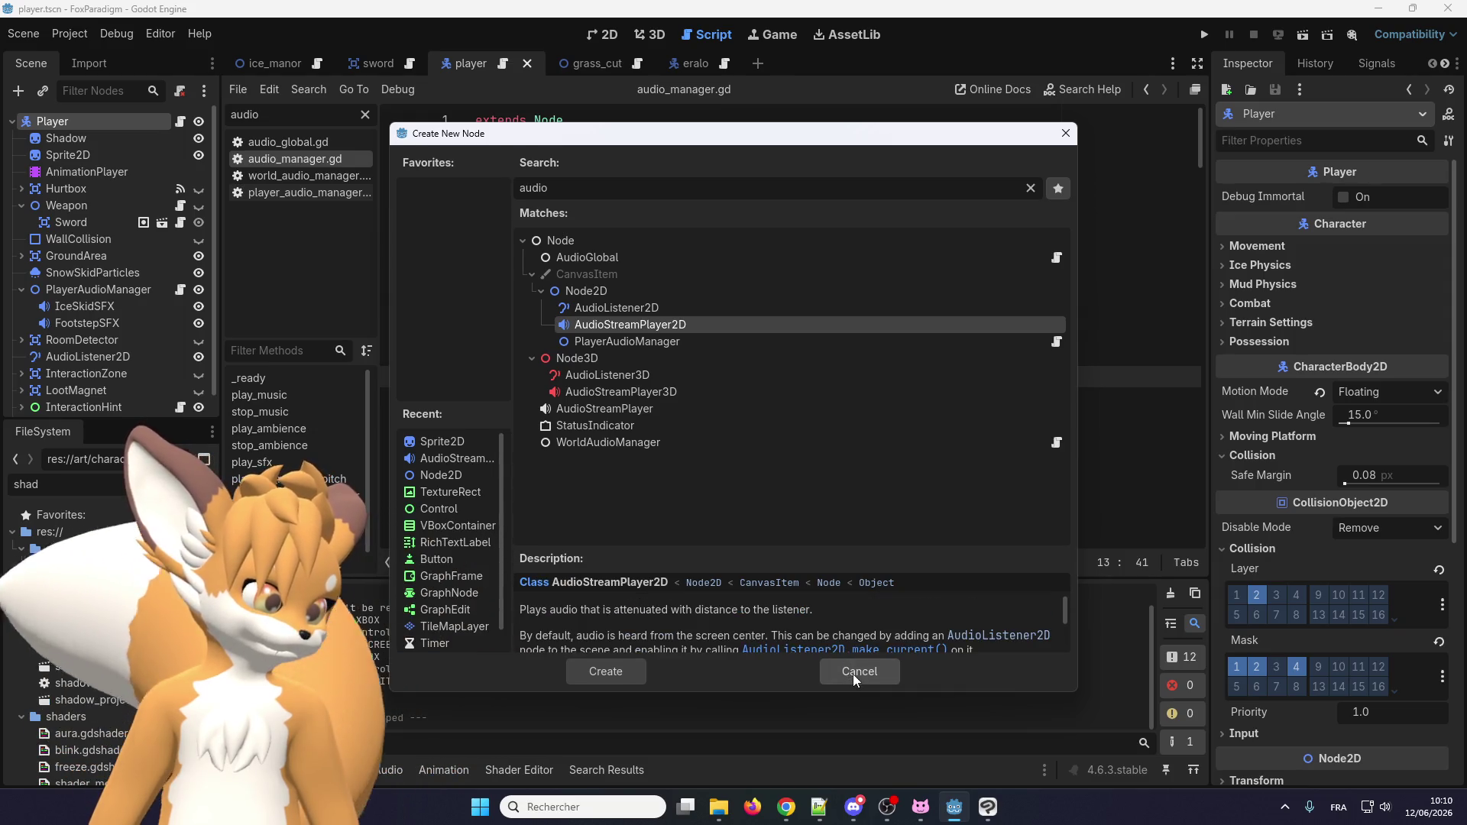
pyautogui.click(859, 672)
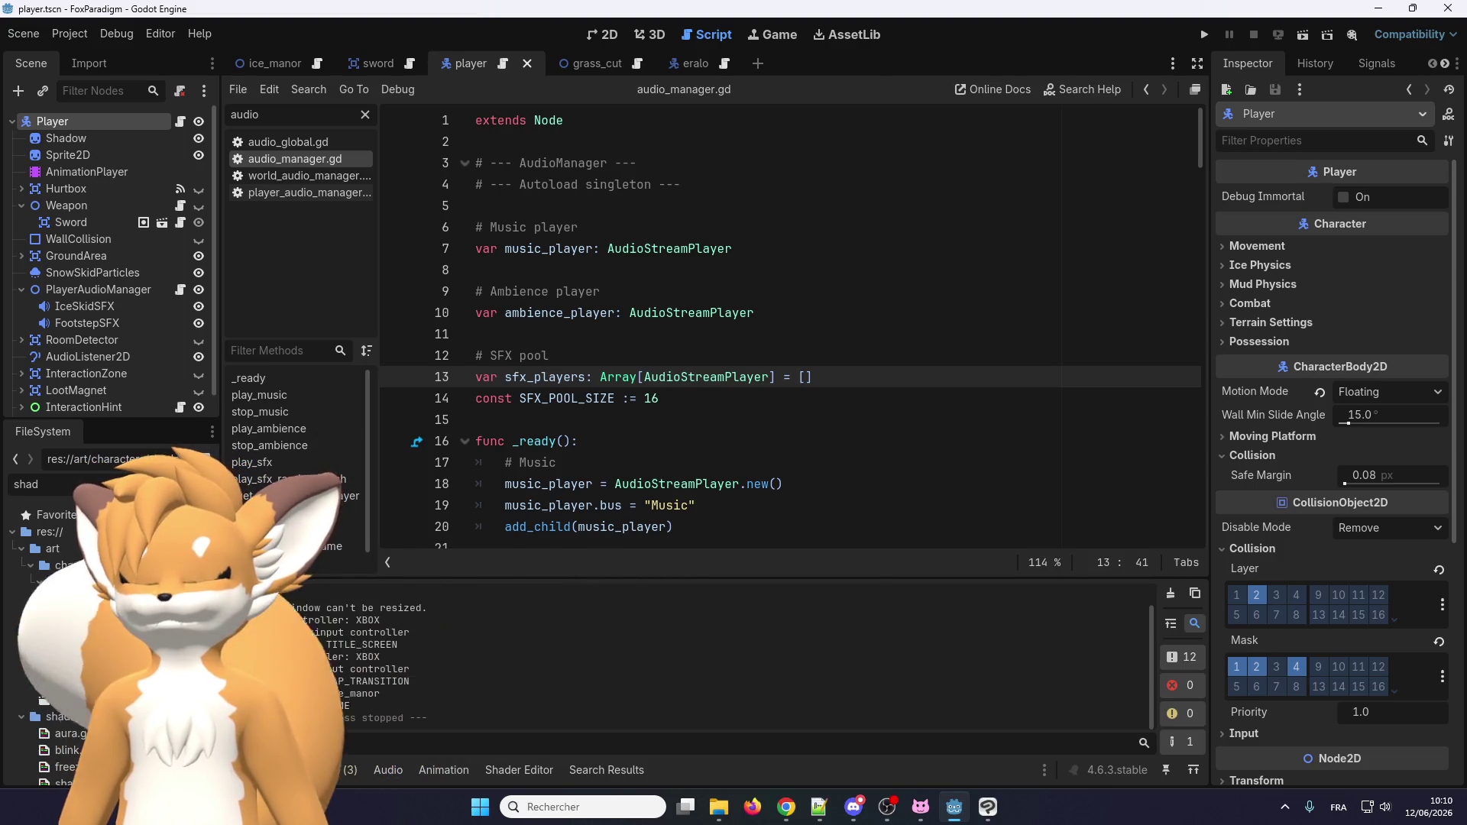
pyautogui.hotkey('alt', 'Tab')
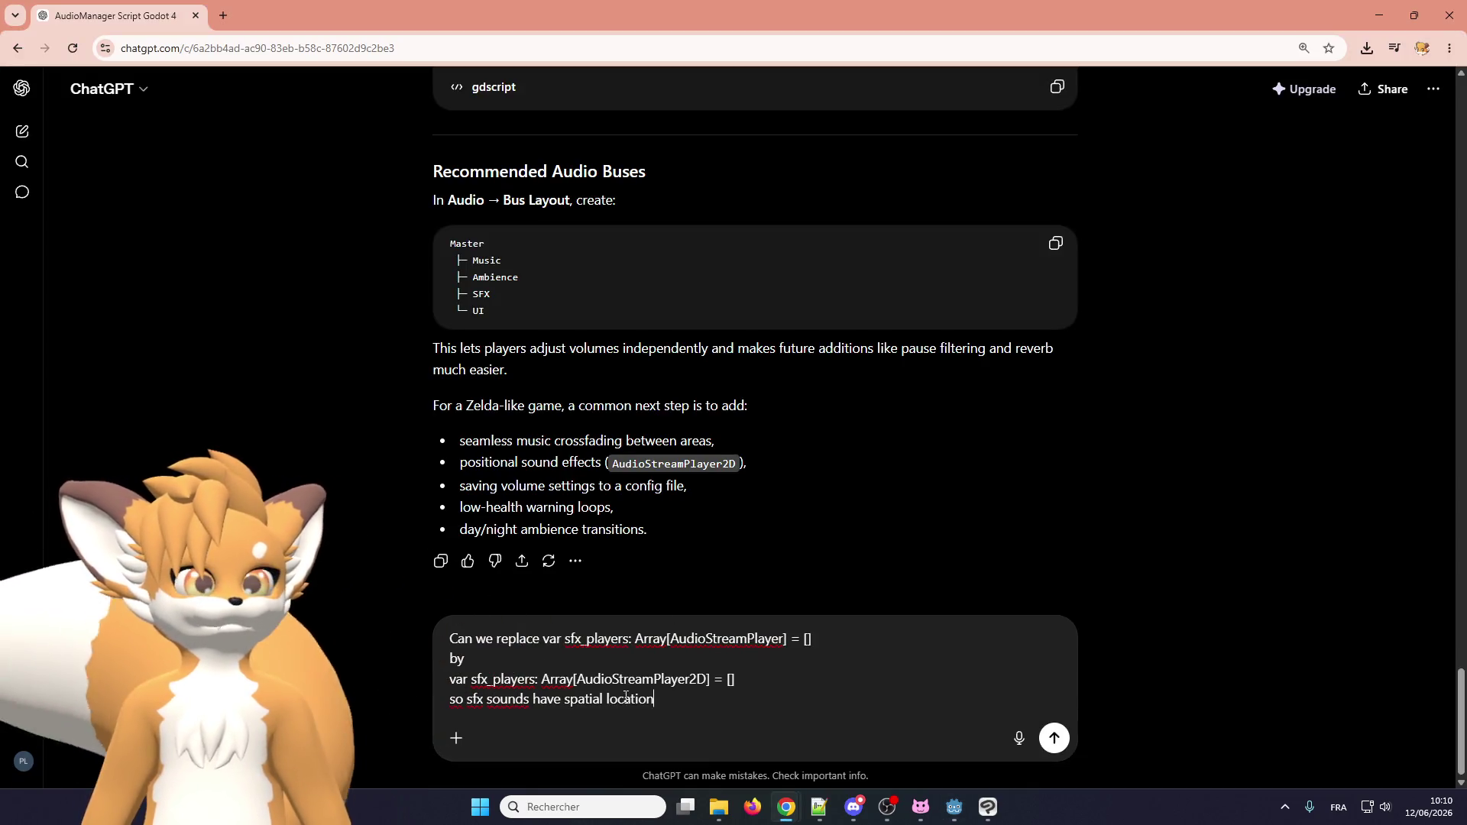
# Replace 'spatial location' with 'positional sounds?', delete the duplicate 'sounds', and send the question.
pyautogui.moveTo(563, 700); pyautogui.dragTo(655, 700)
pyautogui.write('positional sound ')
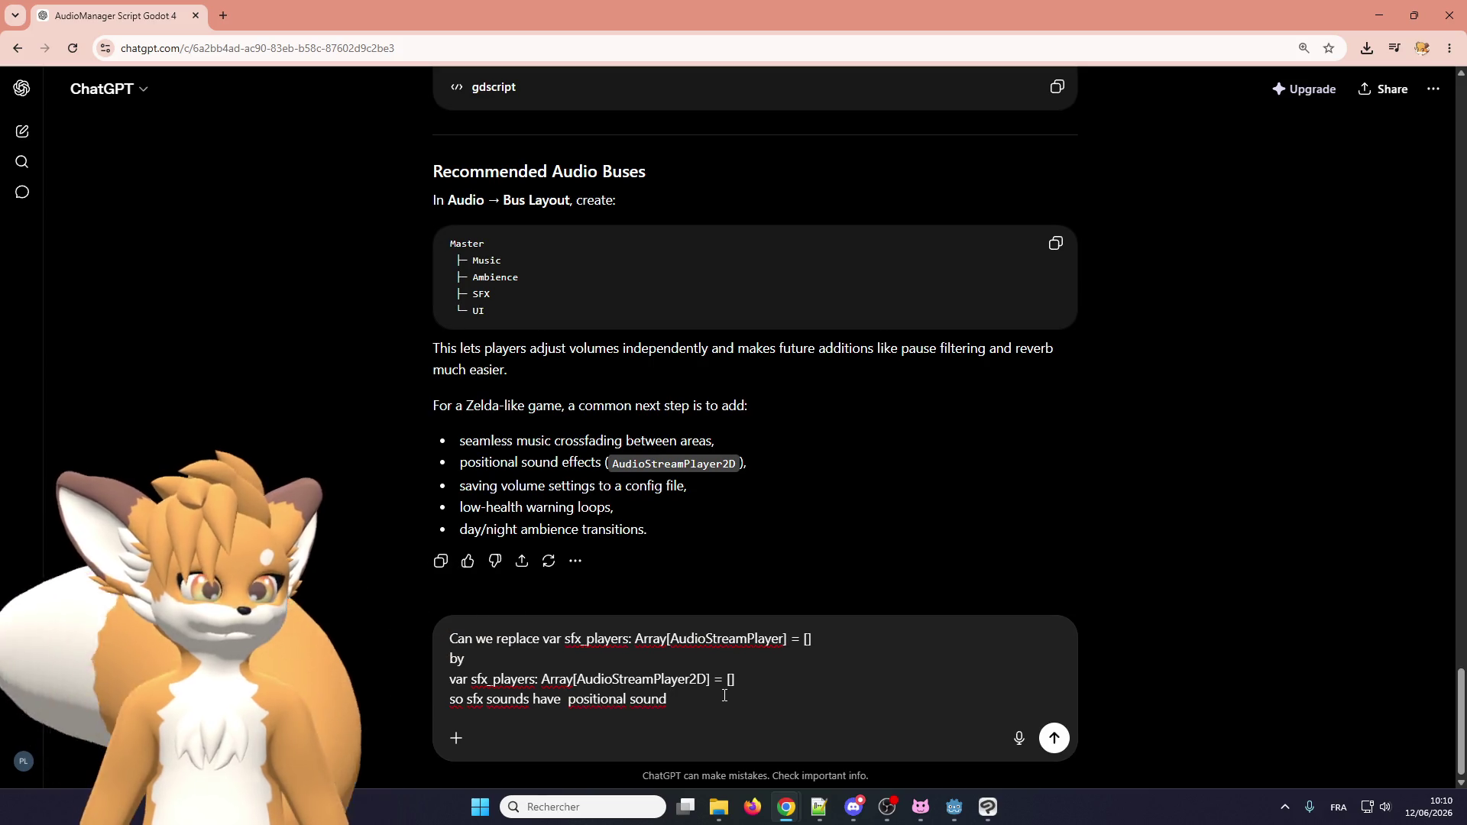
pyautogui.write('s?')
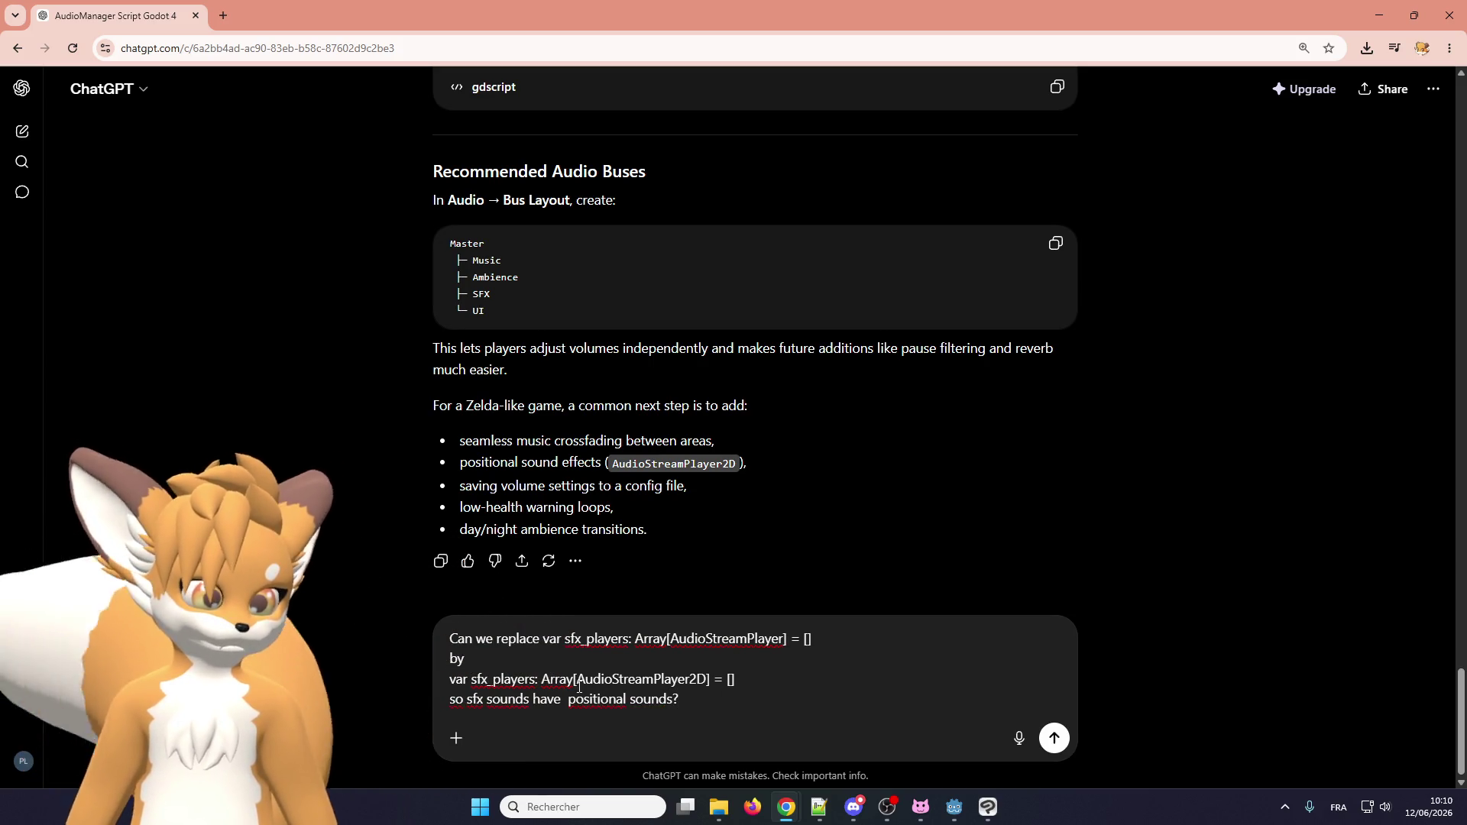
pyautogui.doubleClick(502, 700)
pyautogui.press('BackSpace')
pyautogui.press('BackSpace')
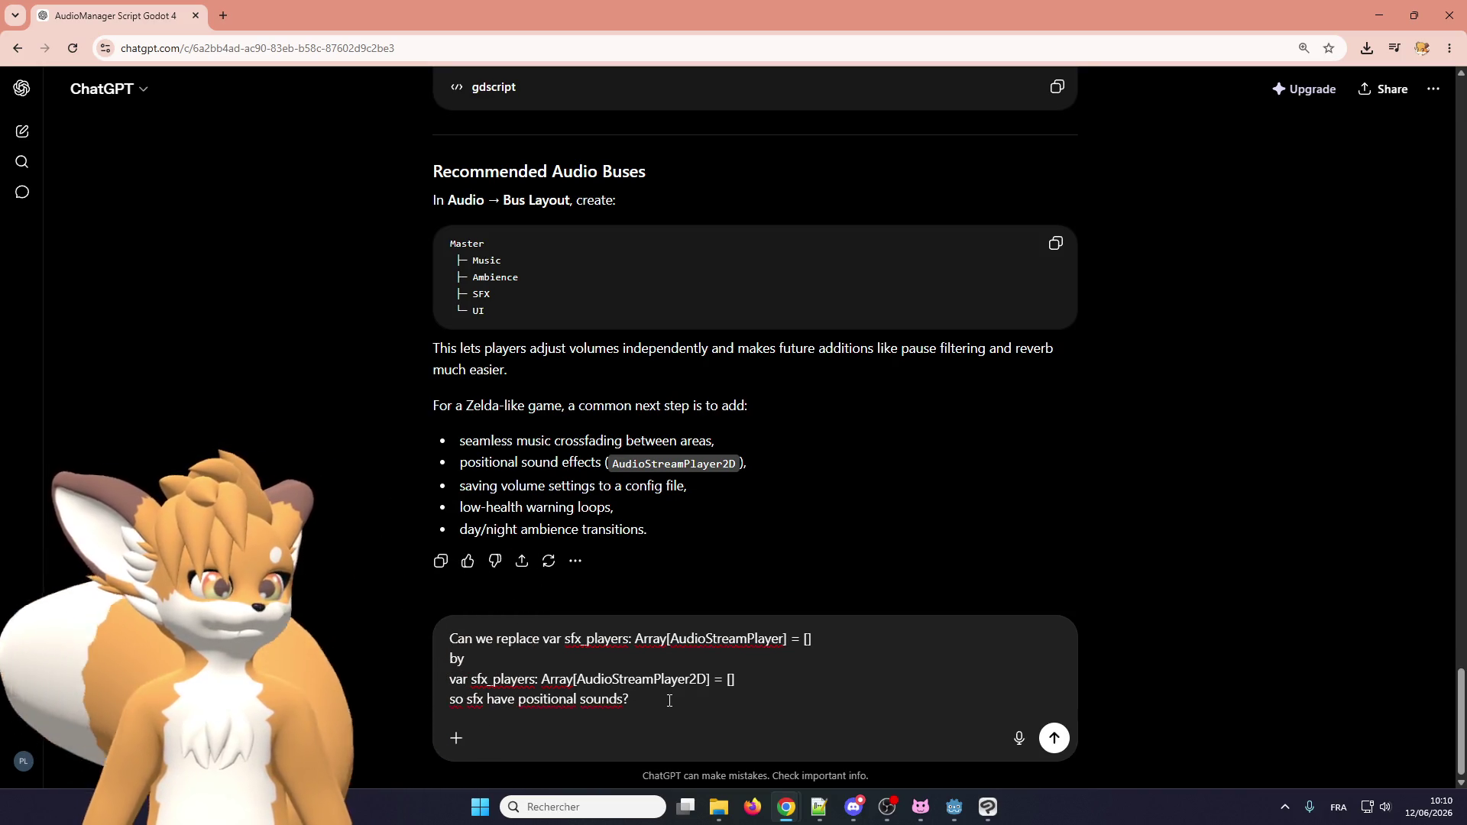
pyautogui.press('Return')
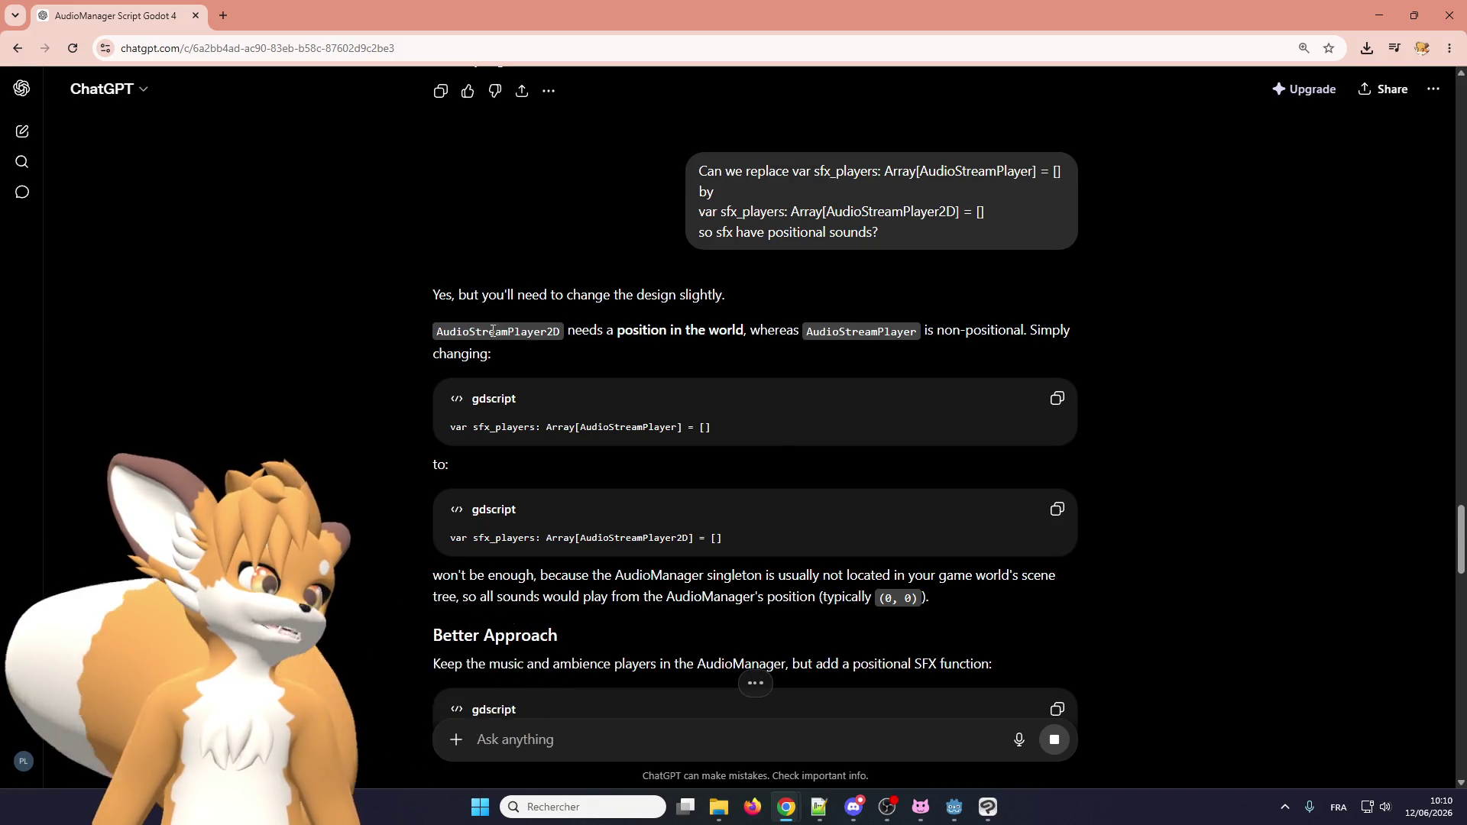
pyautogui.scroll(-2, 527, 439)
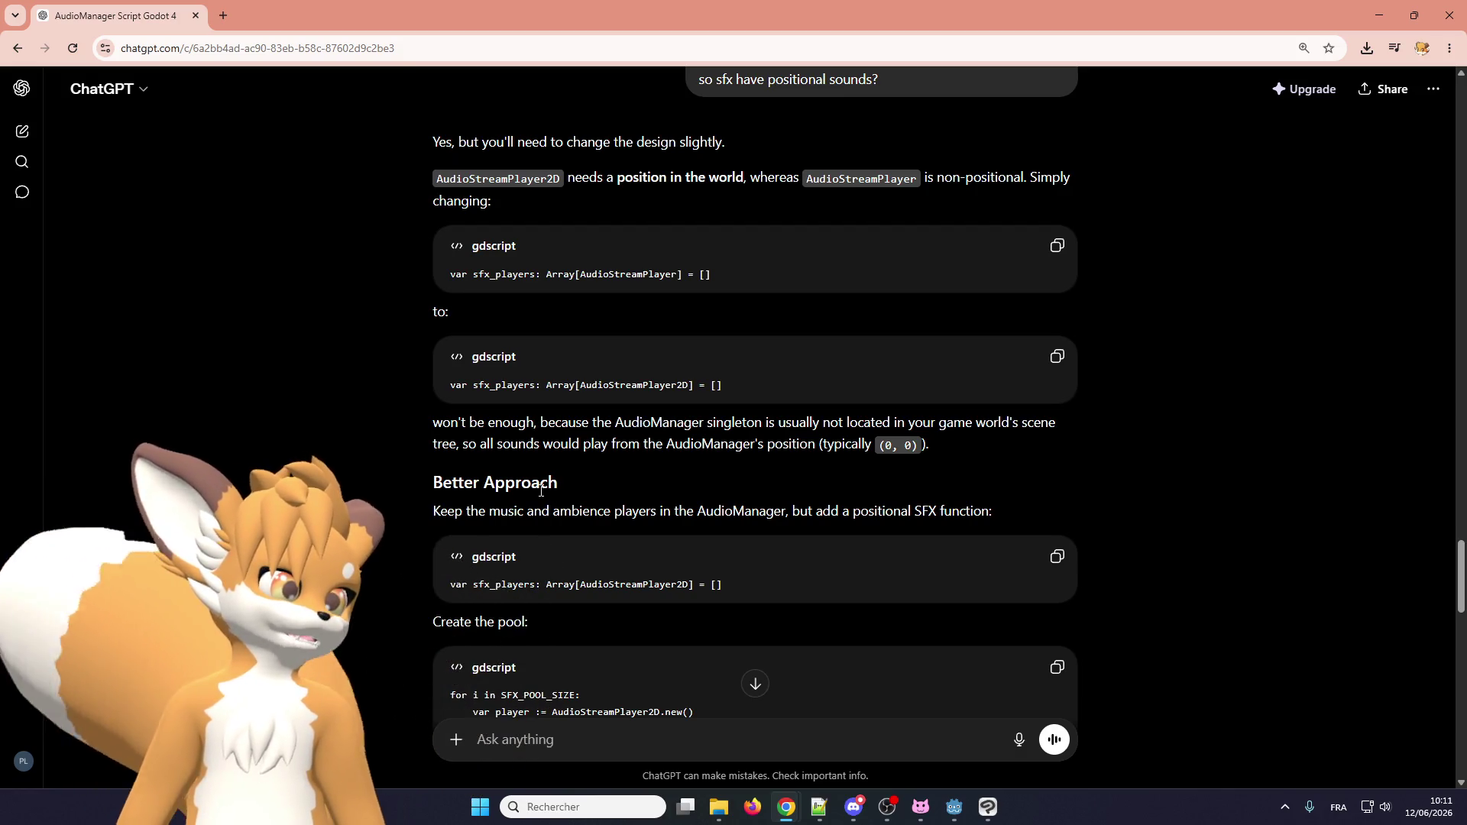
pyautogui.scroll(-2, 481, 352)
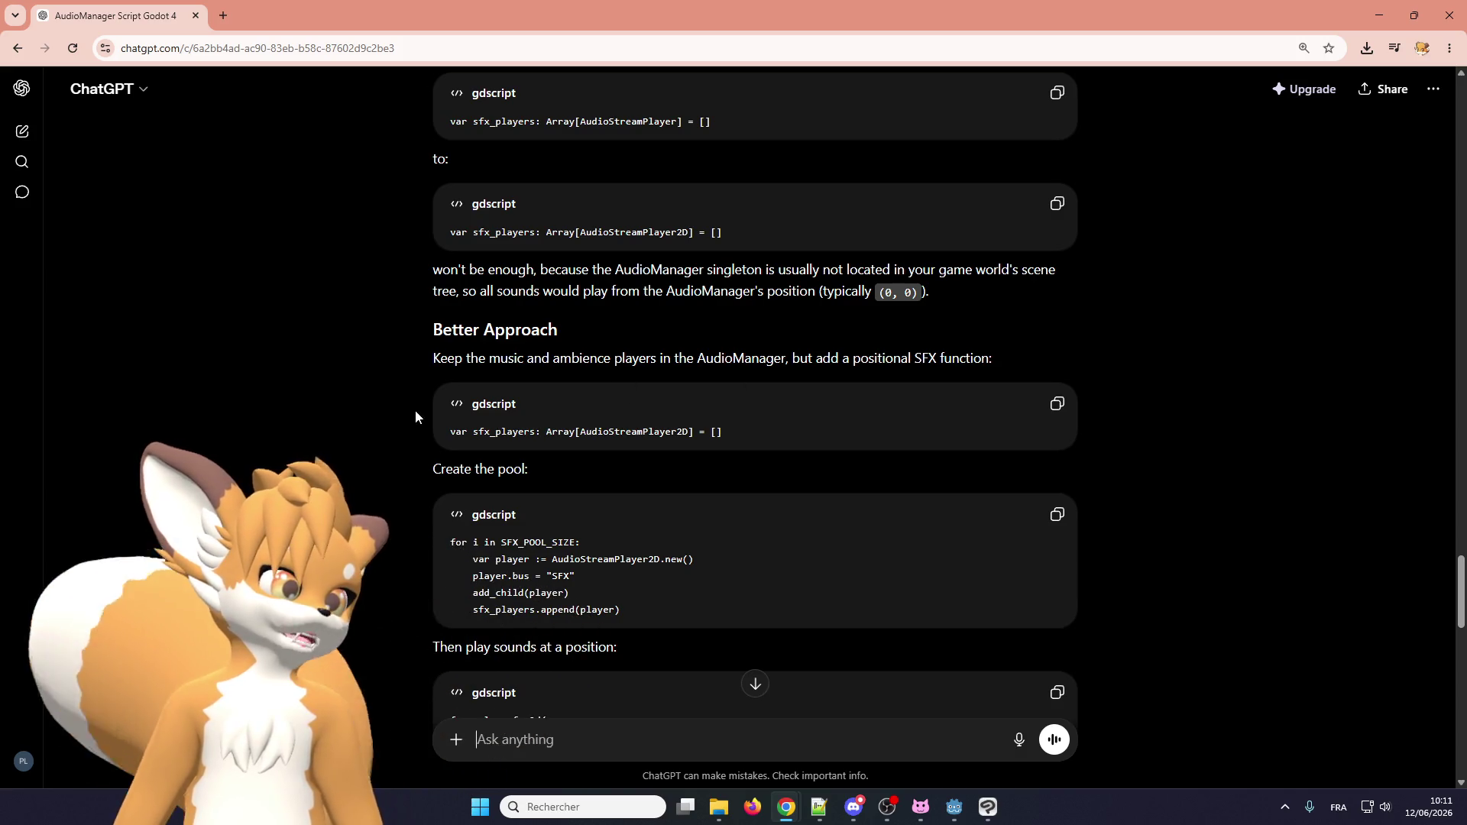
pyautogui.scroll(-2, 533, 385)
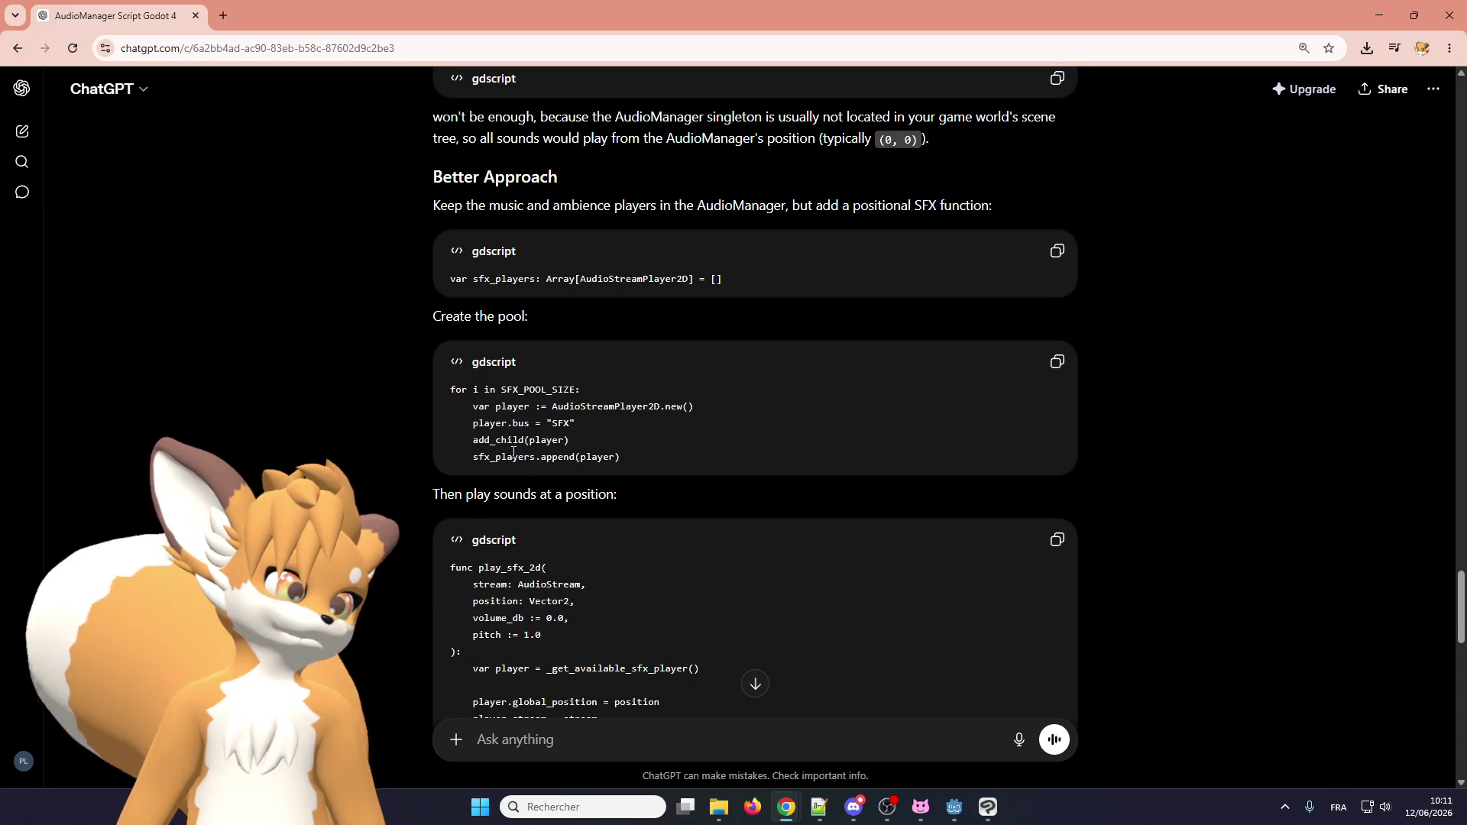
pyautogui.scroll(-1, 514, 452)
pyautogui.scroll(-1, 507, 432)
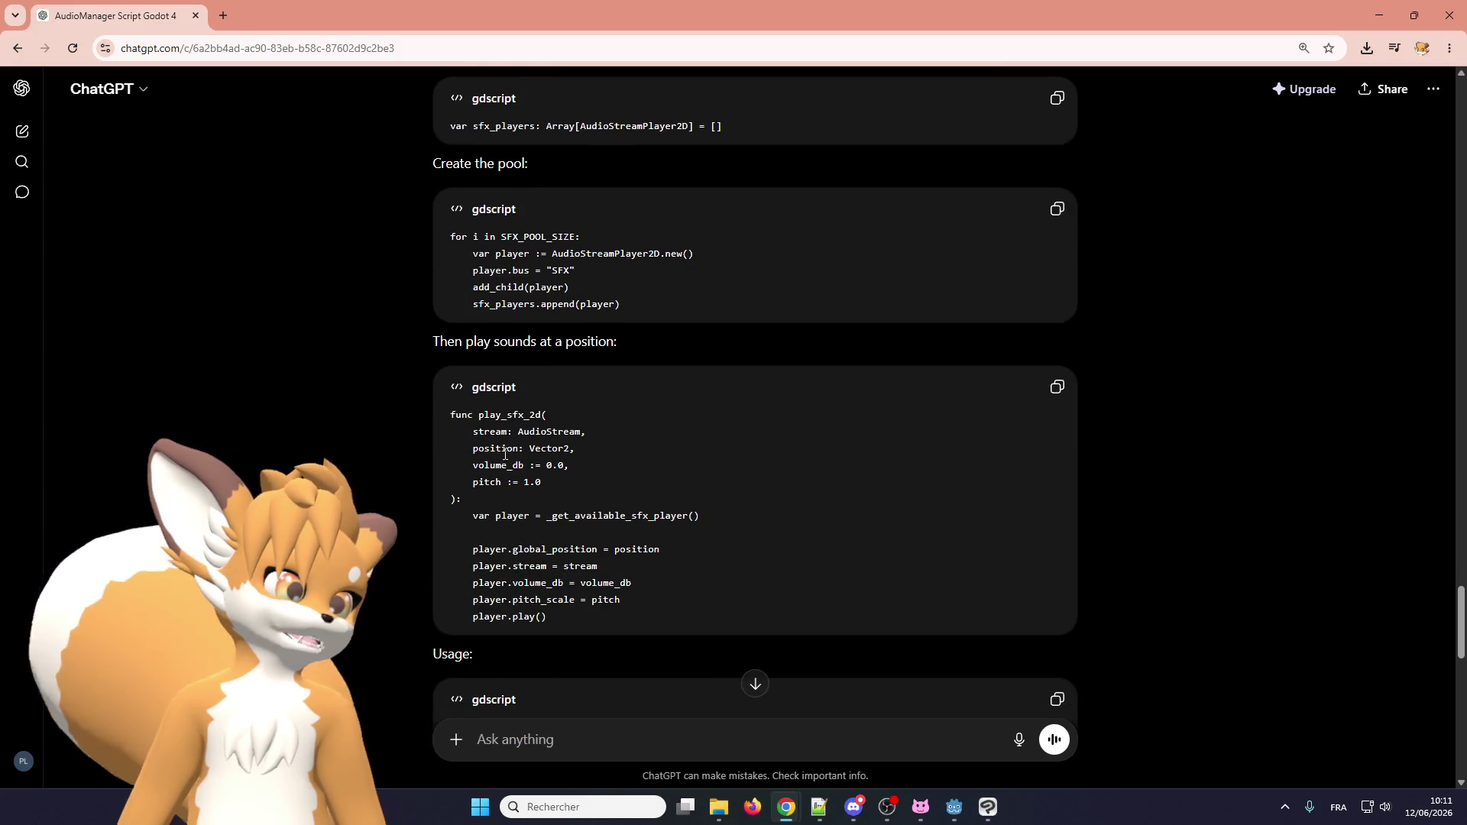
pyautogui.scroll(-1, 493, 456)
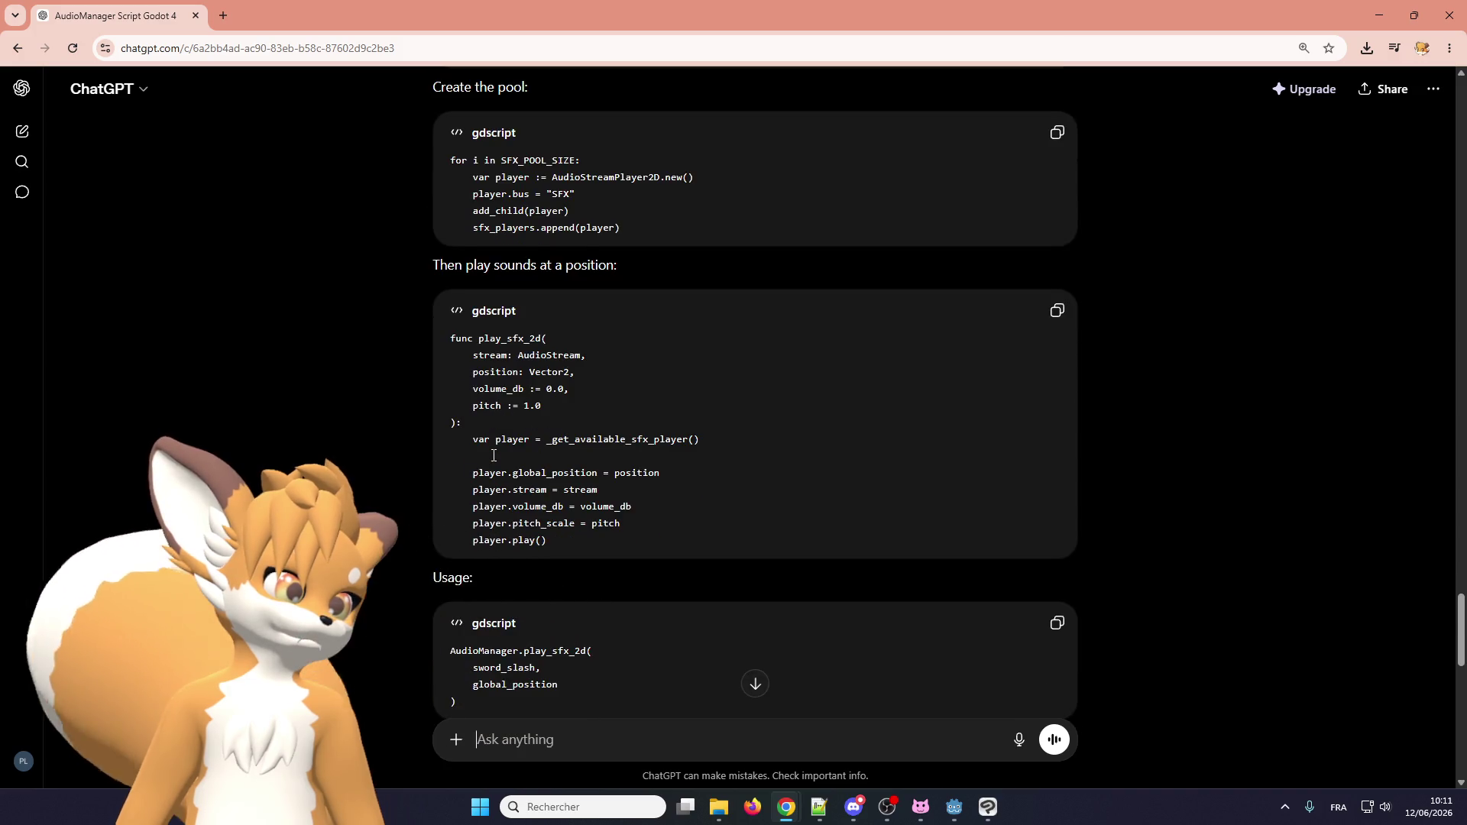
pyautogui.scroll(-1, 493, 456)
pyautogui.scroll(-2, 492, 456)
pyautogui.scroll(-2, 493, 455)
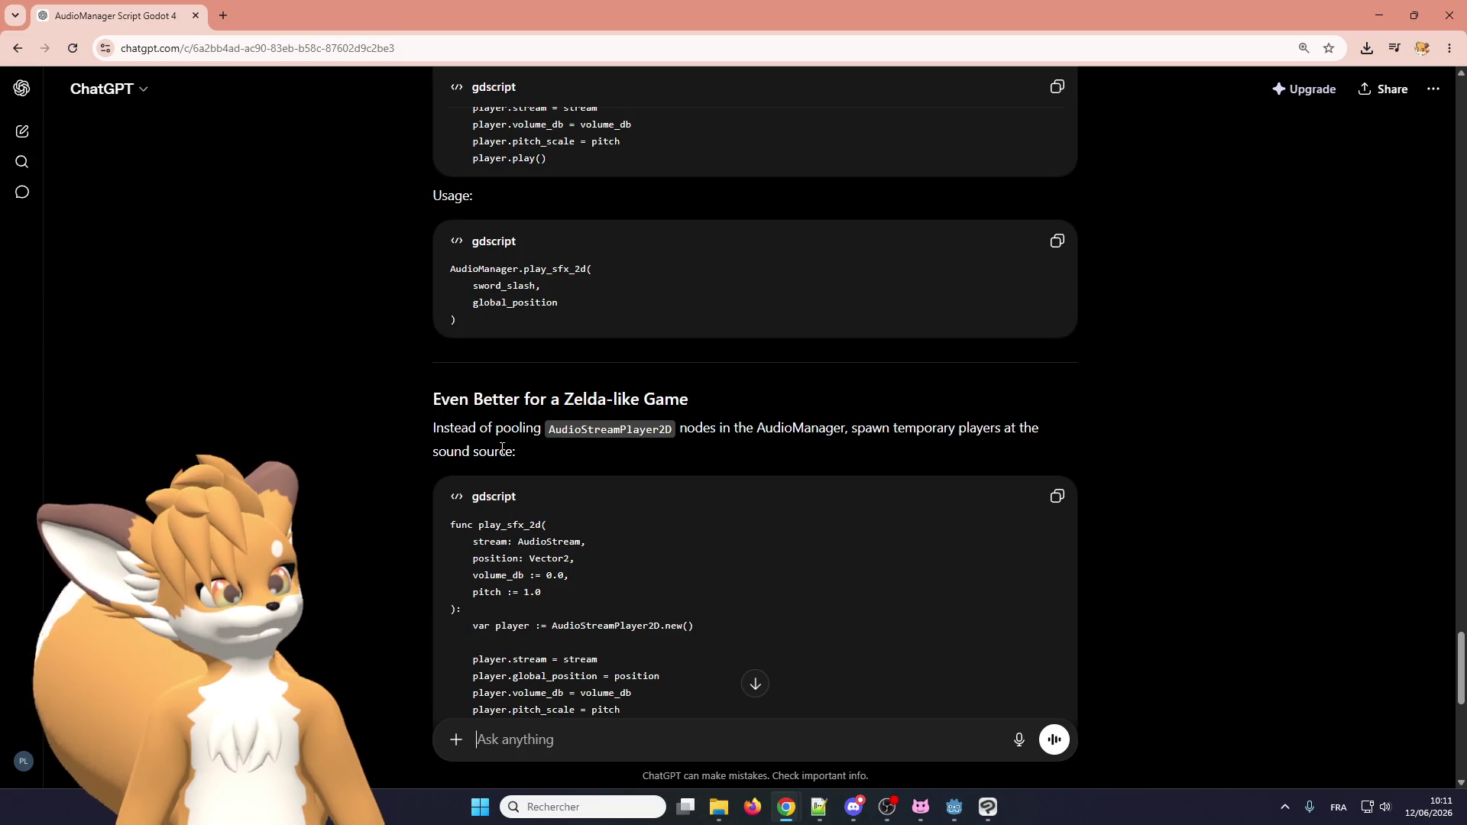
pyautogui.scroll(-1, 502, 449)
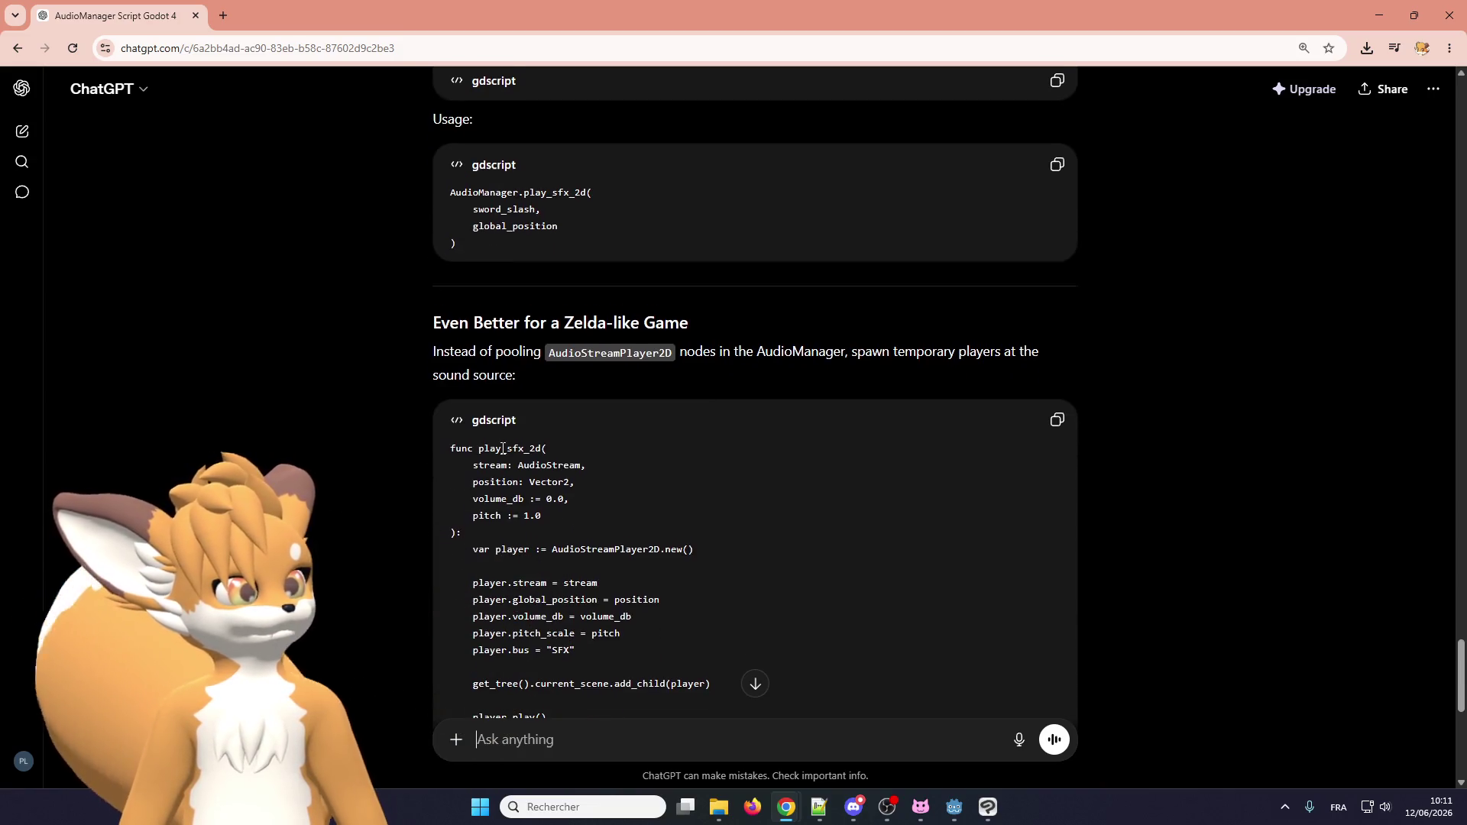
pyautogui.scroll(-1, 503, 448)
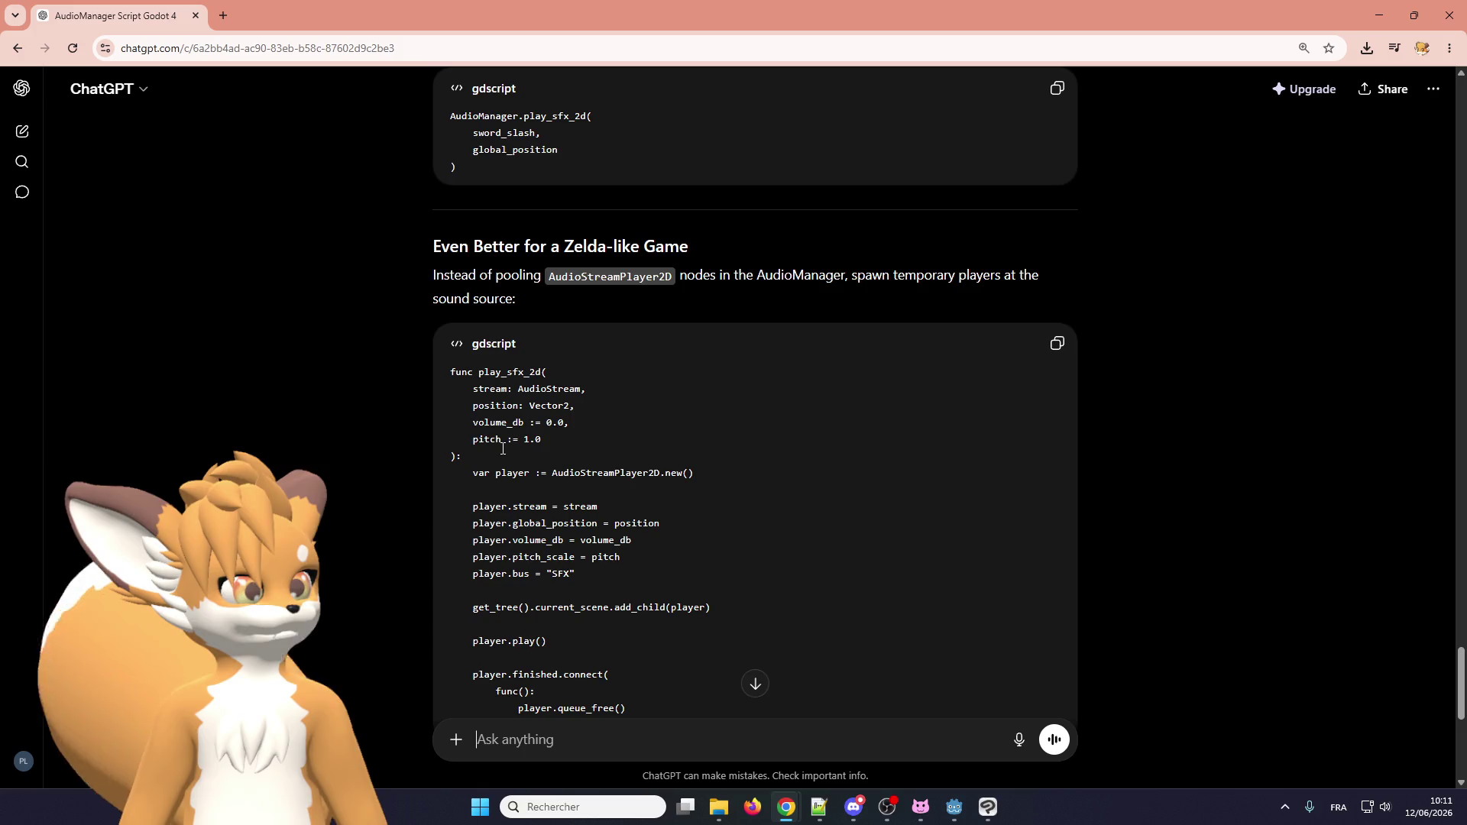
pyautogui.scroll(-1, 503, 448)
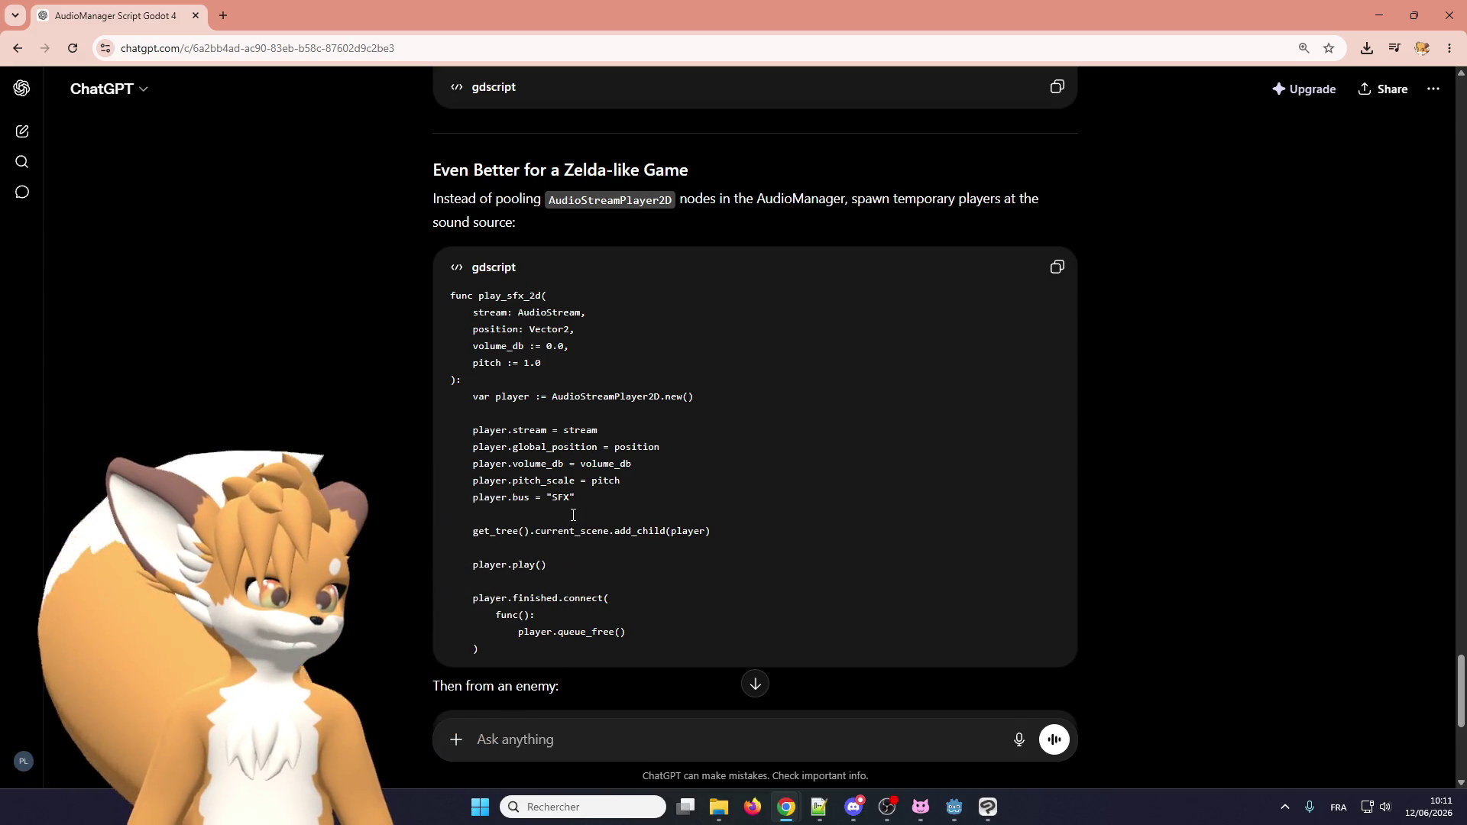
pyautogui.scroll(-1, 550, 558)
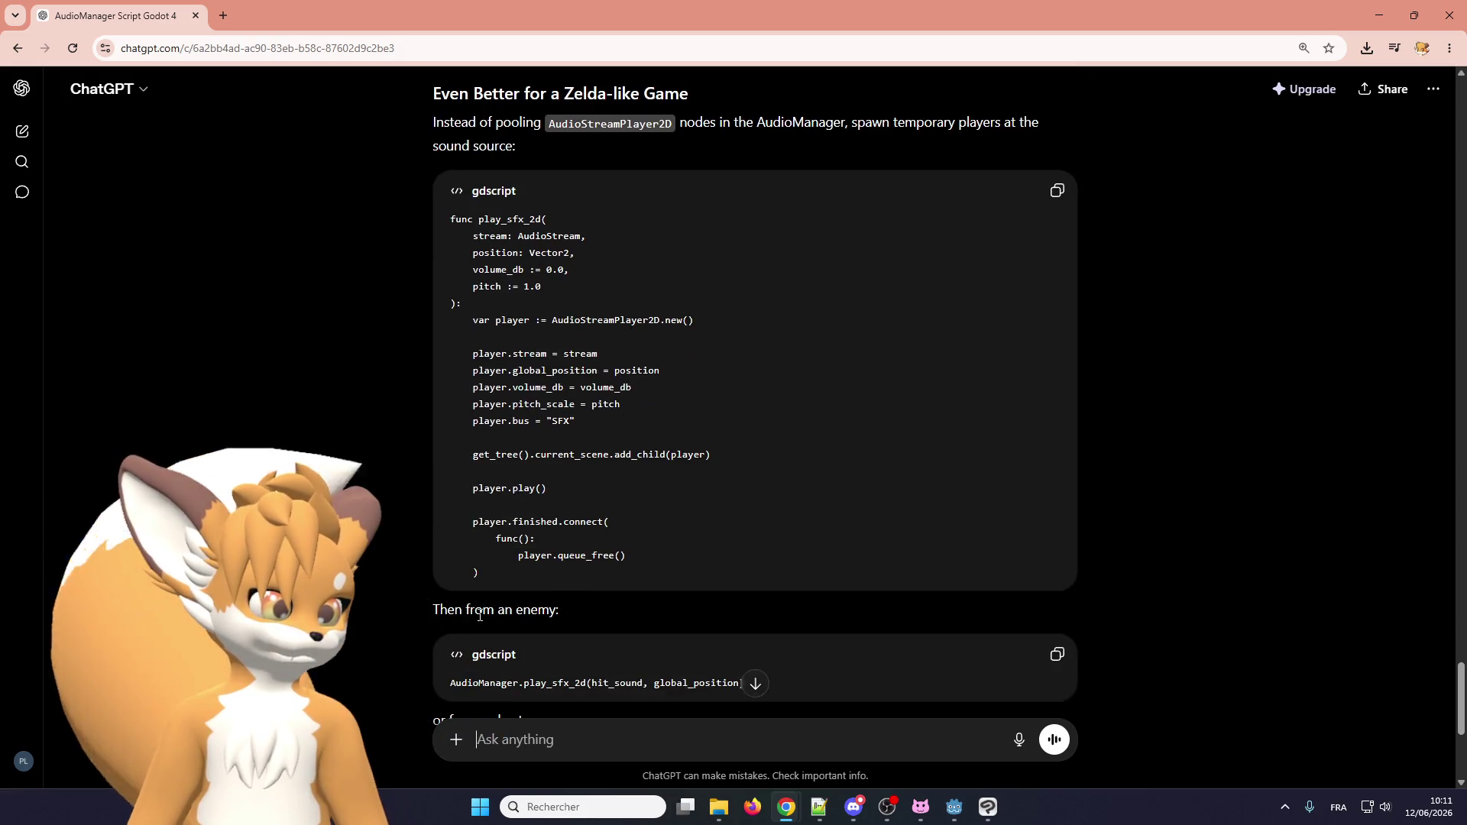
pyautogui.scroll(-1, 512, 621)
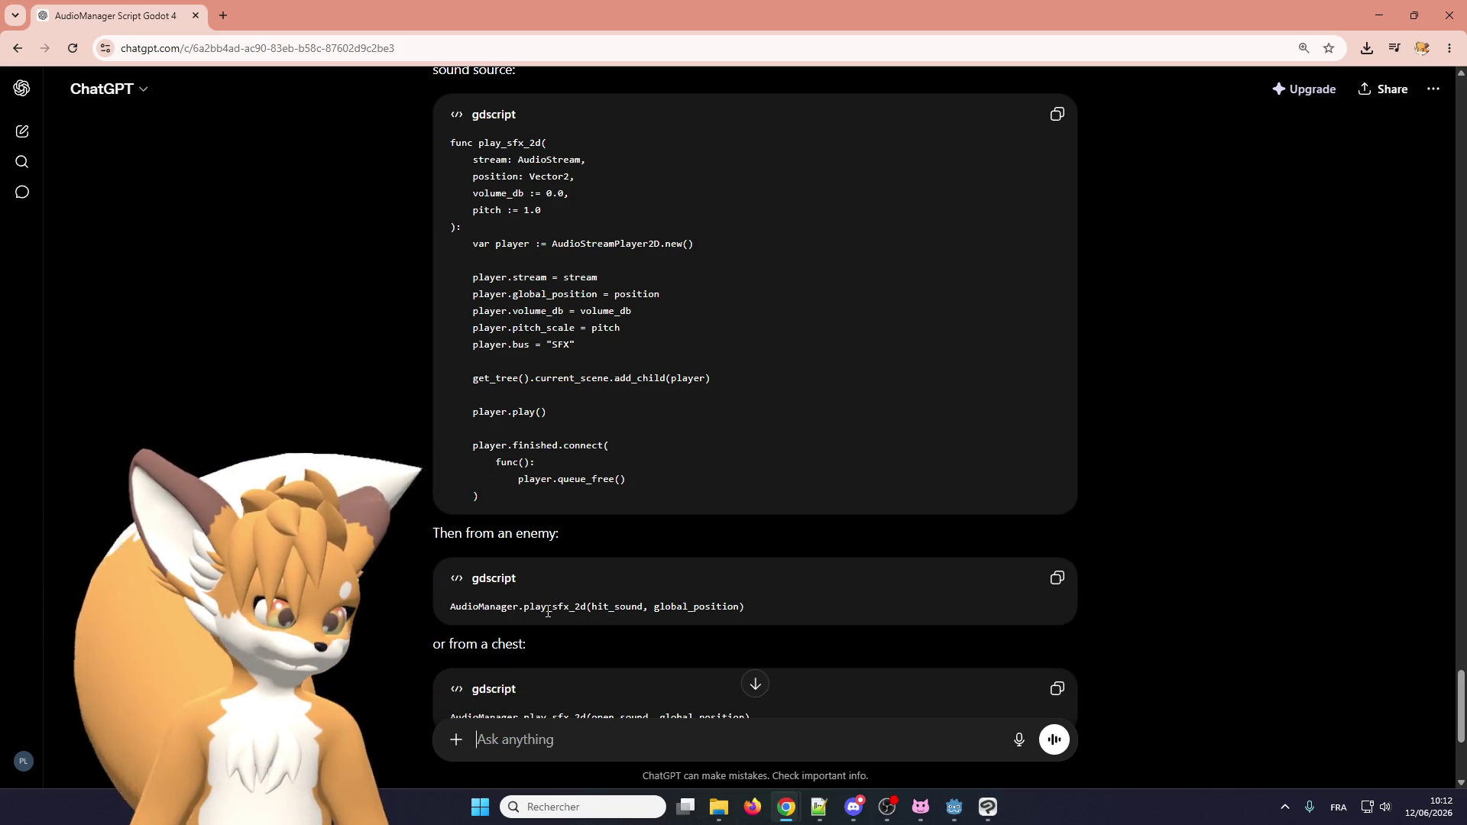
pyautogui.scroll(10, 550, 595)
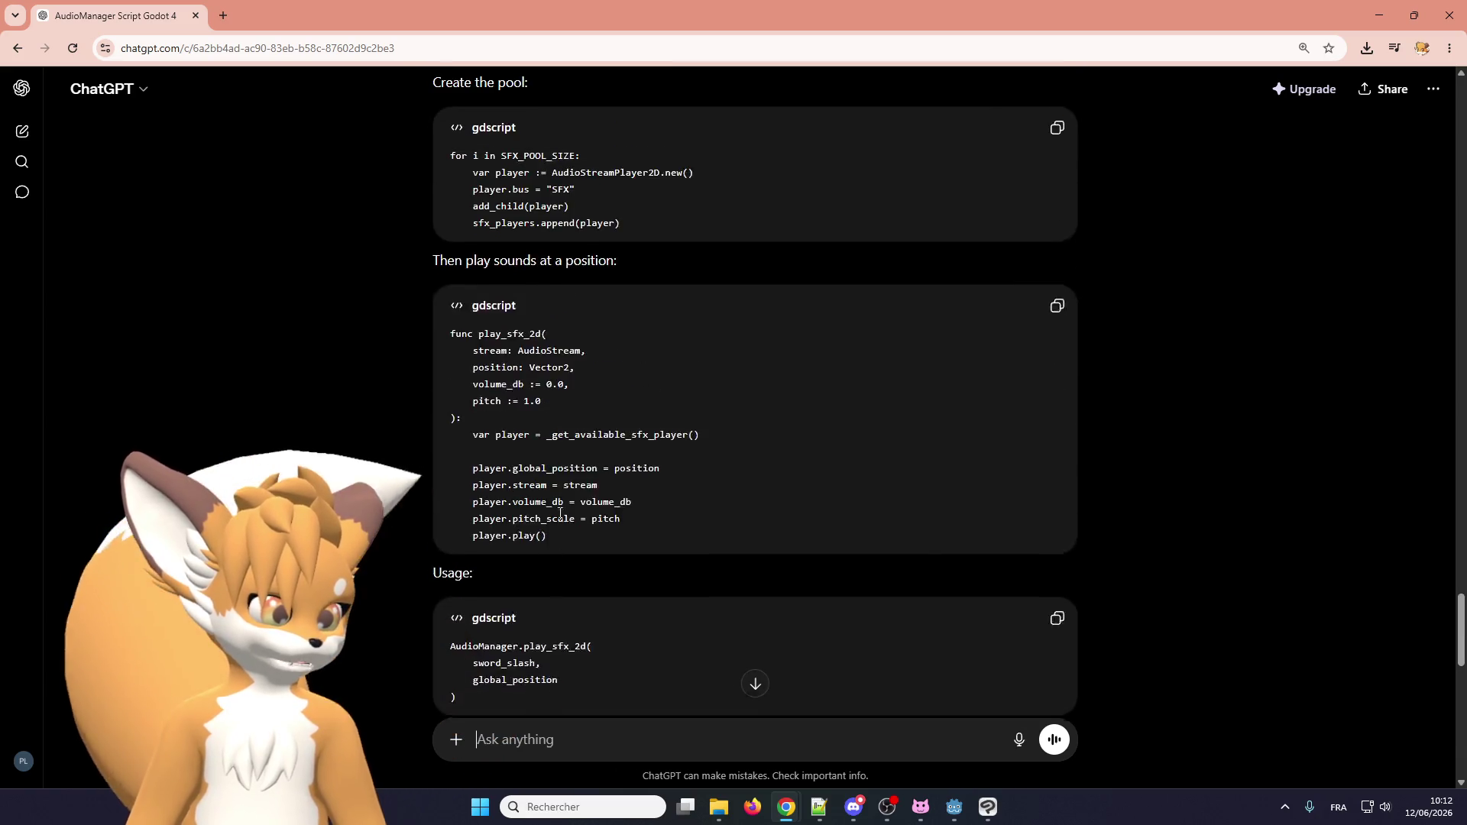
pyautogui.scroll(-7, 560, 513)
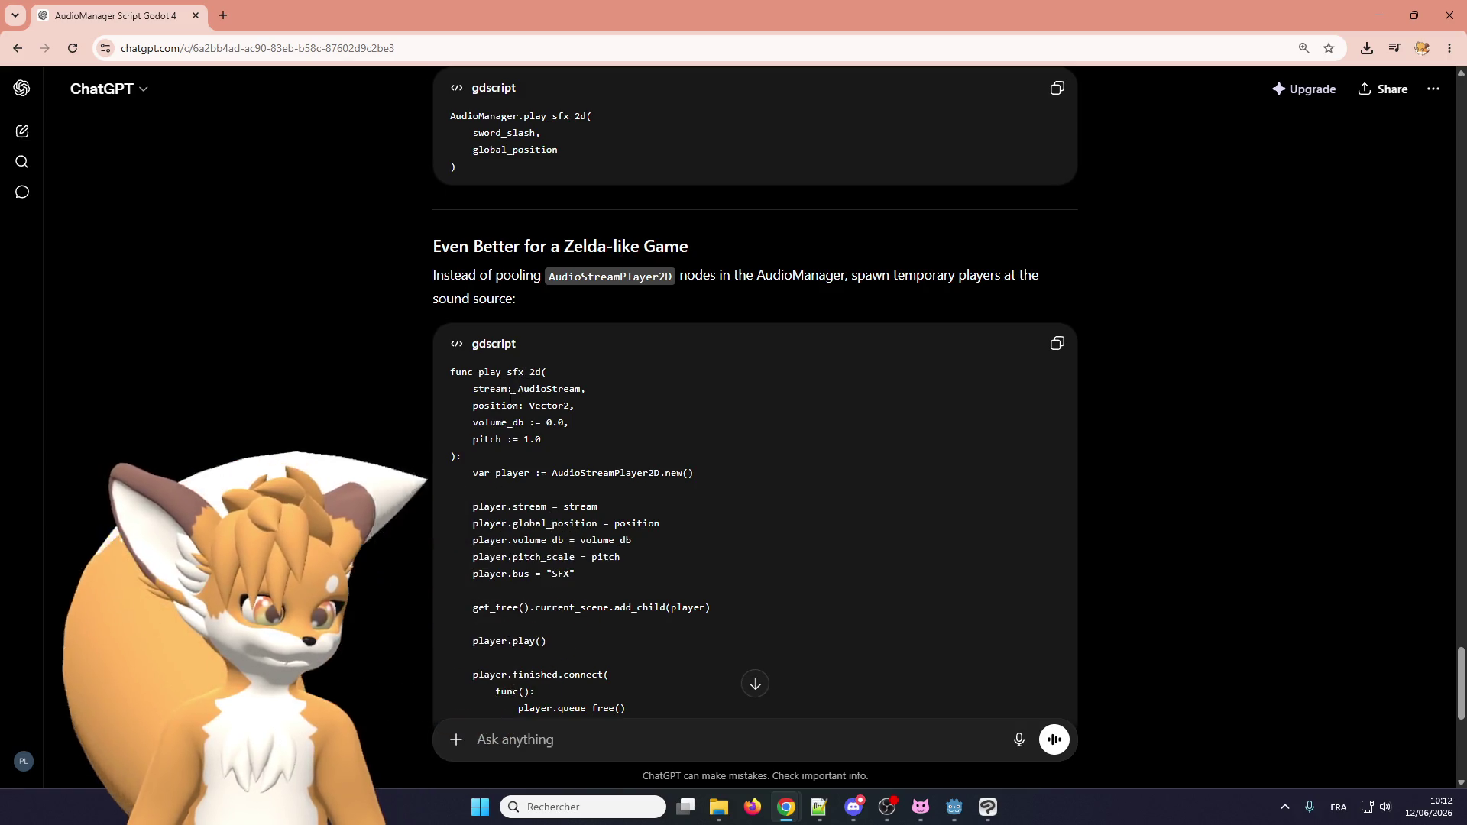
pyautogui.scroll(3, 547, 453)
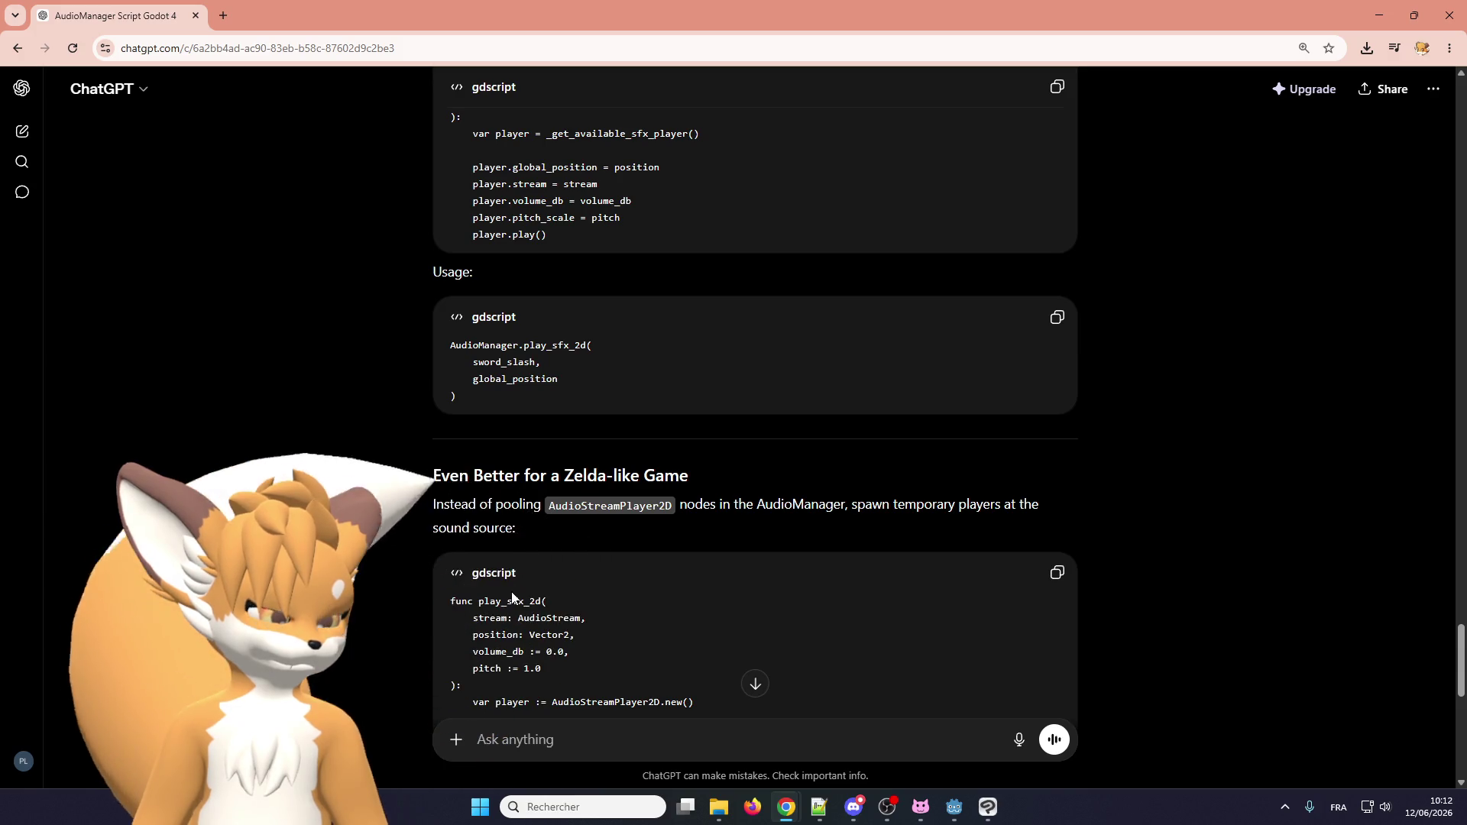
pyautogui.scroll(4, 511, 597)
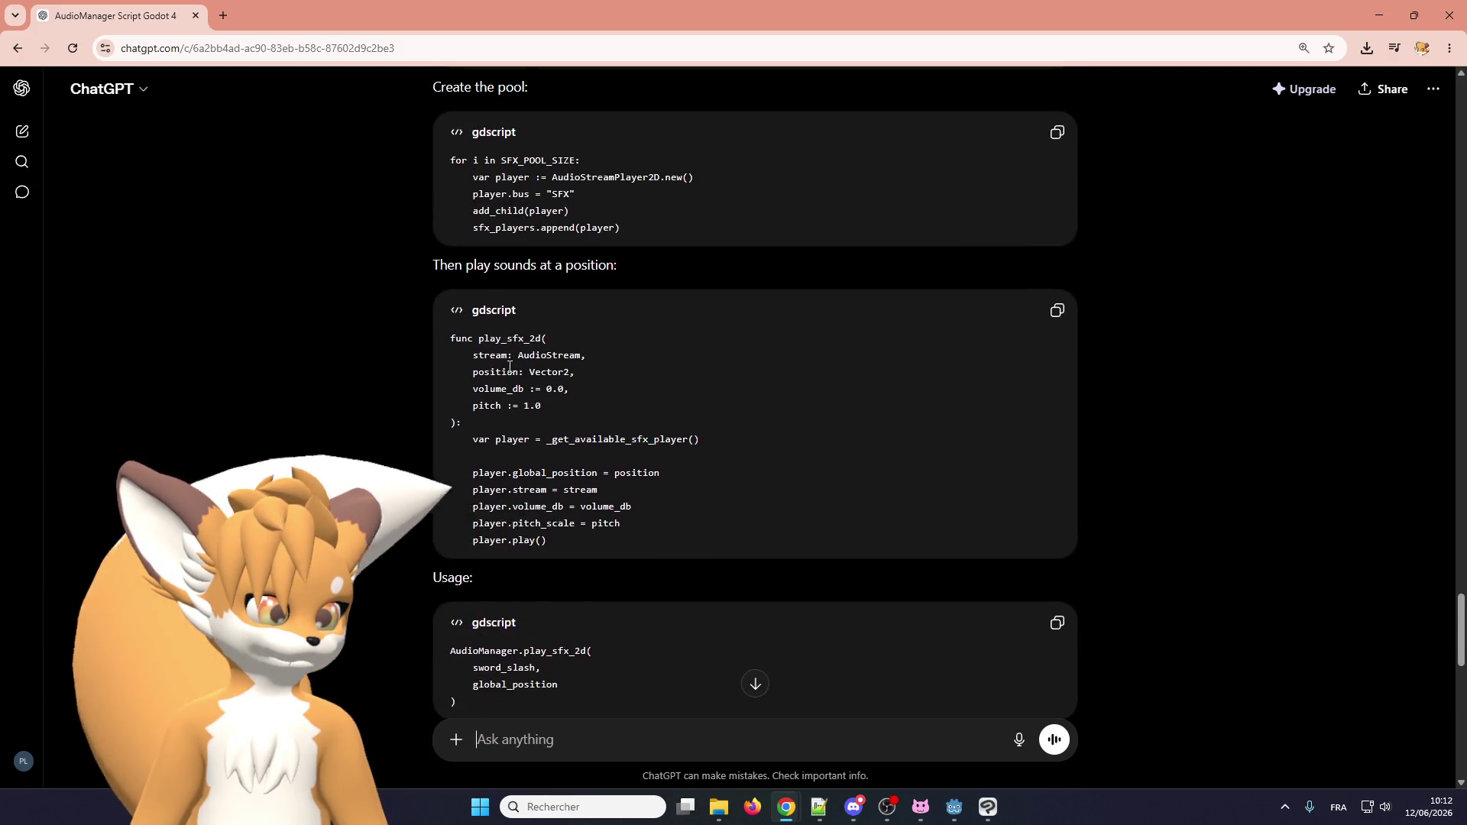
pyautogui.scroll(-5, 509, 367)
pyautogui.scroll(5, 530, 426)
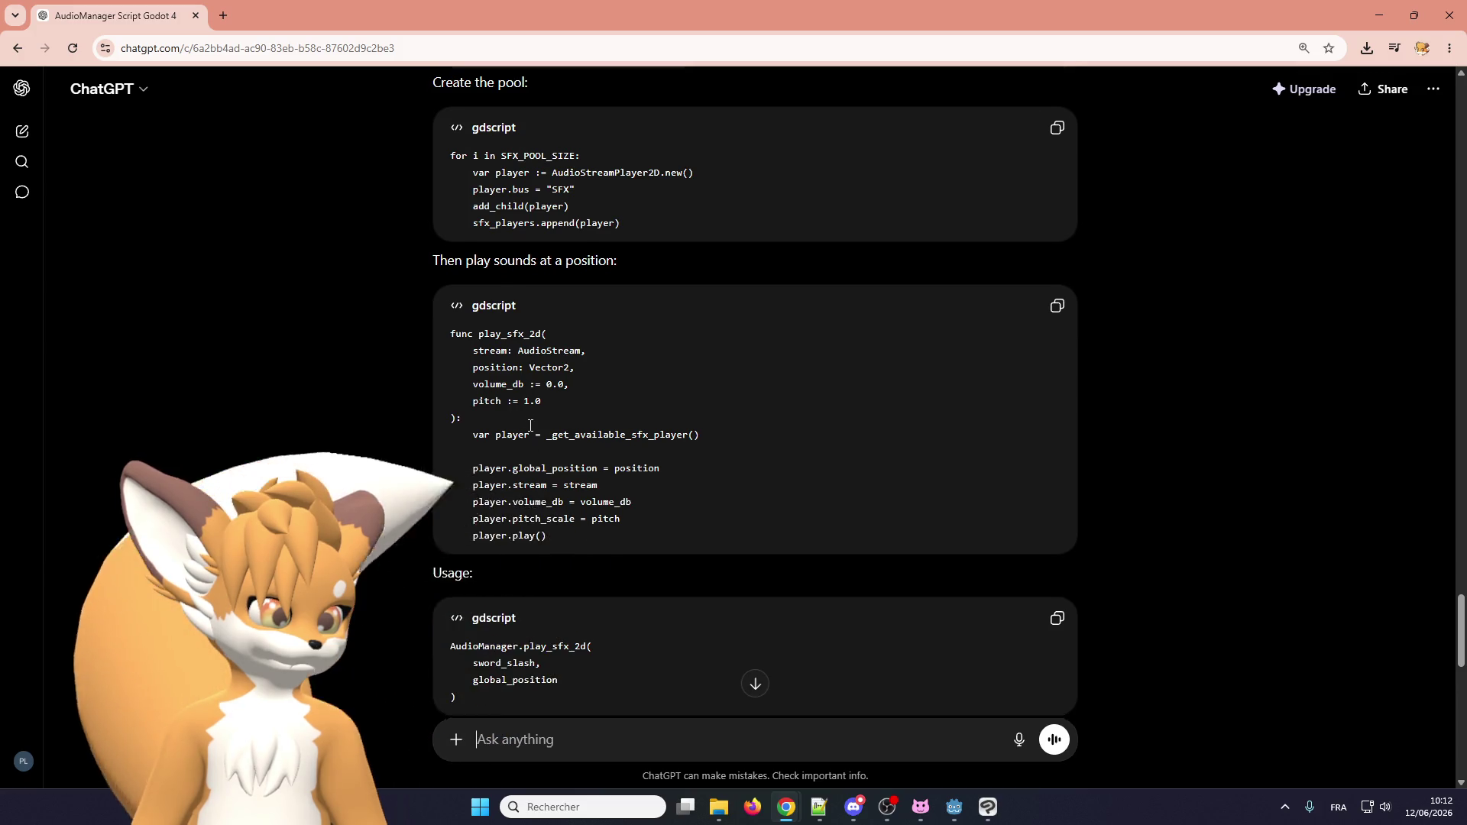
pyautogui.scroll(-5, 530, 426)
pyautogui.scroll(1, 504, 196)
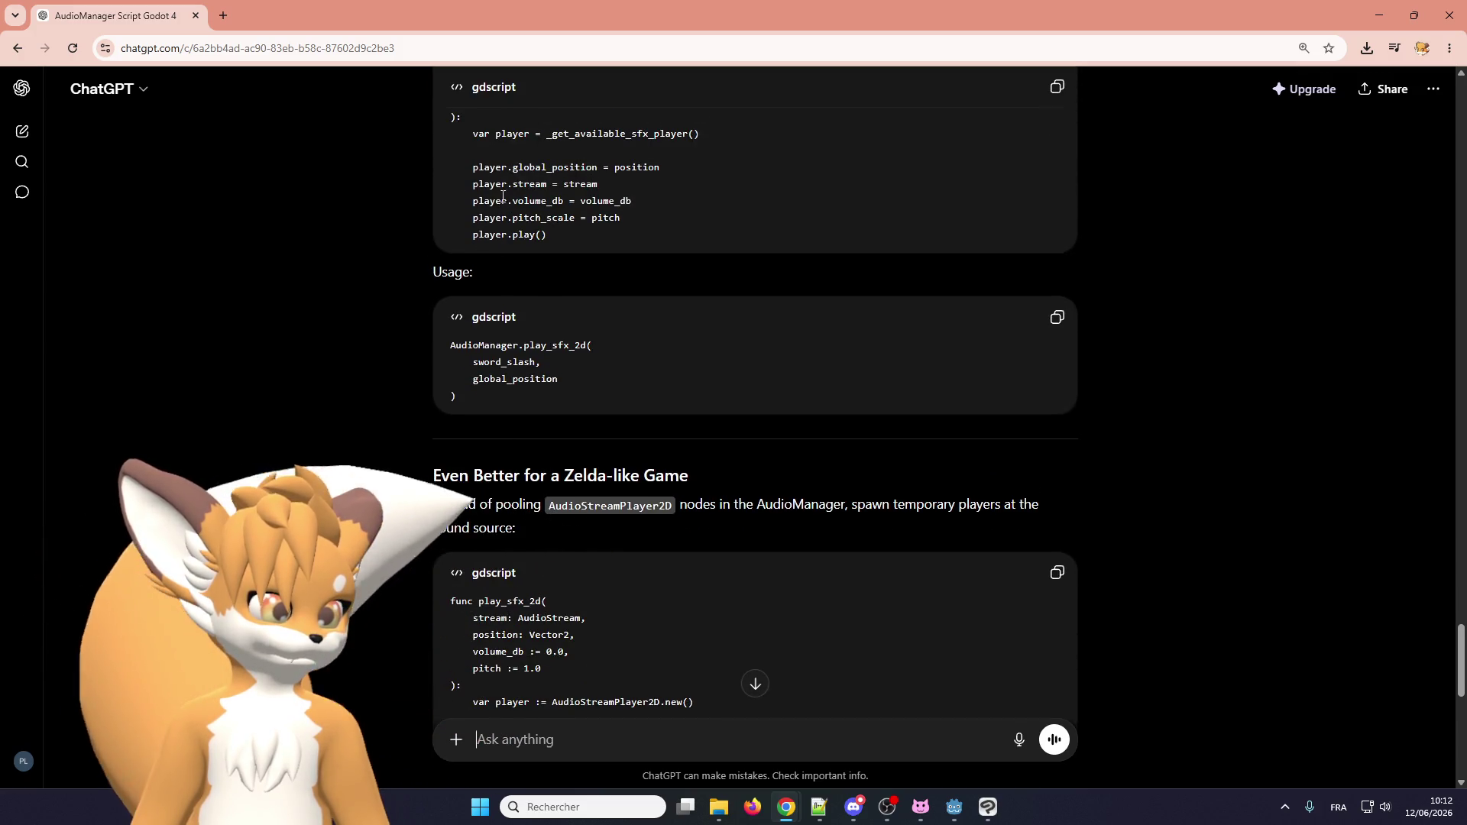
pyautogui.scroll(1, 540, 375)
pyautogui.scroll(-3, 539, 374)
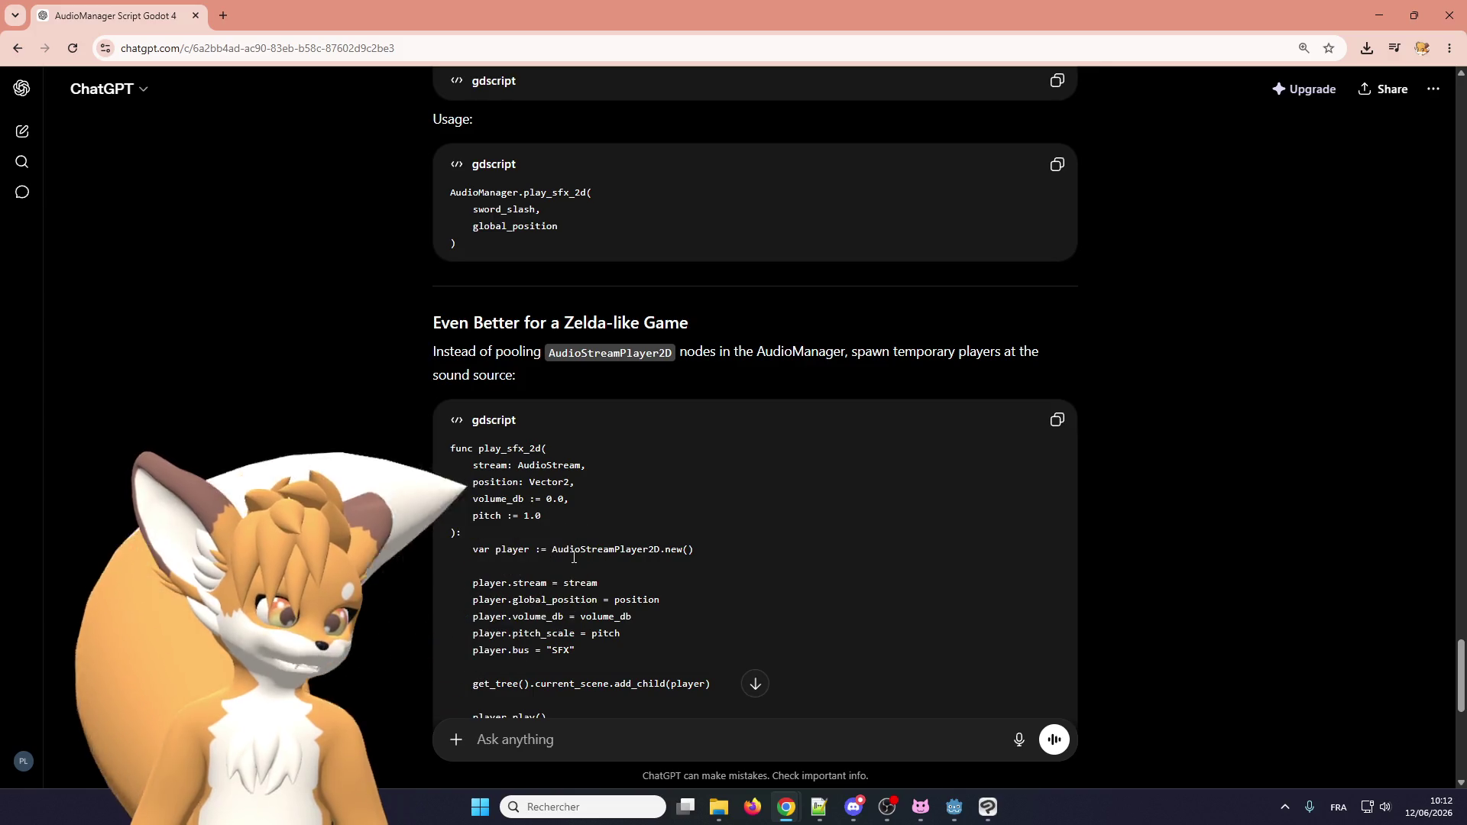
pyautogui.scroll(5, 573, 557)
pyautogui.scroll(-3, 561, 481)
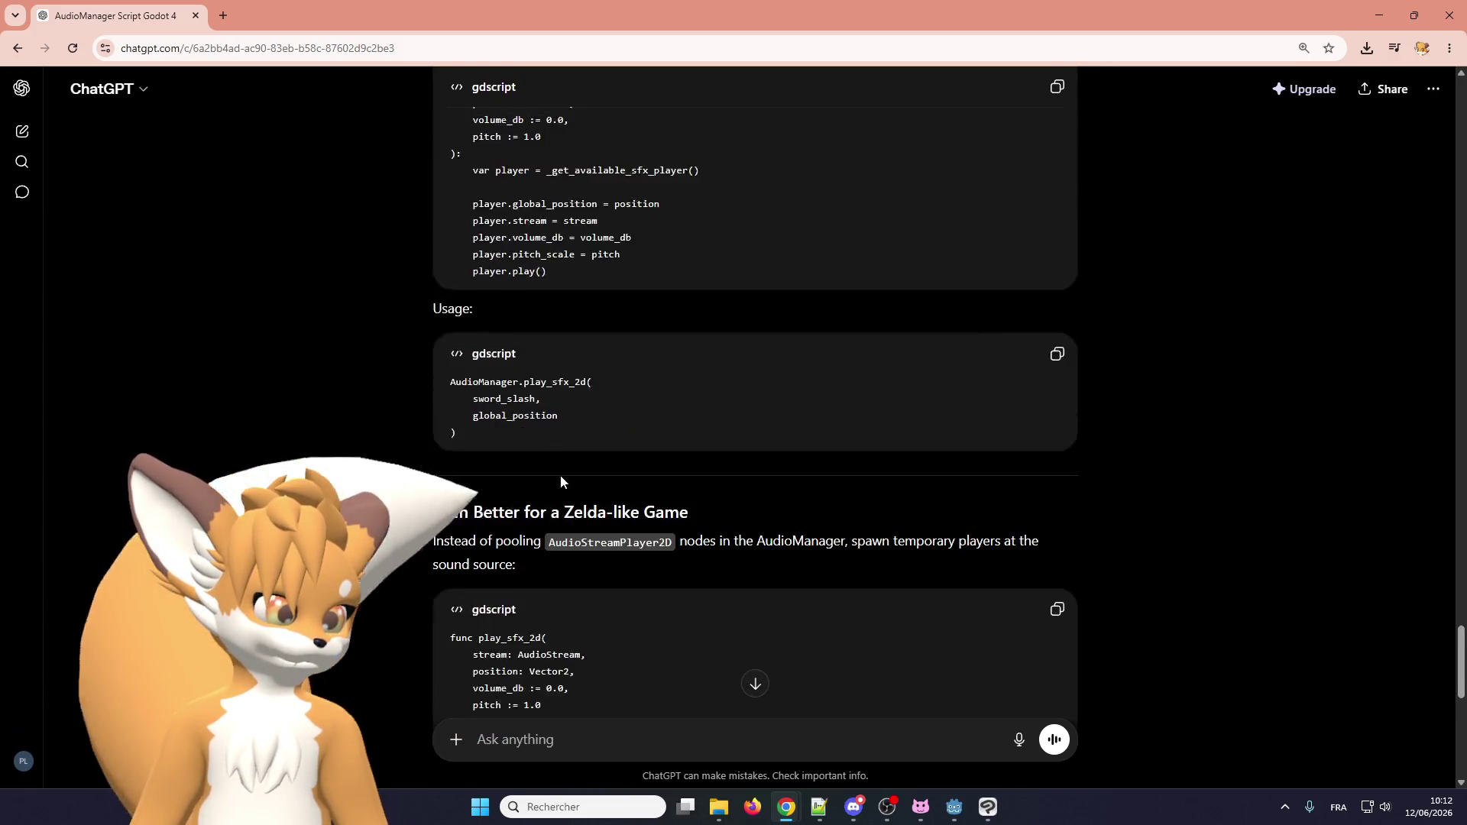
pyautogui.scroll(-2, 561, 482)
pyautogui.scroll(4, 564, 535)
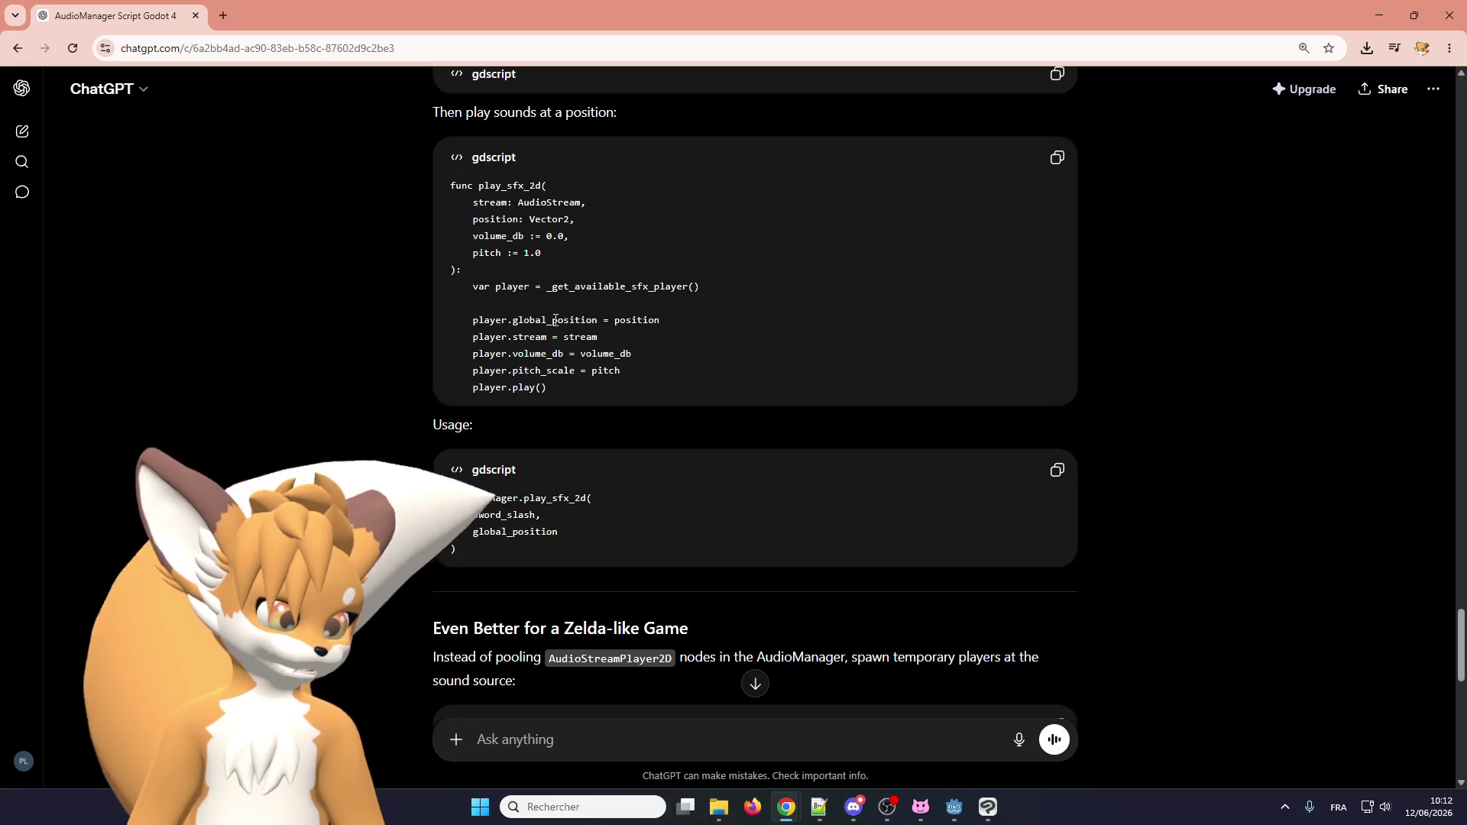
pyautogui.scroll(-4, 601, 701)
pyautogui.scroll(3, 602, 700)
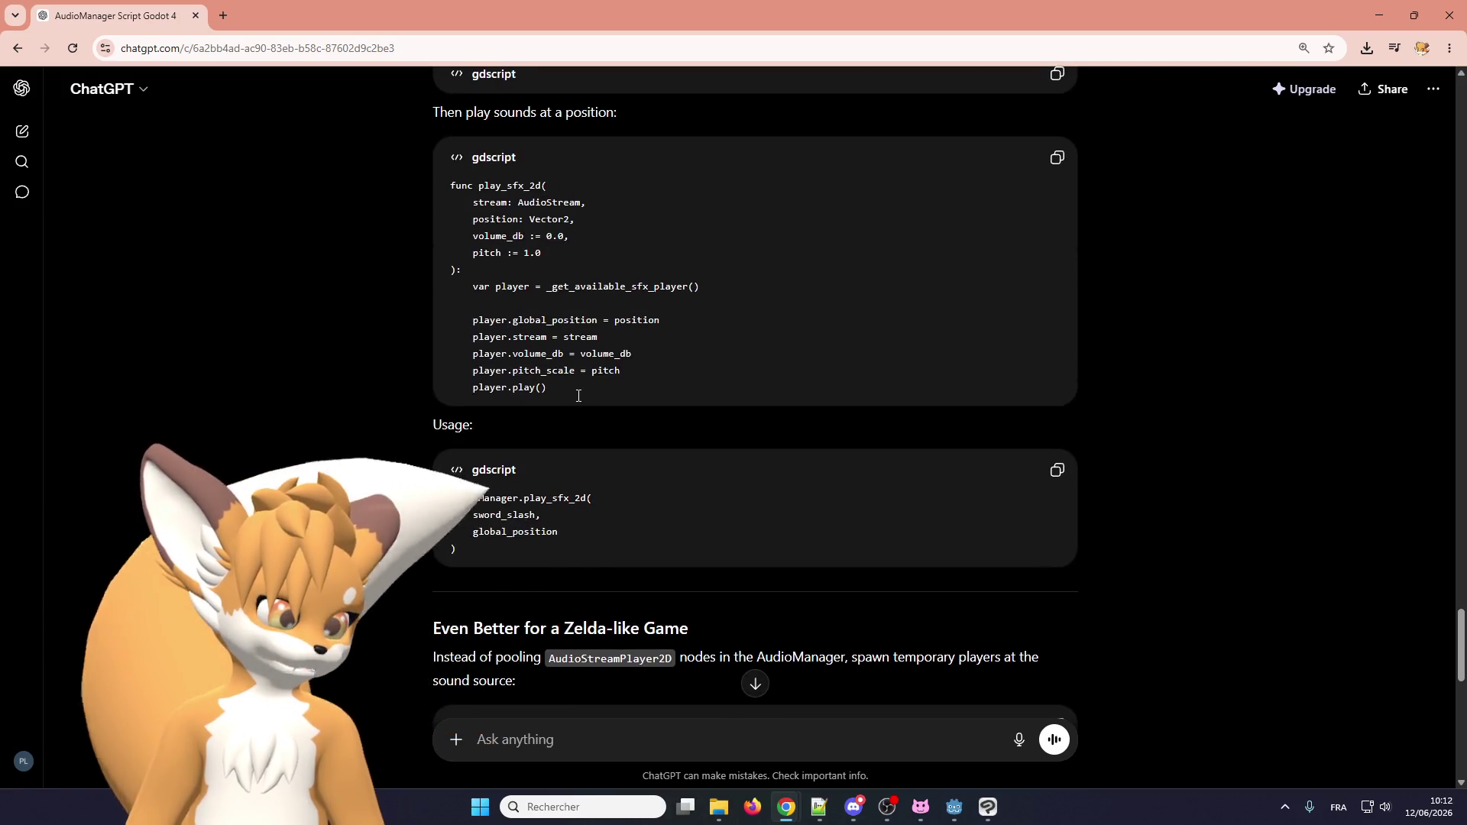
pyautogui.scroll(-5, 586, 544)
pyautogui.scroll(-1, 586, 577)
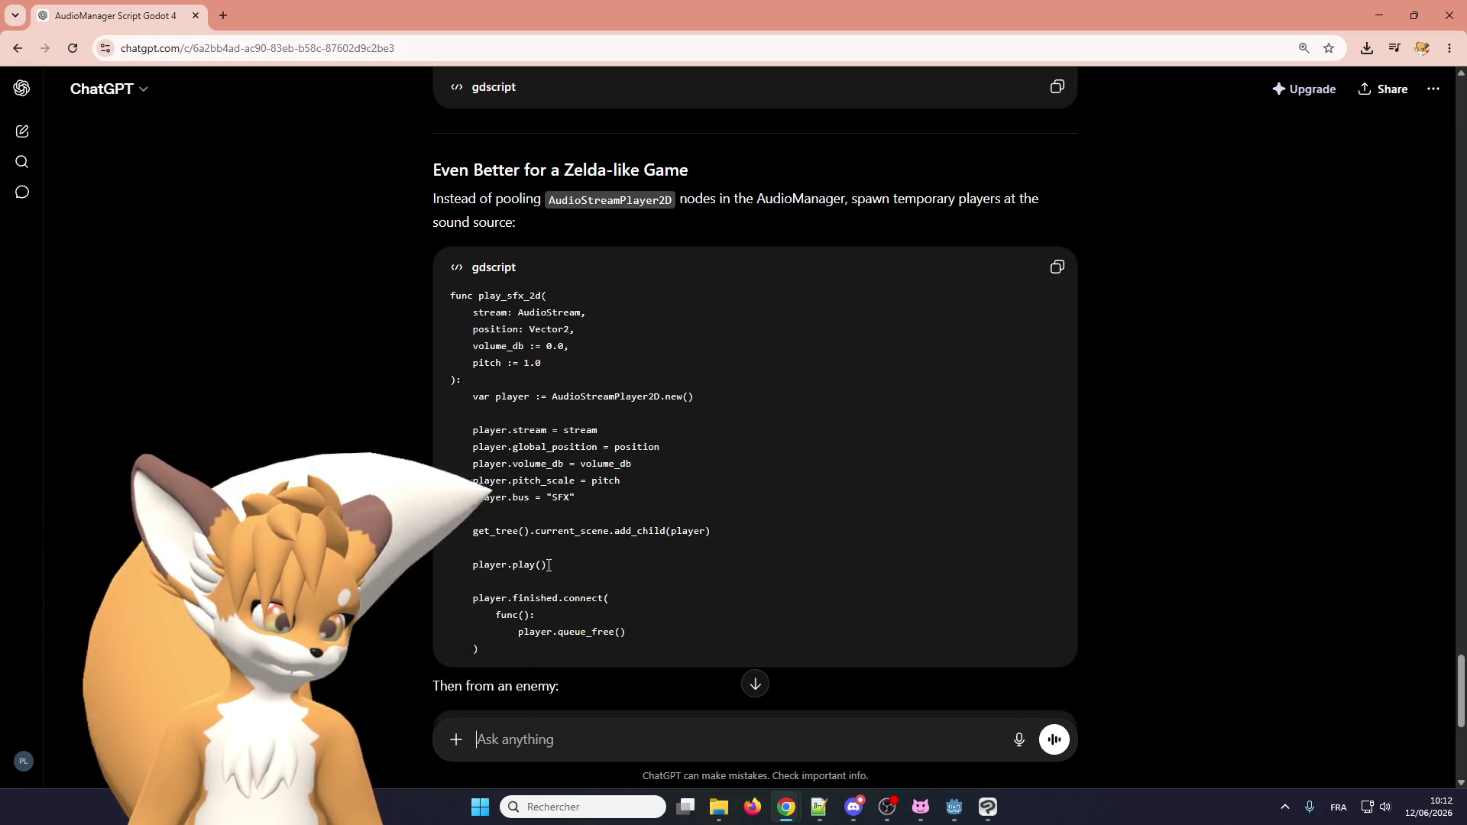
pyautogui.scroll(-4, 544, 434)
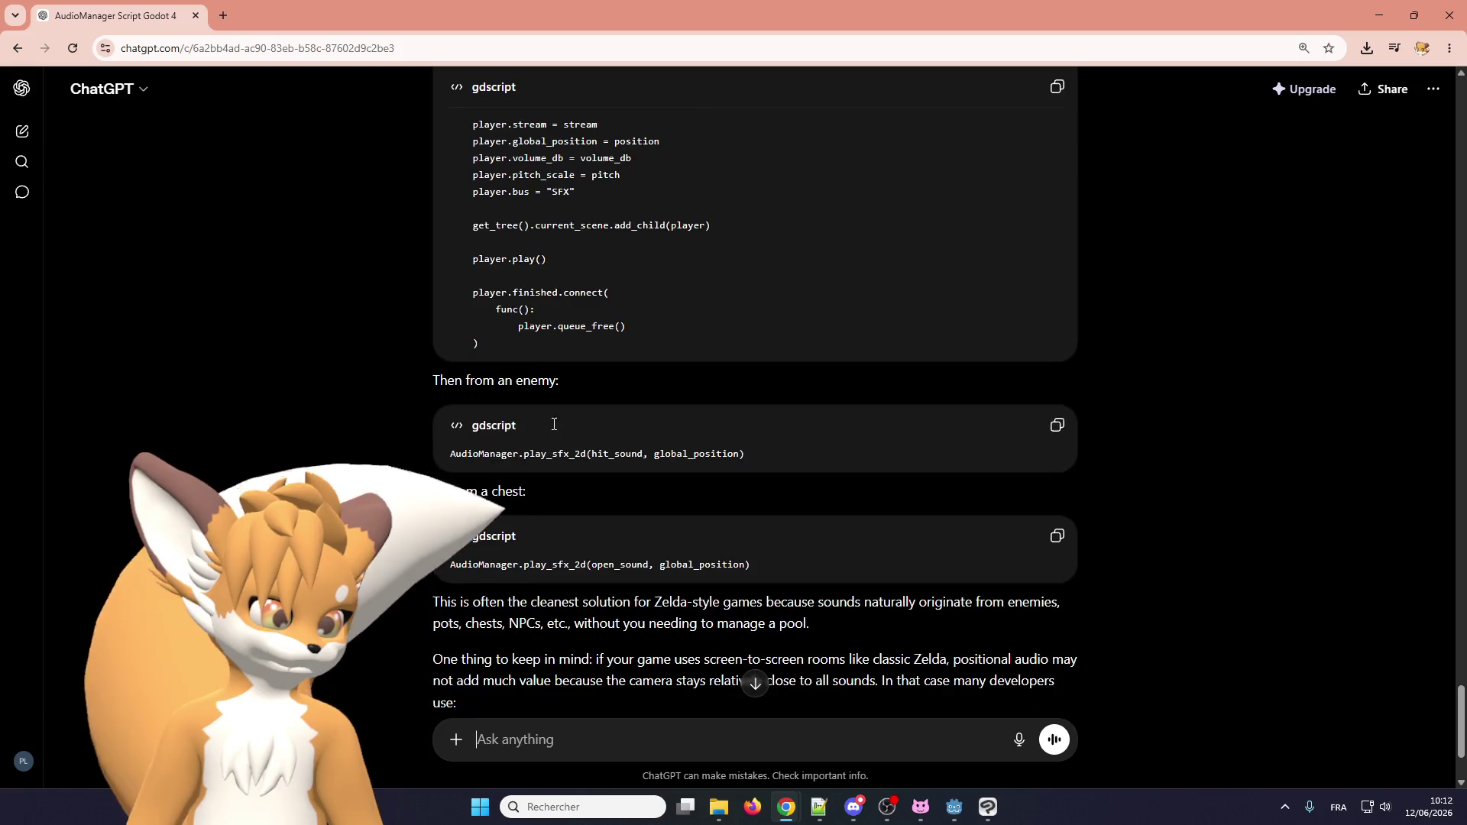
# Read through ChatGPT's answer about spawning temporary AudioStreamPlayer2D nodes, then return to Godot.
pyautogui.scroll(-2, 544, 434)
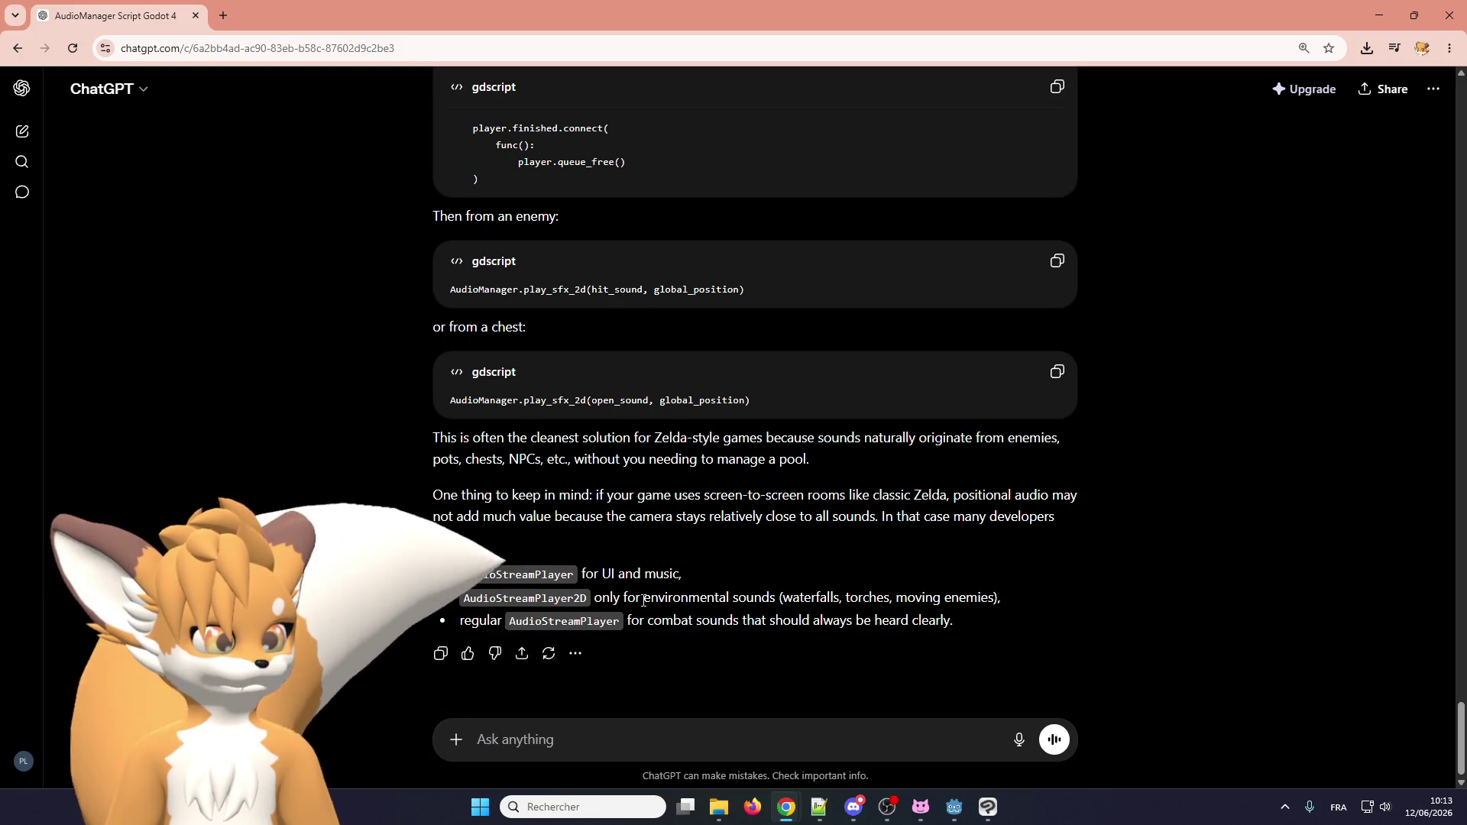
pyautogui.scroll(1, 643, 602)
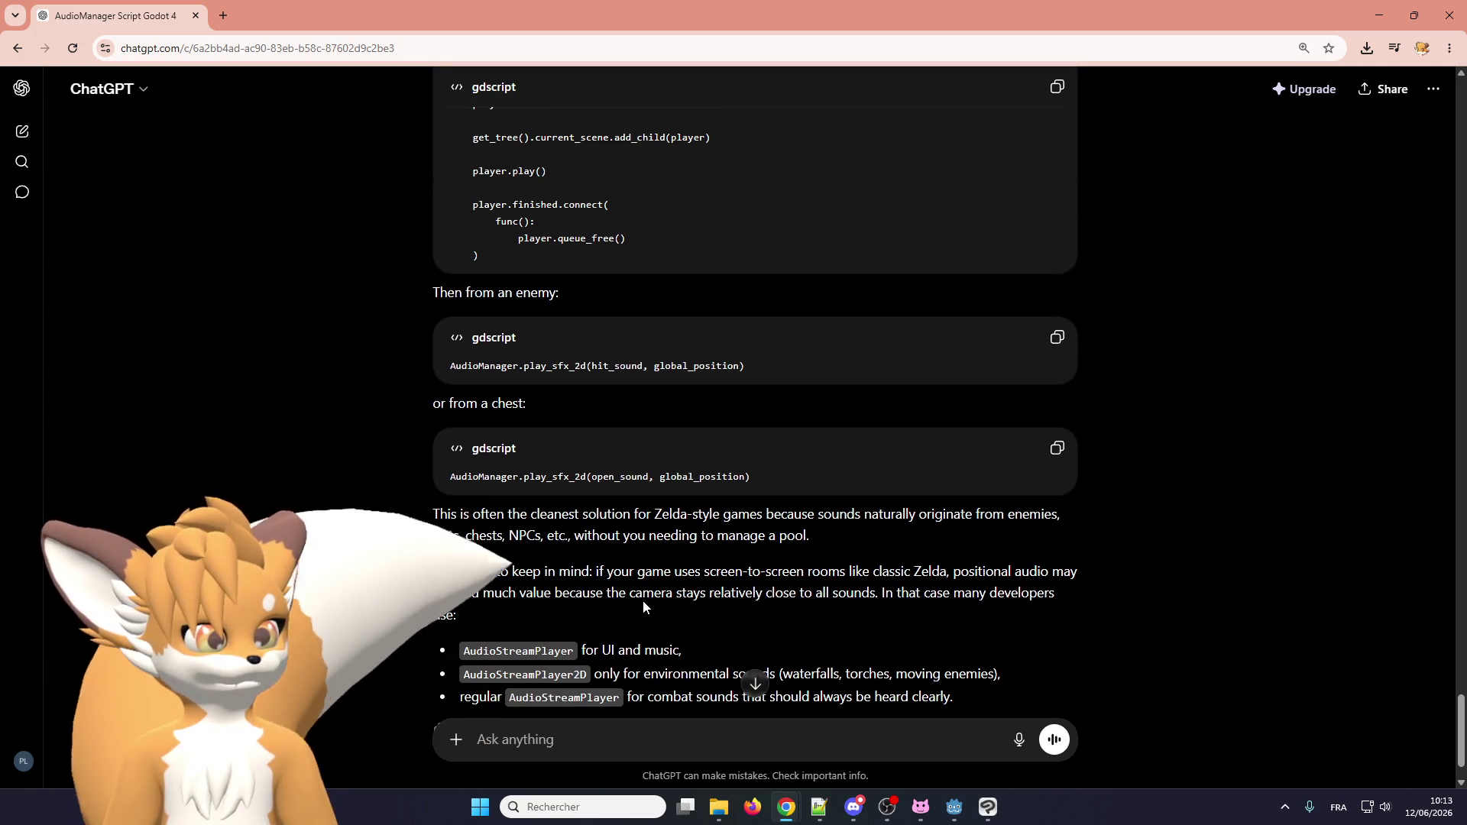
pyautogui.scroll(-1, 643, 601)
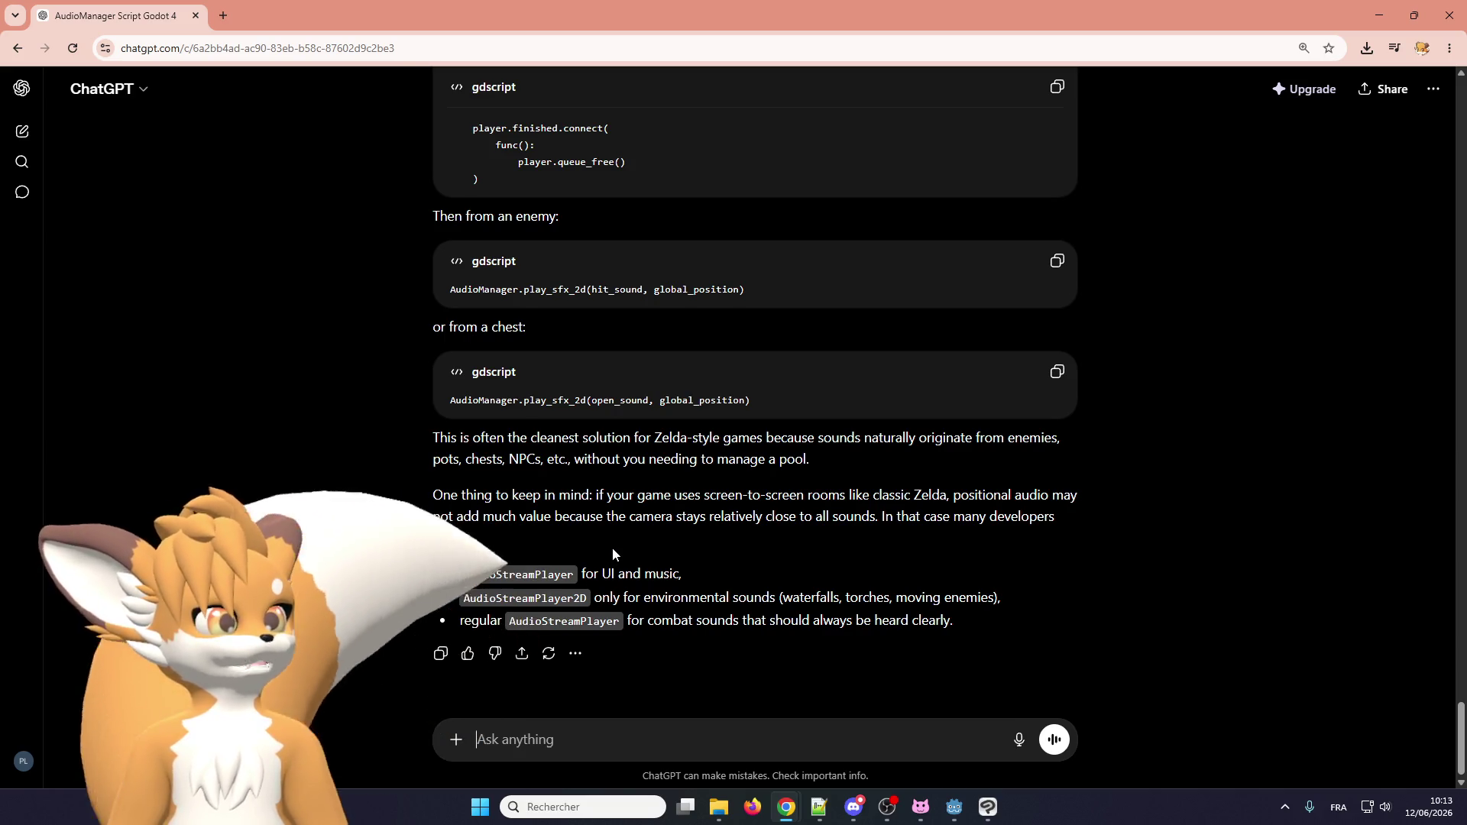
pyautogui.scroll(1, 612, 547)
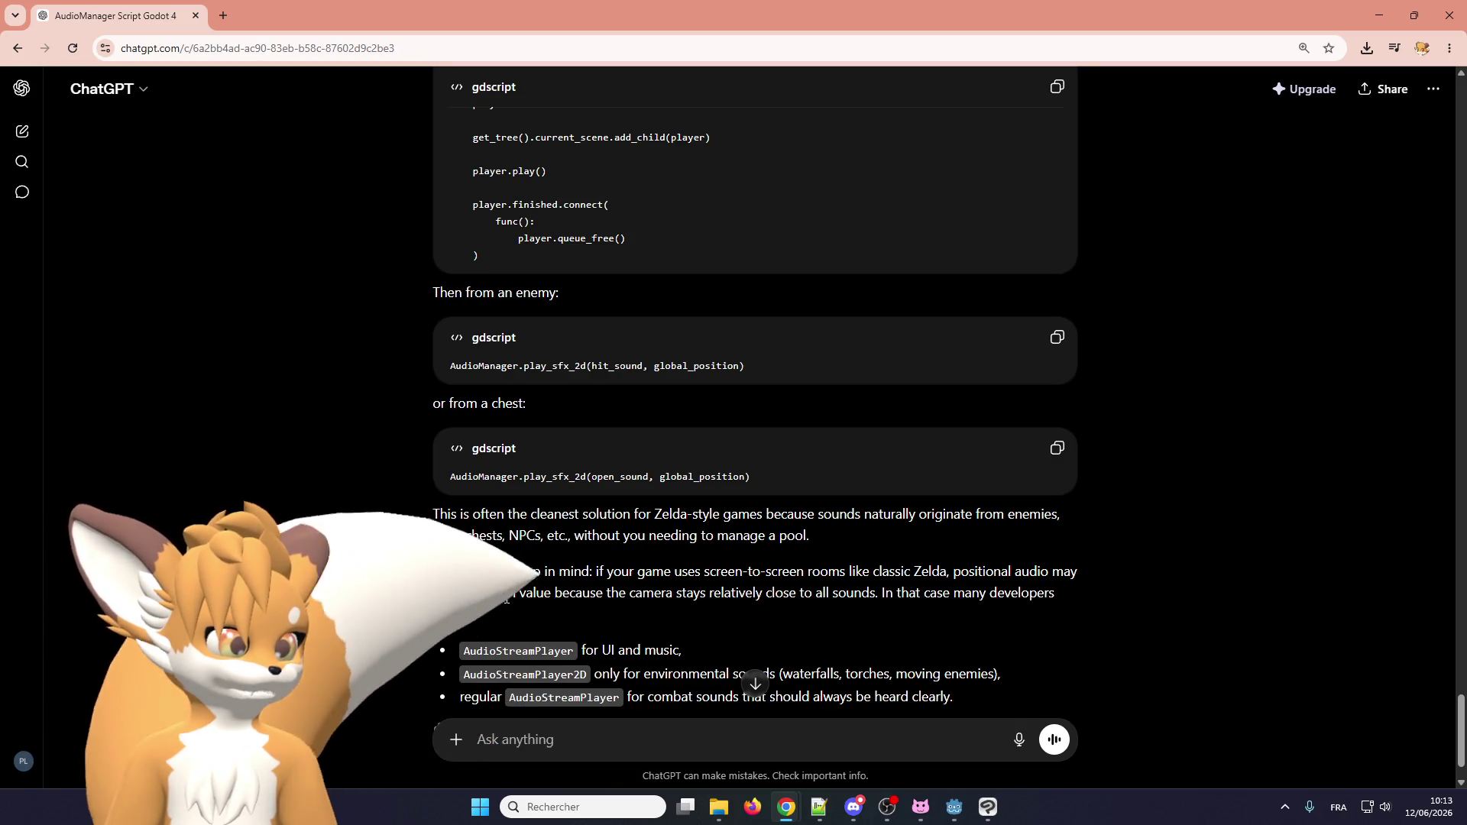
pyautogui.scroll(1, 504, 598)
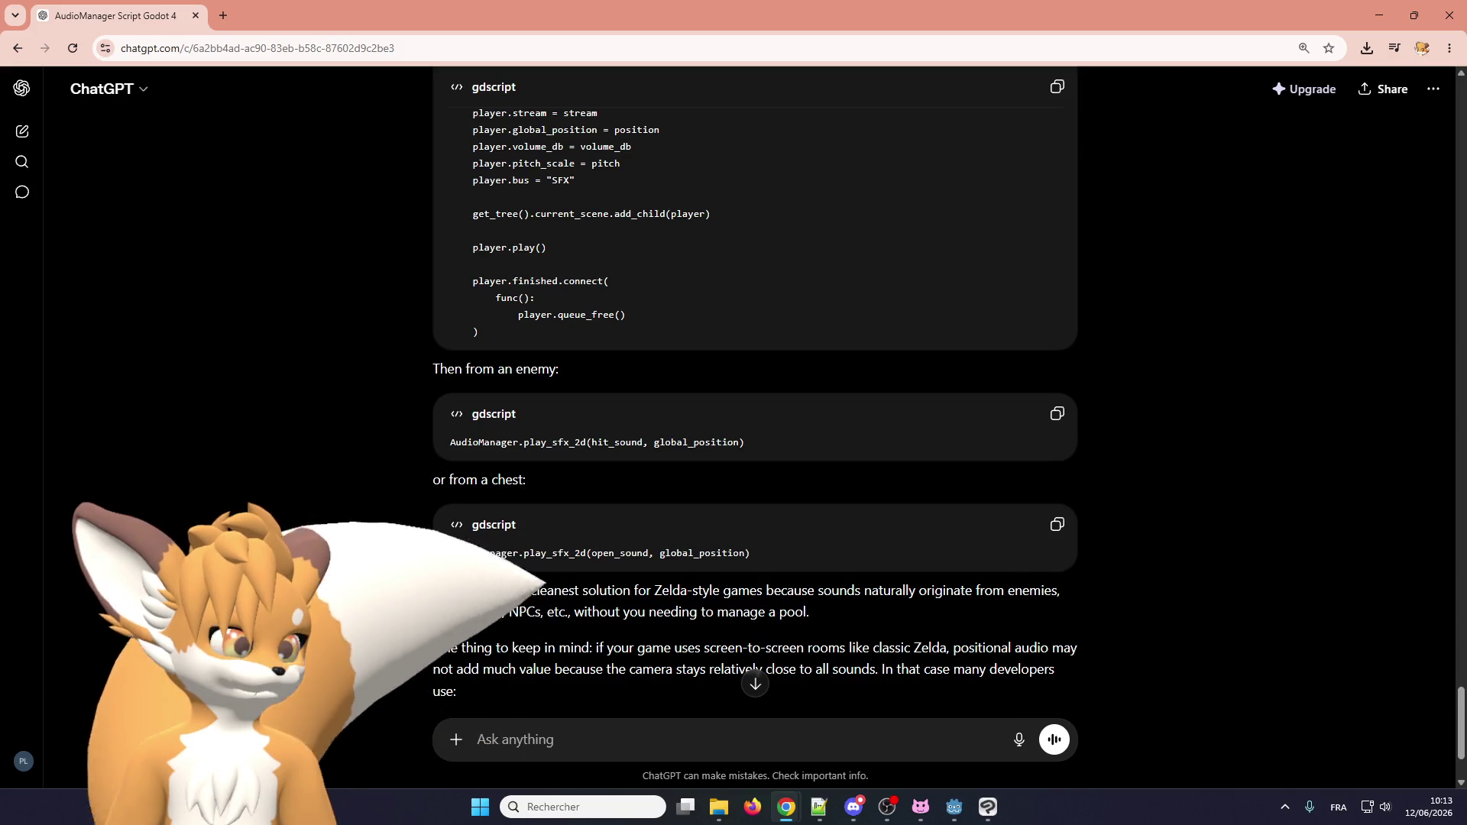
pyautogui.scroll(6, 510, 598)
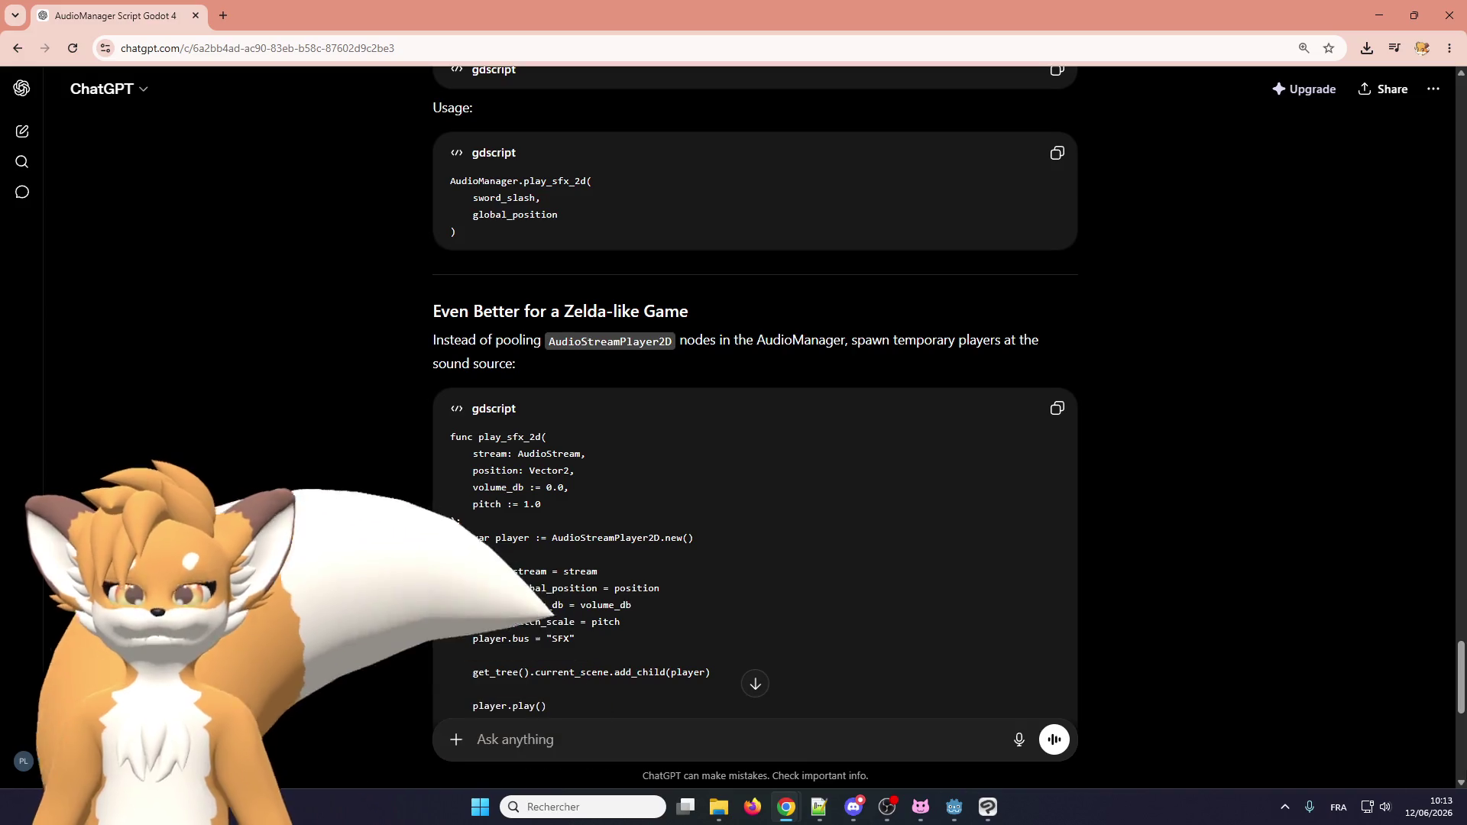
pyautogui.scroll(-2, 639, 540)
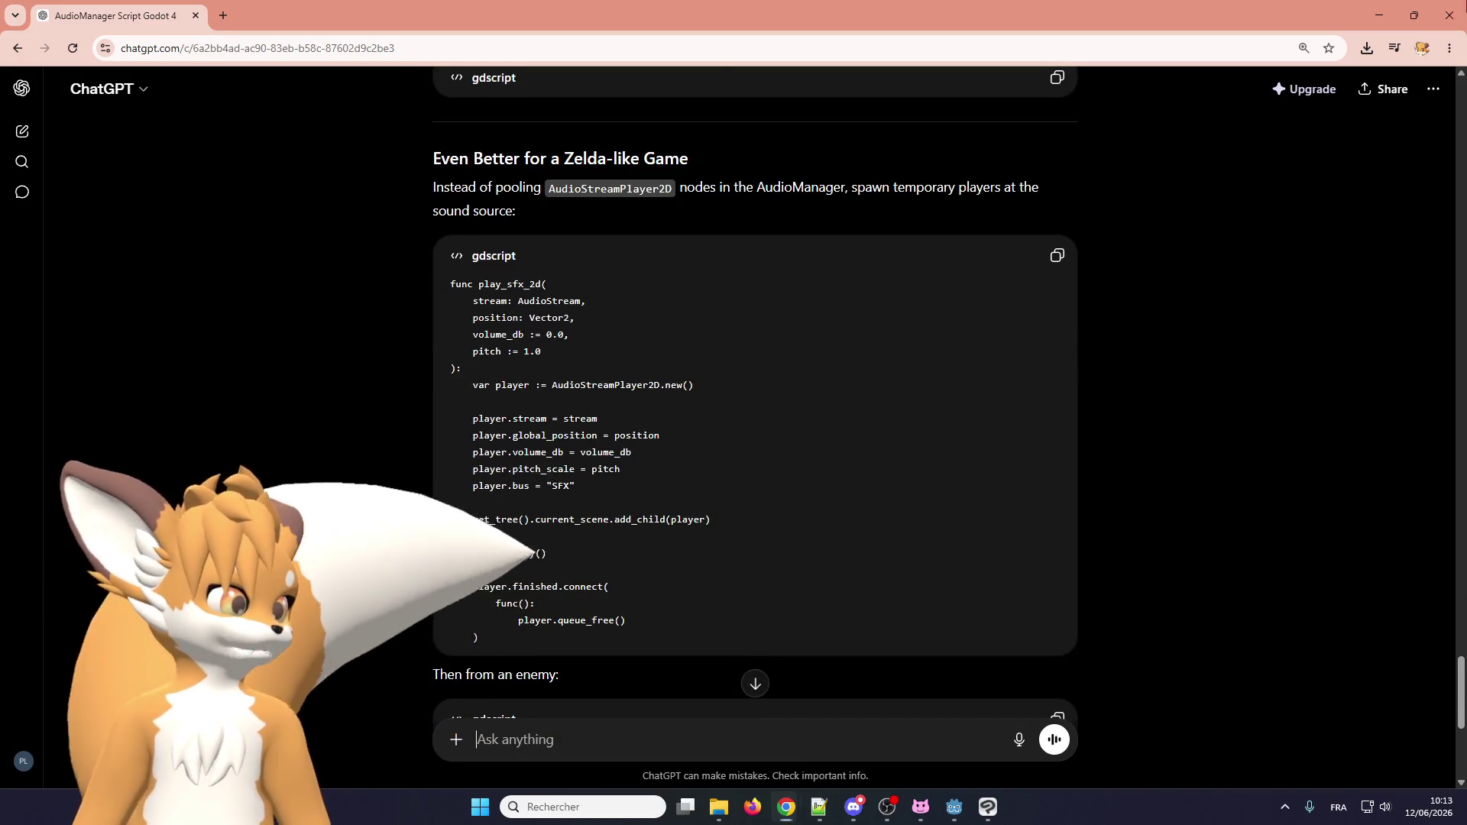
pyautogui.hotkey('alt', 'Tab')
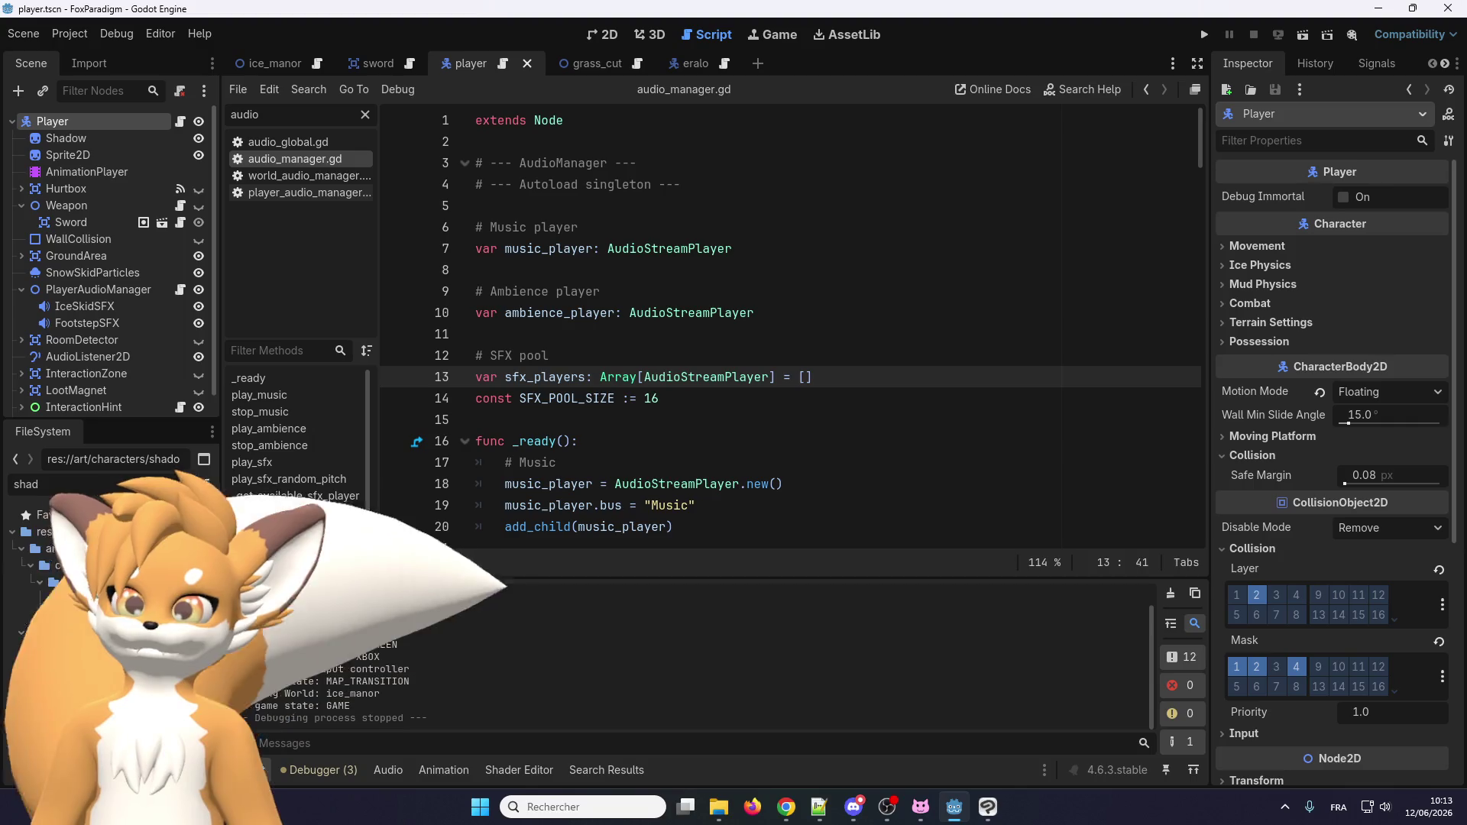
# Review the SFX pool code in audio_manager.gd, then bring the YouTube audio tutorial forward.
pyautogui.scroll(-12, 545, 413)
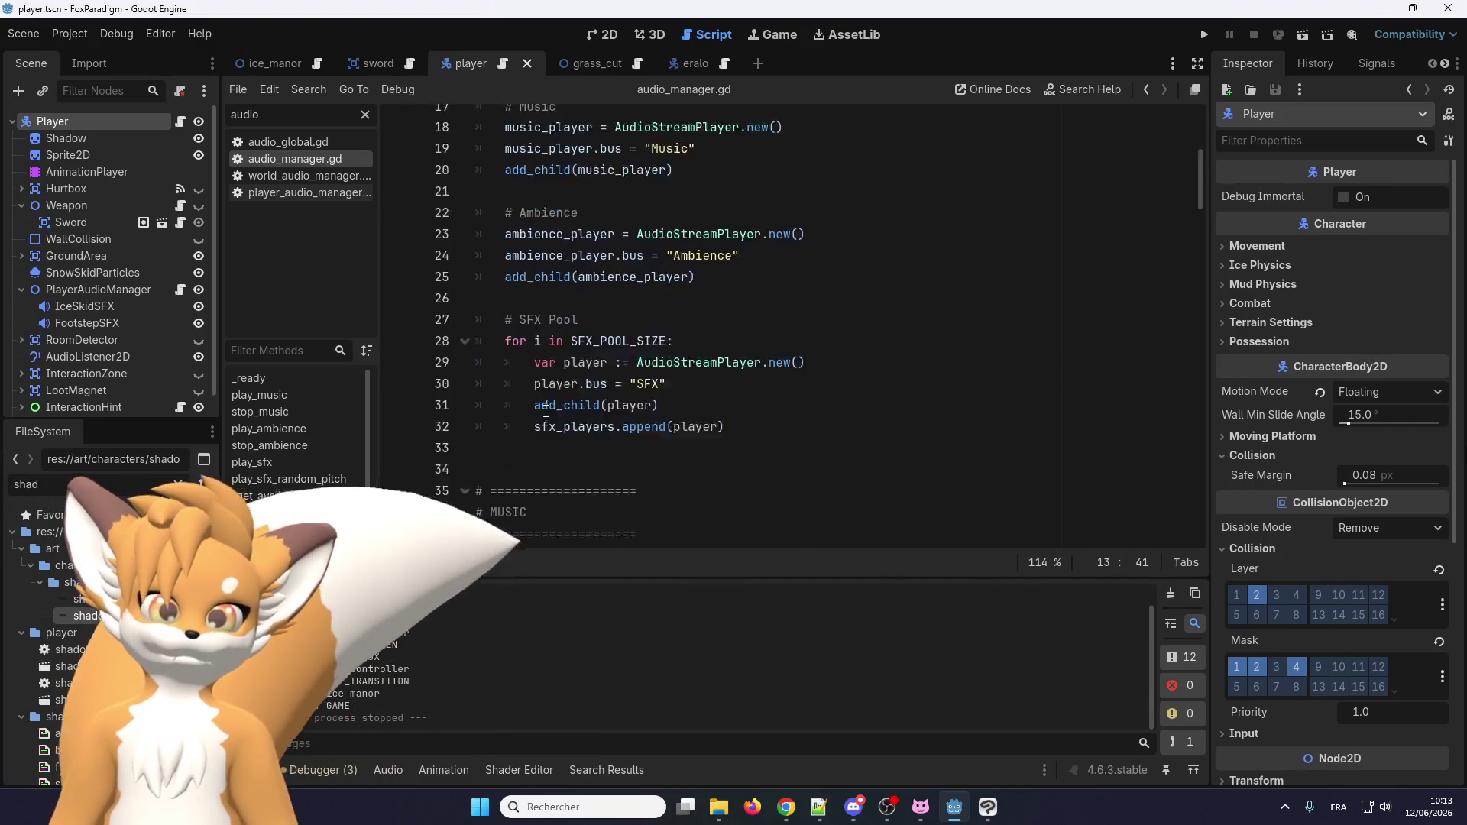
pyautogui.scroll(12, 526, 436)
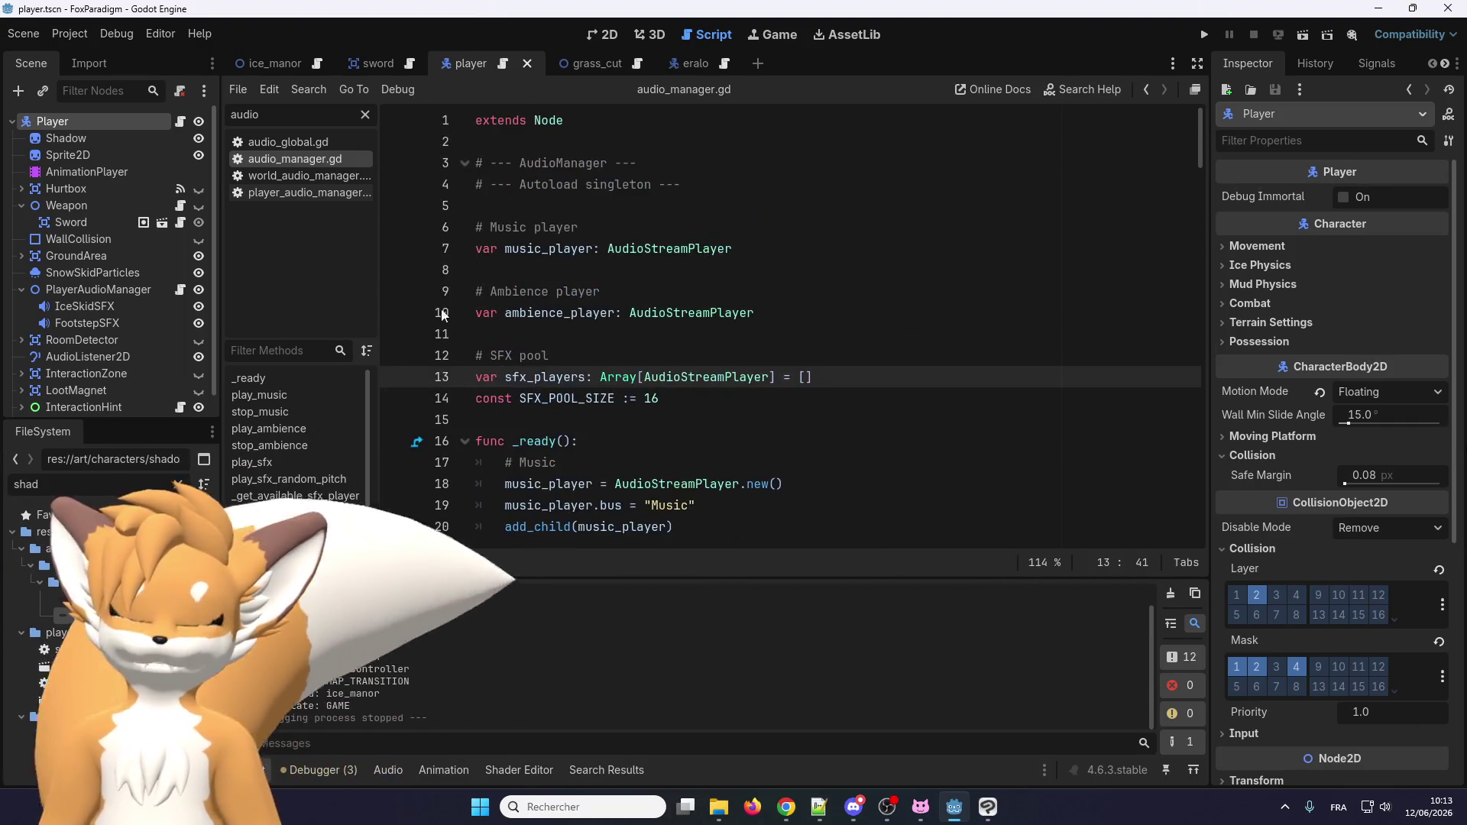
pyautogui.moveTo(352, 64)
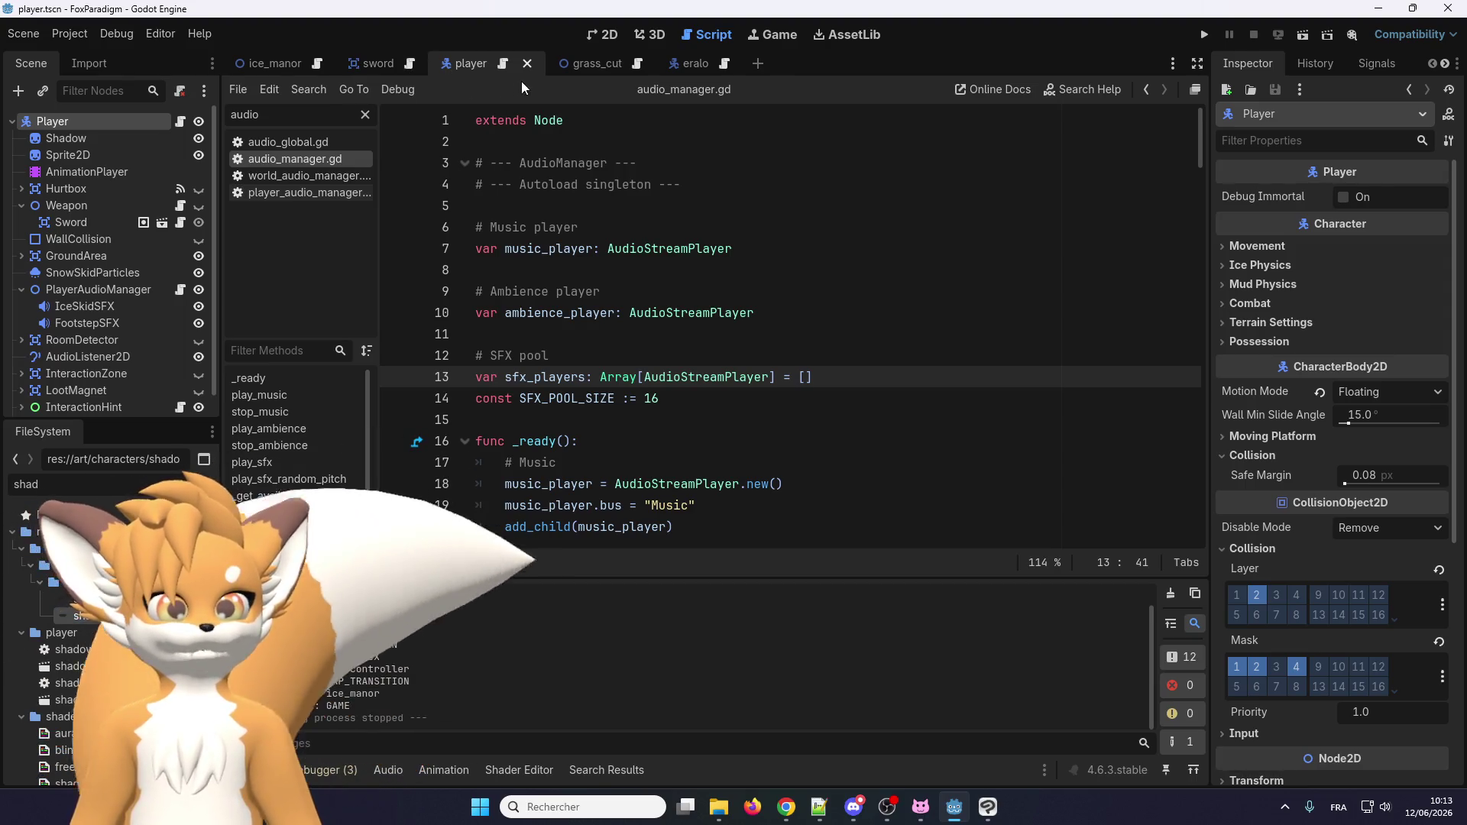
pyautogui.moveTo(551, 73)
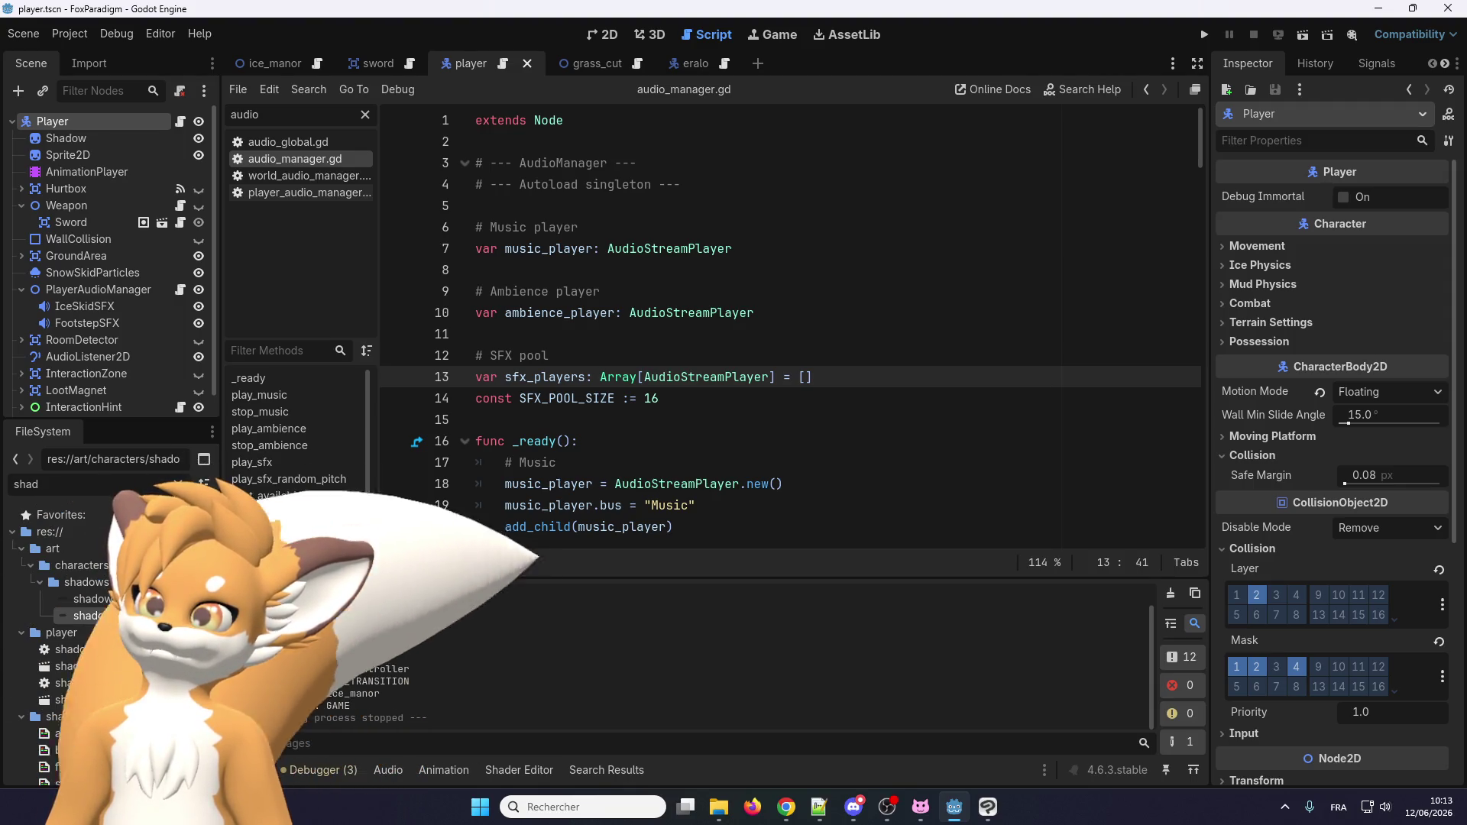
pyautogui.hotkey('alt', 'Tab')
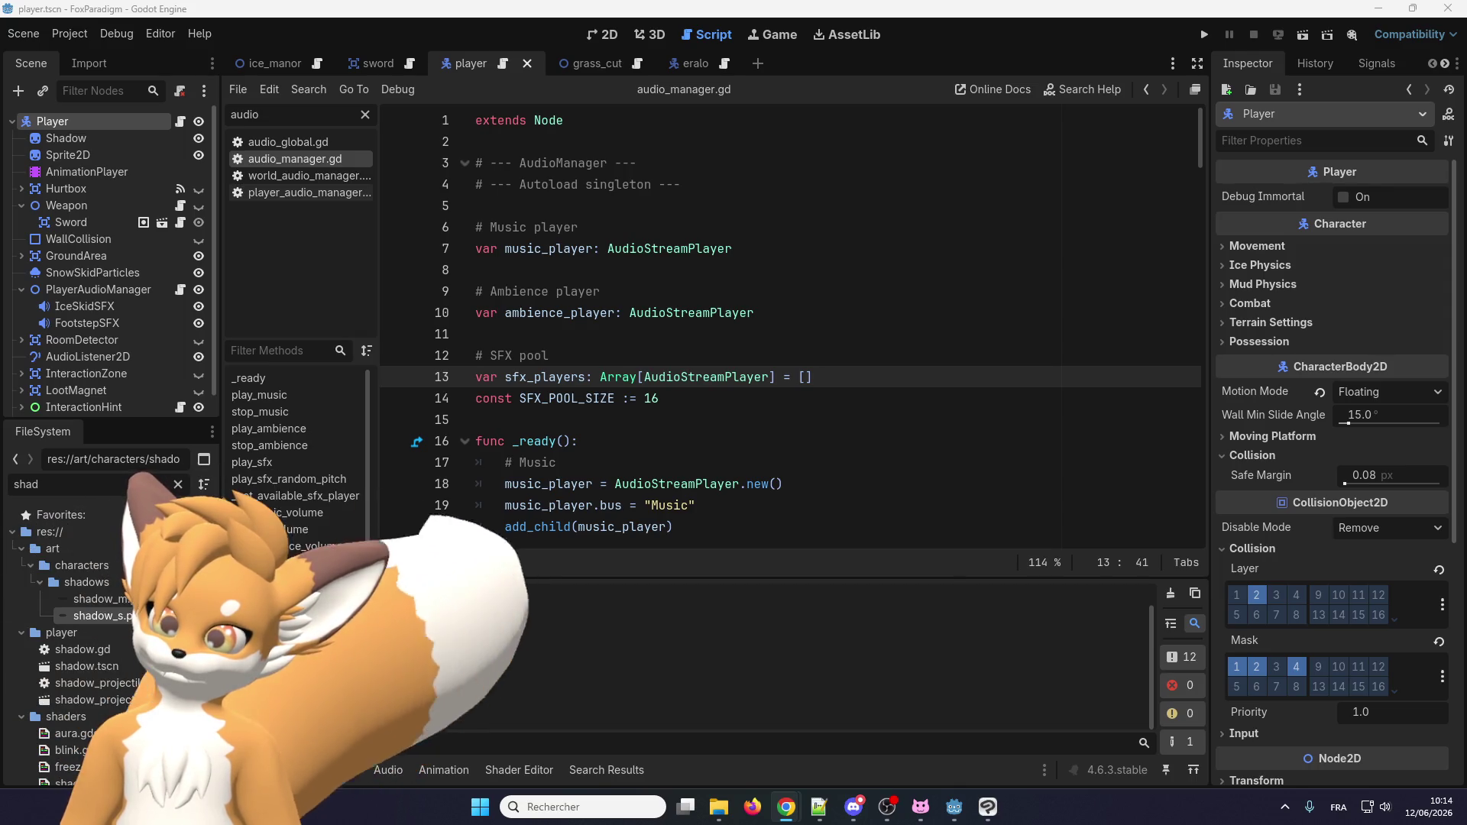
pyautogui.hotkey('alt', 'Tab')
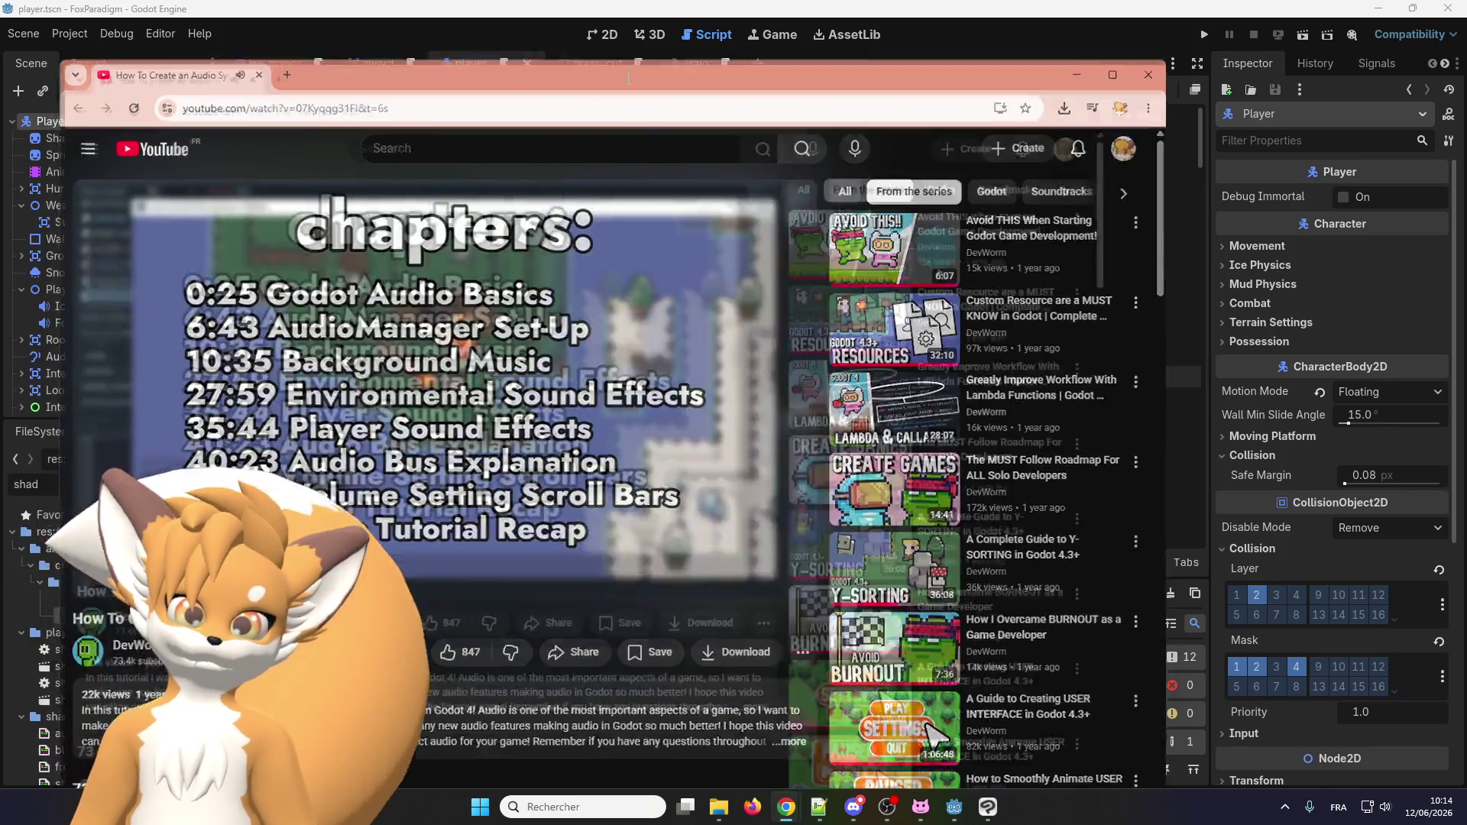
# Maximize the tutorial window, raise its volume, seek to about 1:03 and go full screen.
pyautogui.doubleClick(636, 80)
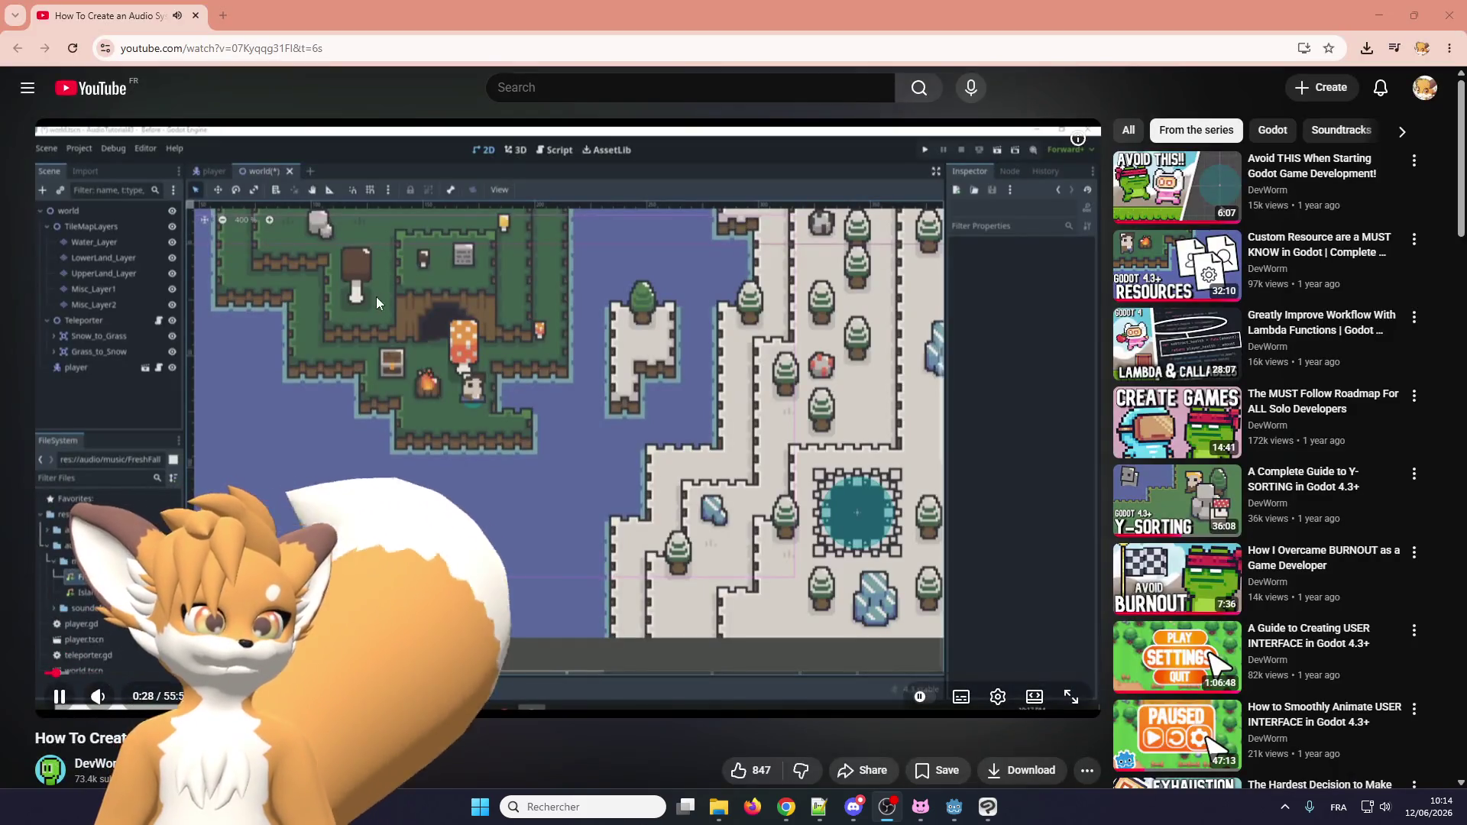
pyautogui.click(458, 762)
pyautogui.moveTo(136, 708); pyautogui.dragTo(155, 708)
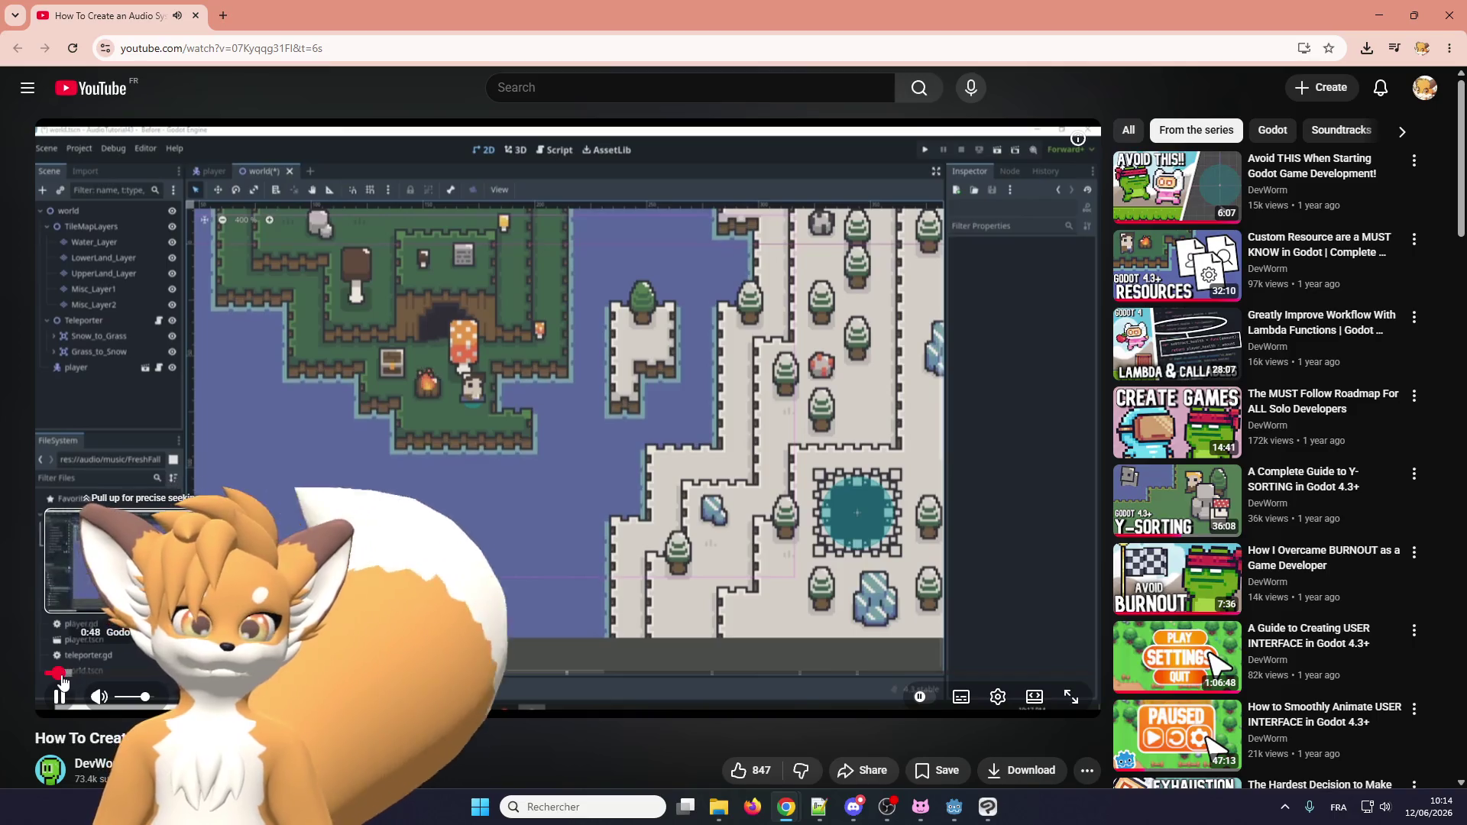
pyautogui.moveTo(68, 680); pyautogui.dragTo(67, 680)
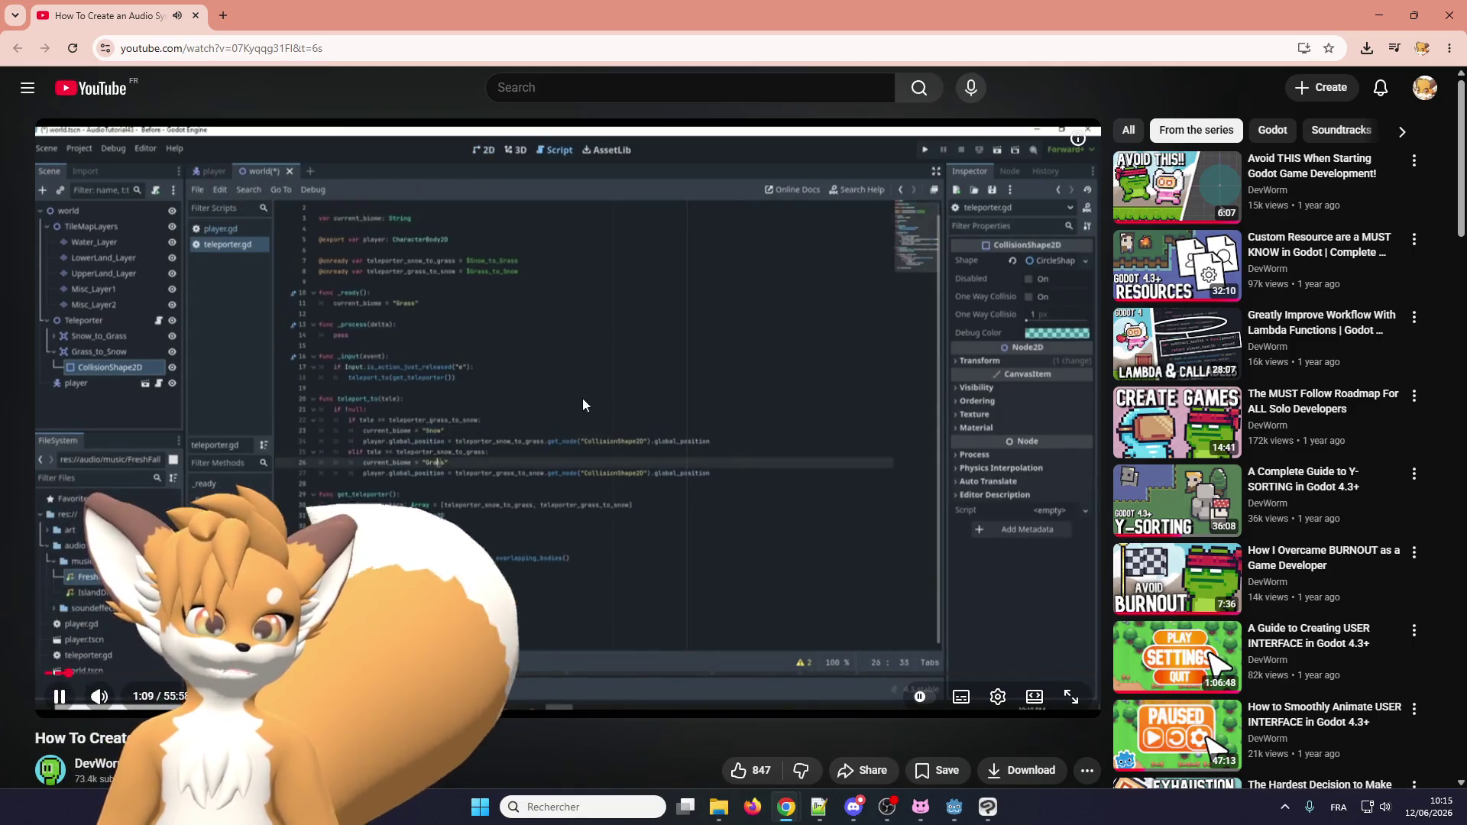
pyautogui.click(1071, 693)
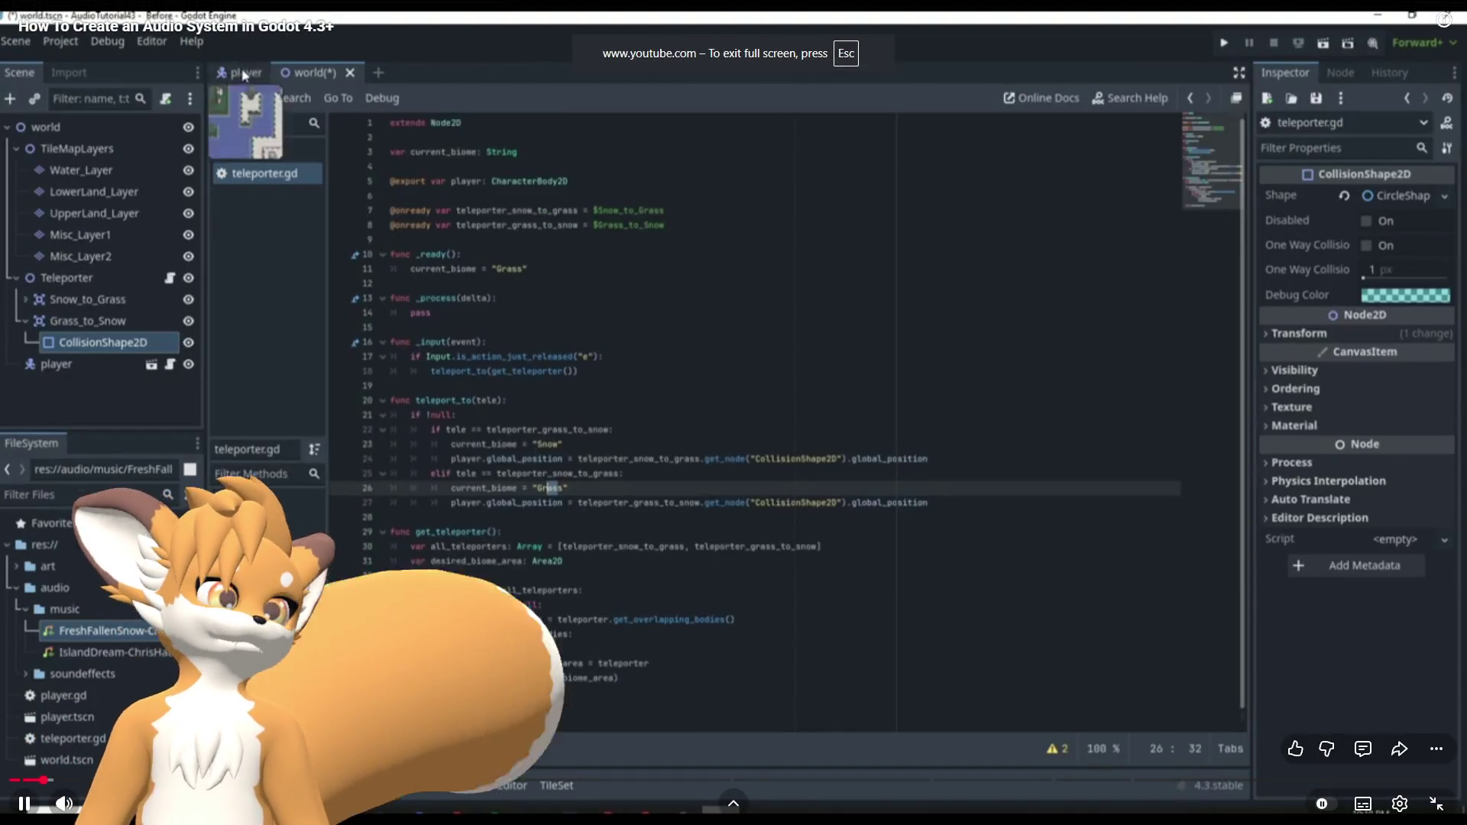
# Jump ahead through the tutorial's early chapters, past 4:19 and 5:41.
pyautogui.click(72, 780)
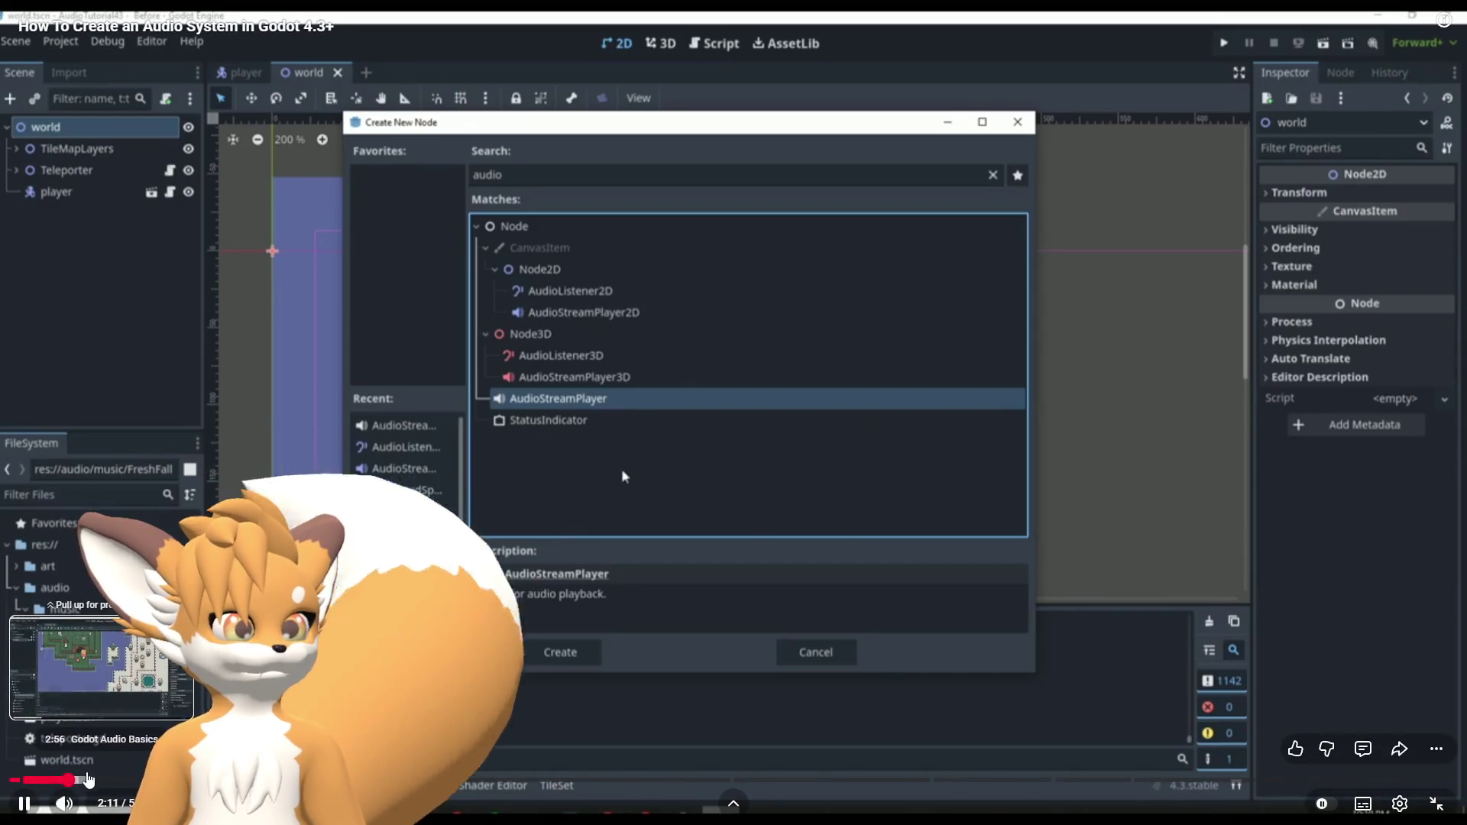
pyautogui.click(122, 780)
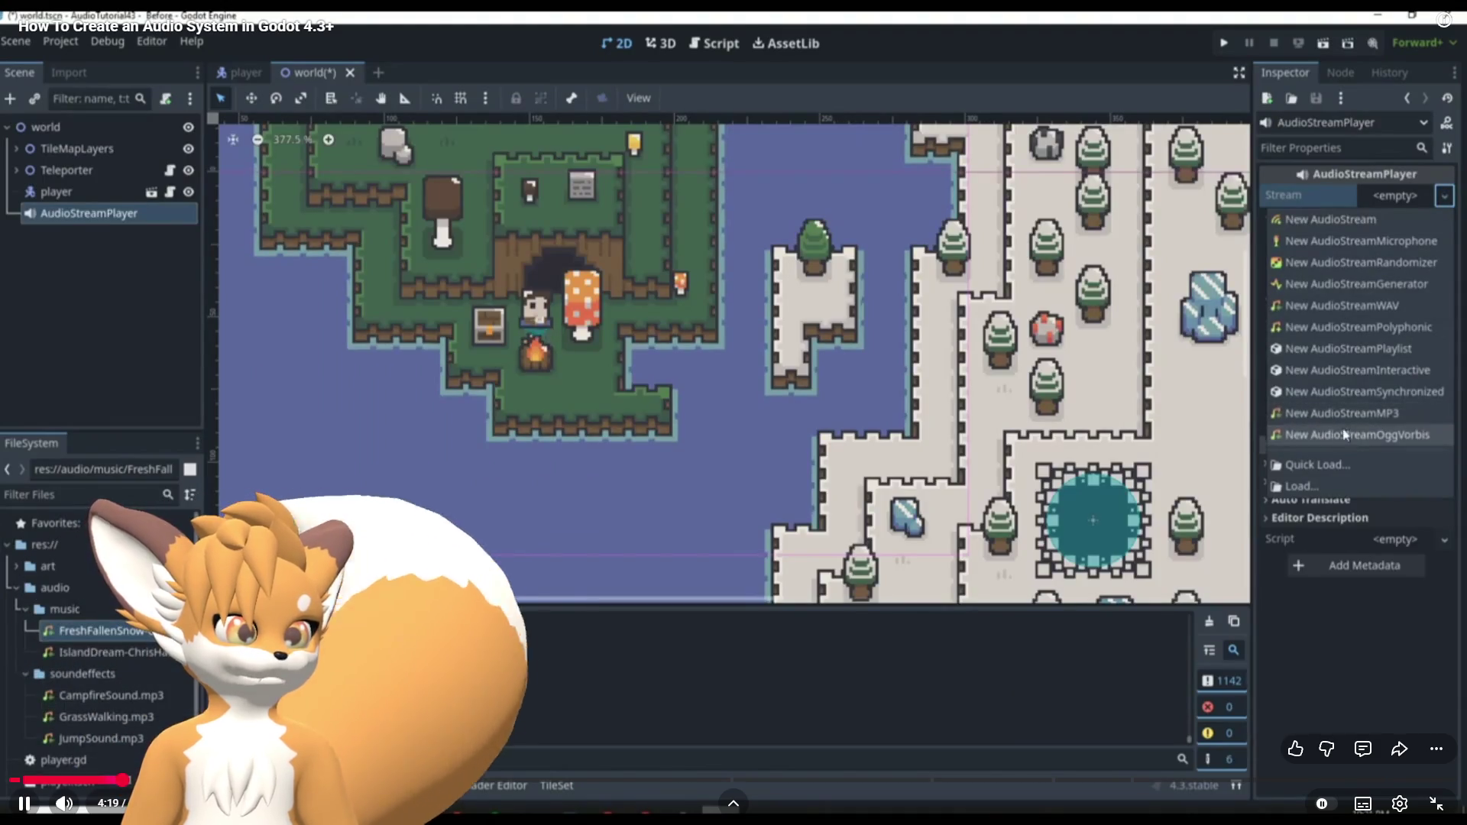
pyautogui.click(142, 780)
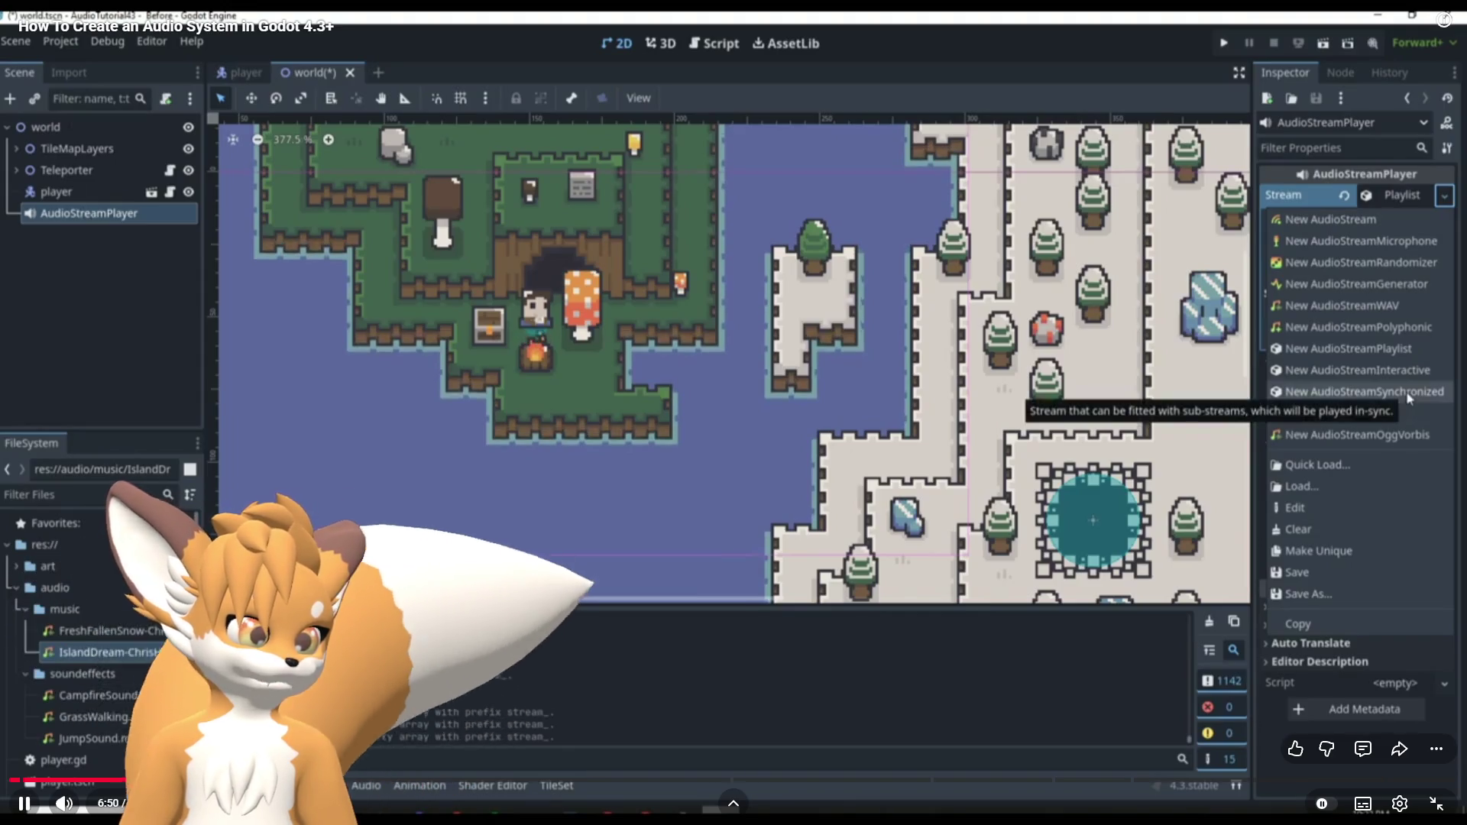
pyautogui.click(157, 780)
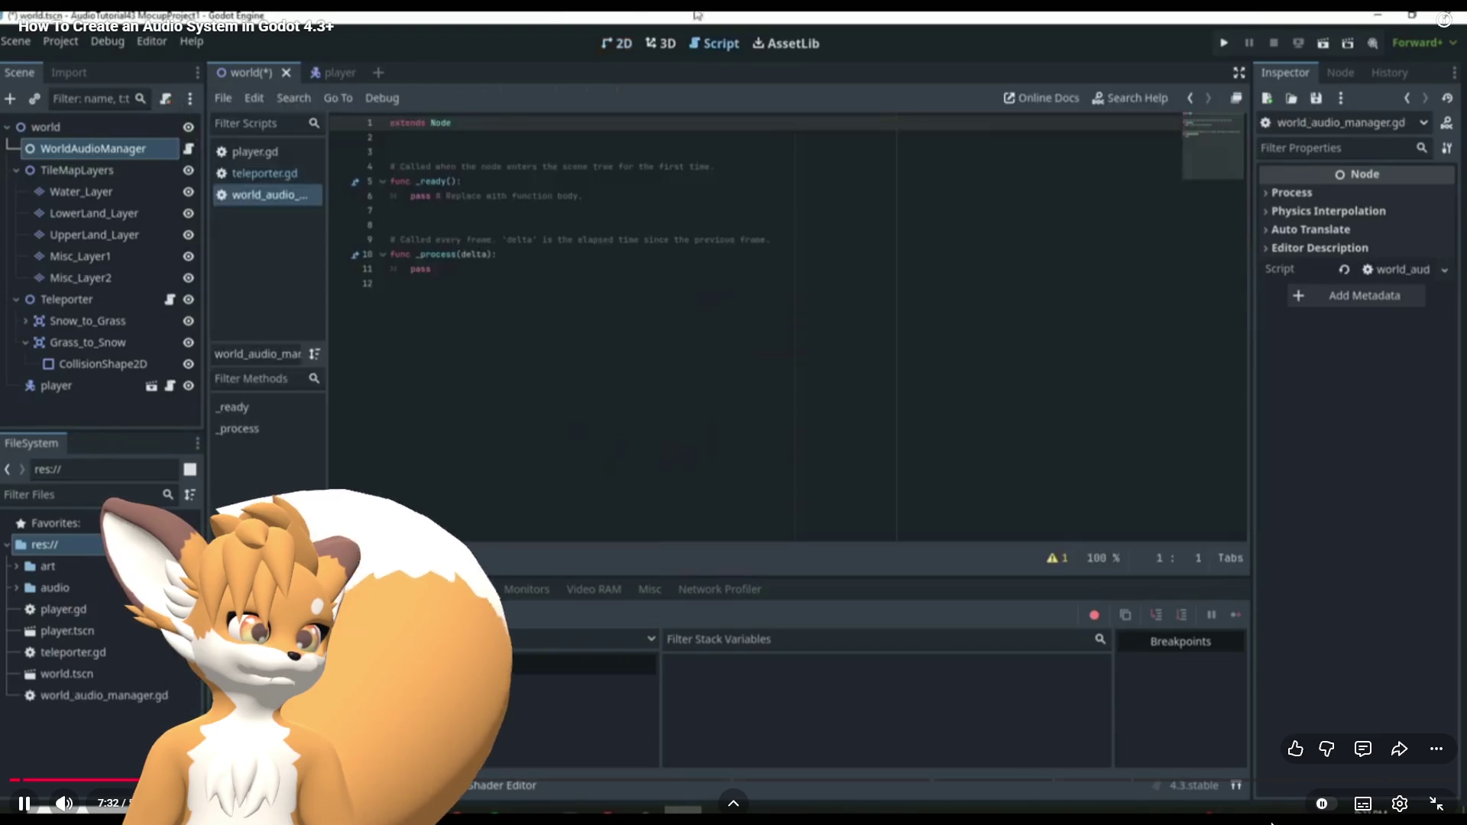
# Set the video quality to 1080p50 HD and resume playback.
pyautogui.click(1399, 804)
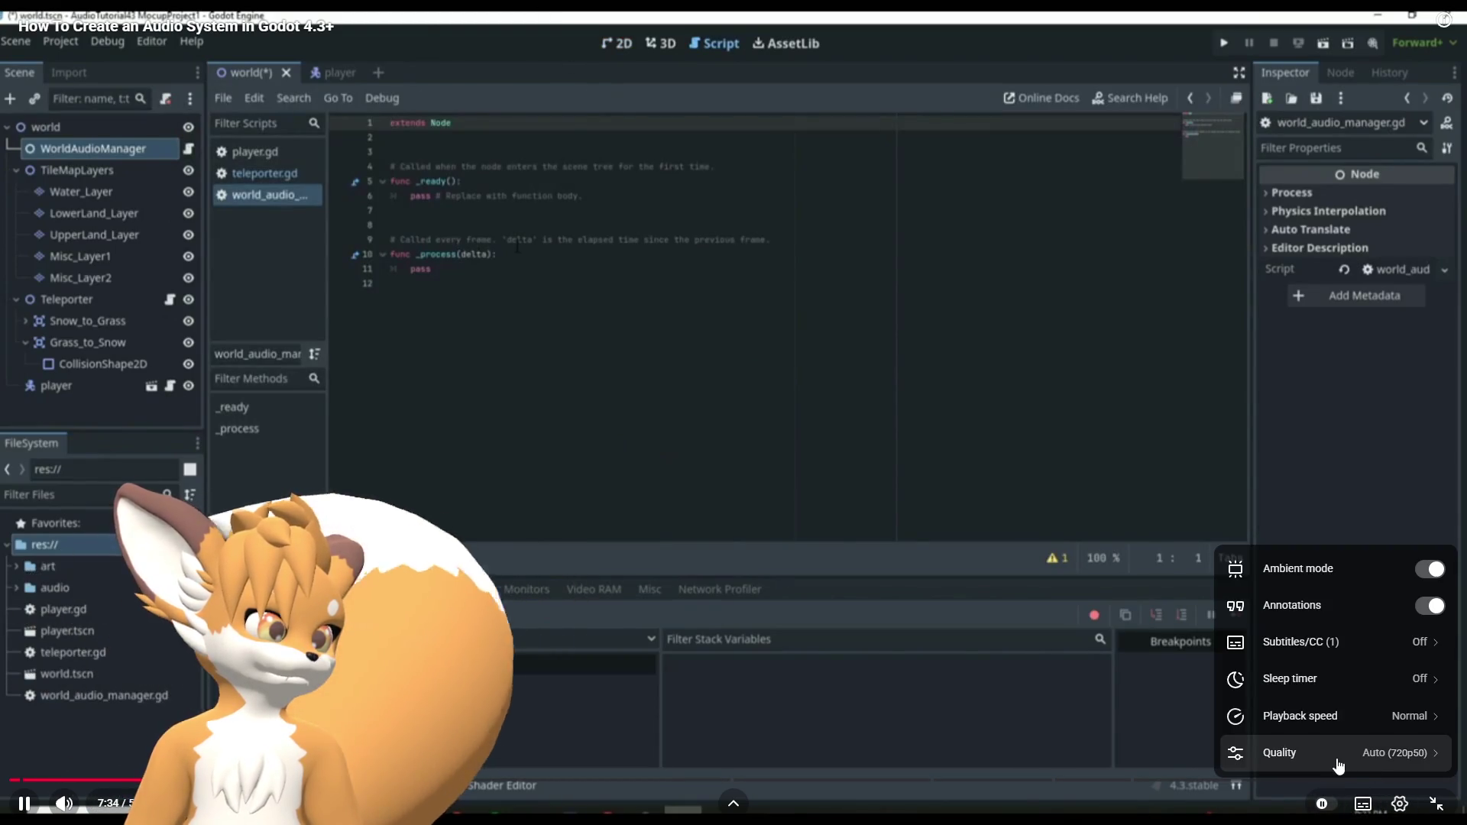
pyautogui.click(1370, 754)
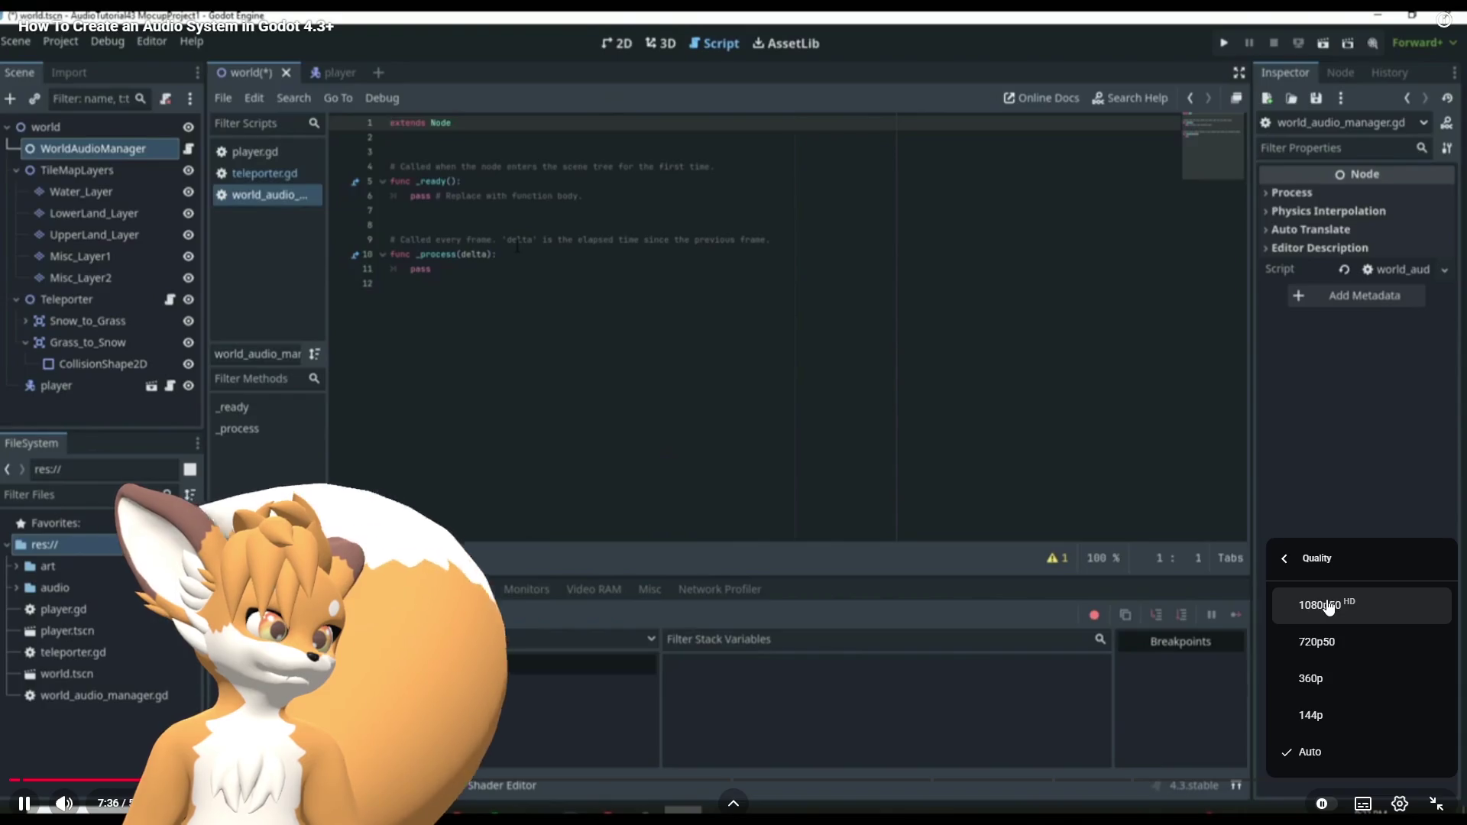
pyautogui.click(1322, 604)
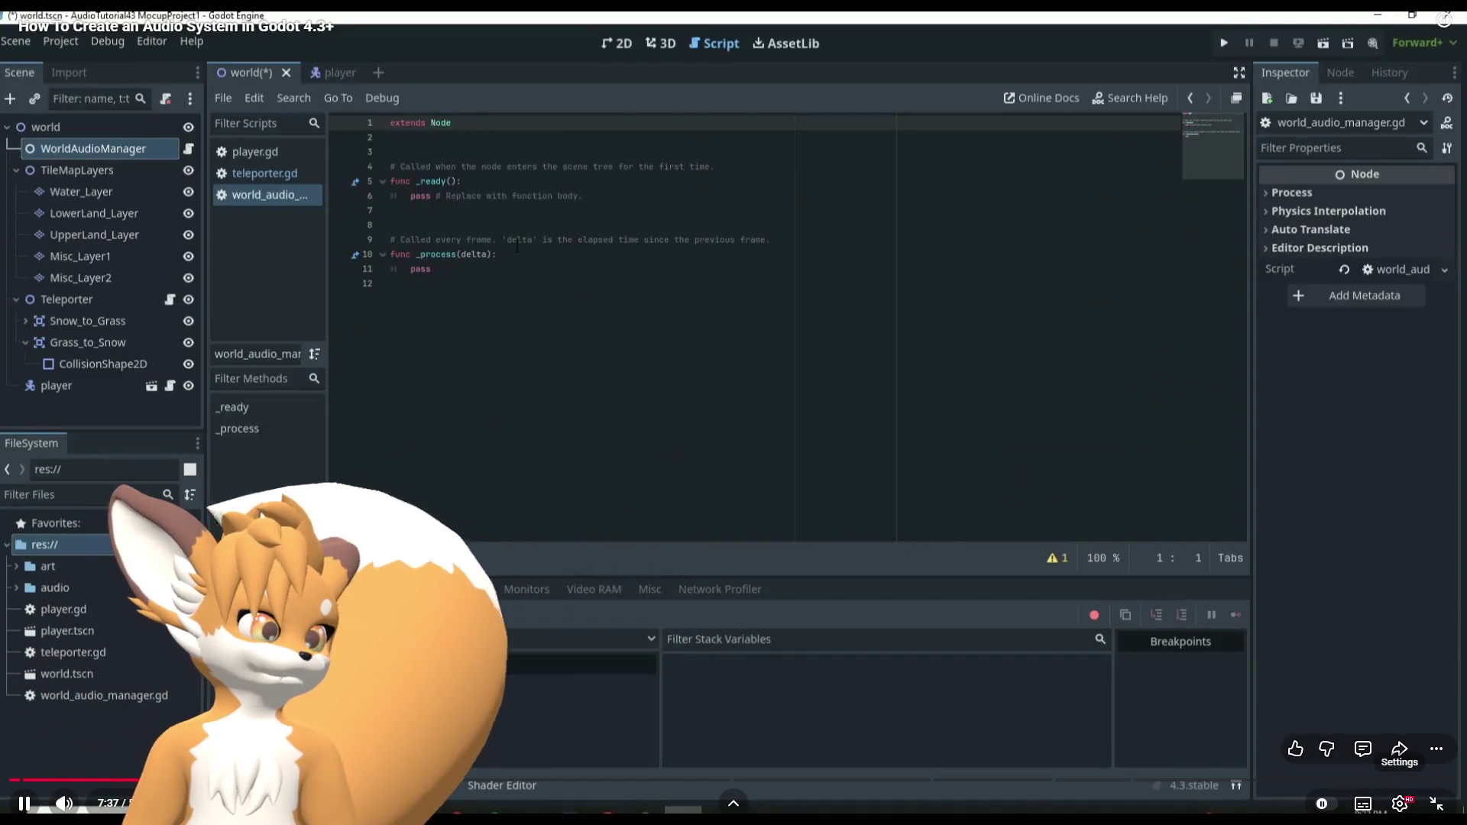
pyautogui.press('space')
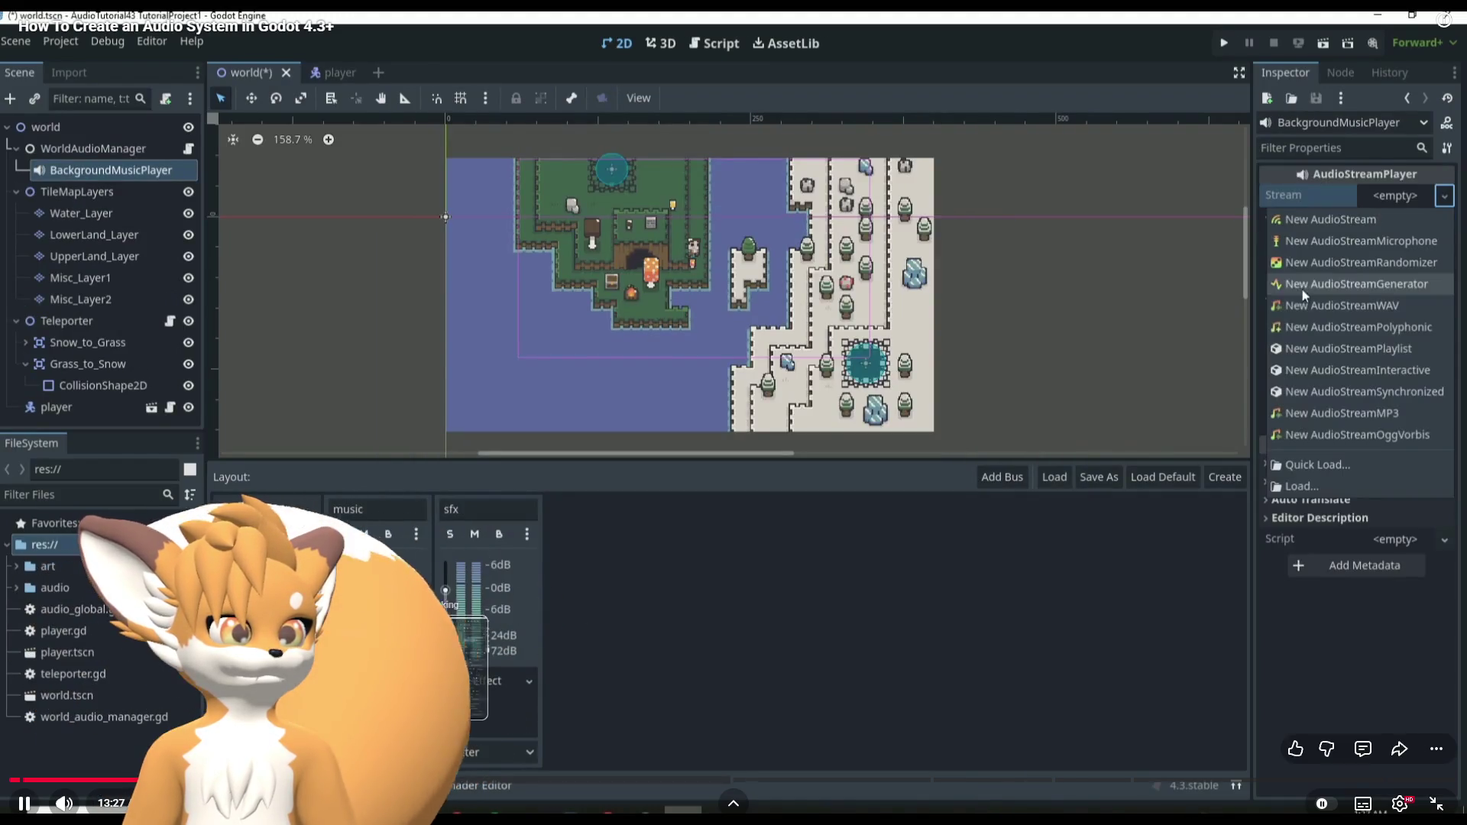
# Seek to about 30:42, where the campfire_sfx AudioStreamPlayer2D is set up.
pyautogui.moveTo(431, 785); pyautogui.dragTo(529, 784)
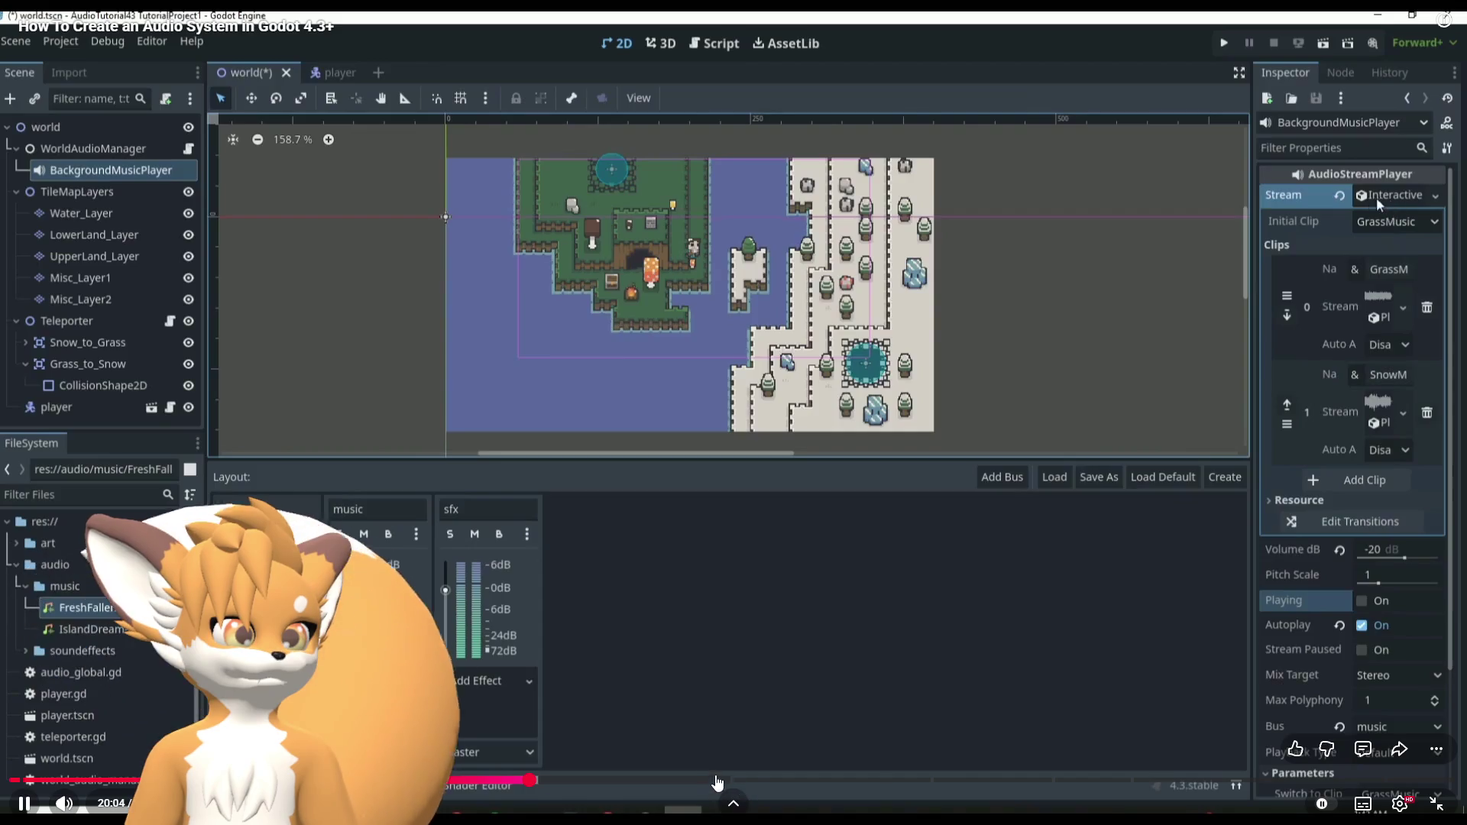
pyautogui.click(717, 781)
pyautogui.moveTo(733, 784); pyautogui.dragTo(758, 780)
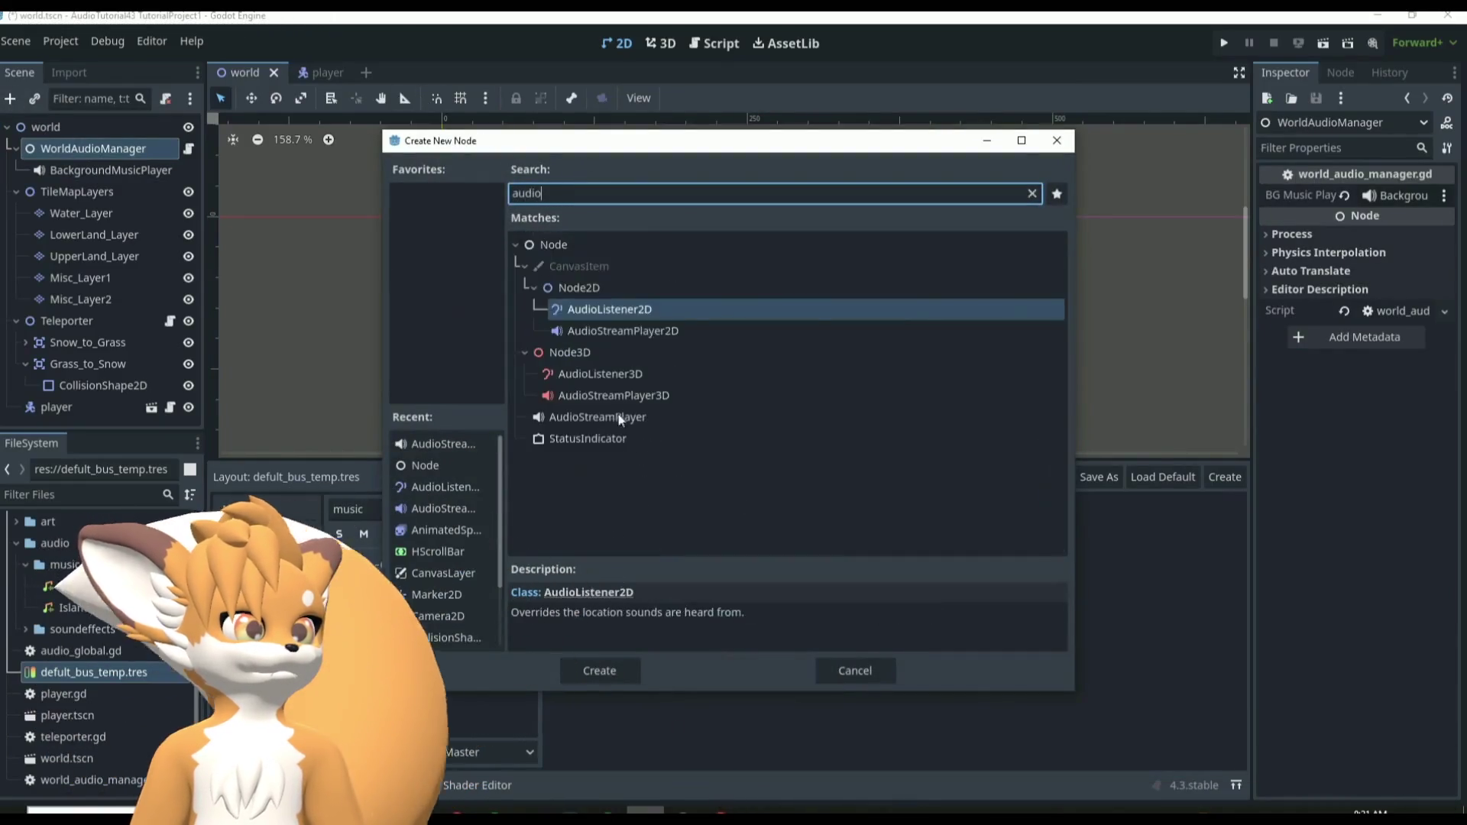
pyautogui.moveTo(1153, 797)
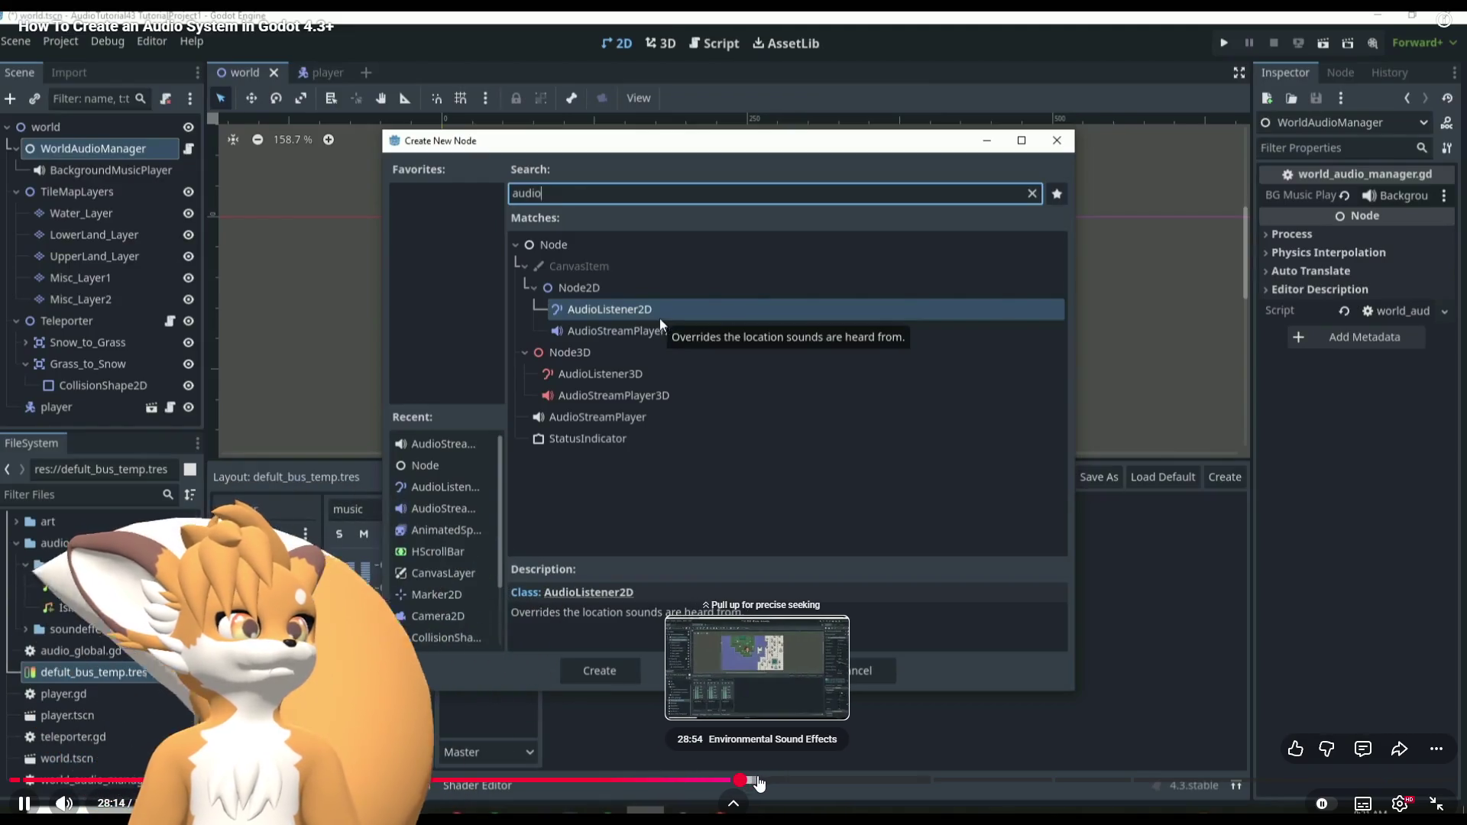
pyautogui.click(759, 781)
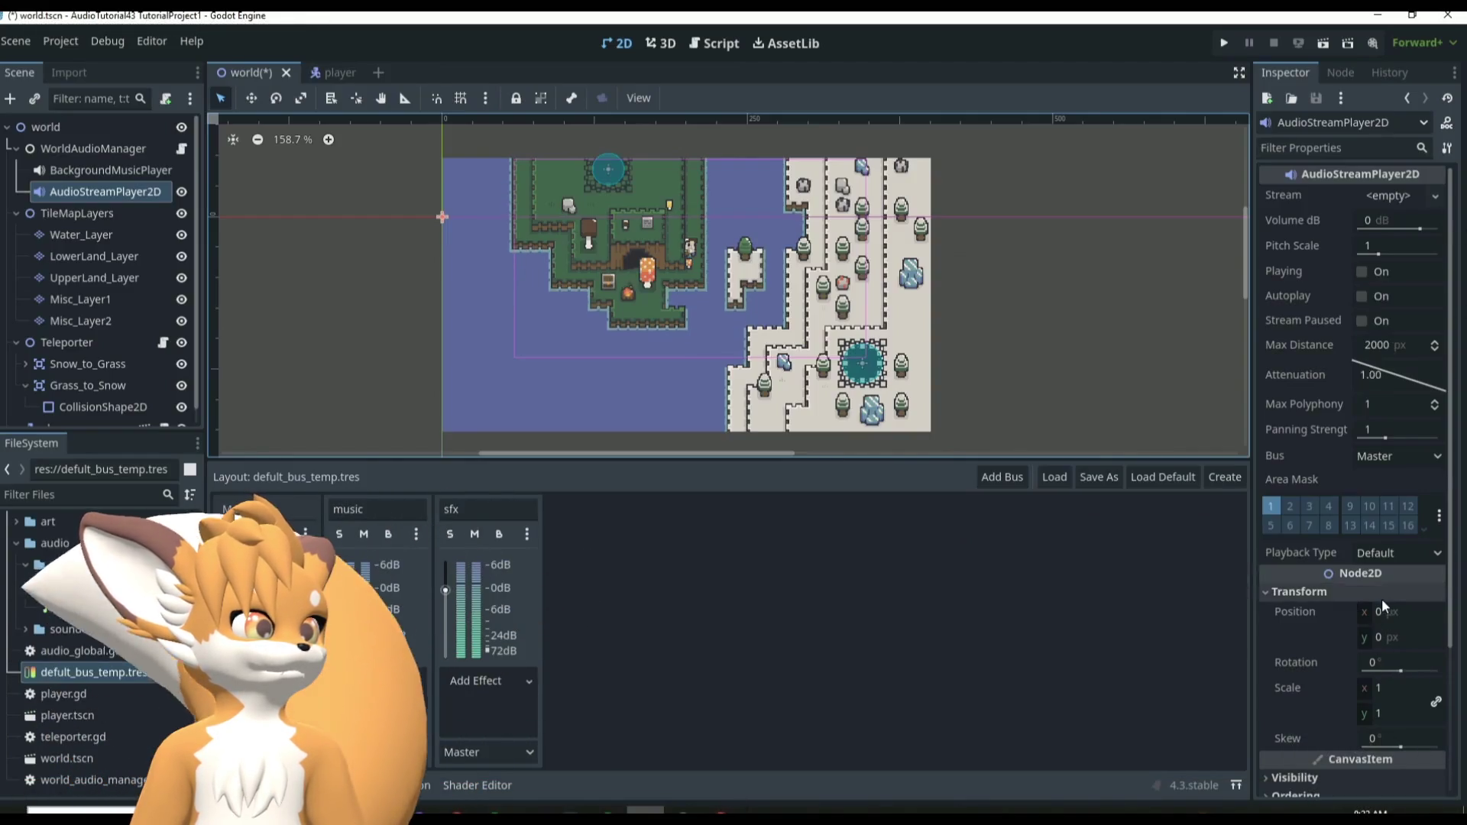
pyautogui.moveTo(787, 760)
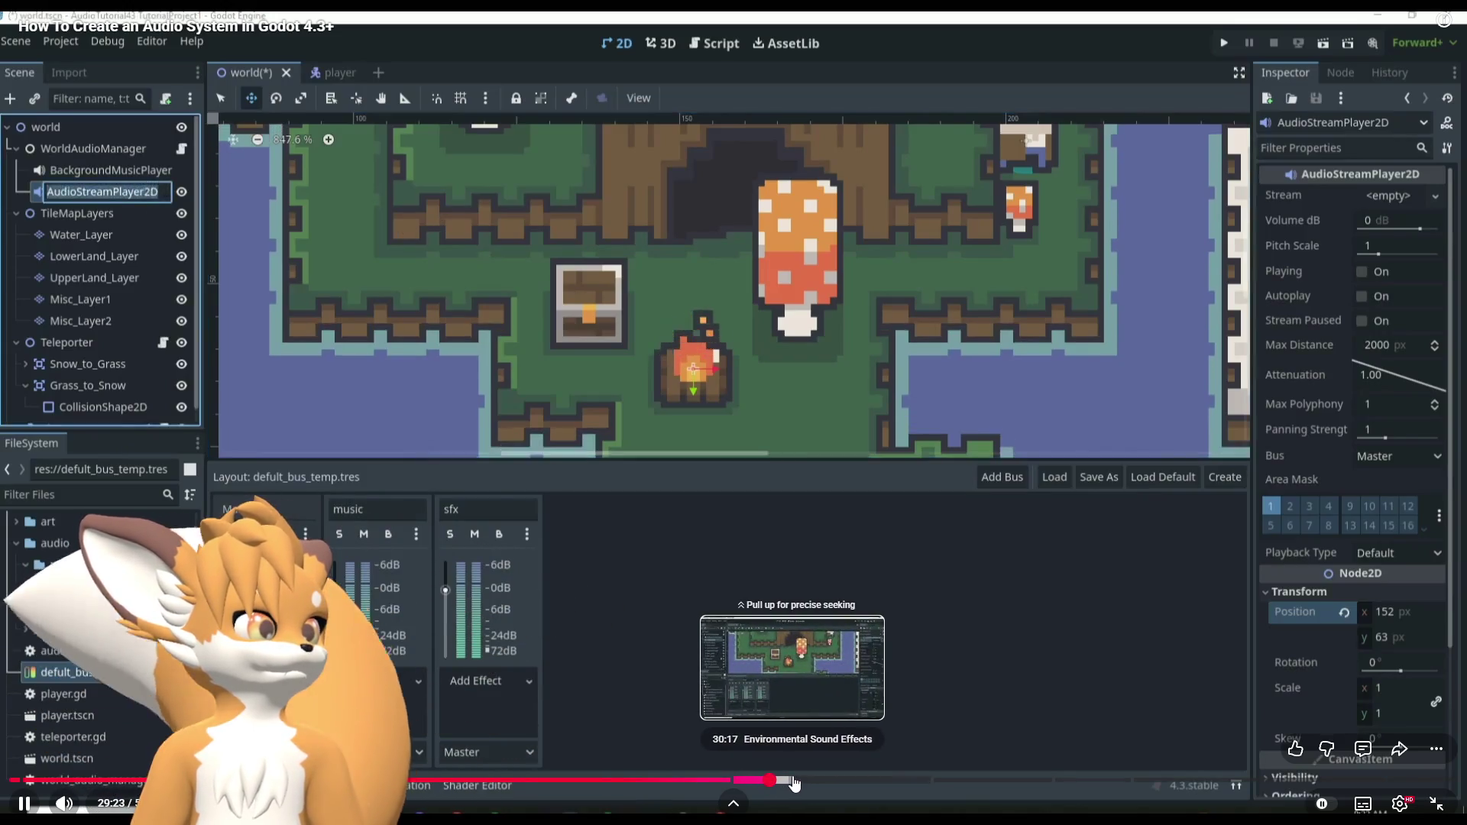
pyautogui.moveTo(808, 783); pyautogui.dragTo(792, 783)
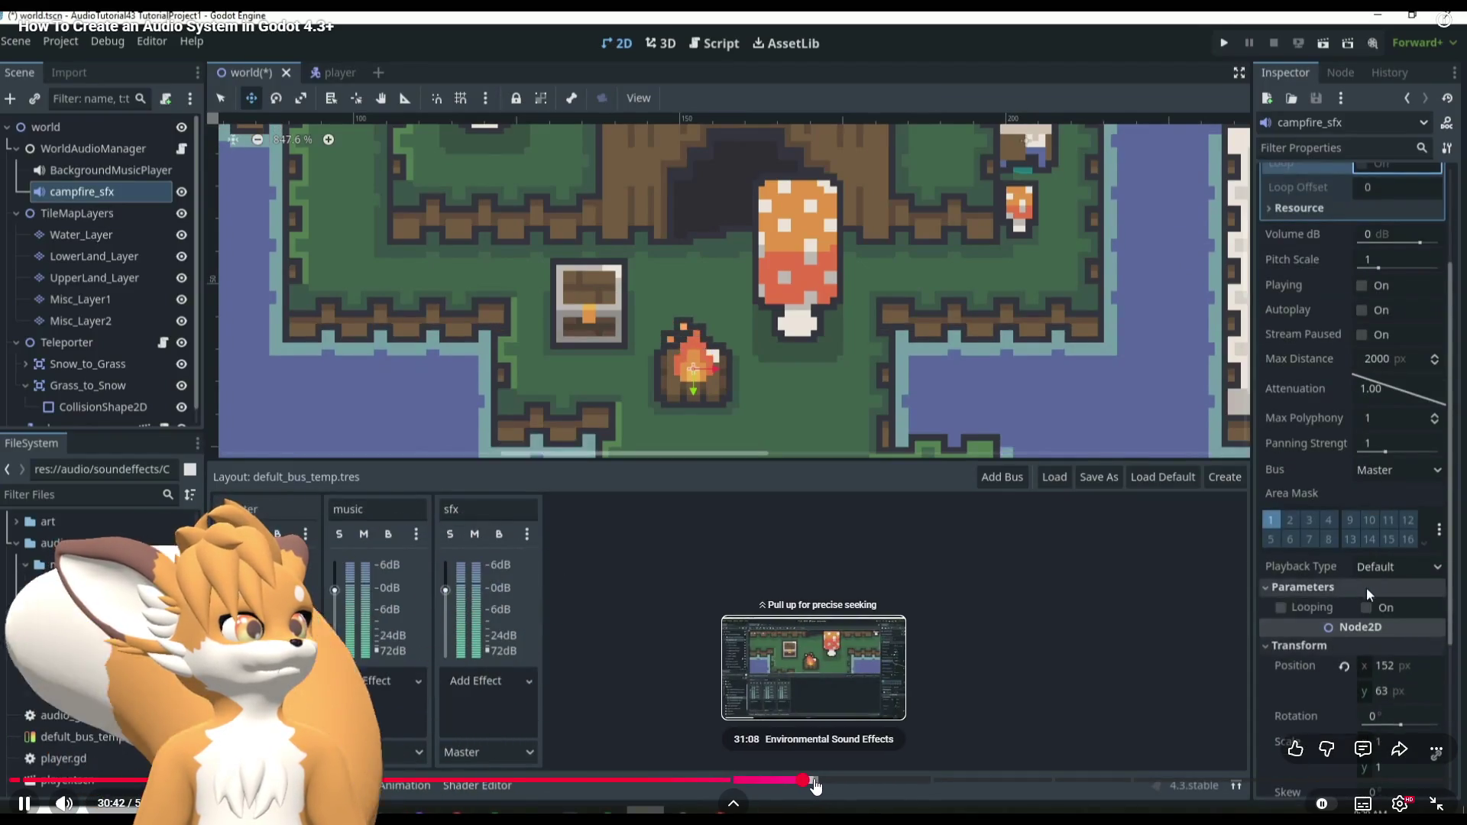
# Seek past the campfire sound's looping and bus settings, script edits and debug test.
pyautogui.click(816, 786)
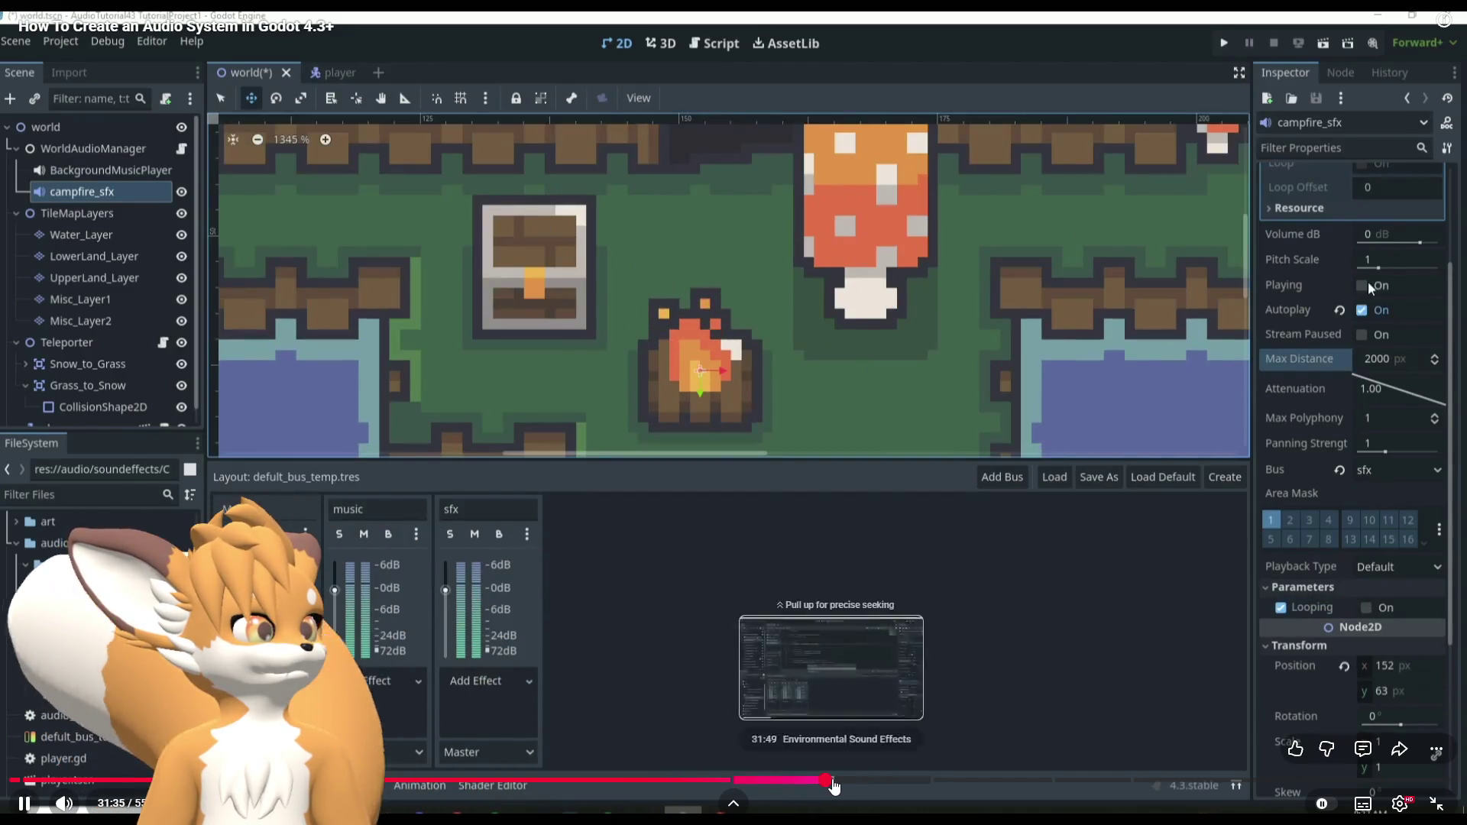
pyautogui.click(827, 786)
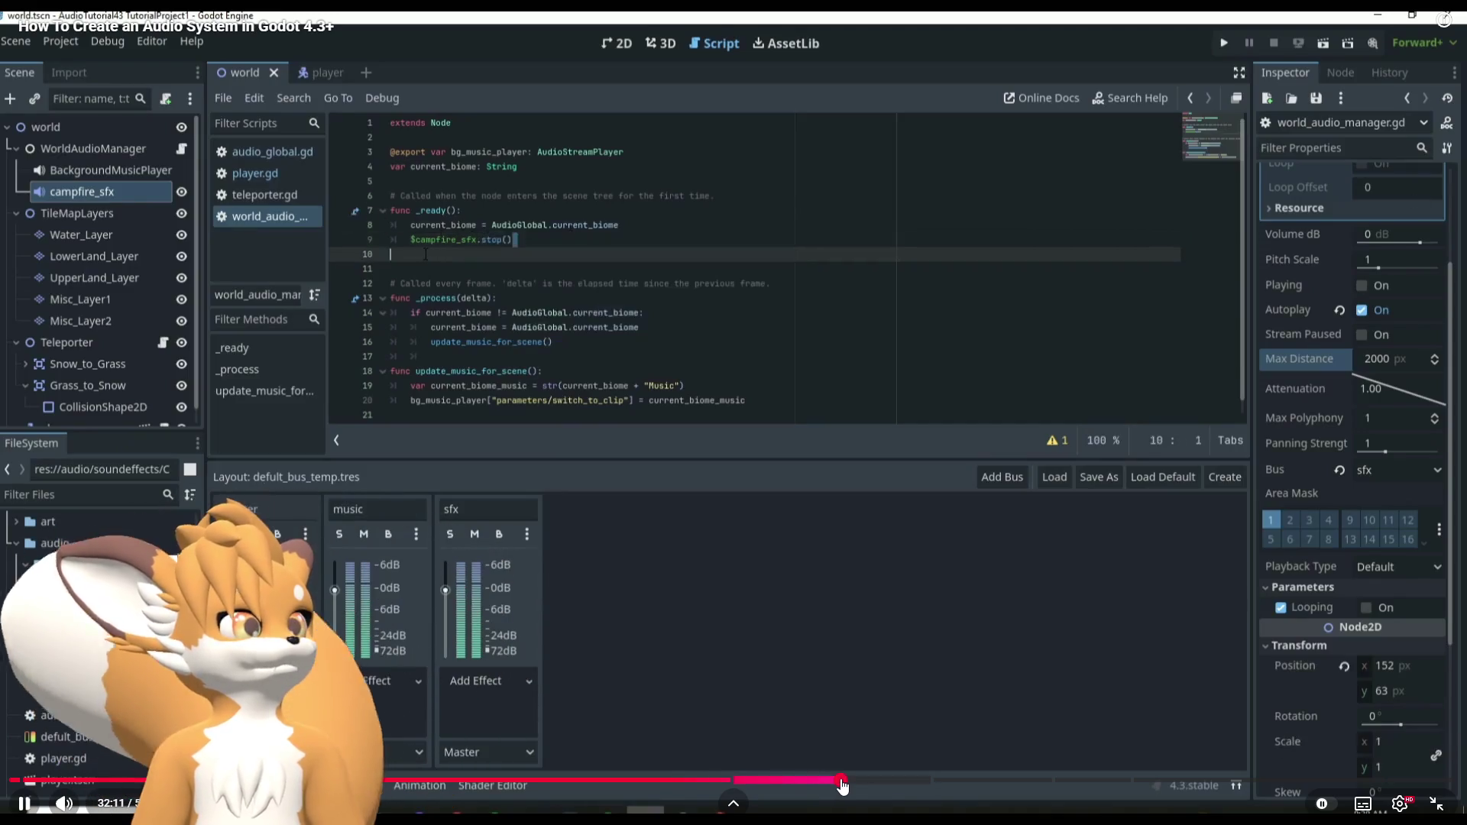
pyautogui.click(853, 785)
pyautogui.click(864, 784)
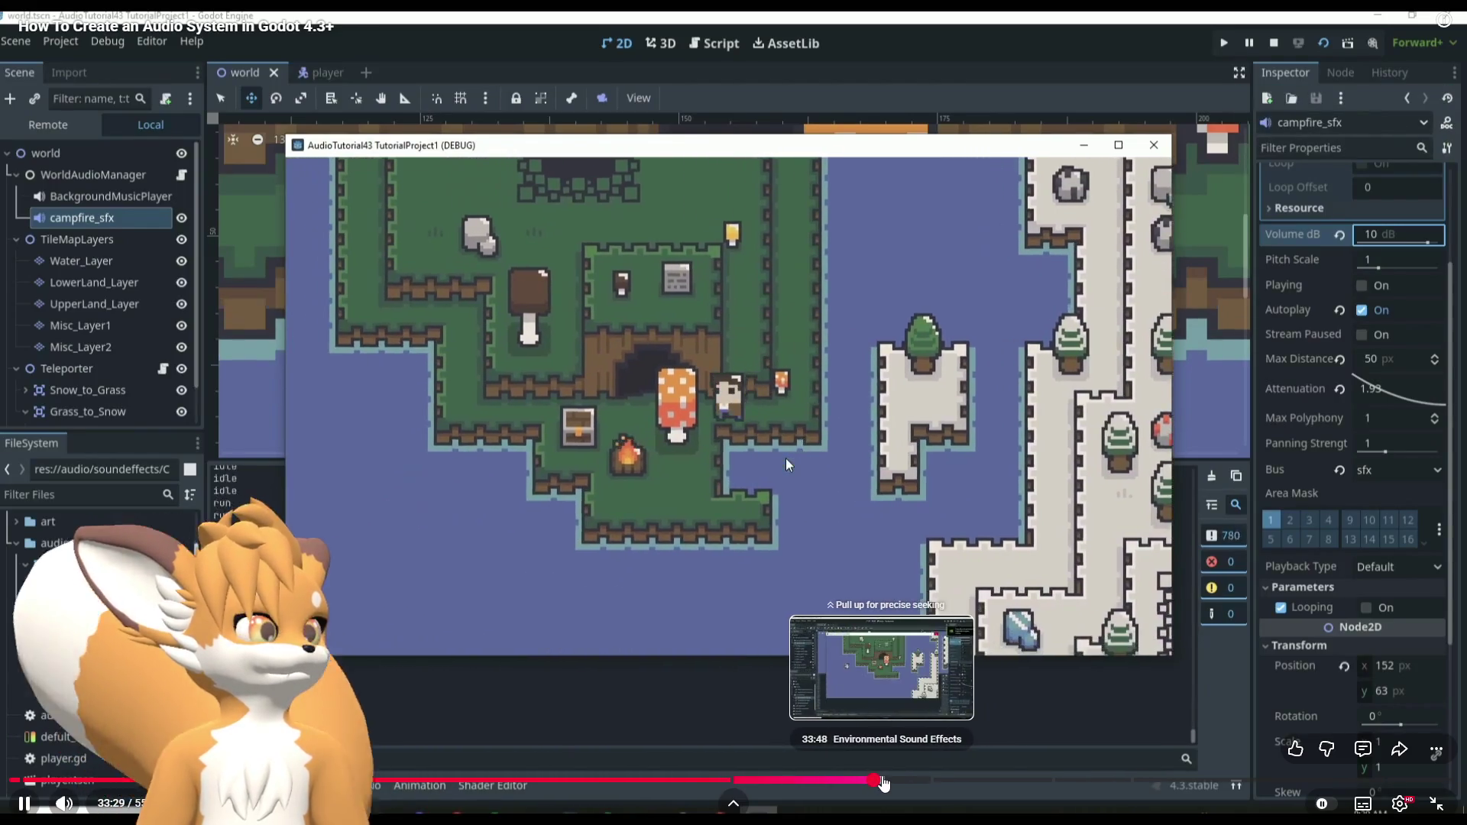
pyautogui.click(895, 780)
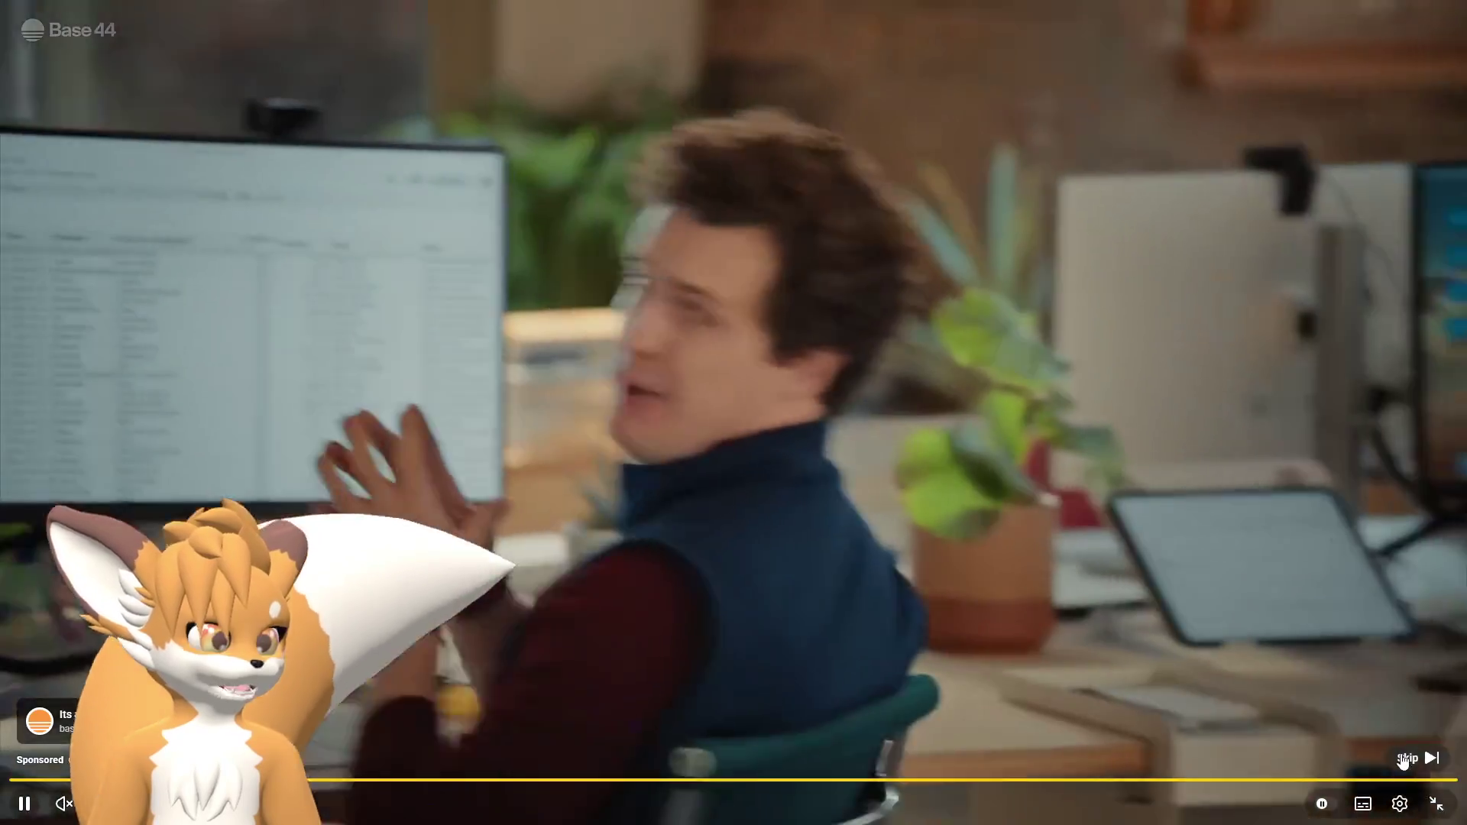
# Skip the sponsored ad to resume the tutorial at the campfire_sfx settings.
pyautogui.click(1406, 758)
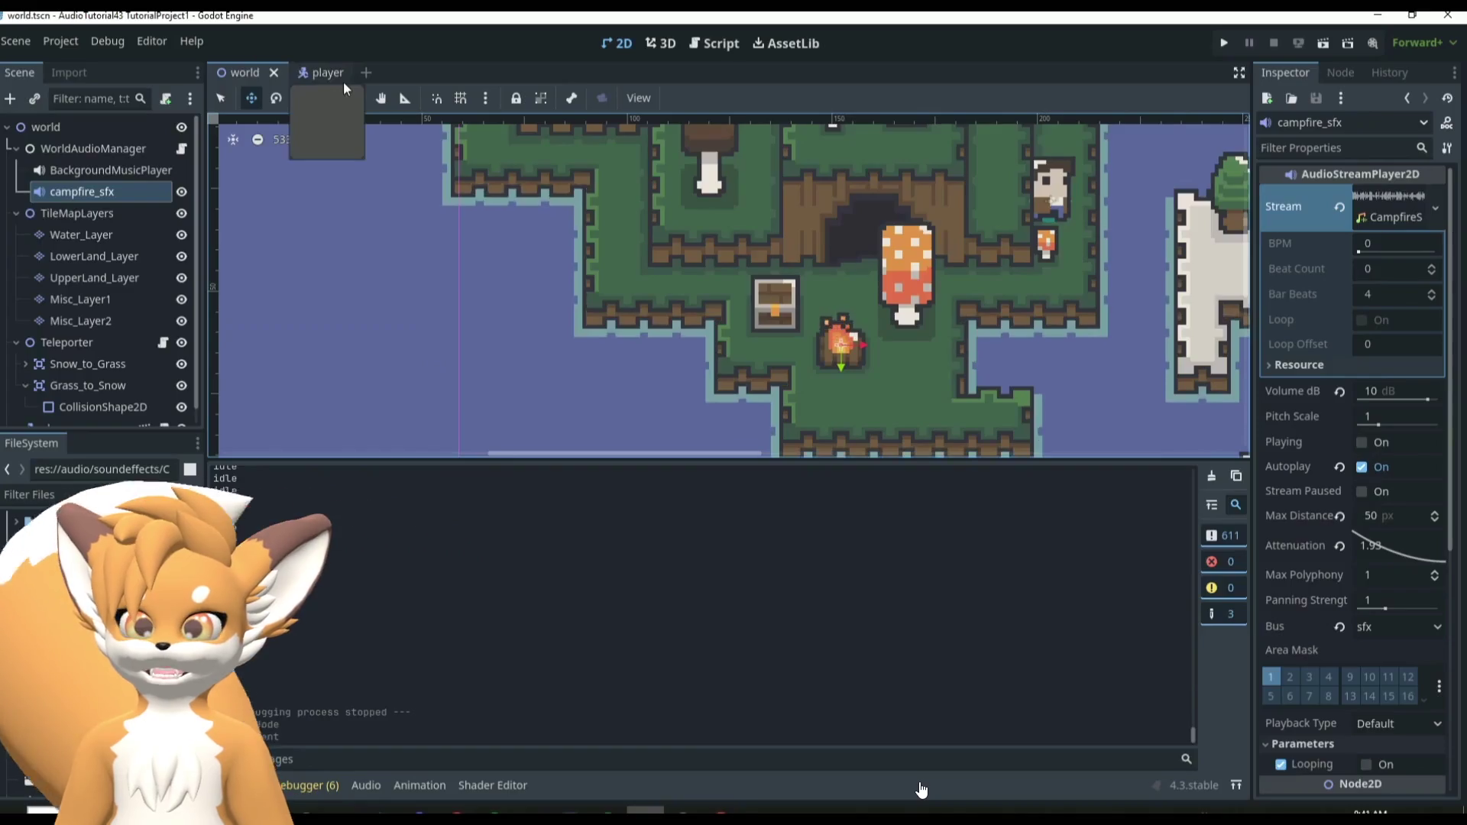
# Seek past the world audio manager script and game test to the PlayerAudioStream setup.
pyautogui.moveTo(929, 787)
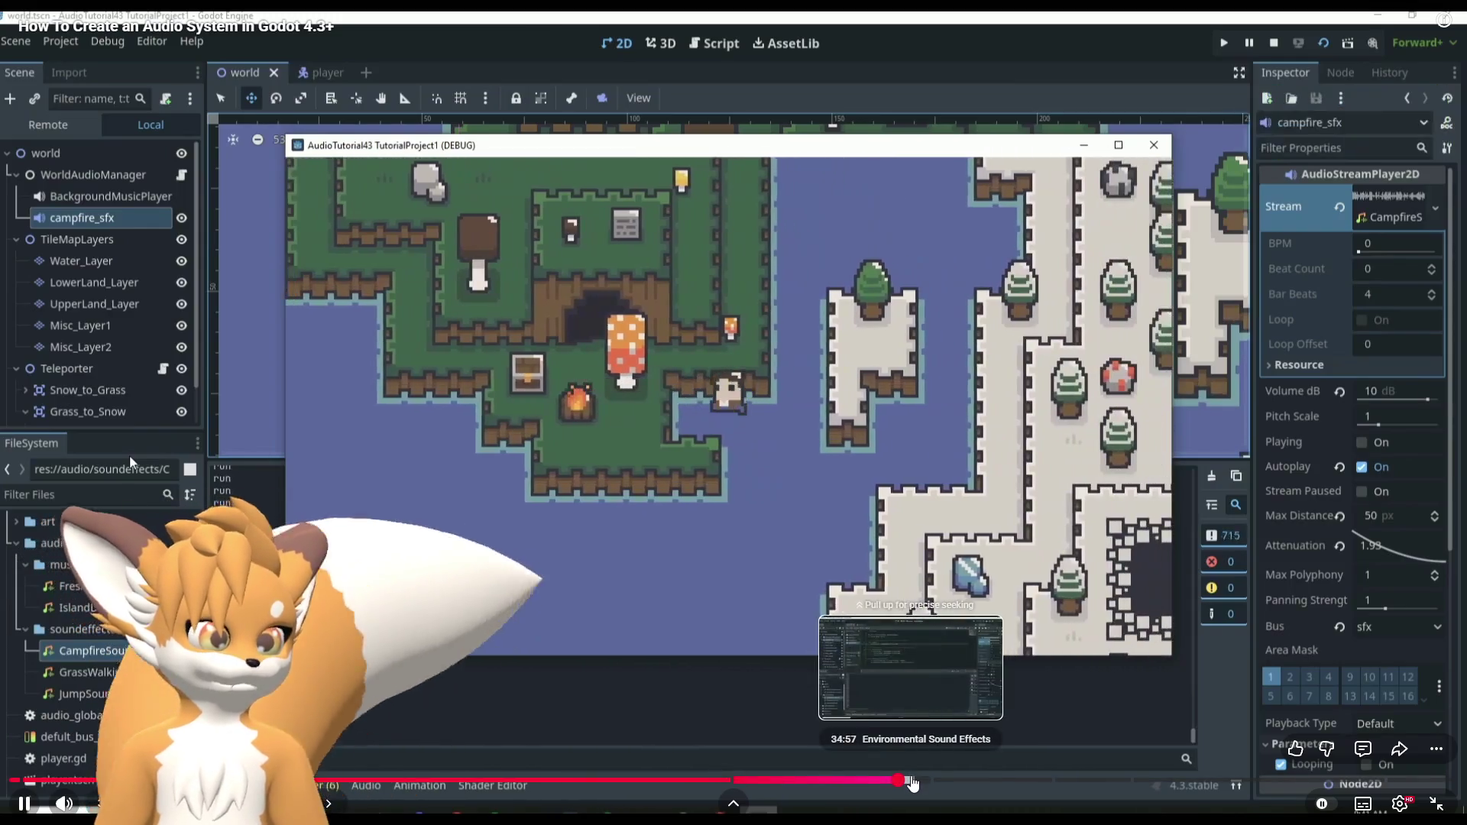
pyautogui.click(912, 780)
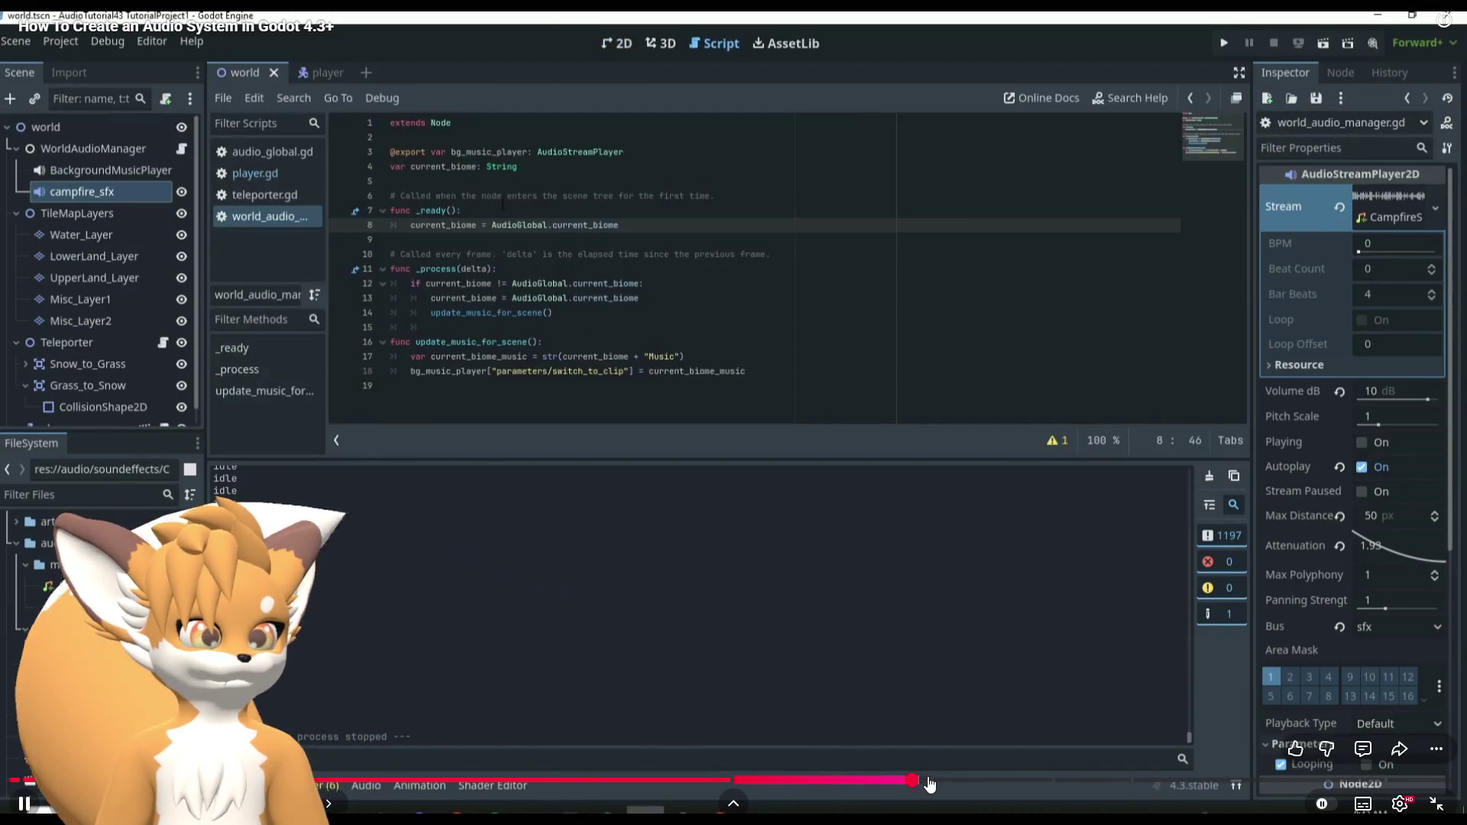
pyautogui.click(928, 780)
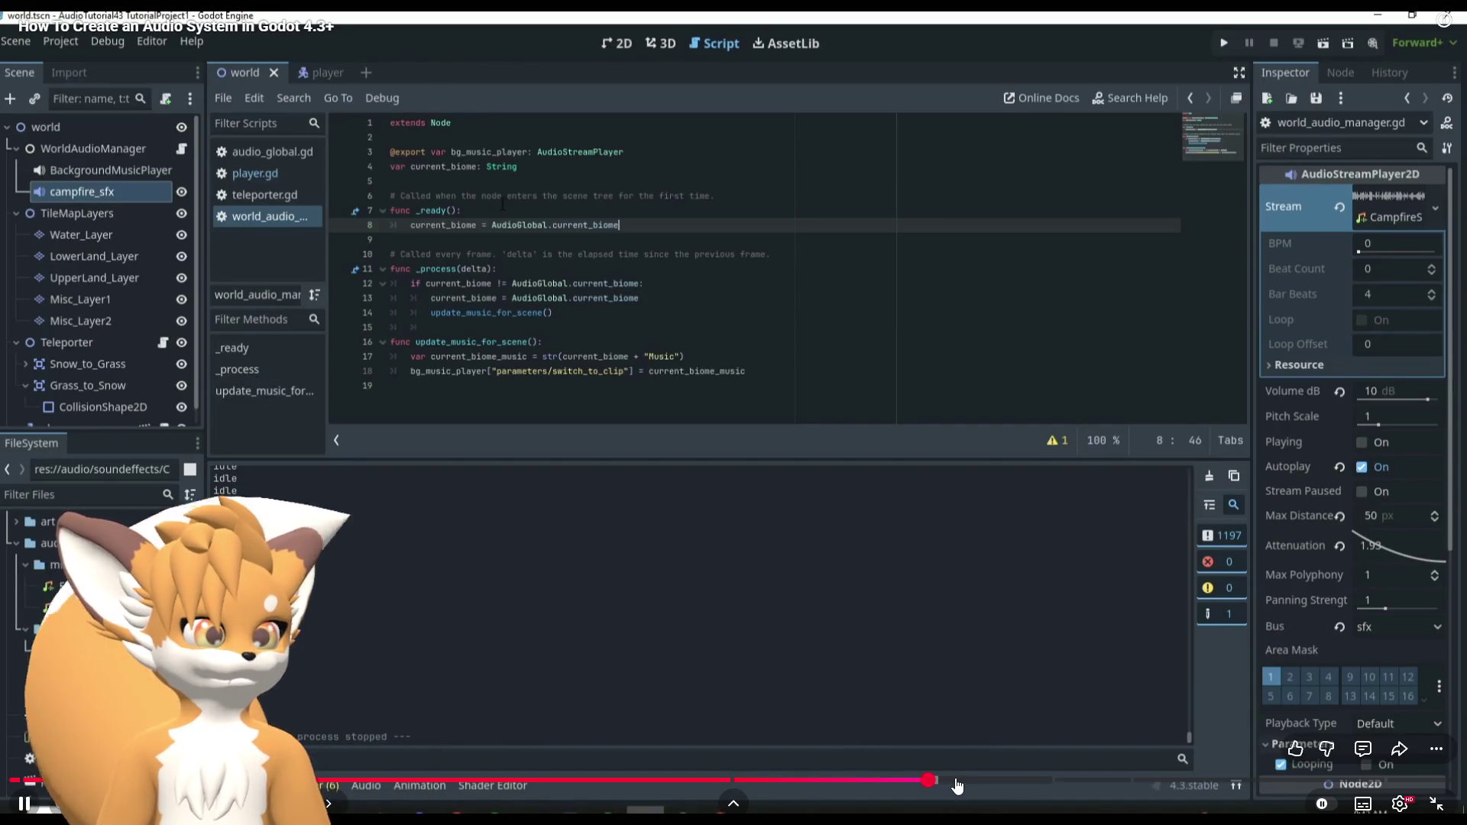
pyautogui.click(954, 780)
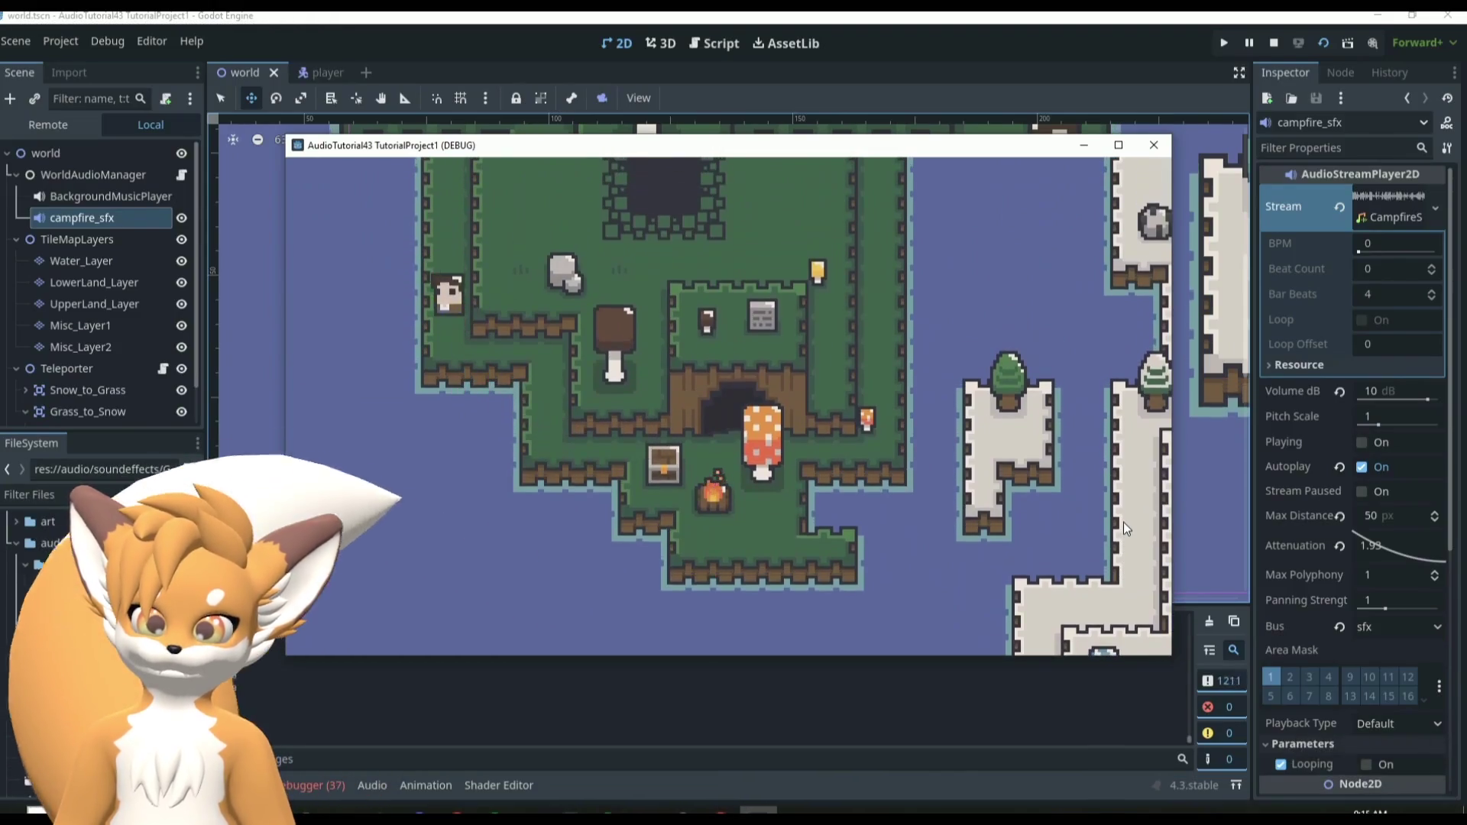
pyautogui.moveTo(892, 714)
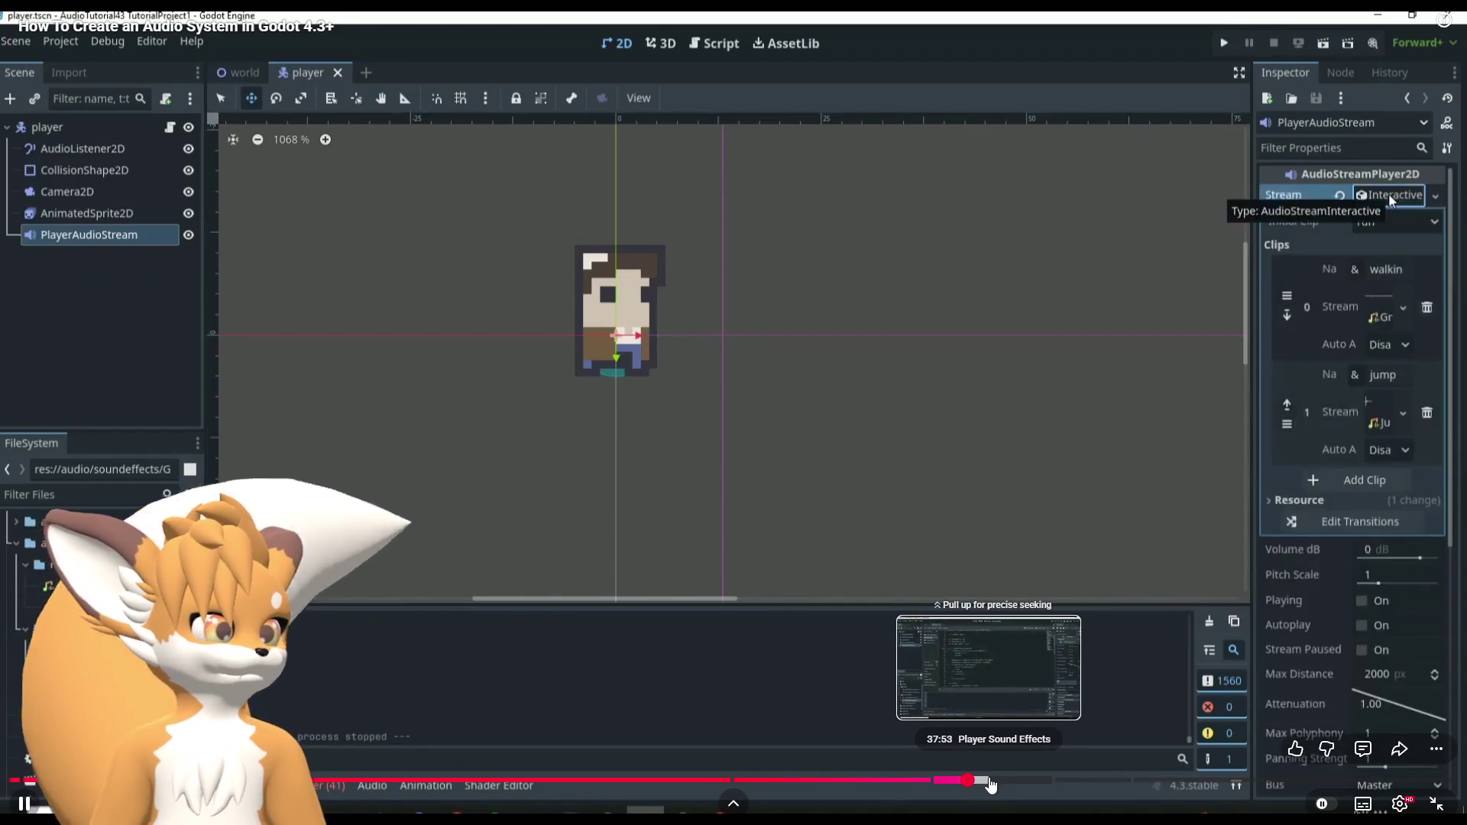
# Skim the tutorial through the player audio, audio bus, volume scroll bar and update_volume code.
pyautogui.moveTo(991, 785); pyautogui.dragTo(1005, 784)
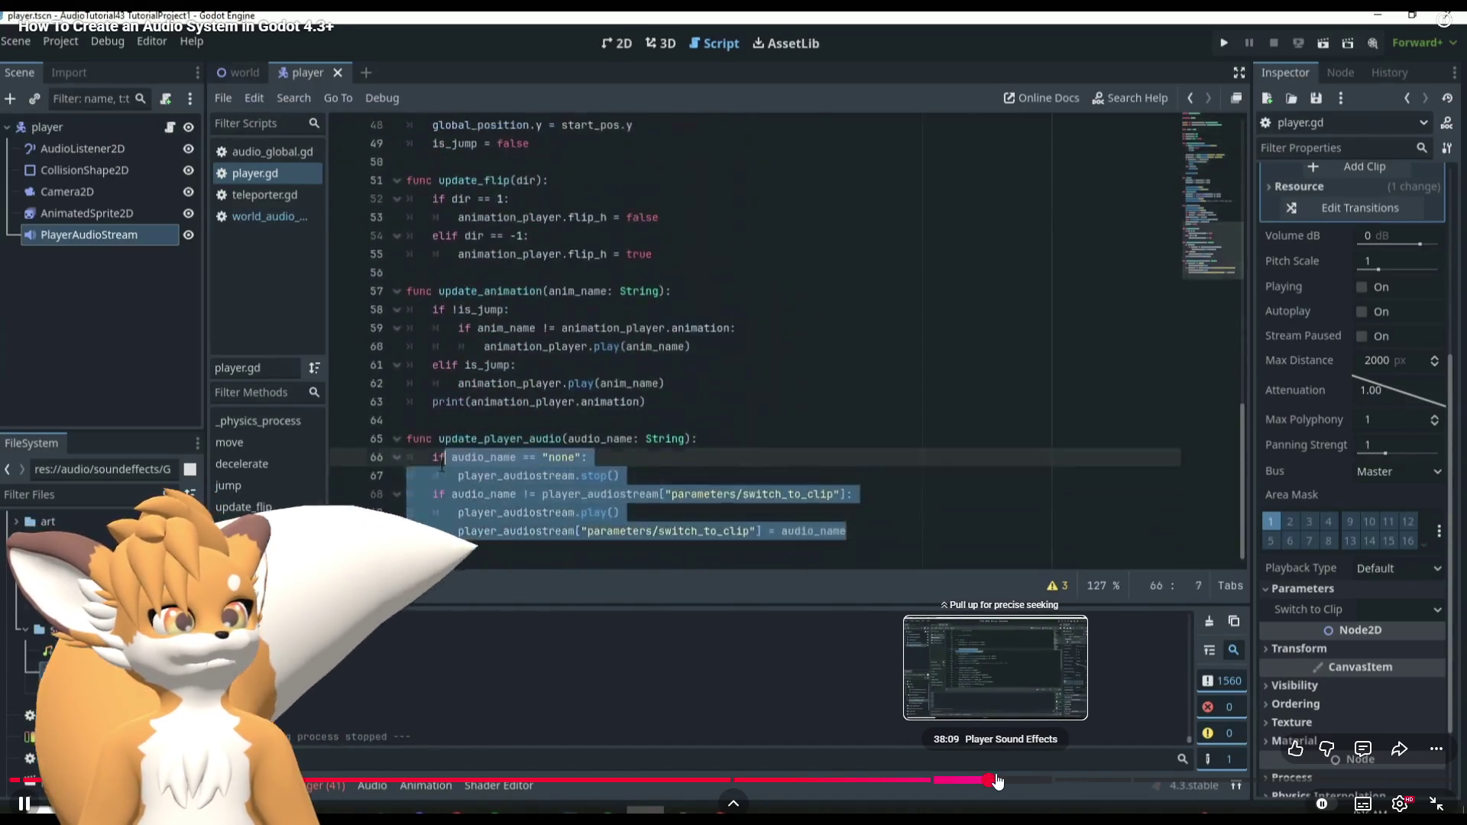
pyautogui.moveTo(1006, 783); pyautogui.dragTo(1050, 779)
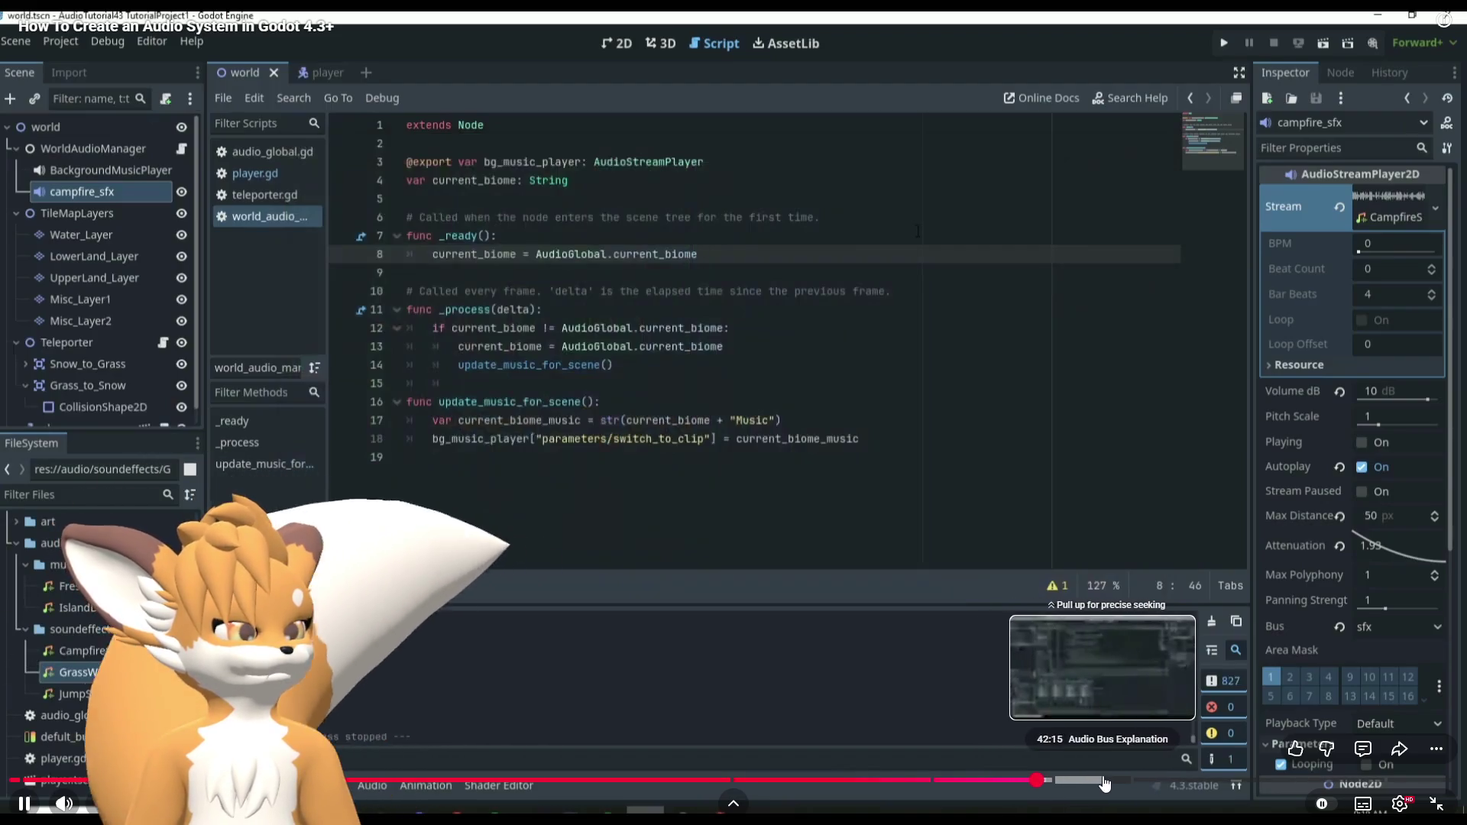
pyautogui.click(1100, 780)
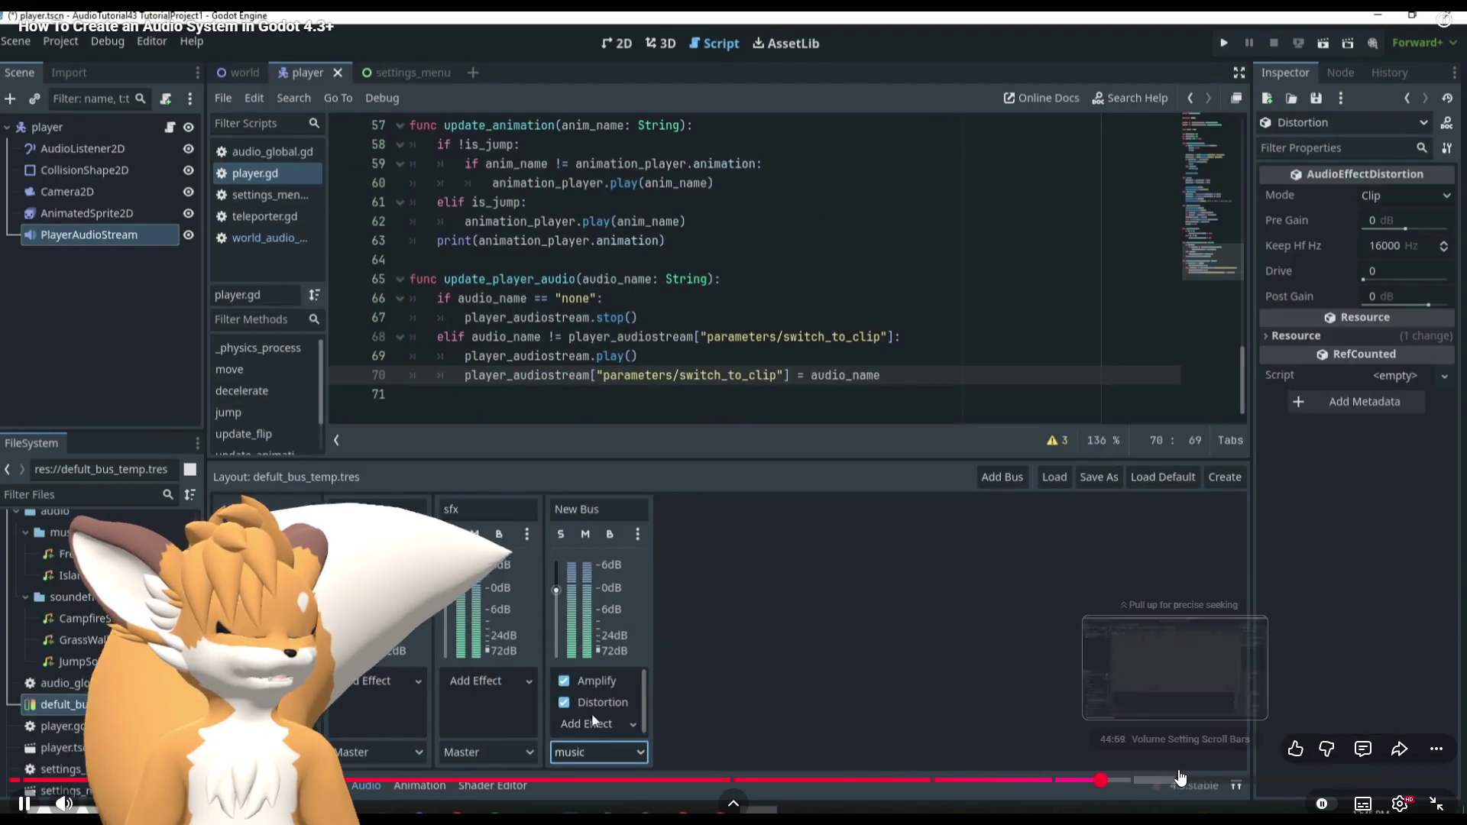
pyautogui.click(1181, 777)
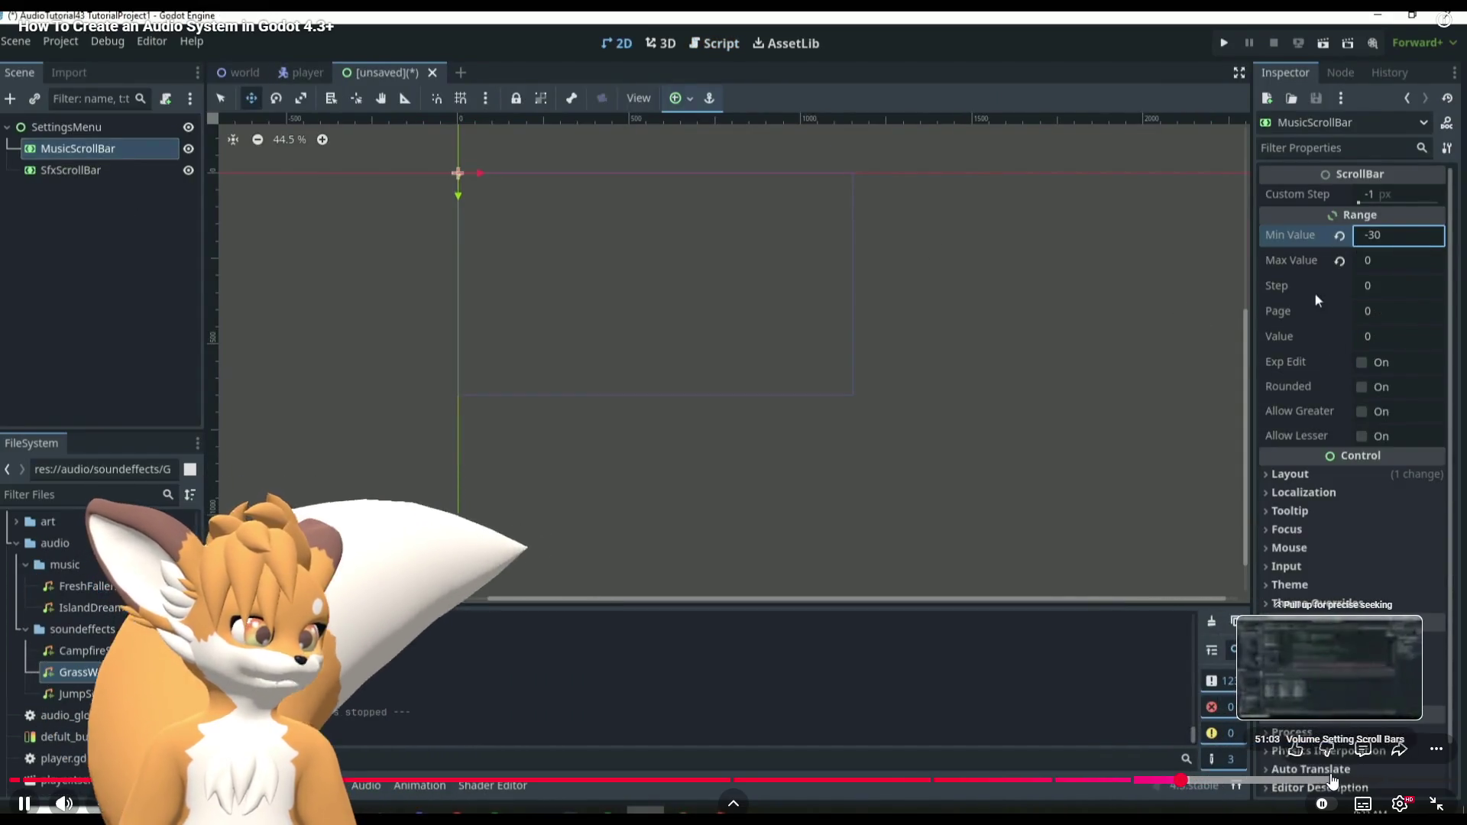
pyautogui.click(1333, 779)
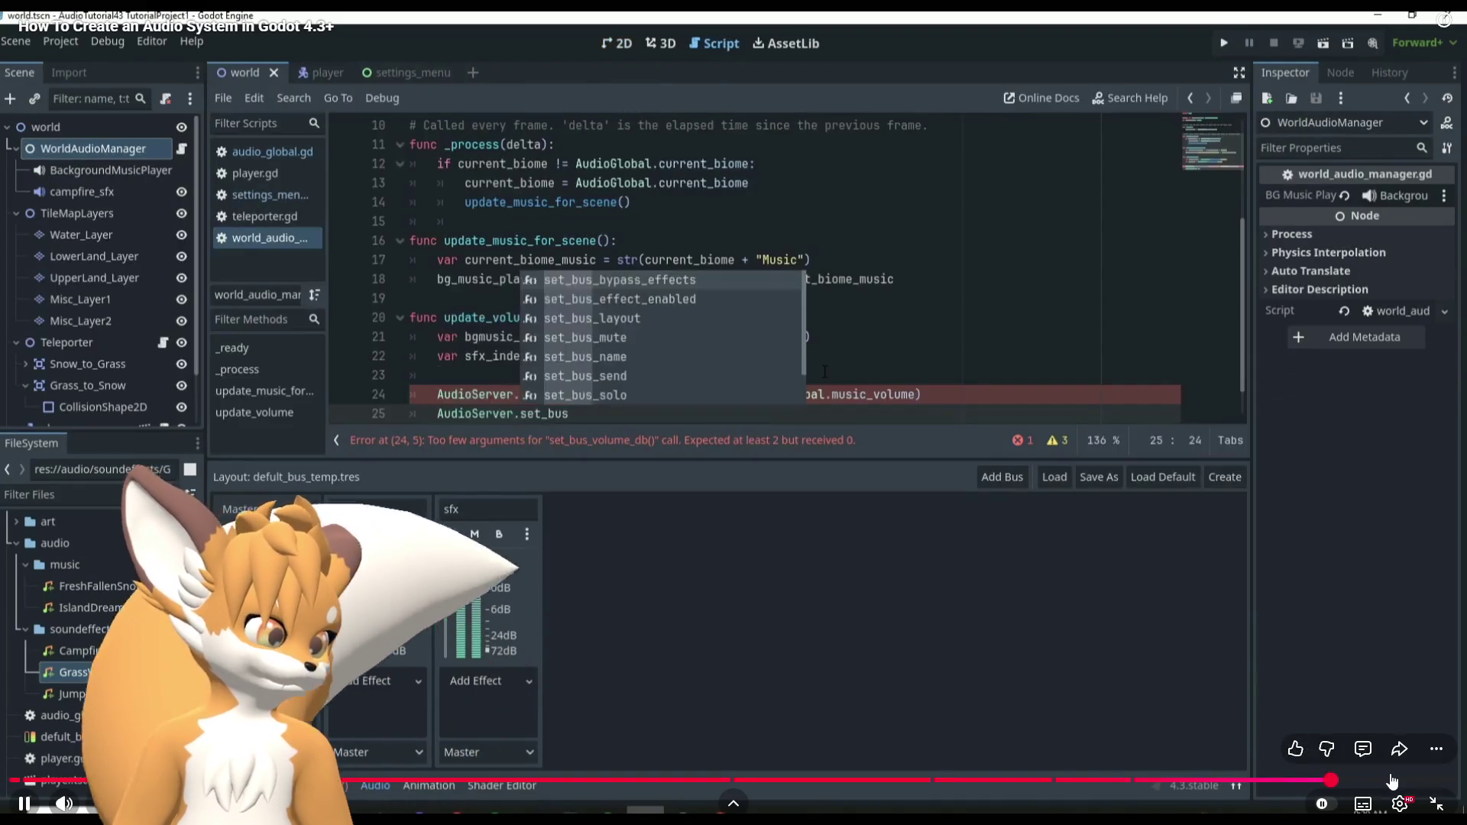
pyautogui.click(1389, 779)
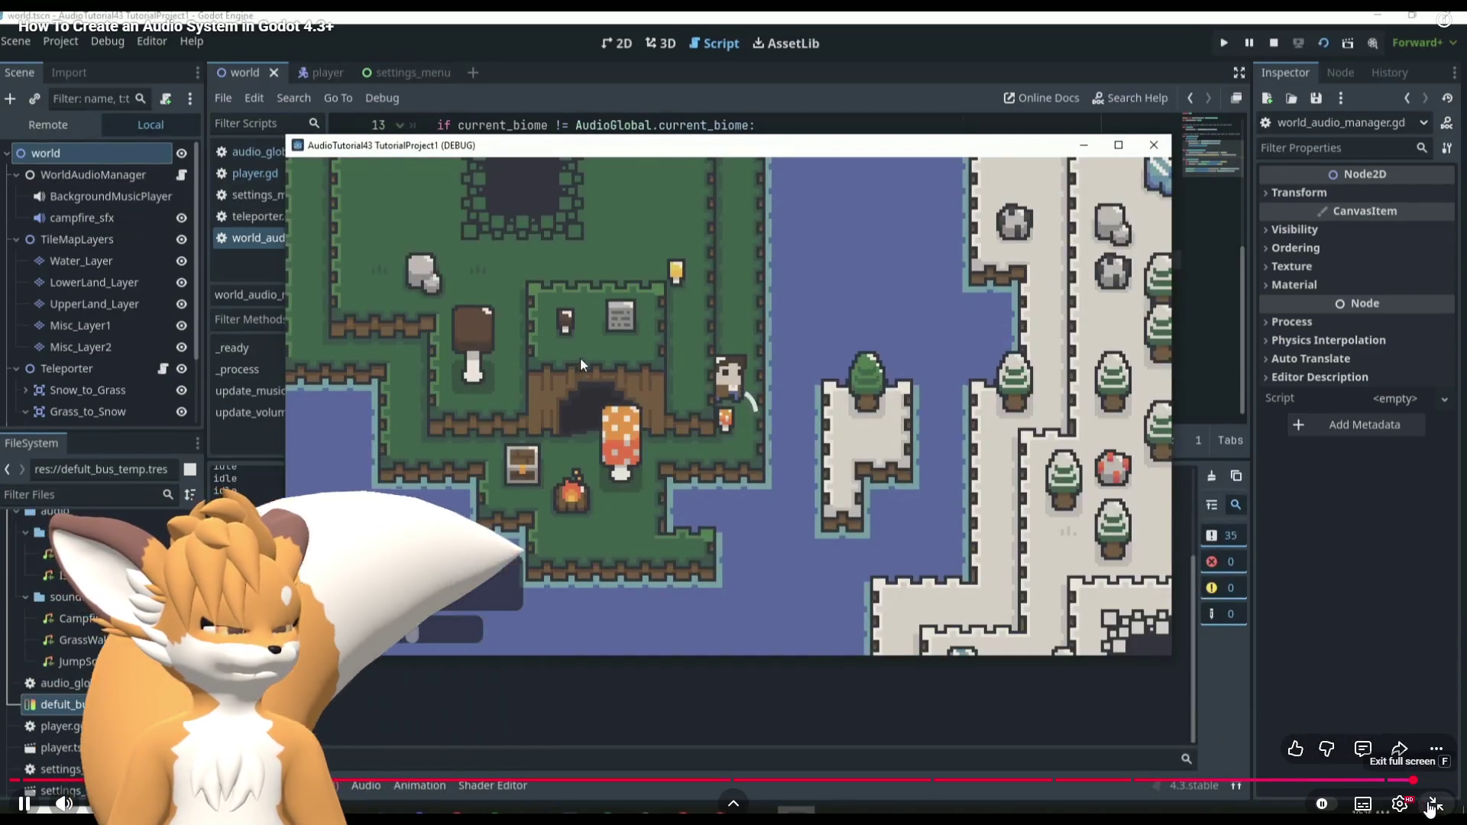
# Exit full screen, close the tutorial browser window, then switch back to the browser.
pyautogui.click(1432, 803)
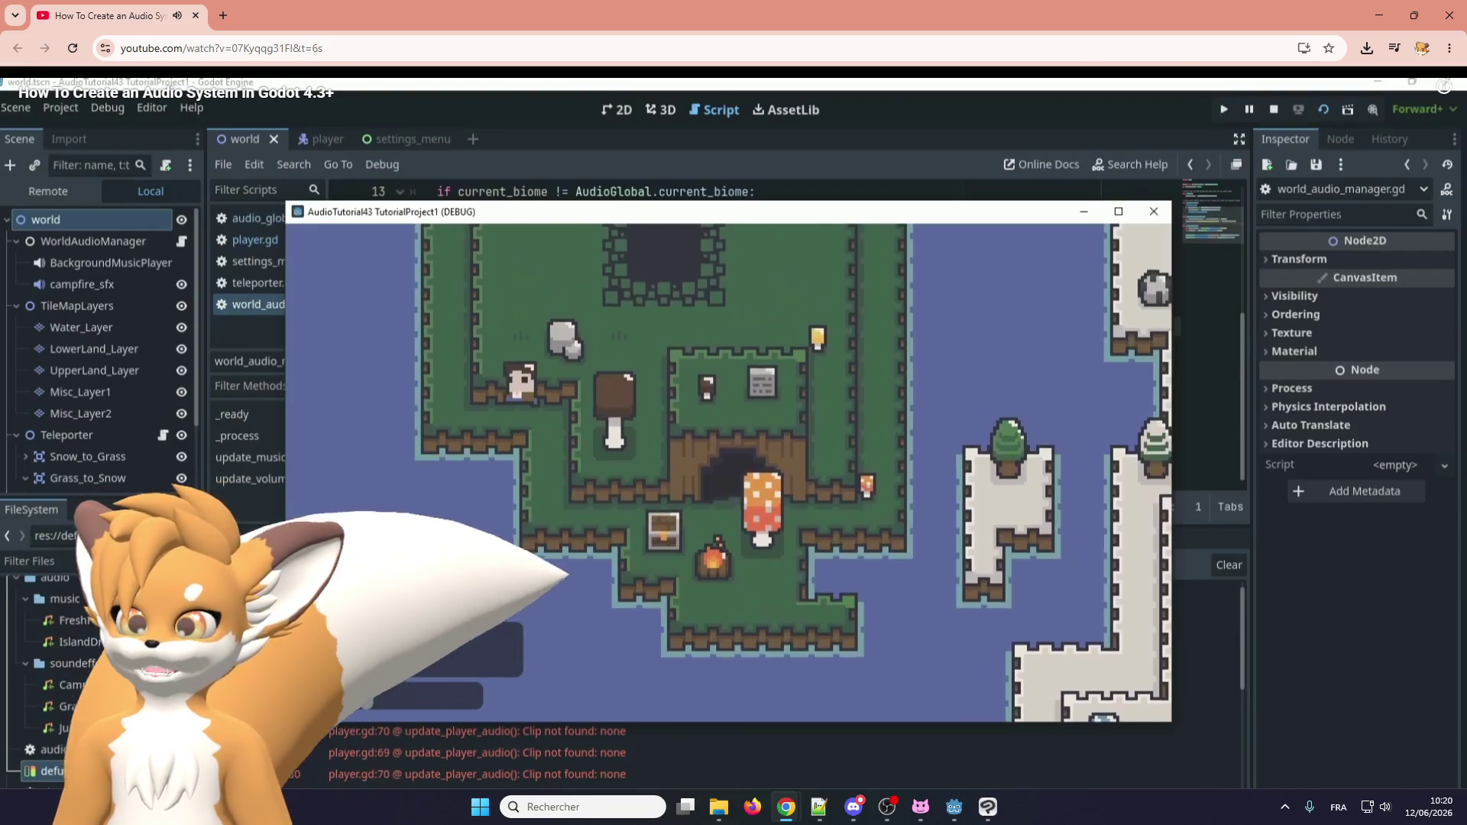
pyautogui.click(1449, 15)
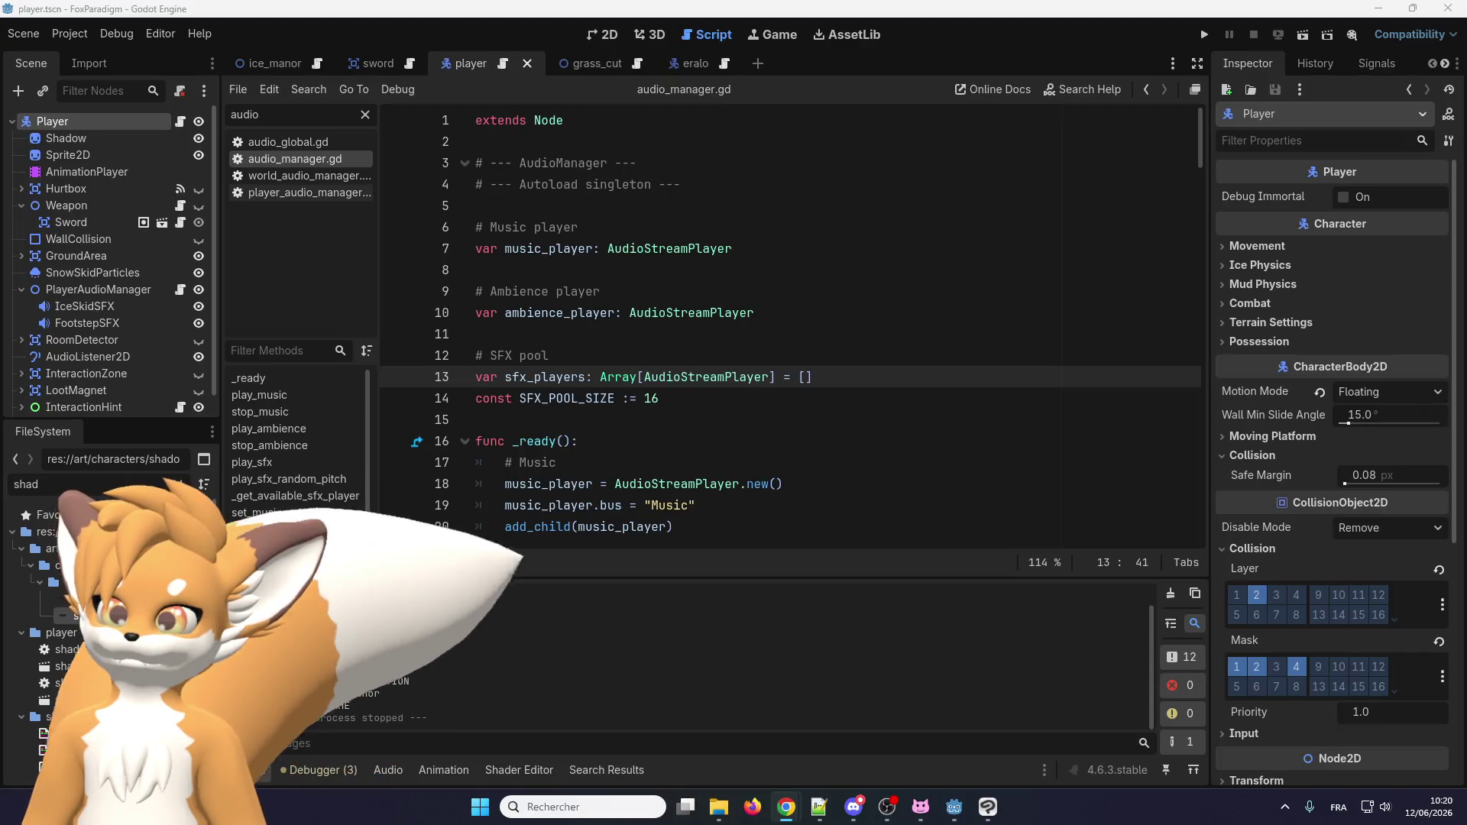
pyautogui.hotkey('alt', 'Tab')
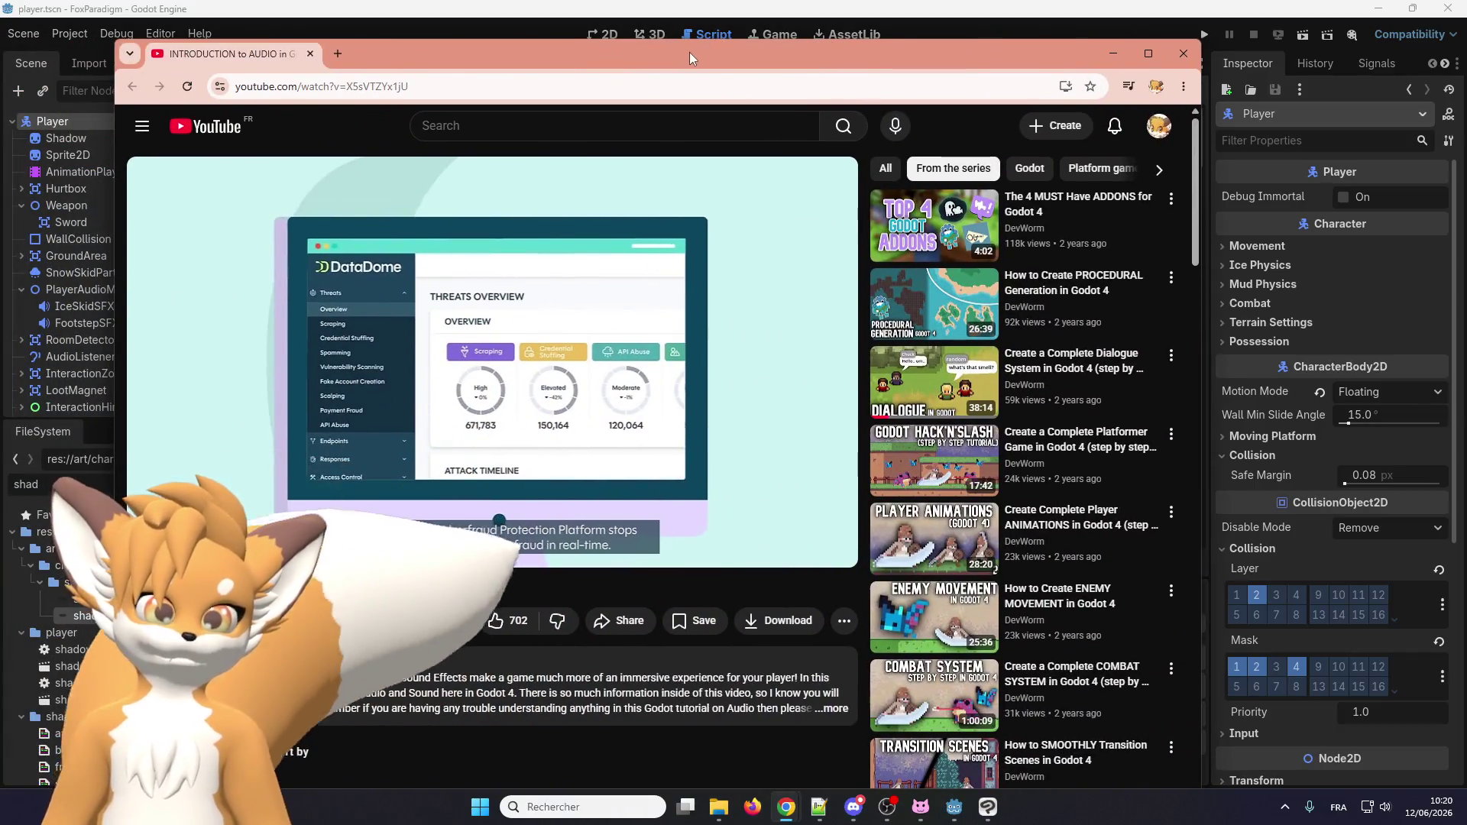
# Maximize the browser and play the INTRODUCTION to AUDIO in Godot 4 video full screen.
pyautogui.doubleClick(689, 52)
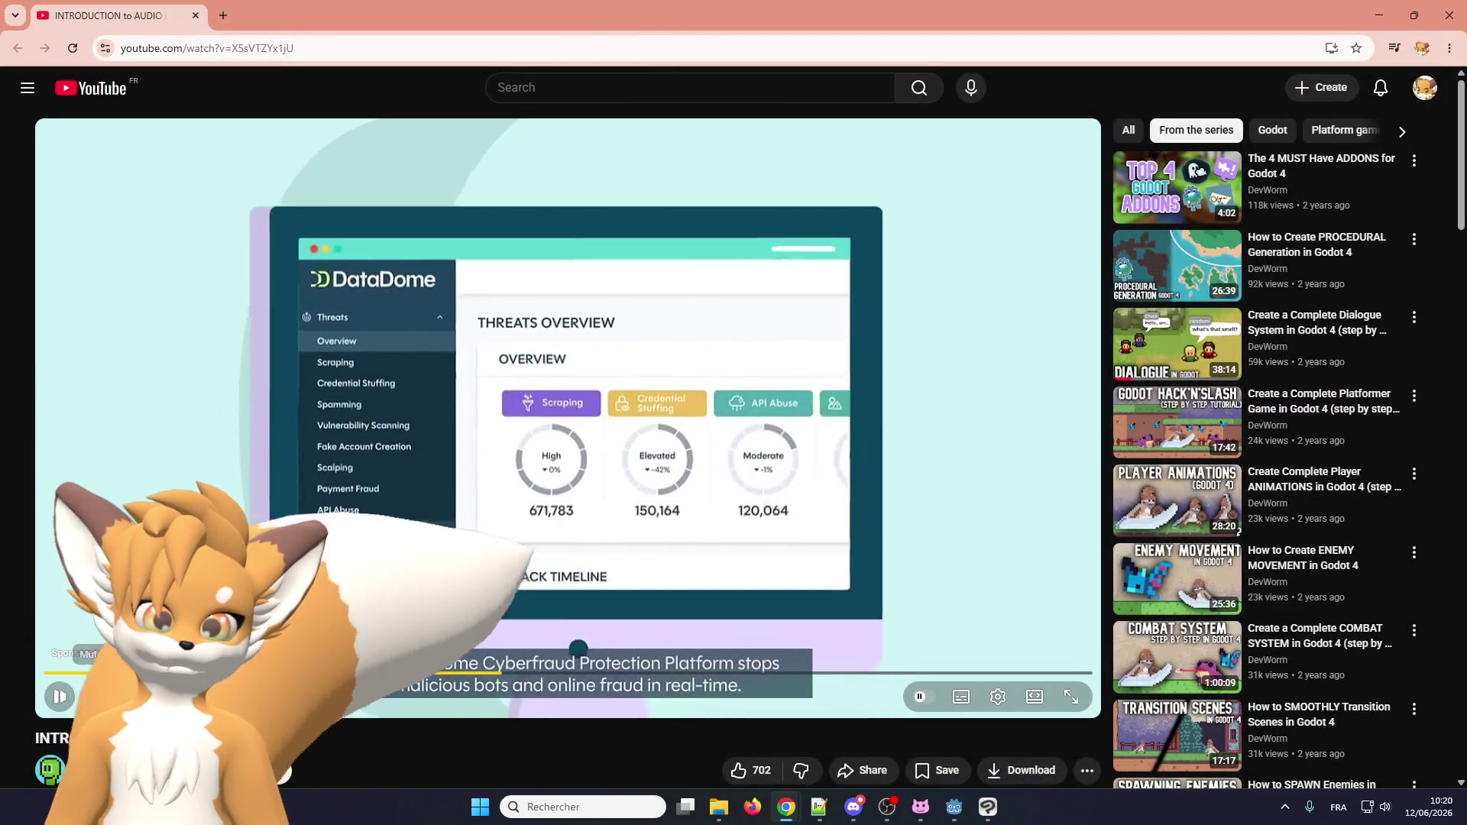
pyautogui.press('k')
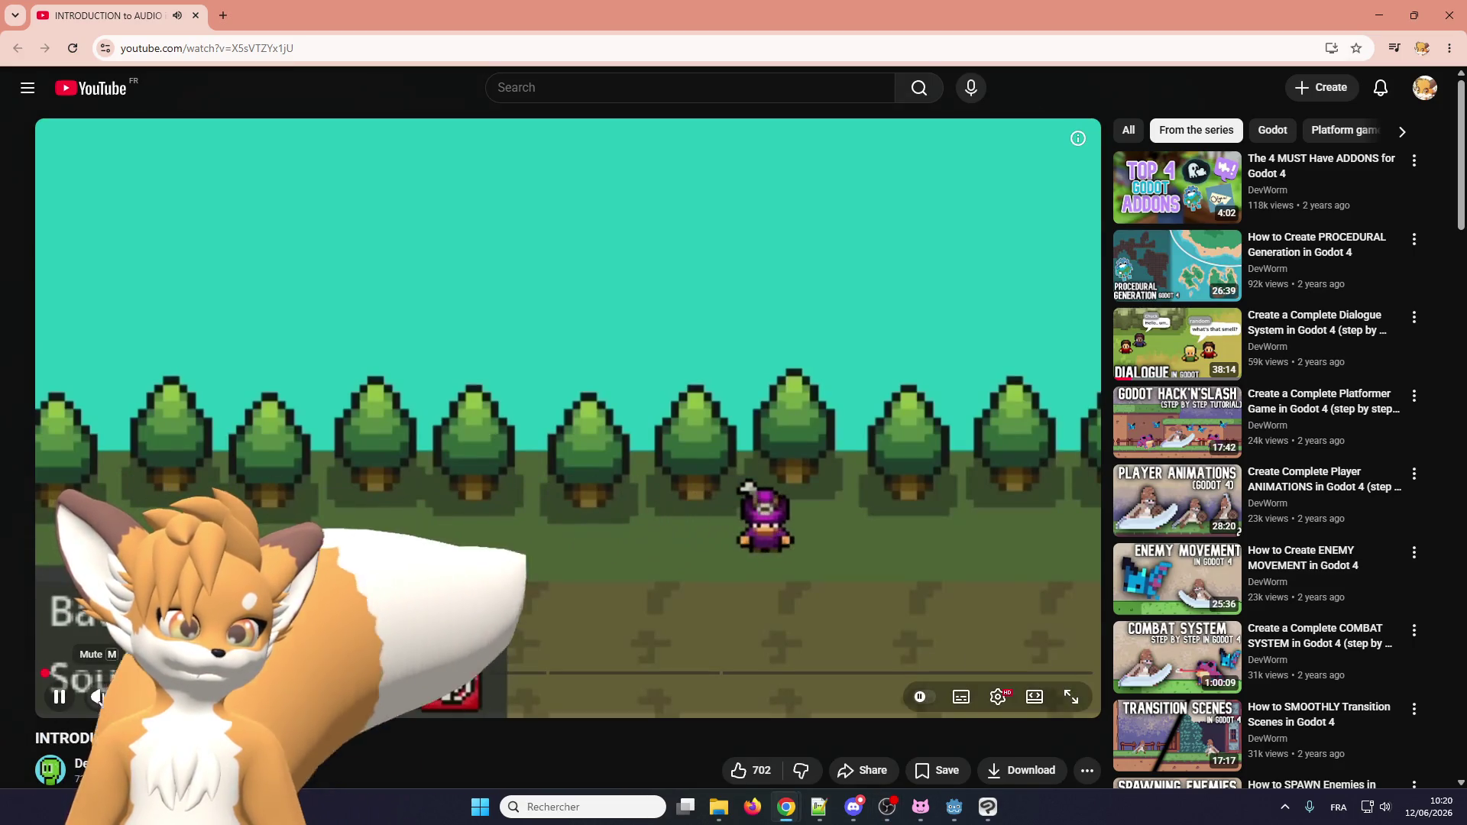
pyautogui.click(1071, 697)
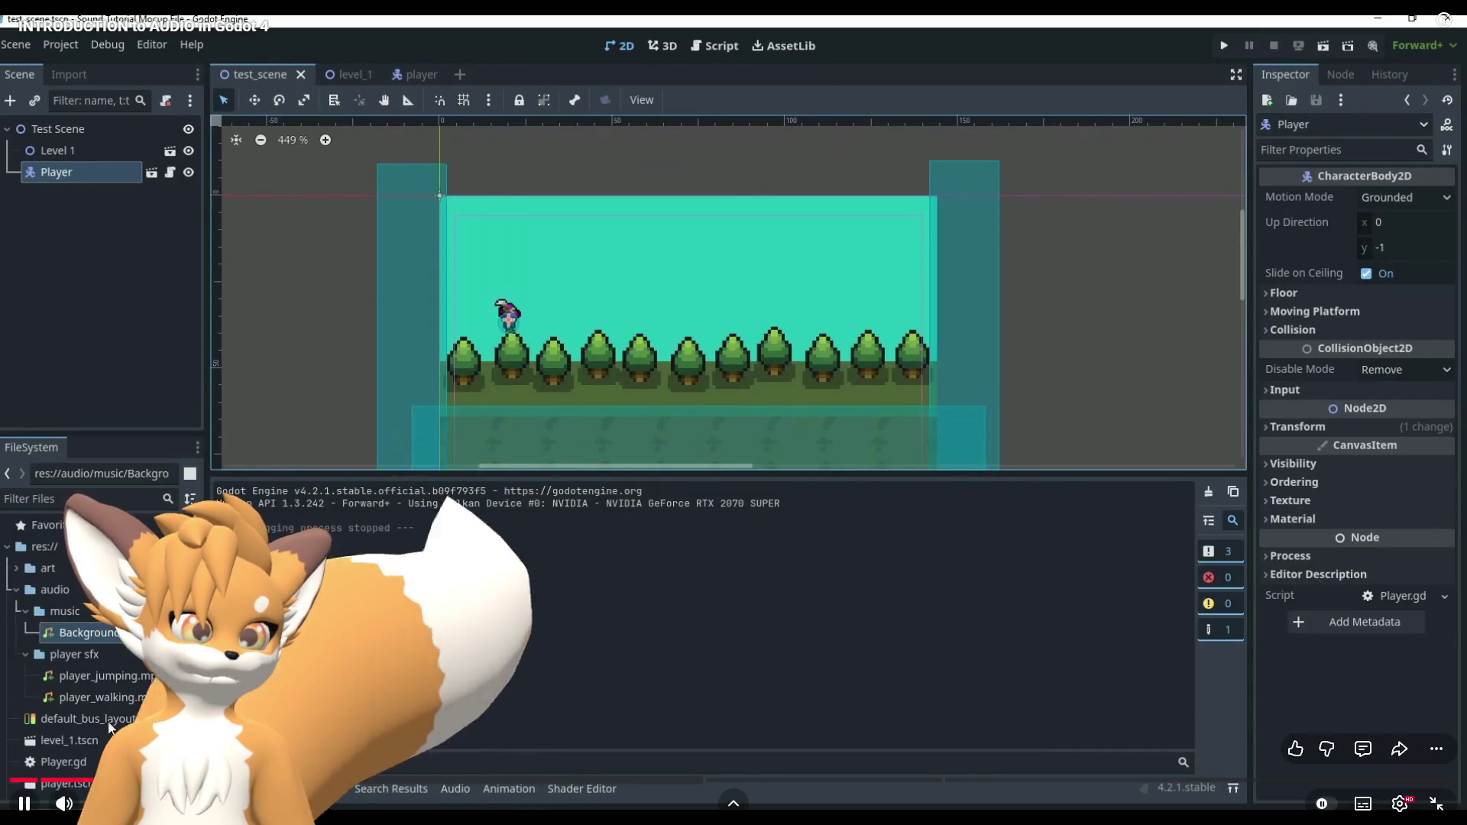
# Skim the tutorial through the player audio import, Player.gd script and running game test.
pyautogui.click(344, 779)
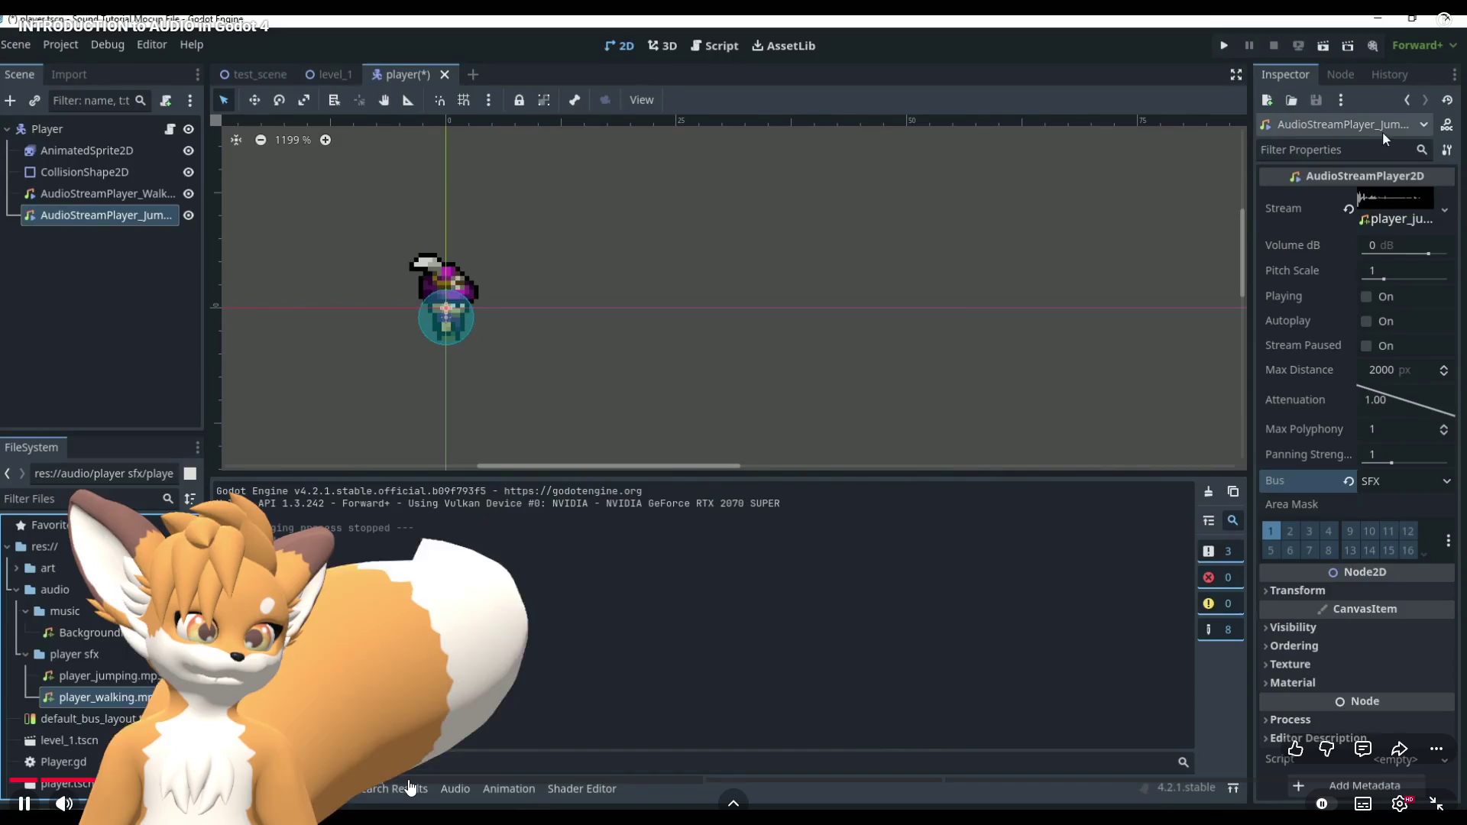
pyautogui.click(419, 779)
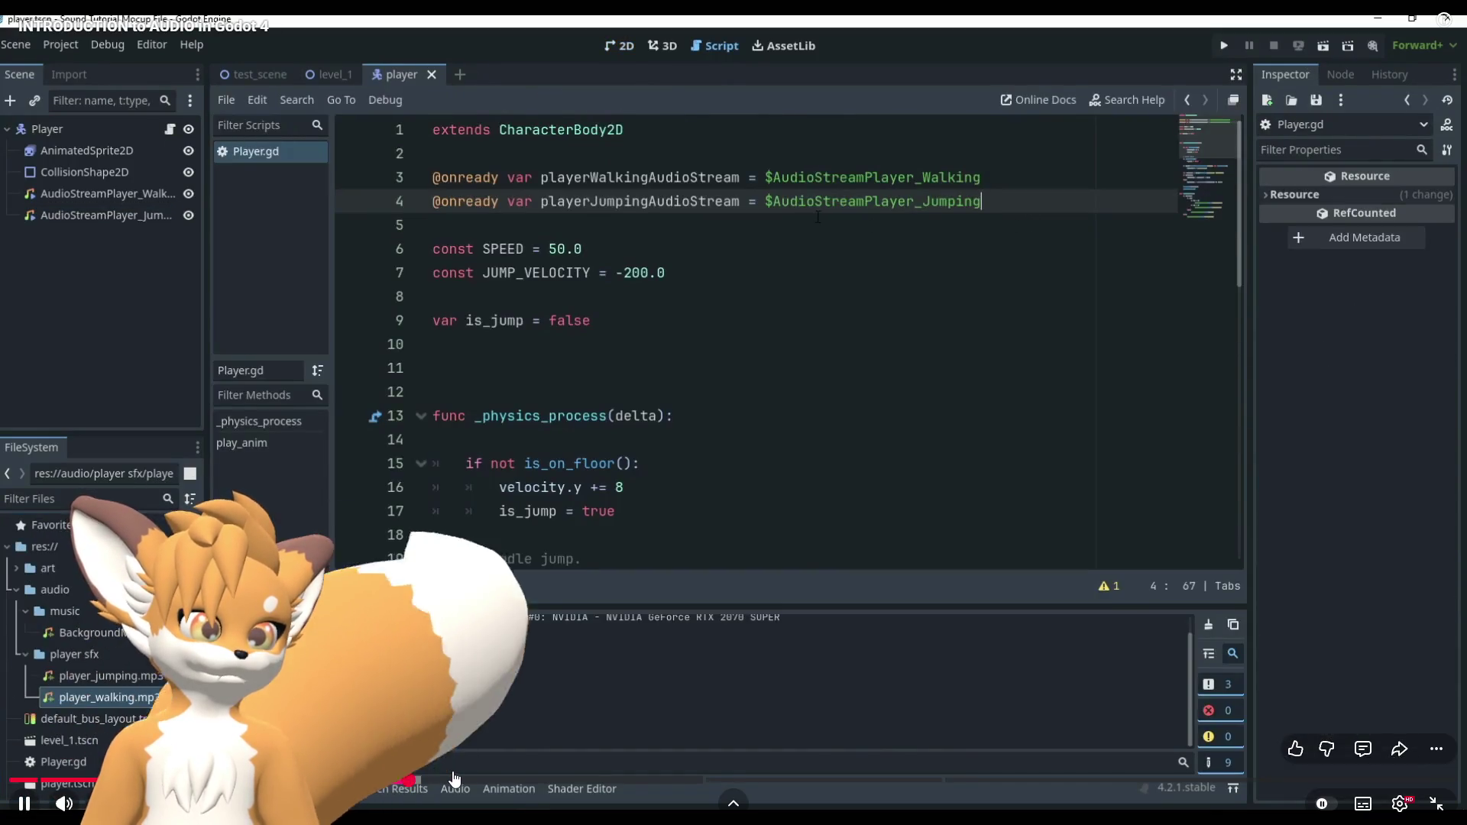
pyautogui.click(456, 778)
pyautogui.moveTo(516, 780); pyautogui.dragTo(940, 783)
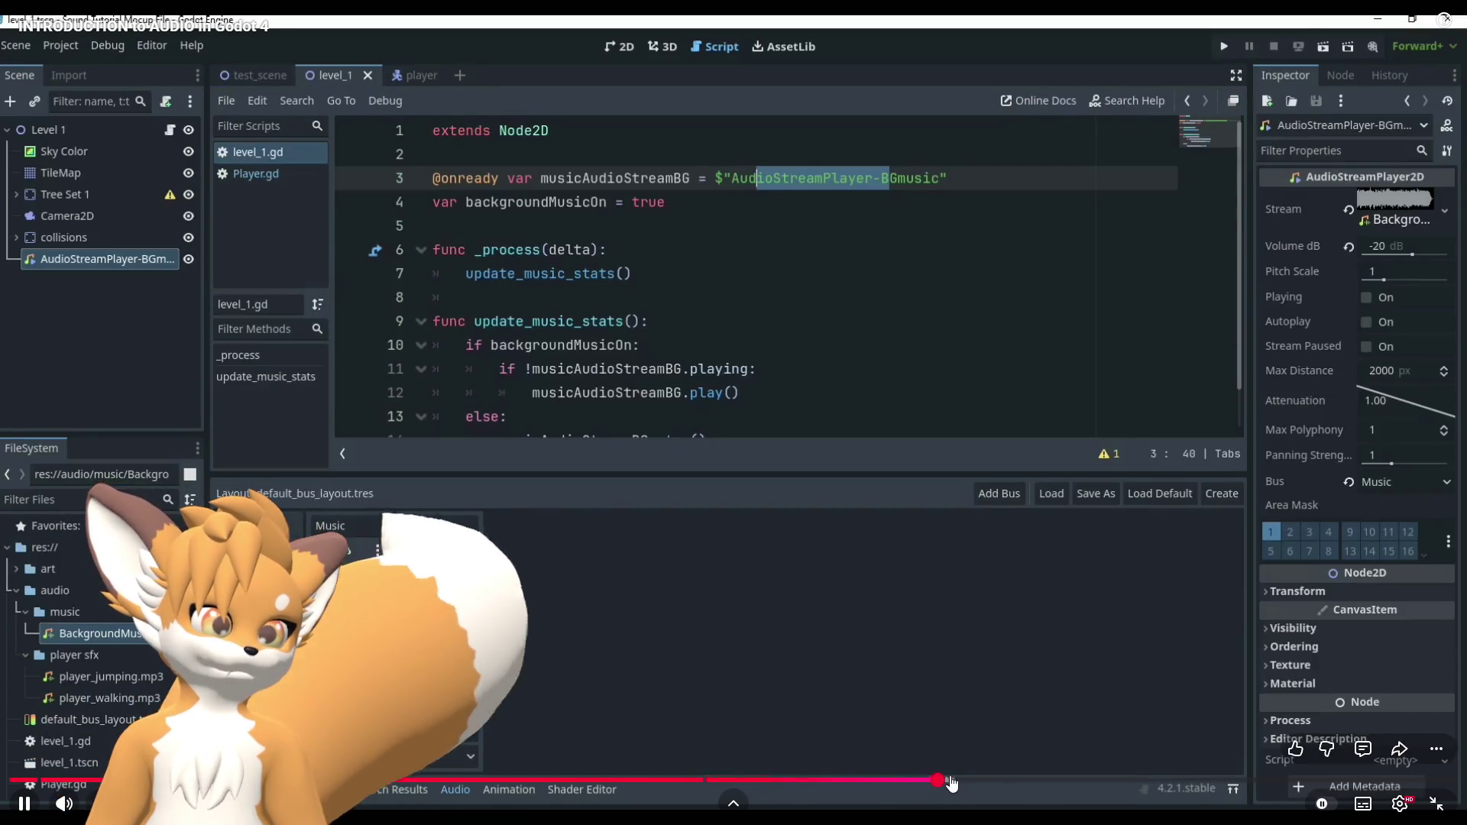
# Skip through the background music setup, settings menu build and mute toggling code.
pyautogui.click(1011, 777)
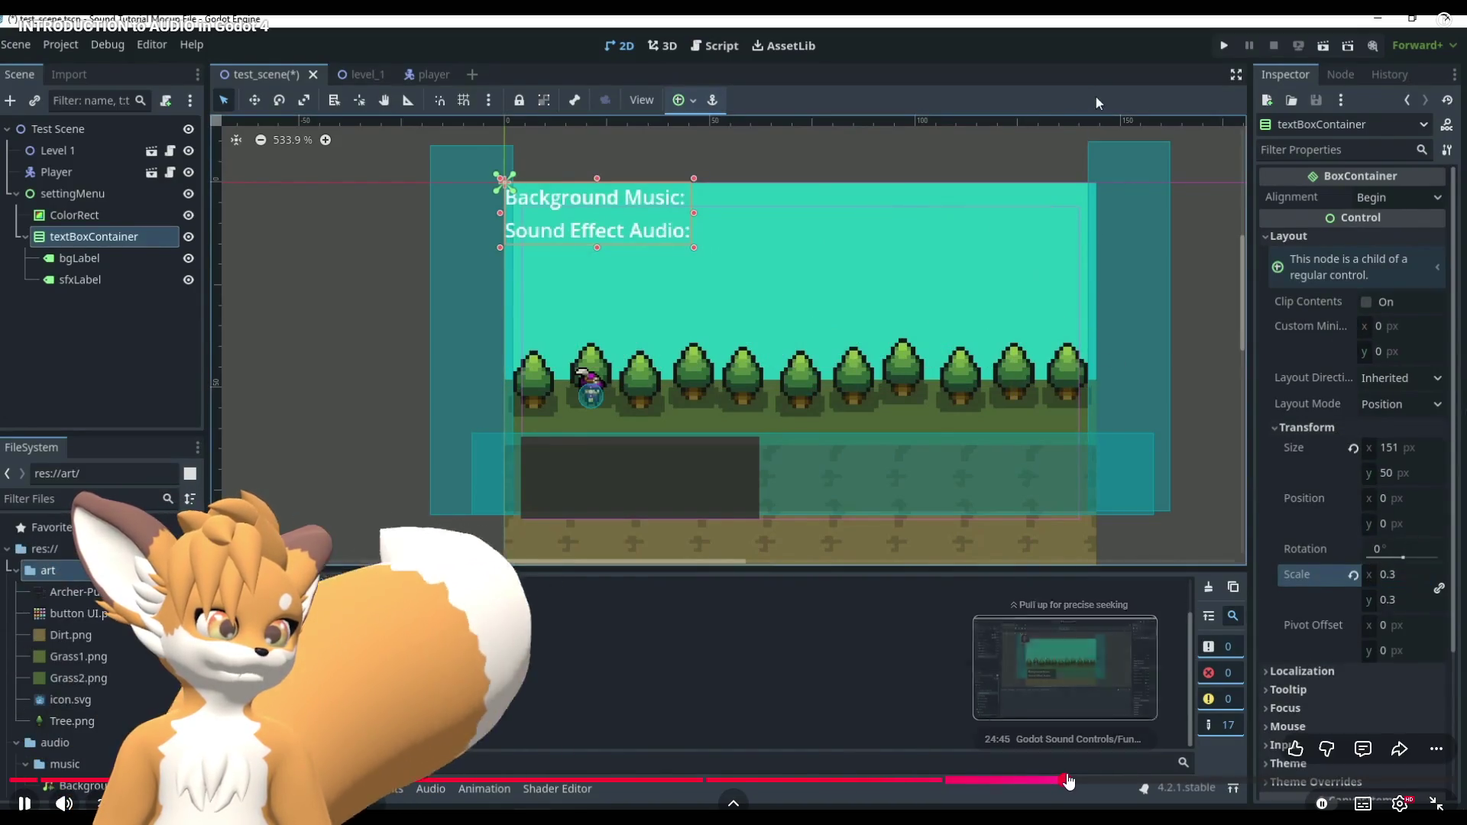
pyautogui.click(1067, 780)
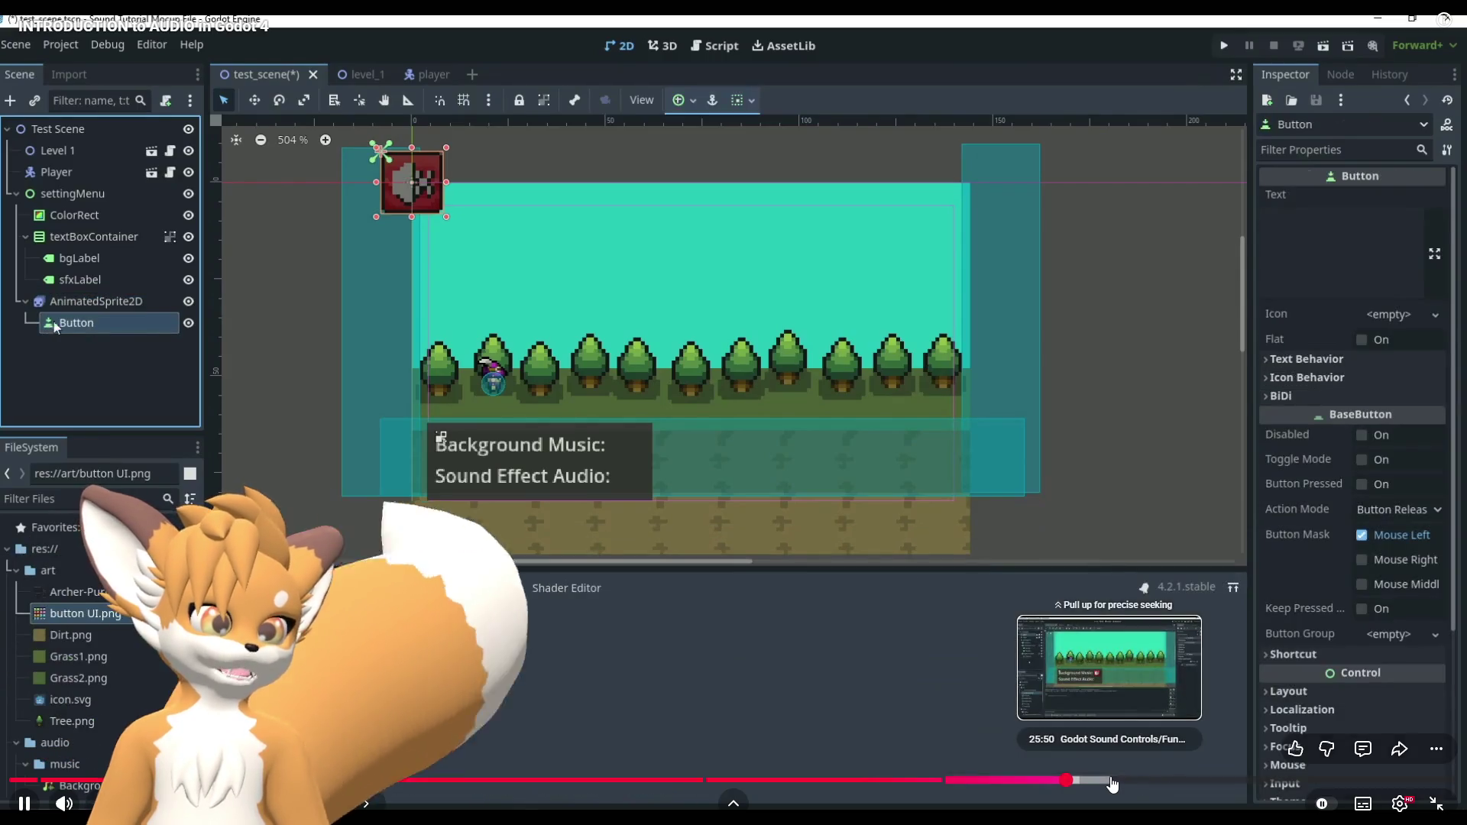
pyautogui.click(1112, 782)
pyautogui.click(1181, 781)
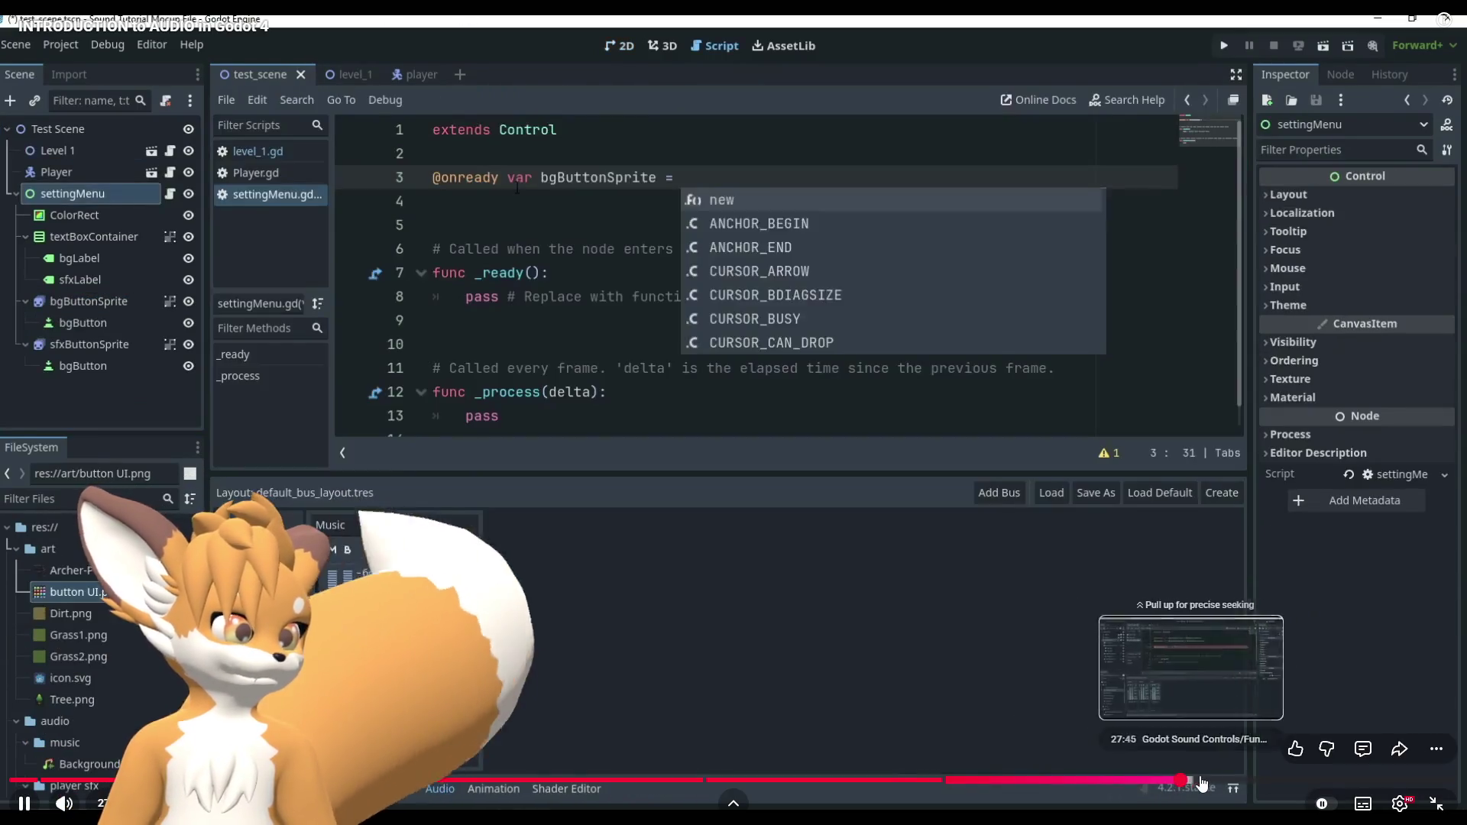
pyautogui.click(1270, 781)
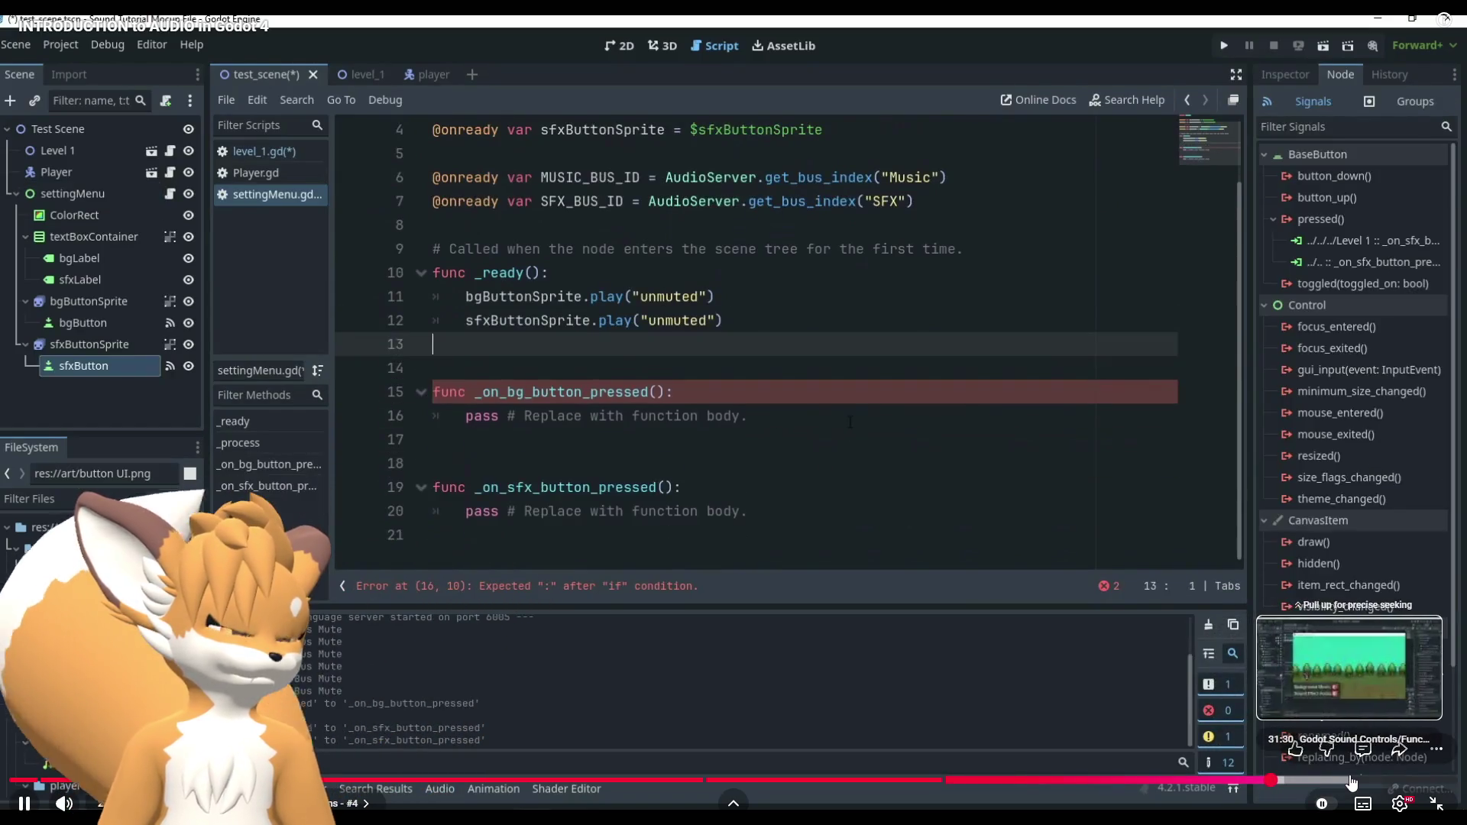
pyautogui.click(1333, 780)
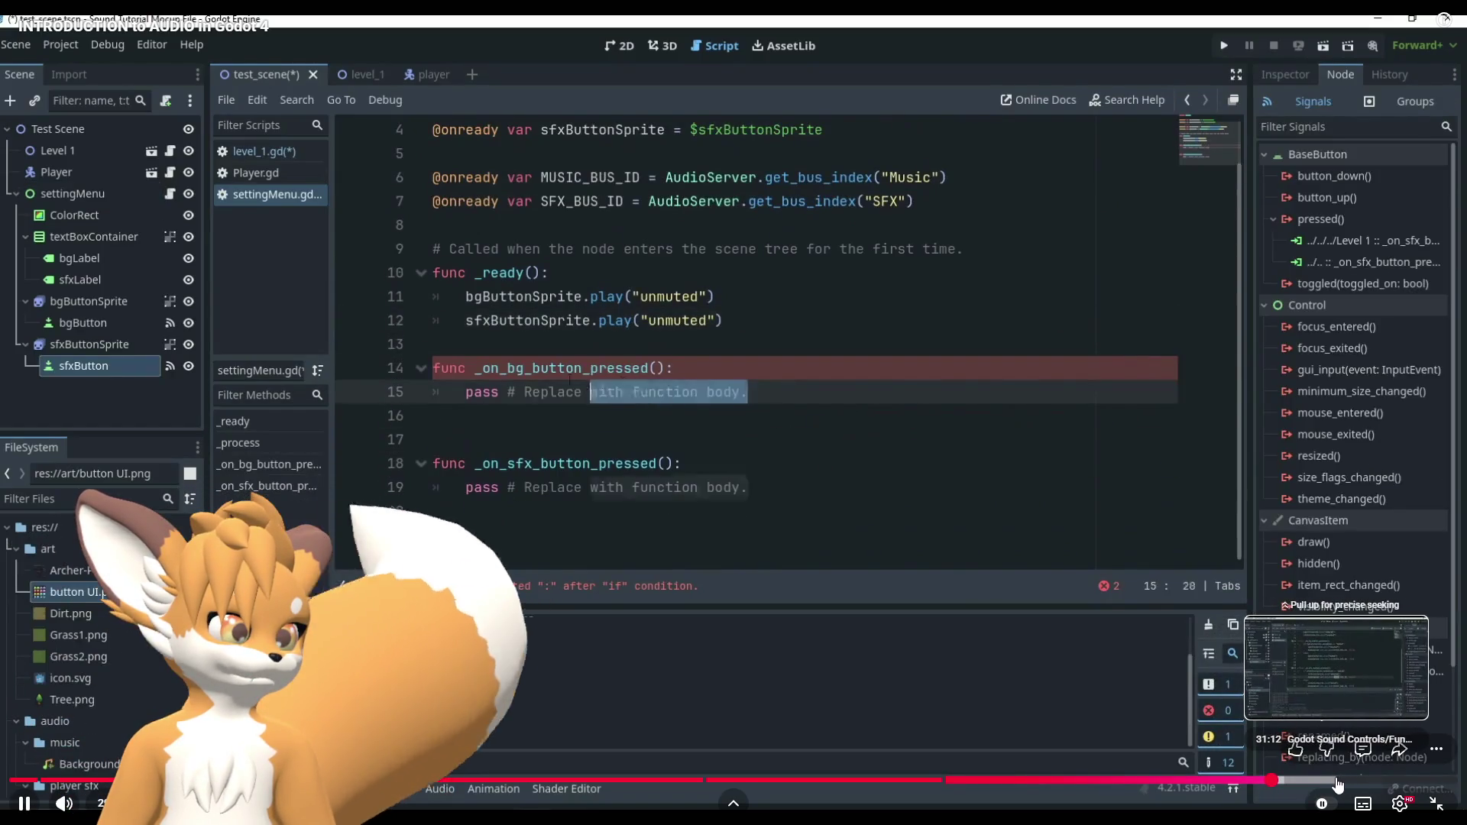
pyautogui.click(1395, 780)
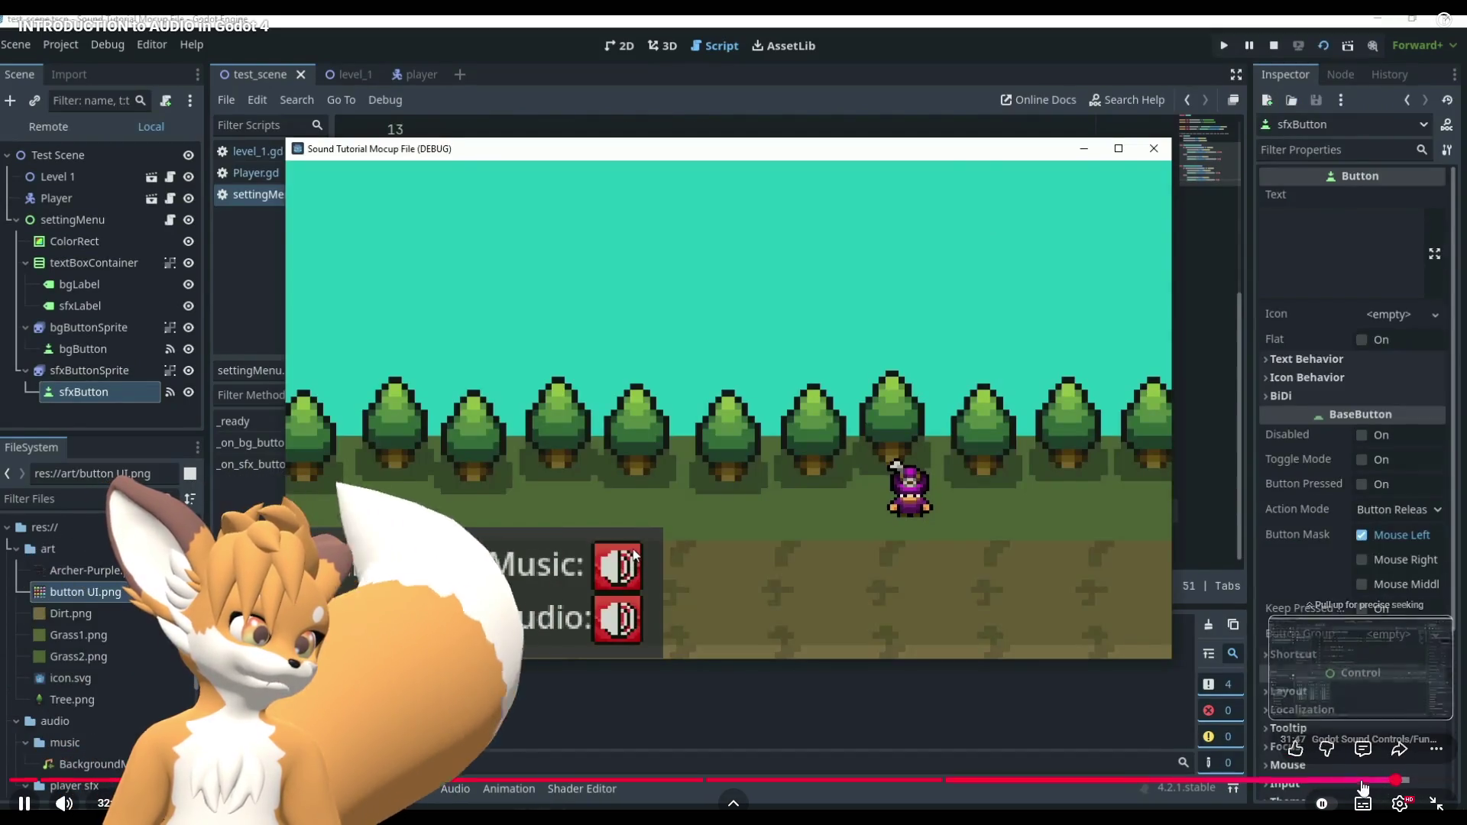
pyautogui.click(1350, 779)
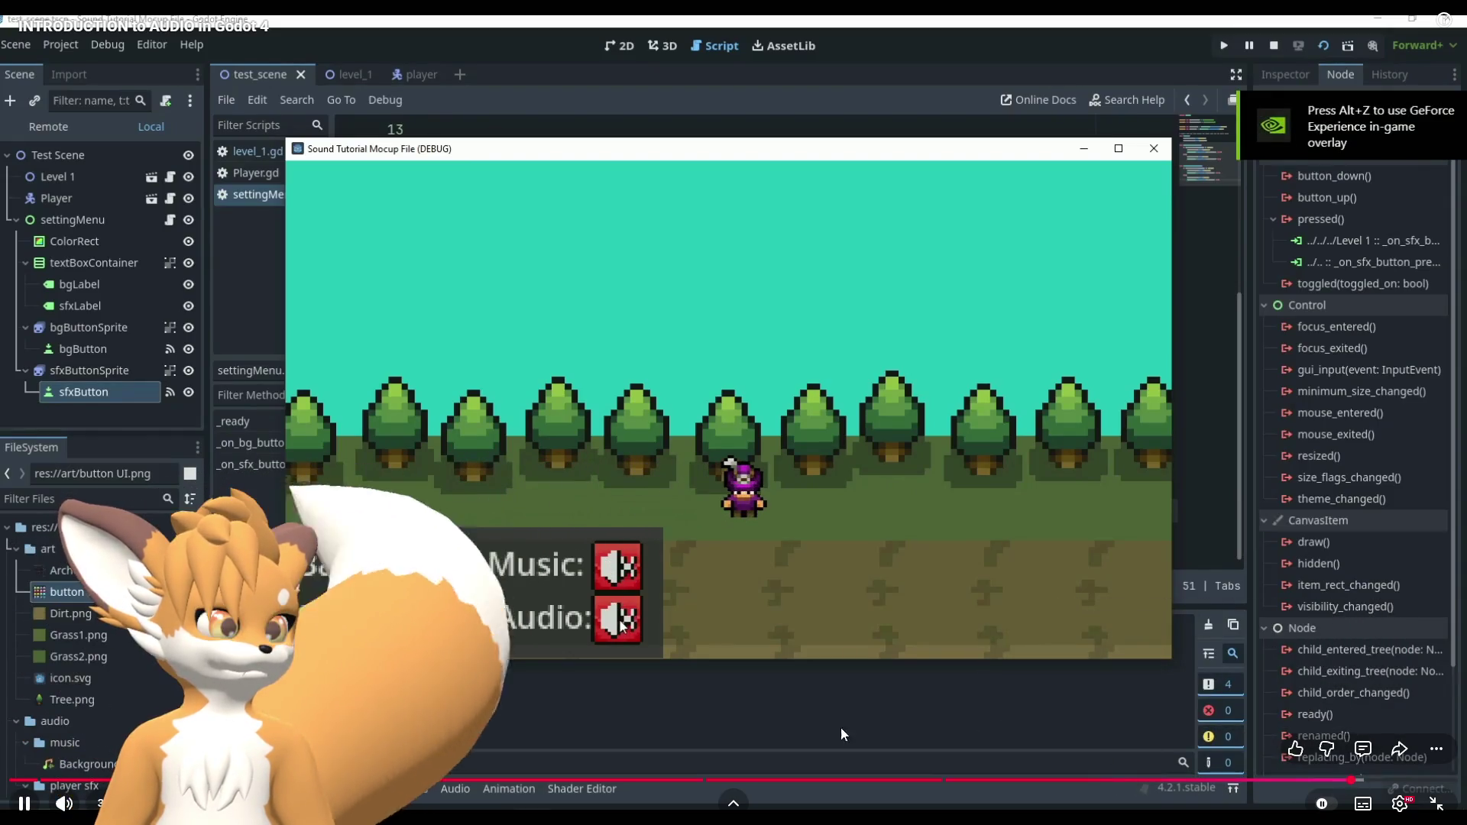
# Exit full screen on the tutorial and switch back to the Godot editor.
pyautogui.moveTo(470, 749)
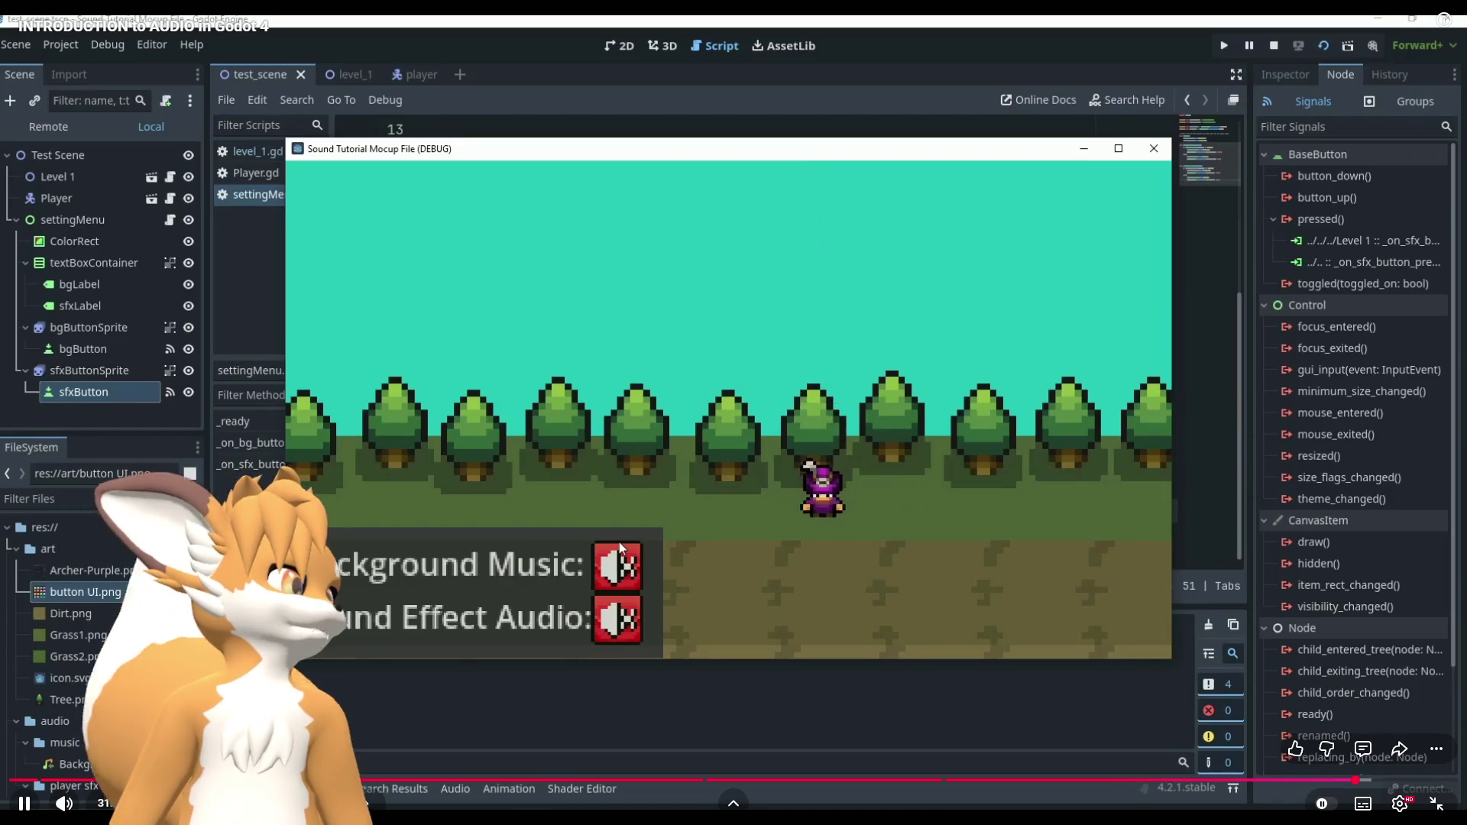
pyautogui.click(1426, 811)
pyautogui.hotkey('alt', 'Tab')
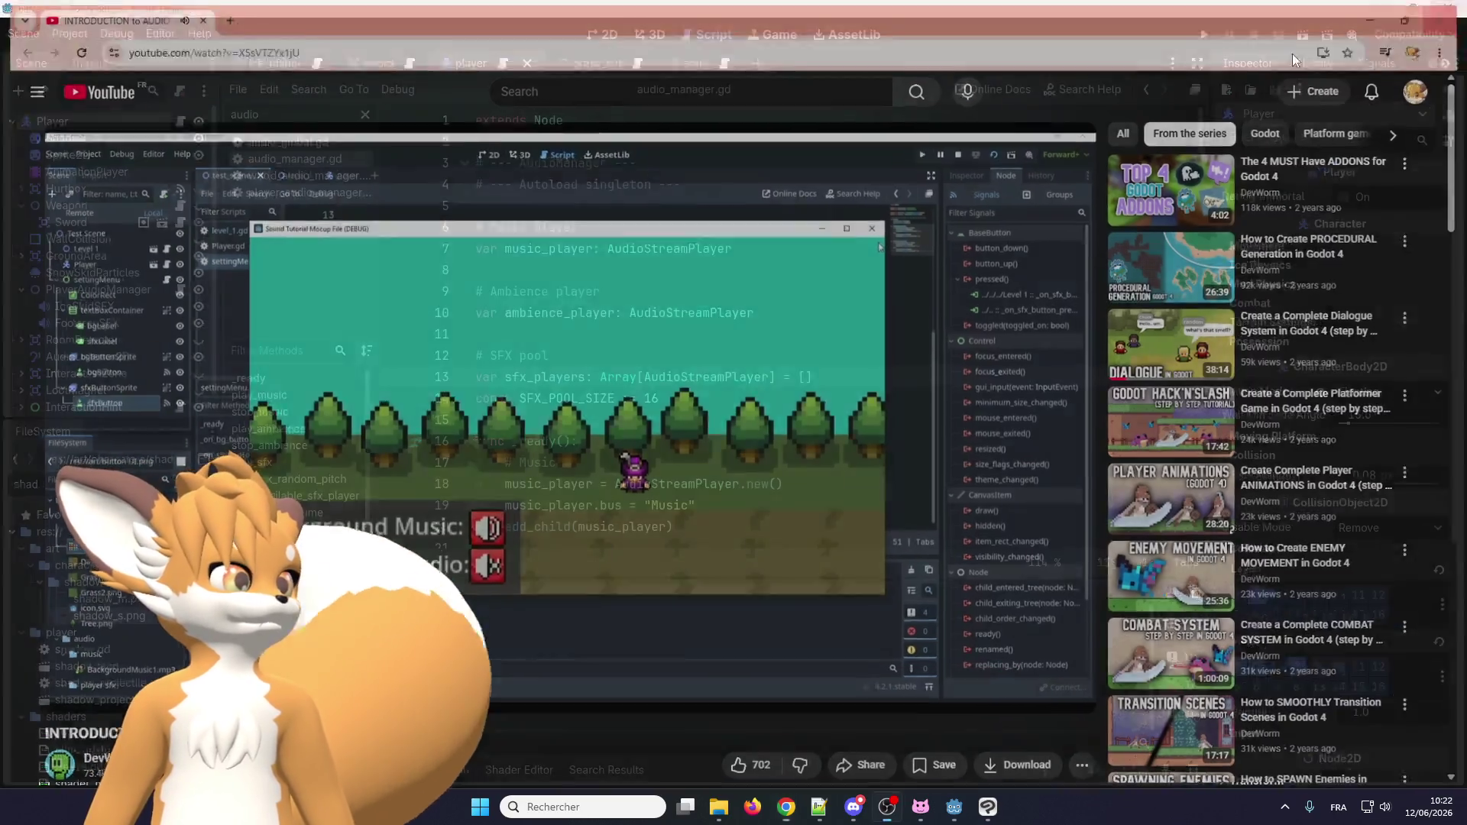
# Review audio_manager.gd around line 16, then bring up the 'Multiple objects play the same sound' forum thread.
pyautogui.click(700, 433)
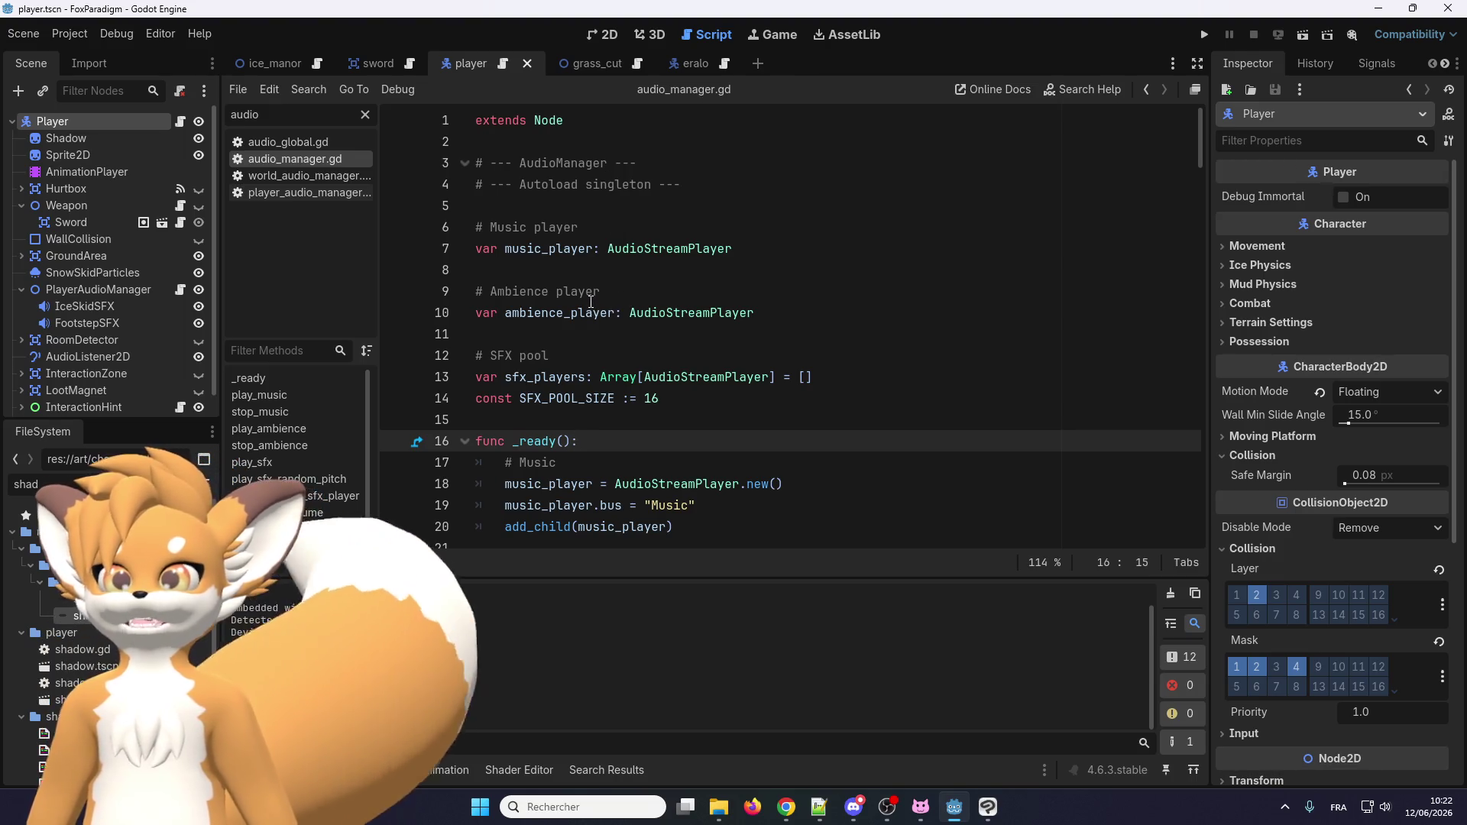
pyautogui.scroll(-3, 594, 298)
pyautogui.scroll(3, 592, 289)
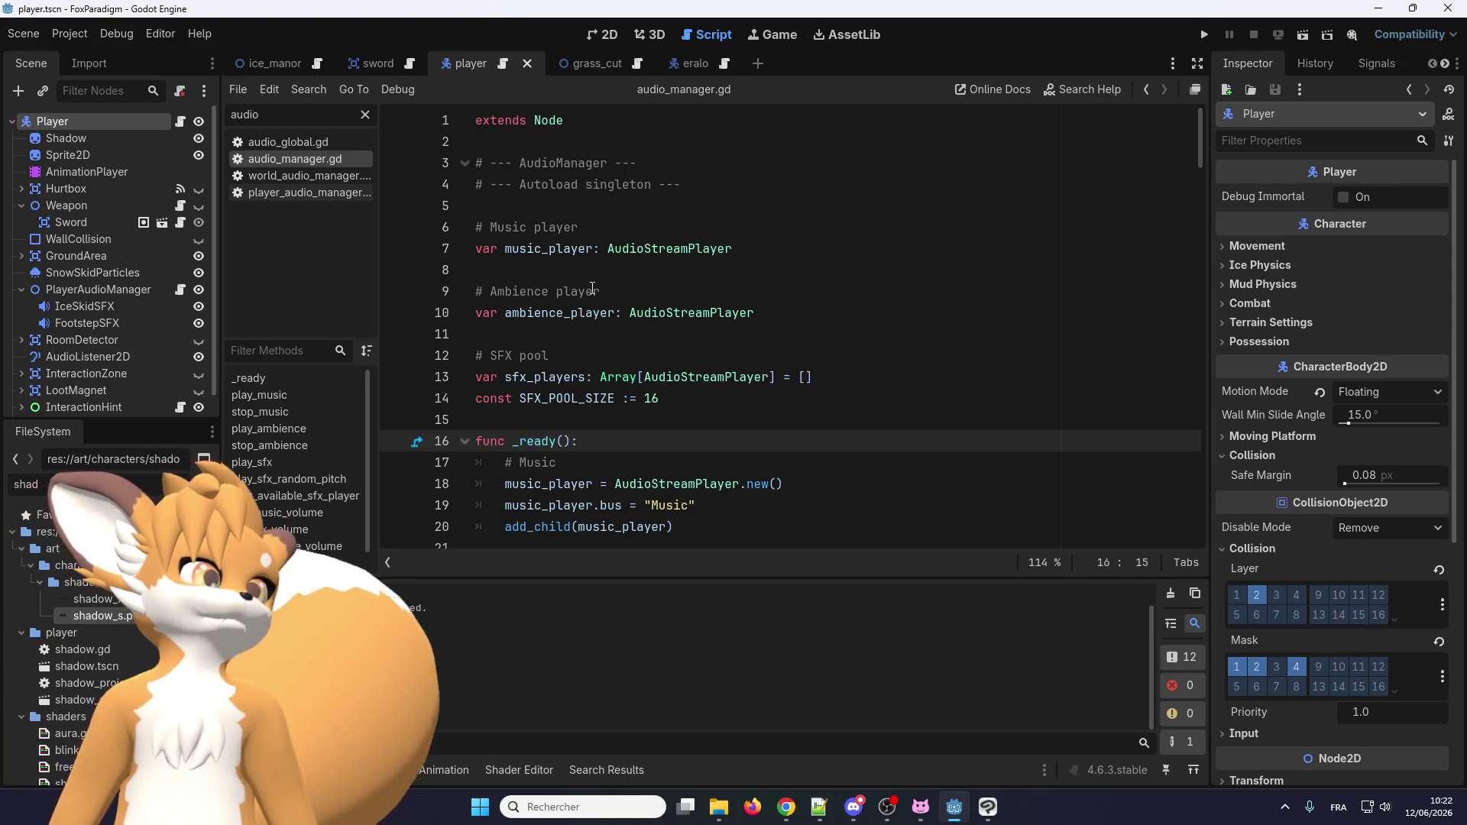
pyautogui.hotkey('alt', 'Tab')
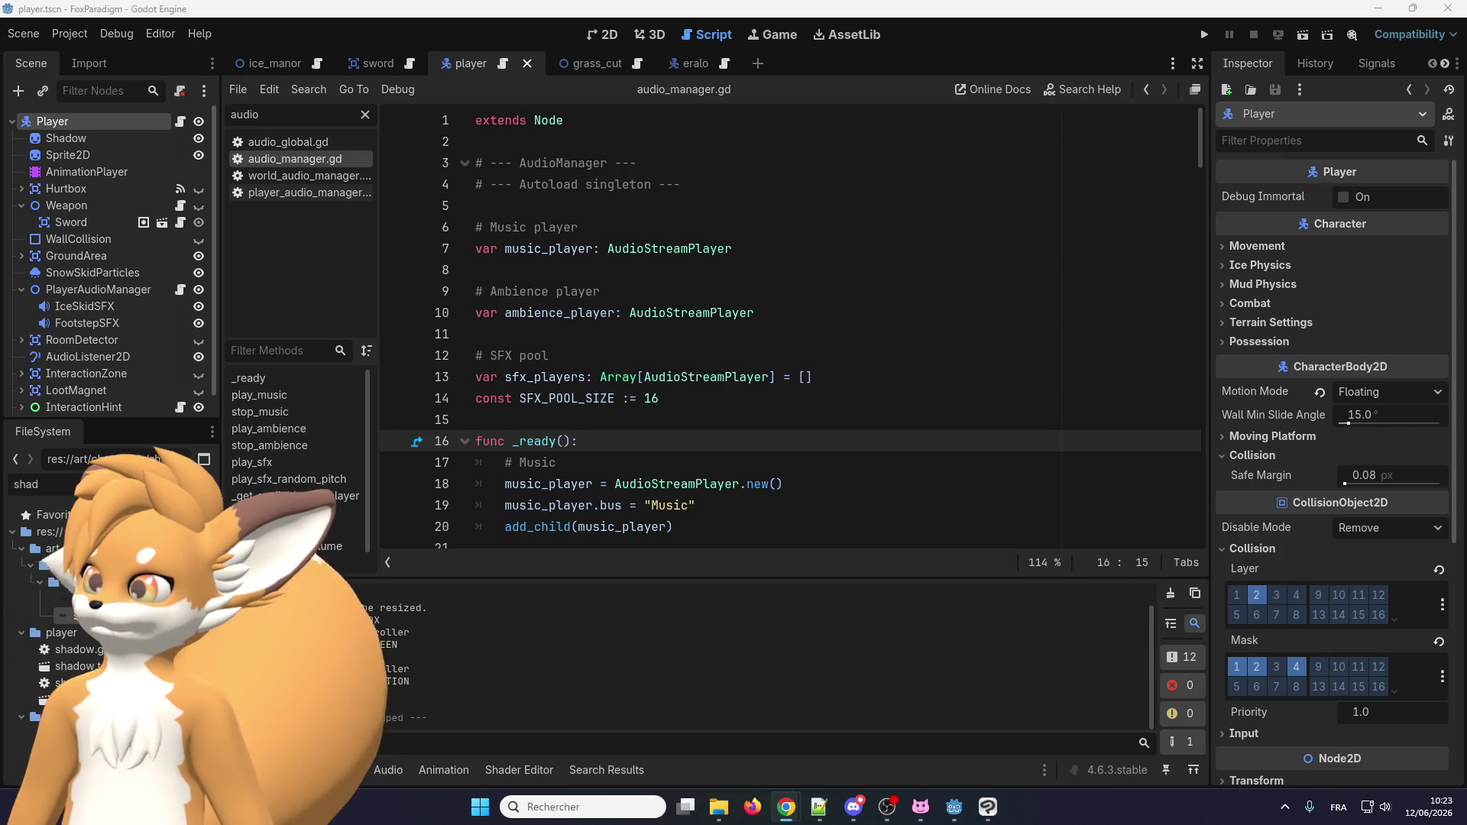
pyautogui.hotkey('alt', 'Tab')
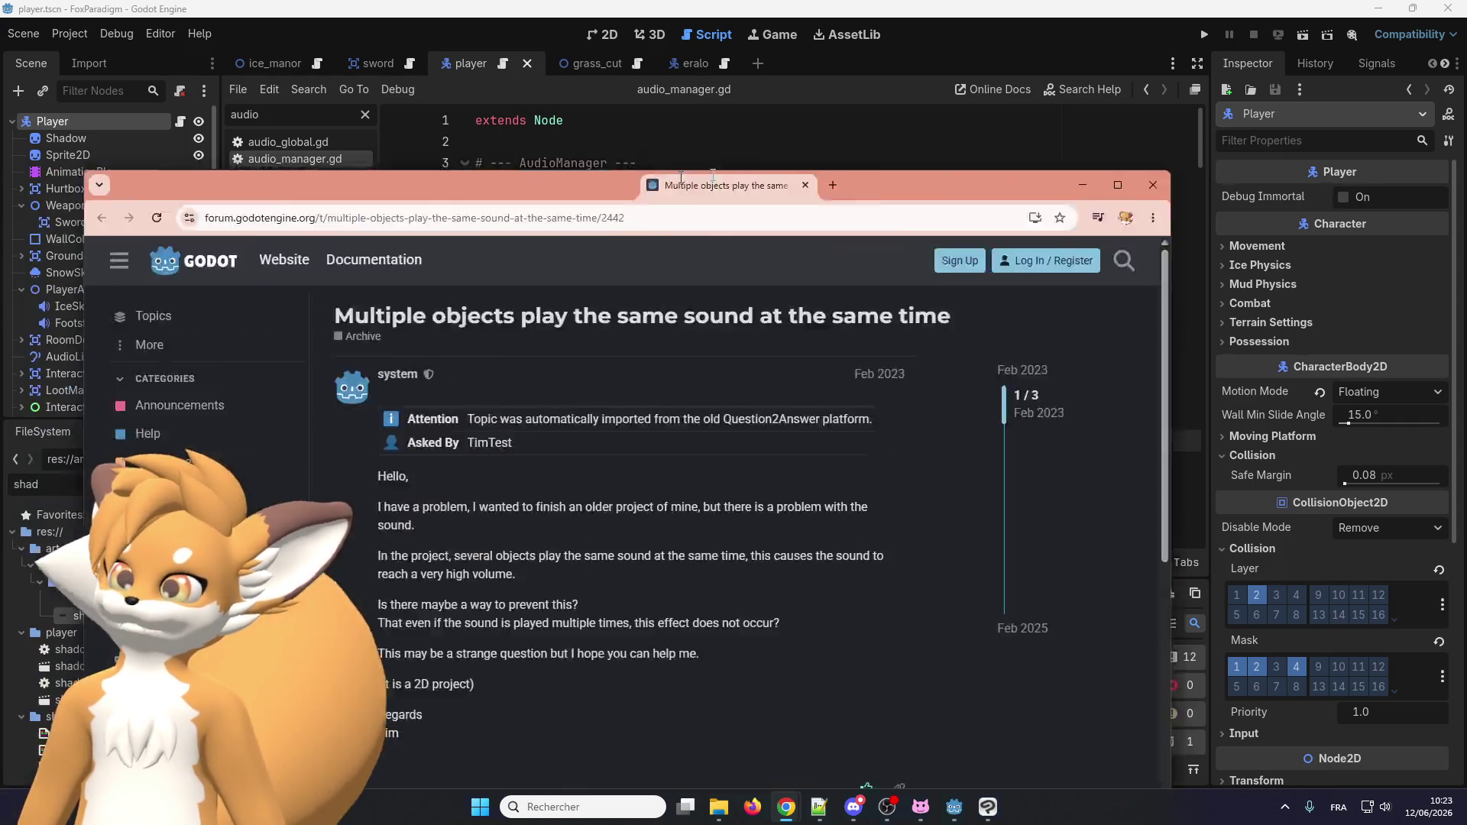
# Maximize the forum thread, read through its replies, and dock the Reddit post as a second tab.
pyautogui.doubleClick(791, 93)
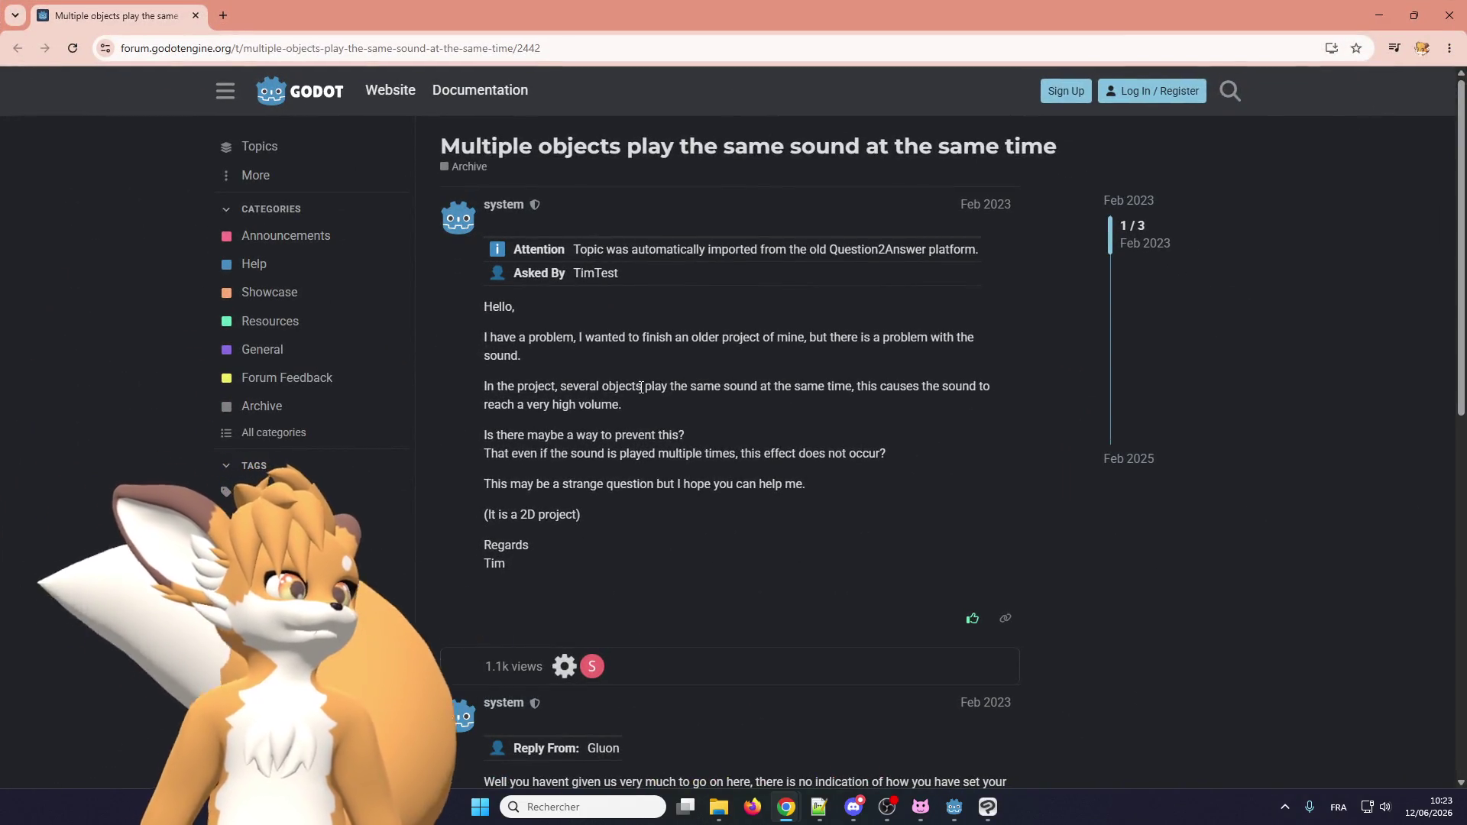
pyautogui.scroll(-5, 536, 412)
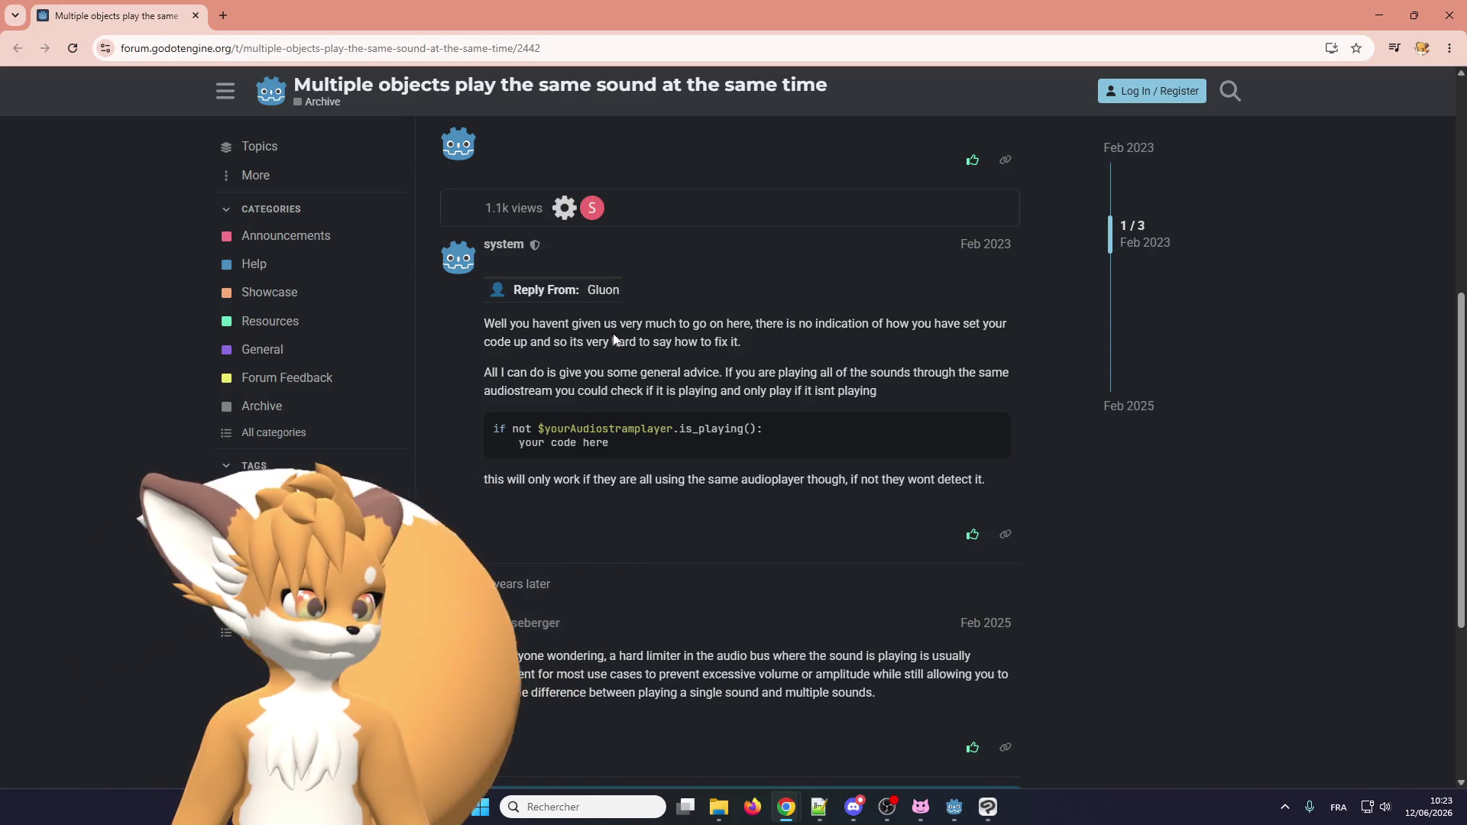
pyautogui.scroll(-4, 543, 344)
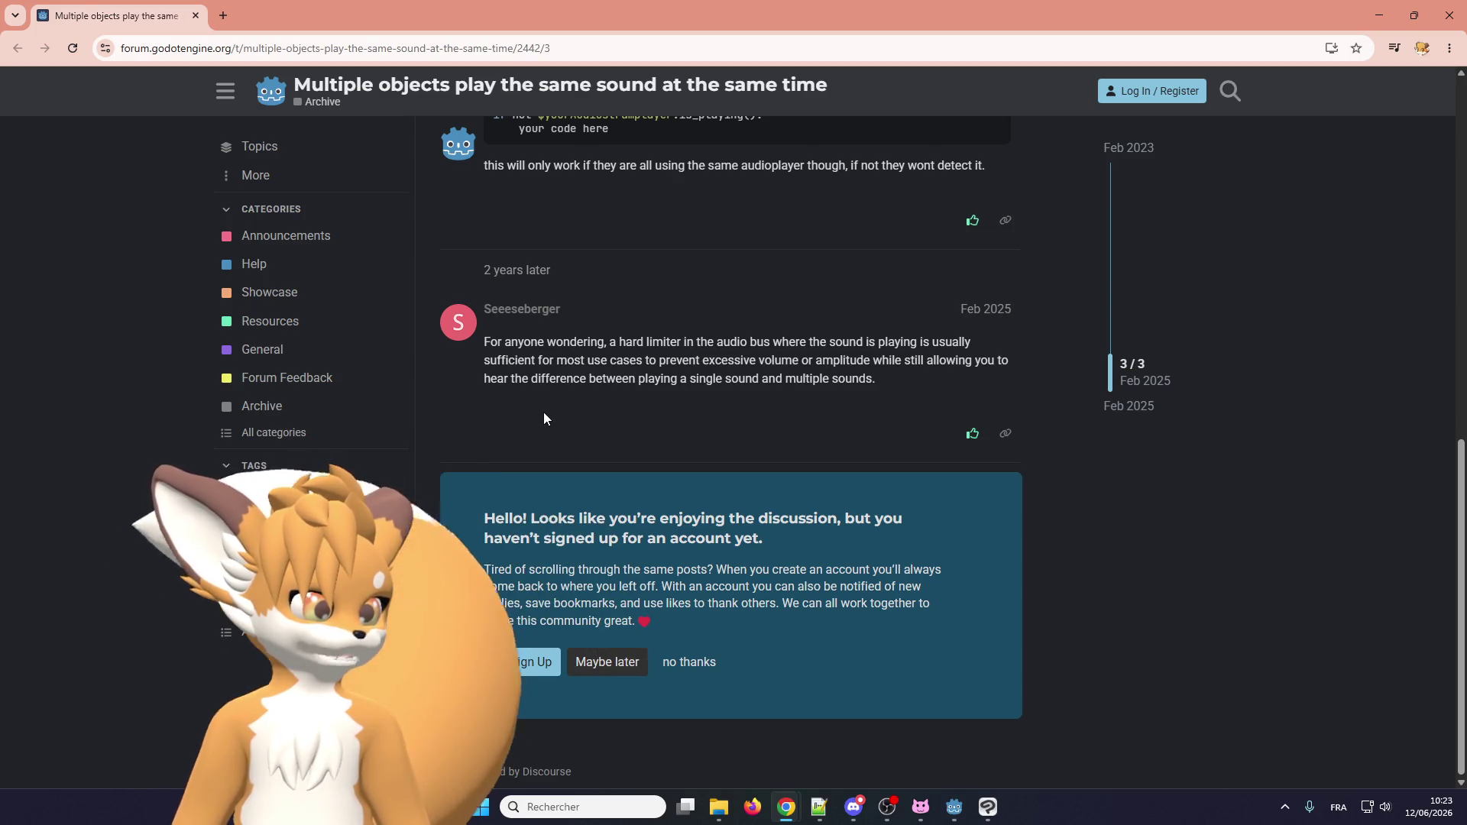
pyautogui.scroll(6, 547, 367)
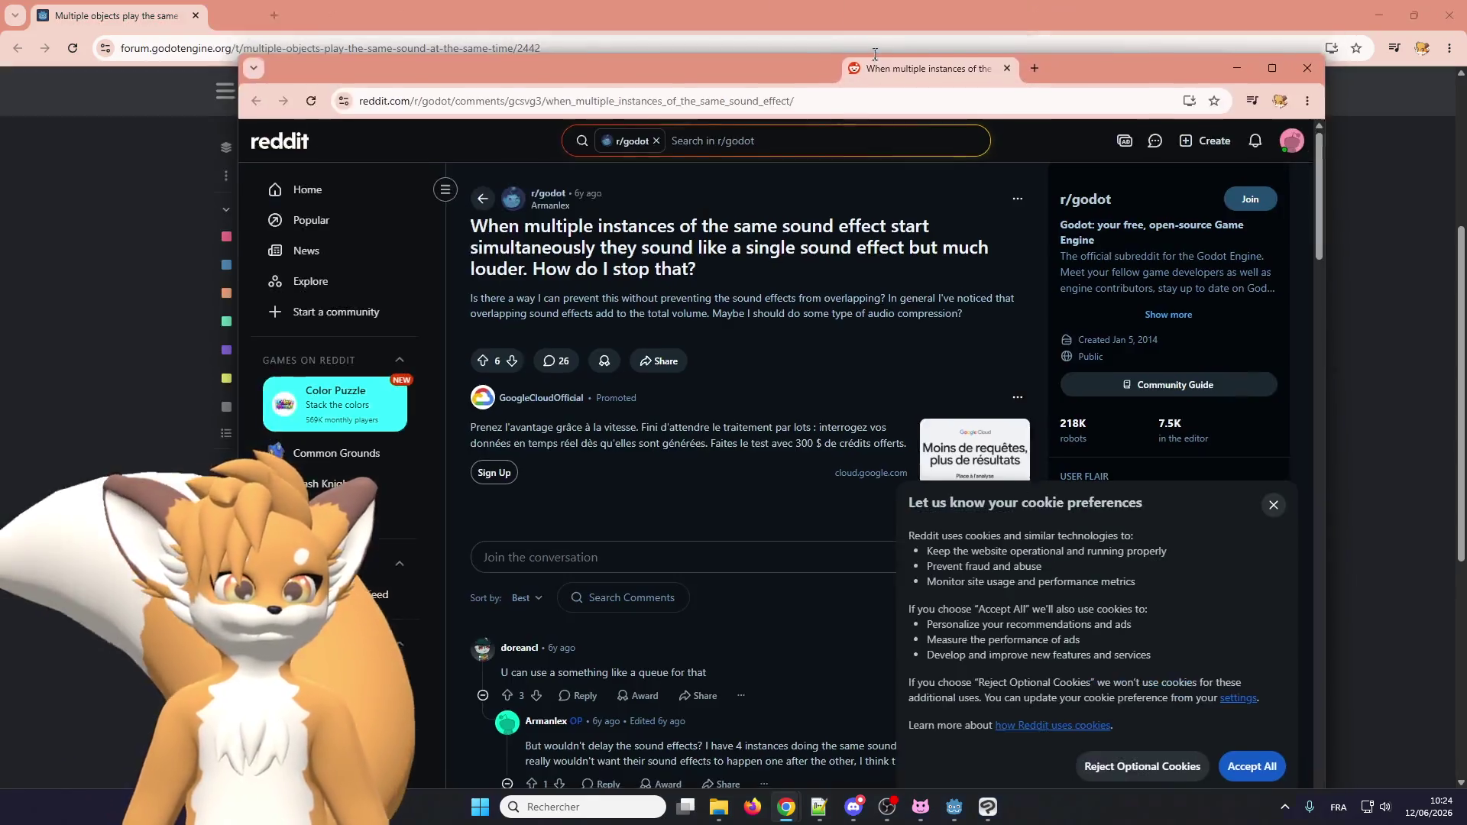
pyautogui.moveTo(875, 54); pyautogui.dragTo(305, 15)
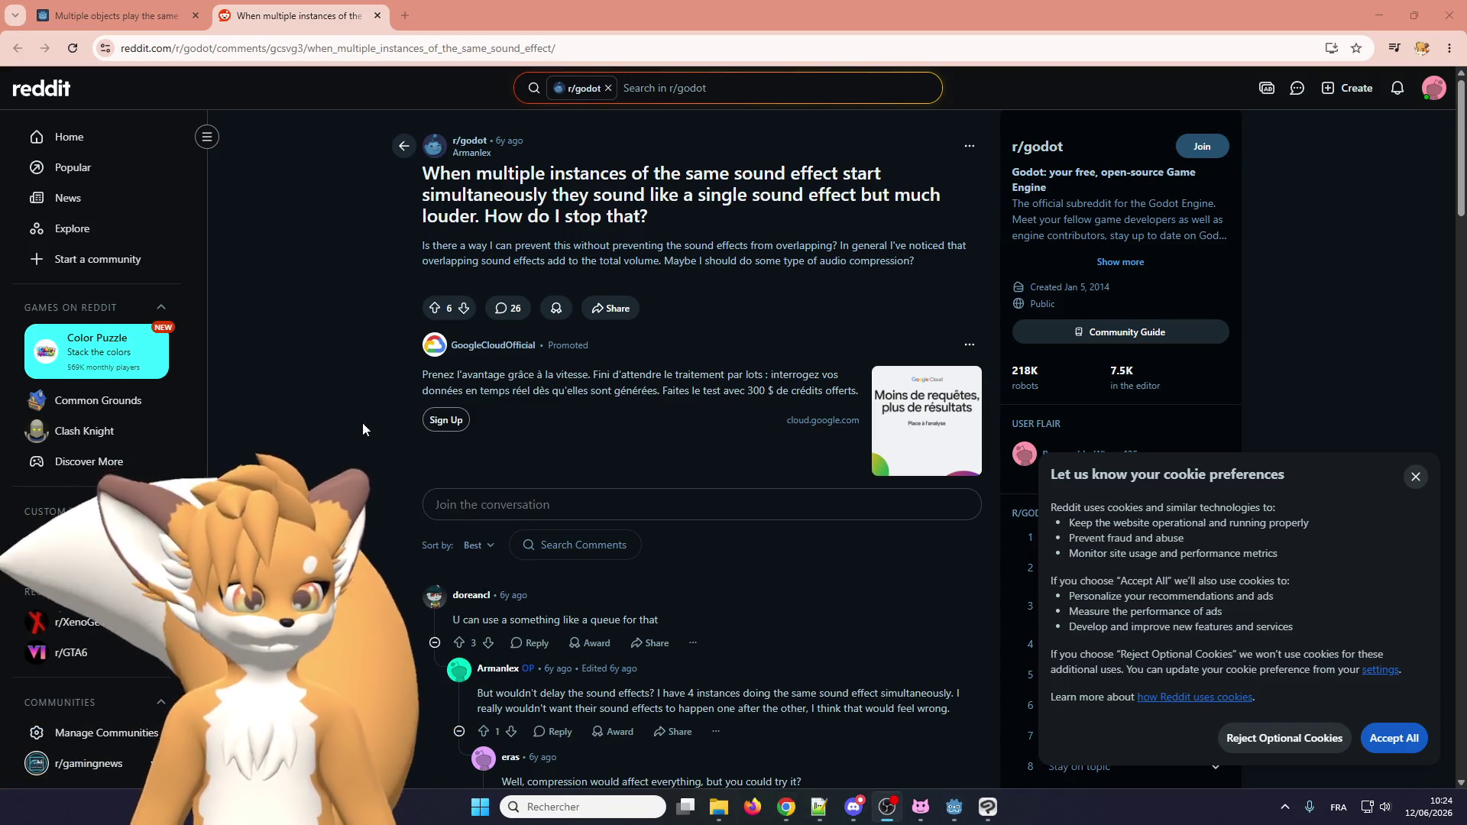
# Reject Reddit's optional cookies and dismiss the notice.
pyautogui.click(335, 433)
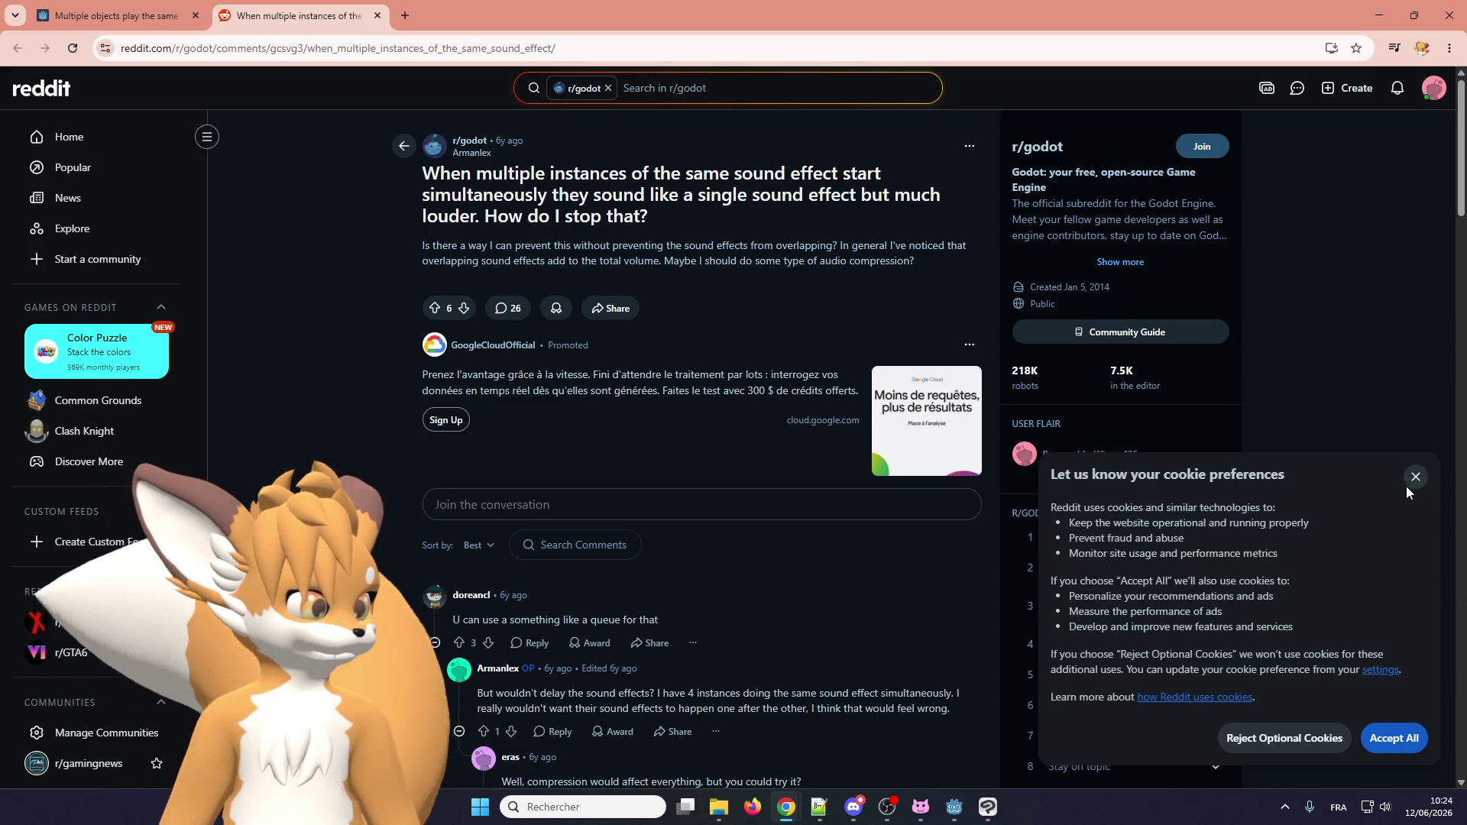
pyautogui.click(1291, 739)
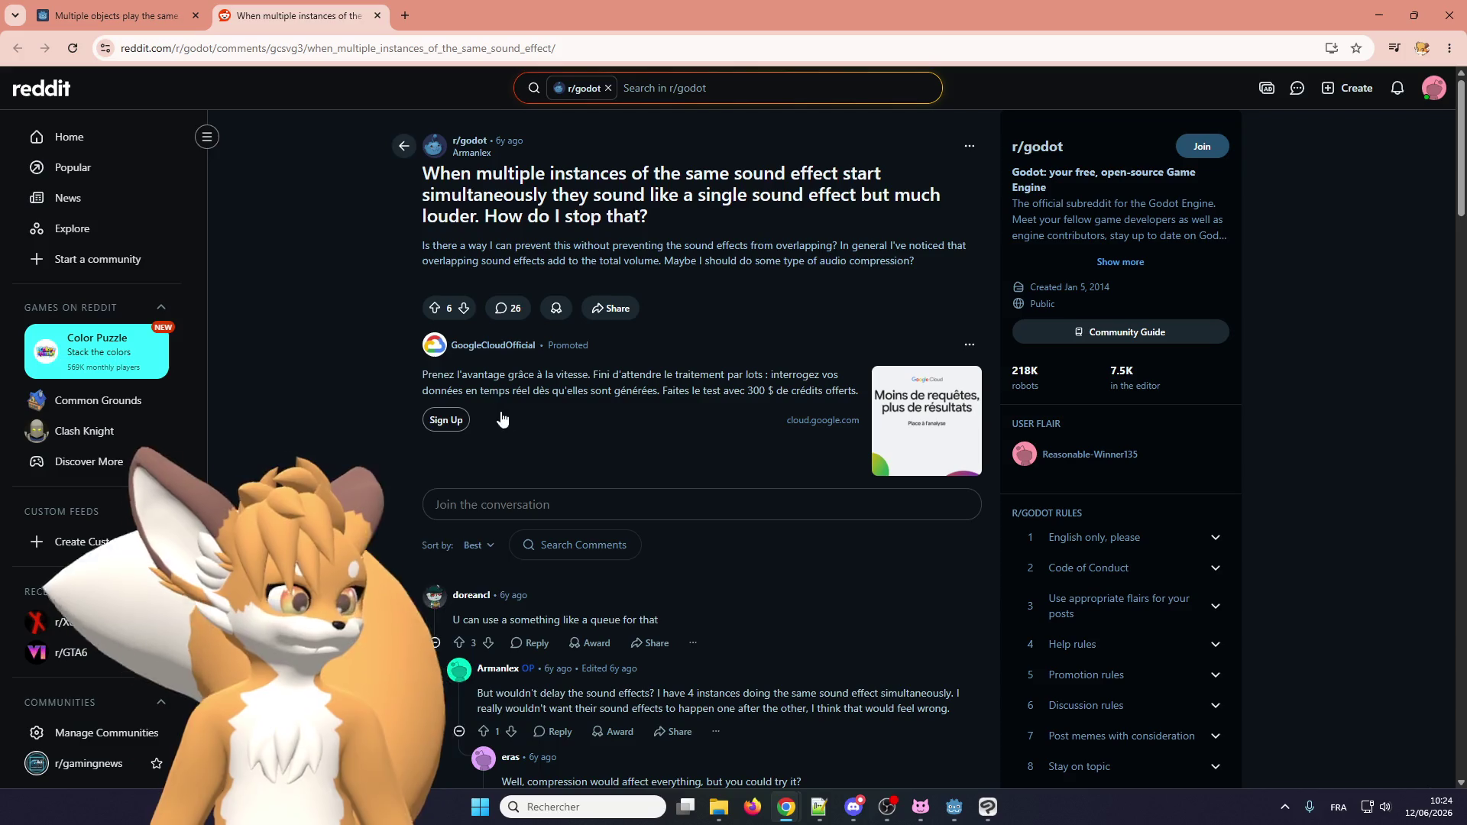
pyautogui.scroll(-1, 388, 346)
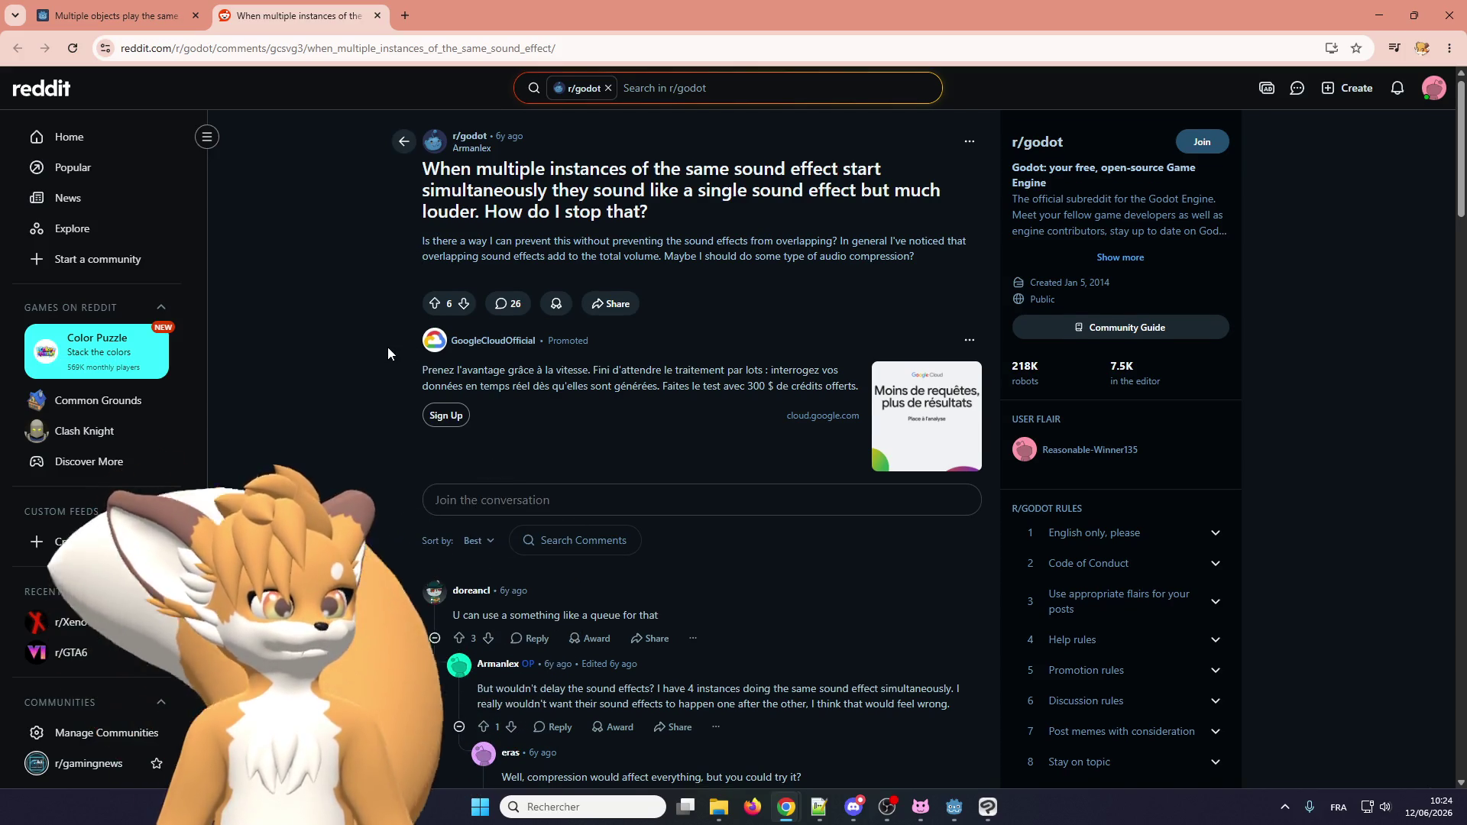
pyautogui.scroll(1, 387, 346)
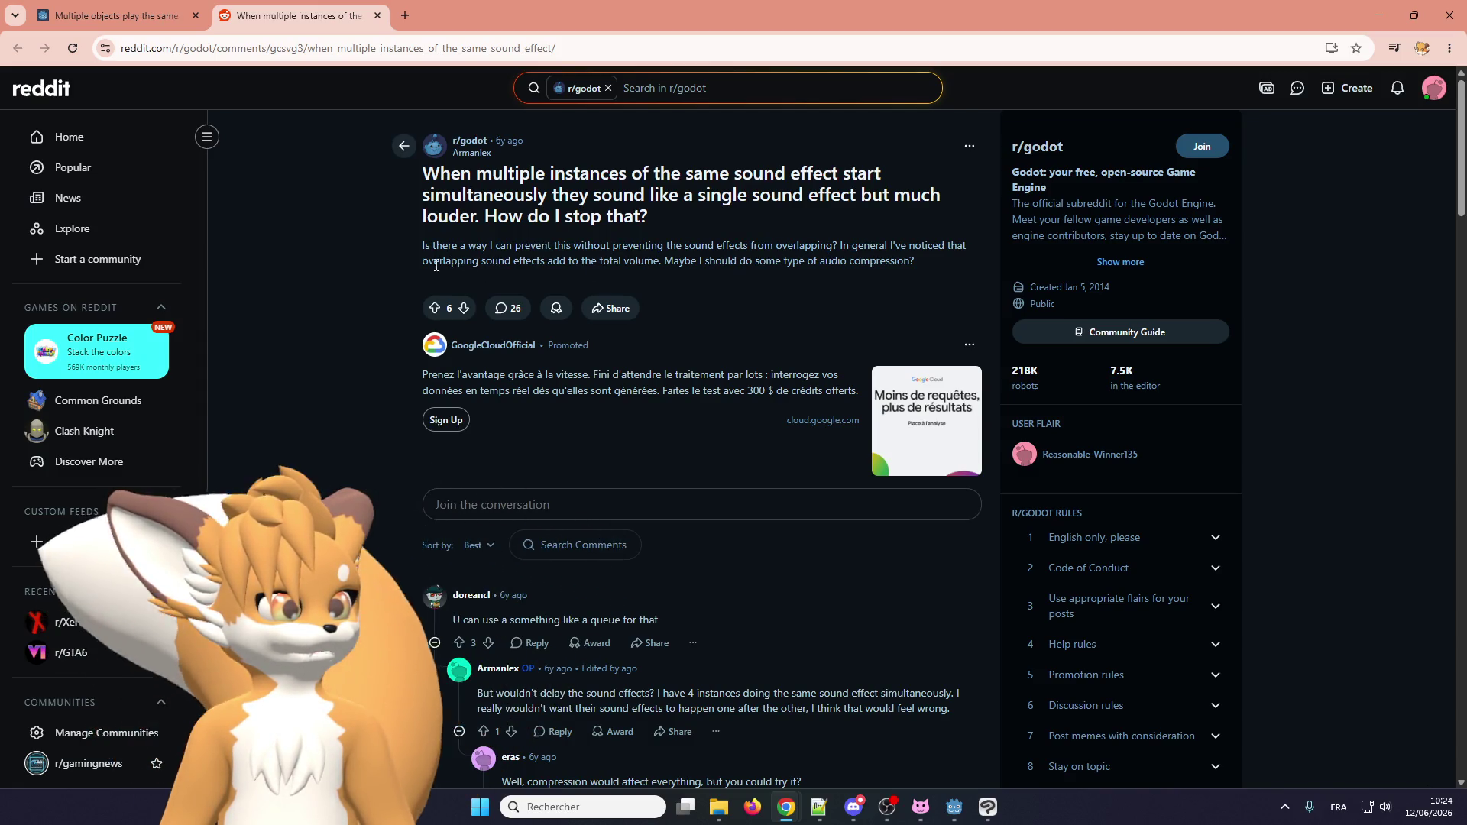
# Read down the thread's comments, then maximize the 'Prevent overlapping sounds' post window.
pyautogui.scroll(-3, 364, 335)
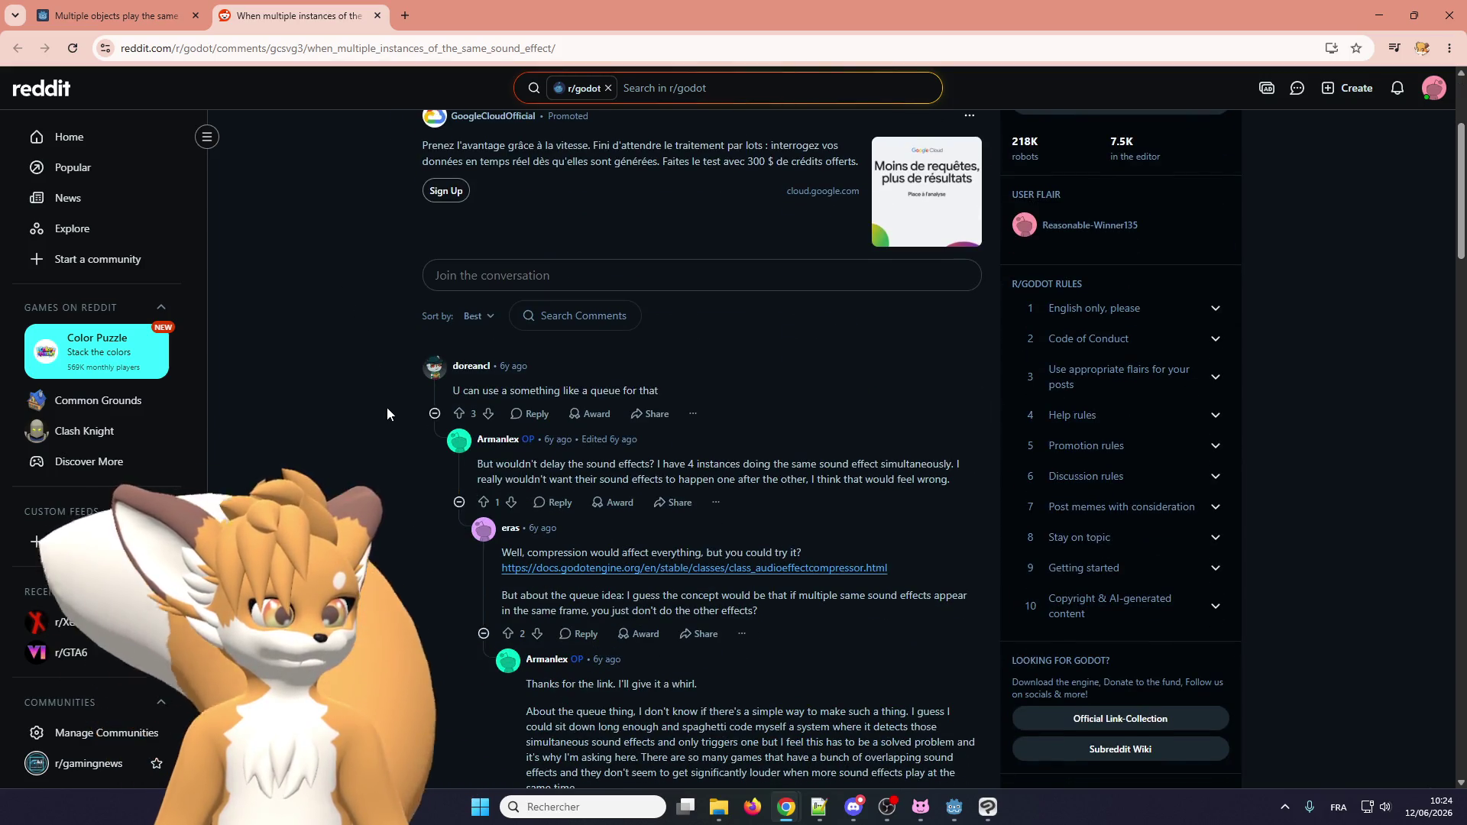
pyautogui.scroll(-2, 373, 423)
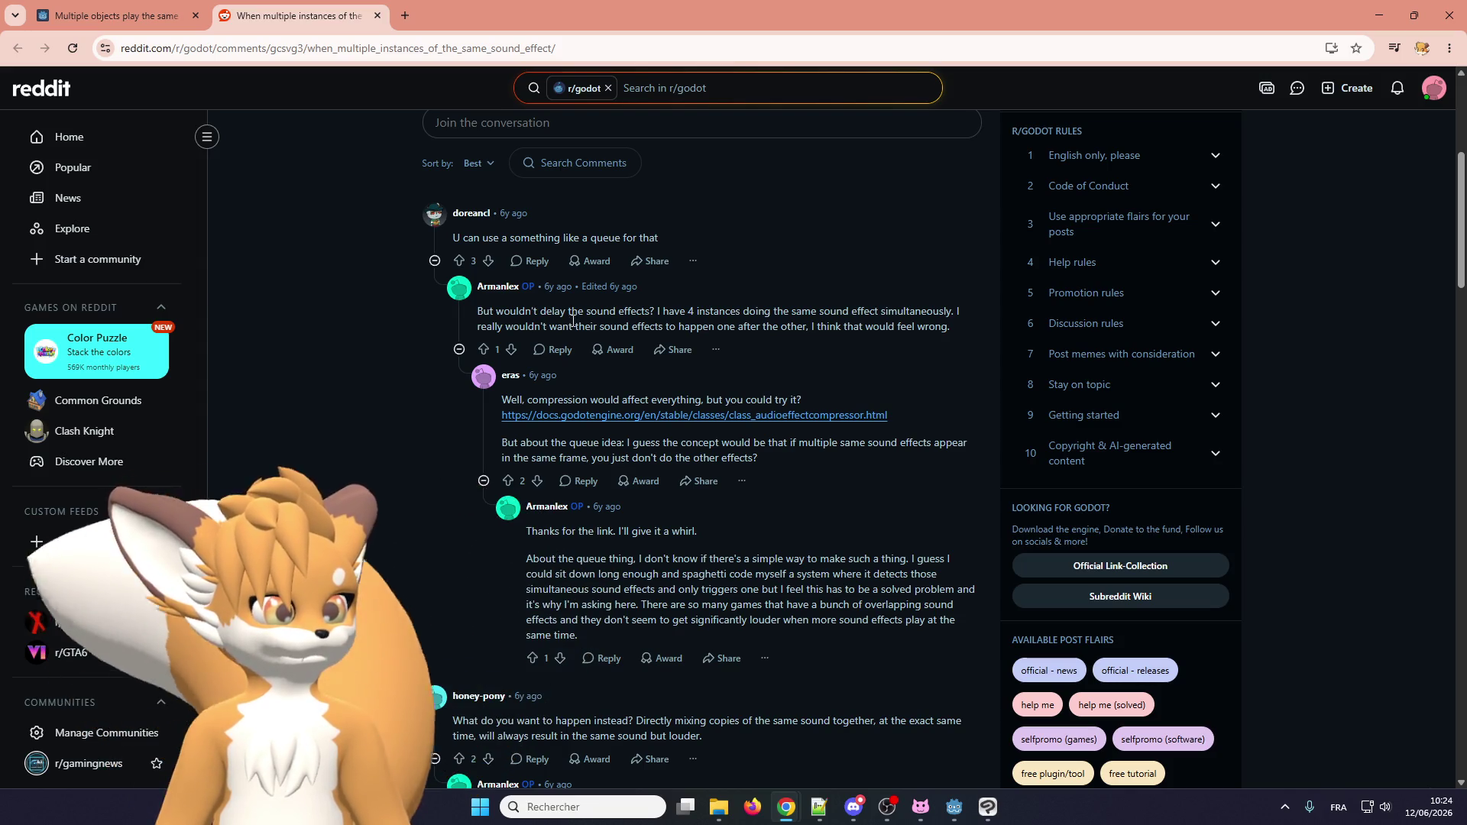
pyautogui.scroll(-1, 385, 359)
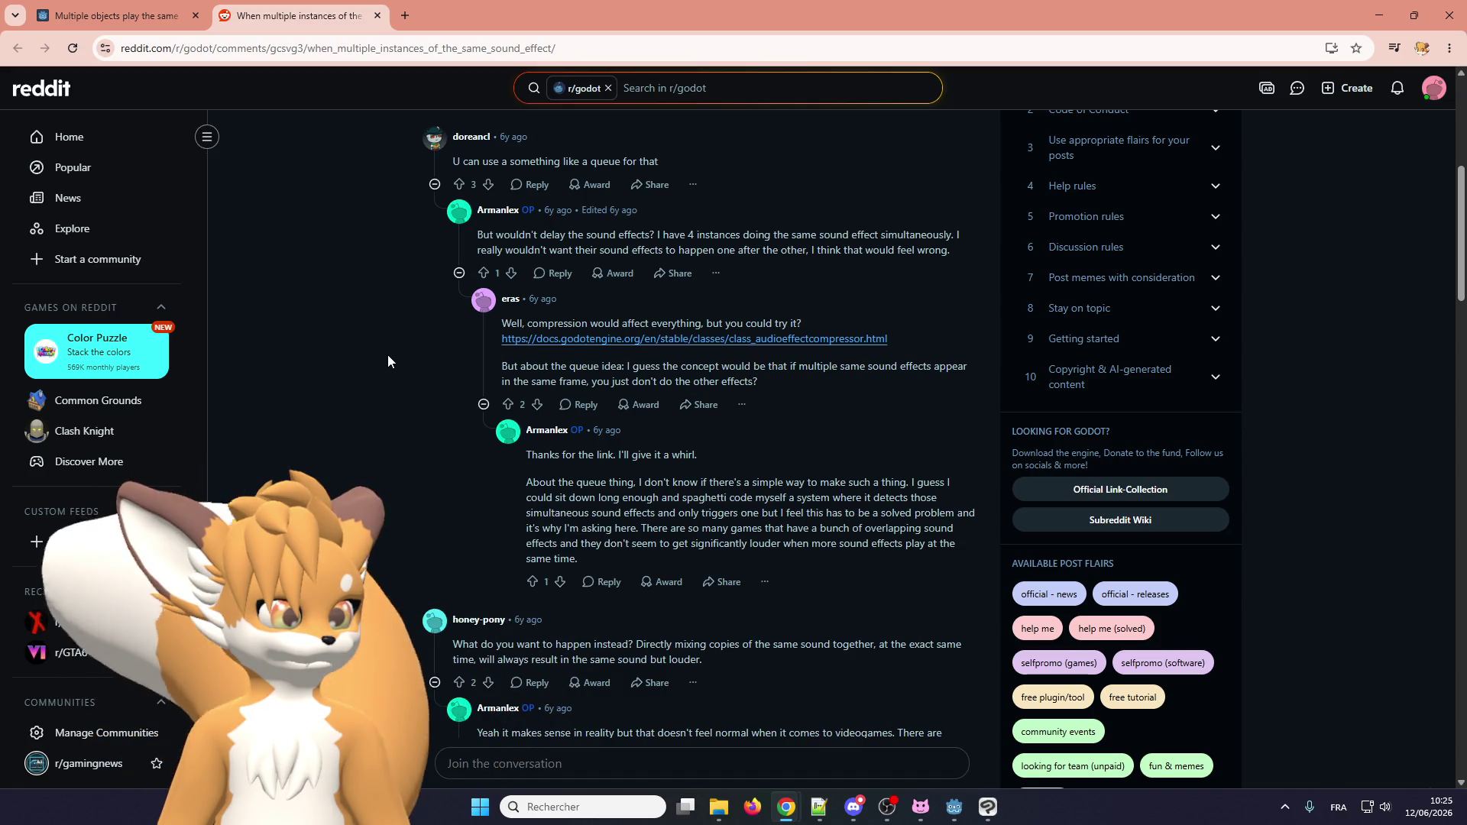
pyautogui.scroll(-2, 388, 361)
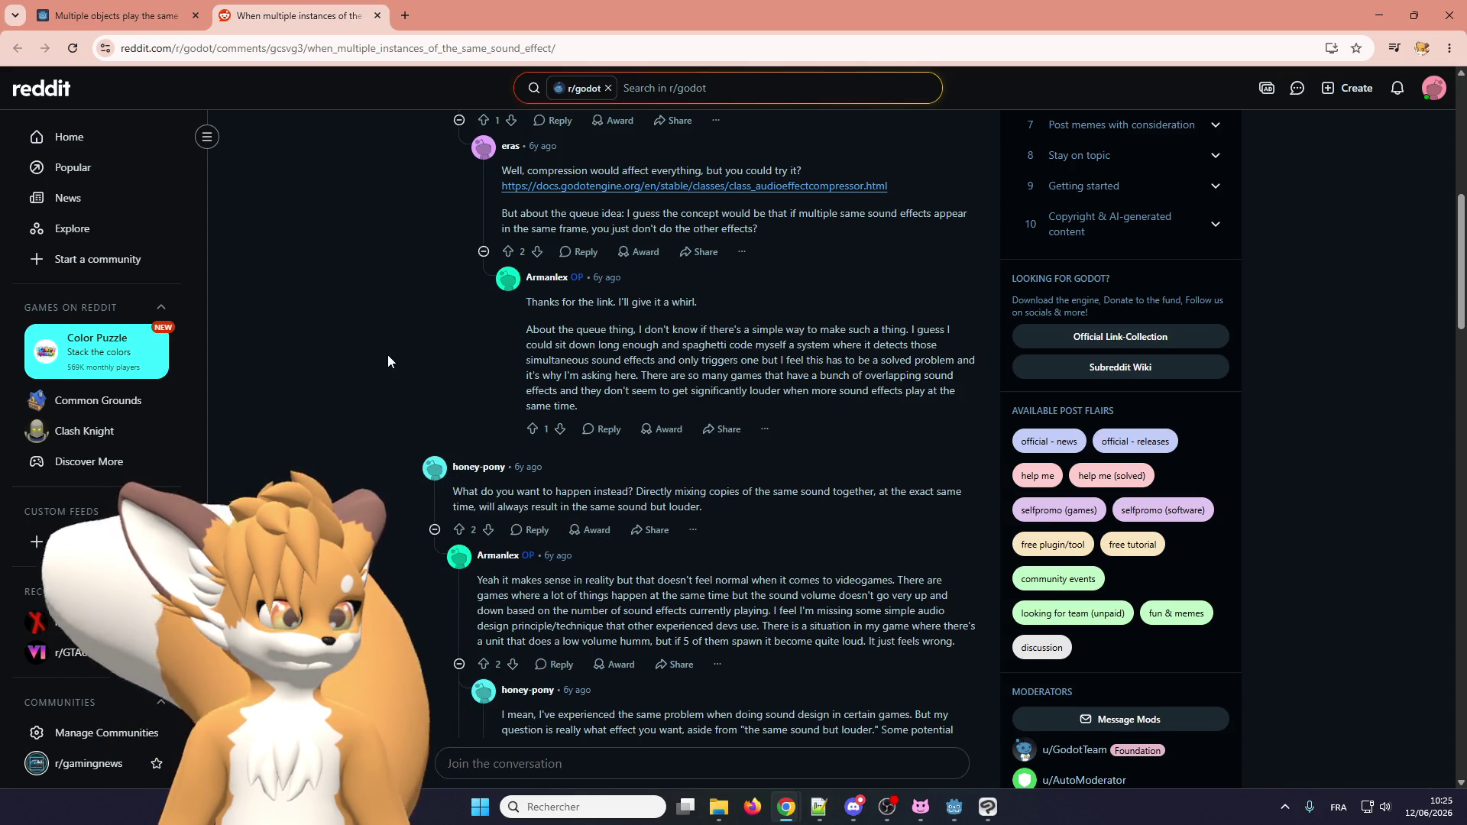
pyautogui.scroll(-2, 388, 356)
pyautogui.scroll(-15, 387, 354)
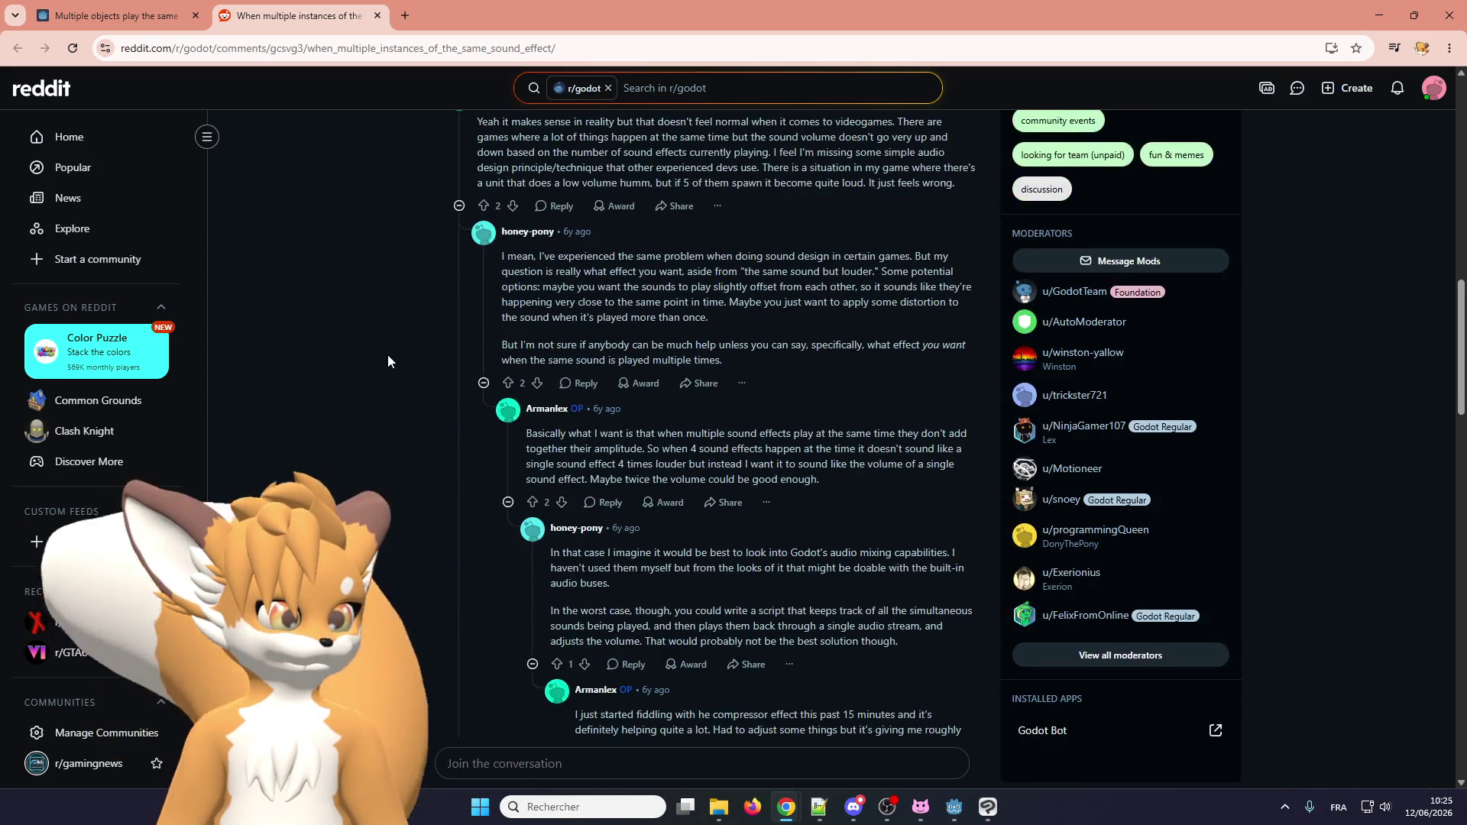
pyautogui.scroll(-6, 388, 354)
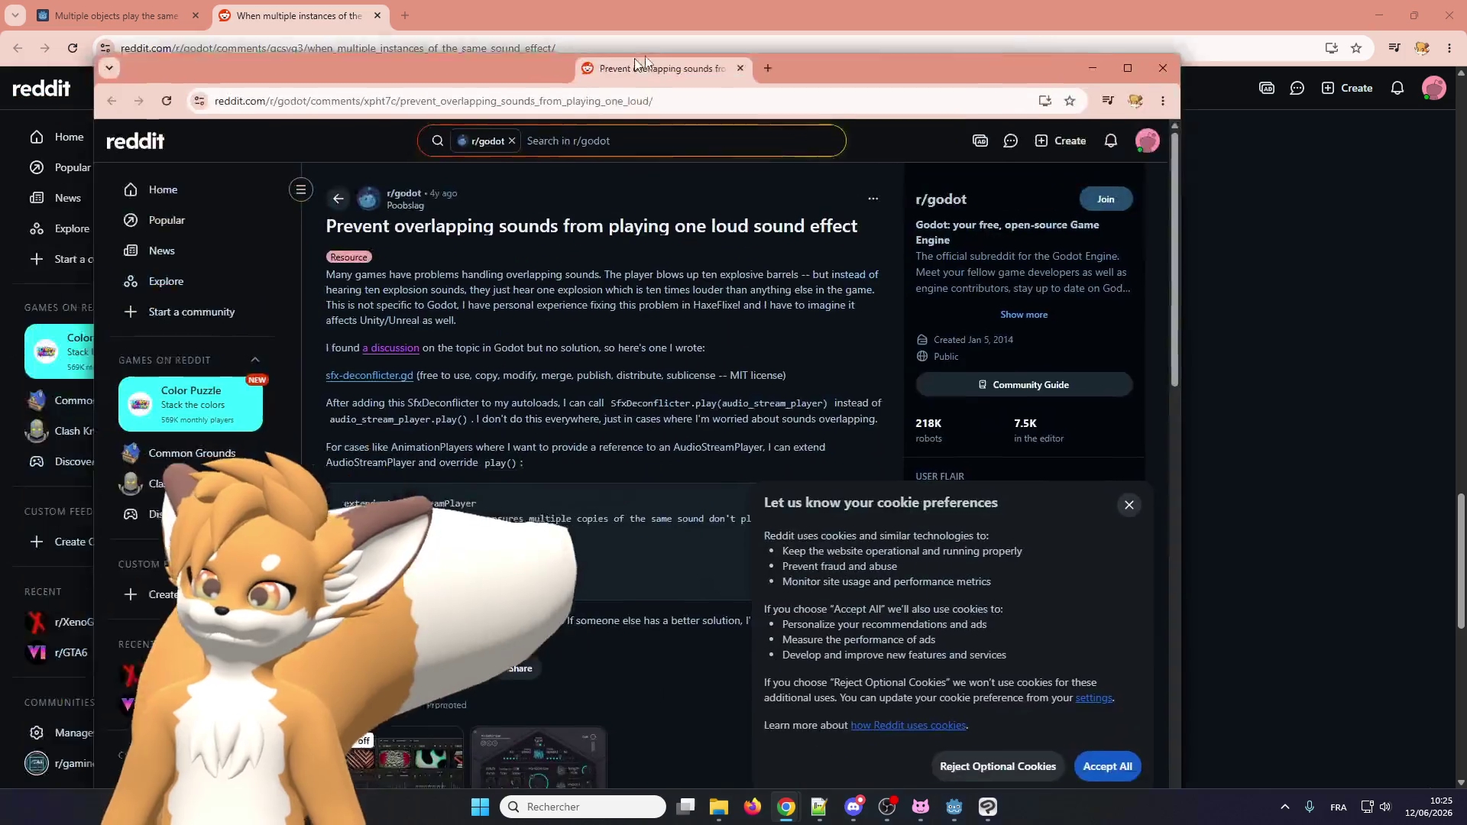
pyautogui.moveTo(624, 61); pyautogui.dragTo(663, 52)
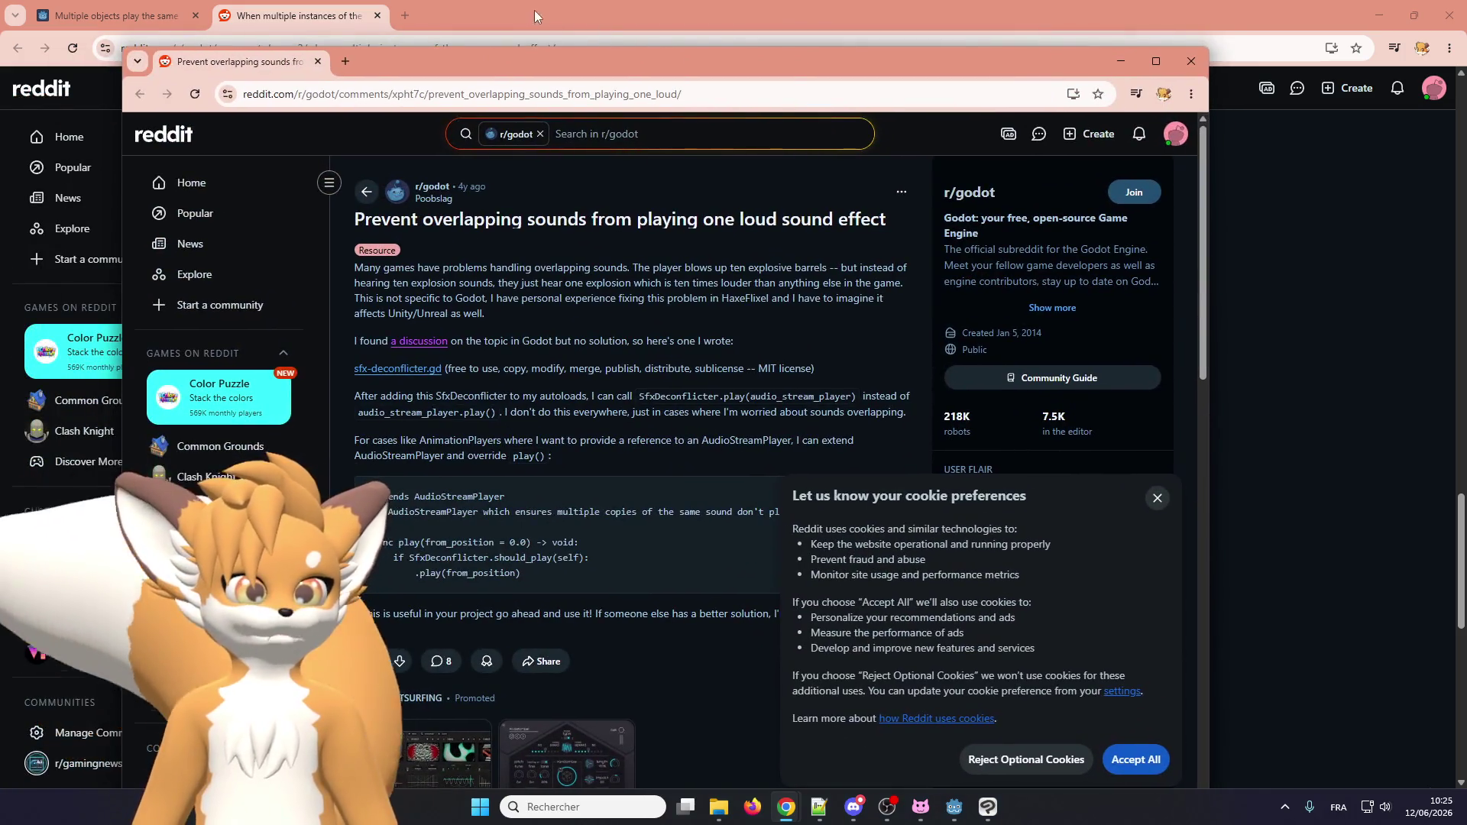
pyautogui.doubleClick(465, 67)
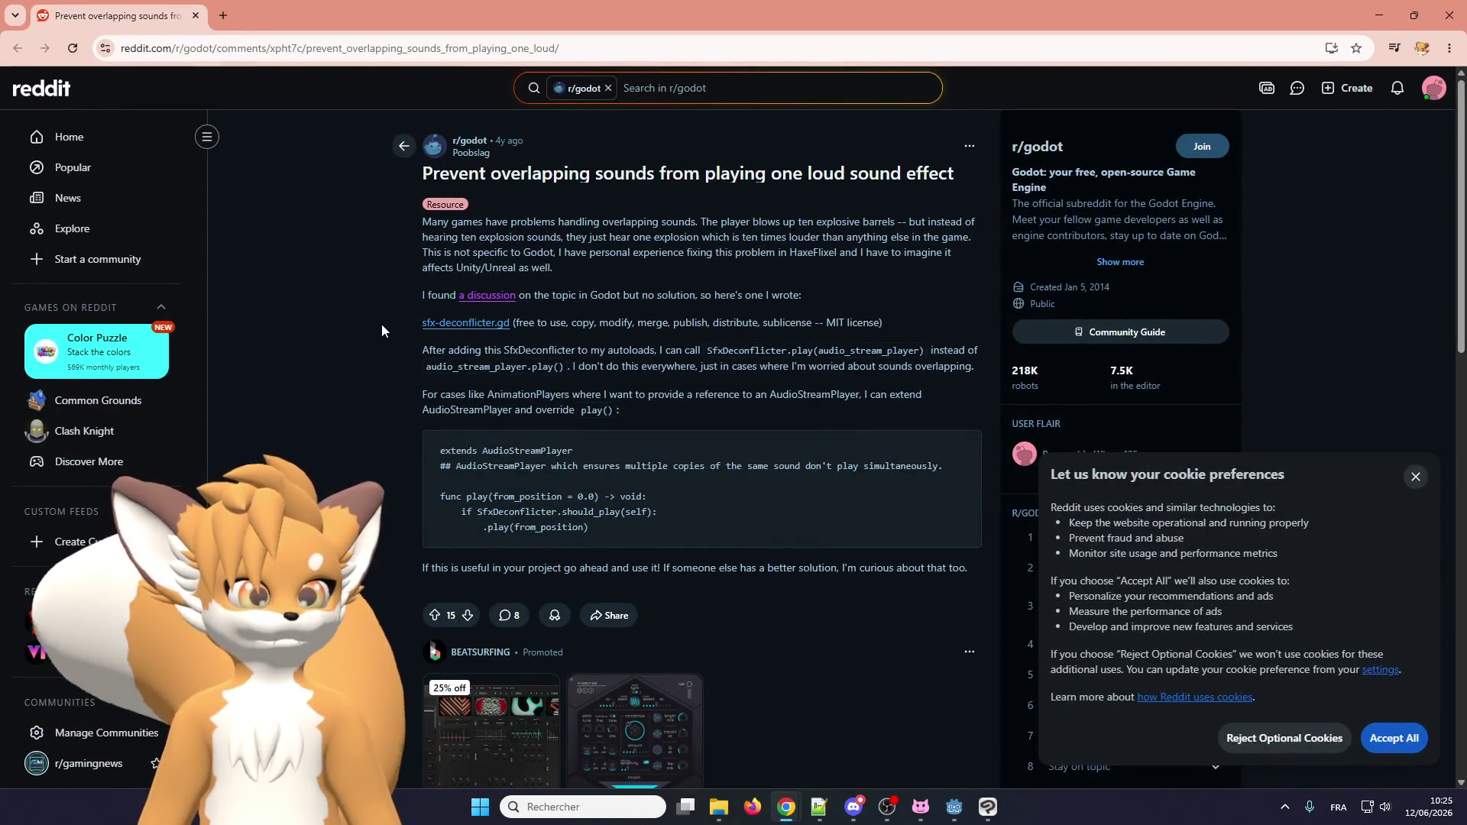
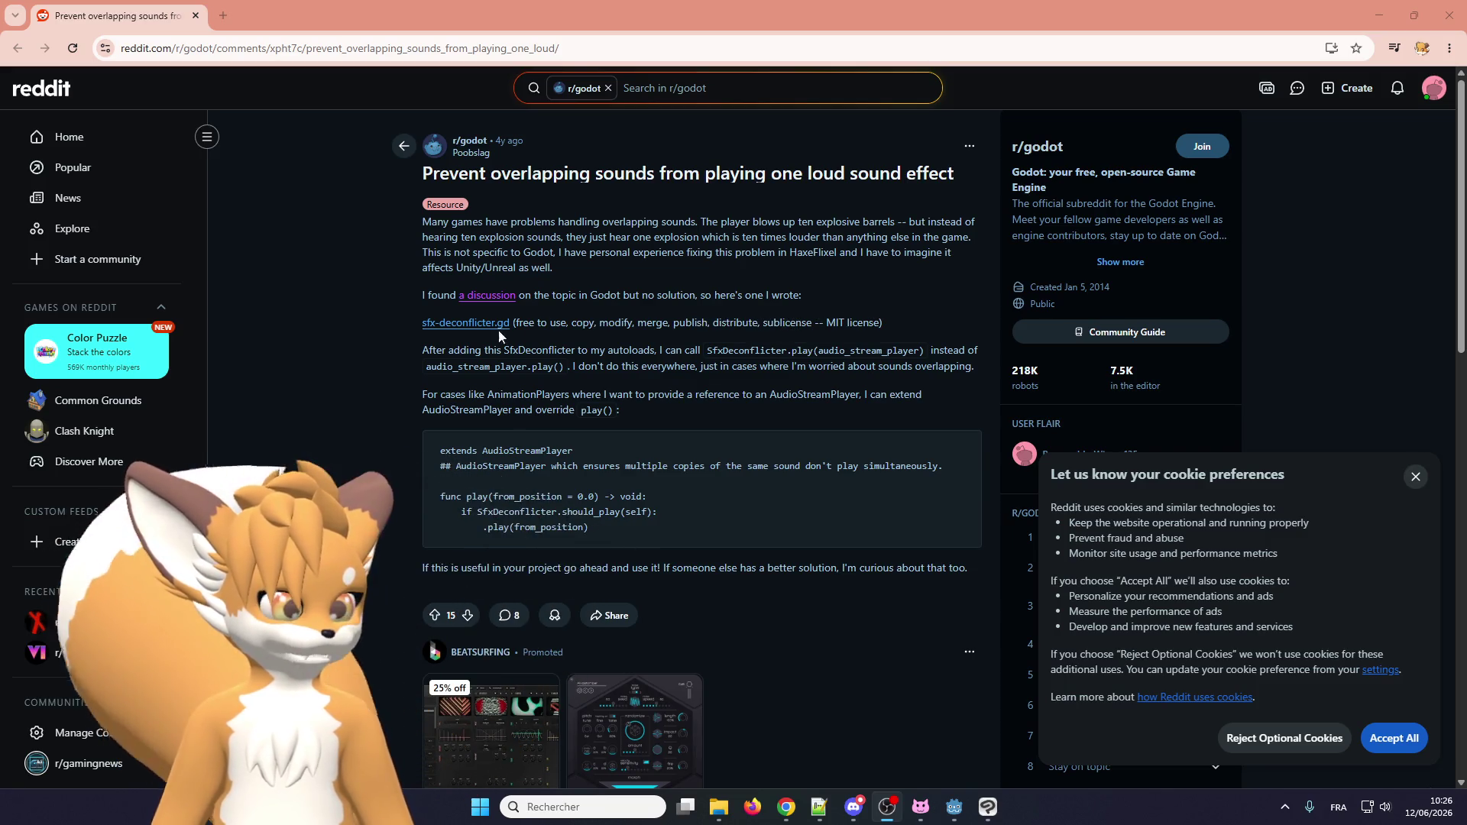
# Open sfx-deconflicter.gd from the Reddit post on GitHub and zoom the page to 125% to read it.
pyautogui.scroll(-2, 481, 262)
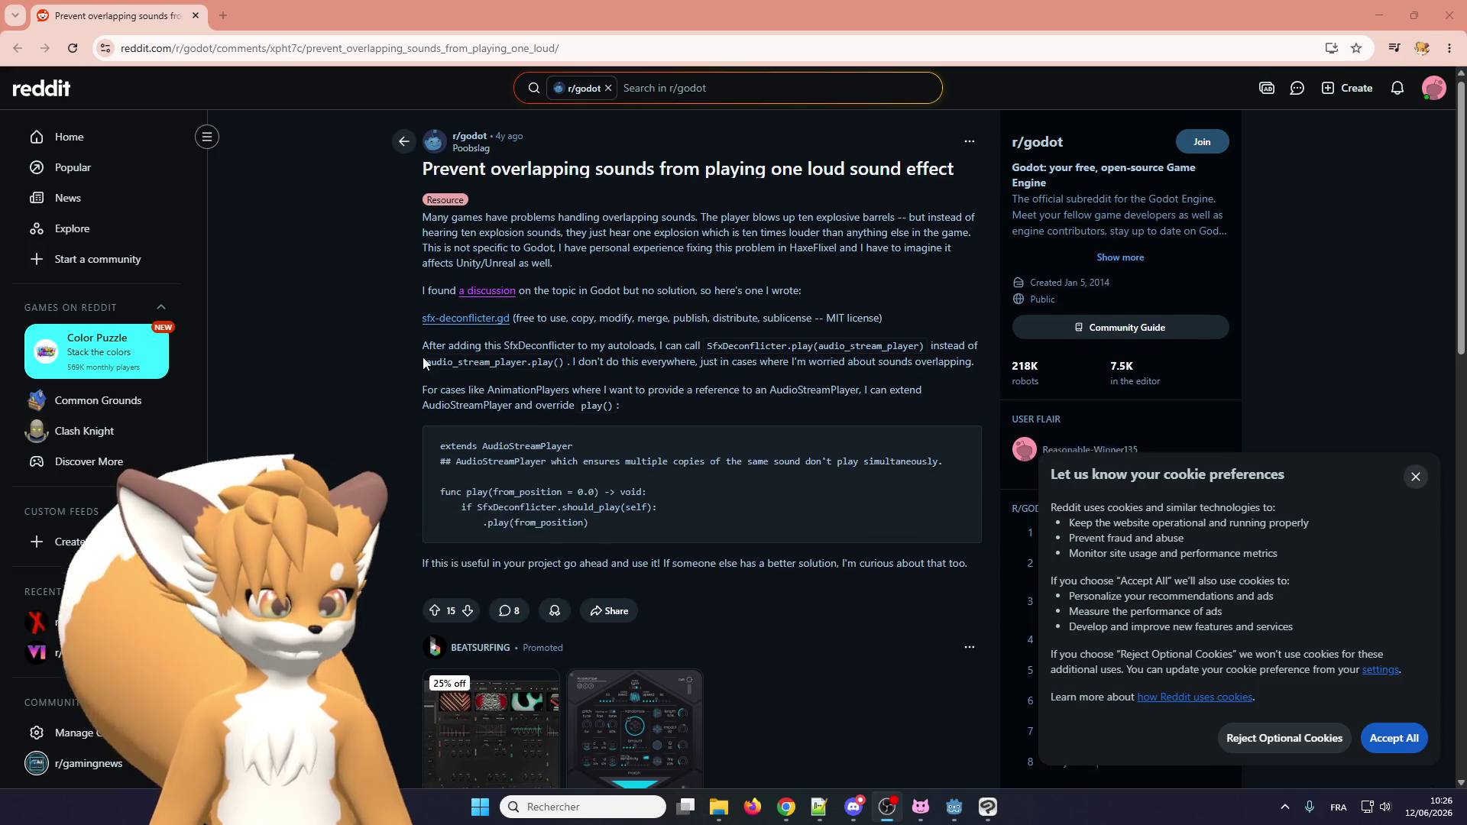
pyautogui.scroll(1, 482, 262)
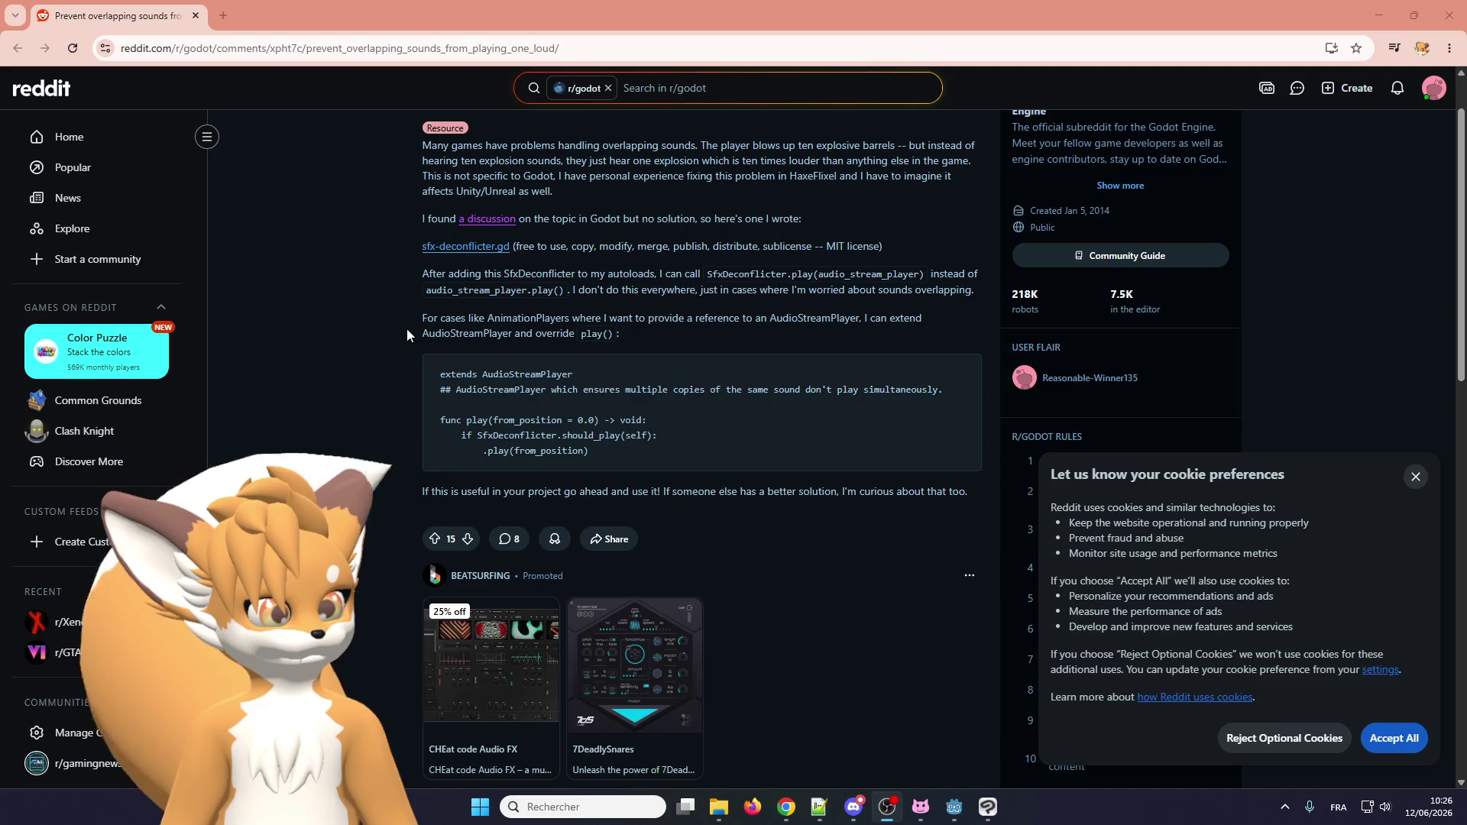
pyautogui.click(469, 246)
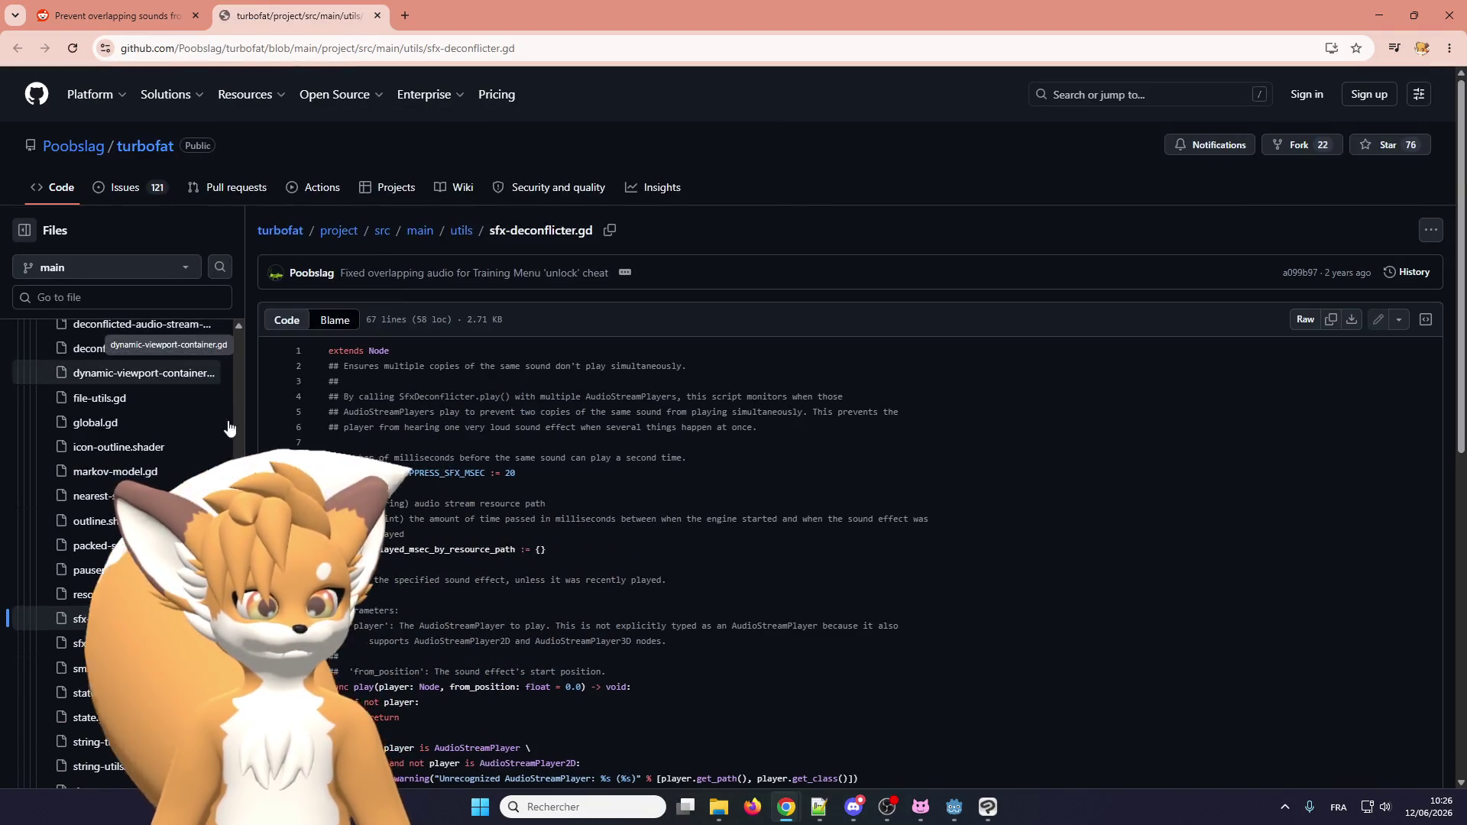
pyautogui.scroll(-1, 361, 402)
pyautogui.scroll(-6, 362, 403)
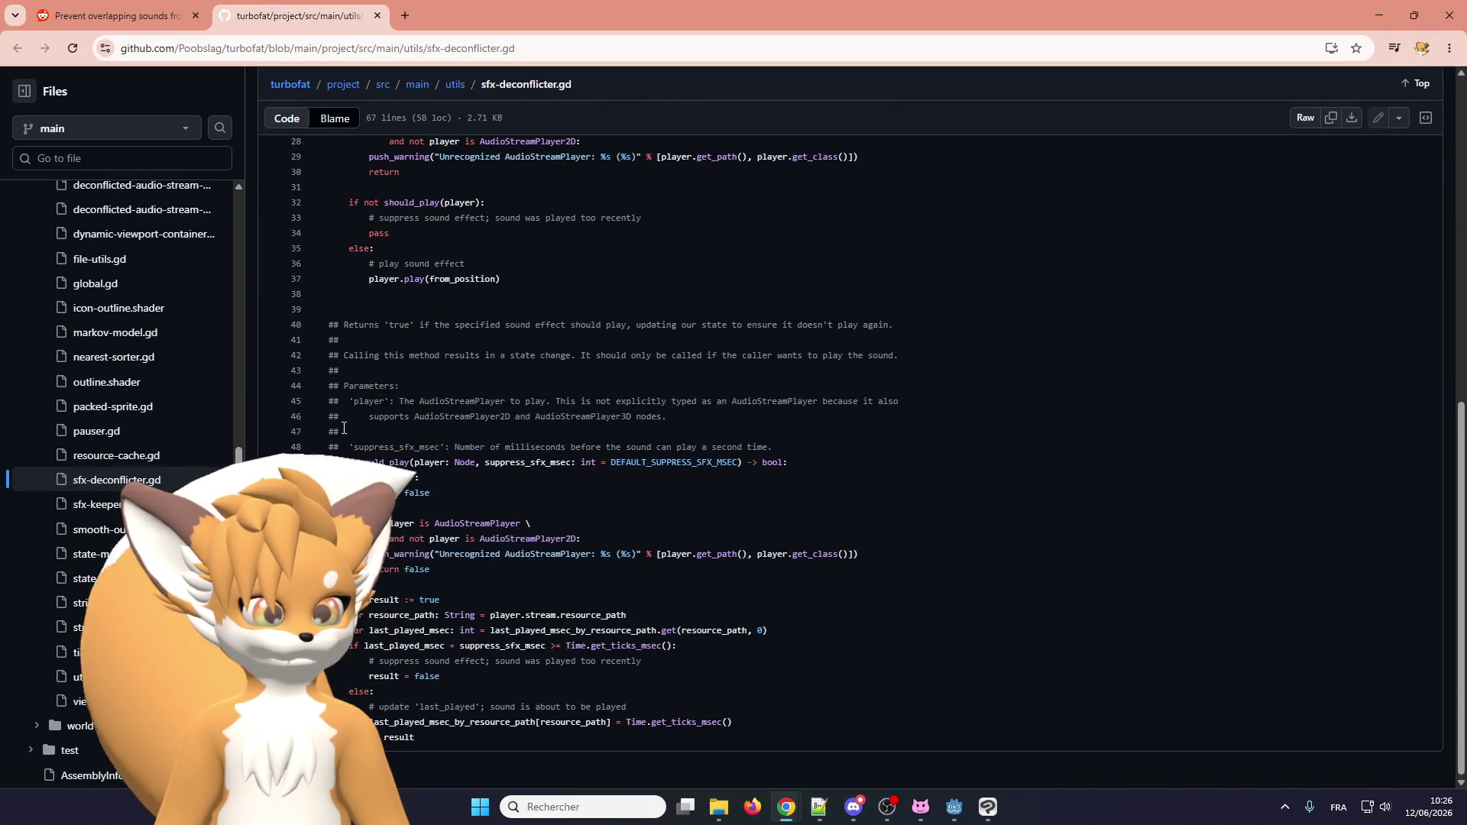
pyautogui.scroll(8, 343, 428)
pyautogui.scroll(-1, 380, 411)
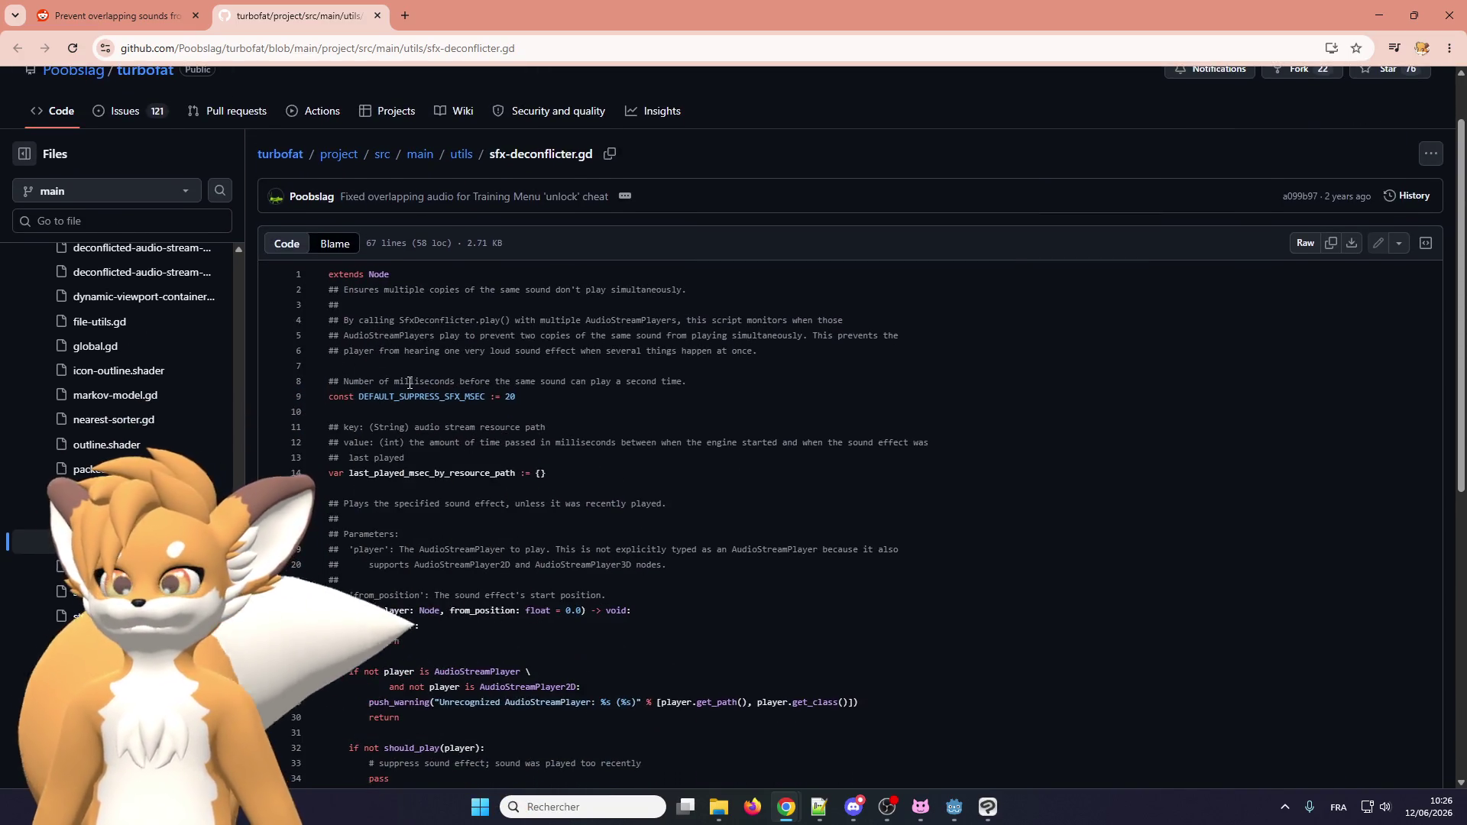
pyautogui.hotkey('ctrl', '+')
pyautogui.hotkey('ctrl', '+')
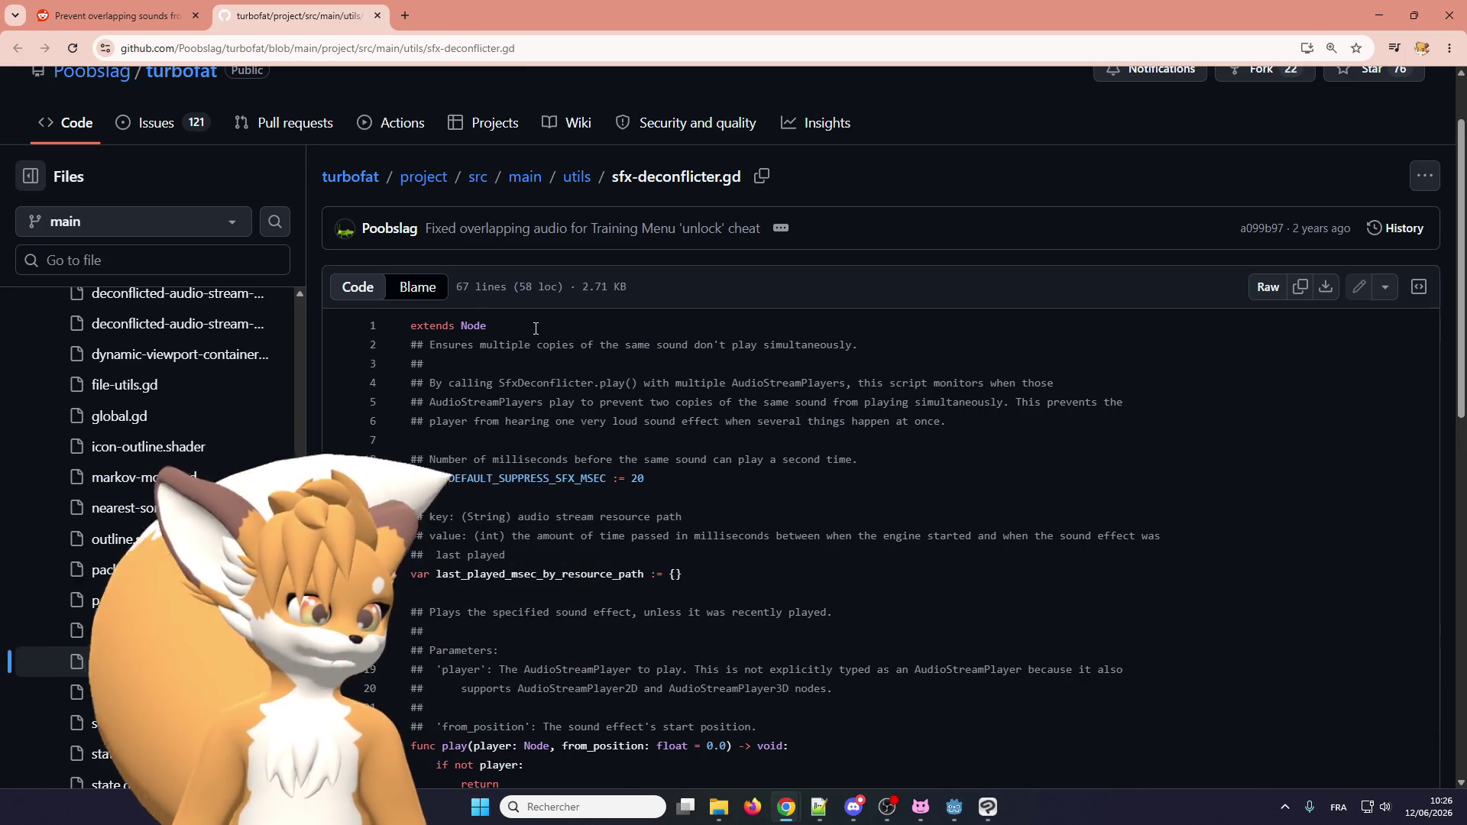
pyautogui.scroll(-1, 506, 415)
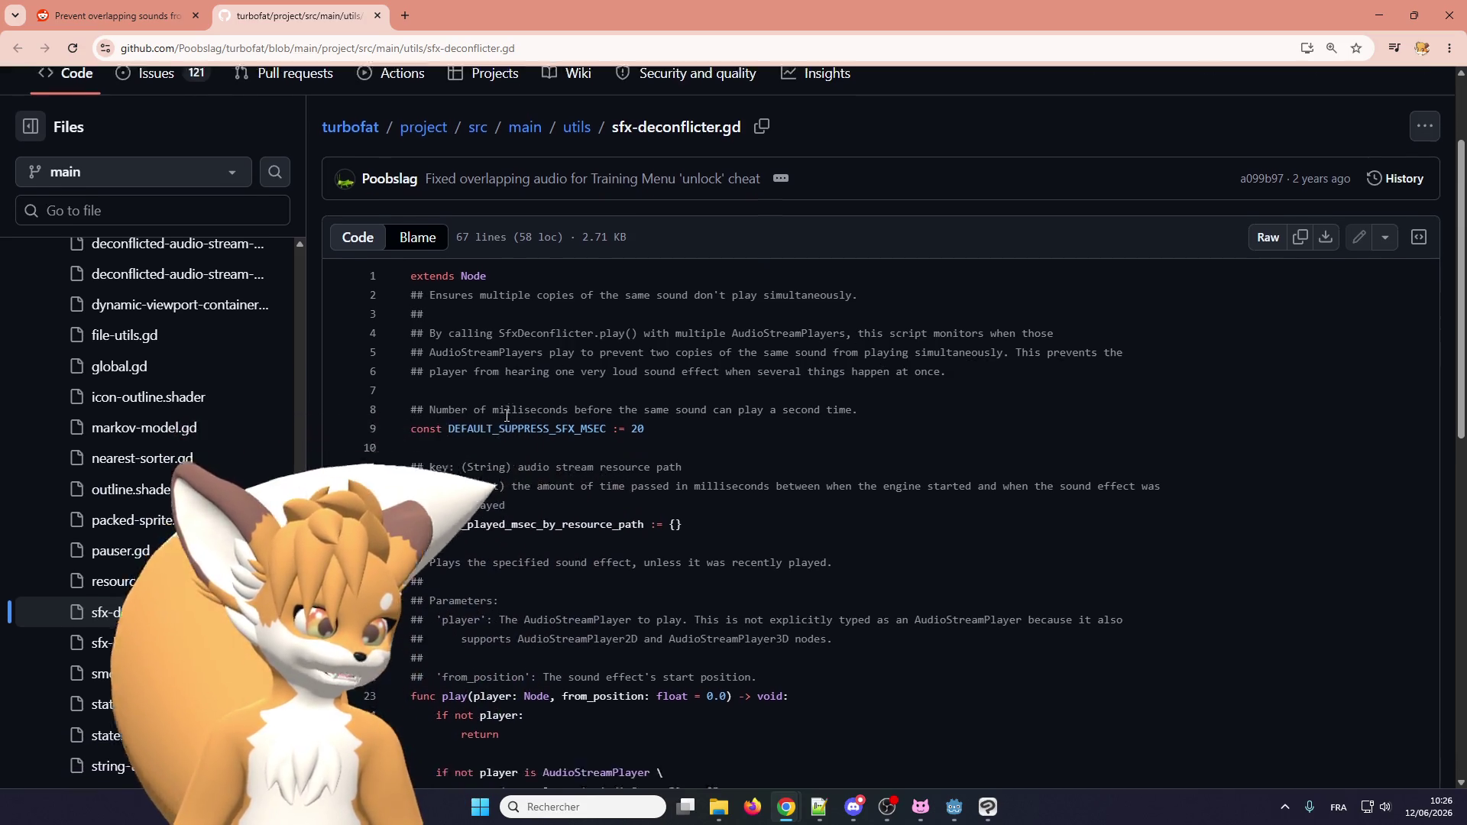
pyautogui.scroll(-2, 506, 415)
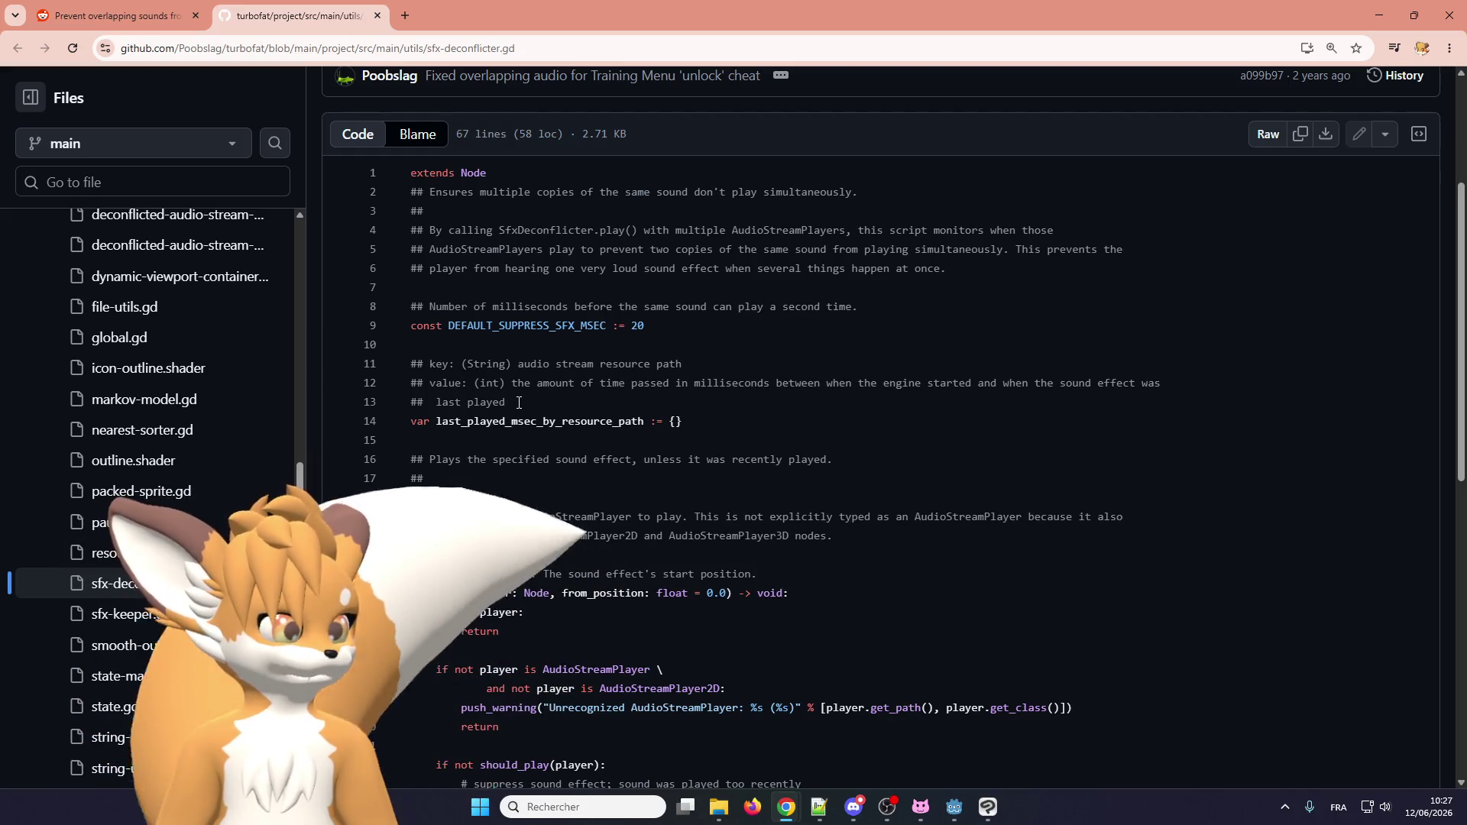
pyautogui.scroll(-2, 520, 401)
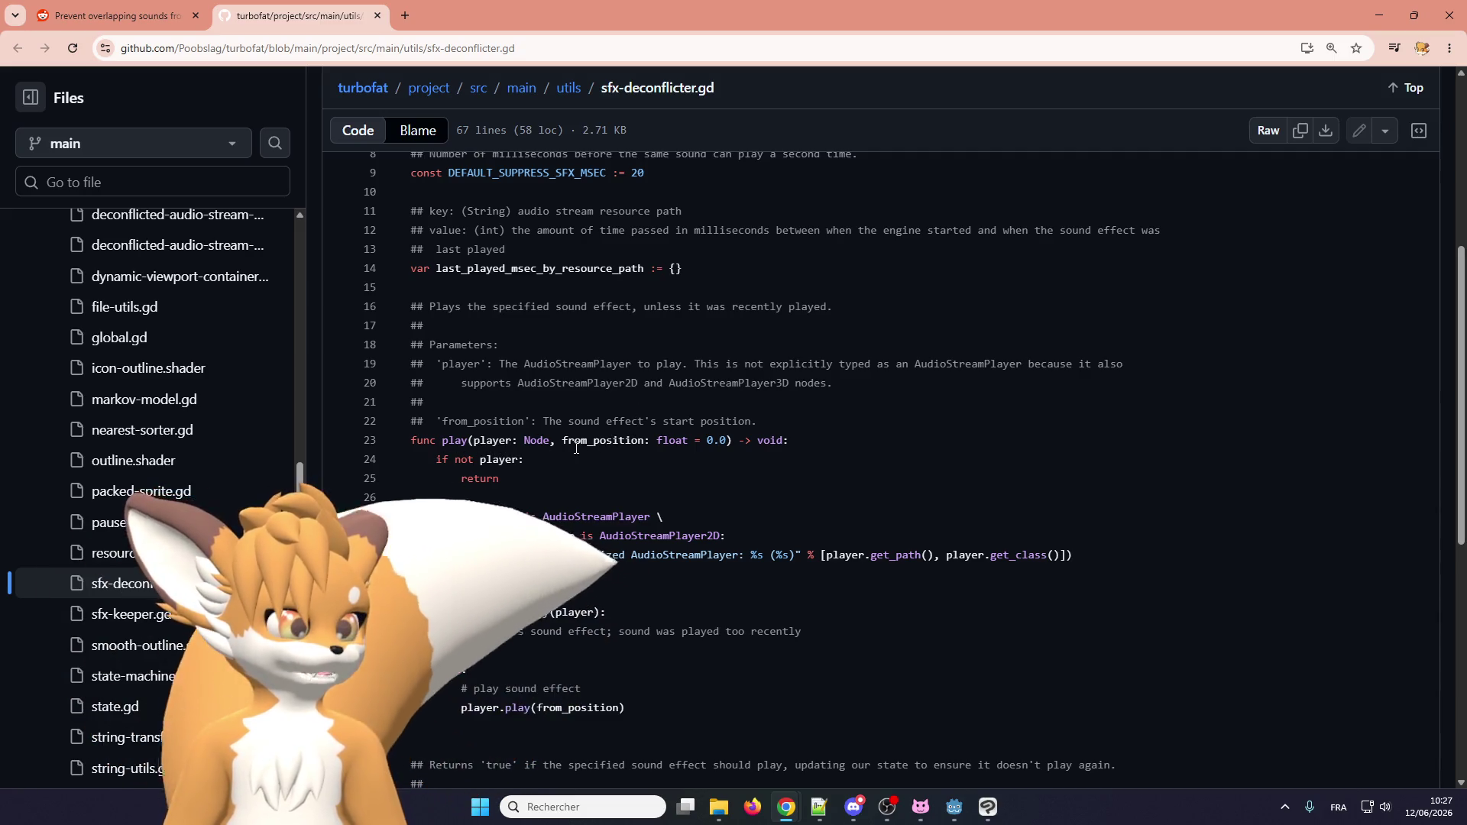
pyautogui.scroll(-2, 498, 447)
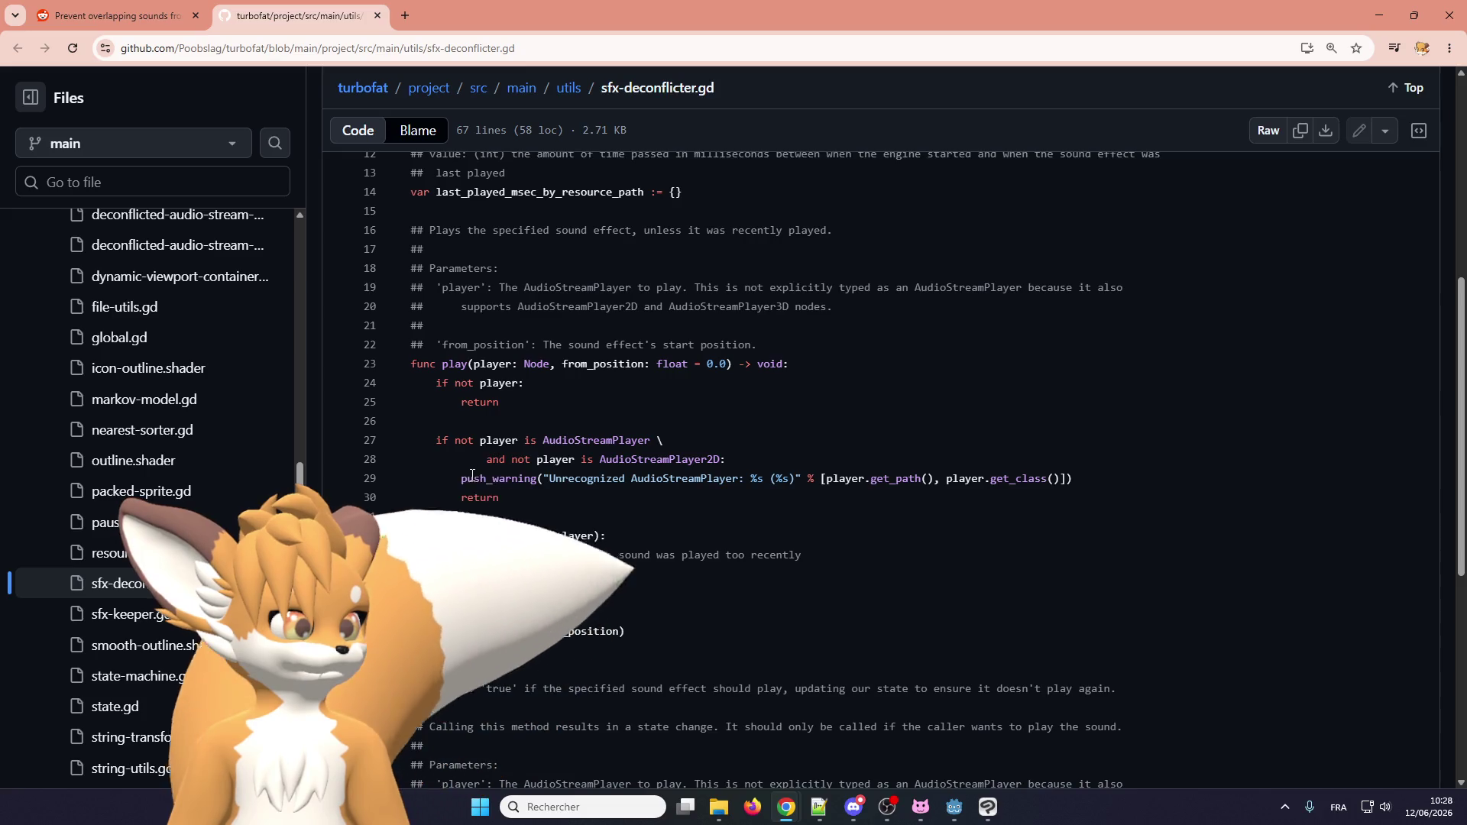
pyautogui.scroll(-2, 505, 511)
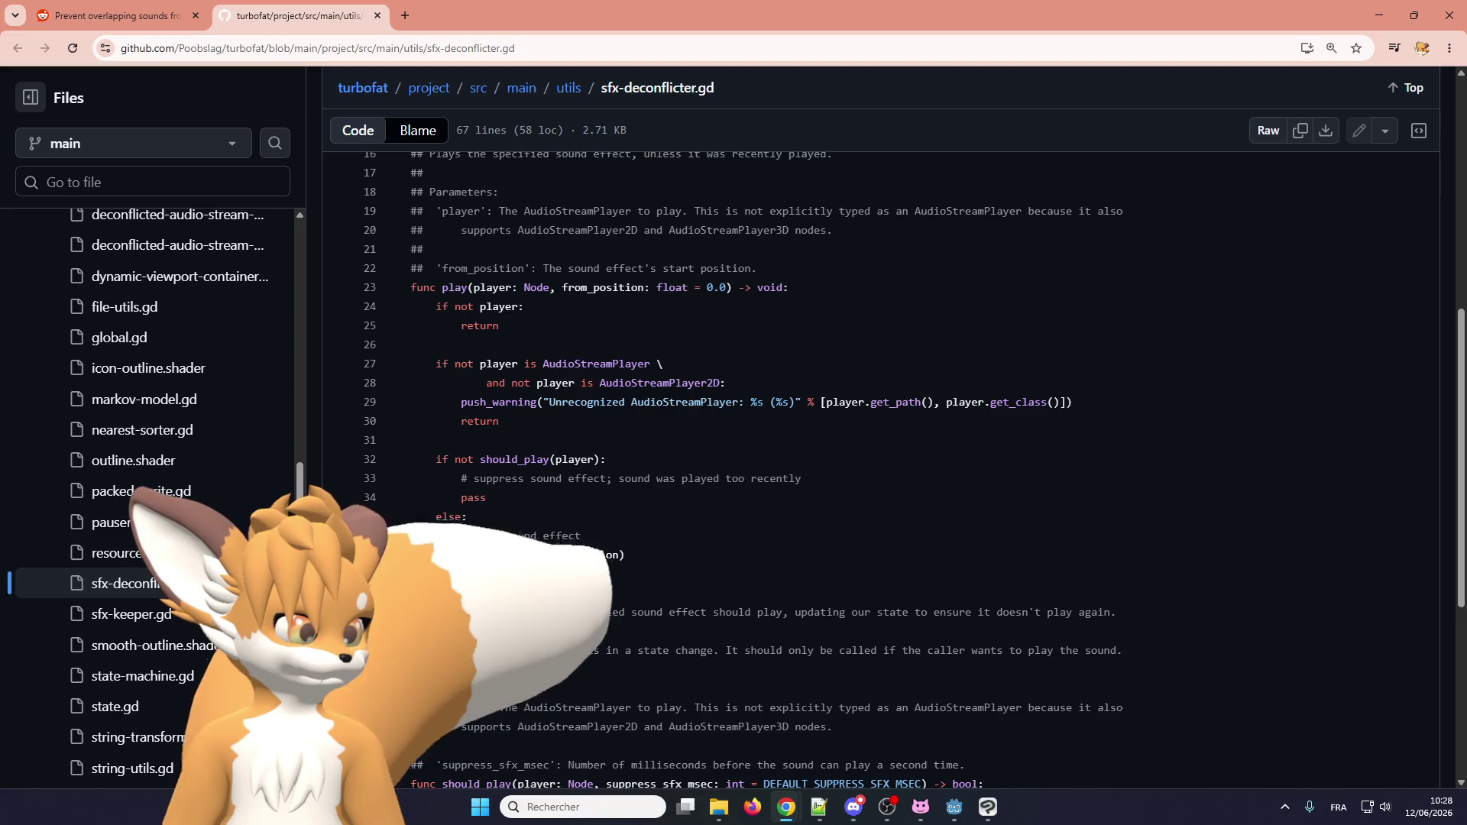
pyautogui.scroll(-3, 448, 531)
pyautogui.scroll(-3, 463, 486)
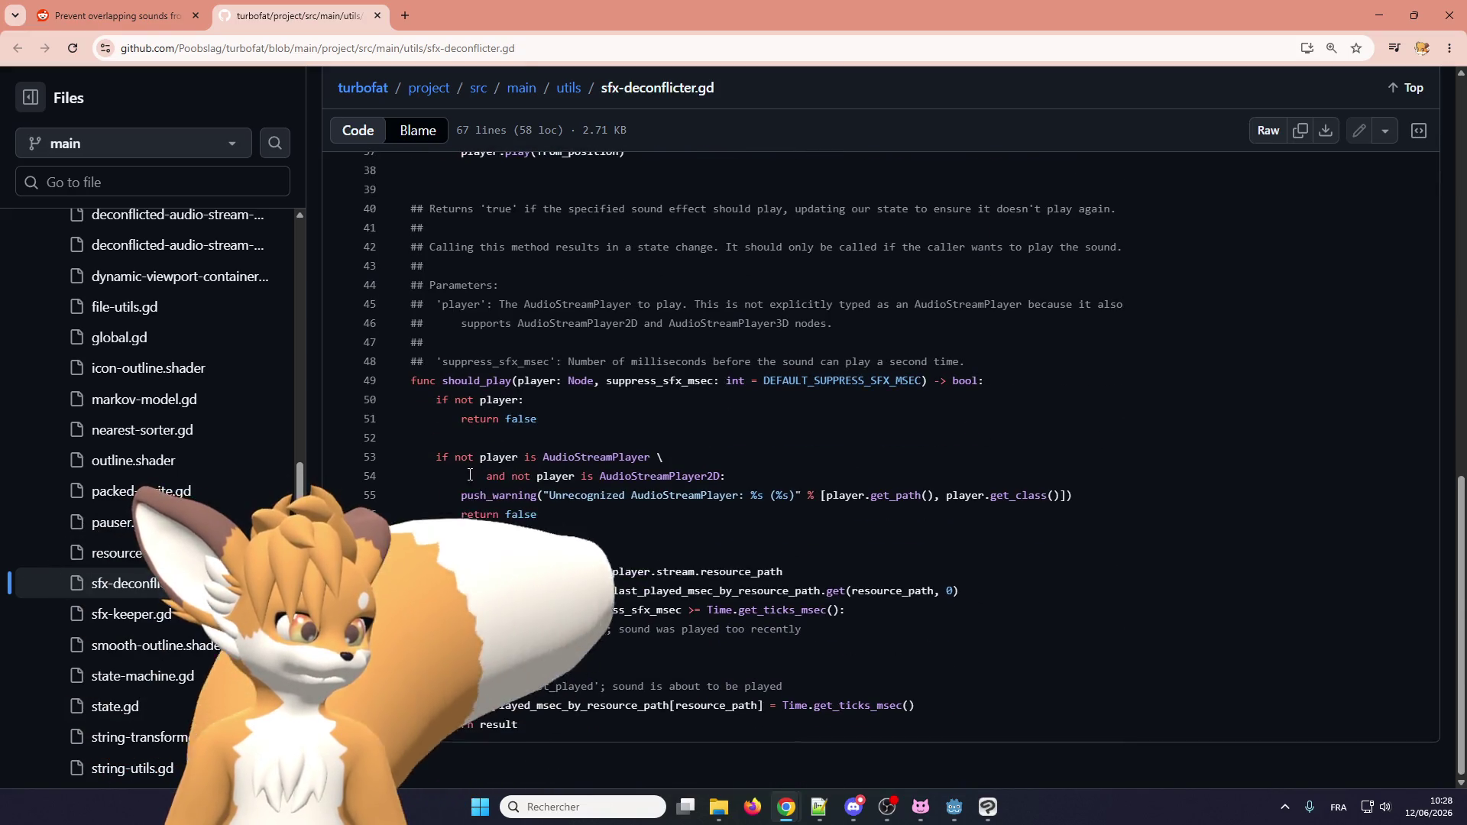
pyautogui.scroll(4, 502, 625)
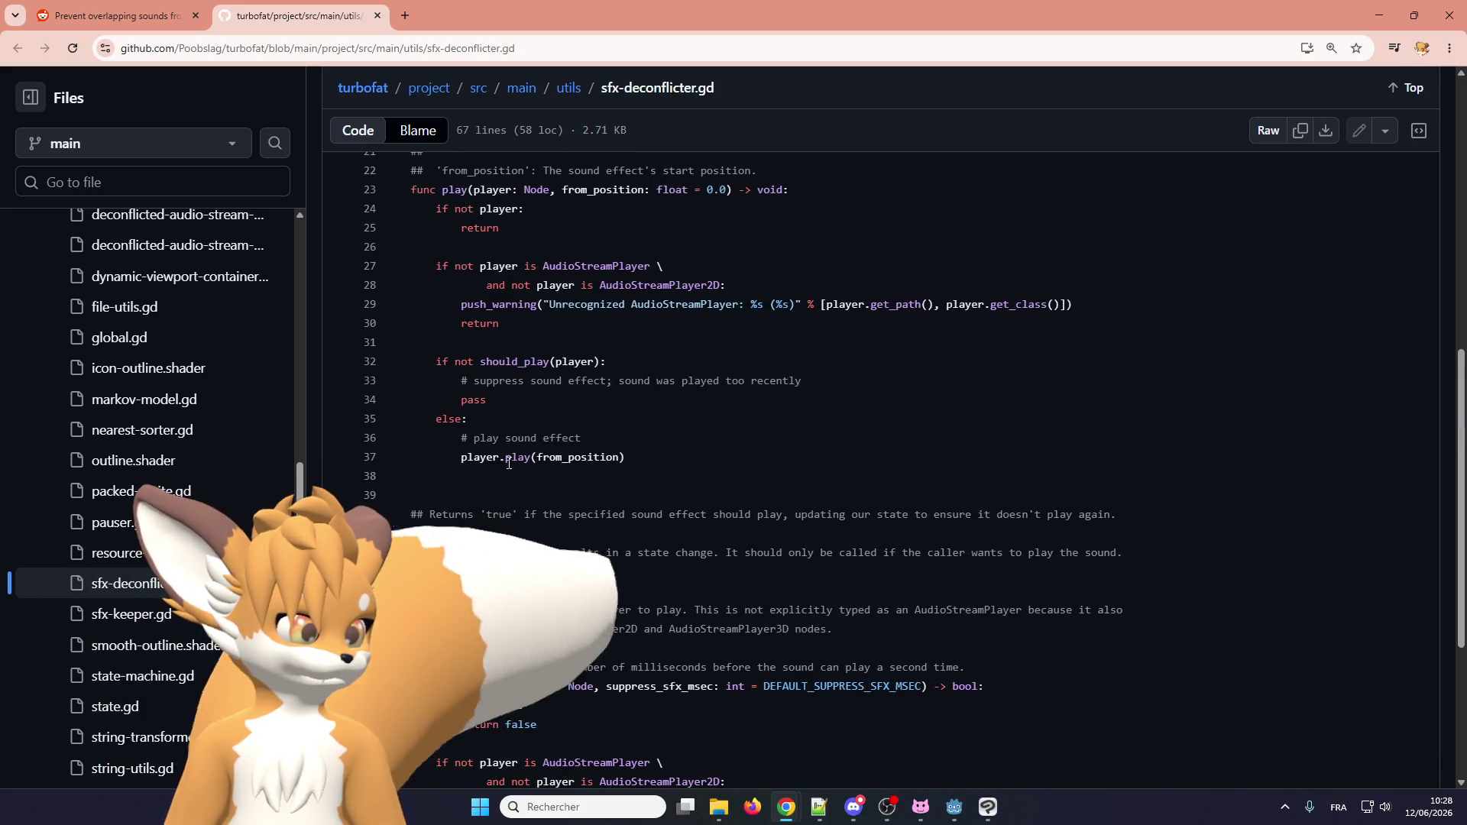
pyautogui.scroll(2, 510, 457)
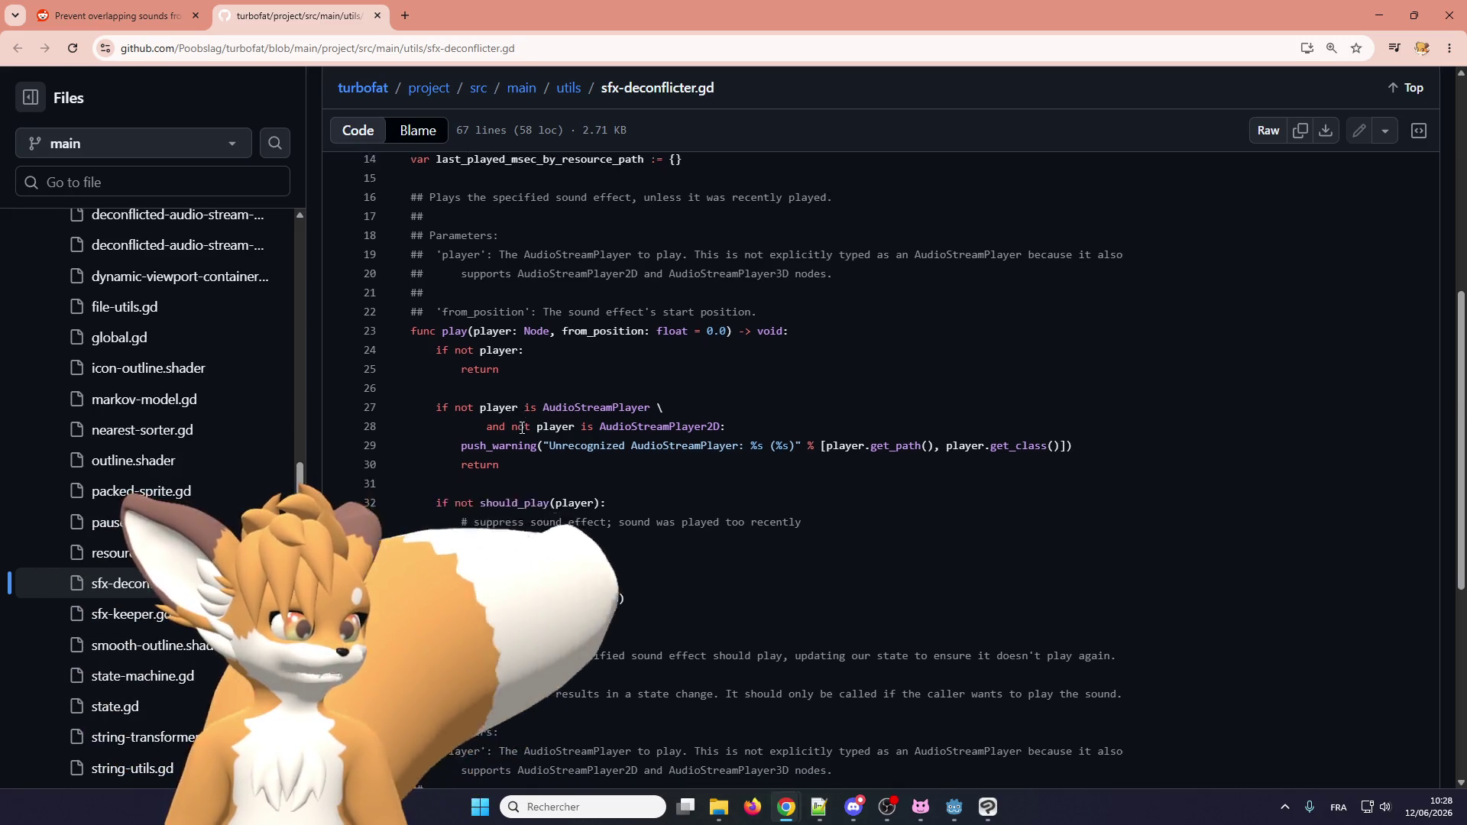
pyautogui.scroll(-5, 522, 426)
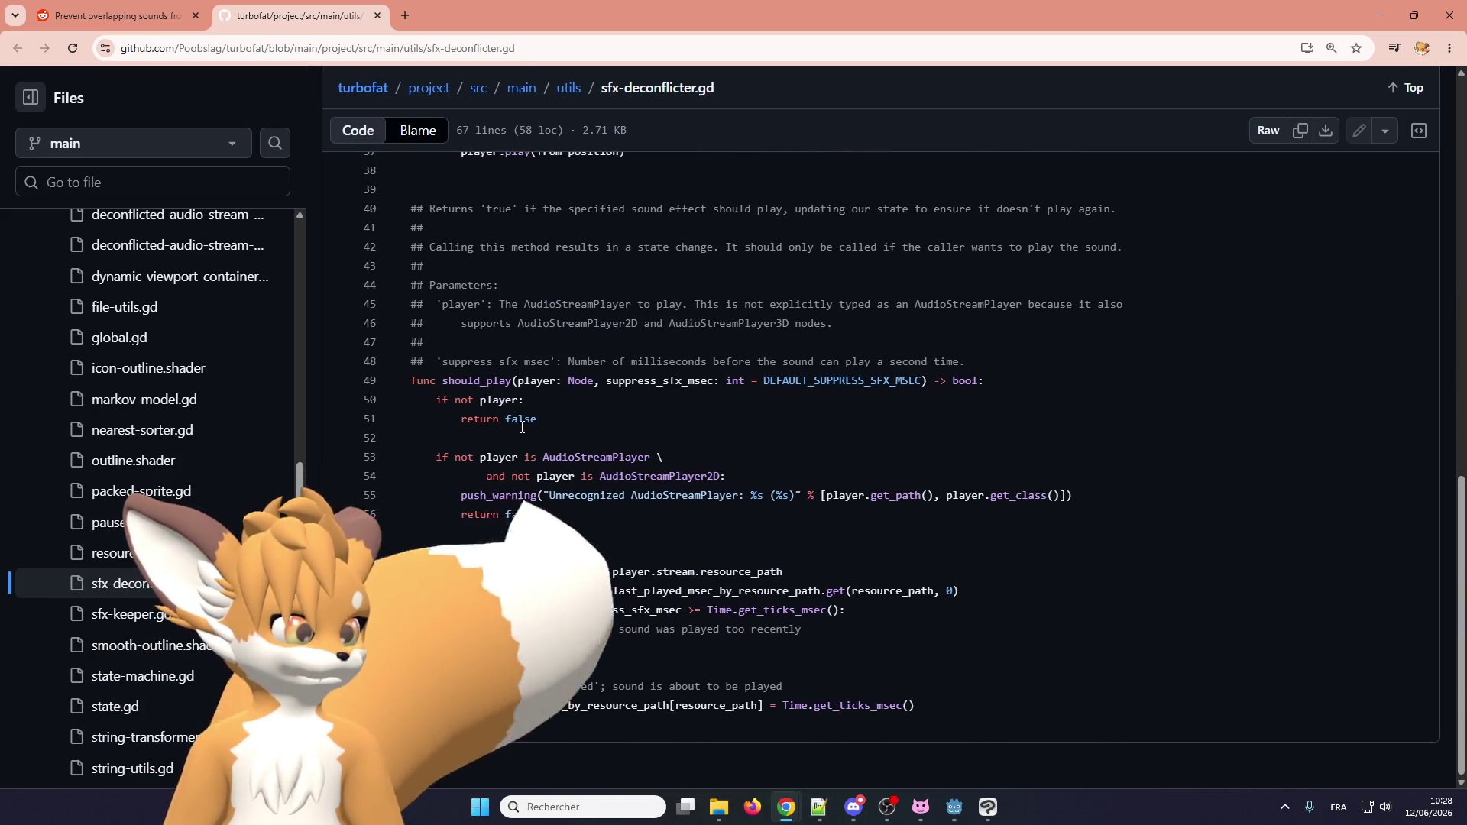
pyautogui.scroll(5, 538, 530)
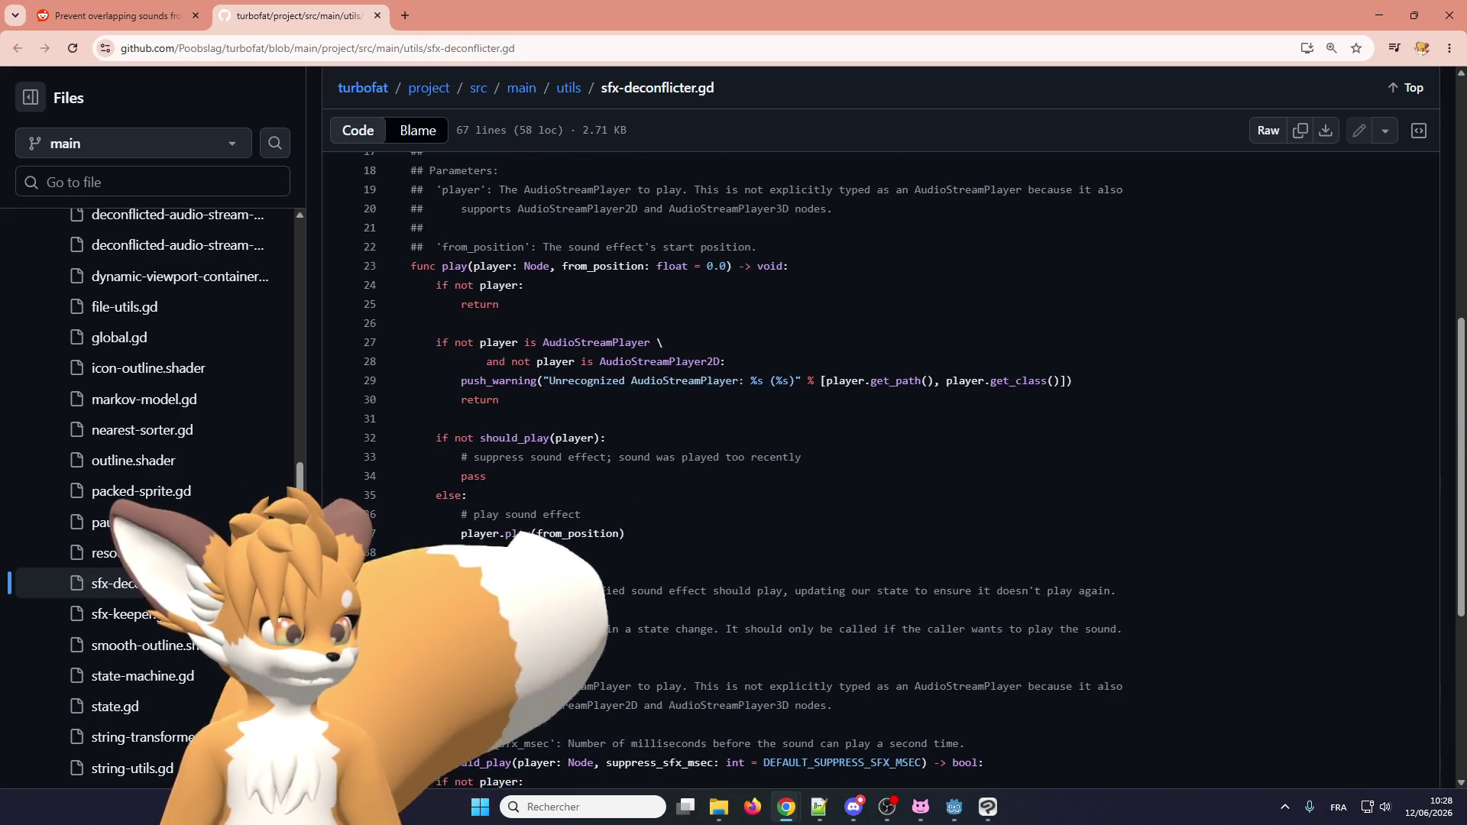
pyautogui.scroll(-4, 538, 529)
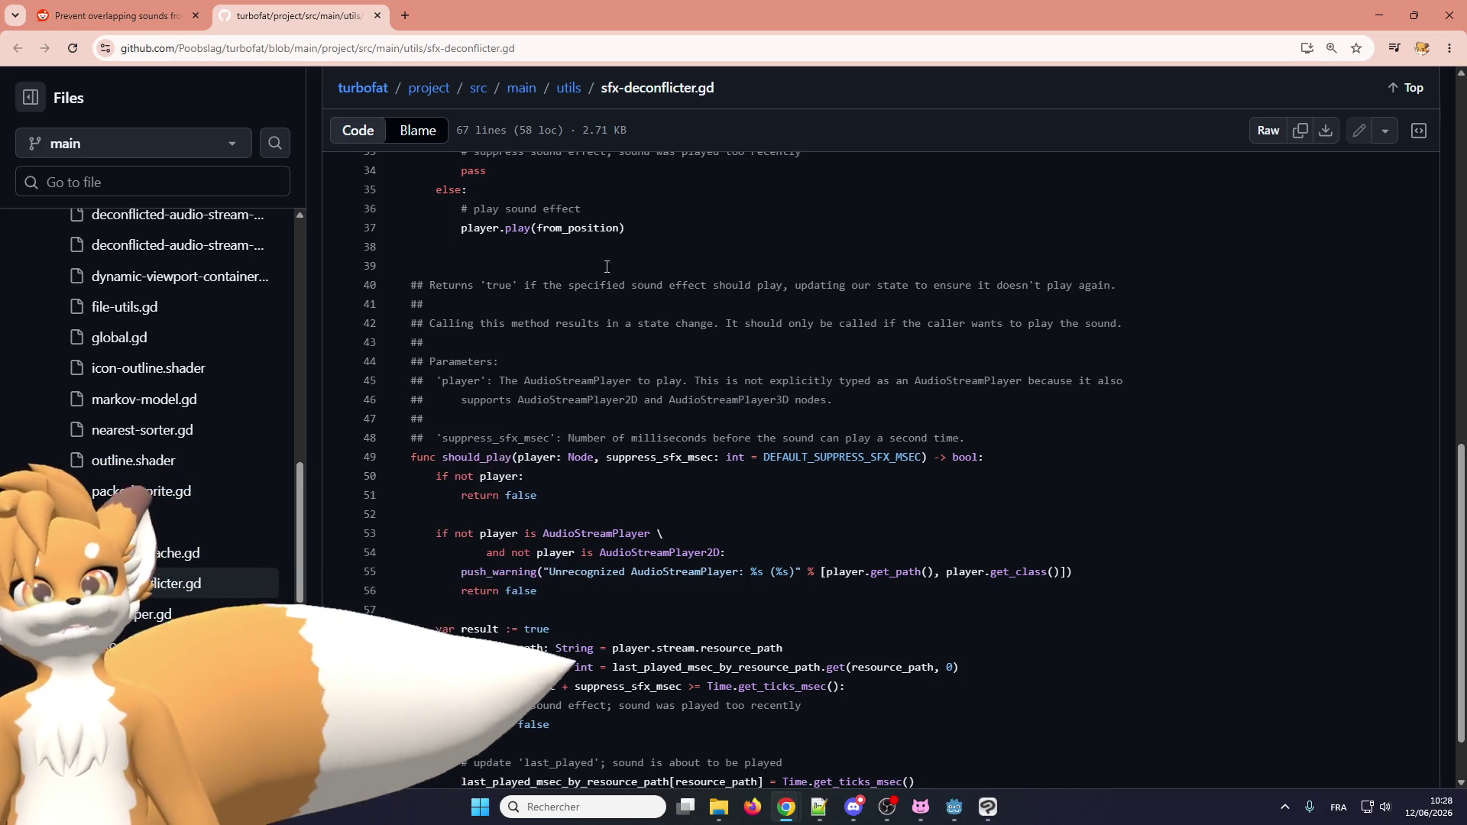
pyautogui.moveTo(885, 816)
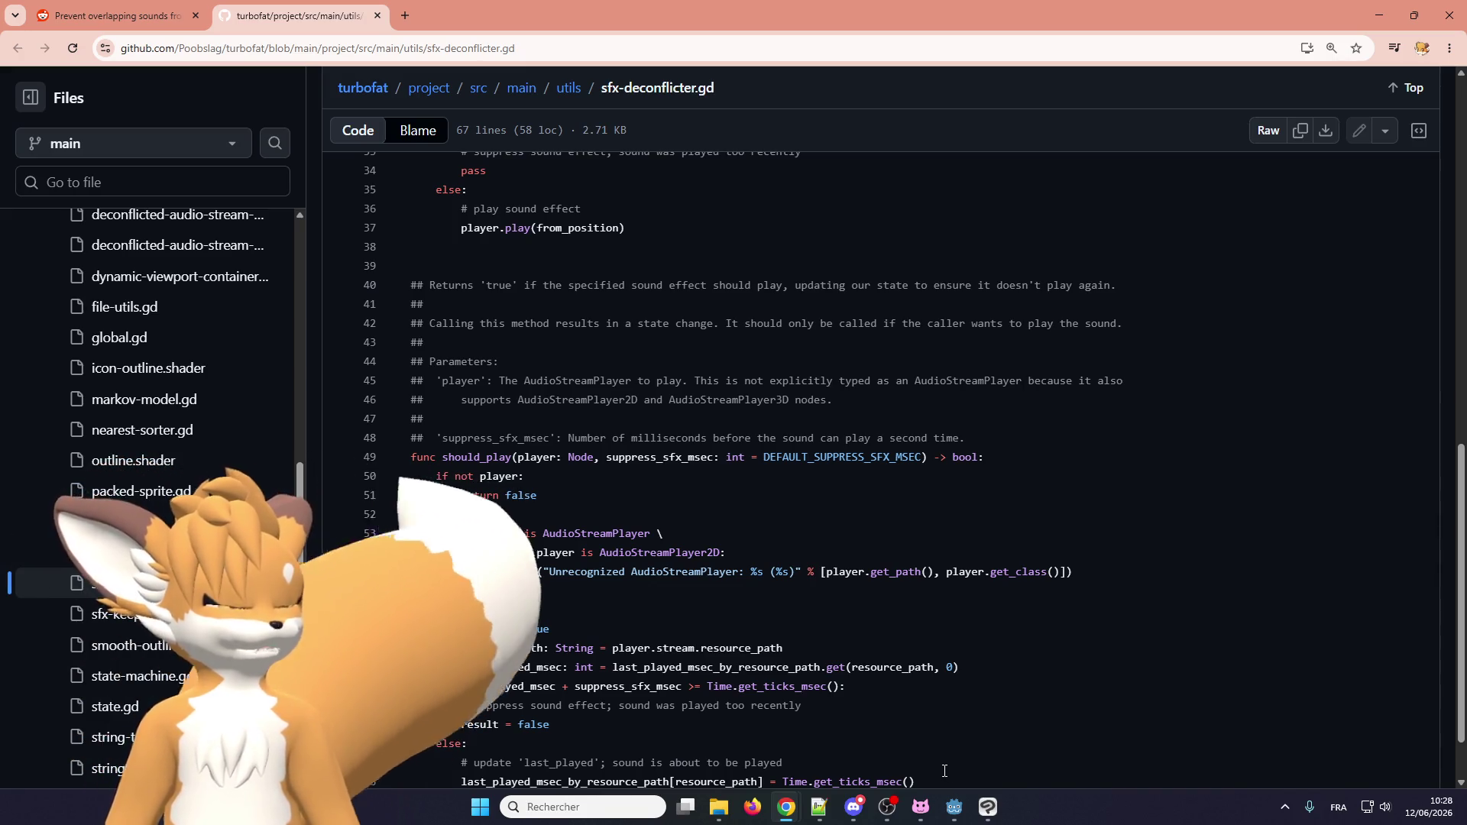
# In Godot's grass_cut scene, filter the scripts list by 'sword' and open sword.gd.
pyautogui.click(953, 794)
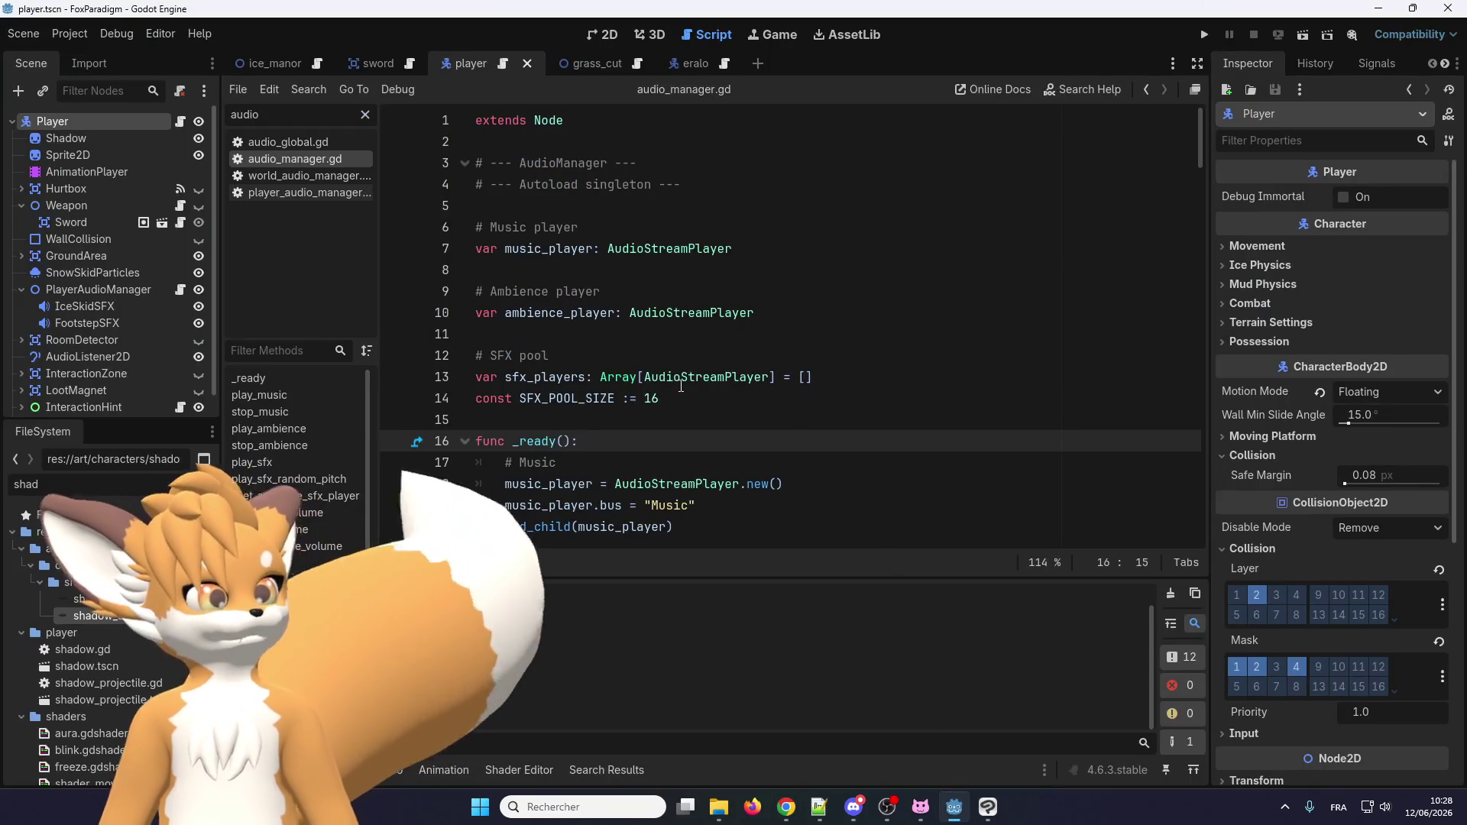
pyautogui.click(588, 64)
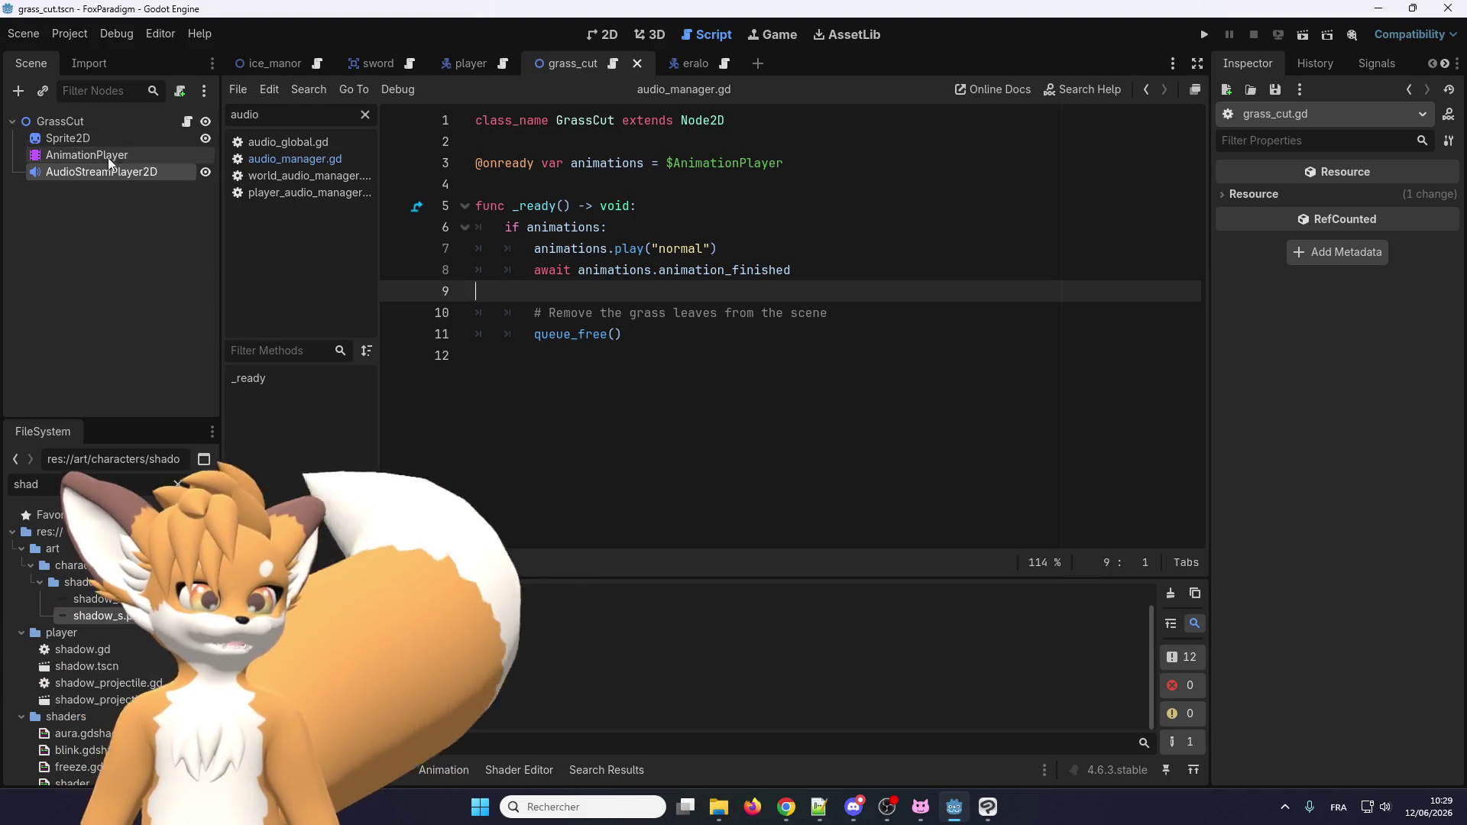
pyautogui.doubleClick(314, 111)
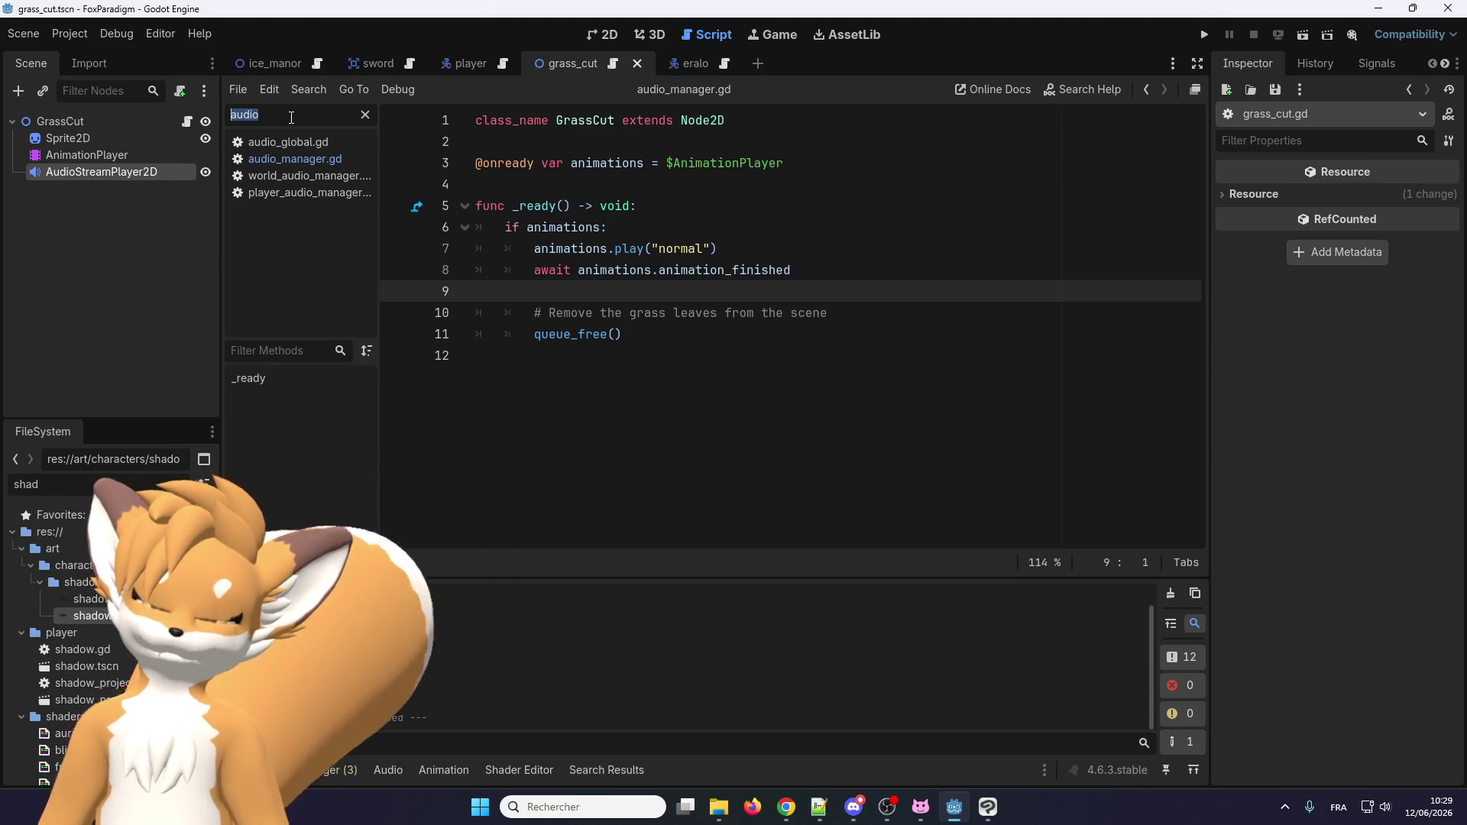
pyautogui.write('sword')
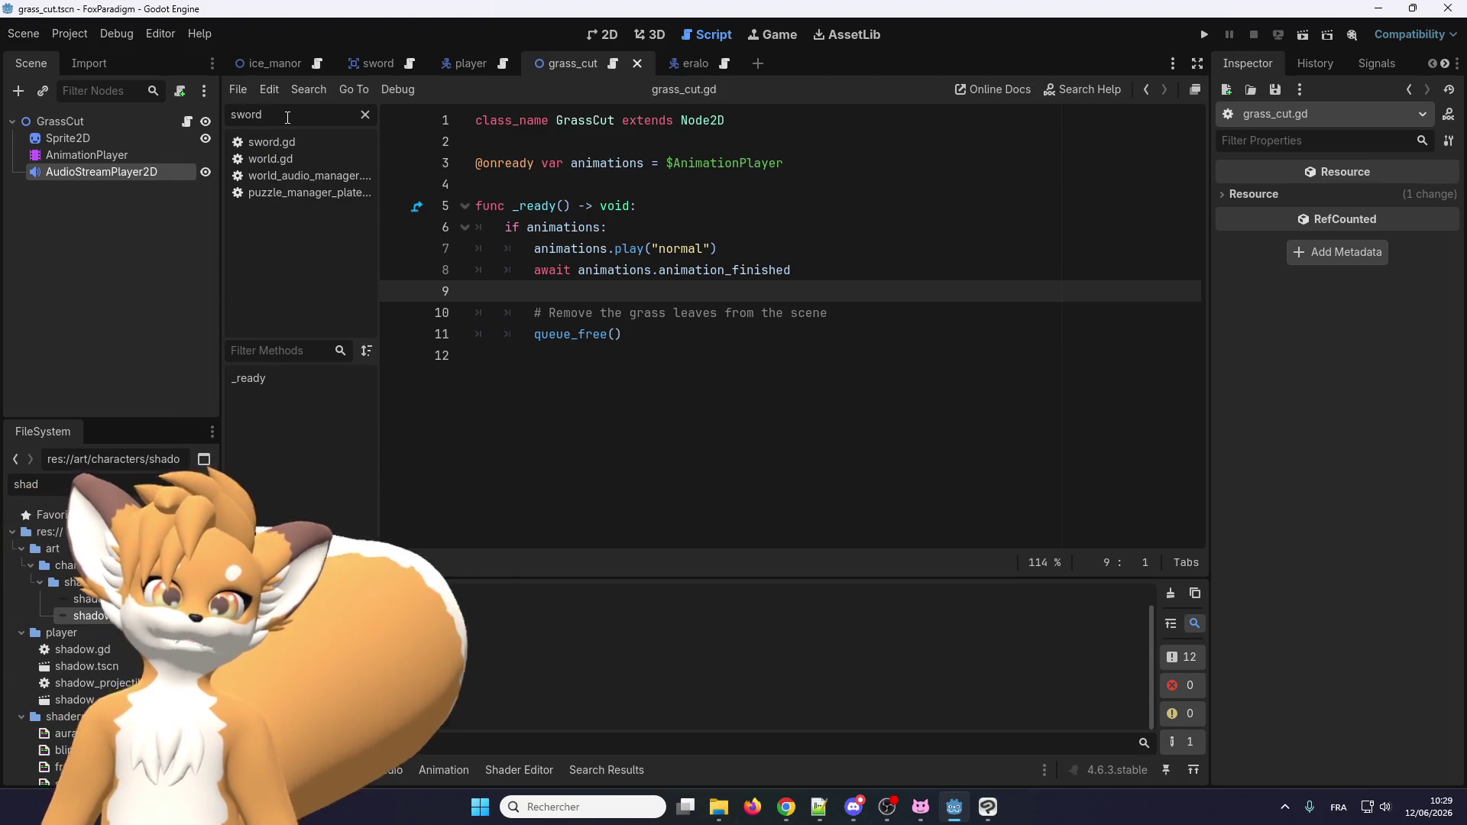
pyautogui.click(275, 142)
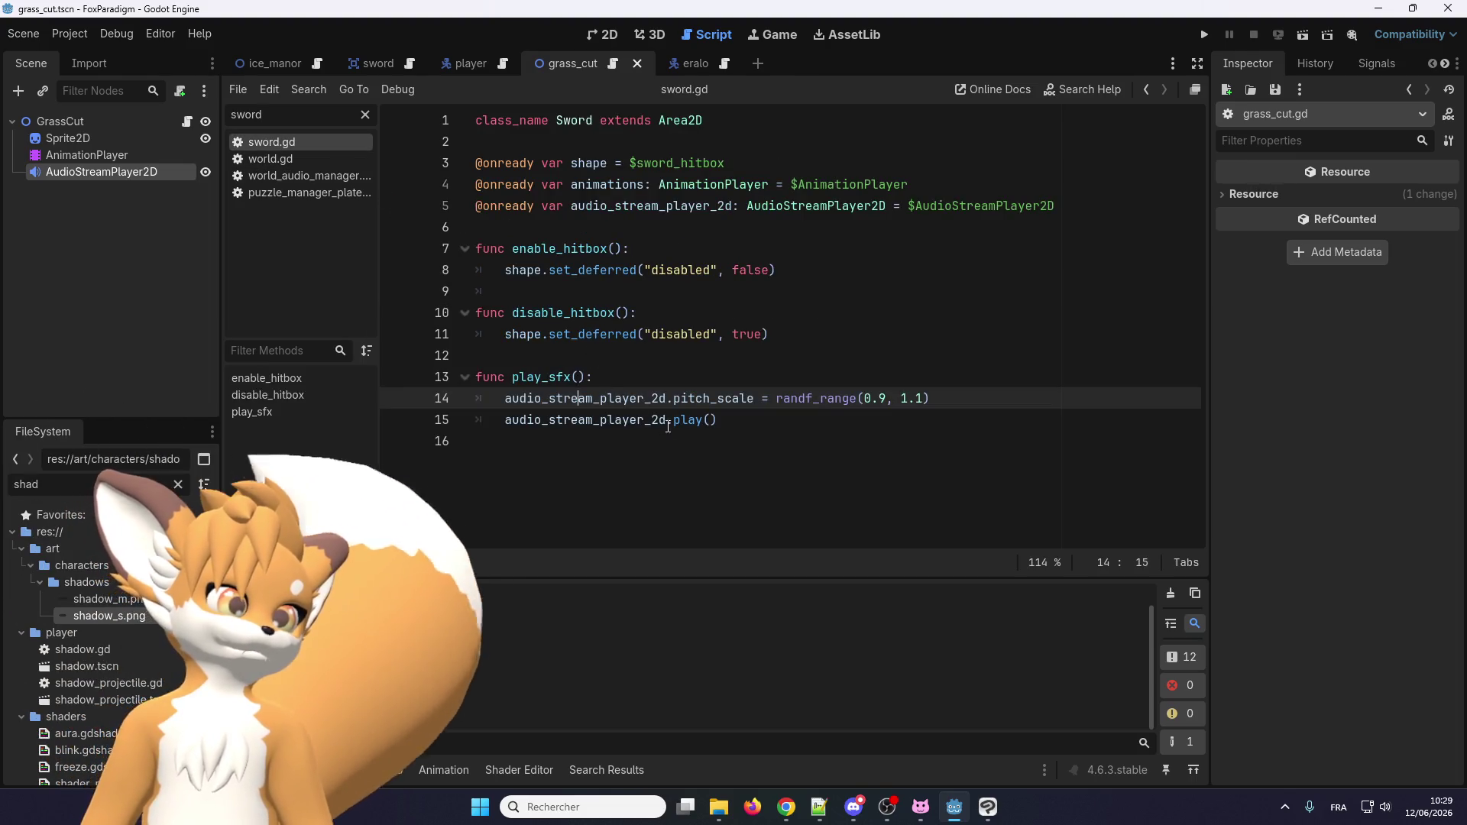
# Retype the closing parenthesis of play() on line 15 of sword.gd to reveal its parameter hint.
pyautogui.click(745, 422)
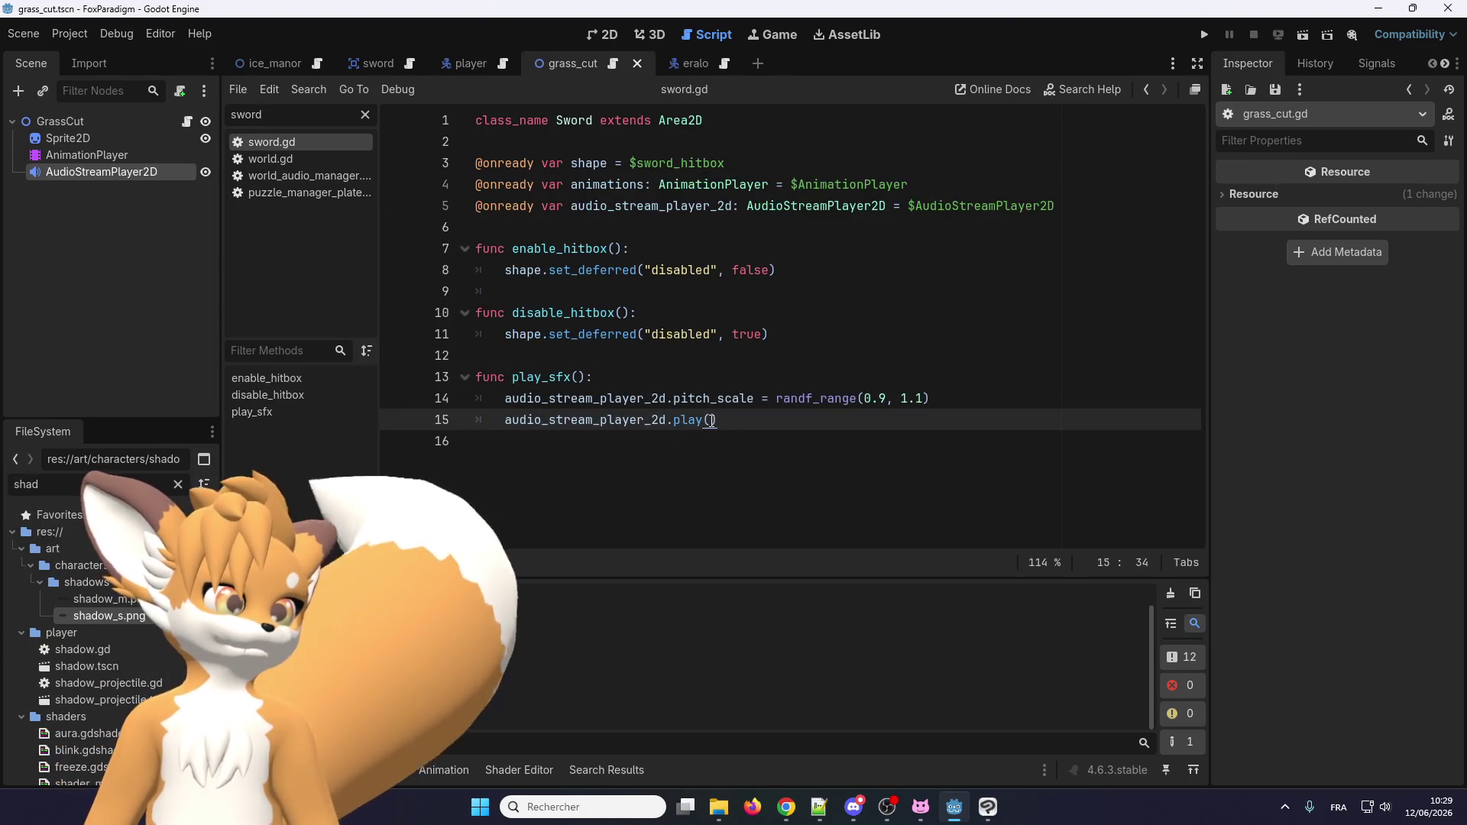
pyautogui.press('BackSpace')
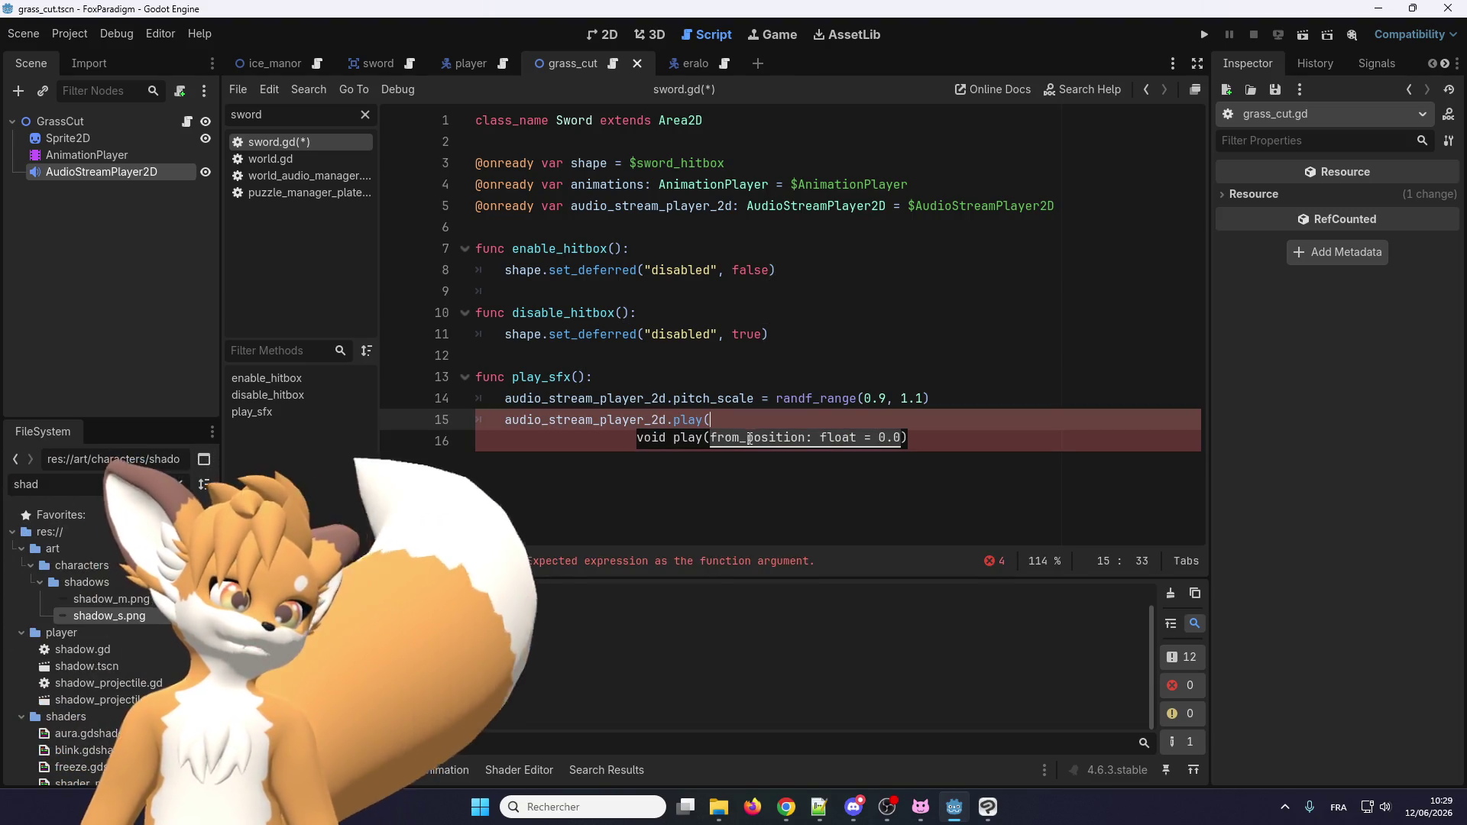
pyautogui.click(726, 418)
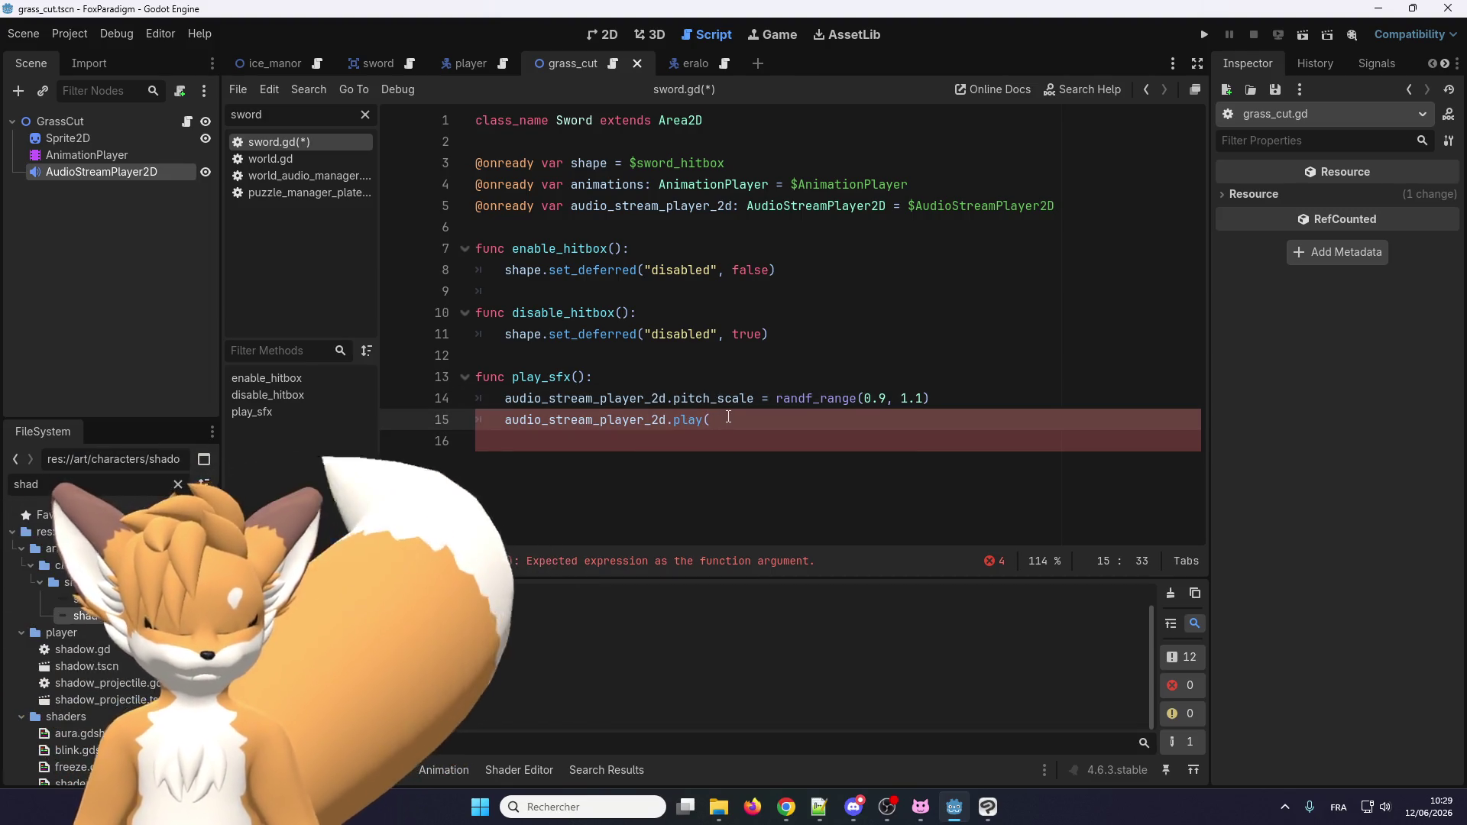
pyautogui.write(')')
pyautogui.rightClick(682, 420)
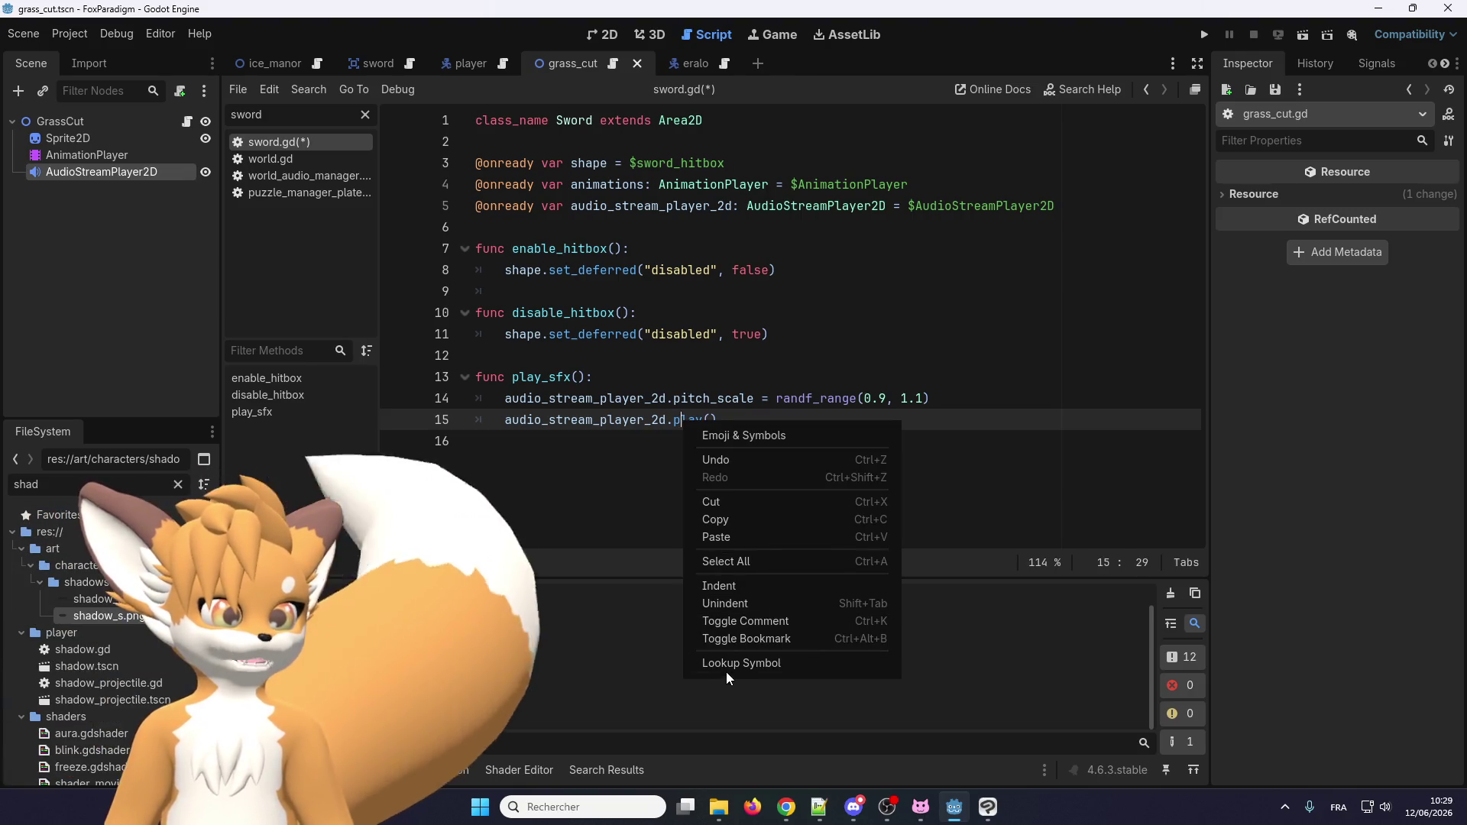
# Look up play() in the AudioStreamPlayer2D documentation, then go back to grass_cut.gd.
pyautogui.click(727, 675)
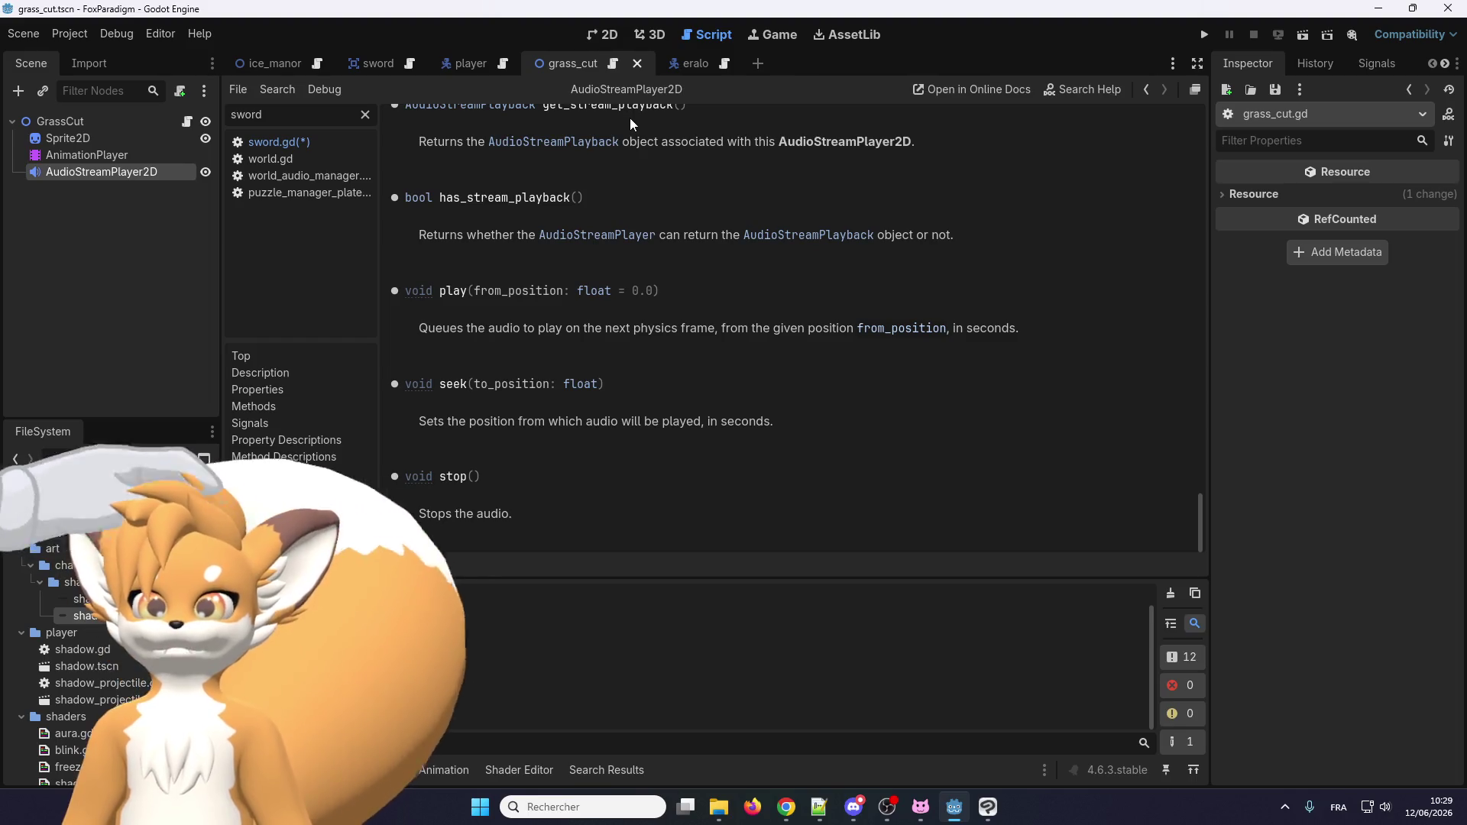
pyautogui.click(612, 64)
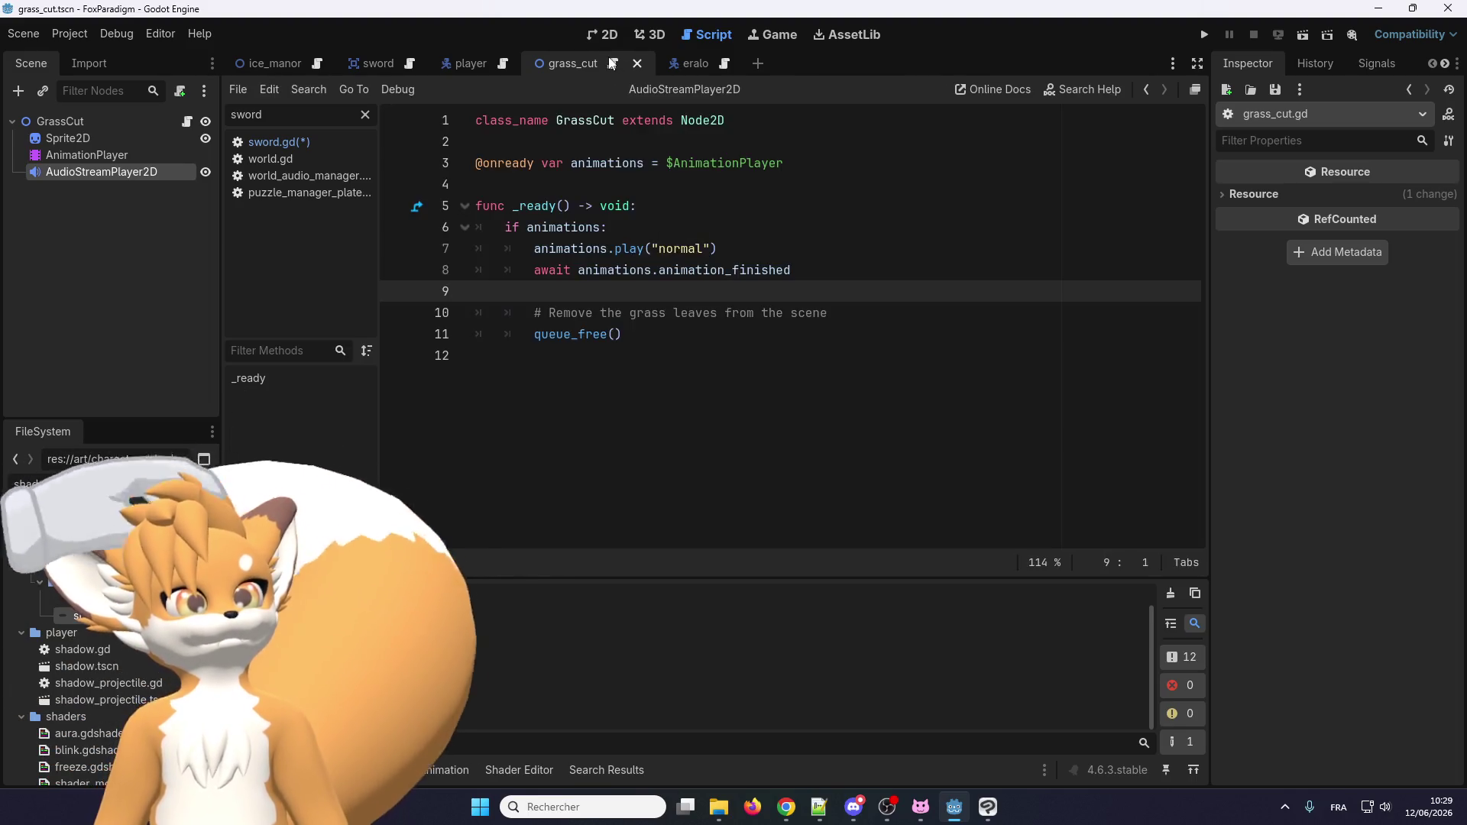
# Return to the sfx-deconflicter.gd page and select lines 50–57 of the should_play function.
pyautogui.moveTo(786, 806)
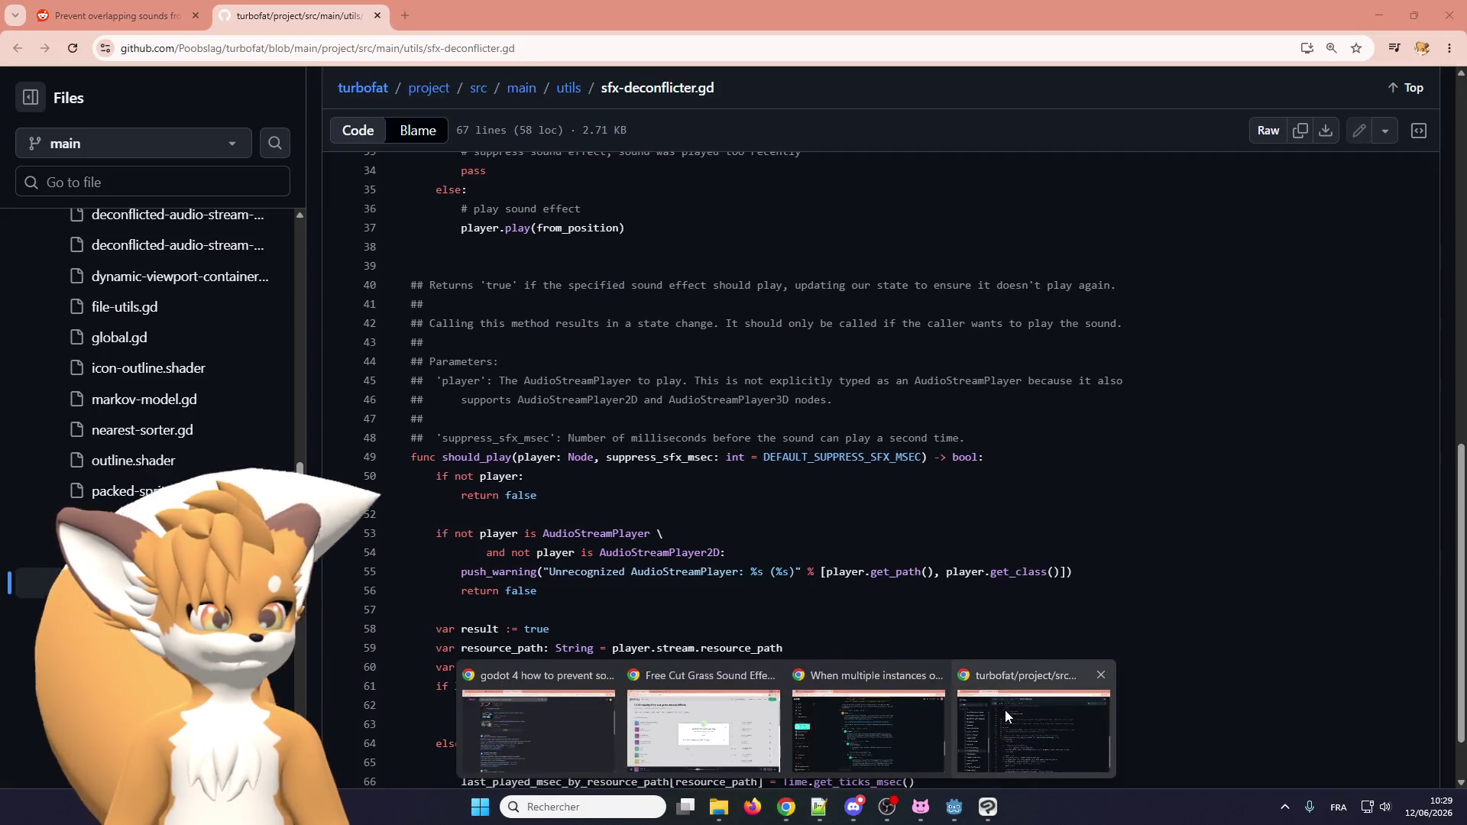
pyautogui.click(1006, 712)
pyautogui.scroll(-2, 518, 524)
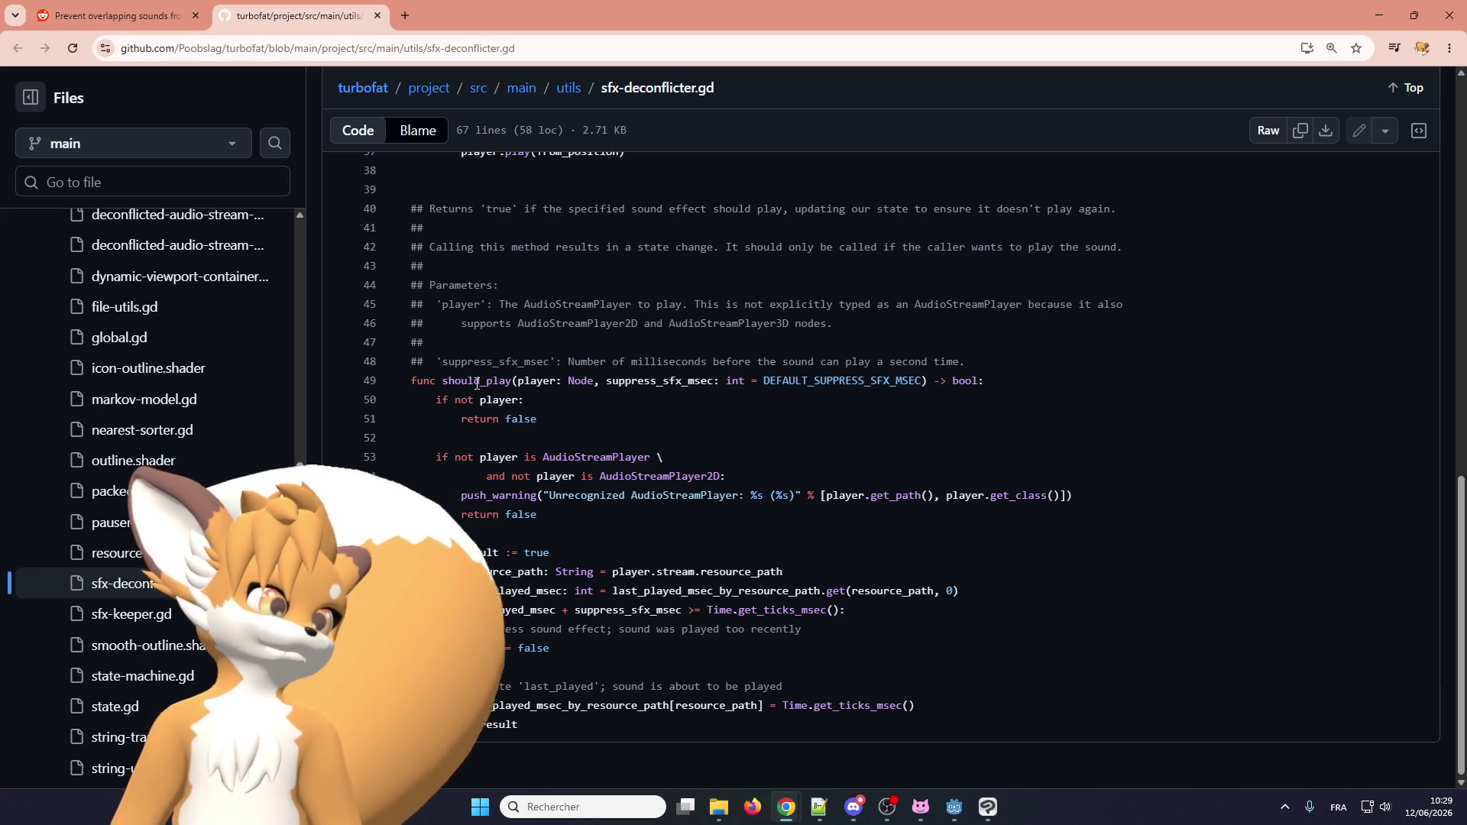
pyautogui.scroll(5, 476, 384)
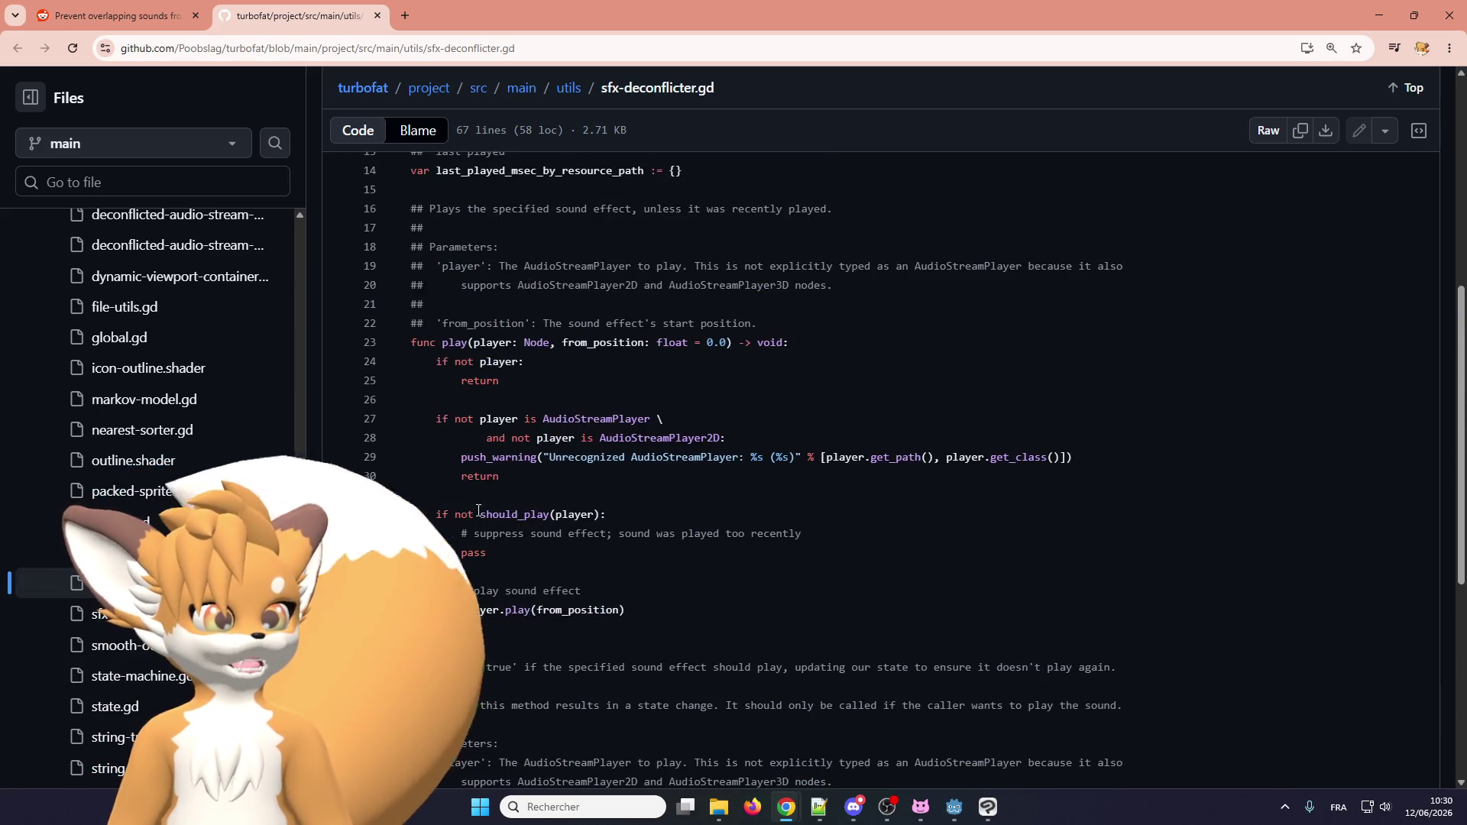
pyautogui.scroll(-1, 515, 455)
pyautogui.scroll(-4, 515, 455)
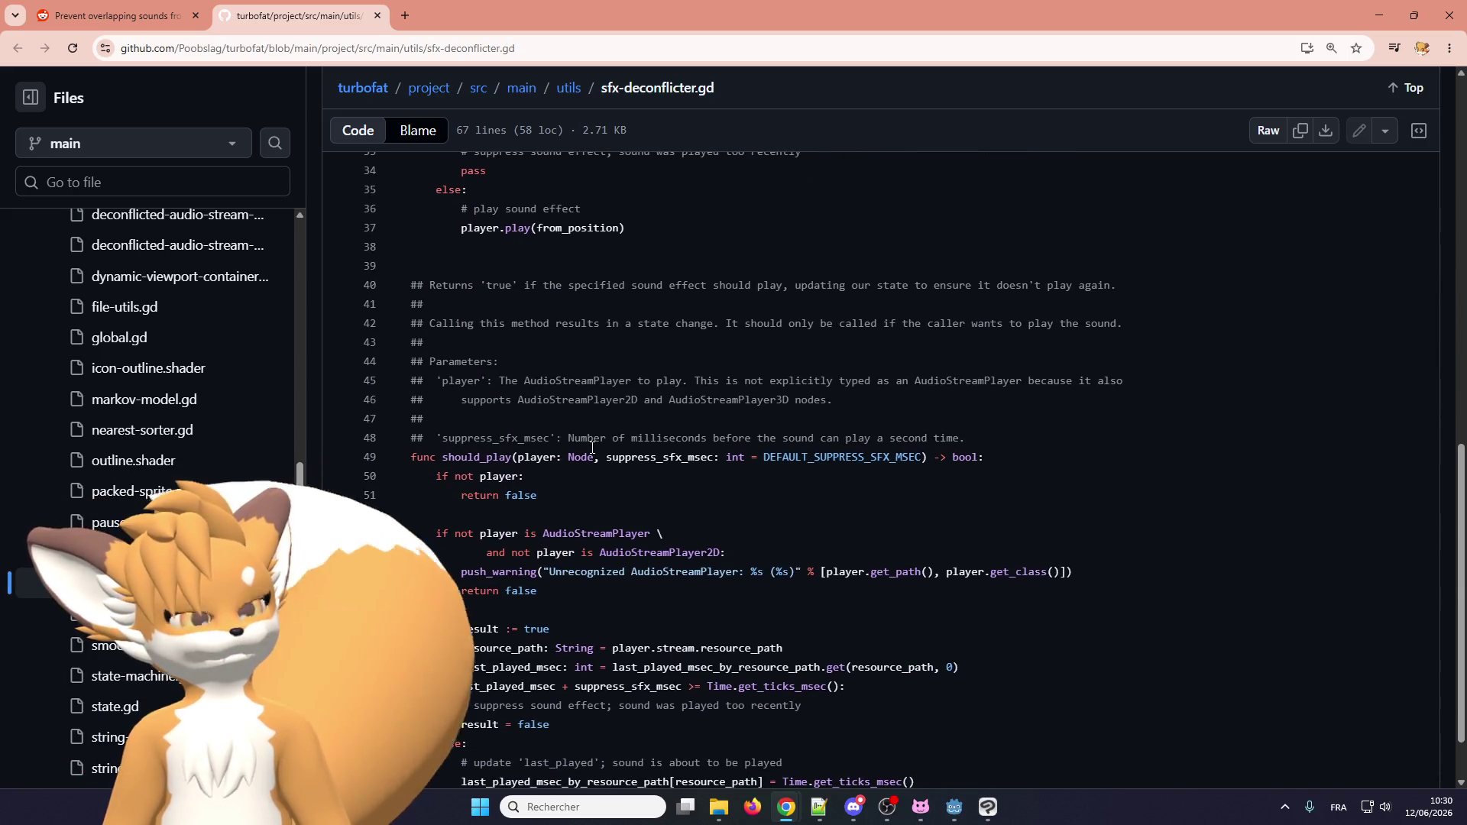
pyautogui.scroll(-1, 534, 456)
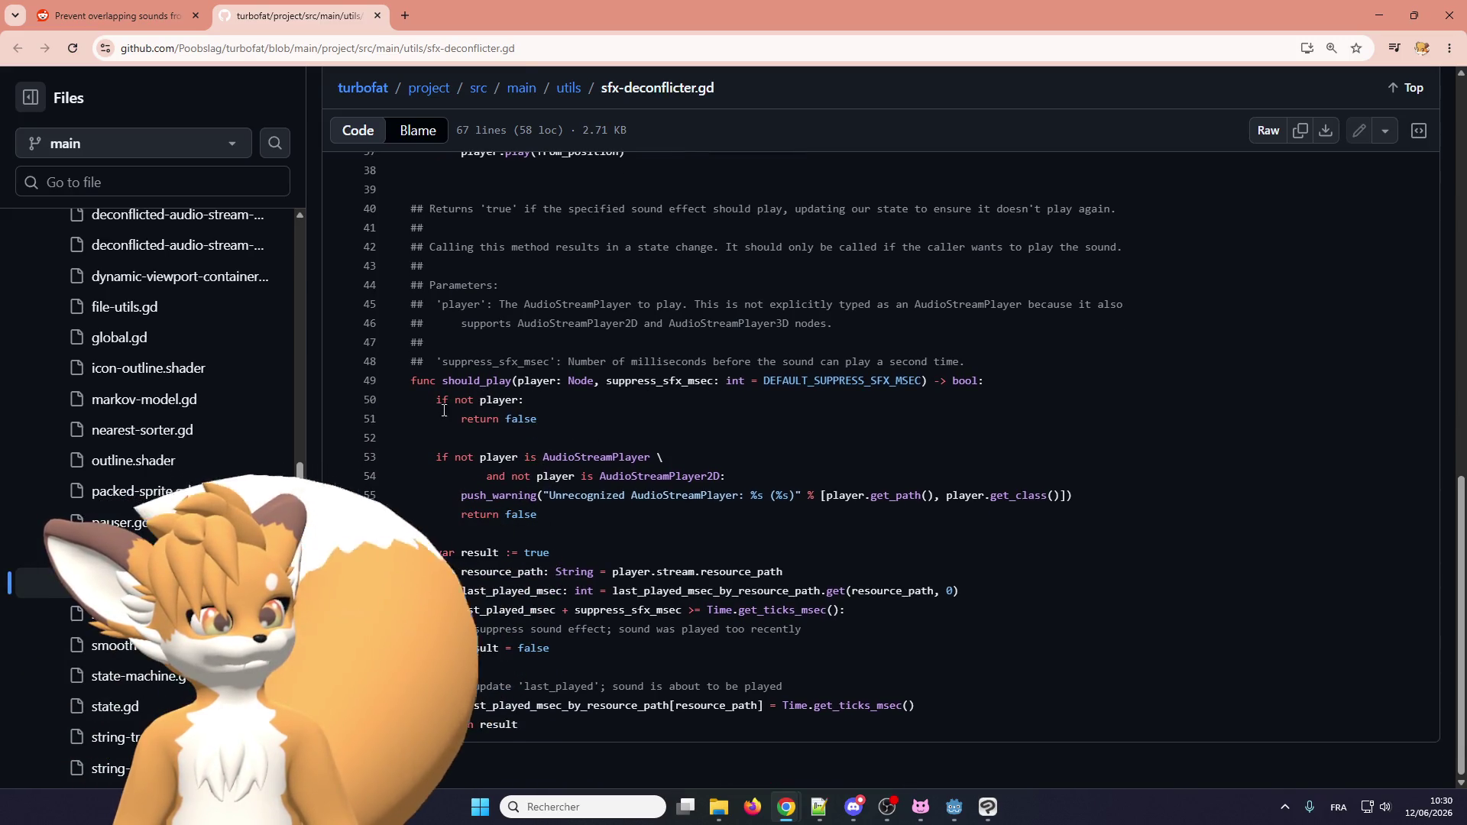
pyautogui.moveTo(486, 401); pyautogui.dragTo(614, 530)
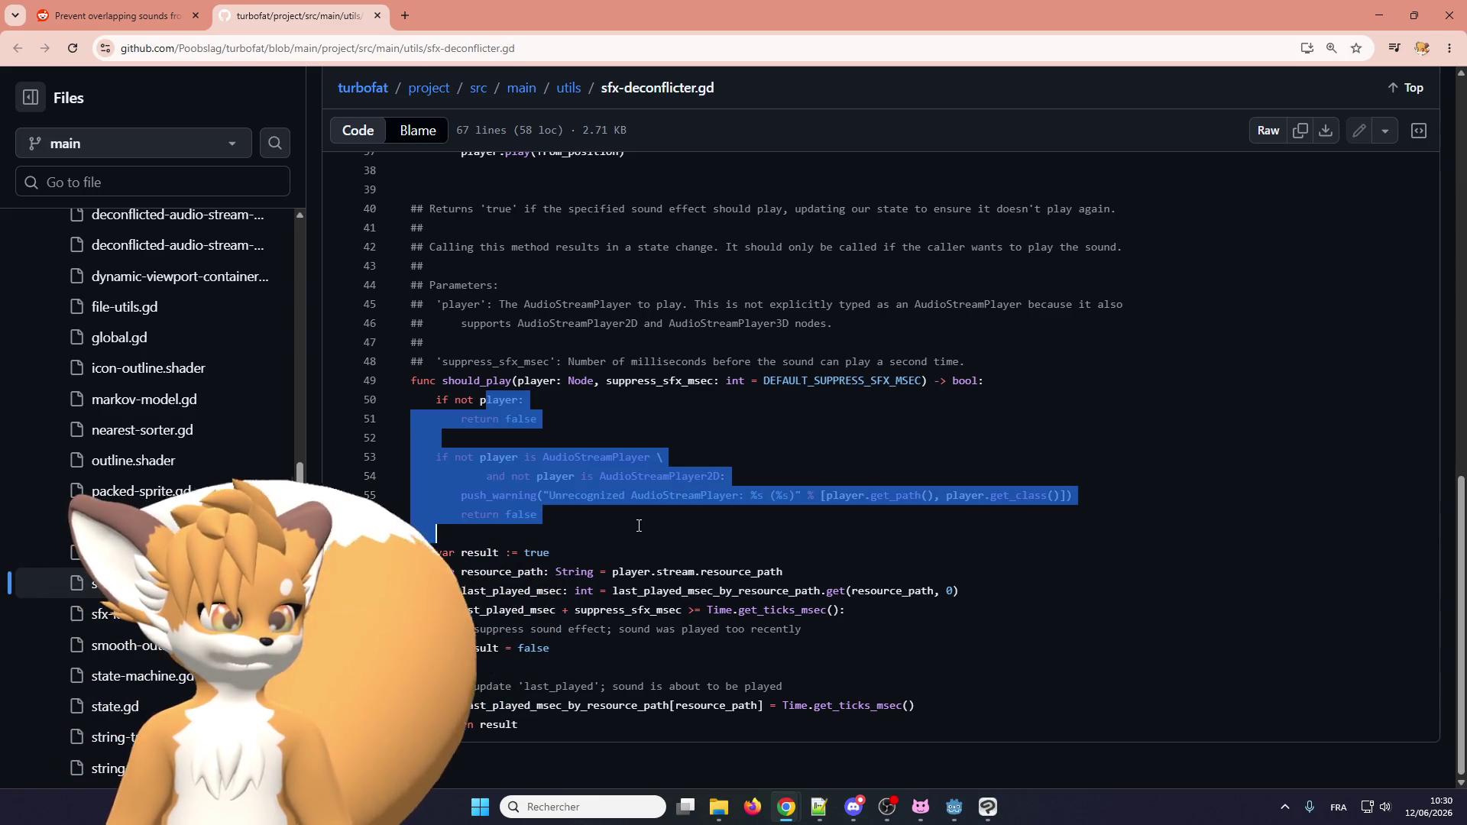
# List the references to false, then to last_played_msec_by_resource_path (lines 14, 60, 66).
pyautogui.click(535, 514)
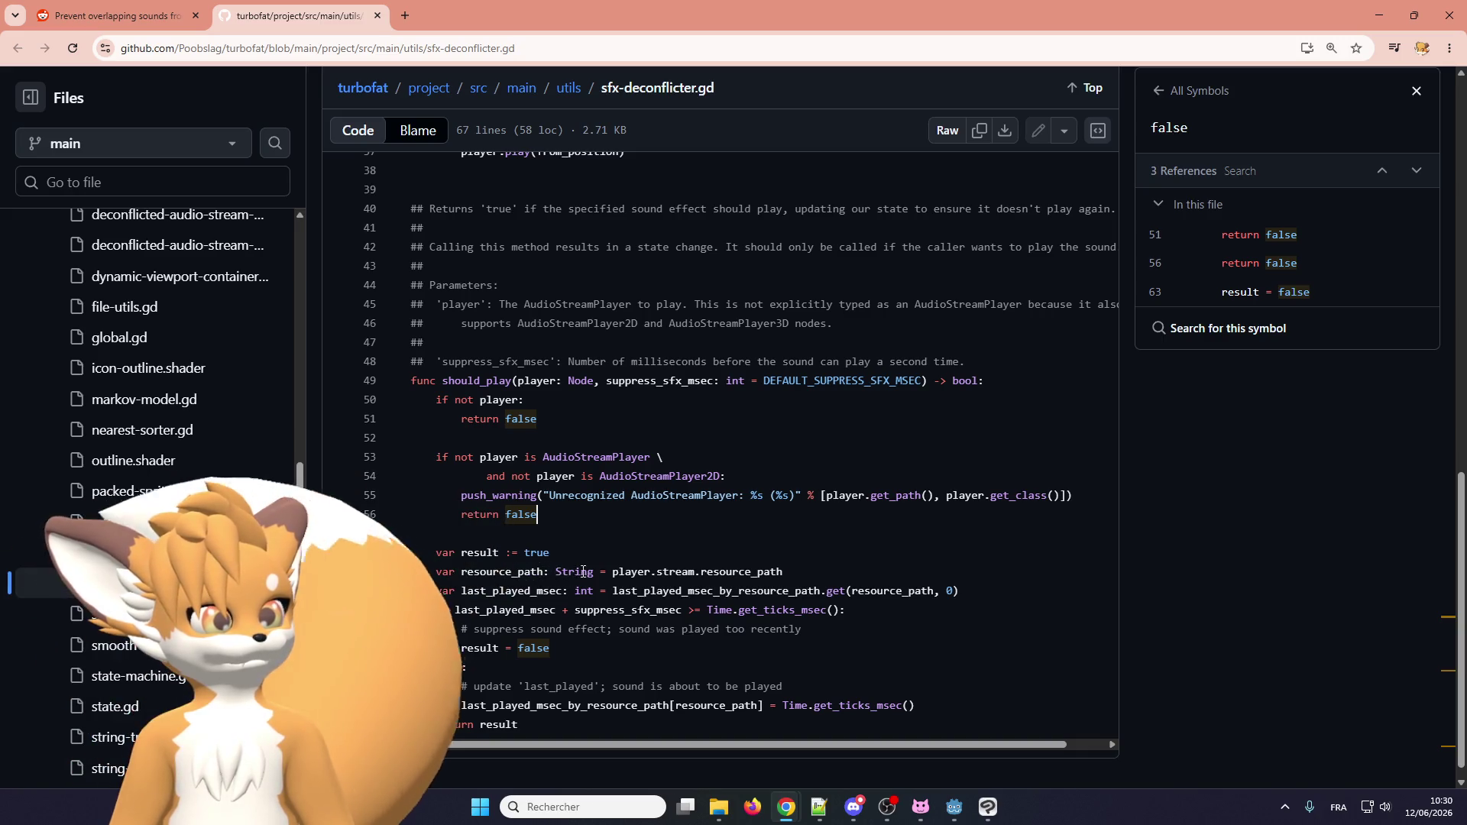
pyautogui.scroll(-1, 497, 573)
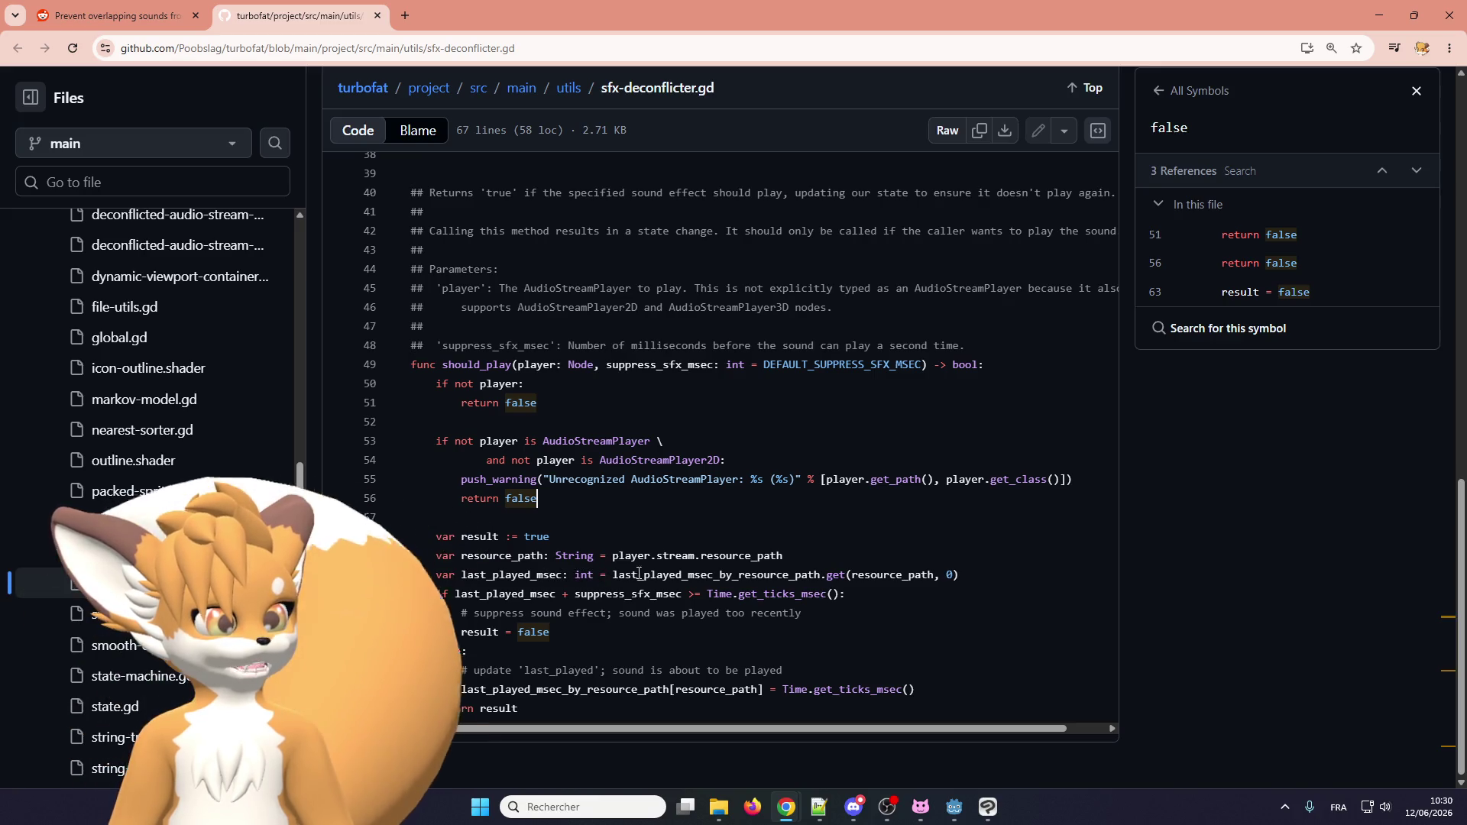
pyautogui.click(780, 575)
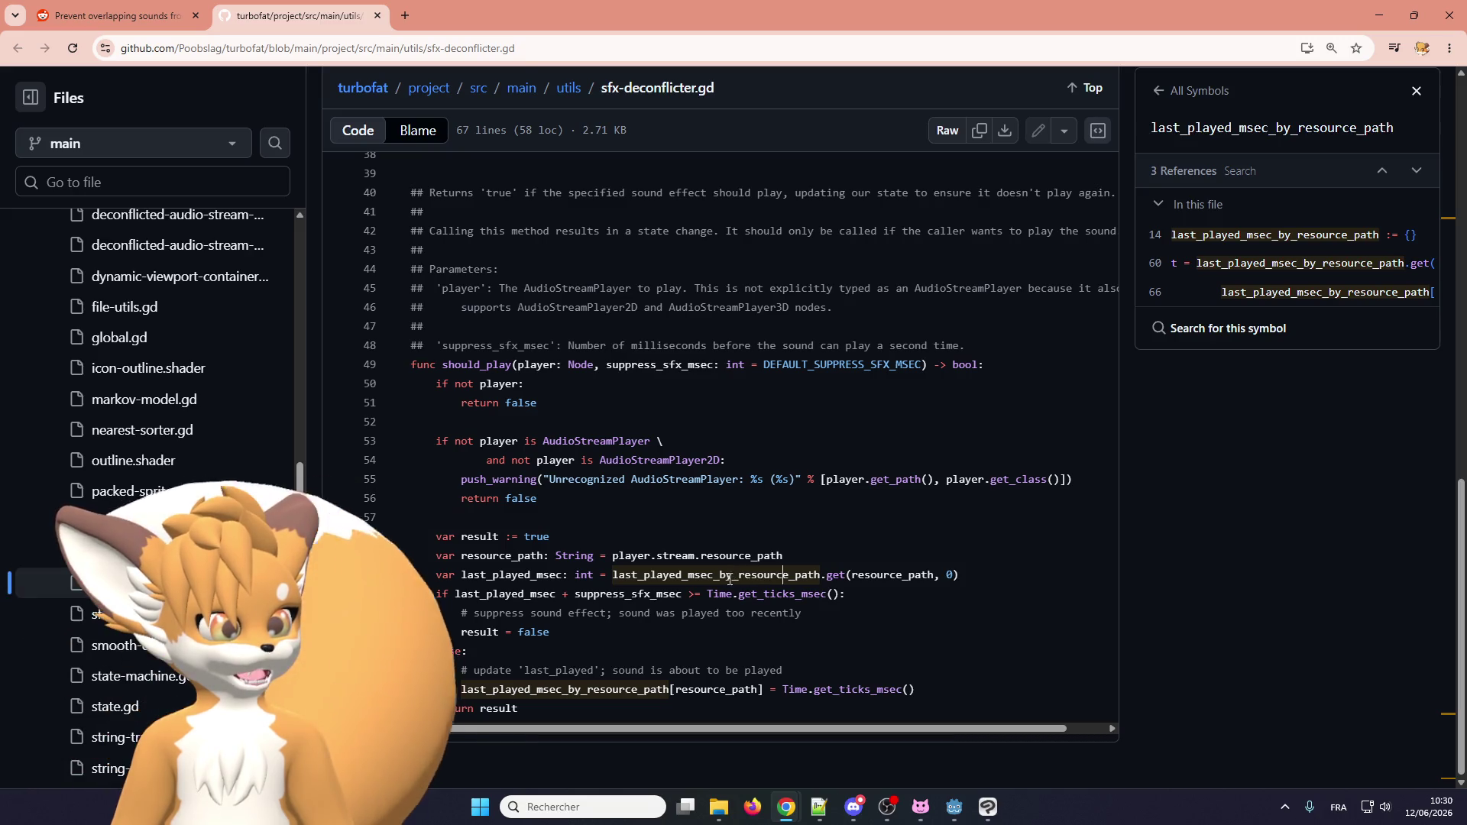
# Show the symbol references for resource_path and then for true in sfx-deconflicter.gd.
pyautogui.click(780, 556)
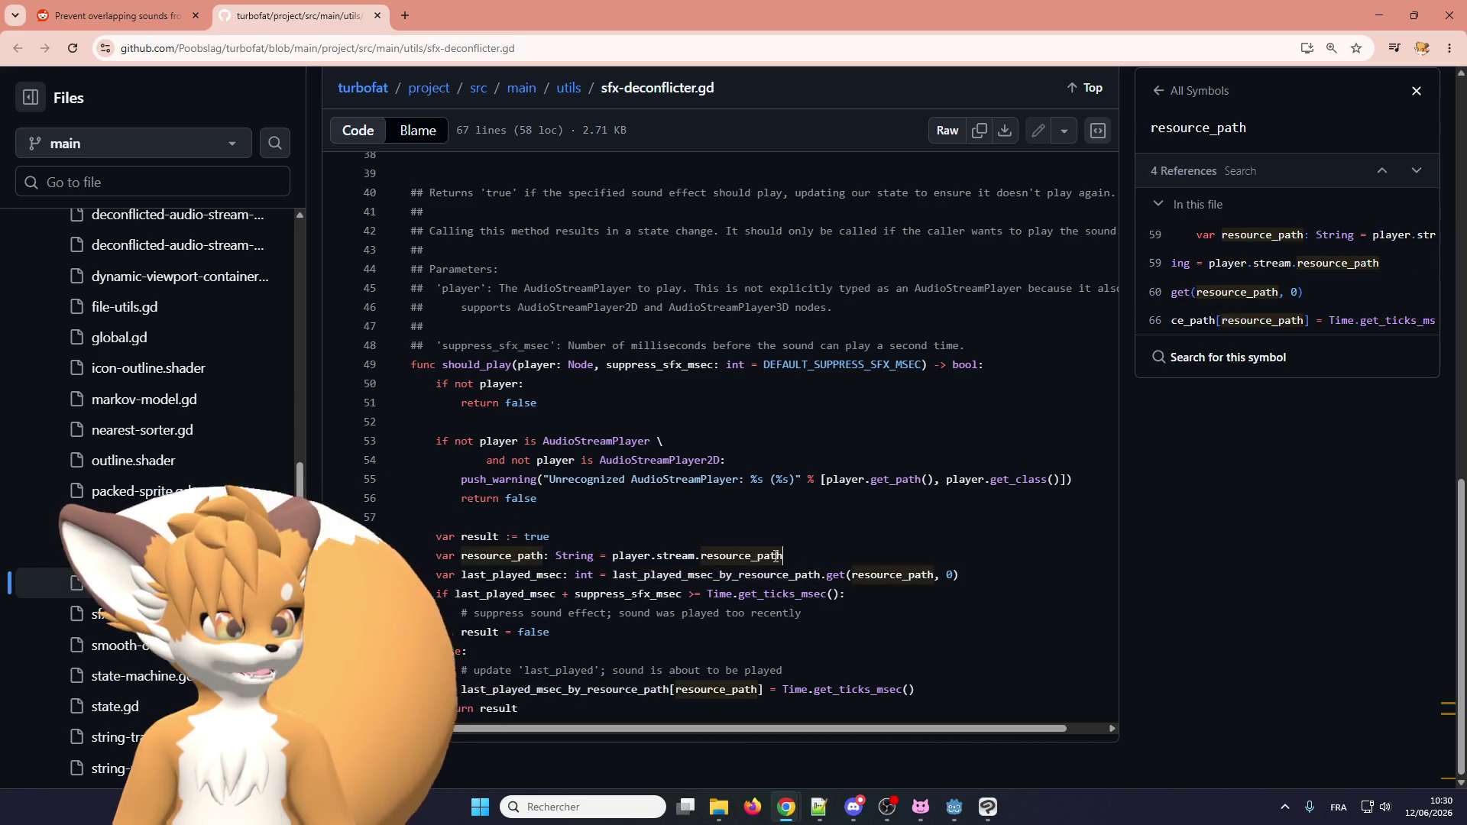
pyautogui.scroll(12, 665, 576)
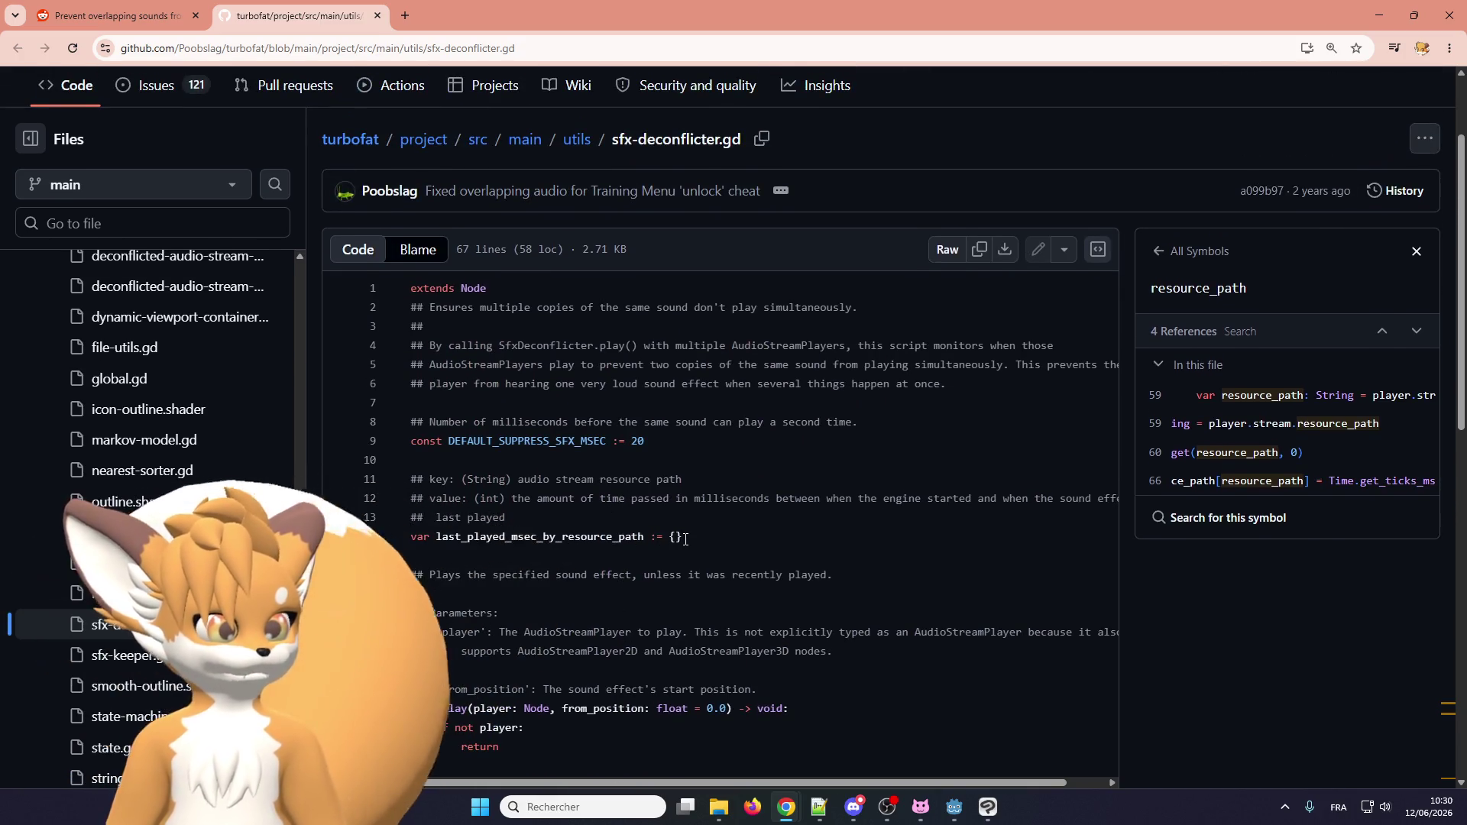
pyautogui.scroll(-12, 687, 550)
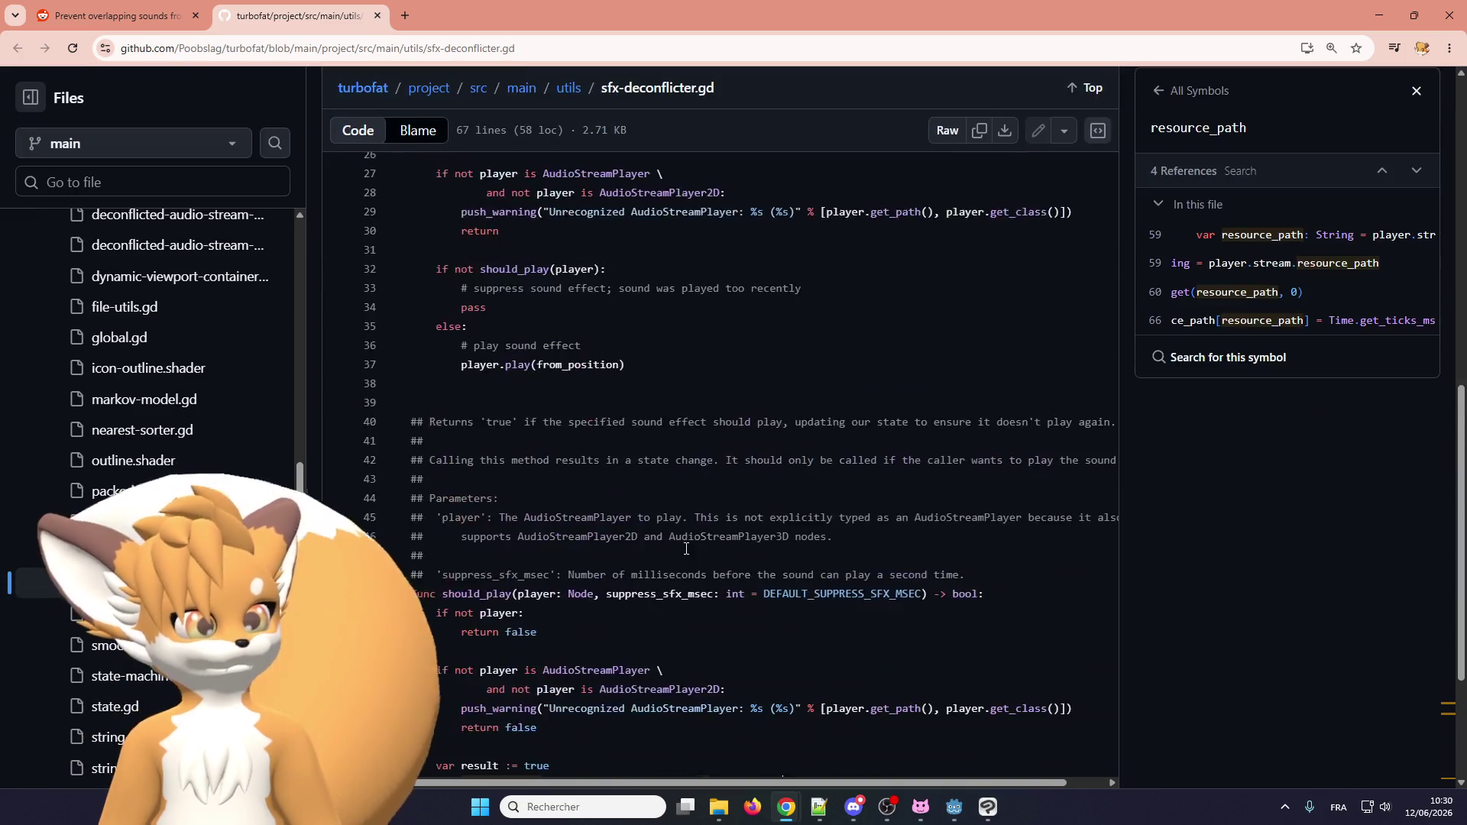
pyautogui.click(809, 540)
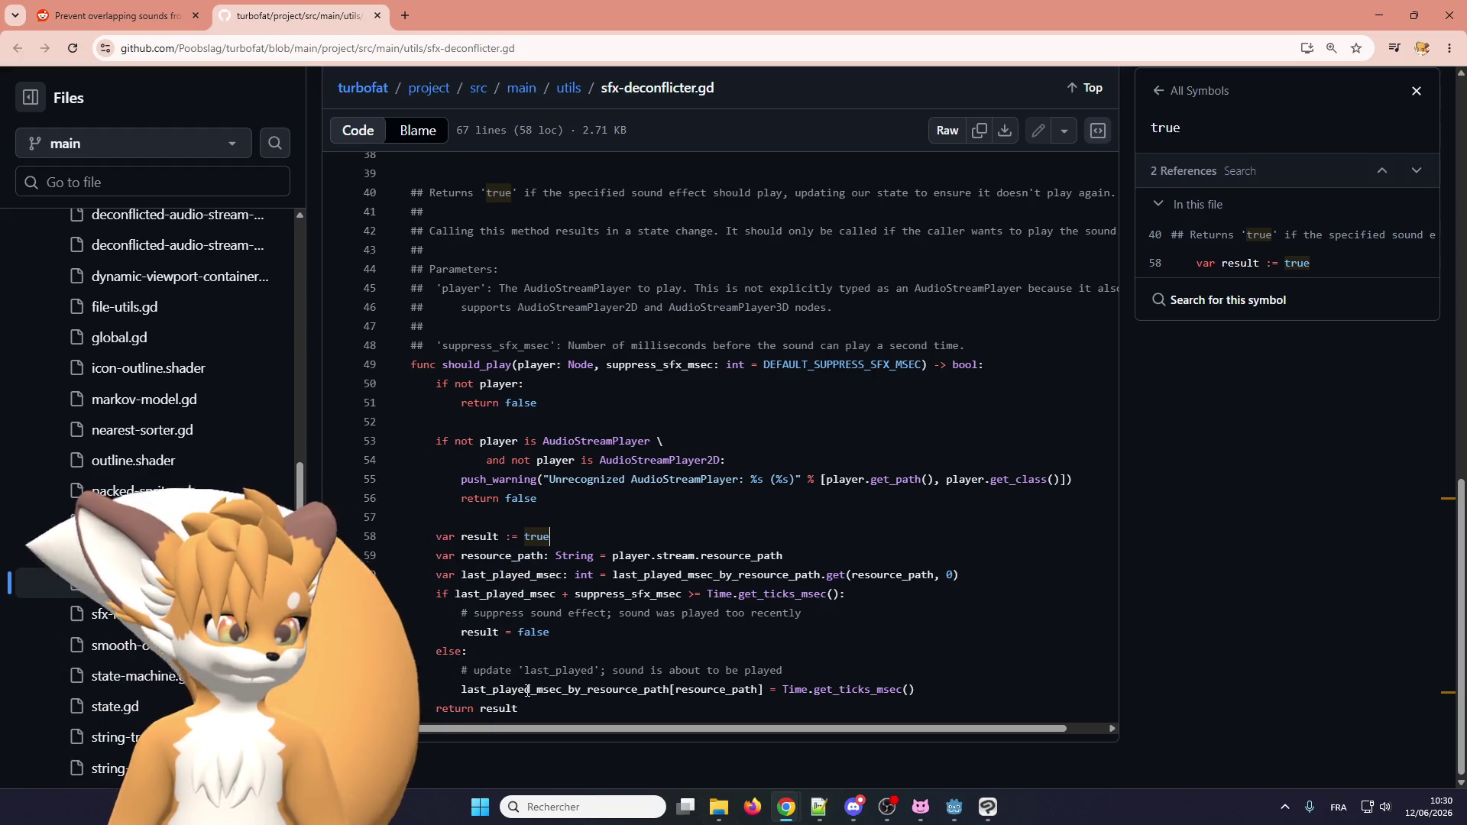
# Show the three last_played_msec_by_resource_path references again and scroll through the script.
pyautogui.click(527, 691)
pyautogui.scroll(10, 571, 550)
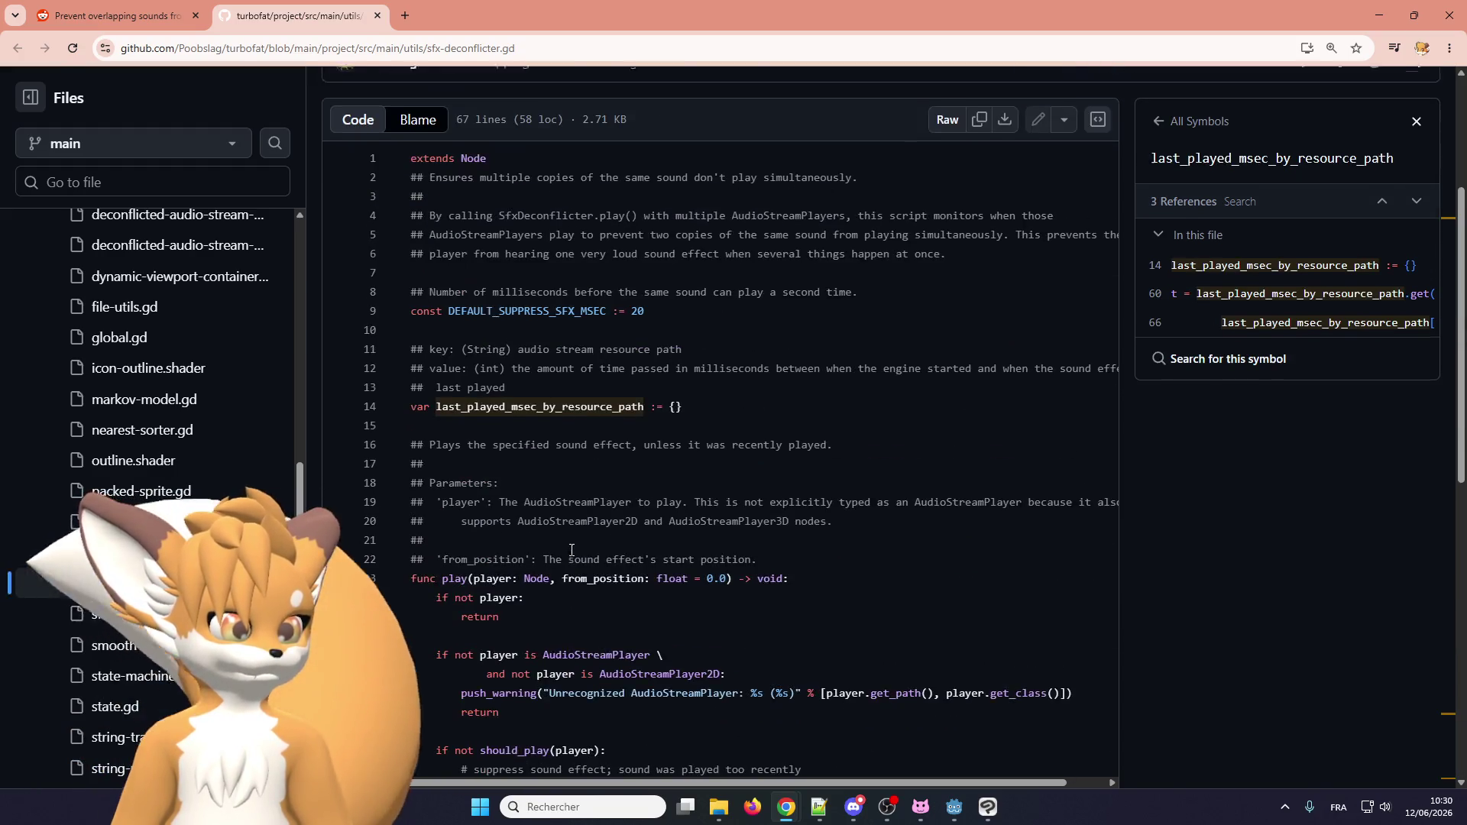
pyautogui.scroll(-10, 572, 550)
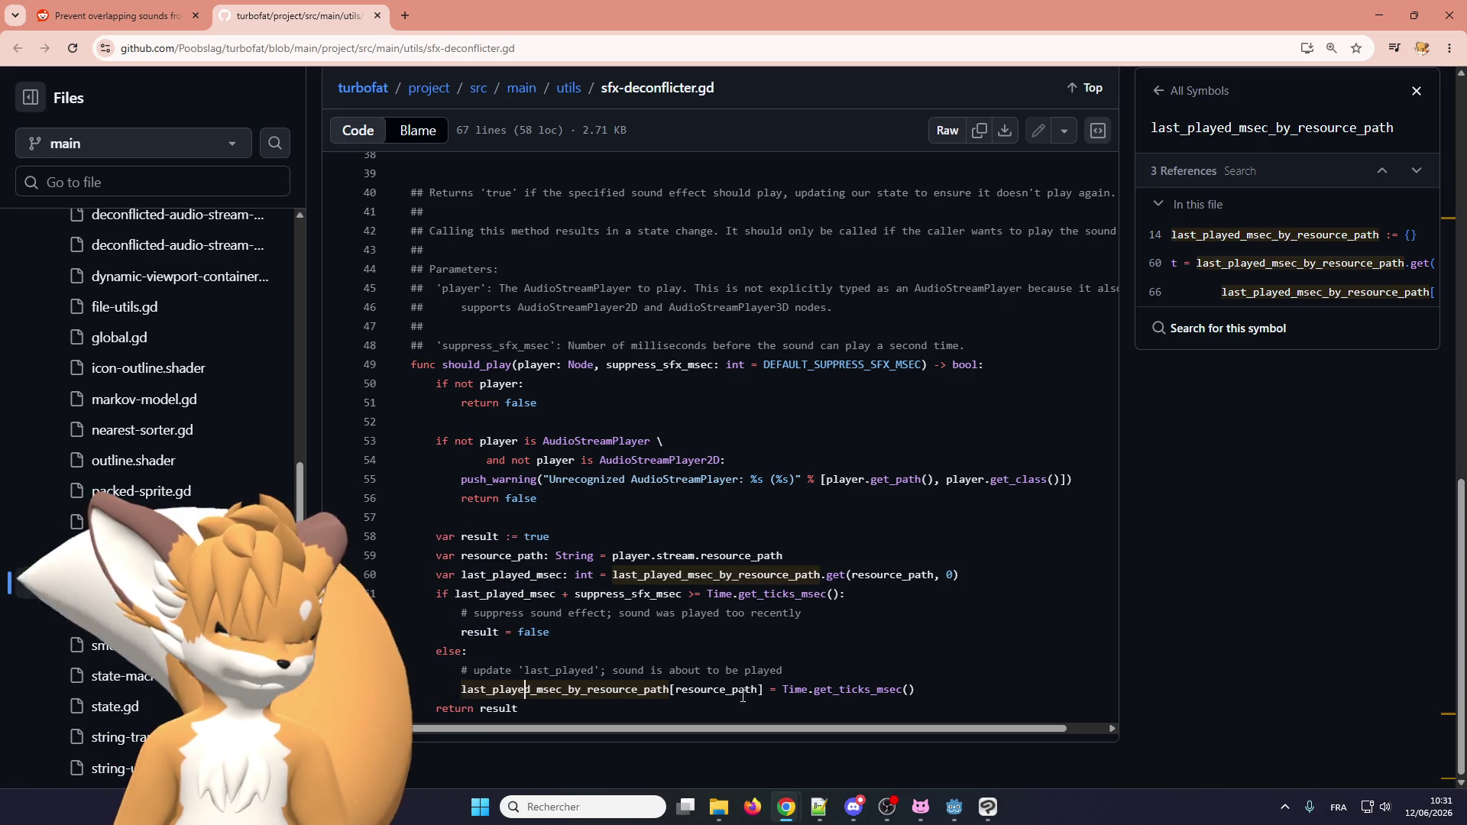
pyautogui.scroll(10, 531, 694)
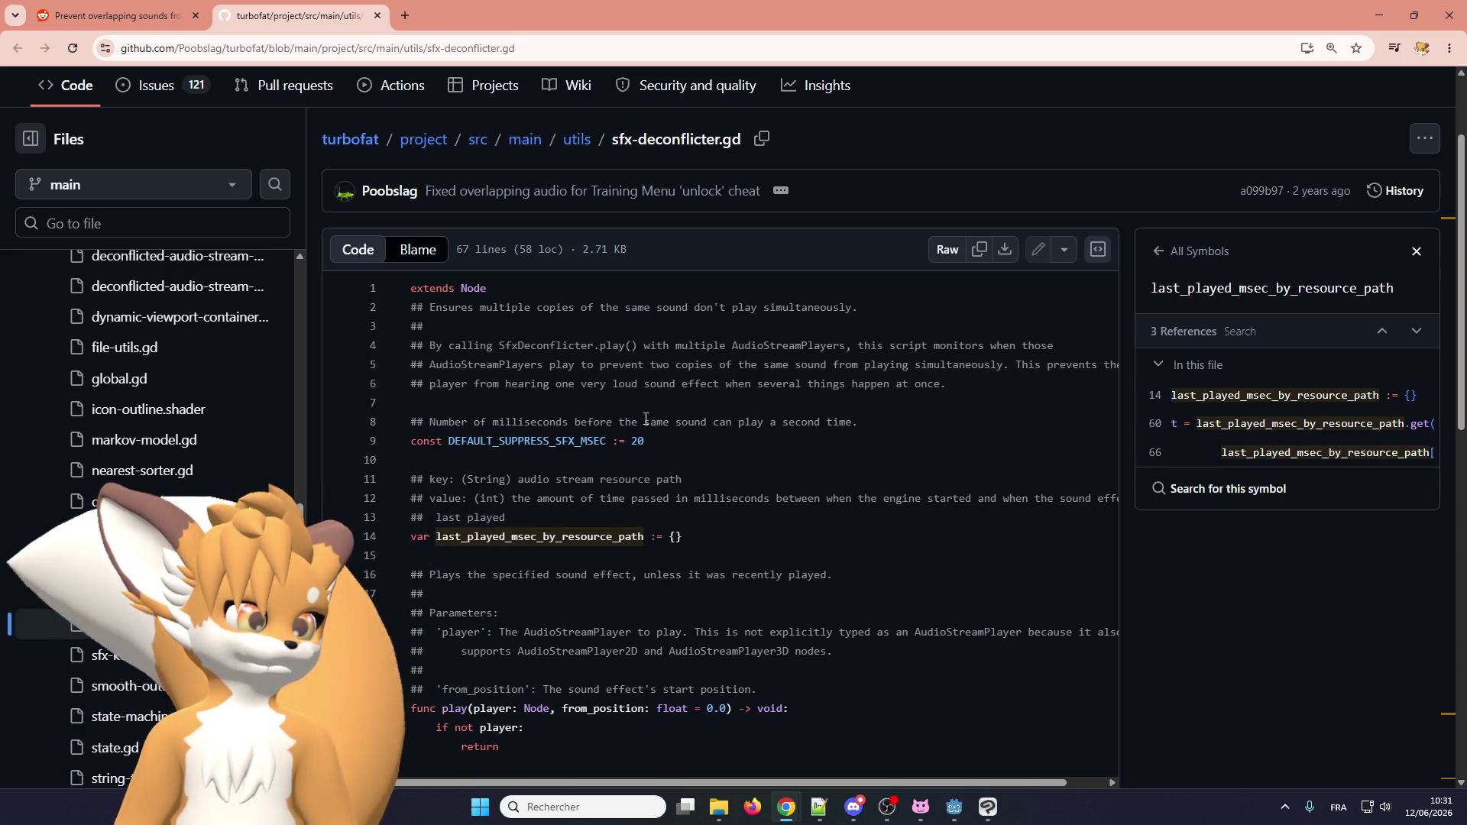
pyautogui.scroll(-10, 643, 440)
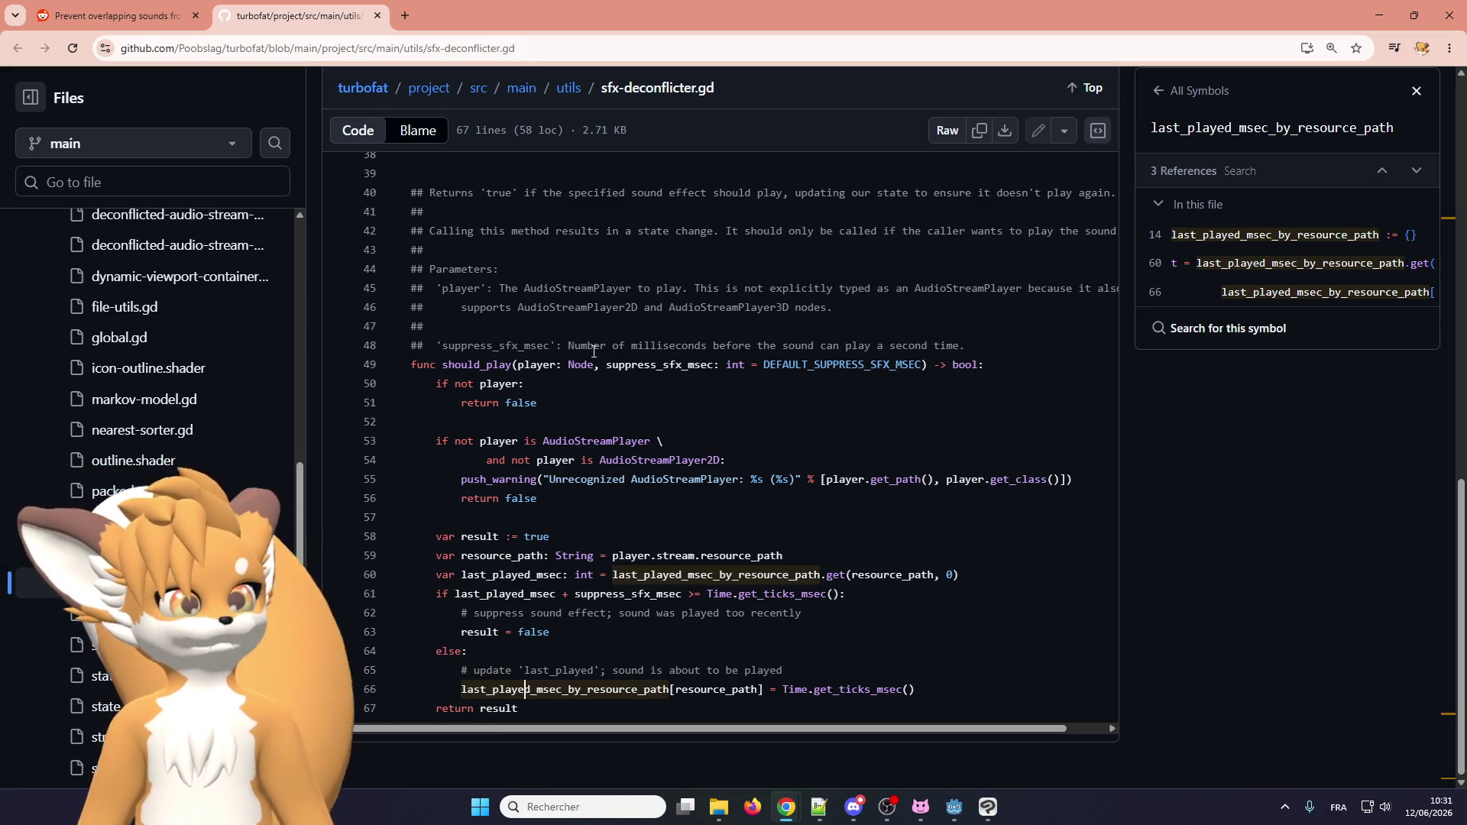
pyautogui.click(125, 6)
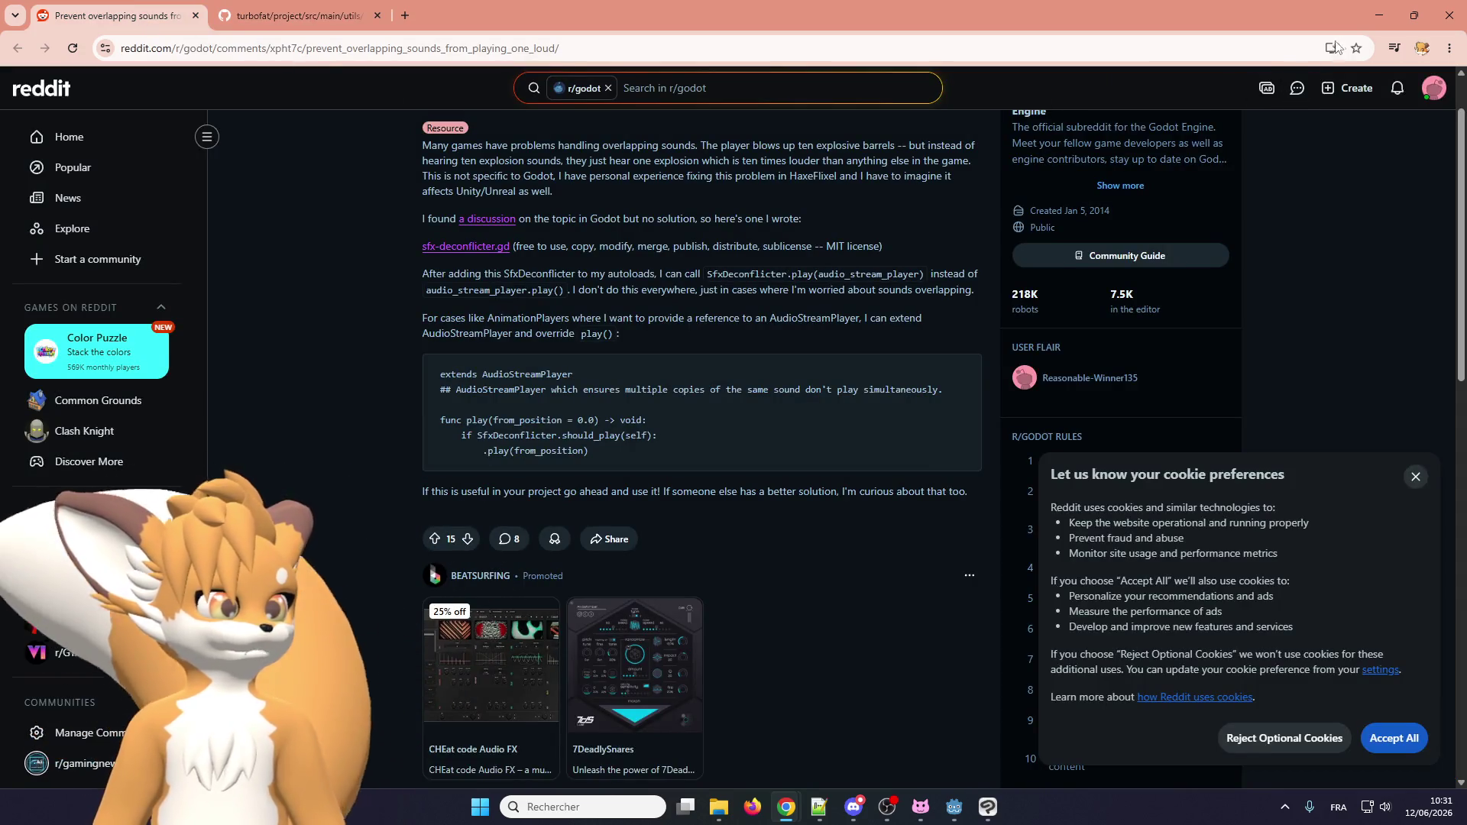
# Bookmark the 'Prevent overlapping sounds from playing one loud sound effect' Reddit post.
pyautogui.click(1358, 48)
pyautogui.click(1255, 202)
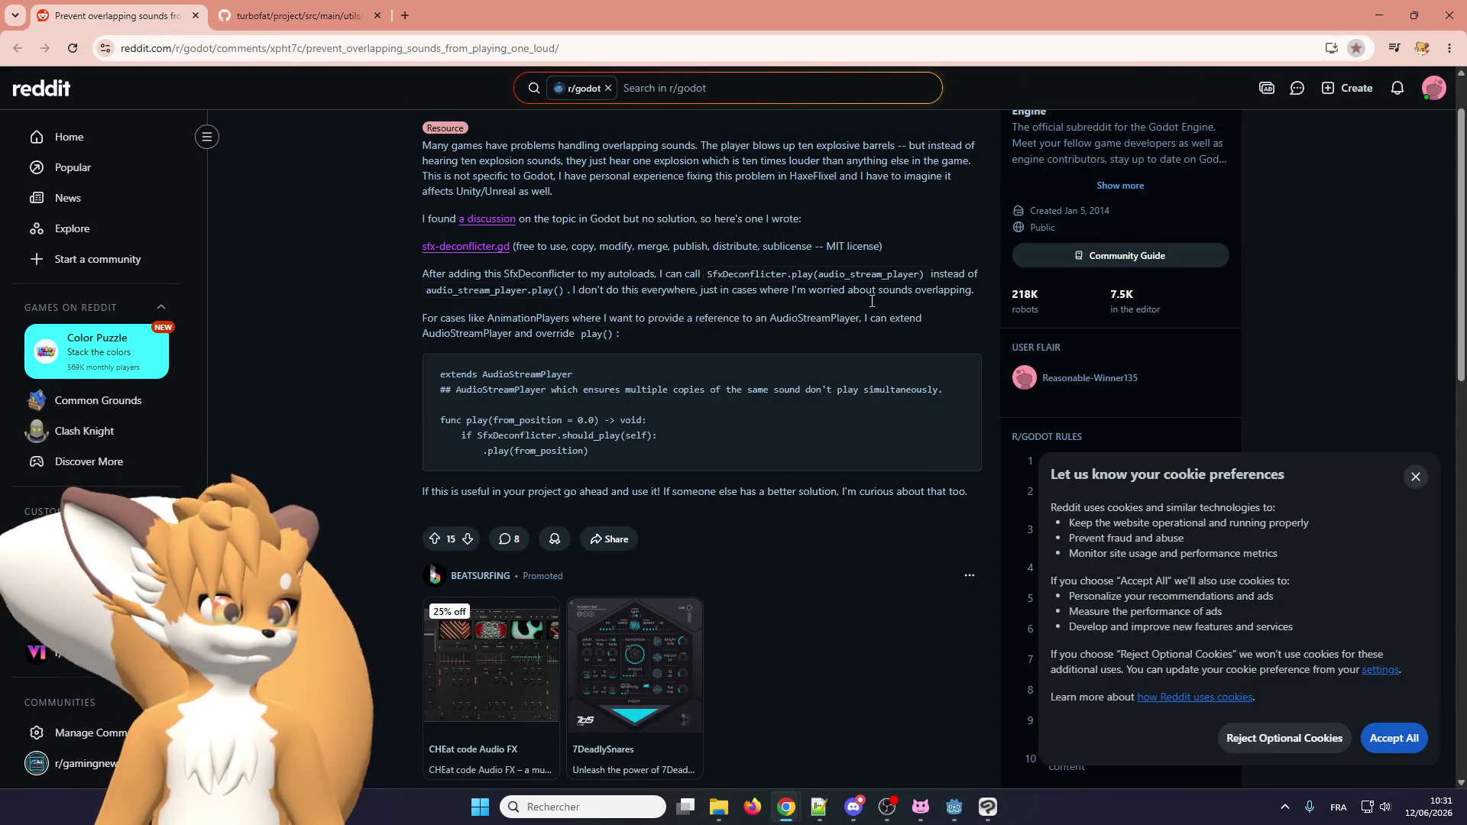
pyautogui.scroll(2, 452, 355)
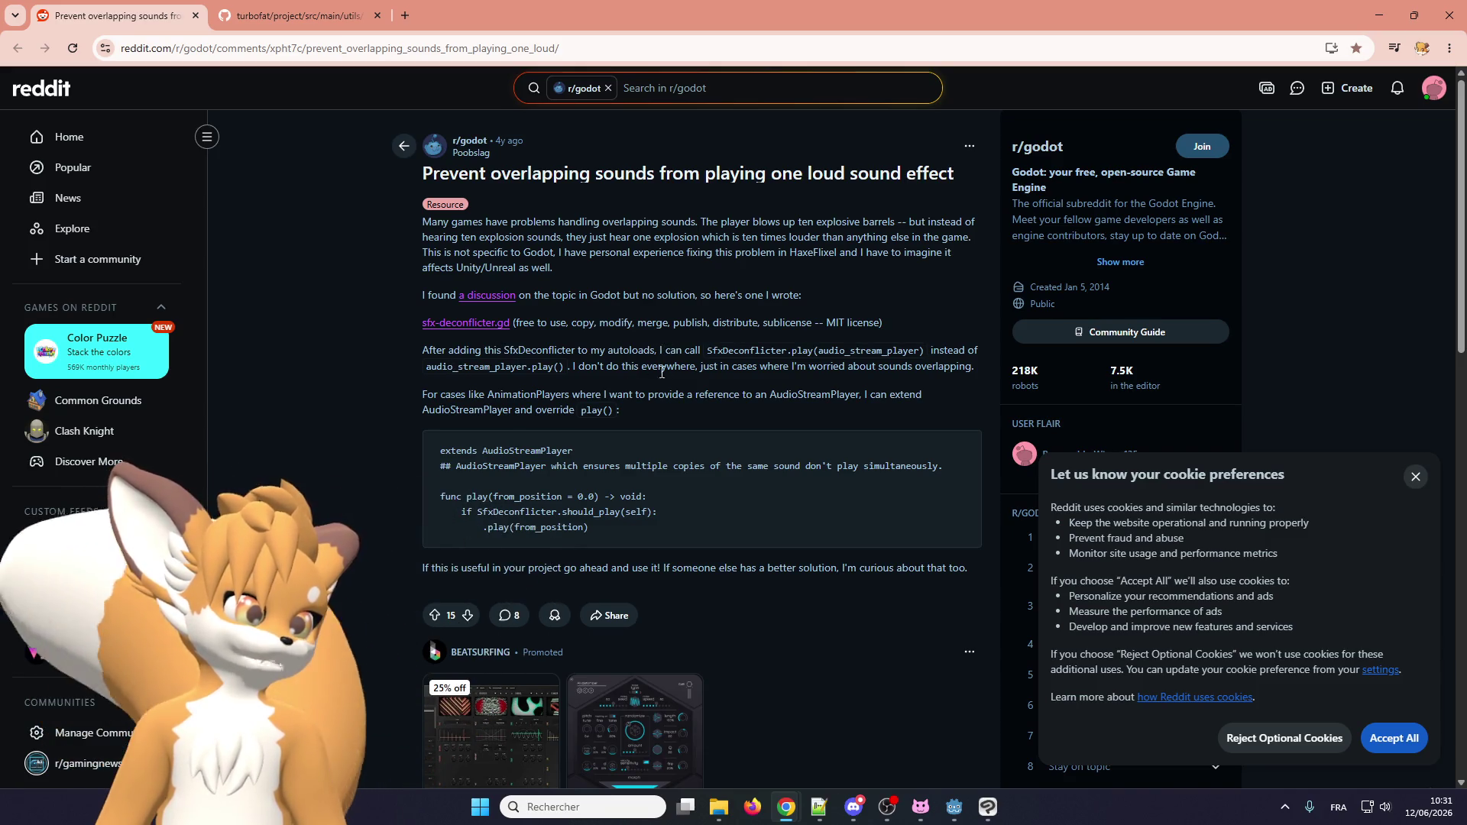
# Read down through the comments and open a commenter's C# code screenshot full-size.
pyautogui.scroll(-2, 405, 393)
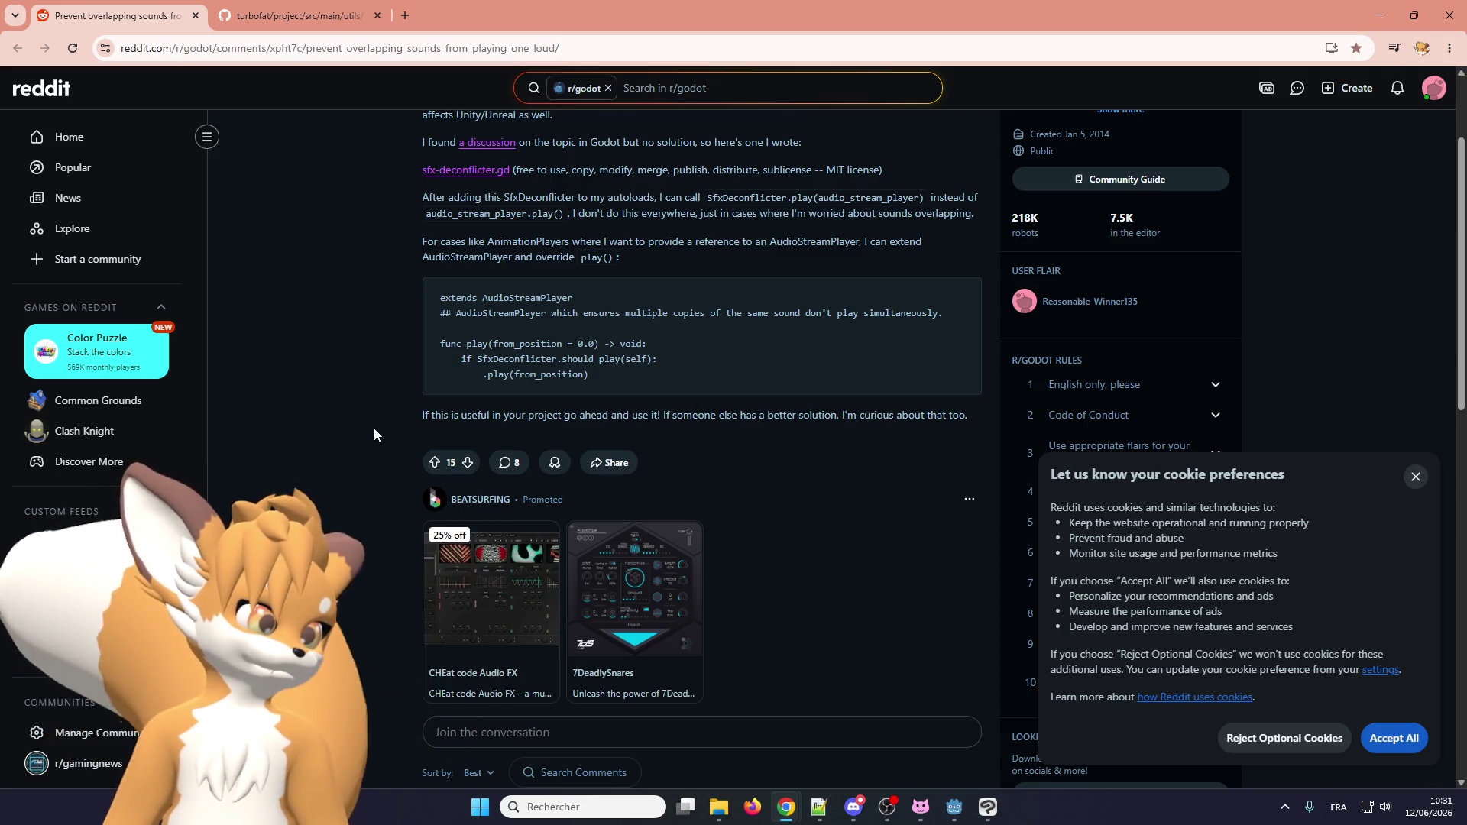
pyautogui.scroll(-6, 373, 429)
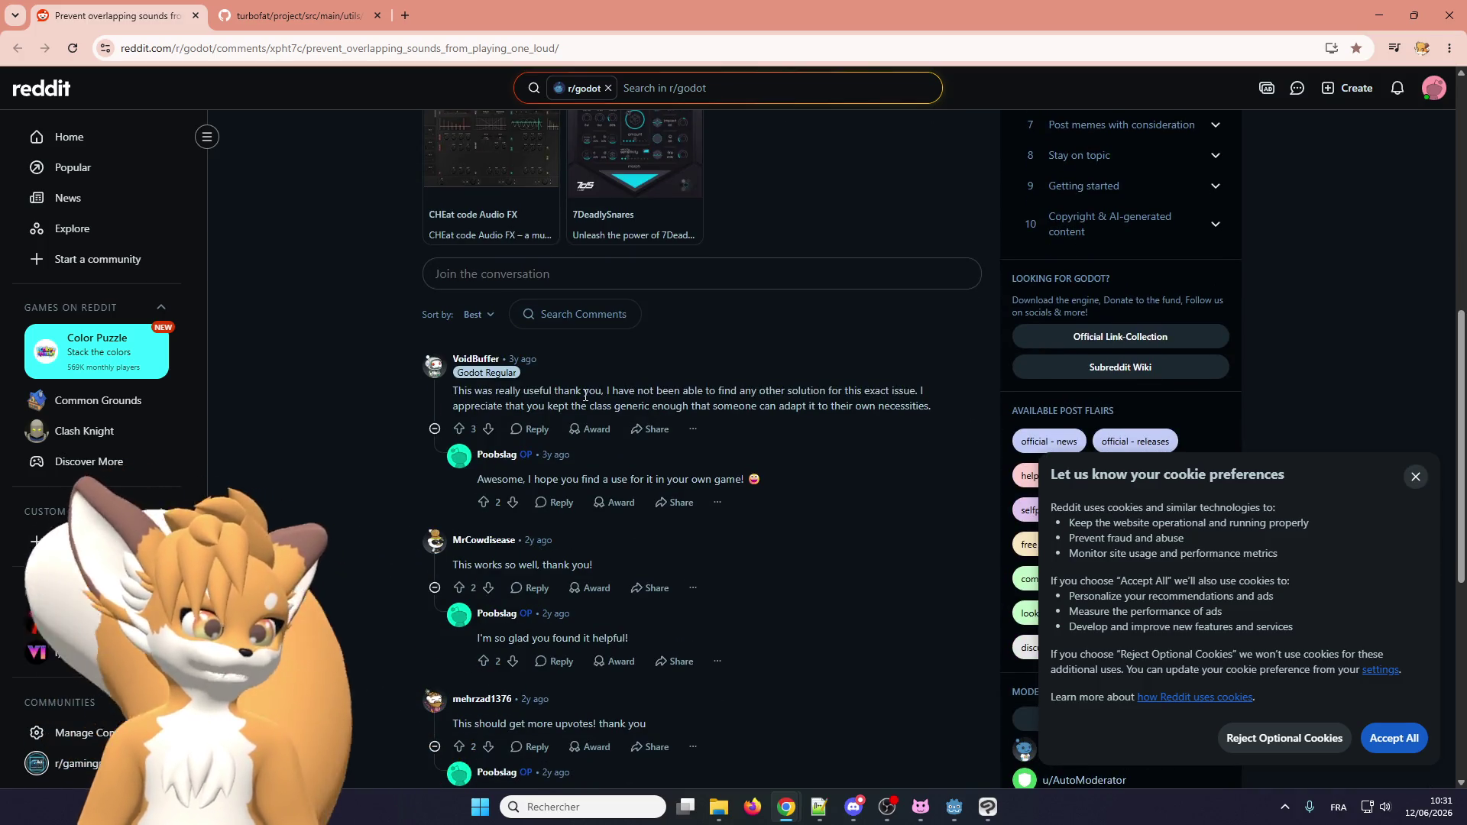
pyautogui.scroll(-4, 556, 393)
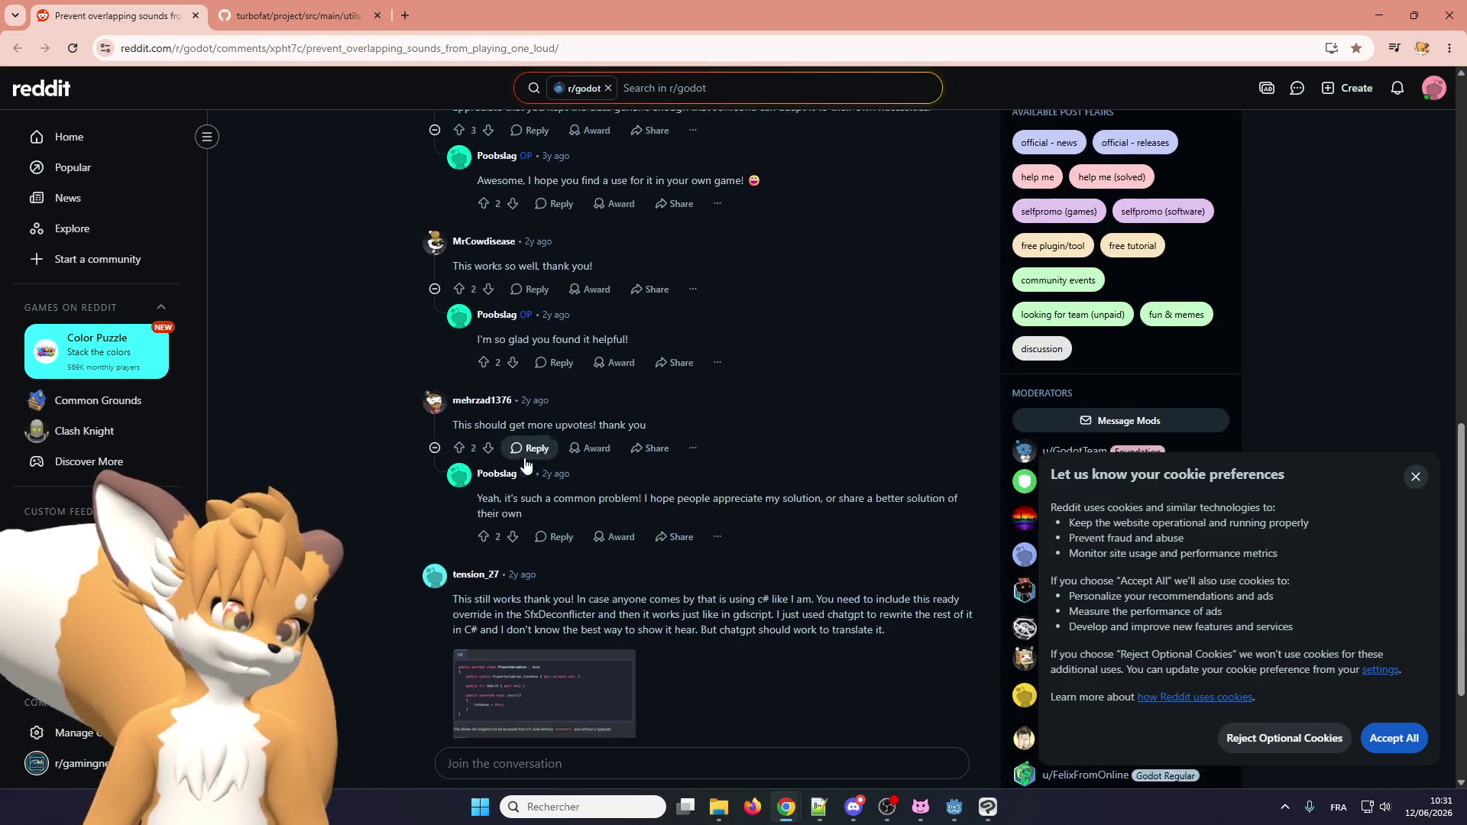
pyautogui.scroll(-3, 458, 505)
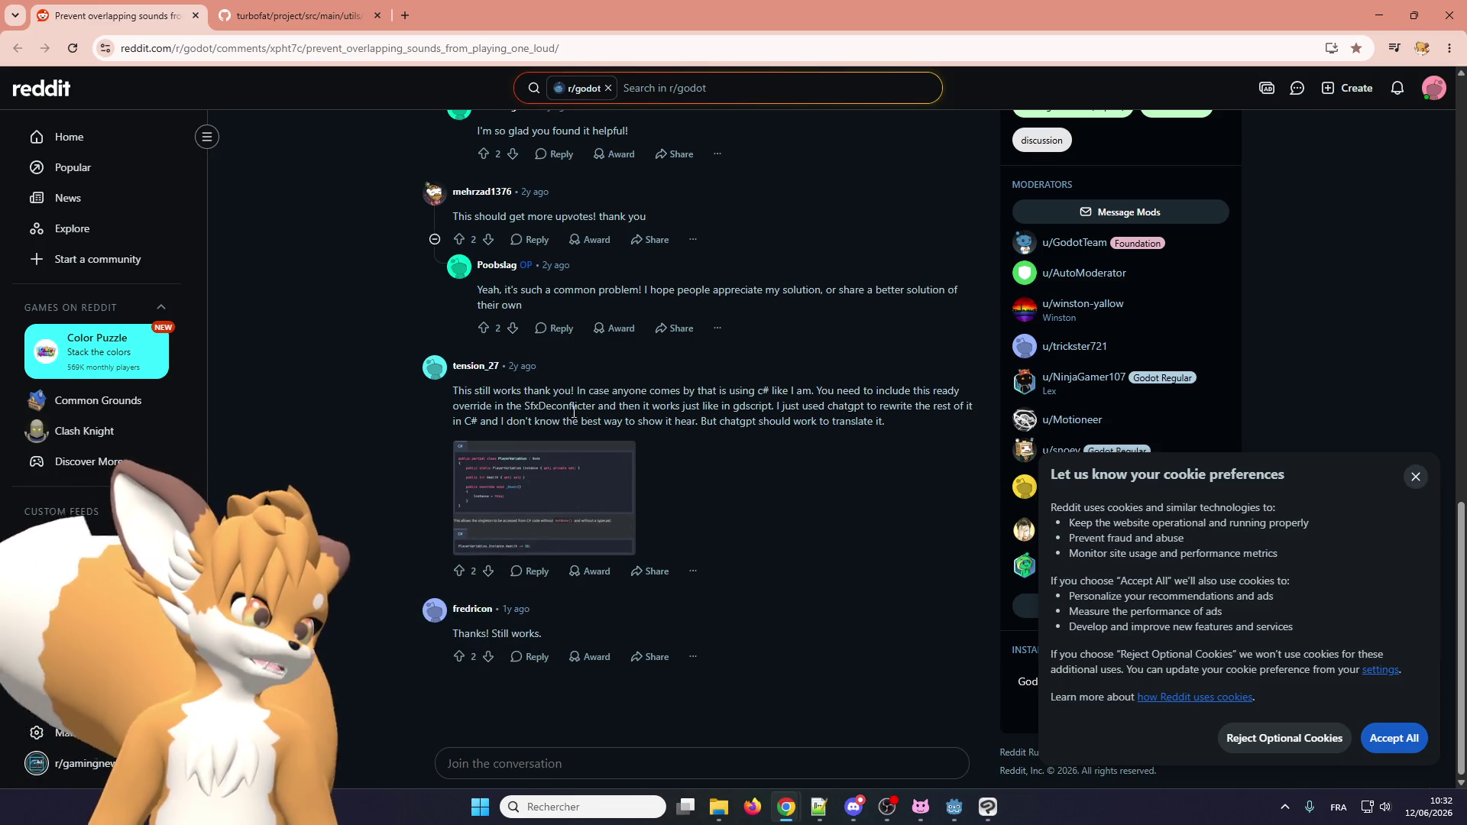
pyautogui.click(556, 485)
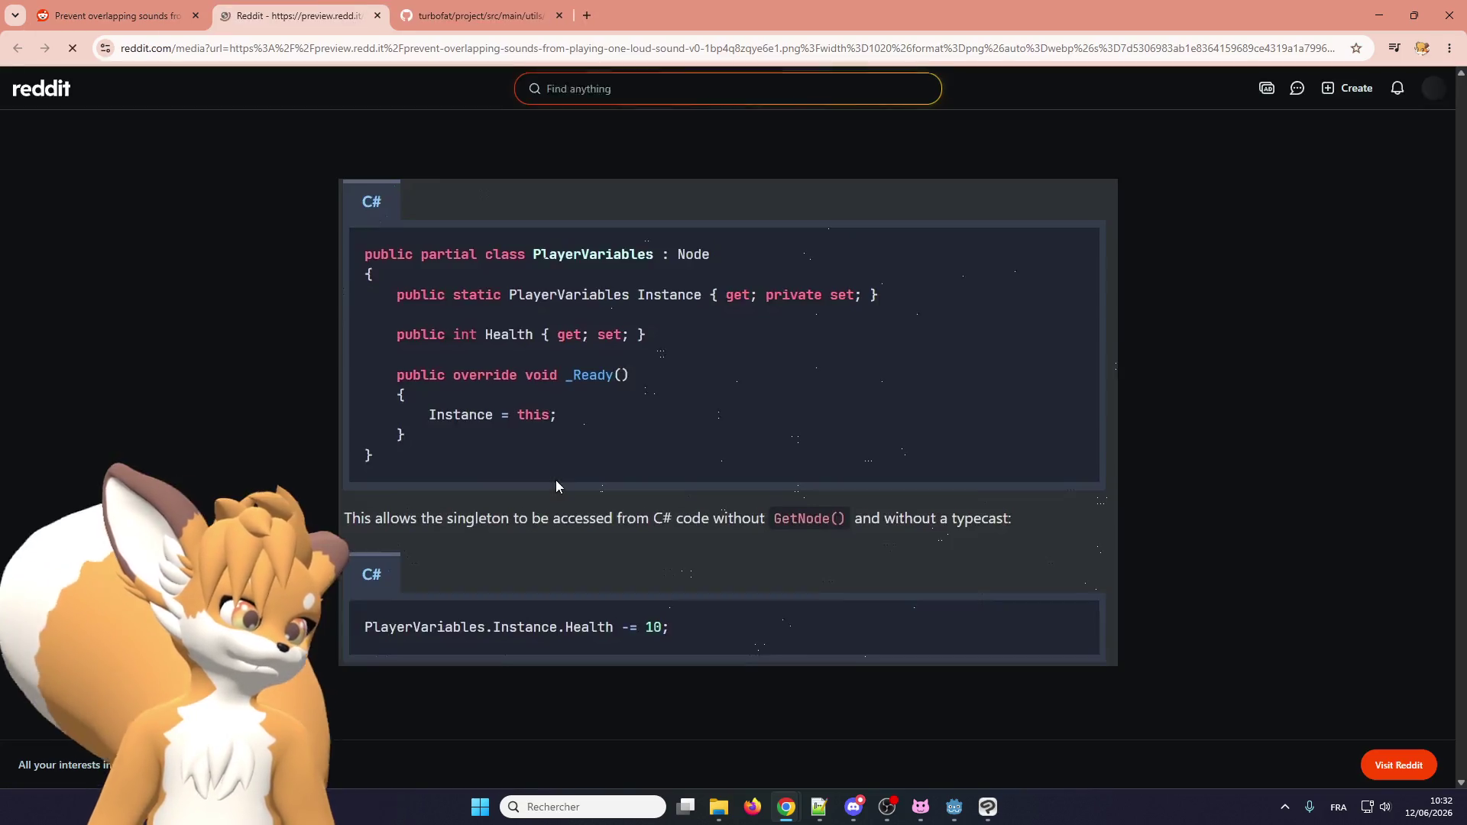
pyautogui.click(379, 16)
pyautogui.scroll(10, 405, 620)
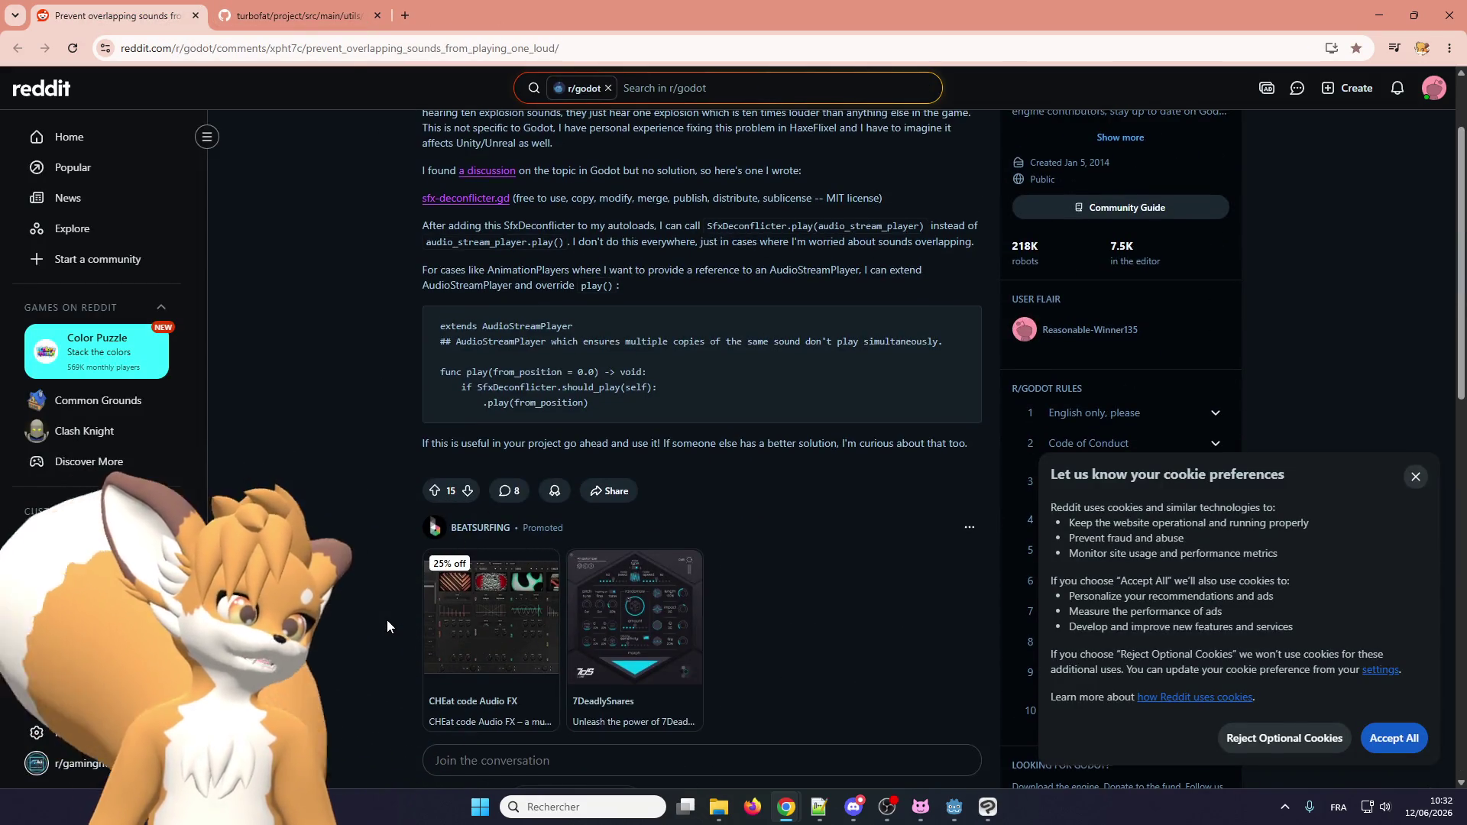
pyautogui.scroll(2, 387, 620)
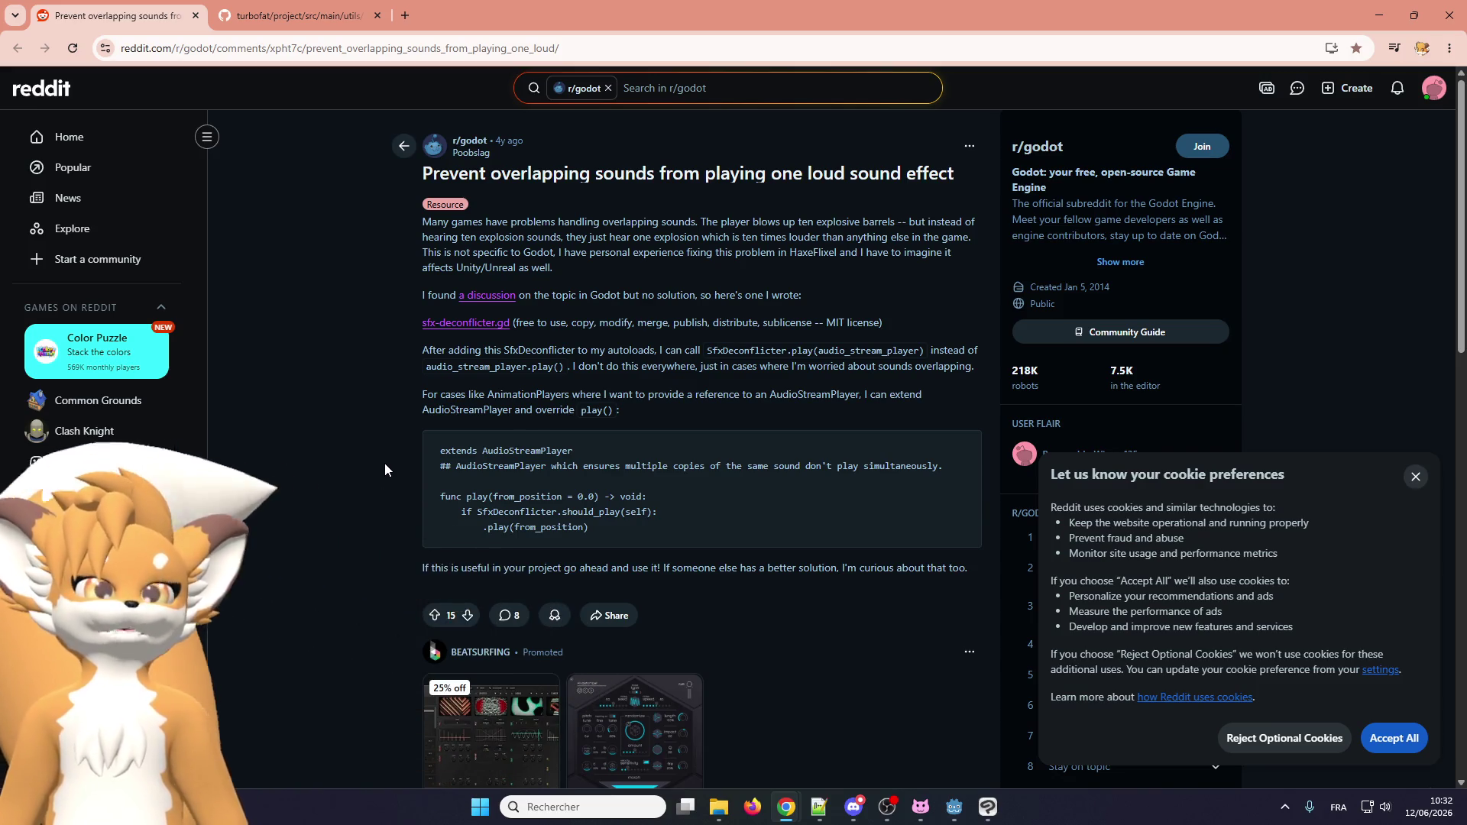
pyautogui.hotkey('ctrl', 'Tab')
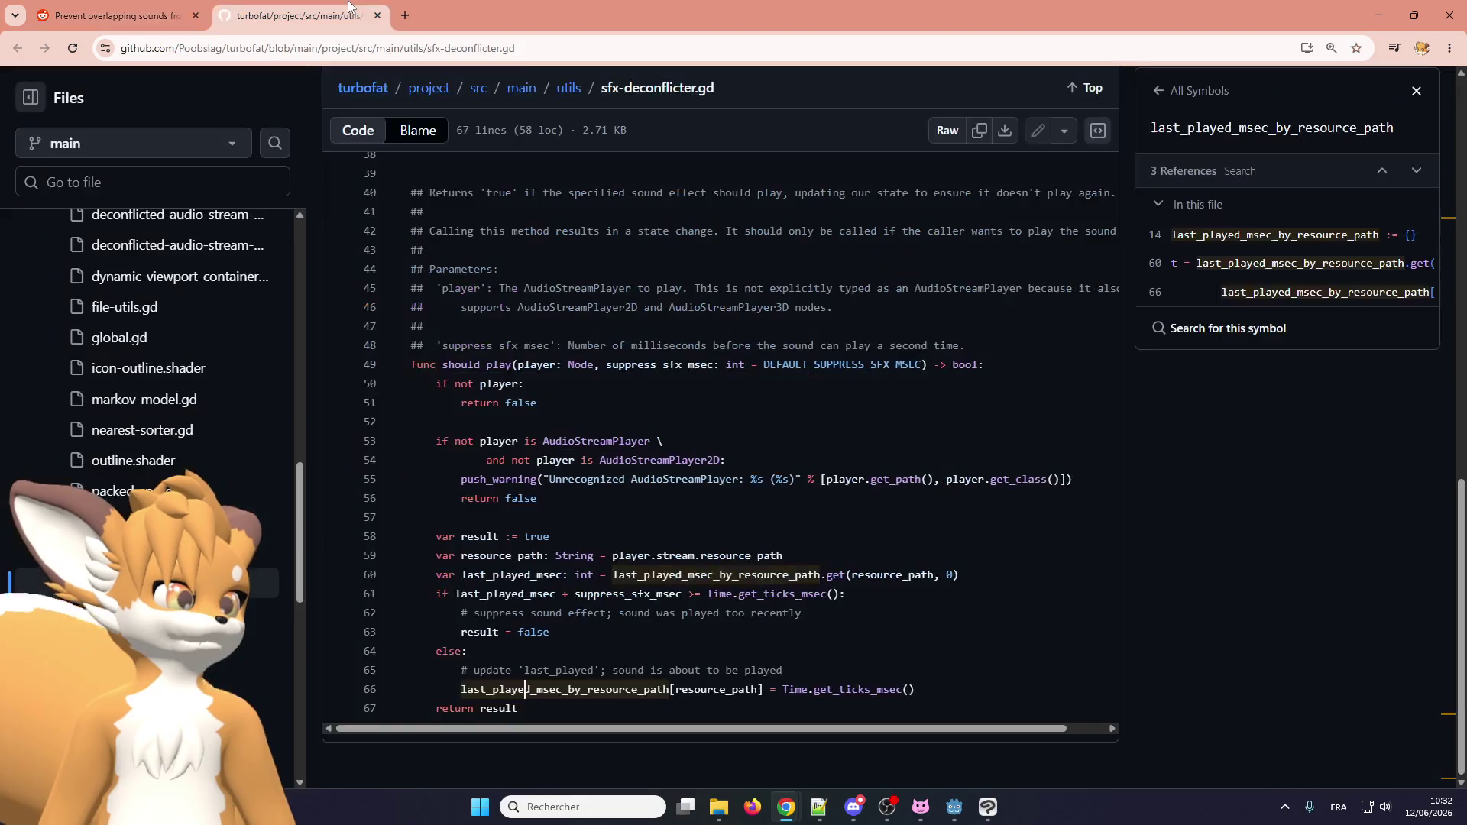
# Mark the player type check on line 54 of sfx-deconflicter.gd, then return to Godot's grass_cut.gd.
pyautogui.click(586, 460)
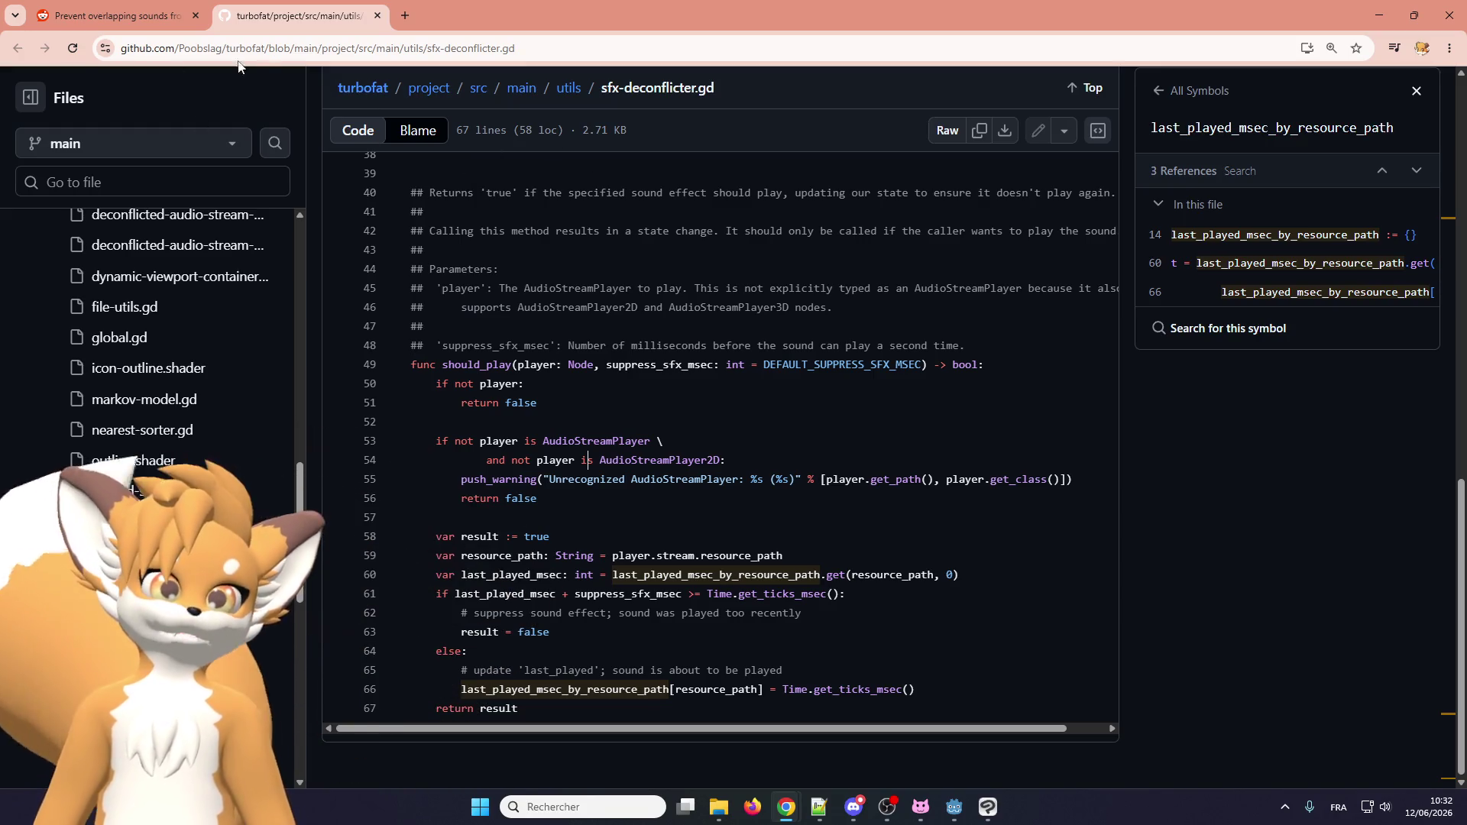
pyautogui.hotkey('alt', 'Tab')
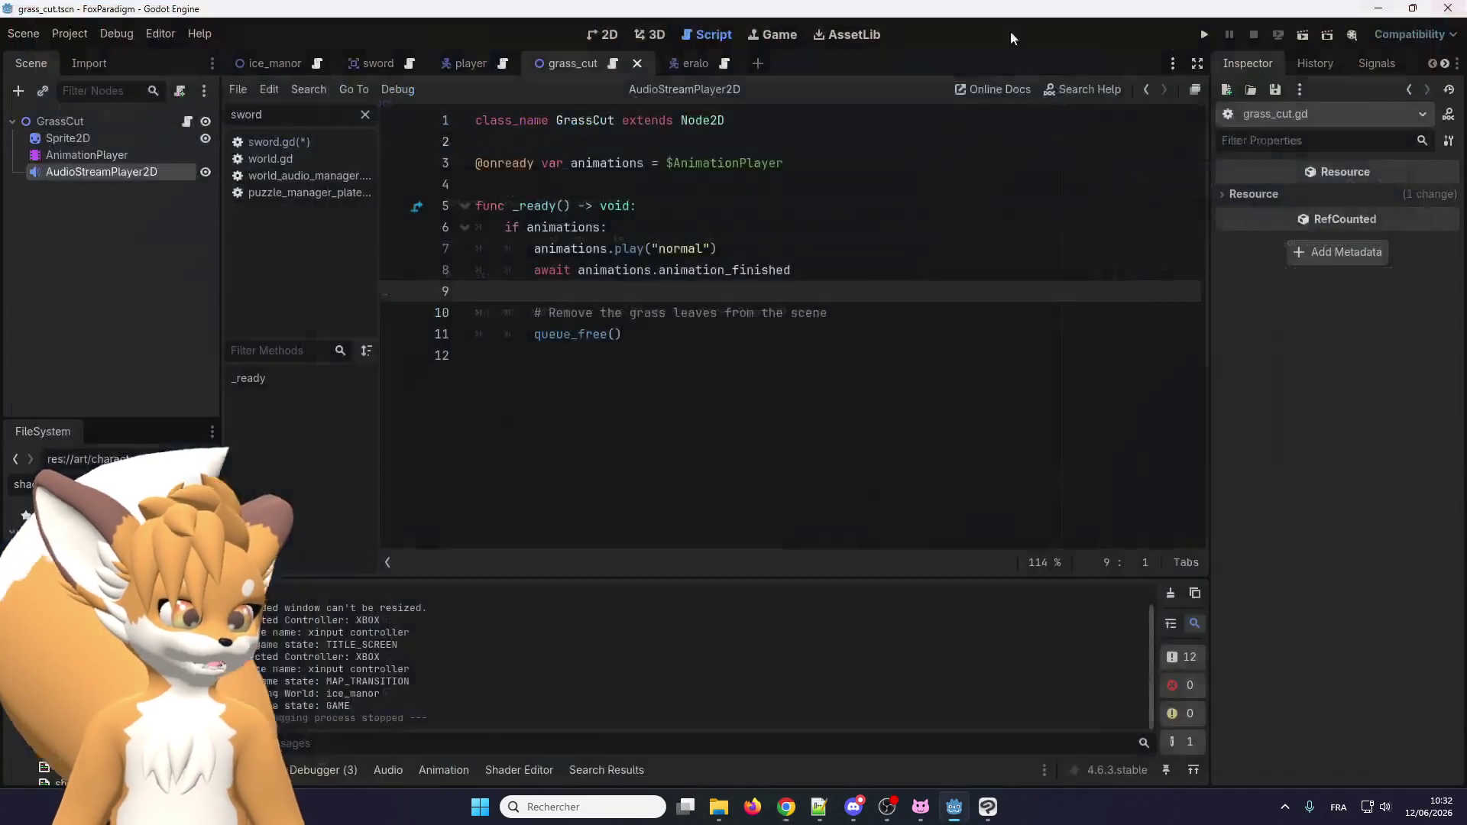